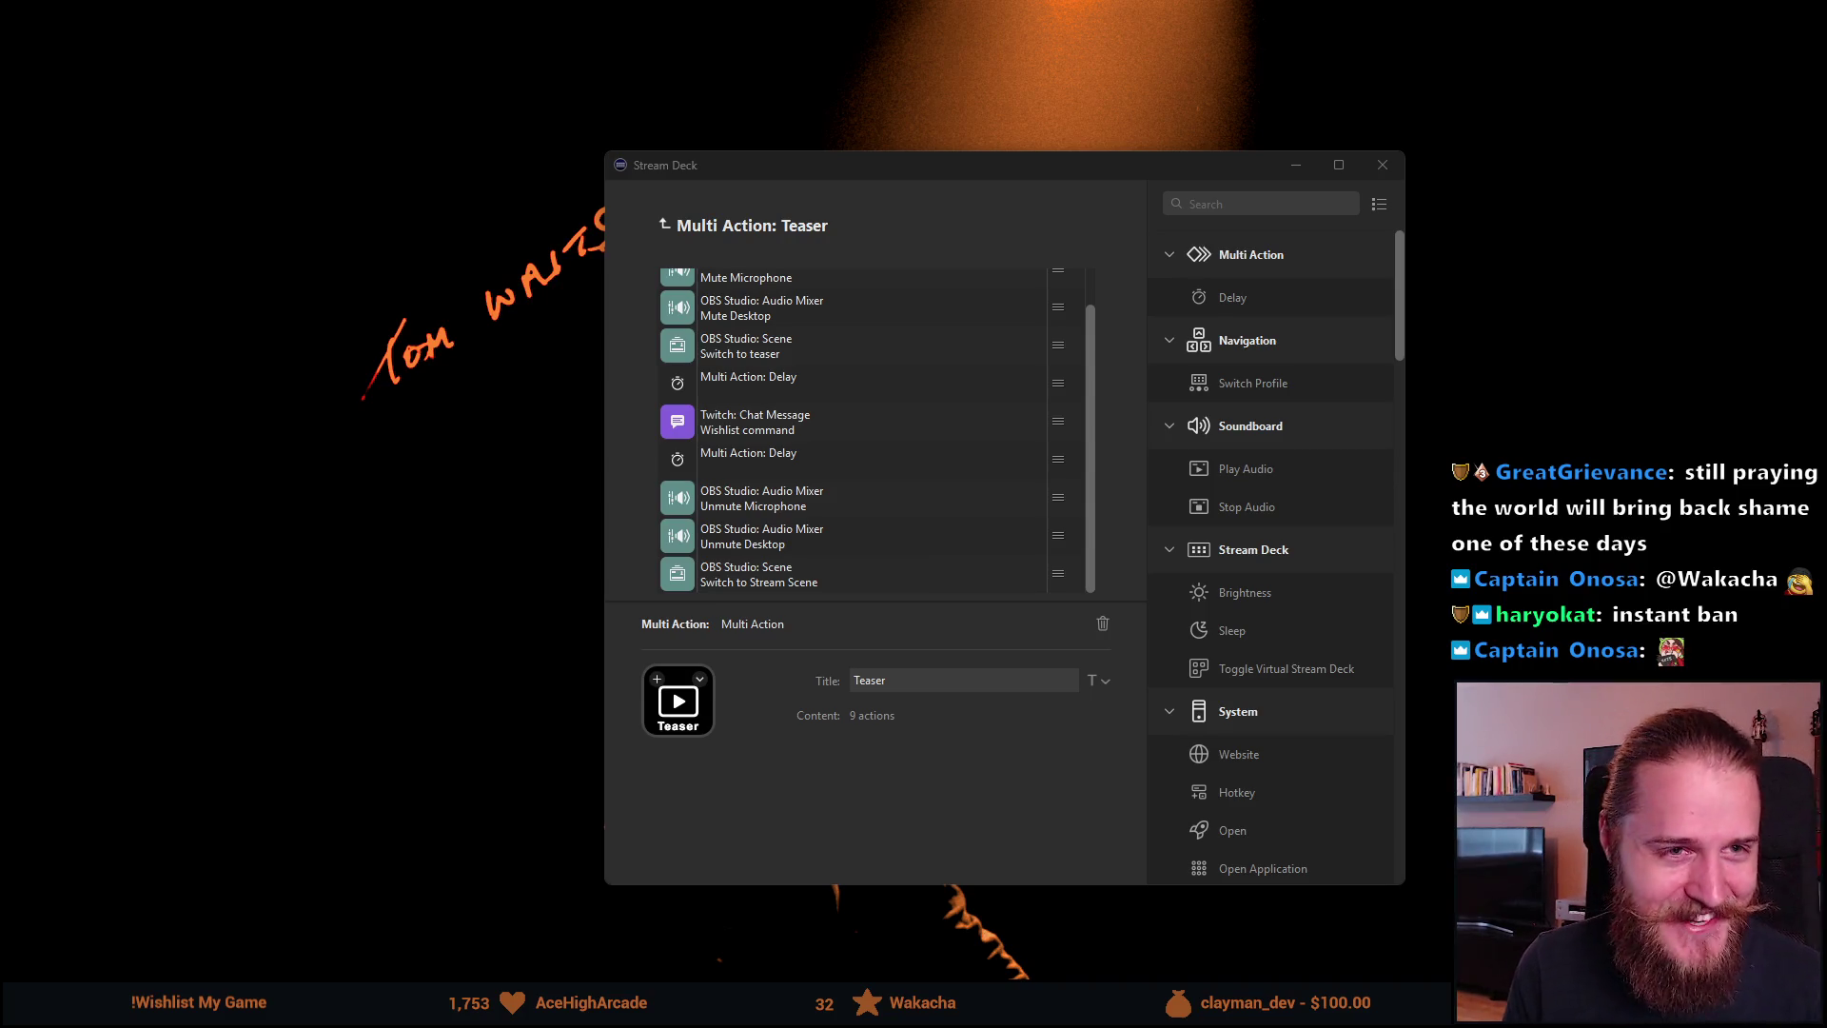
Step: Leave the Stream Deck Teaser editor and bring up the LionEY Games Steam developer page
key("alt+Tab")
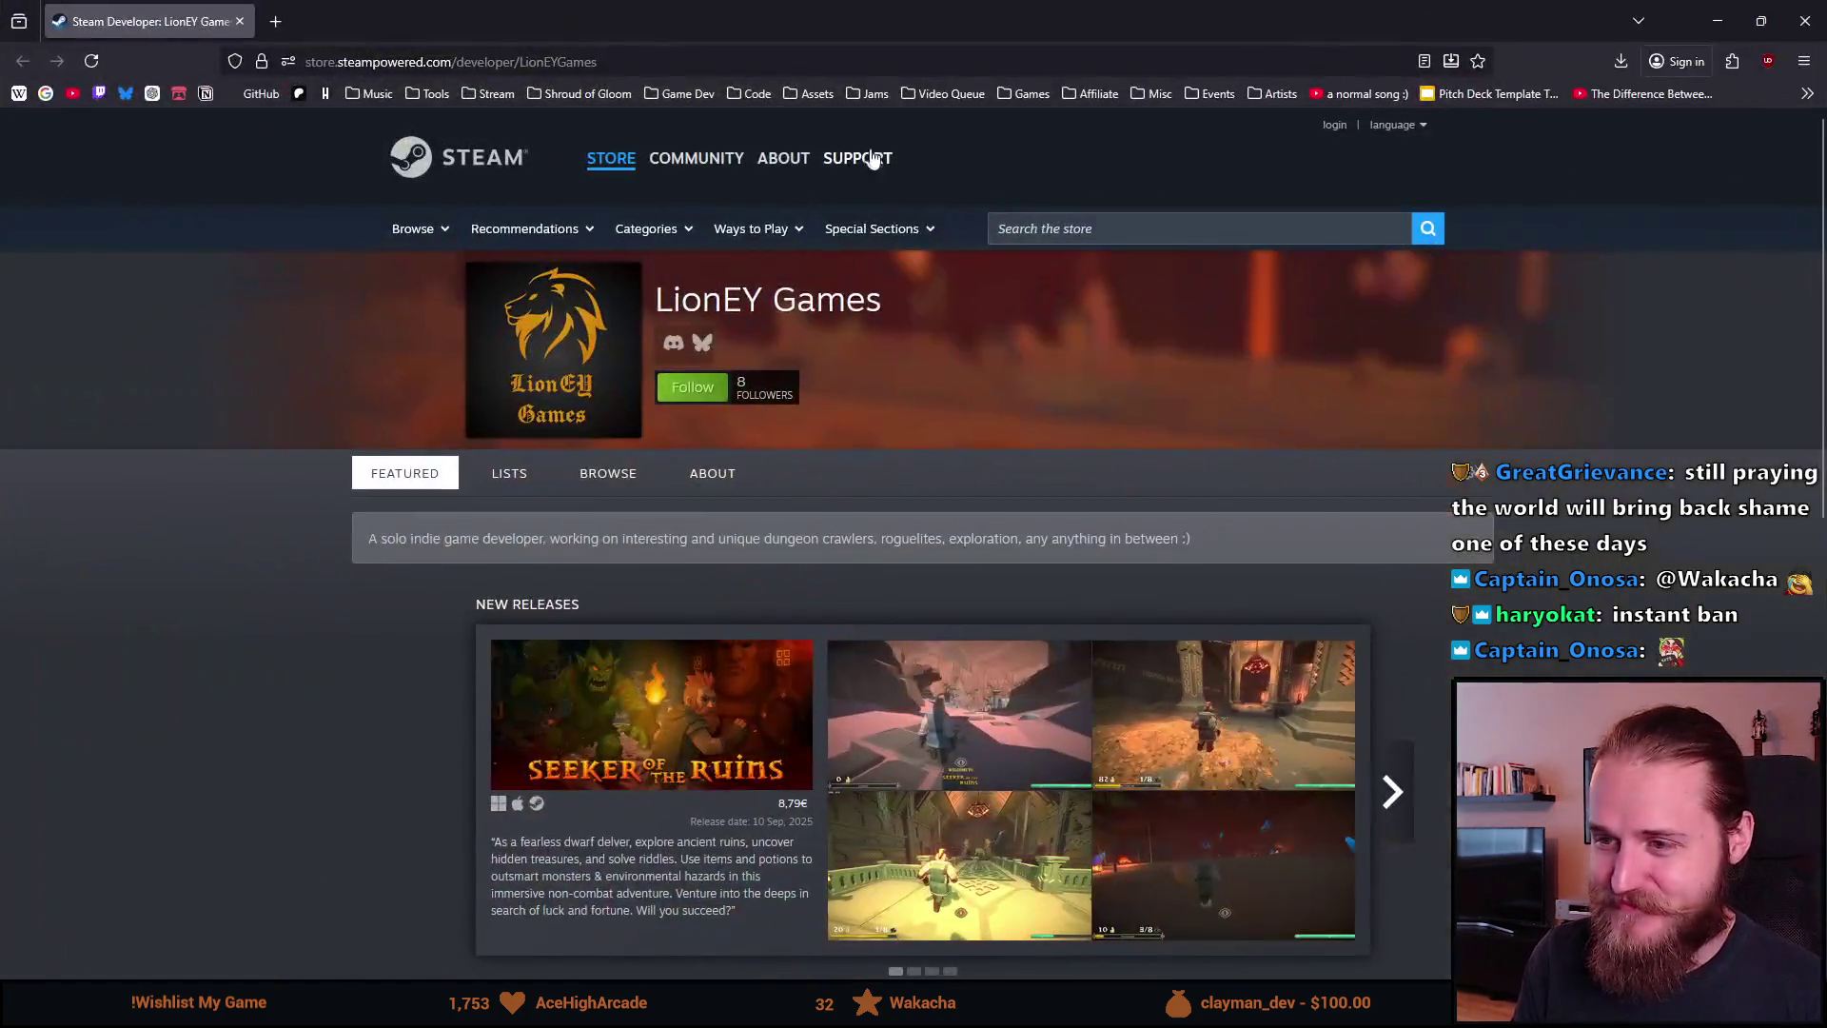
Step: Open Cryptic Escape and Seeker of the Ruins from New Releases in background tabs, then view Cryptic Escape
scroll(299, 560, "down", 6)
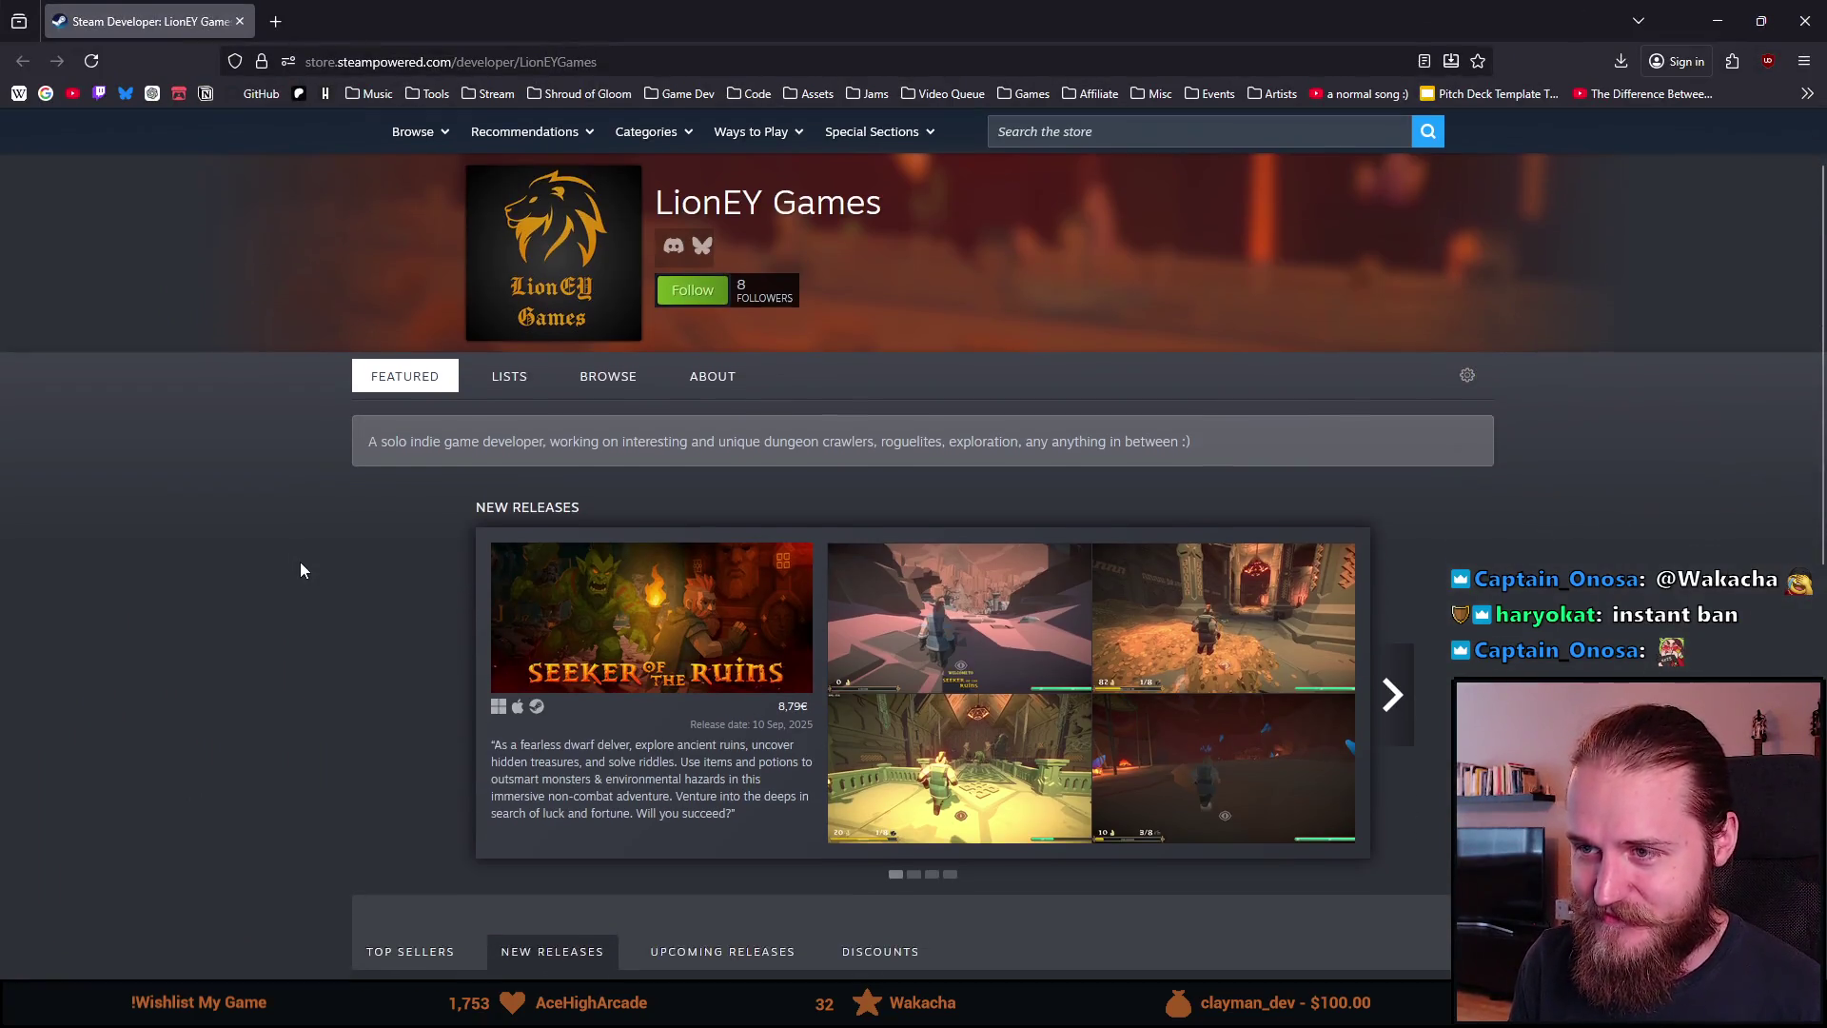
scroll(323, 527, "up", 2)
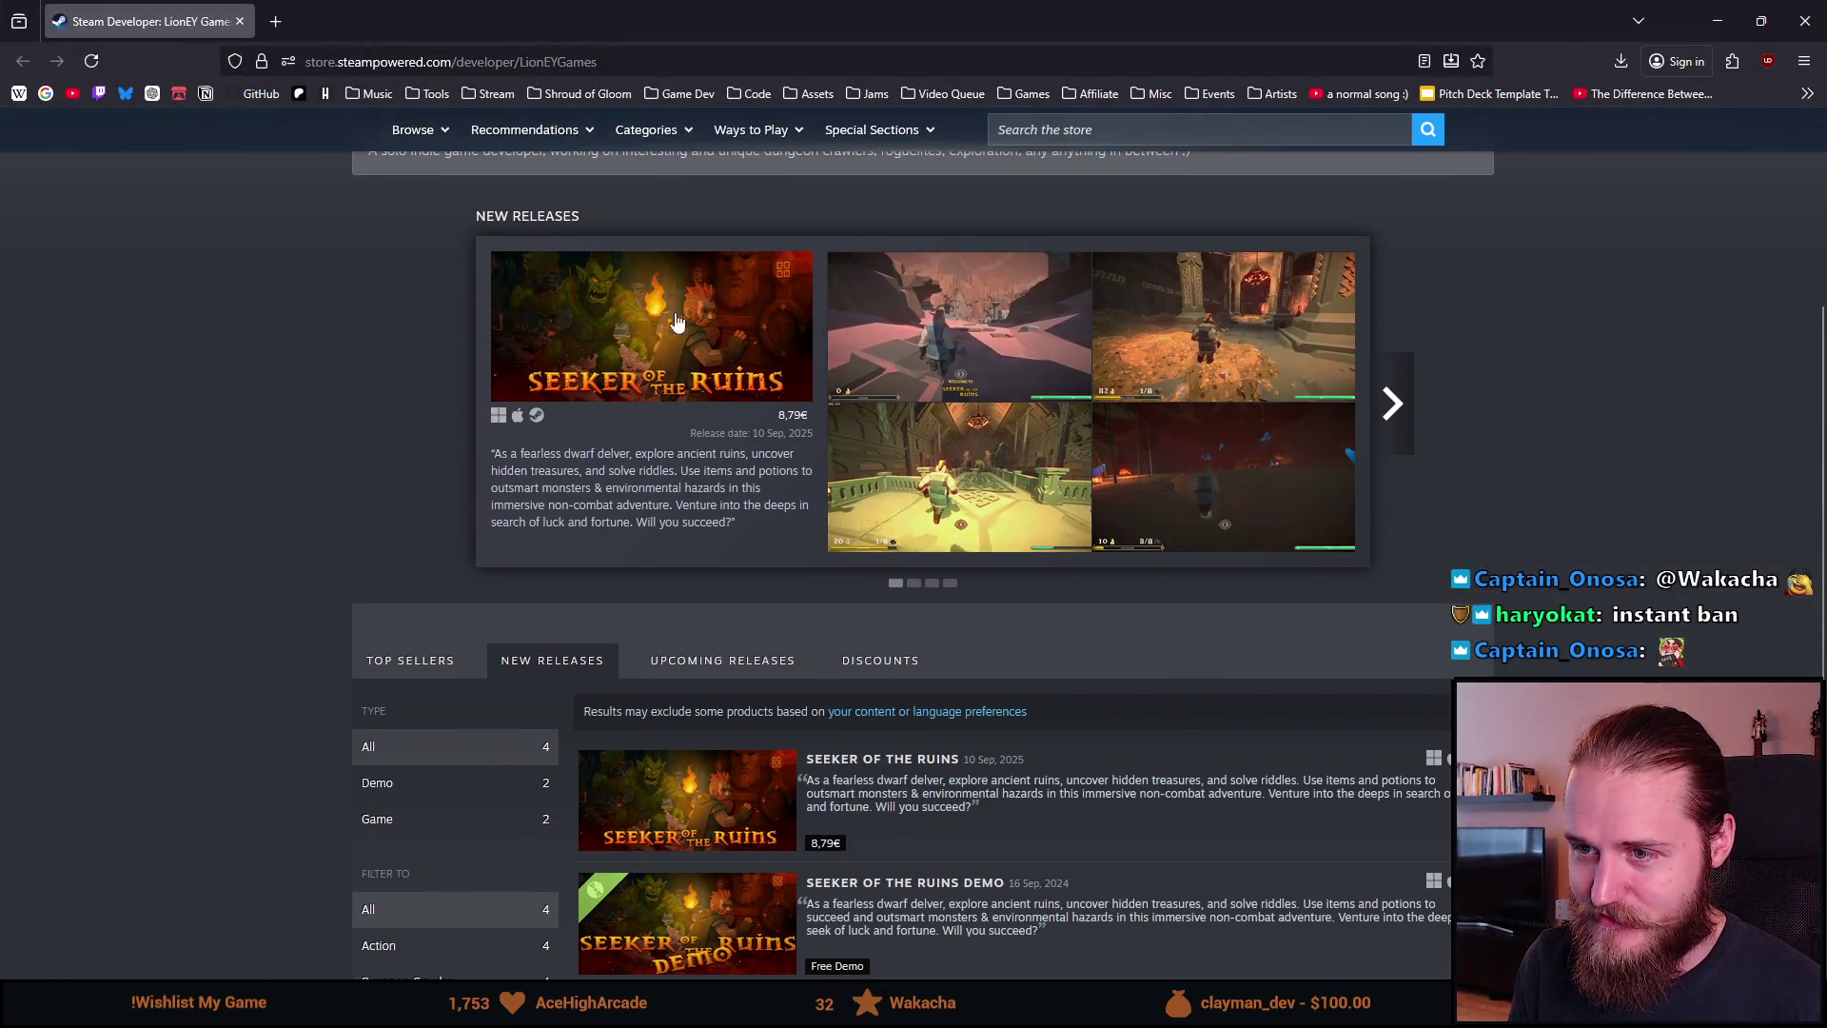
mouse_move(691, 317)
scroll(300, 421, "down", 5)
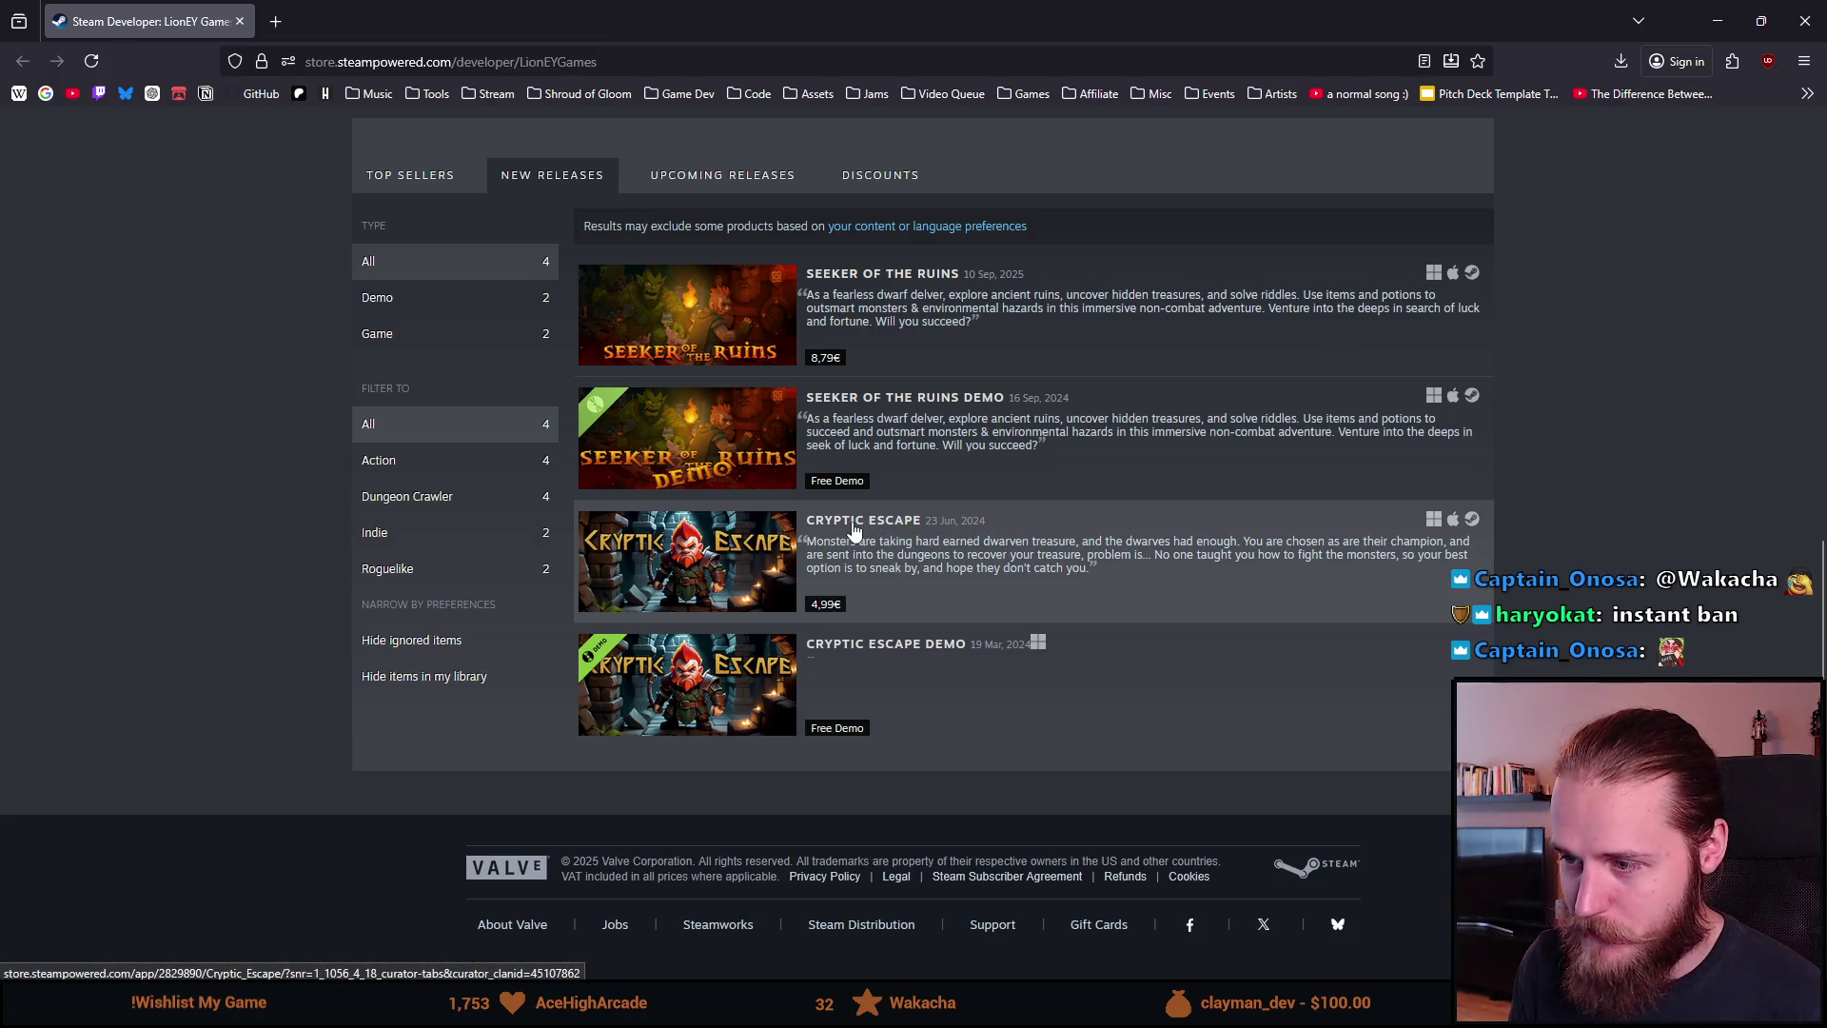
middle_click(890, 529)
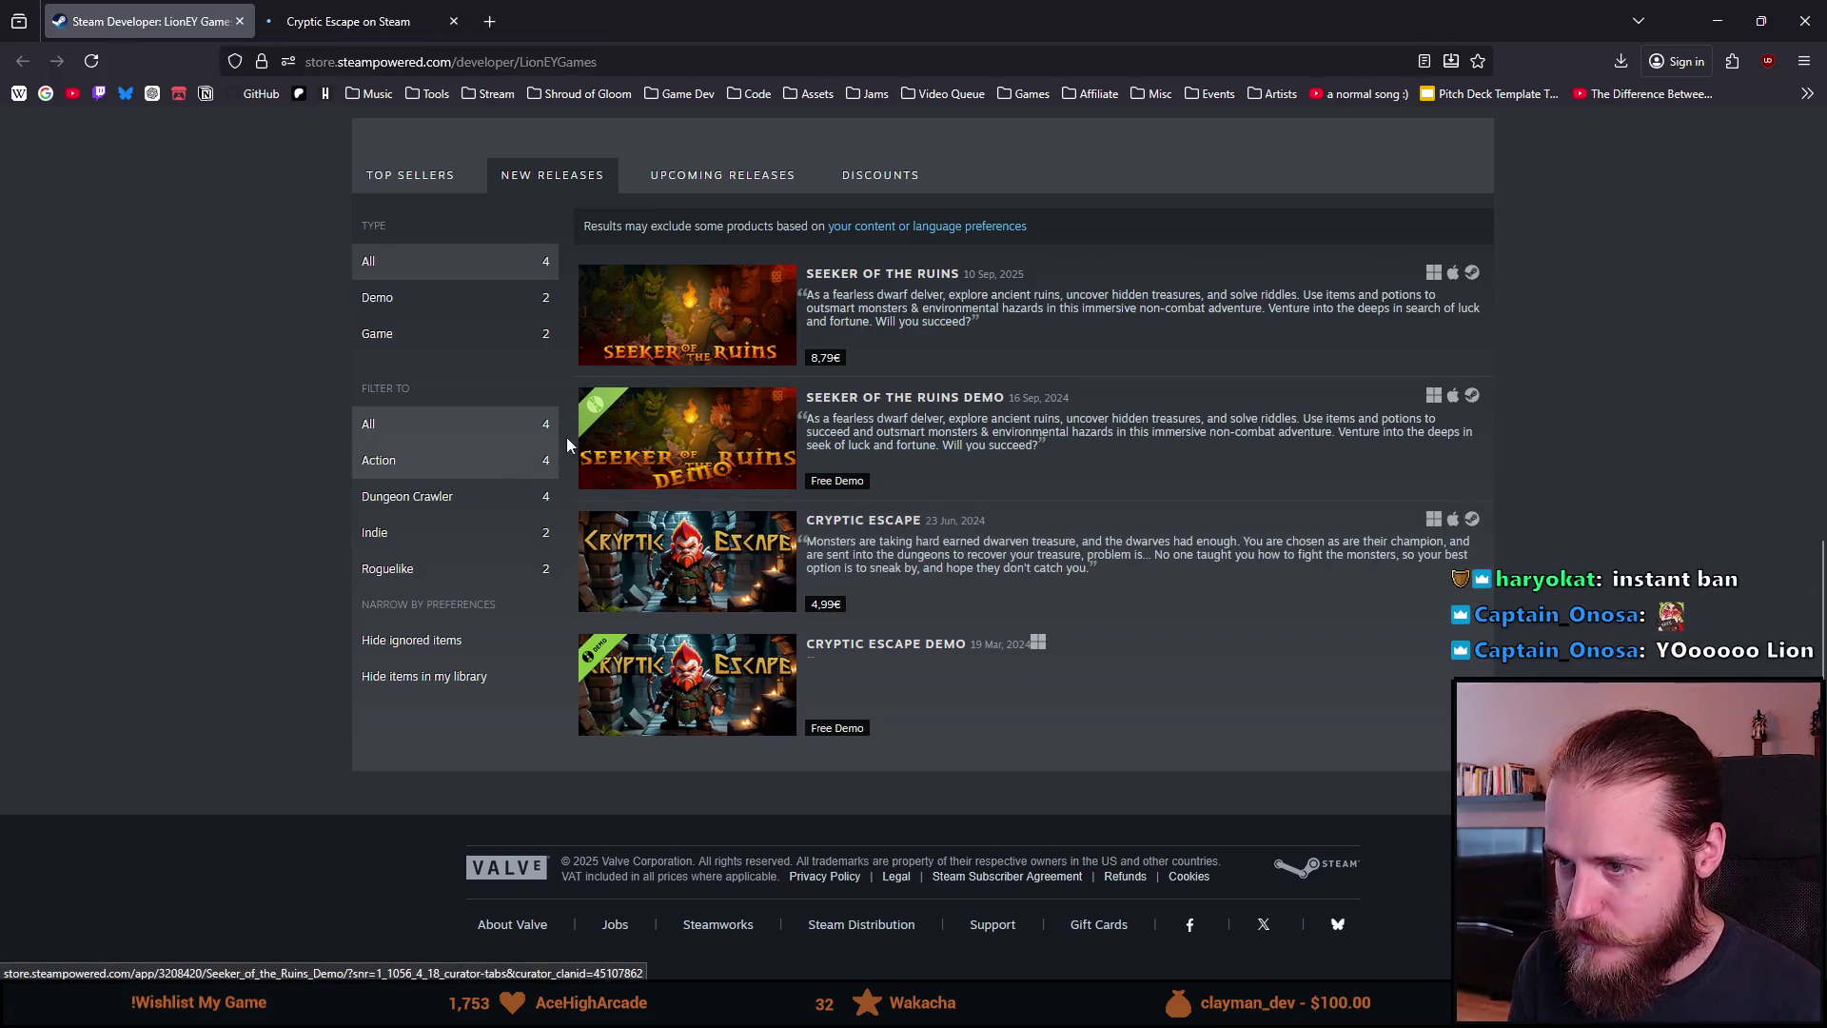
scroll(875, 381, "up", 1)
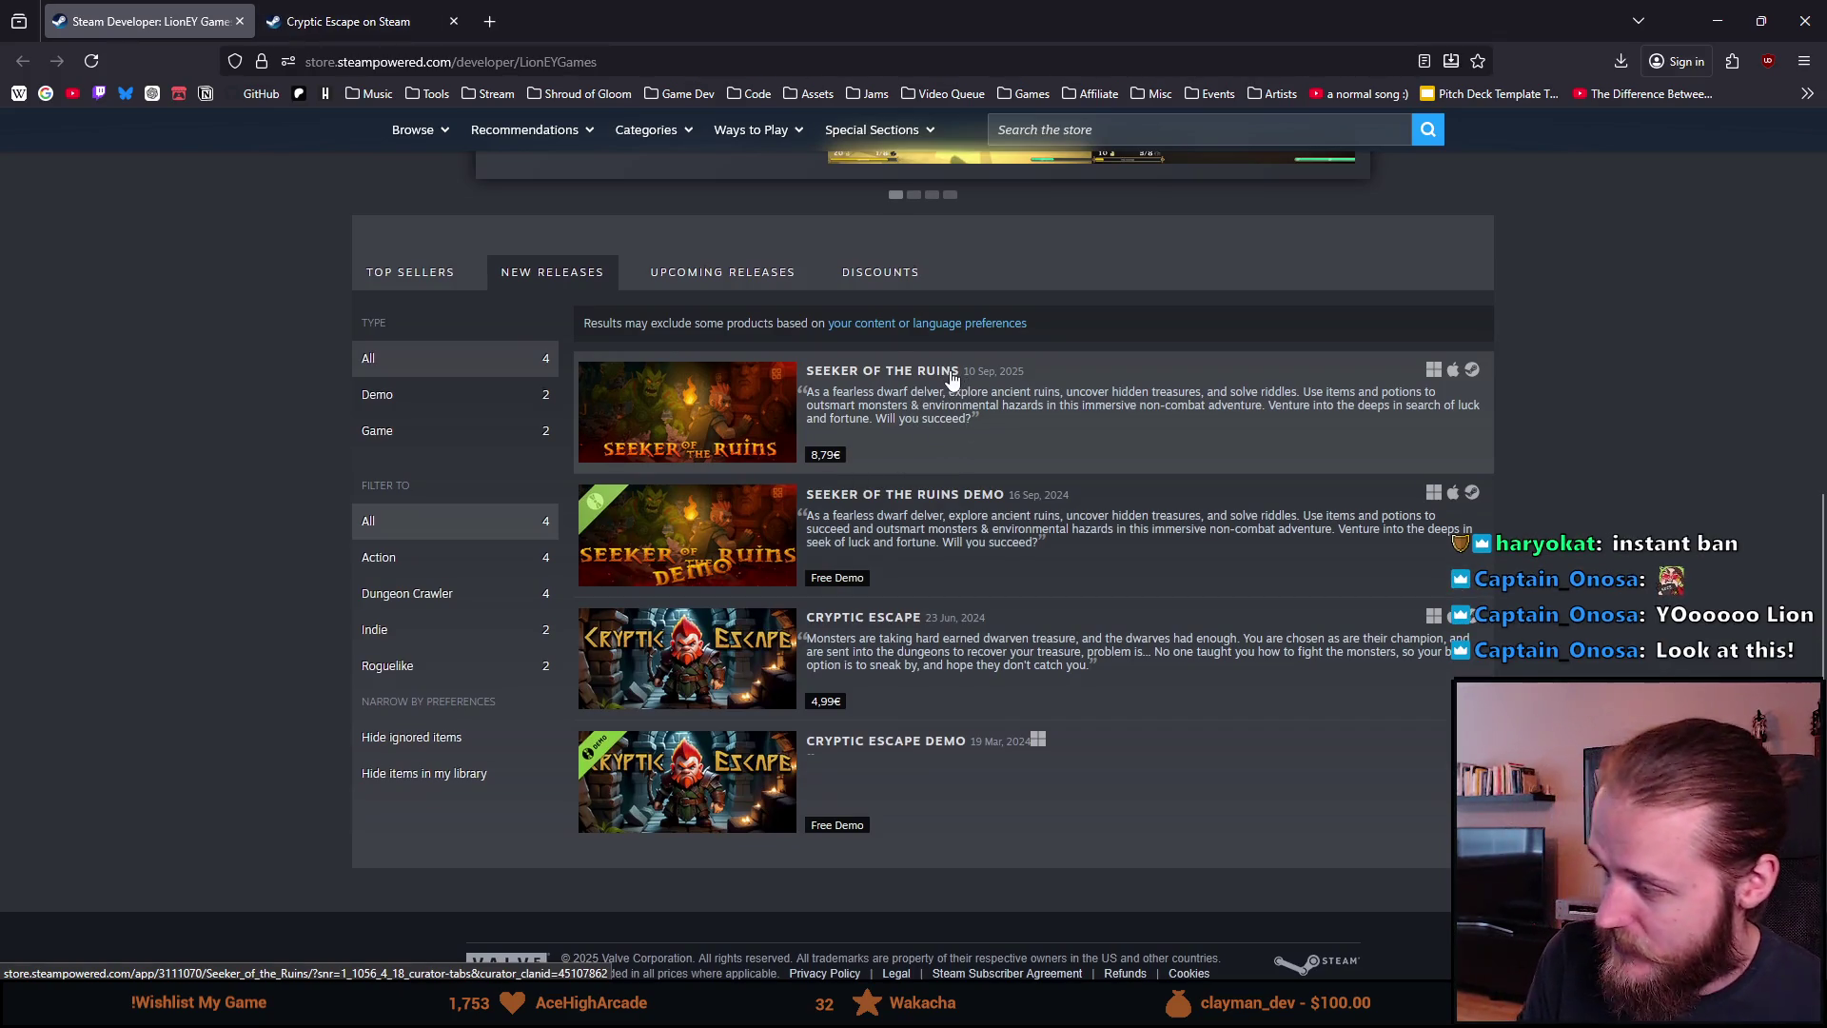
middle_click(890, 373)
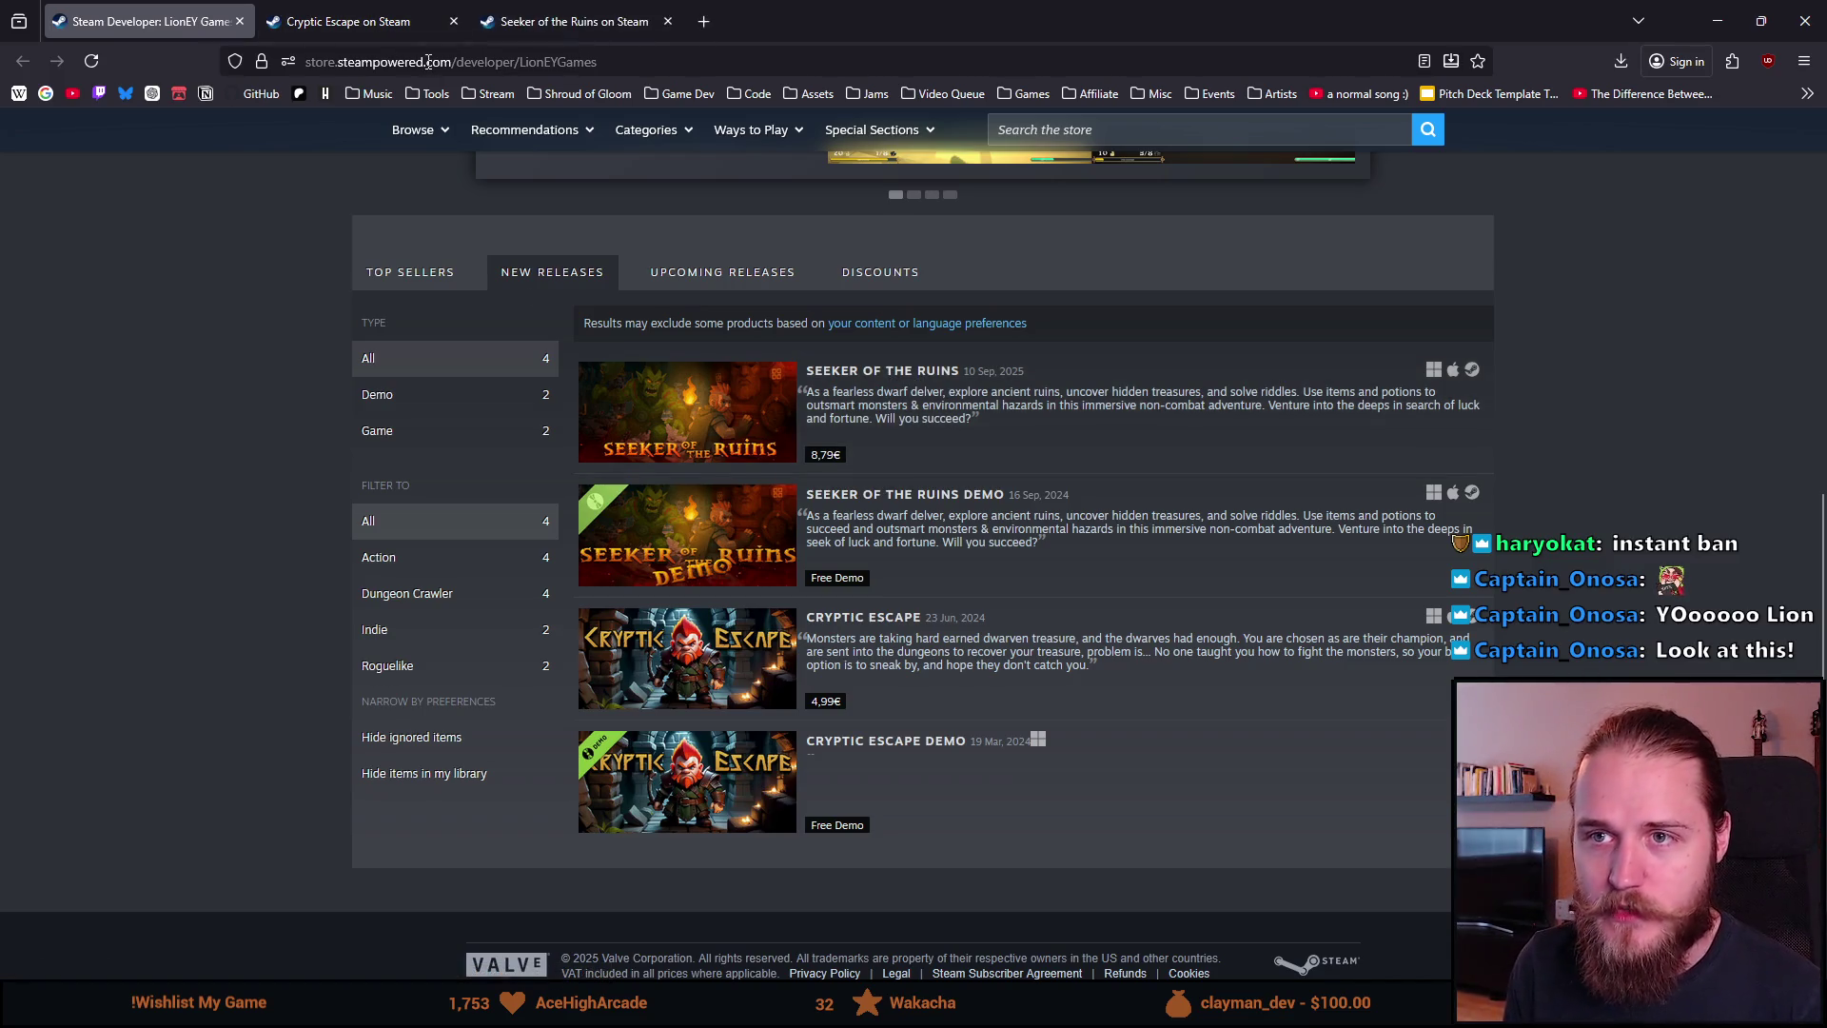
left_click(437, 11)
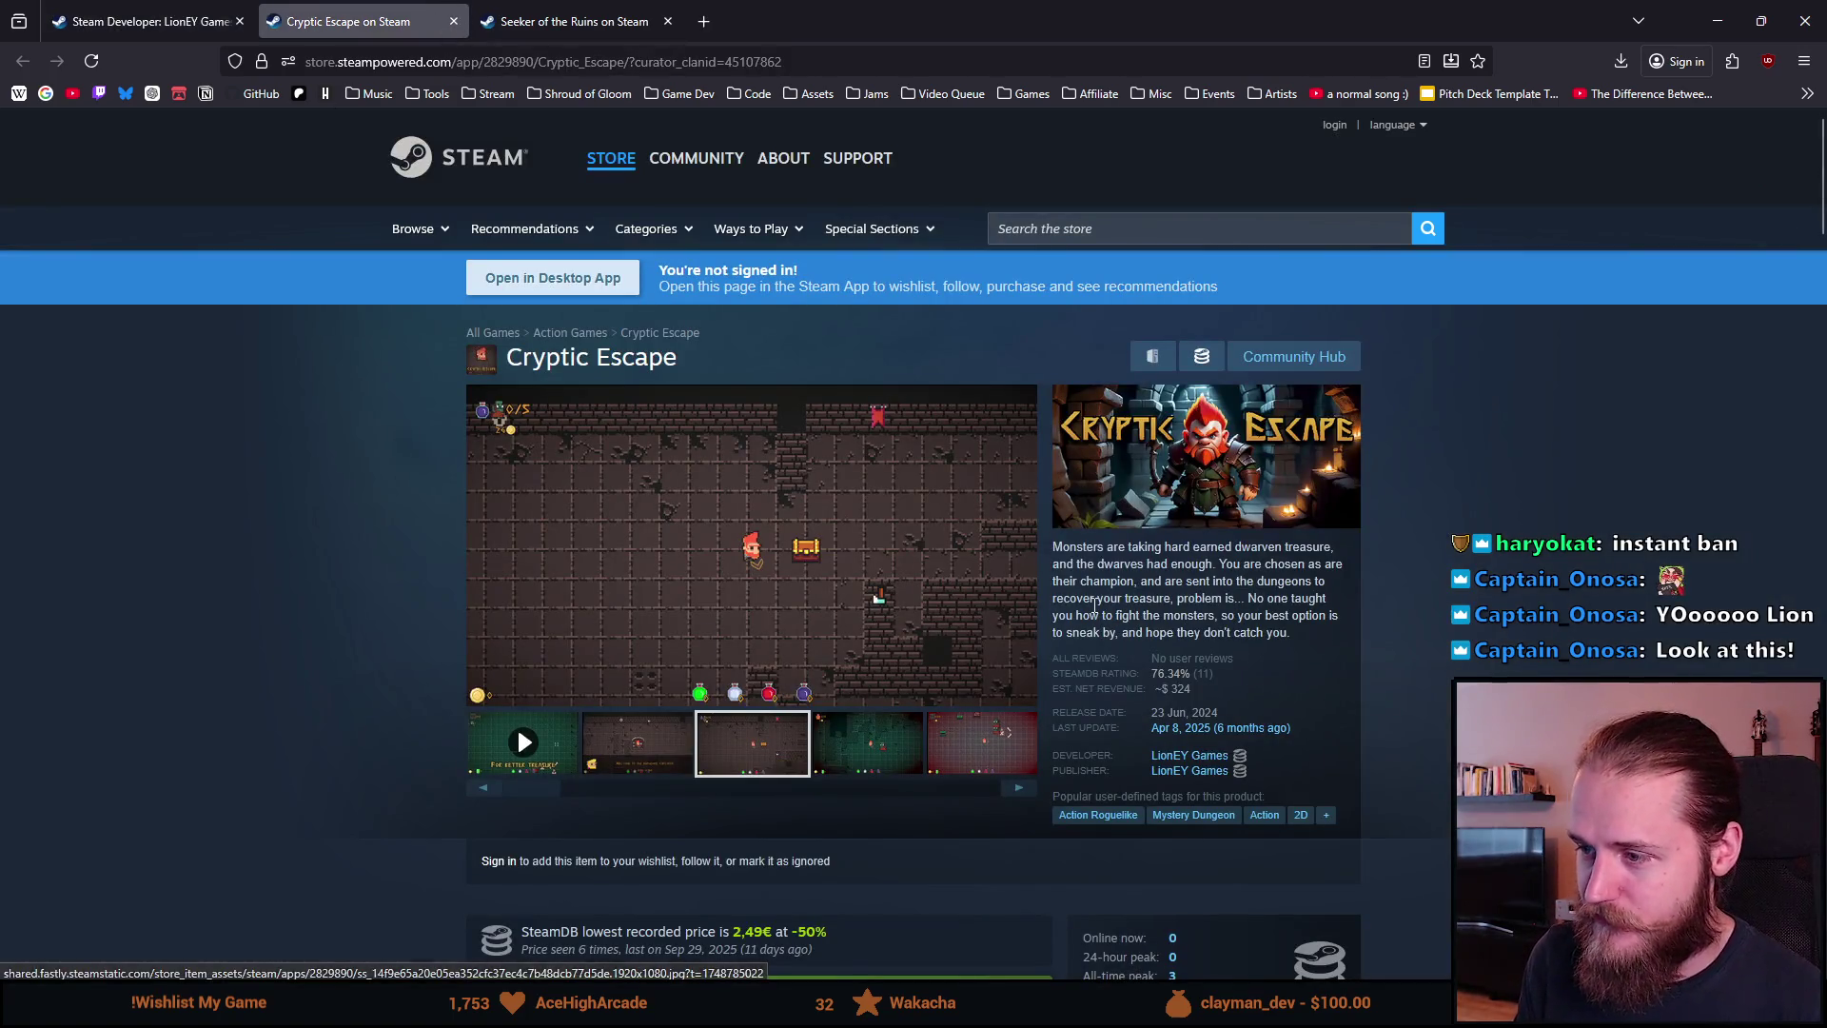
Step: Highlight phrases in the Cryptic Escape description, including 'You are chosen' and 'champion'
left_click_drag(1143, 551, 1258, 555)
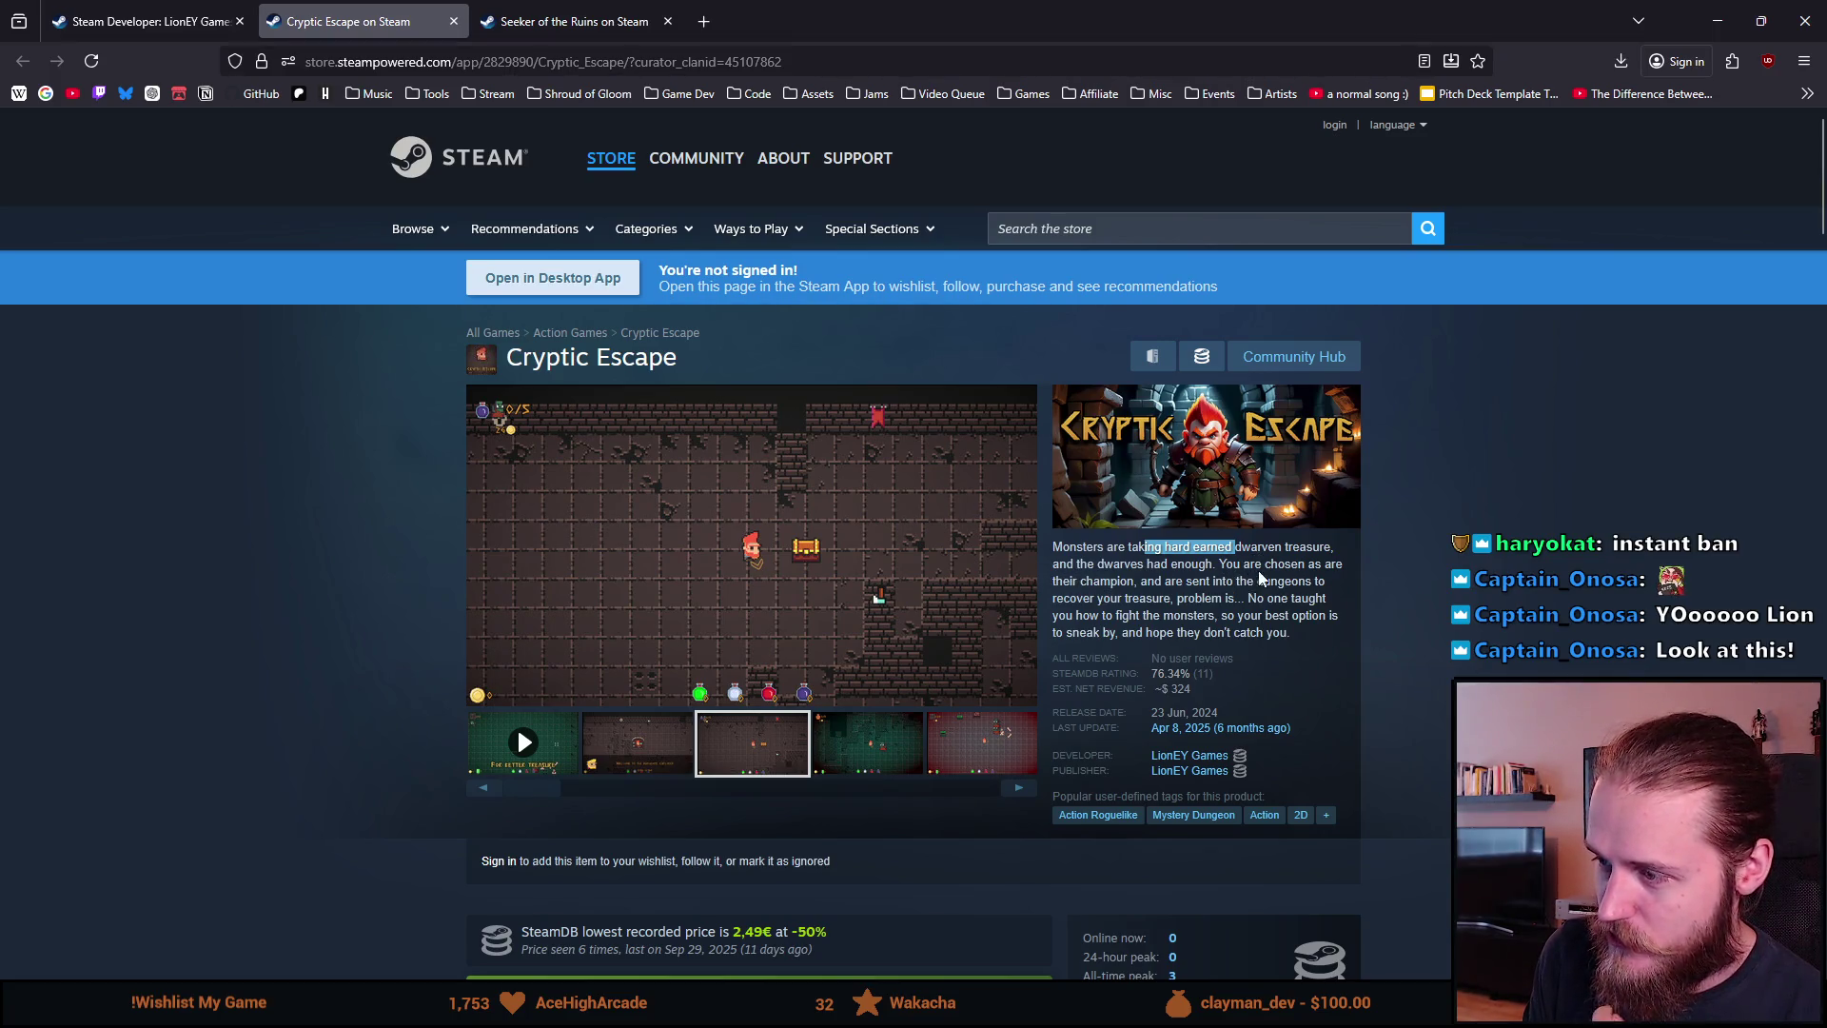
left_click(1099, 590)
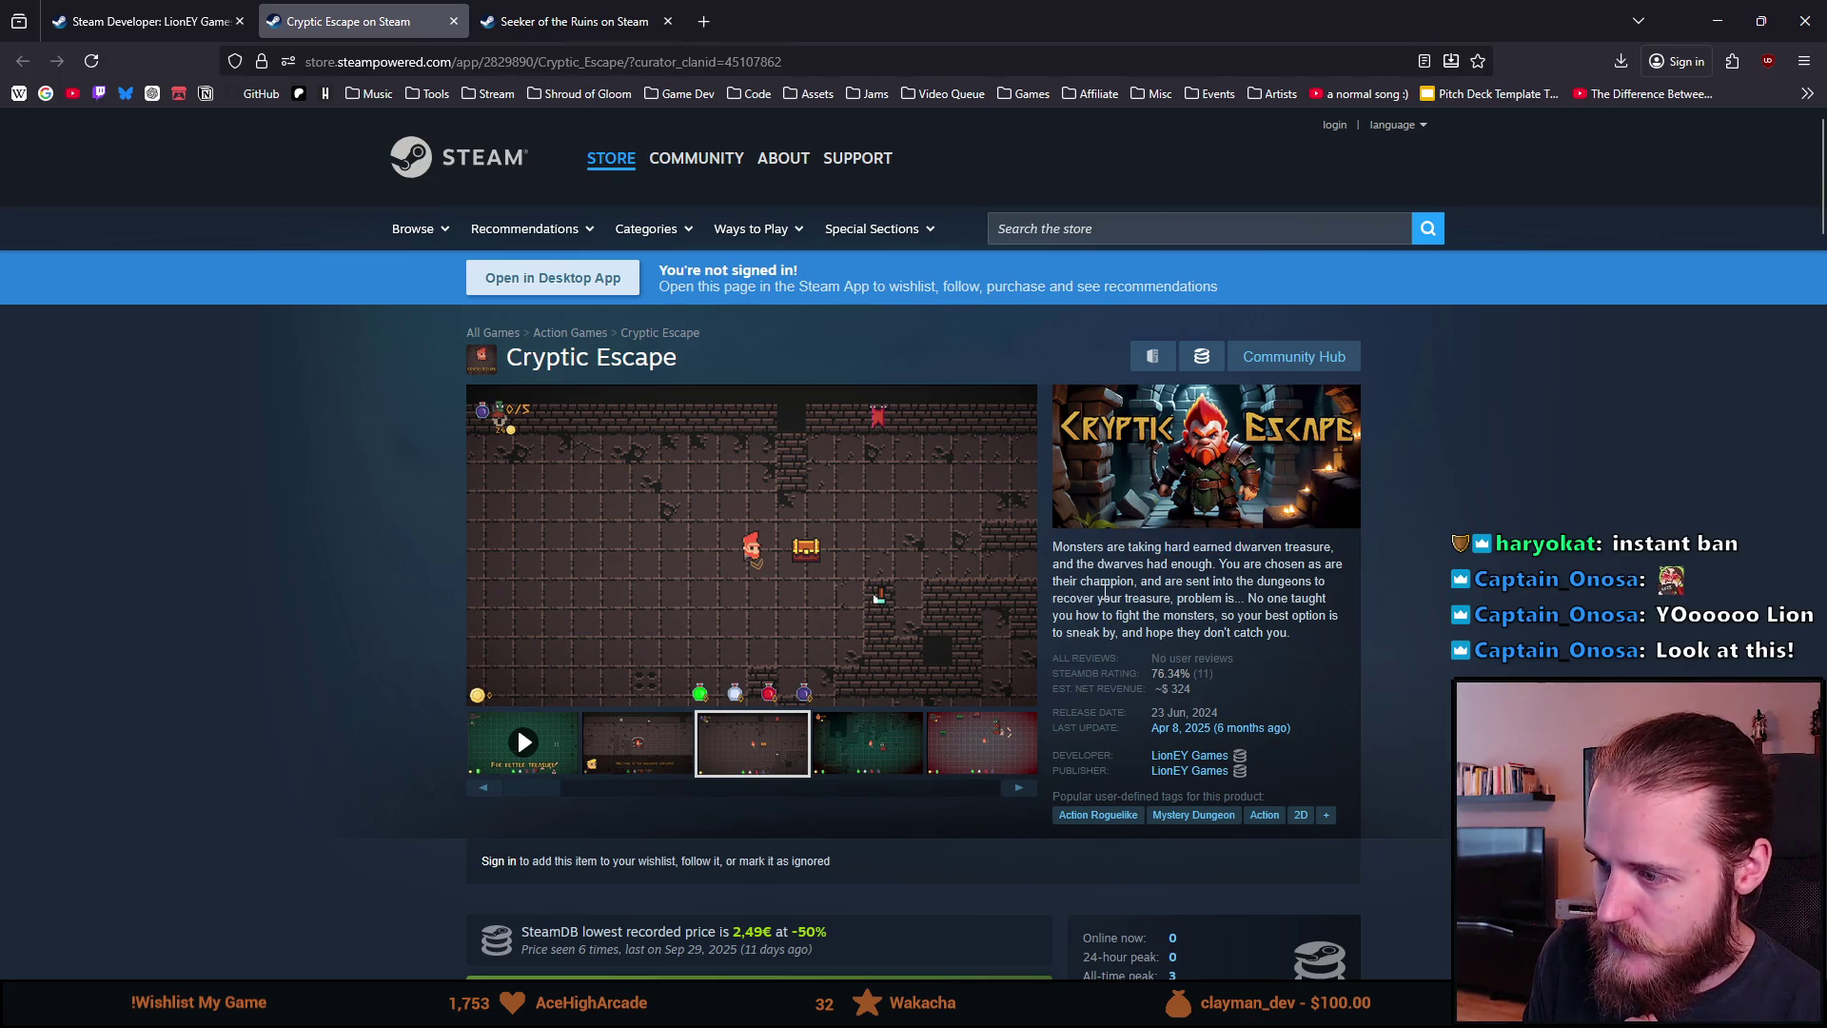
double_click(1334, 565)
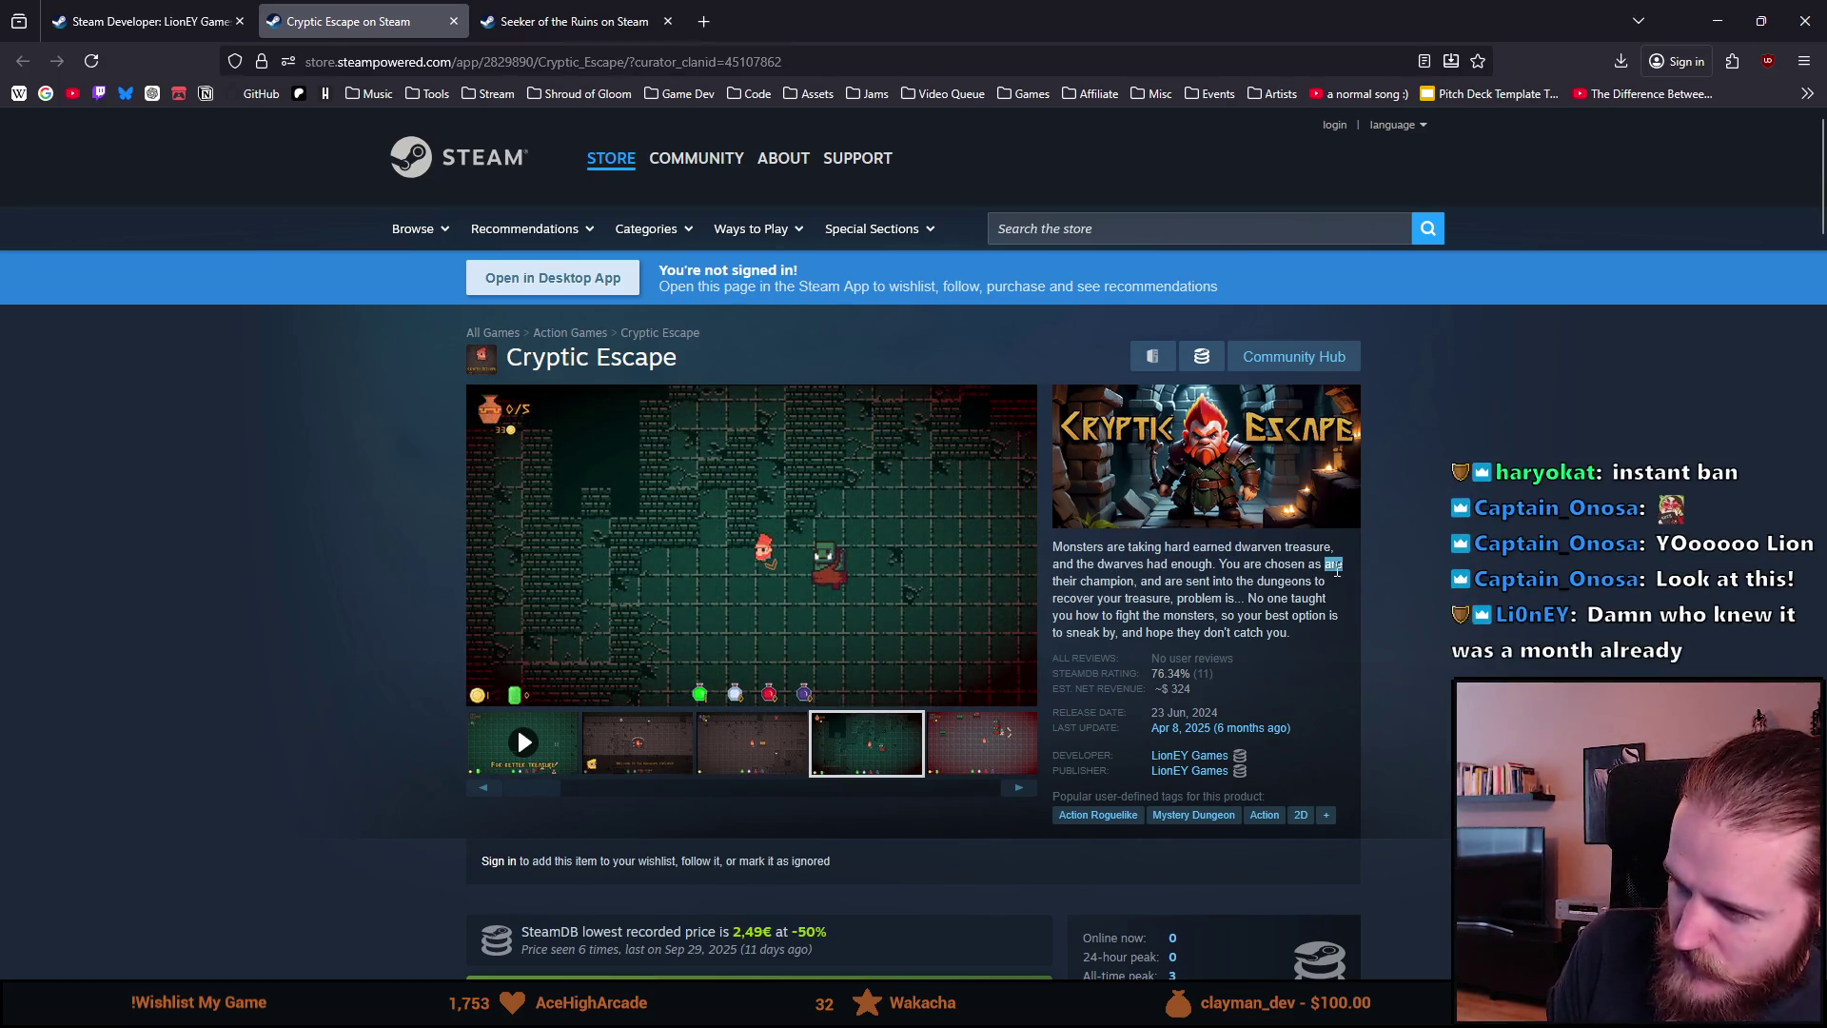
left_click_drag(1219, 564, 1316, 566)
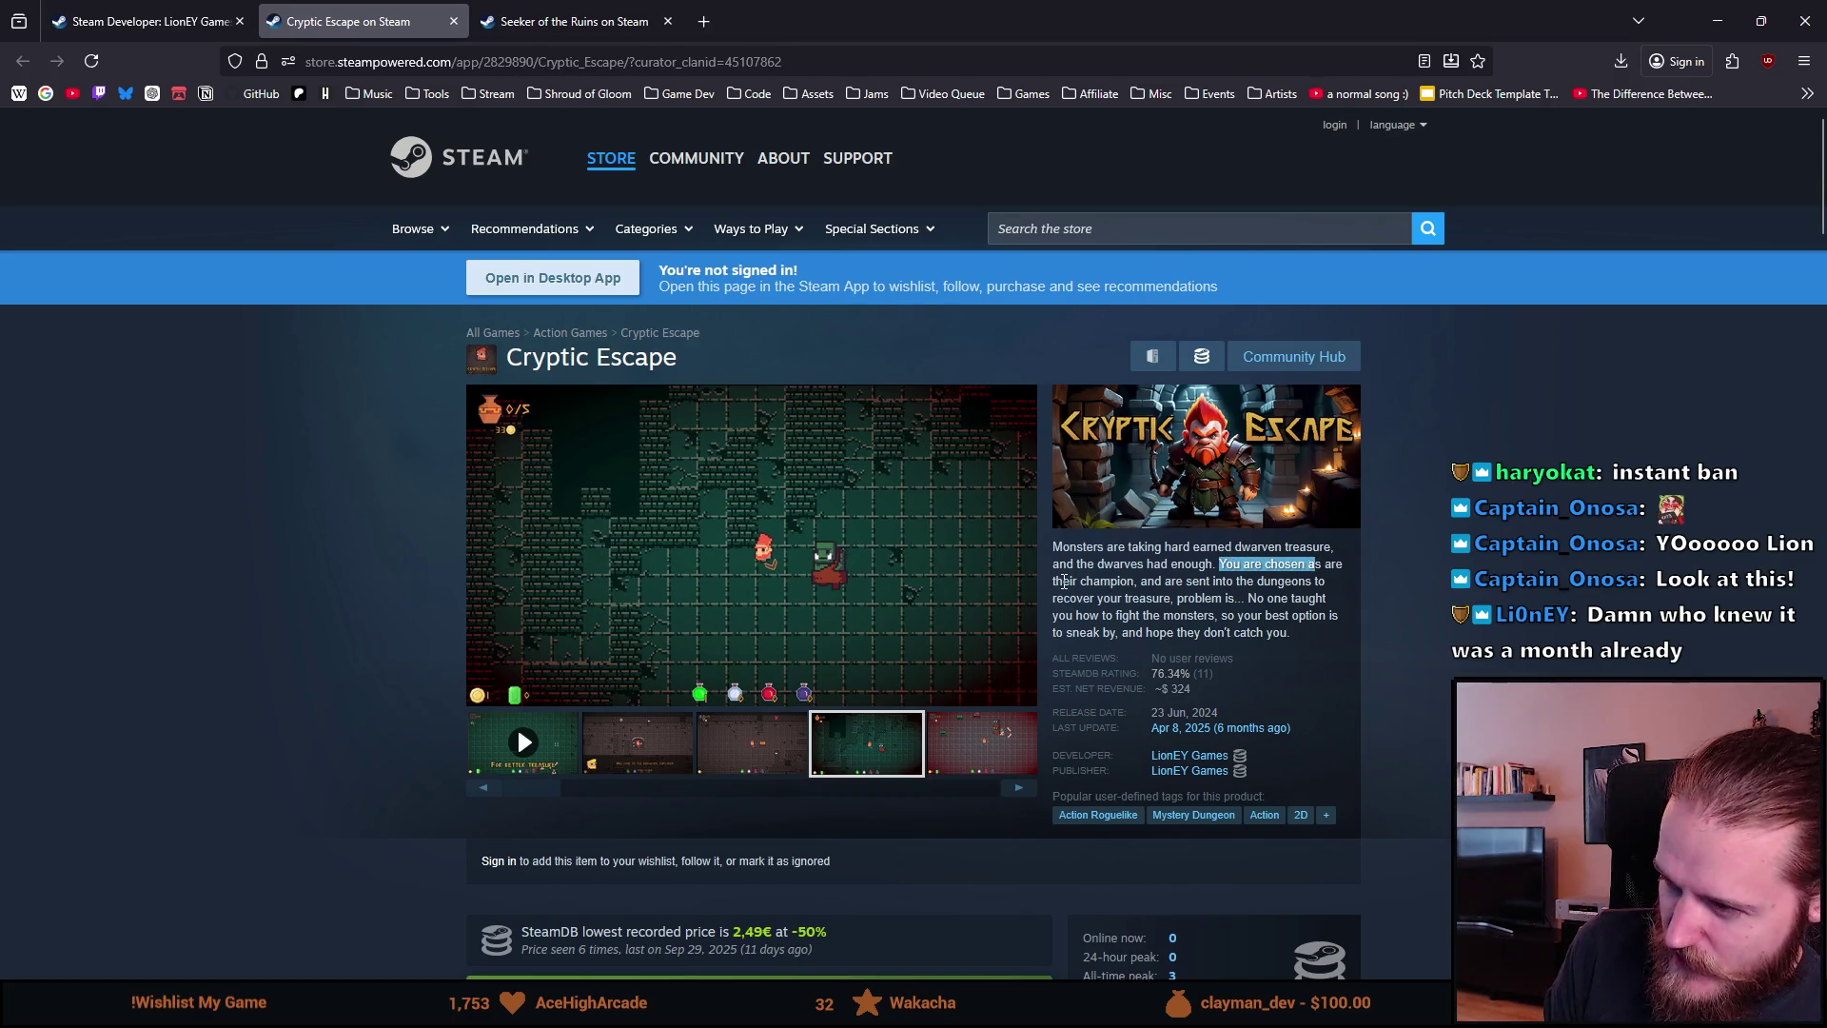
double_click(1119, 581)
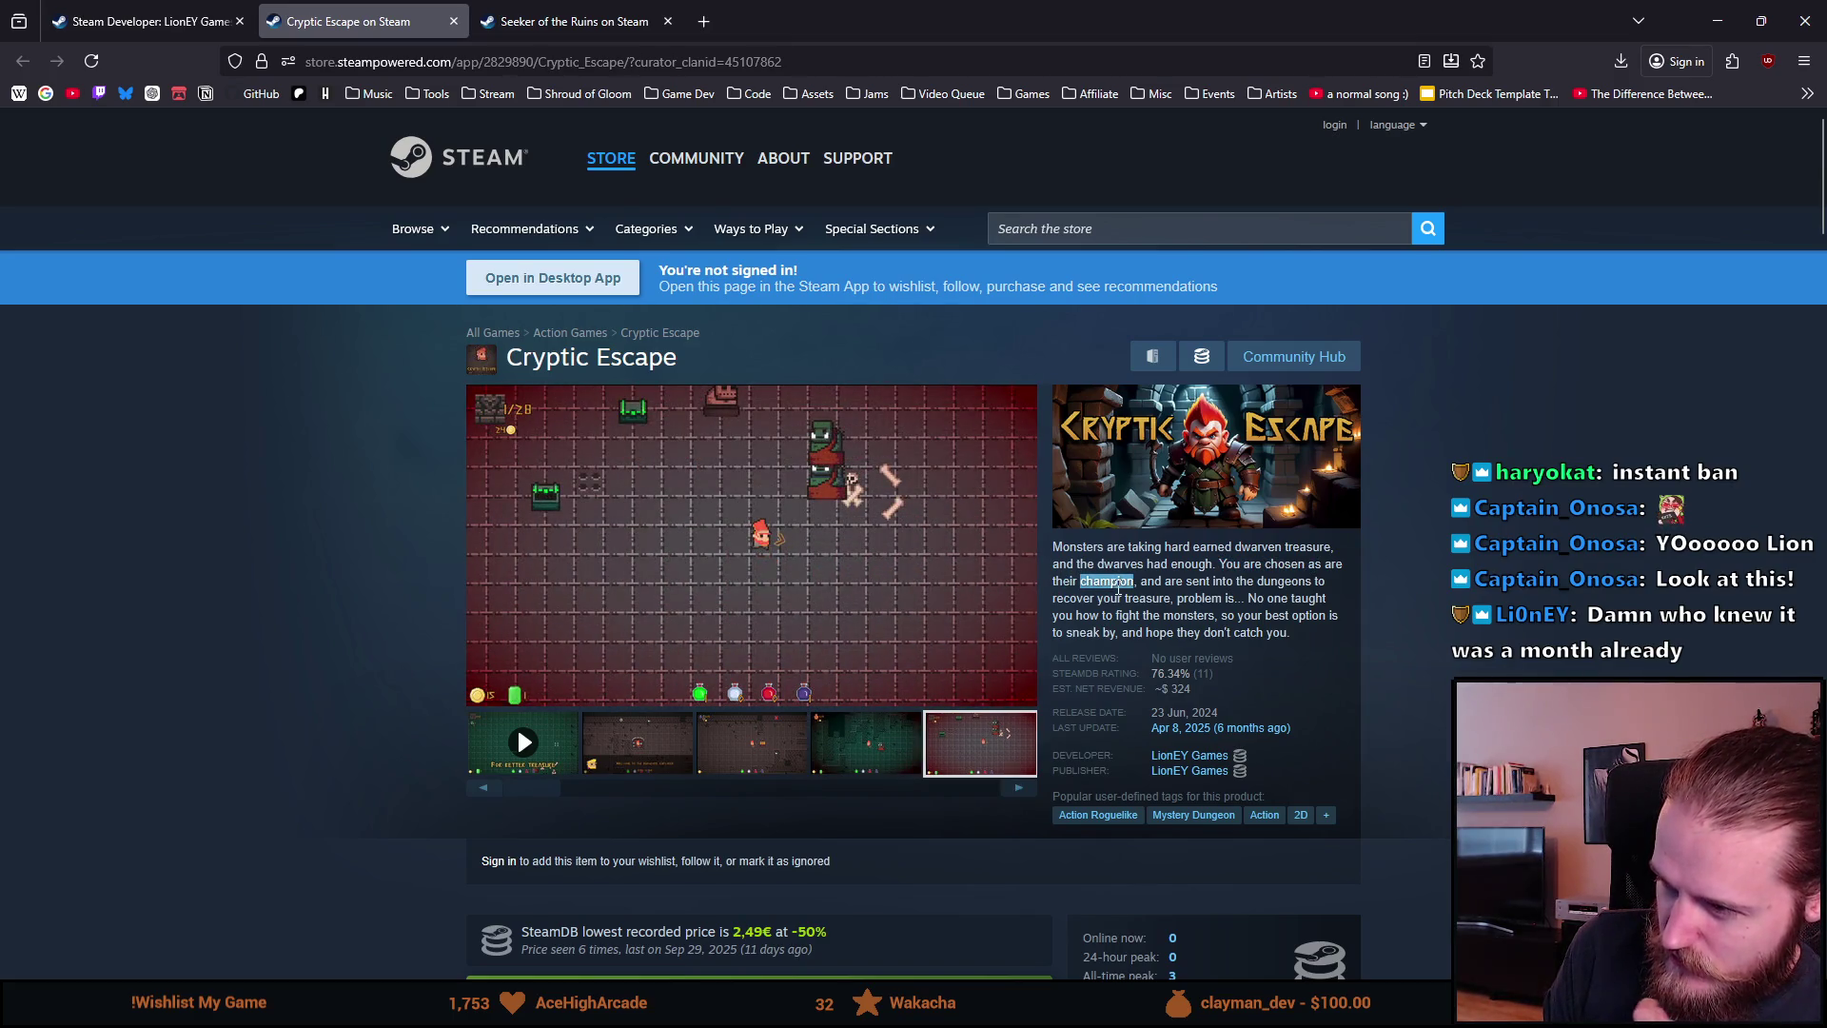
left_click_drag(1147, 581, 1201, 582)
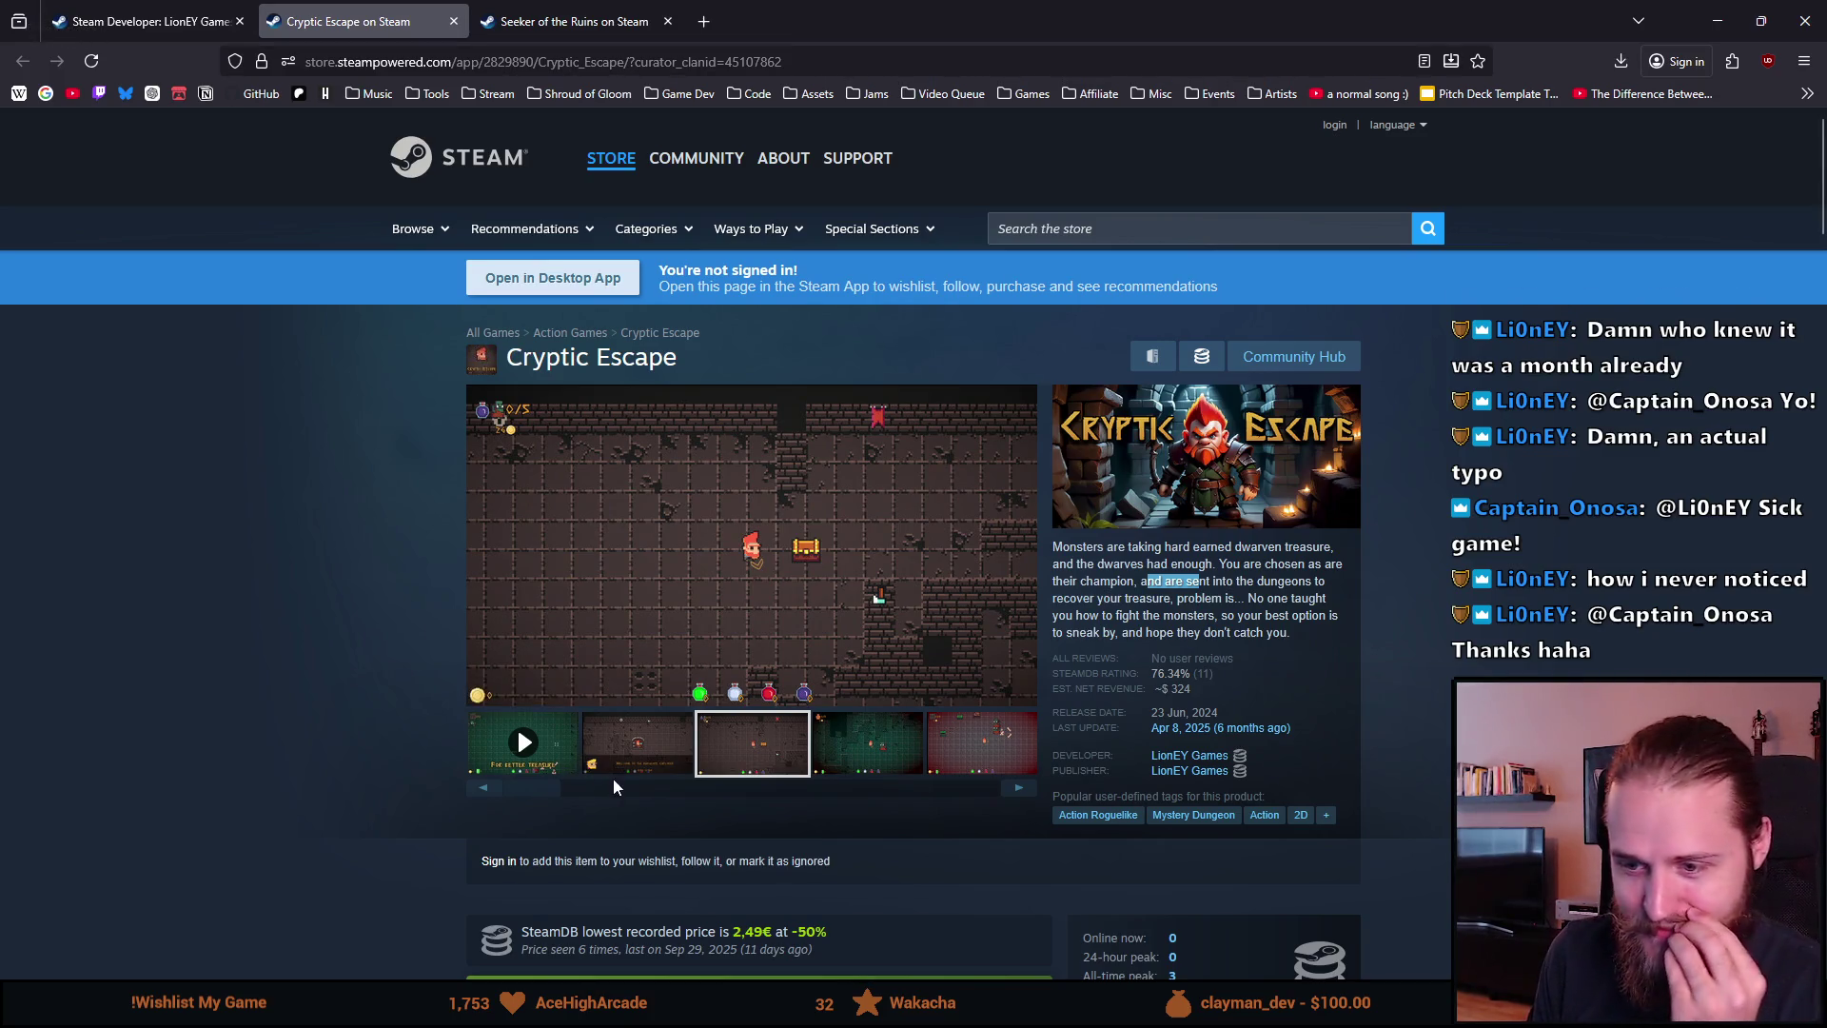
scroll(471, 738, "down", 5)
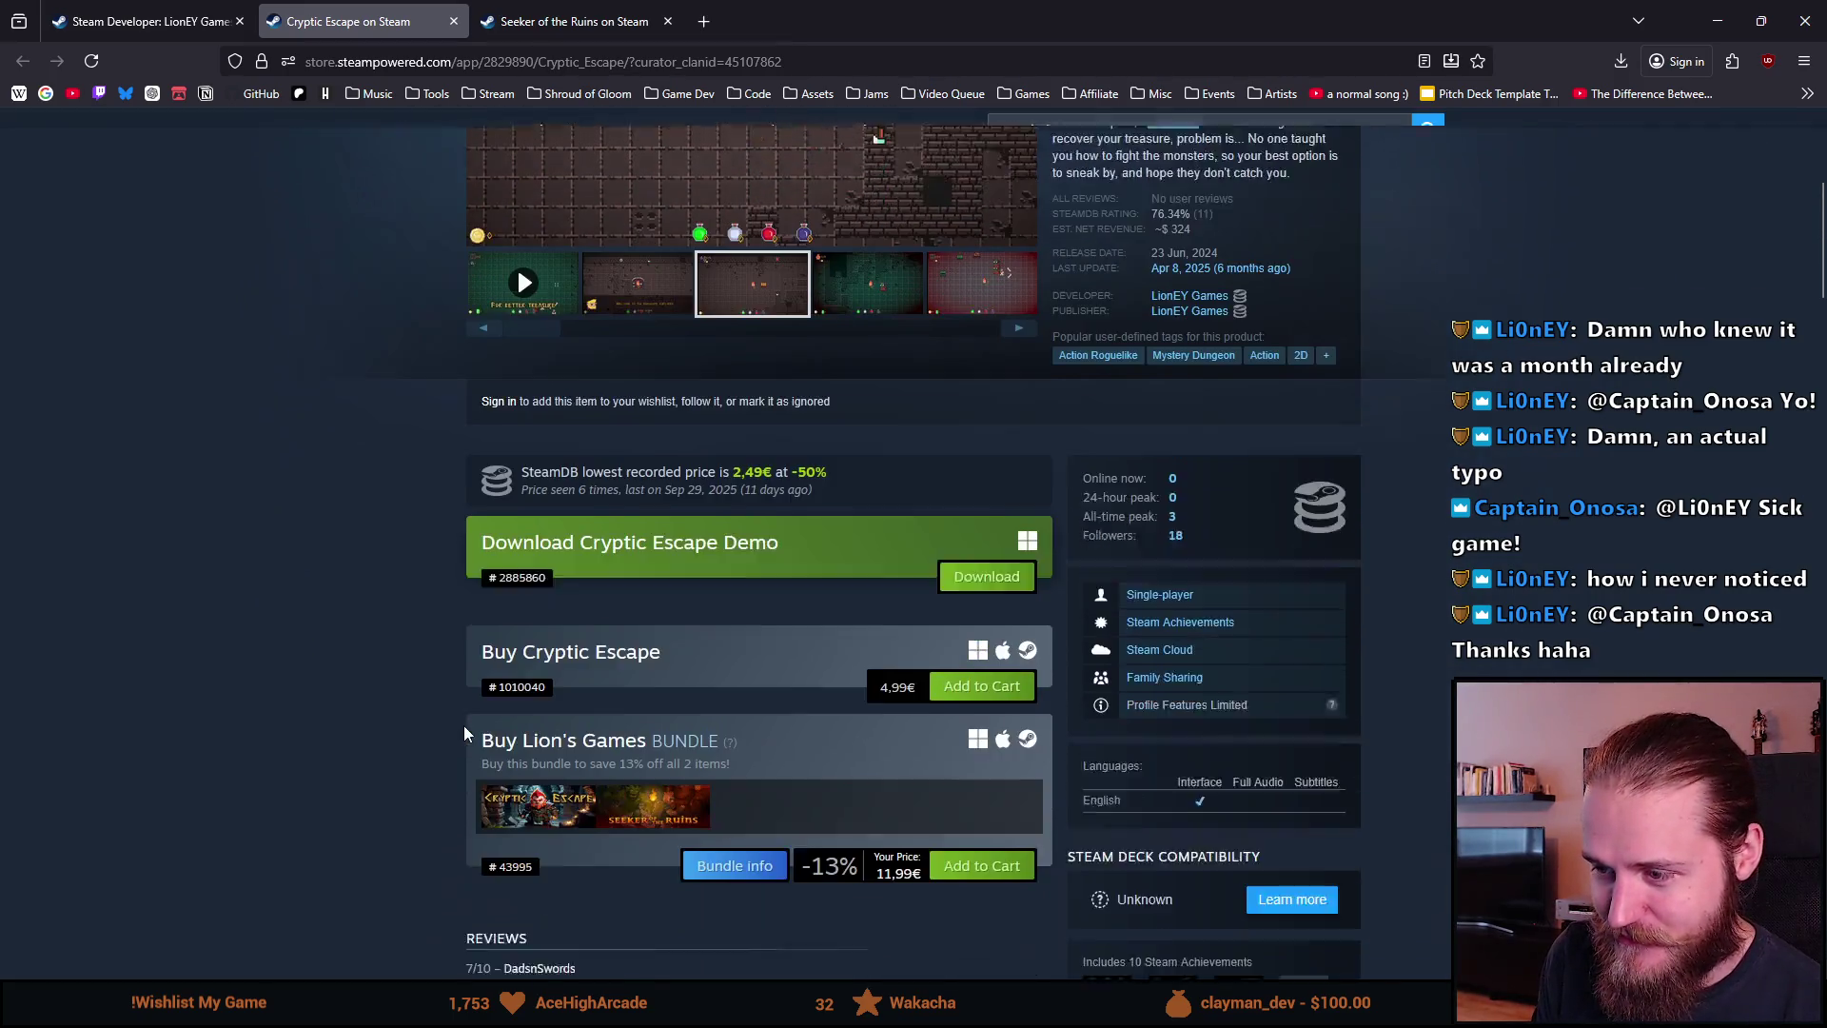
scroll(456, 720, "down", 8)
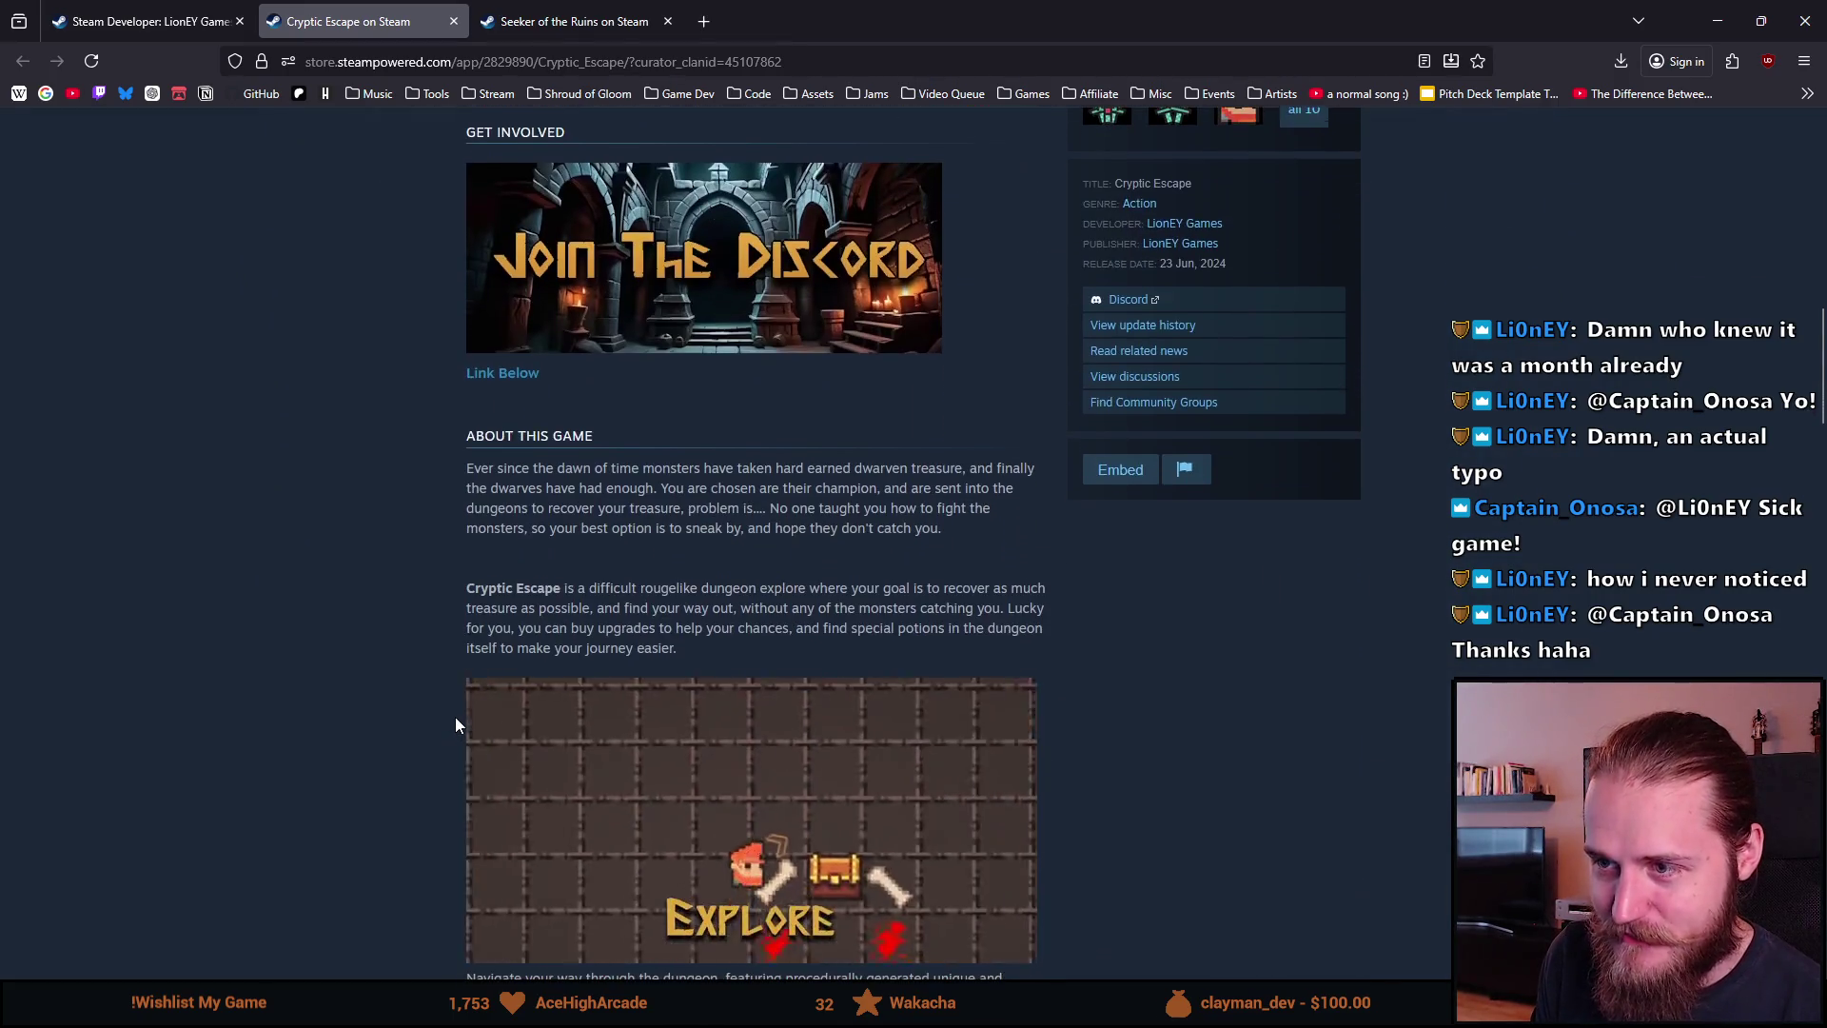
scroll(456, 721, "down", 1)
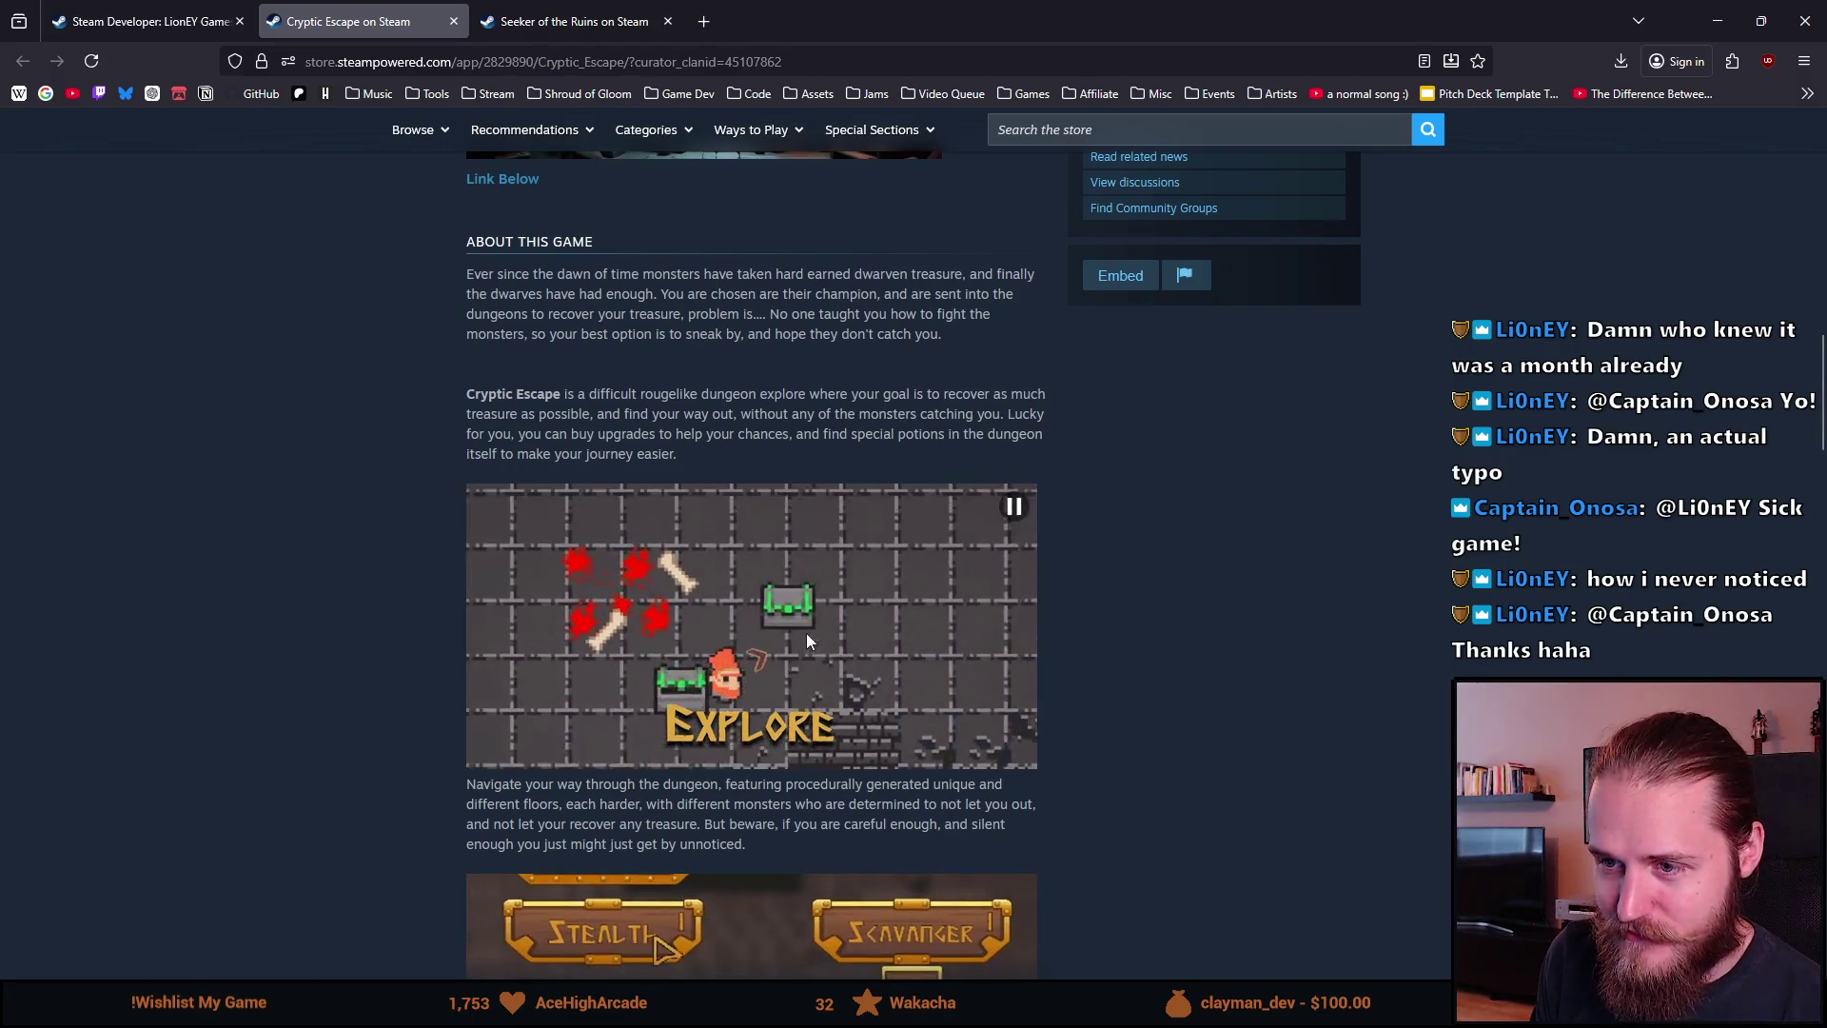
double_click(669, 394)
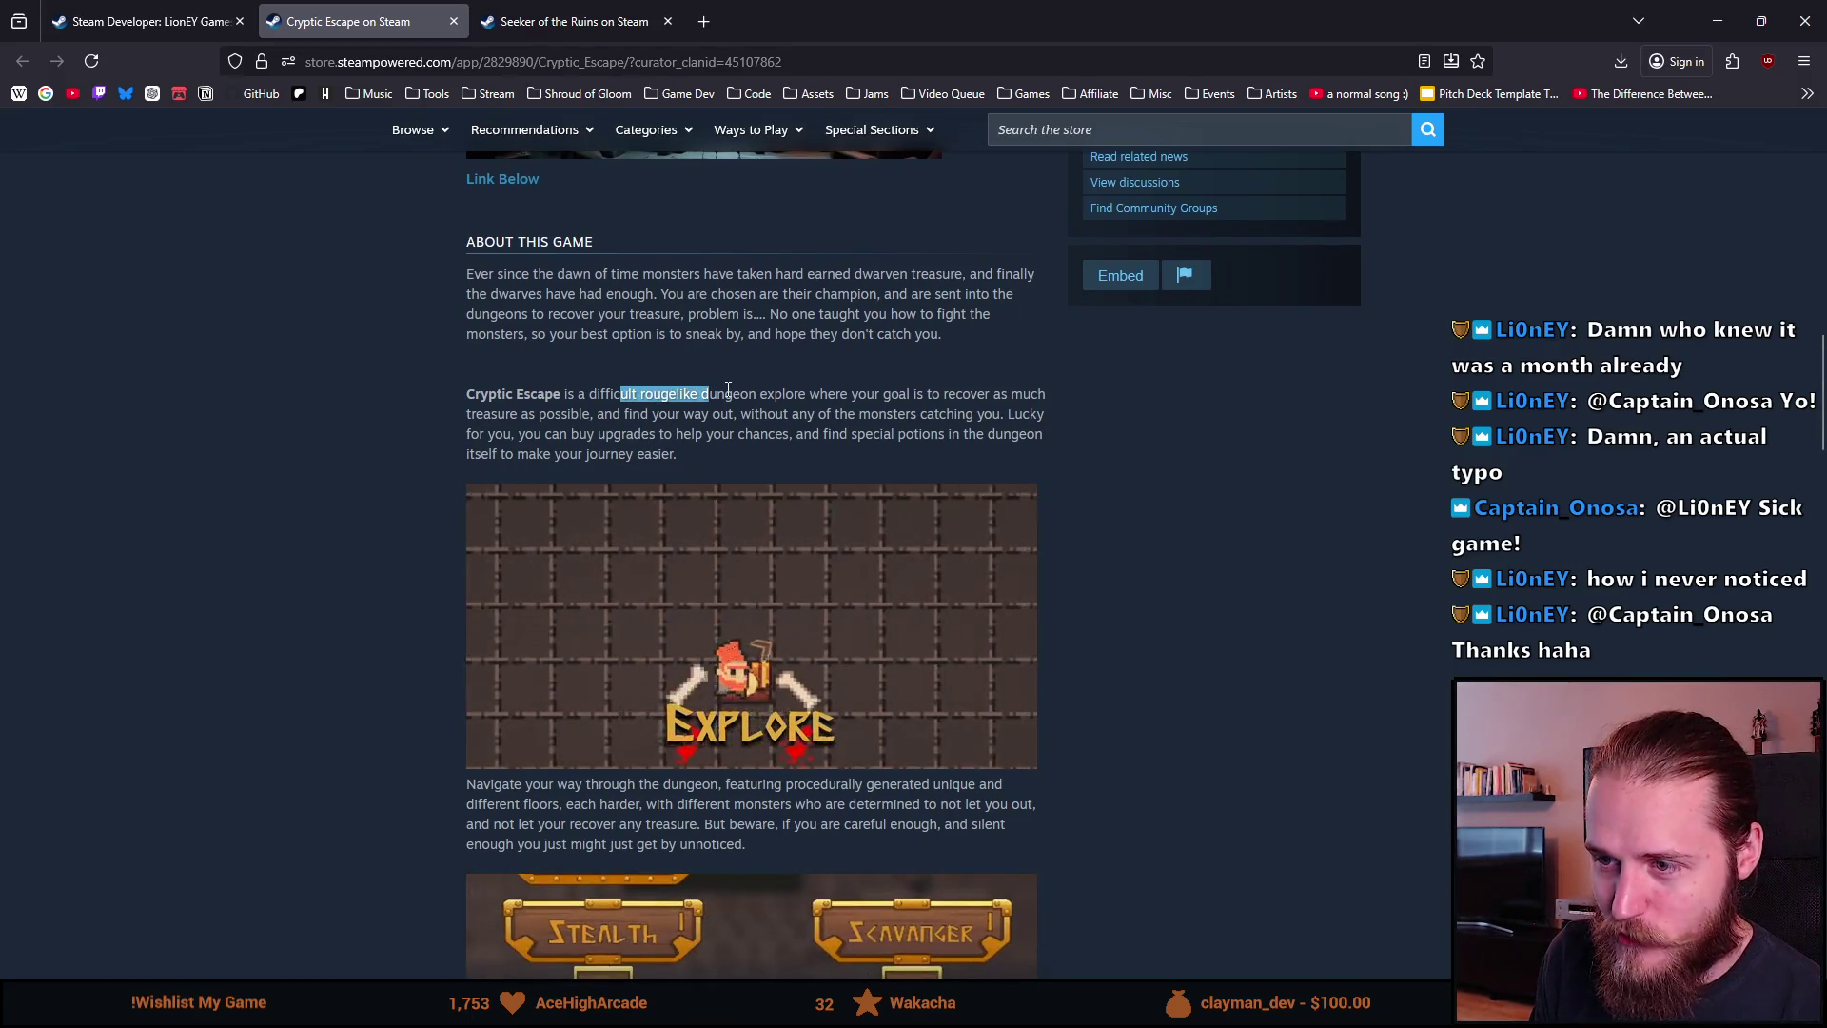
left_click(783, 395)
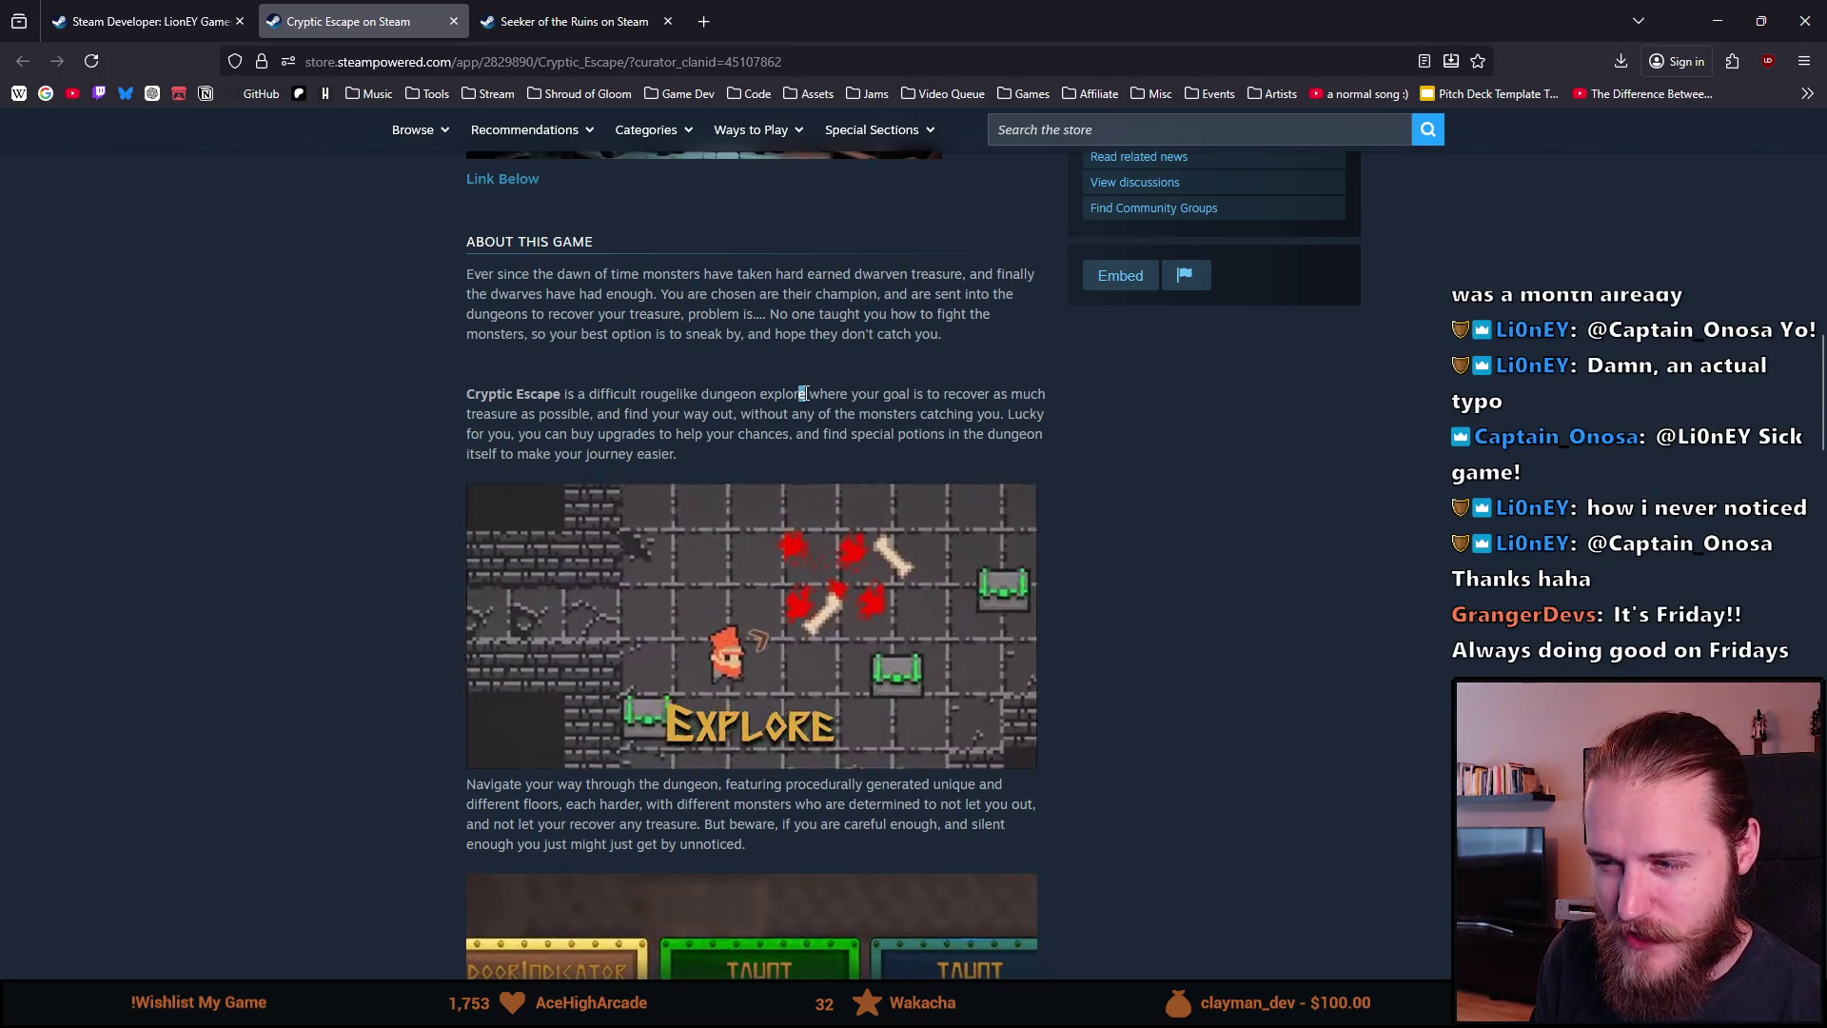
left_click_drag(820, 394, 940, 394)
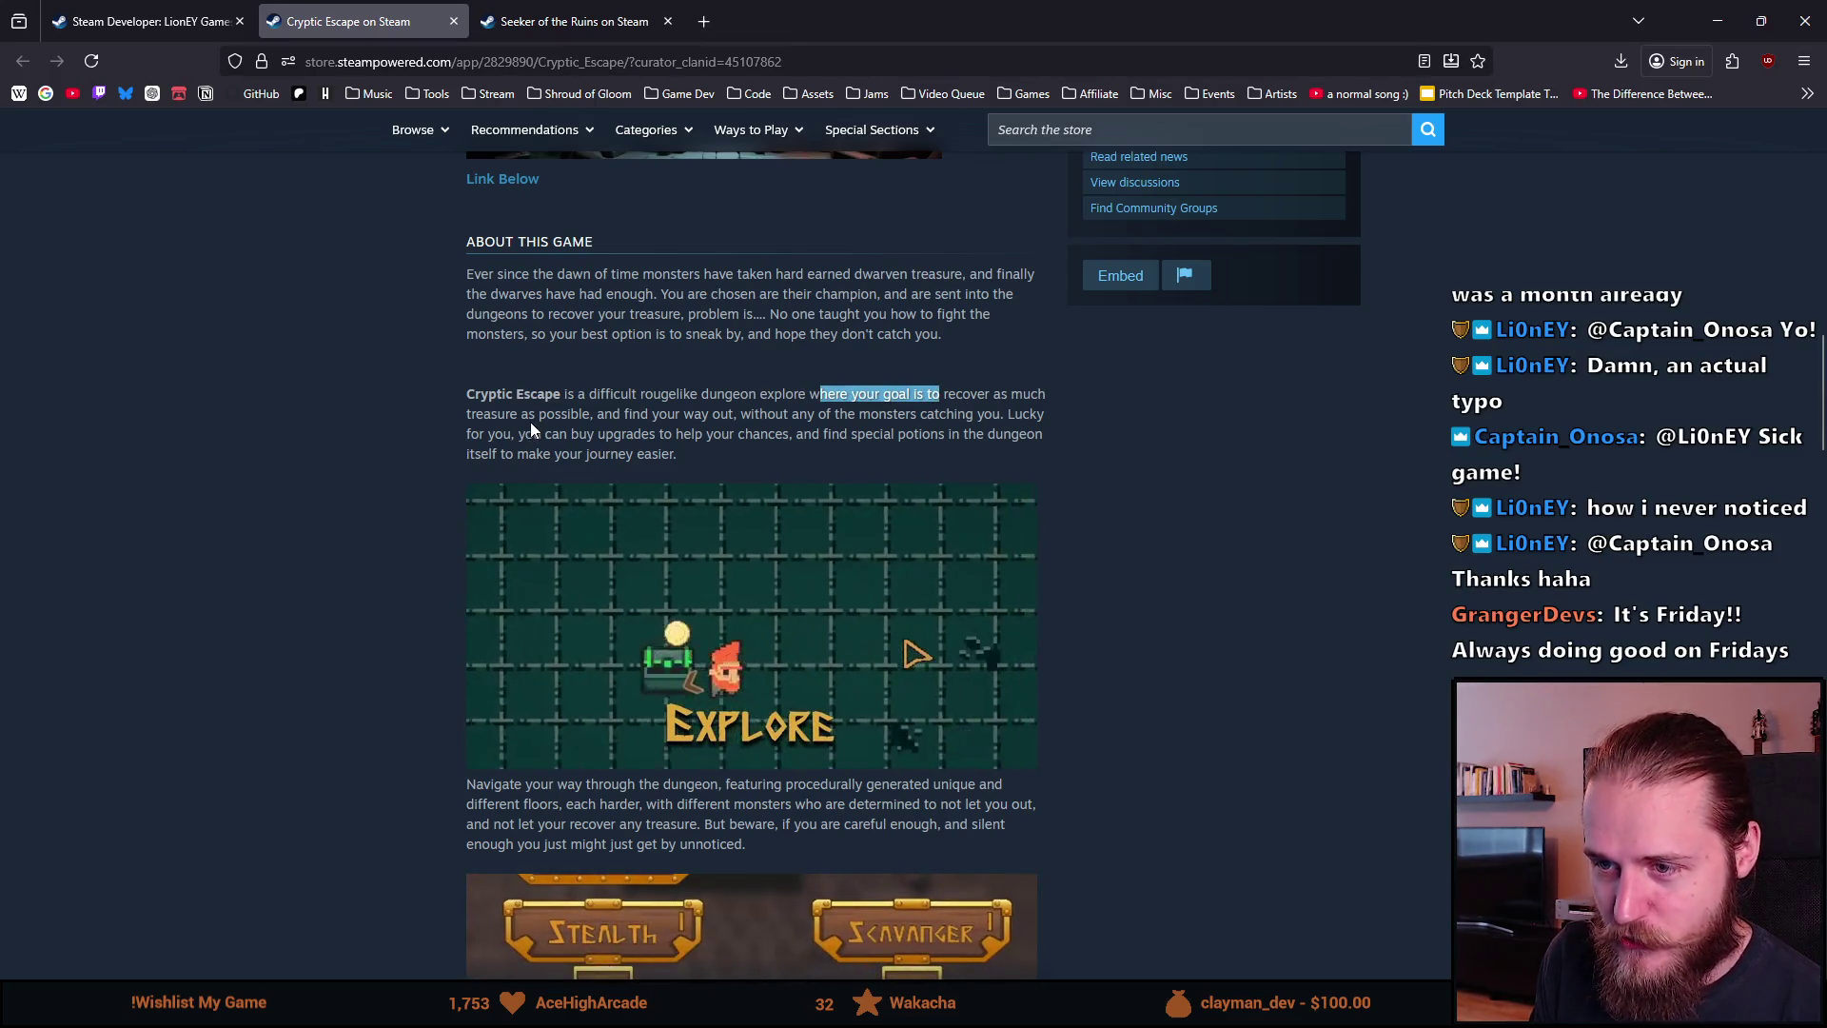
scroll(659, 649, "up", 10)
scroll(658, 649, "up", 5)
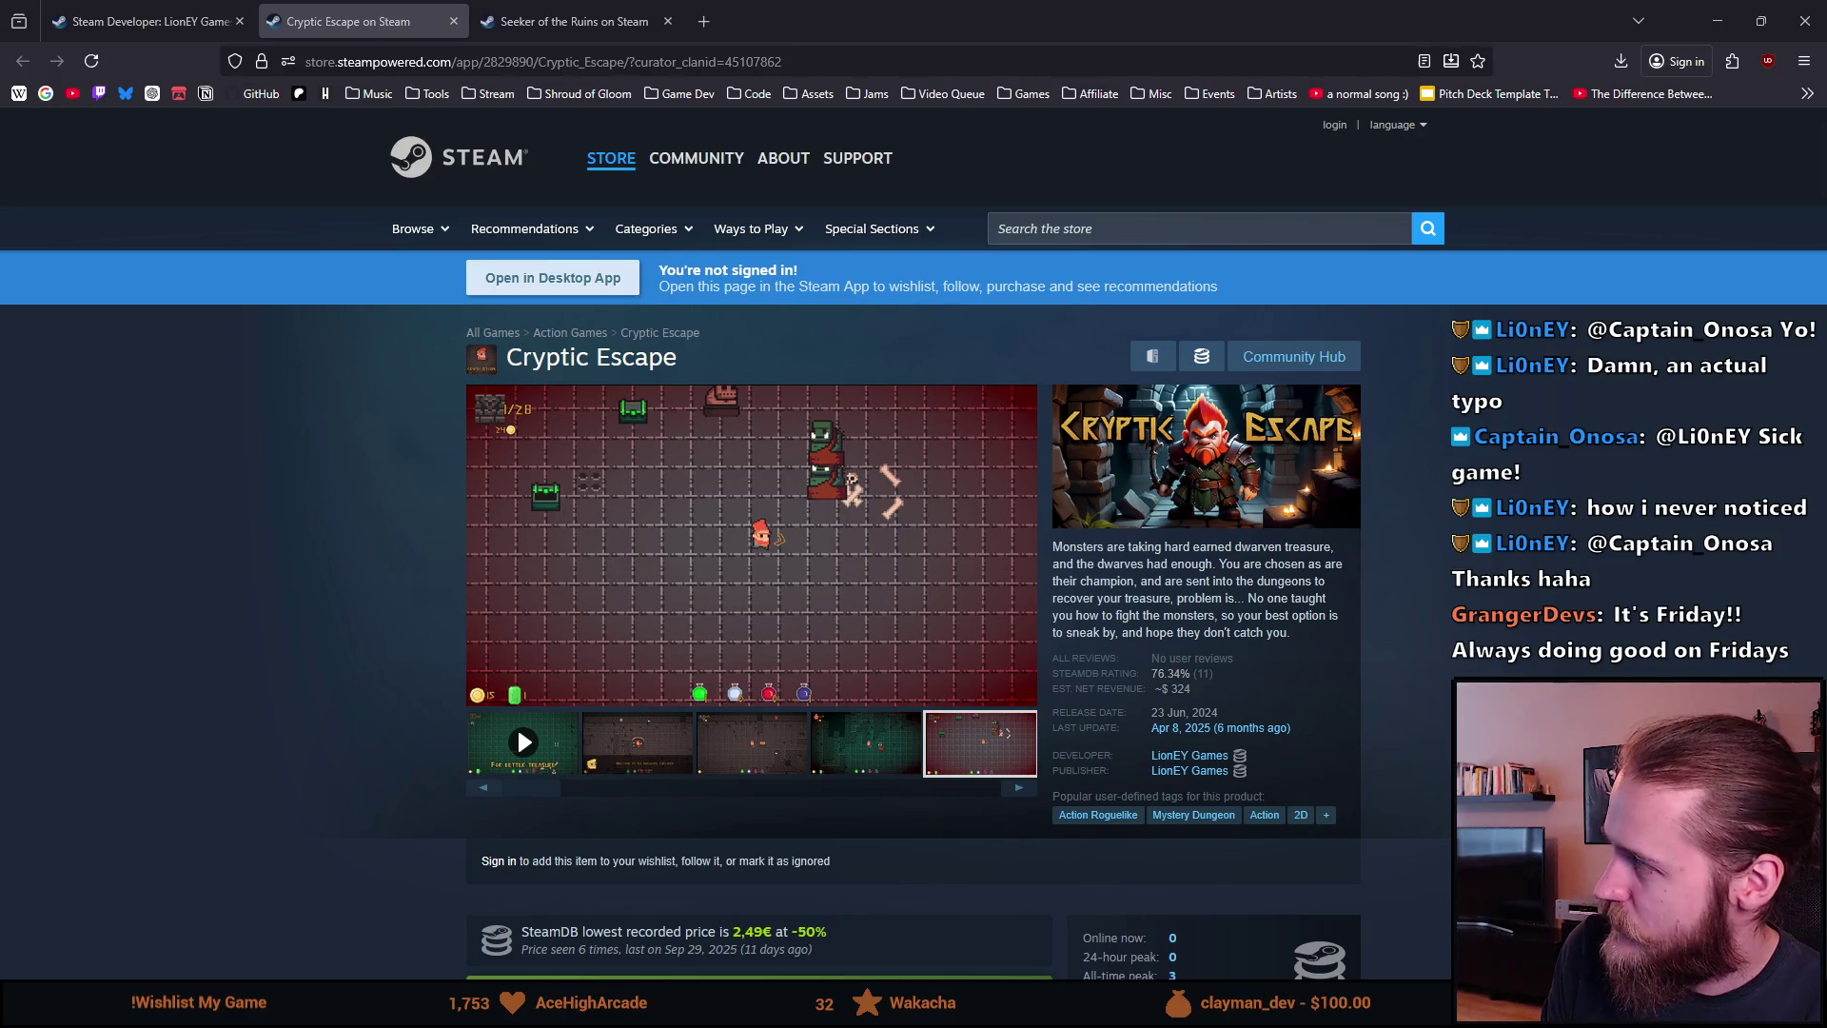
Step: Watch Cryptic Escape's 35-second trailer full screen to the end, then exit full screen
left_click(523, 745)
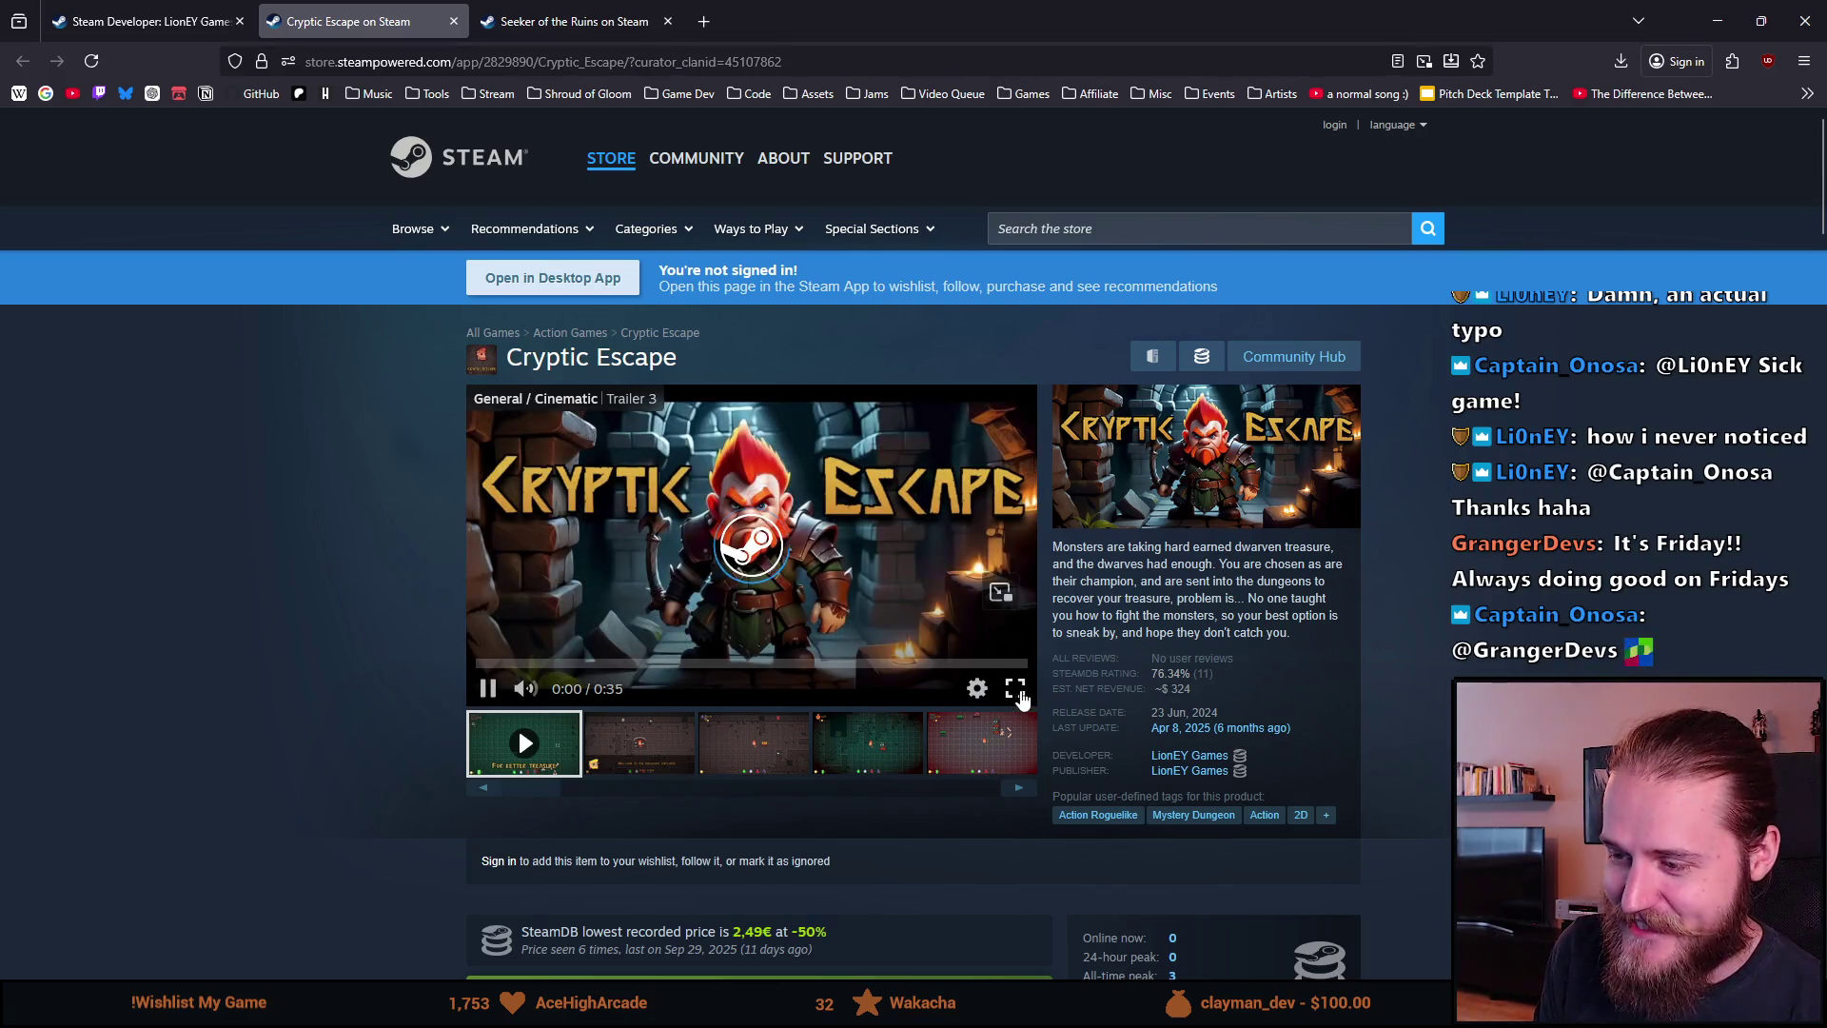
left_click(1015, 689)
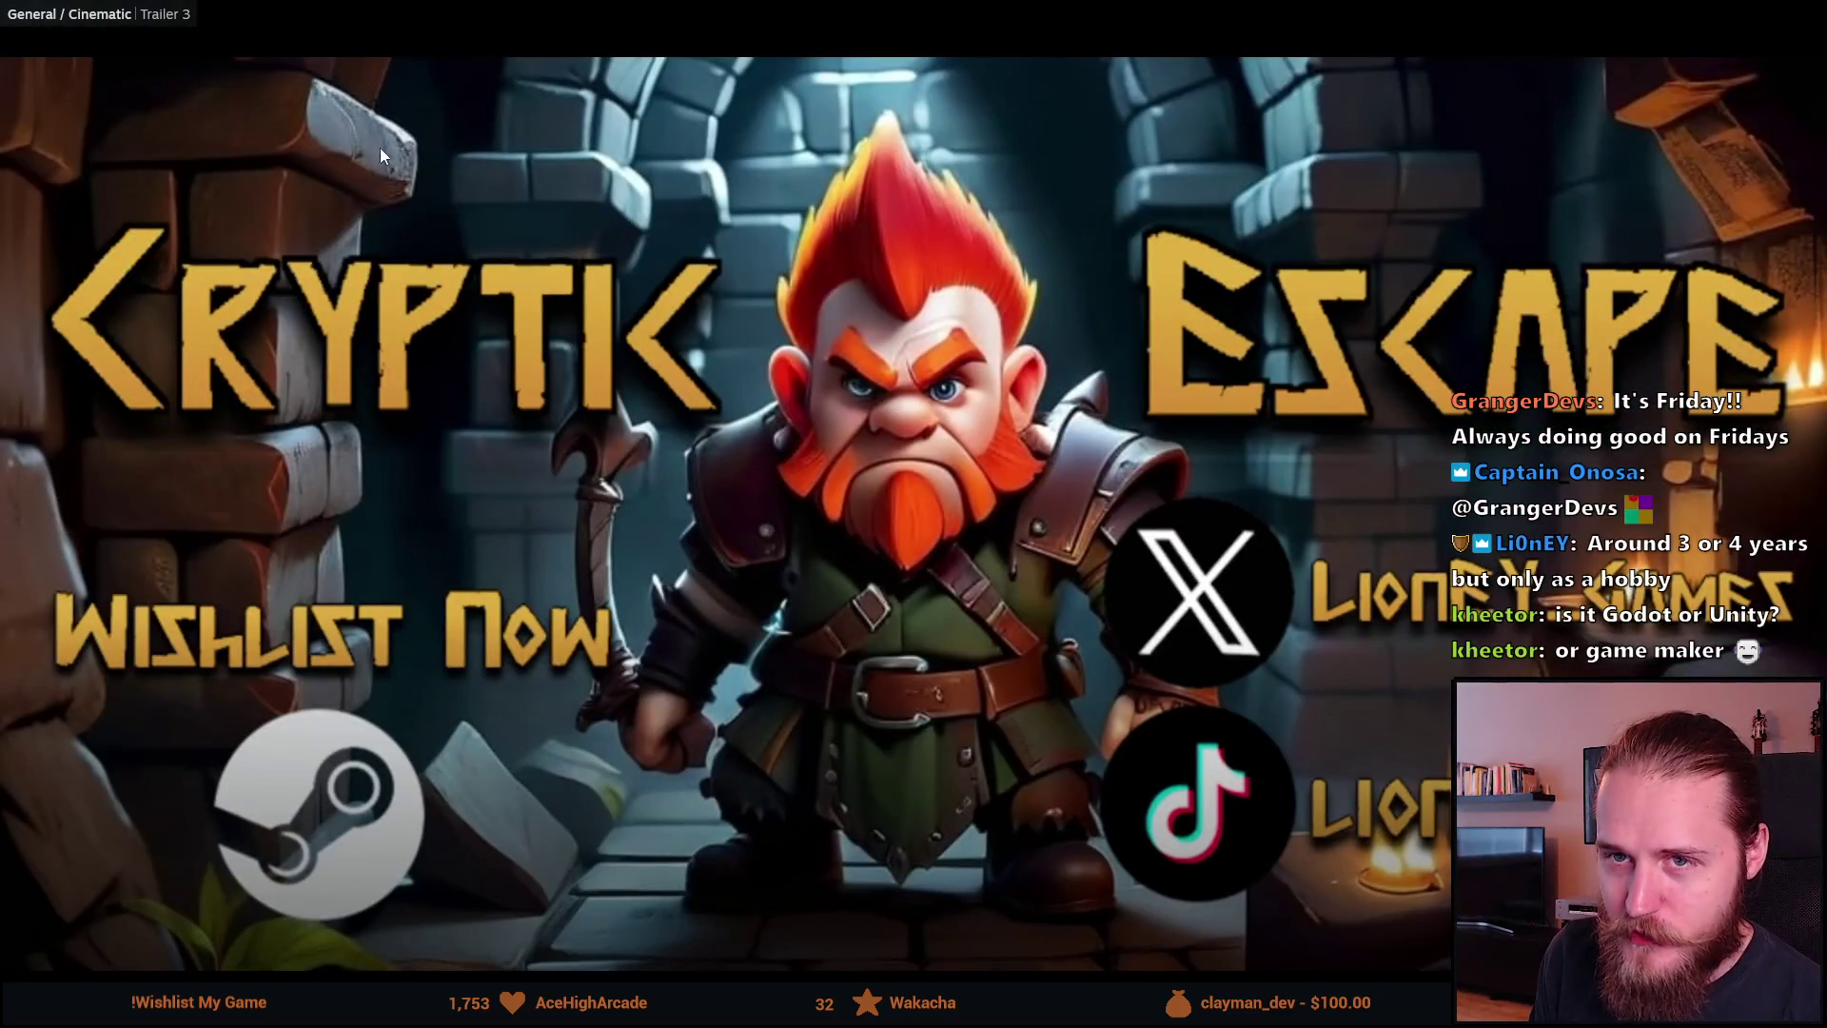
key("Escape")
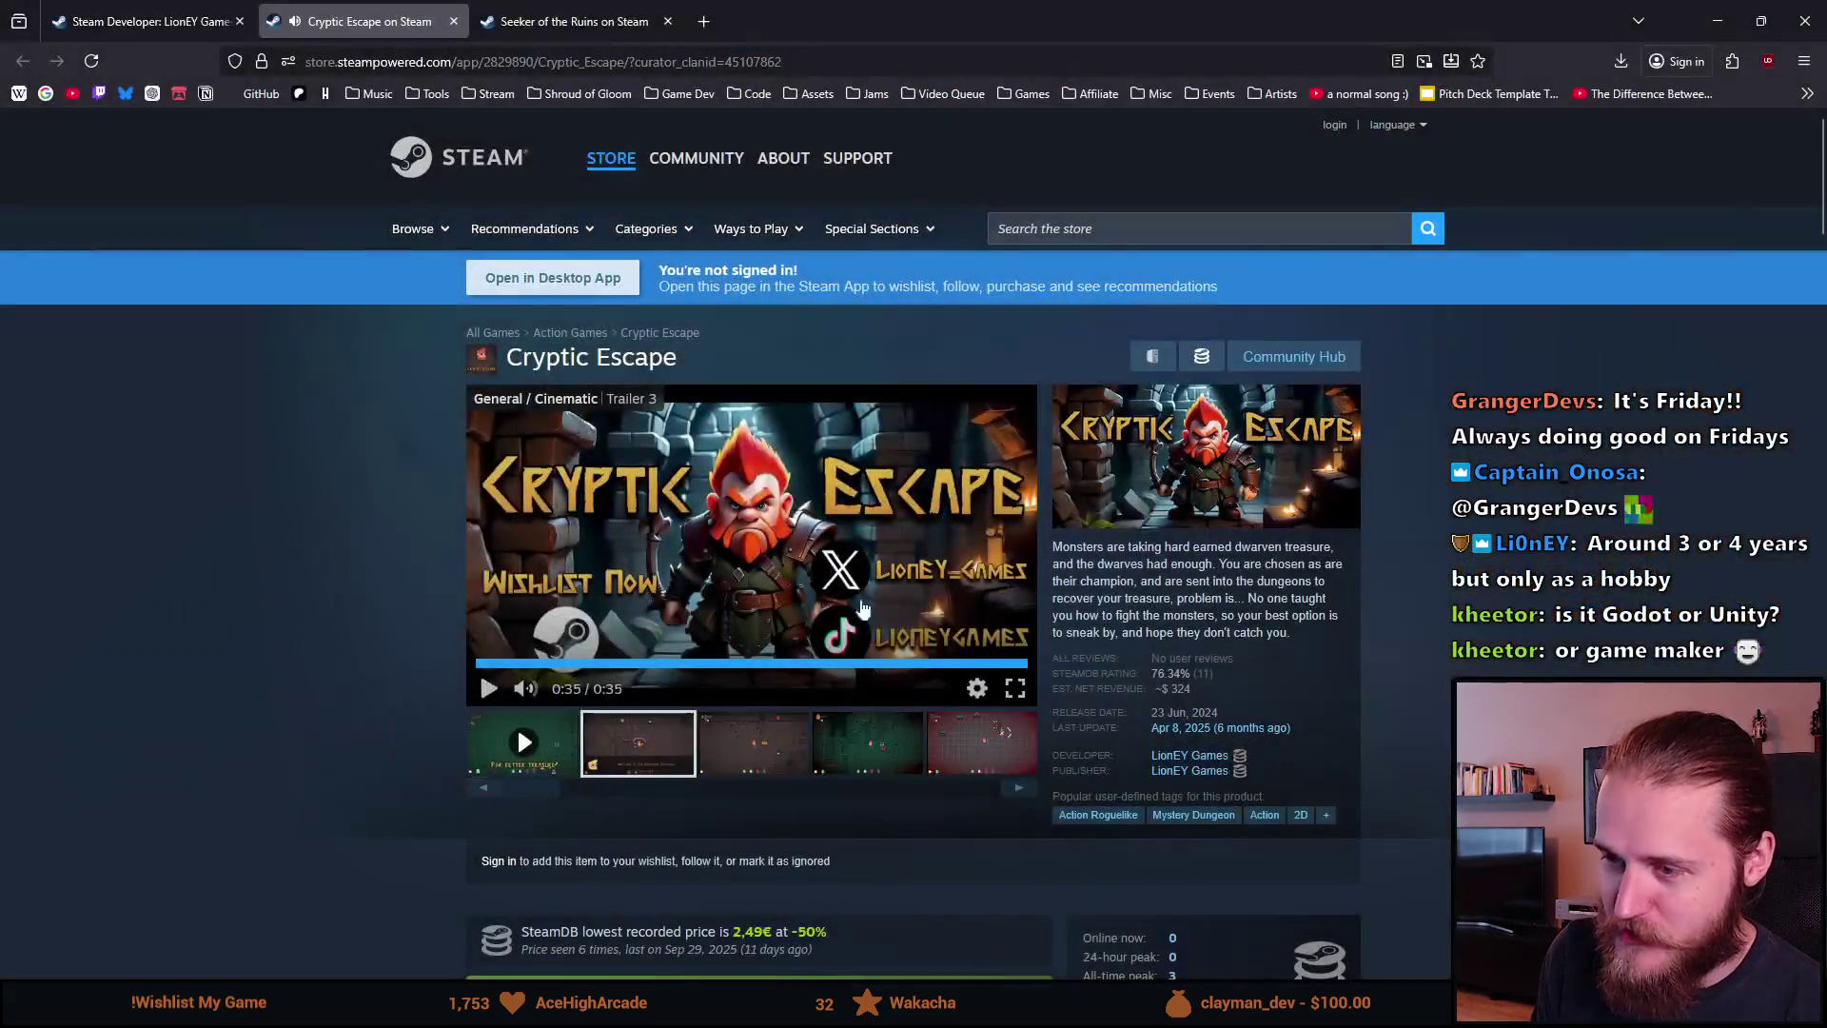
Step: View the second Cryptic Escape screenshot, go to the Seeker of the Ruins tab, then the YouTube window
left_click(638, 742)
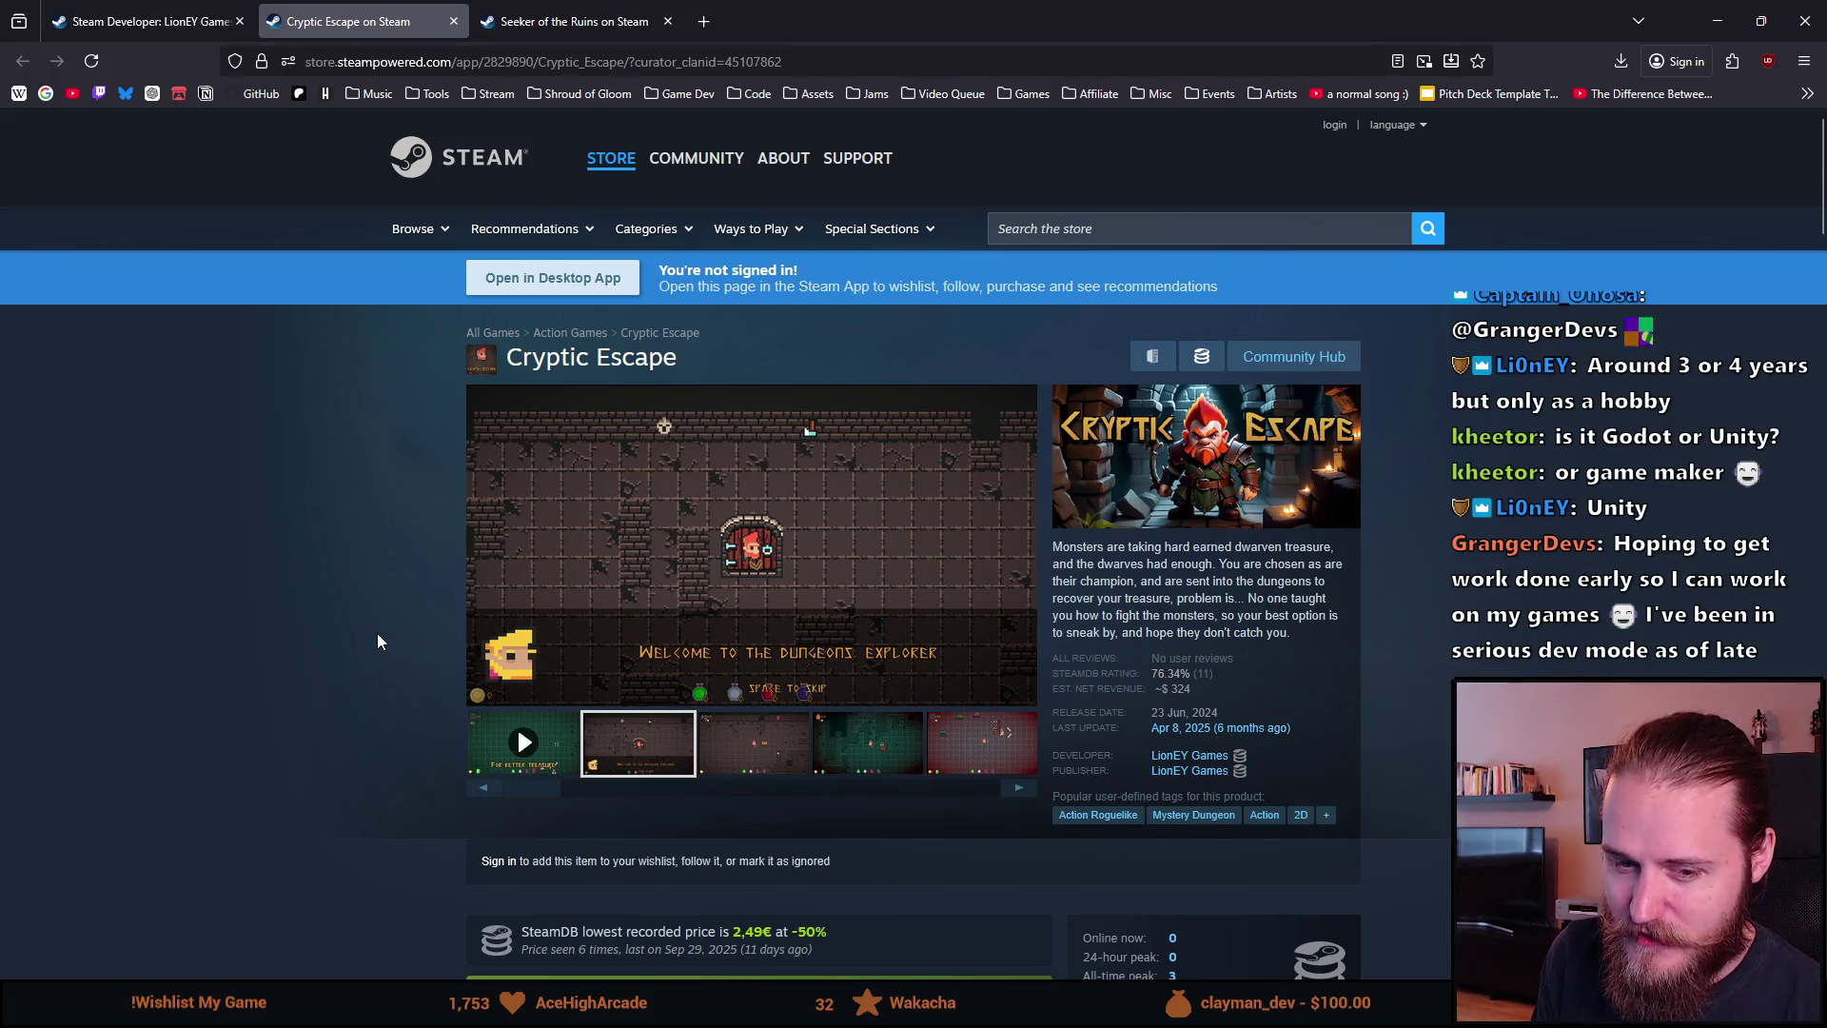
scroll(232, 623, "down", 1)
left_click(607, 11)
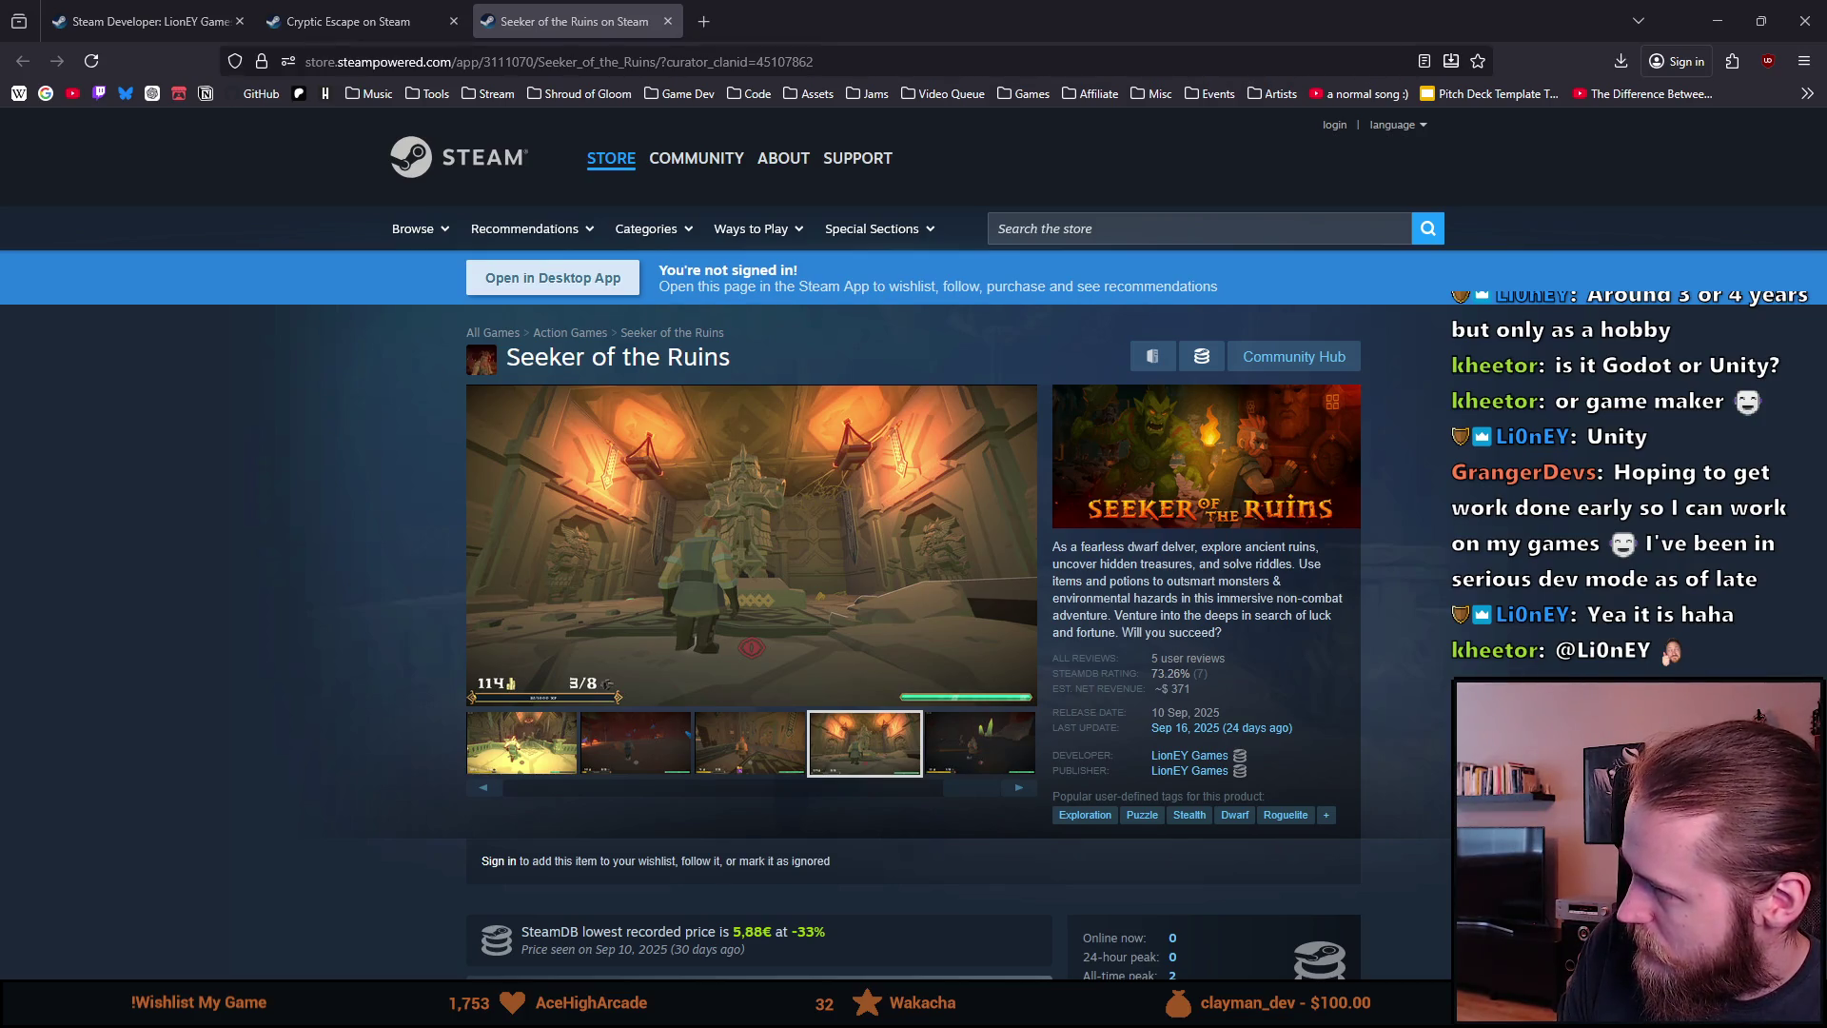
key("alt+Tab")
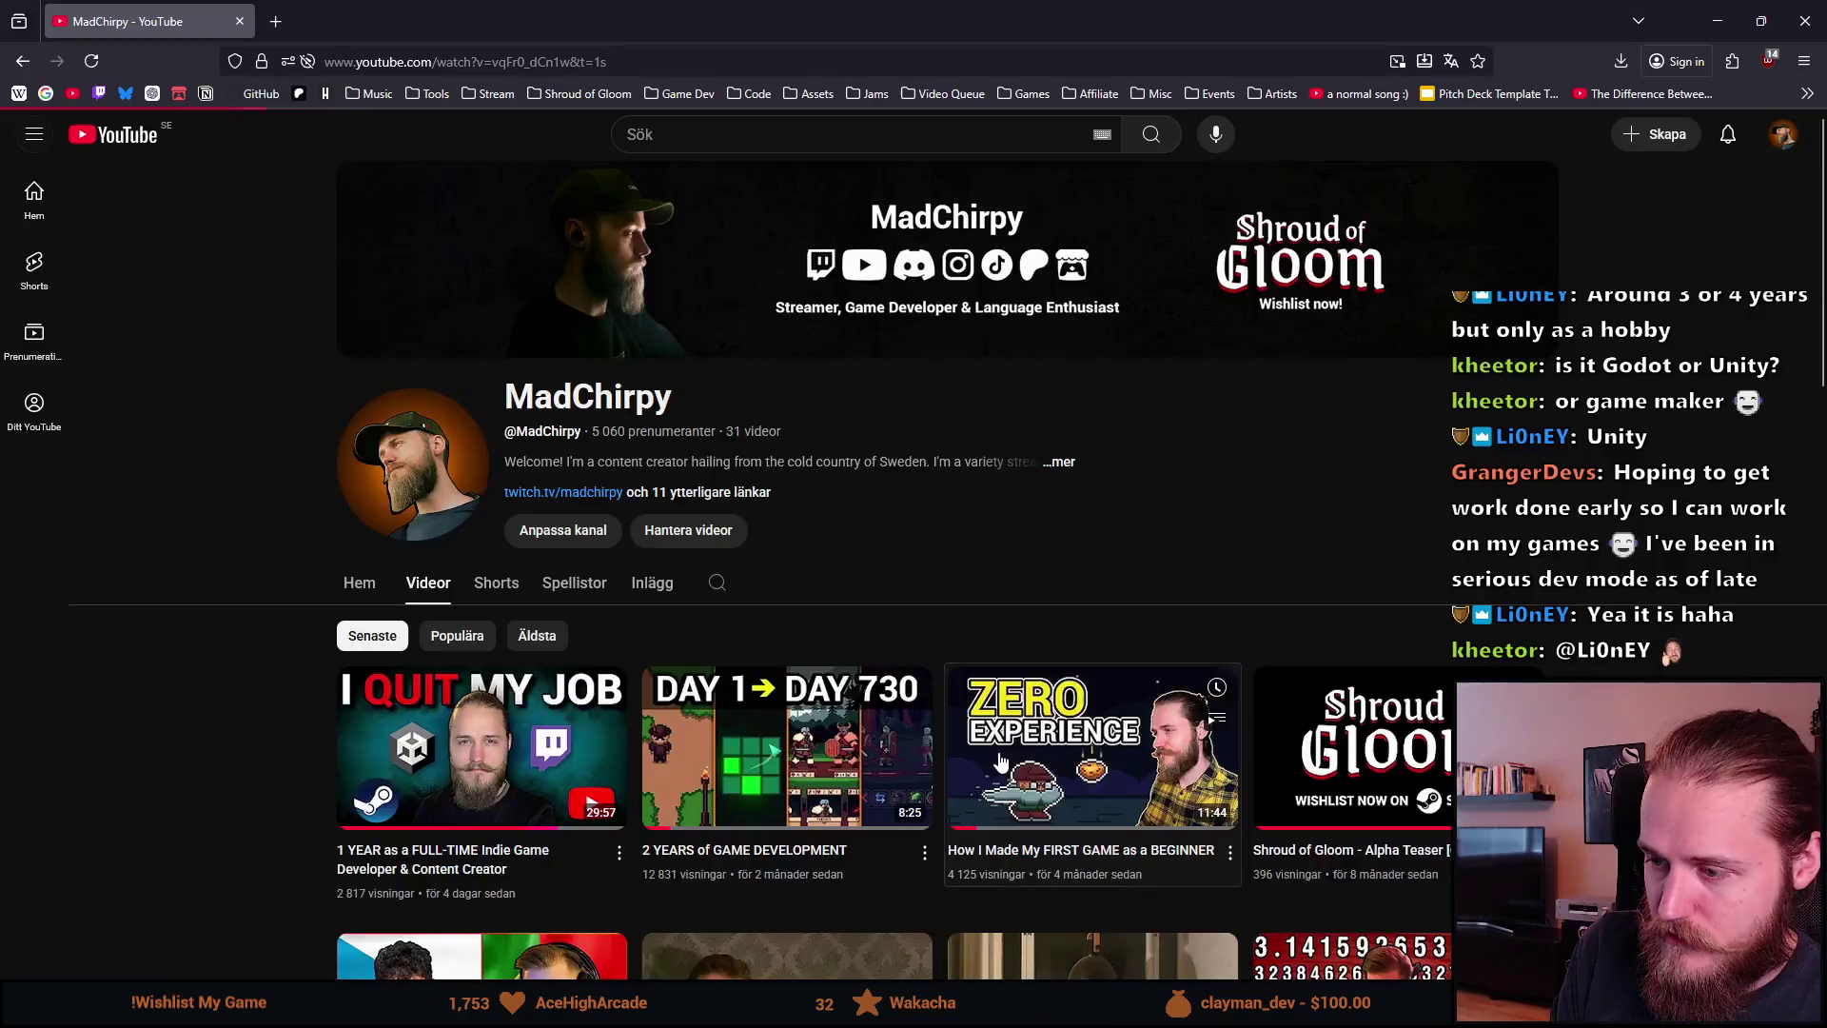
left_click(511, 639)
left_click(56, 849)
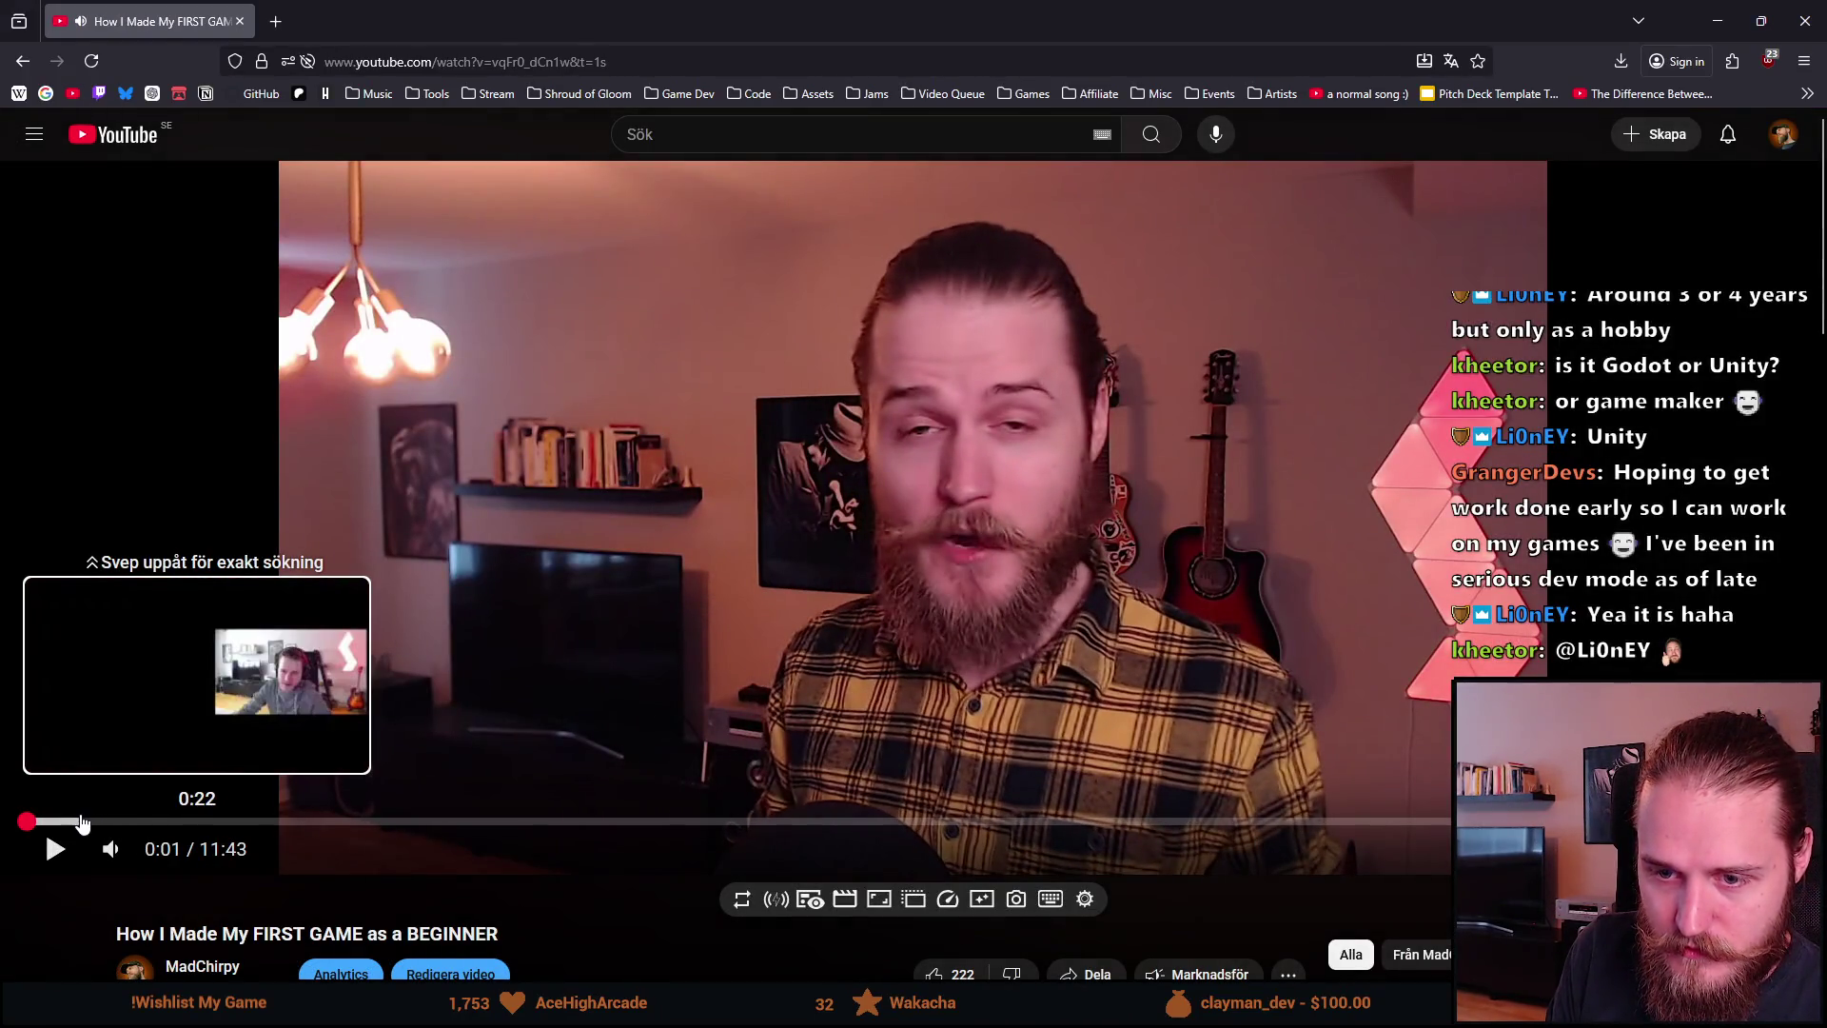
left_click(95, 821)
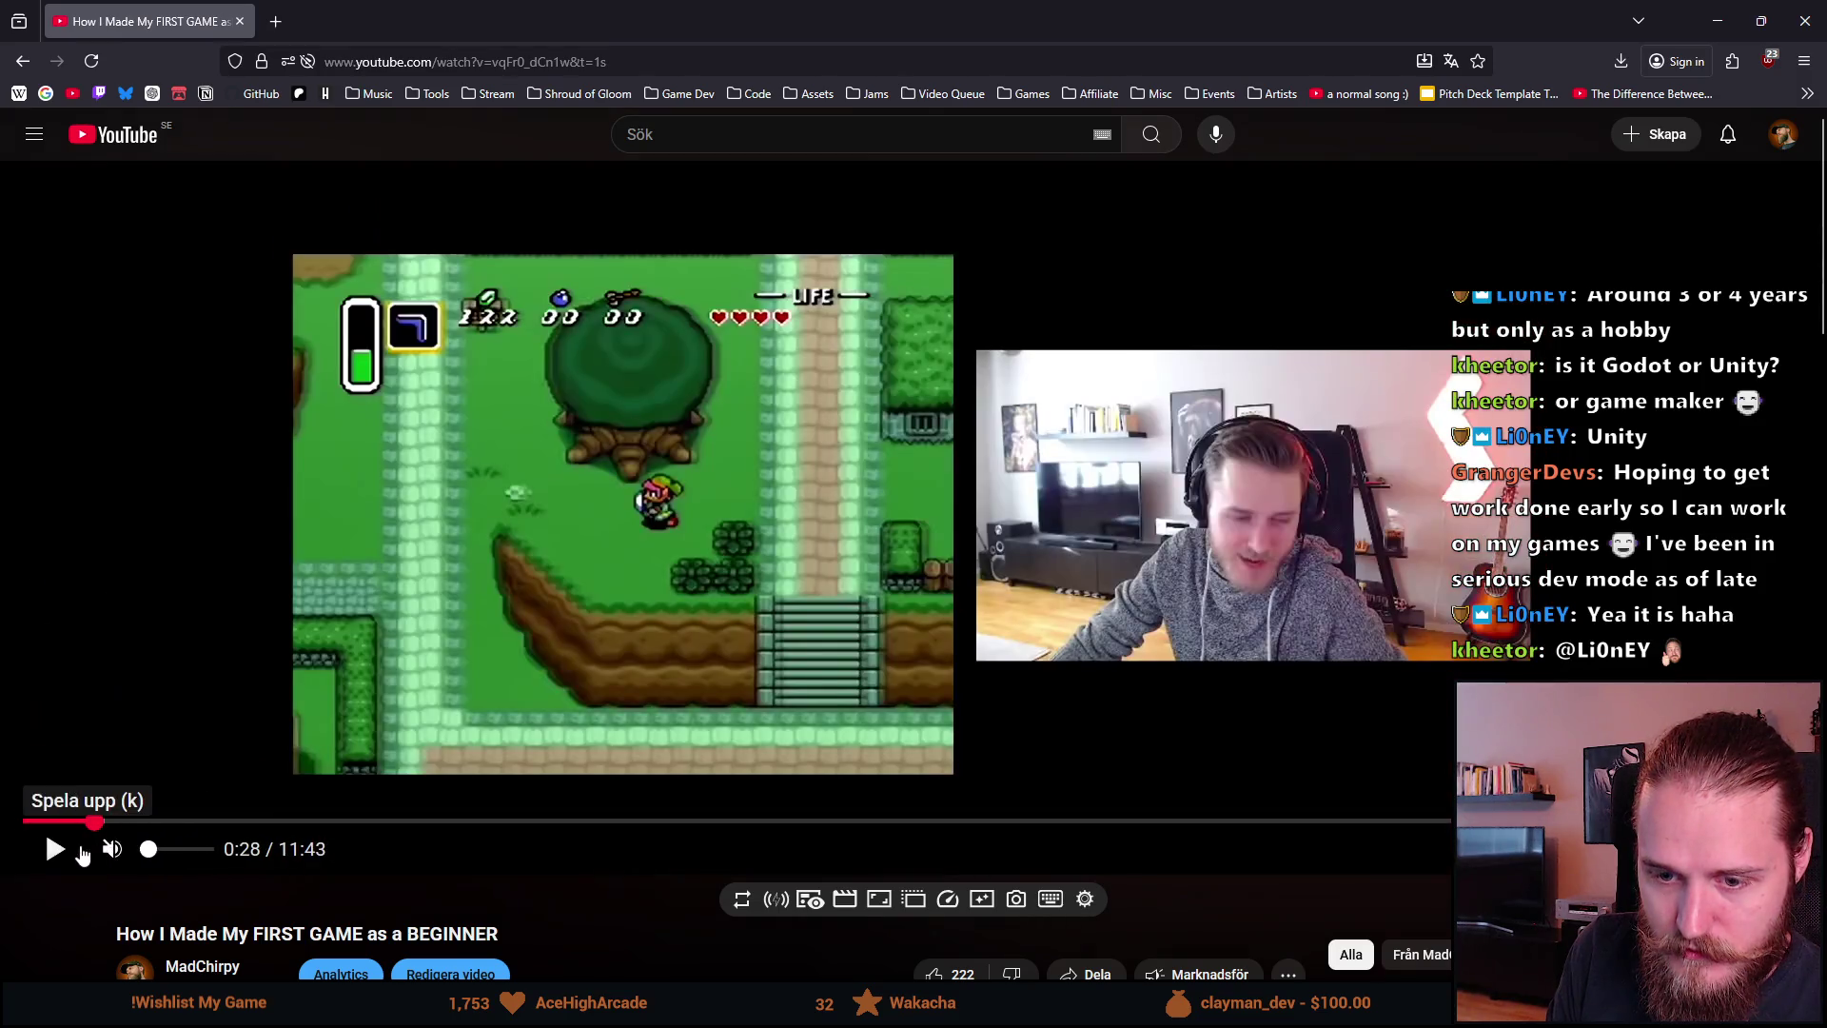
left_click(55, 849)
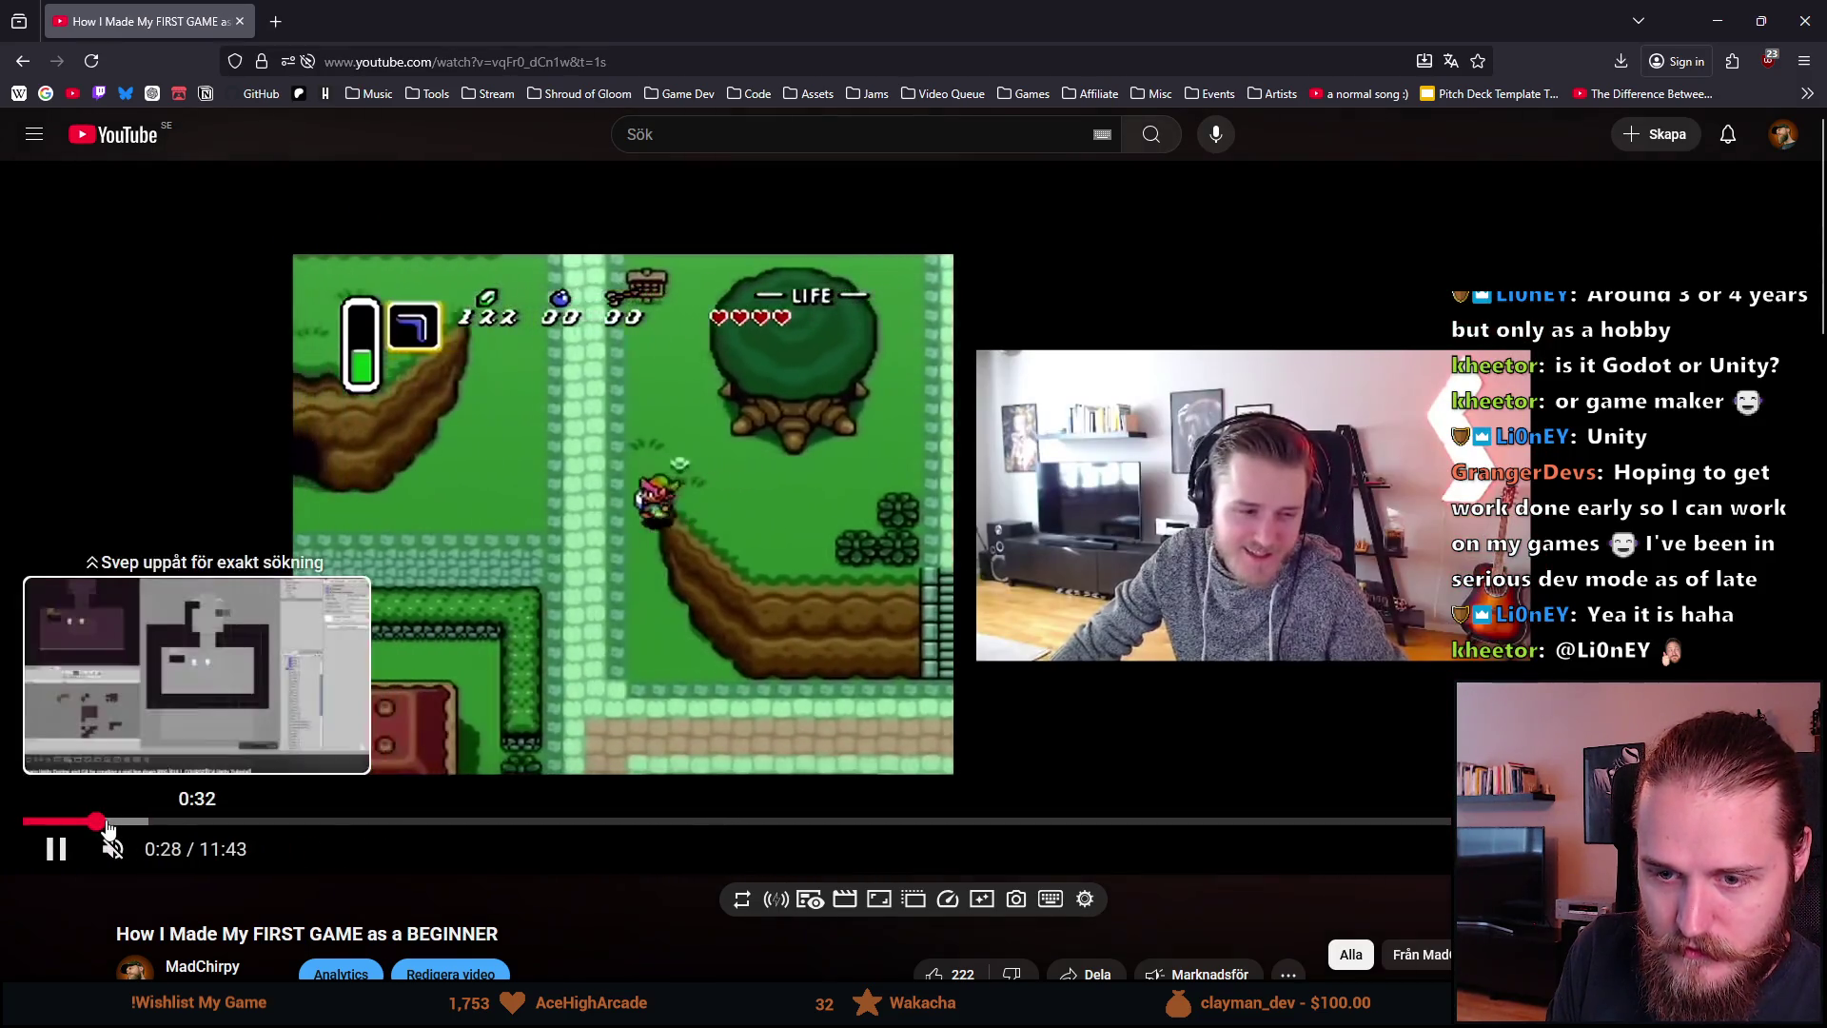
left_click(106, 822)
left_click(55, 849)
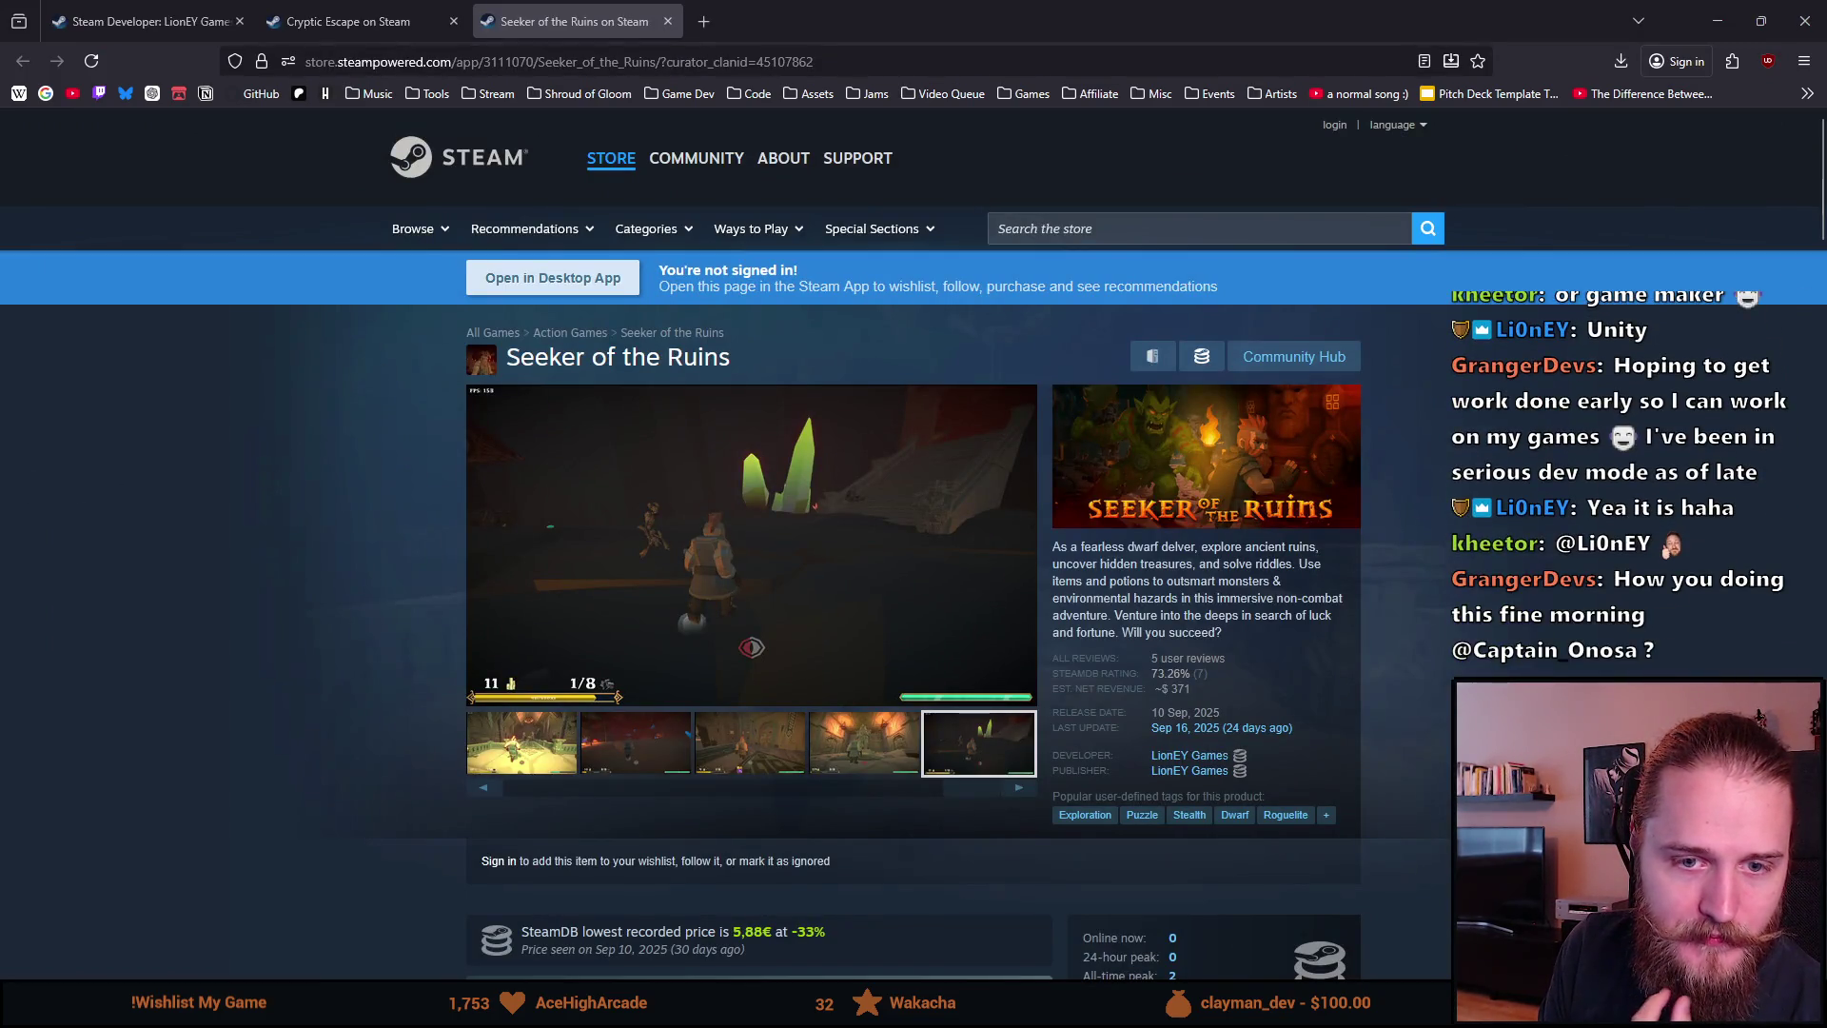
scroll(143, 633, "down", 2)
scroll(145, 633, "up", 2)
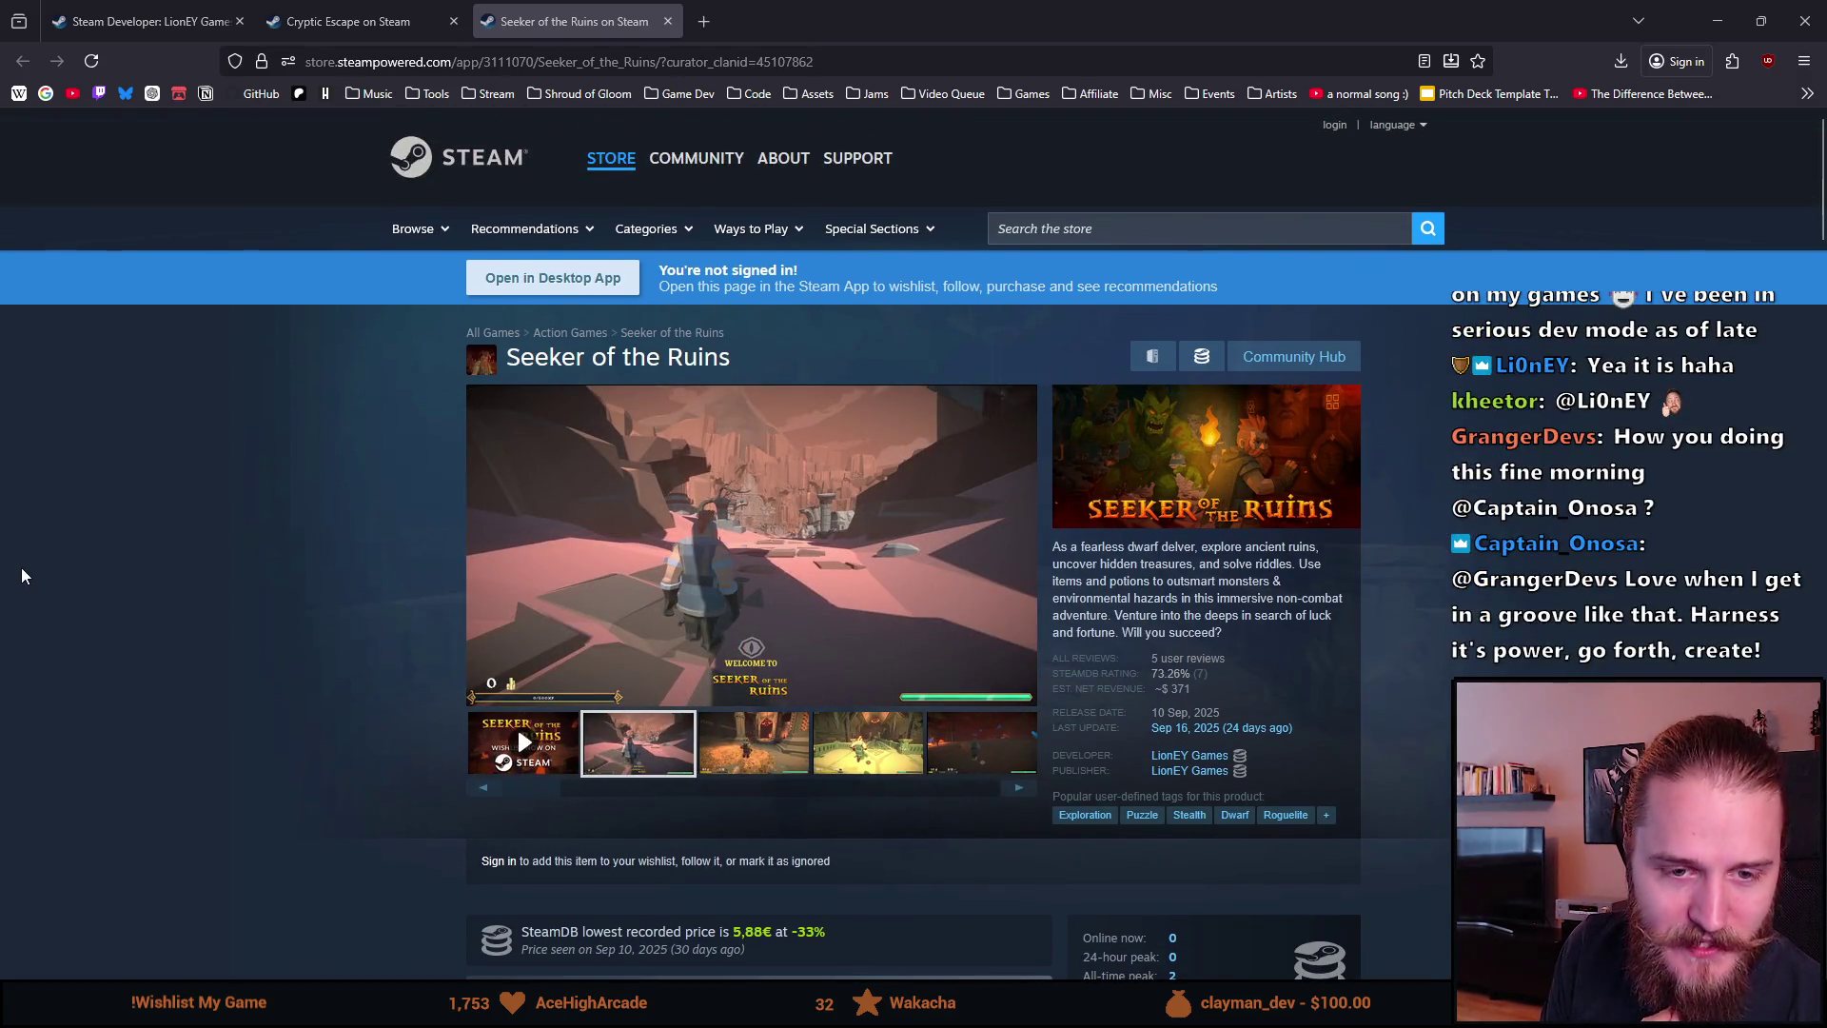
scroll(23, 575, "down", 1)
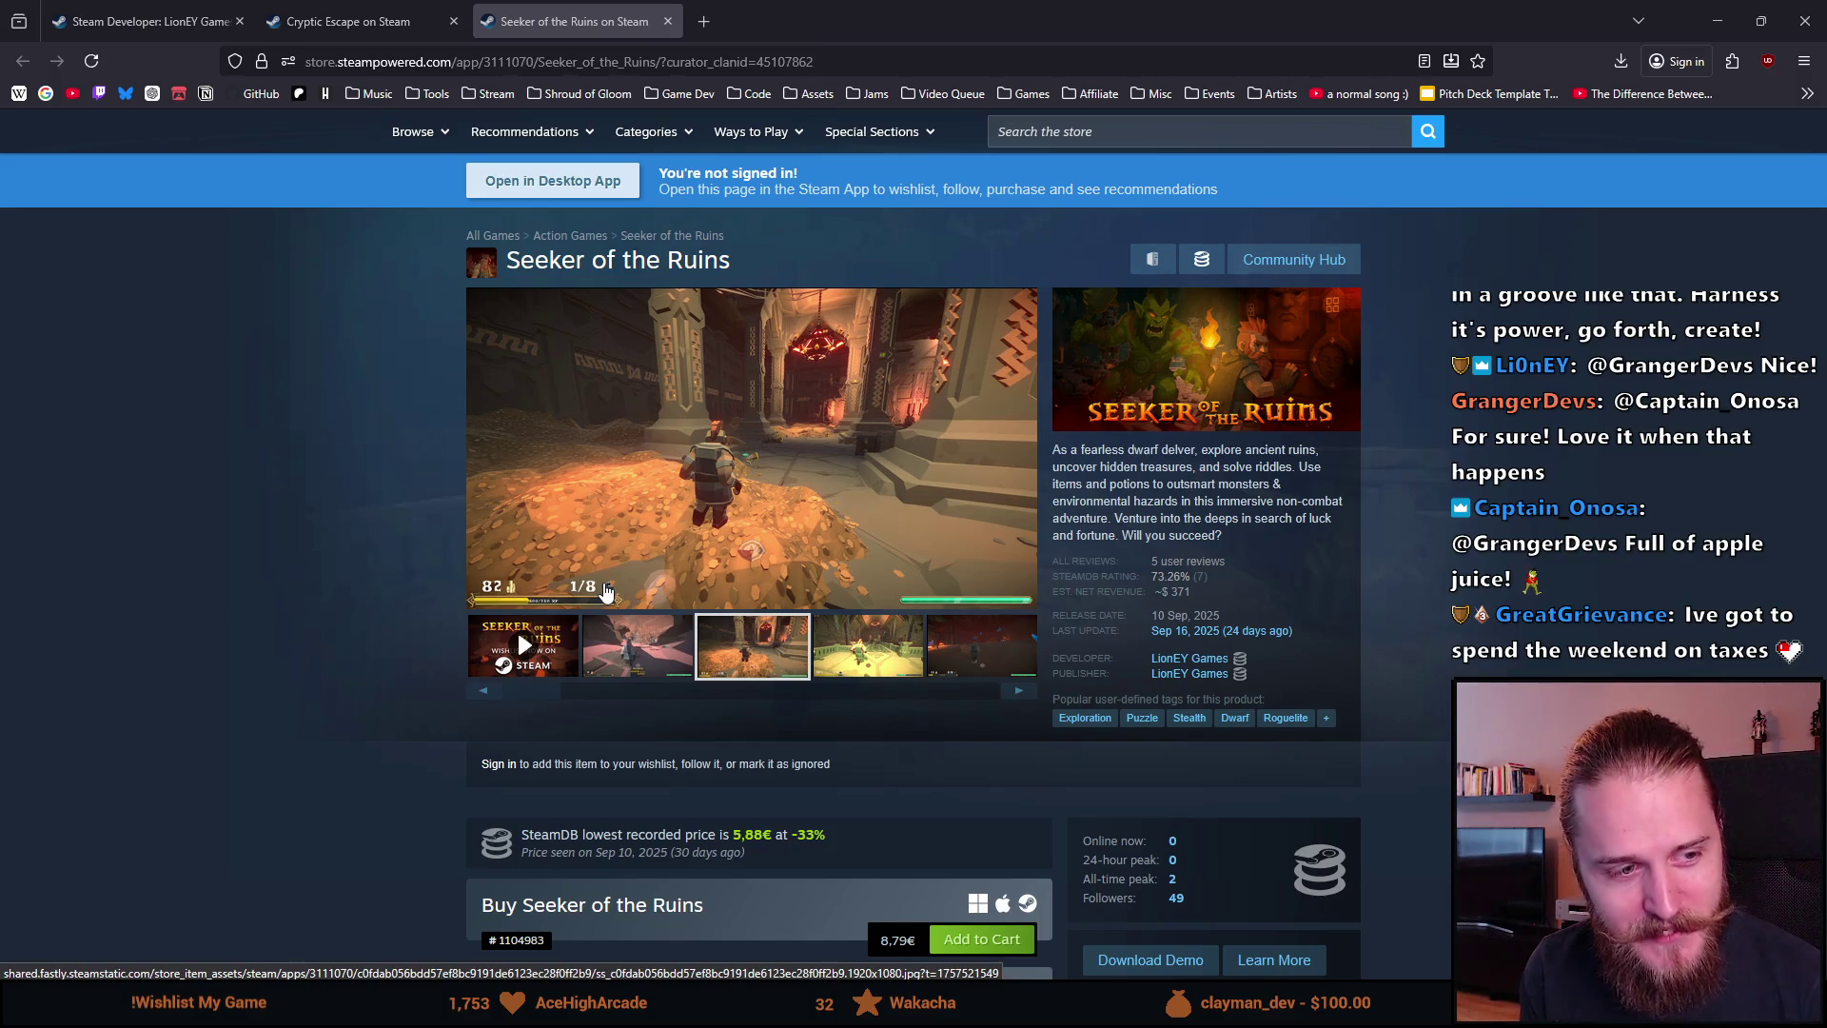
Step: Highlight the Seeker of the Ruins title and the description's opening phrase
left_click_drag(521, 266, 733, 255)
left_click(752, 262)
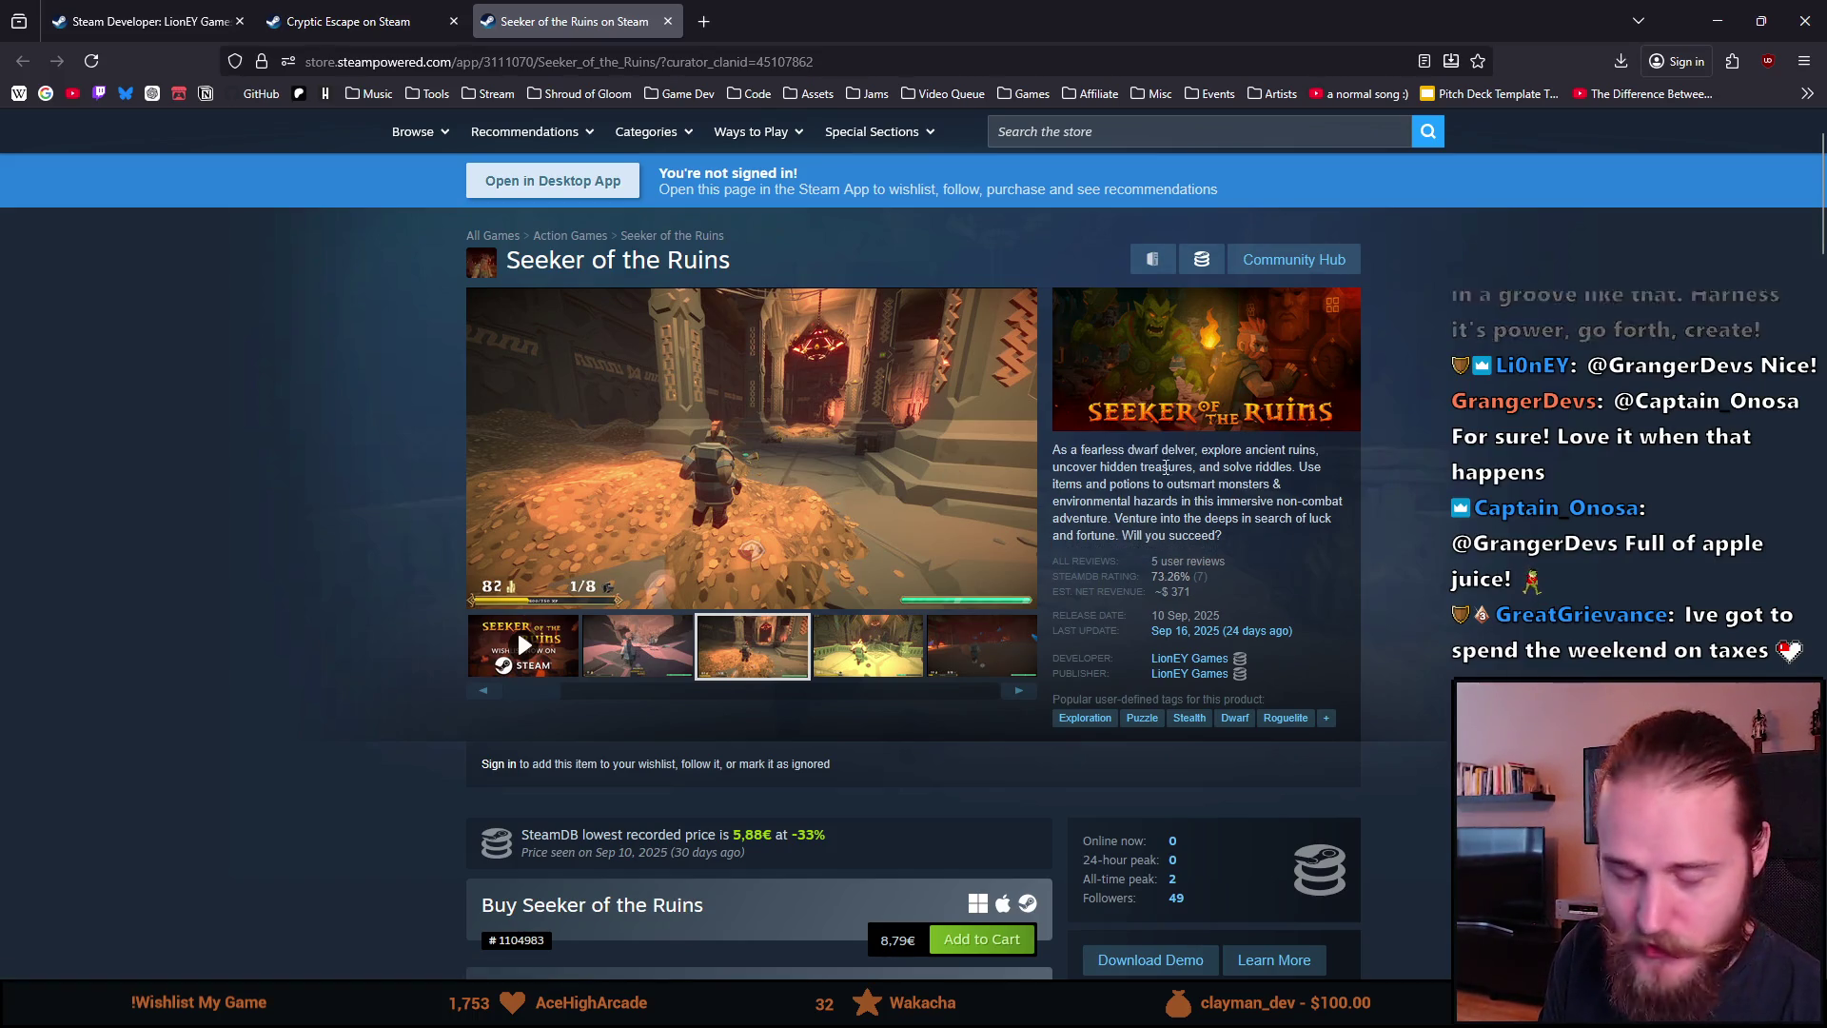
mouse_move(1067, 450)
left_mouse_down()
mouse_move(1204, 446)
mouse_move(1133, 476)
mouse_move(1157, 545)
left_mouse_up()
left_click(1072, 548)
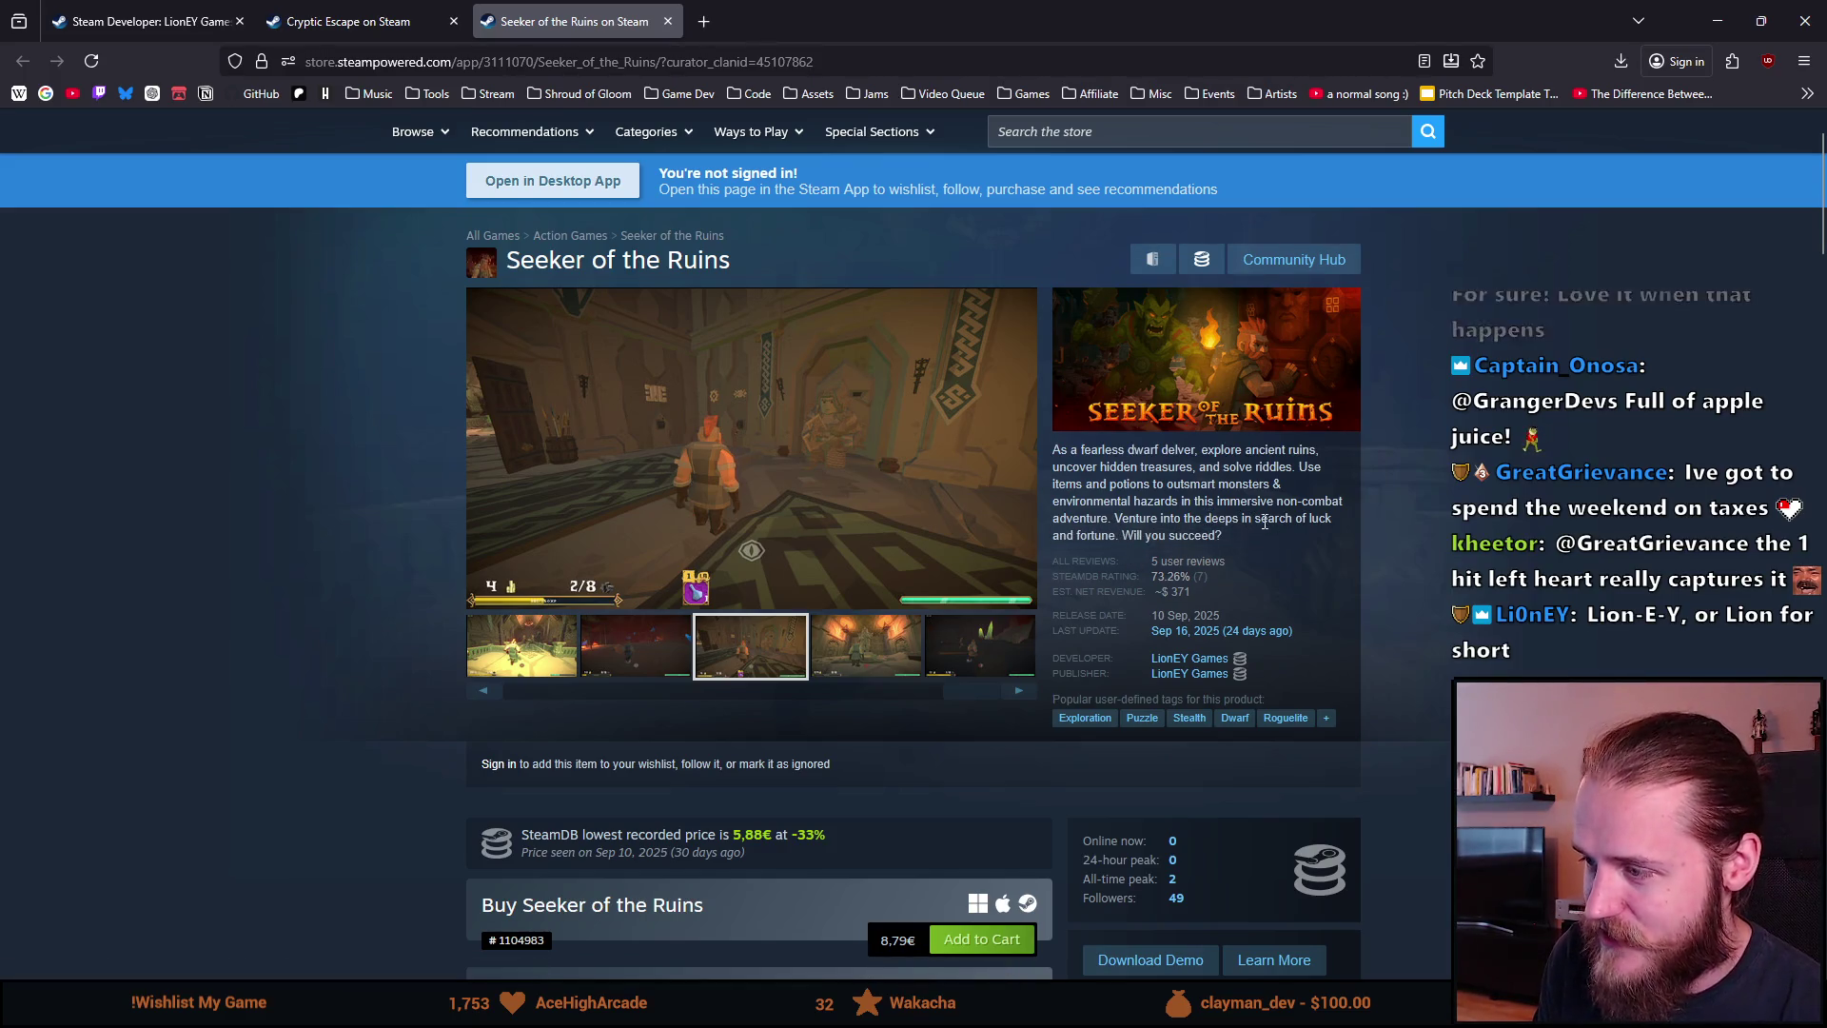
Step: Select 'Will you succeed?' in the description and open the Shroud of Gloom bookmarks folder
mouse_move(1122, 534)
left_mouse_down()
mouse_move(1231, 531)
mouse_move(1121, 536)
left_mouse_up()
left_click(1125, 539)
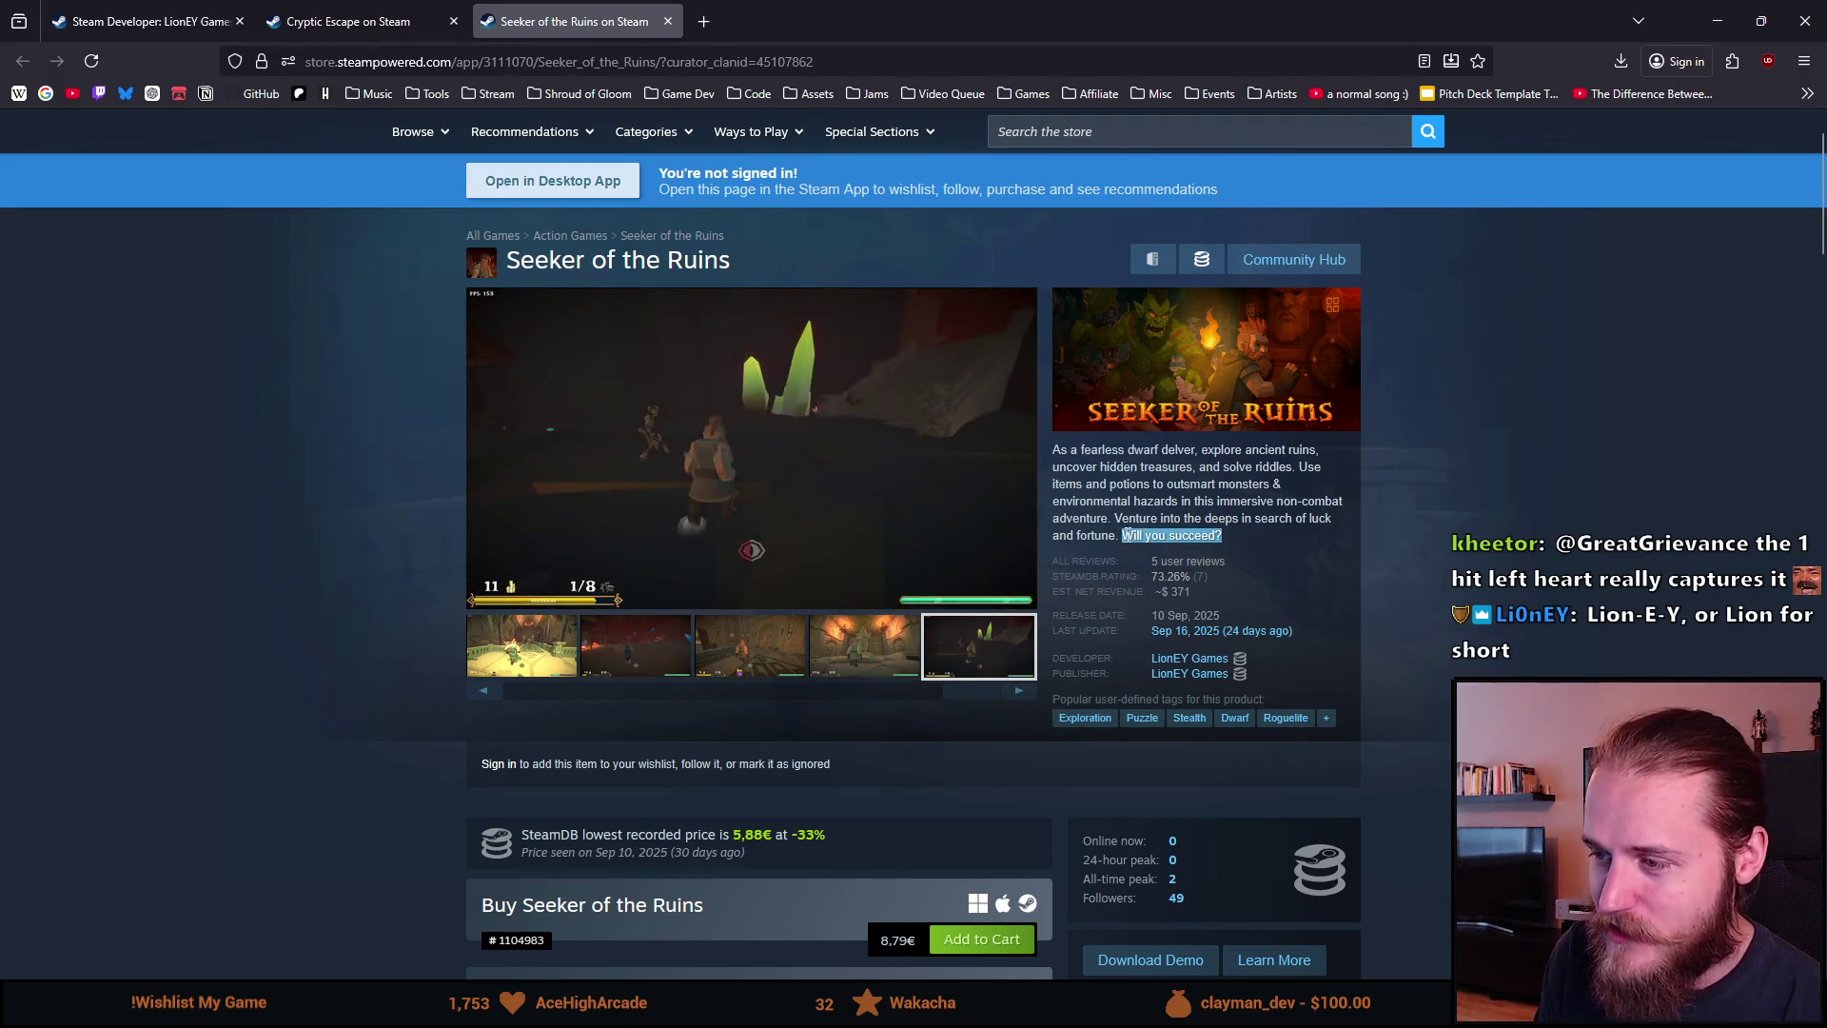
left_click(1276, 527)
mouse_move(1275, 527)
left_mouse_down()
mouse_move(1129, 534)
mouse_move(1237, 538)
mouse_move(1148, 533)
left_mouse_up()
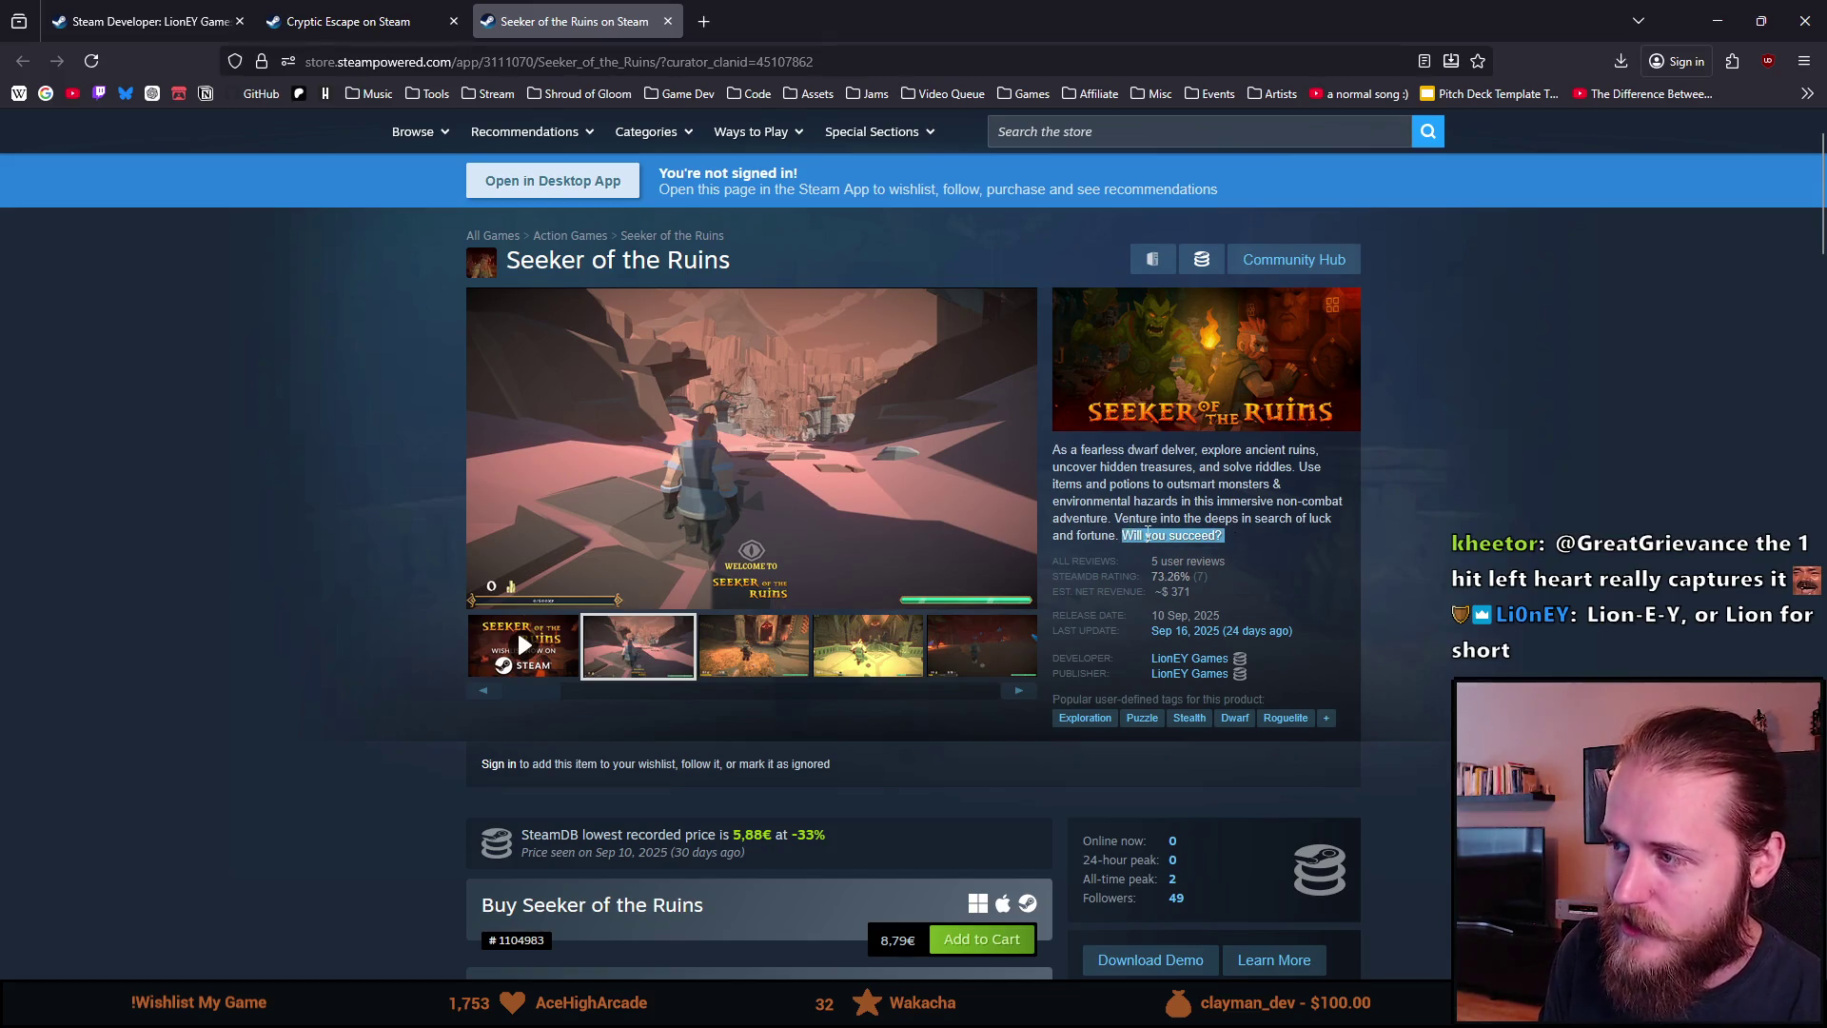
left_click(579, 99)
Step: Open the Shroud of Gloom store page from bookmarks, skim its description, and return to Seeker of the Ruins
left_click(585, 122)
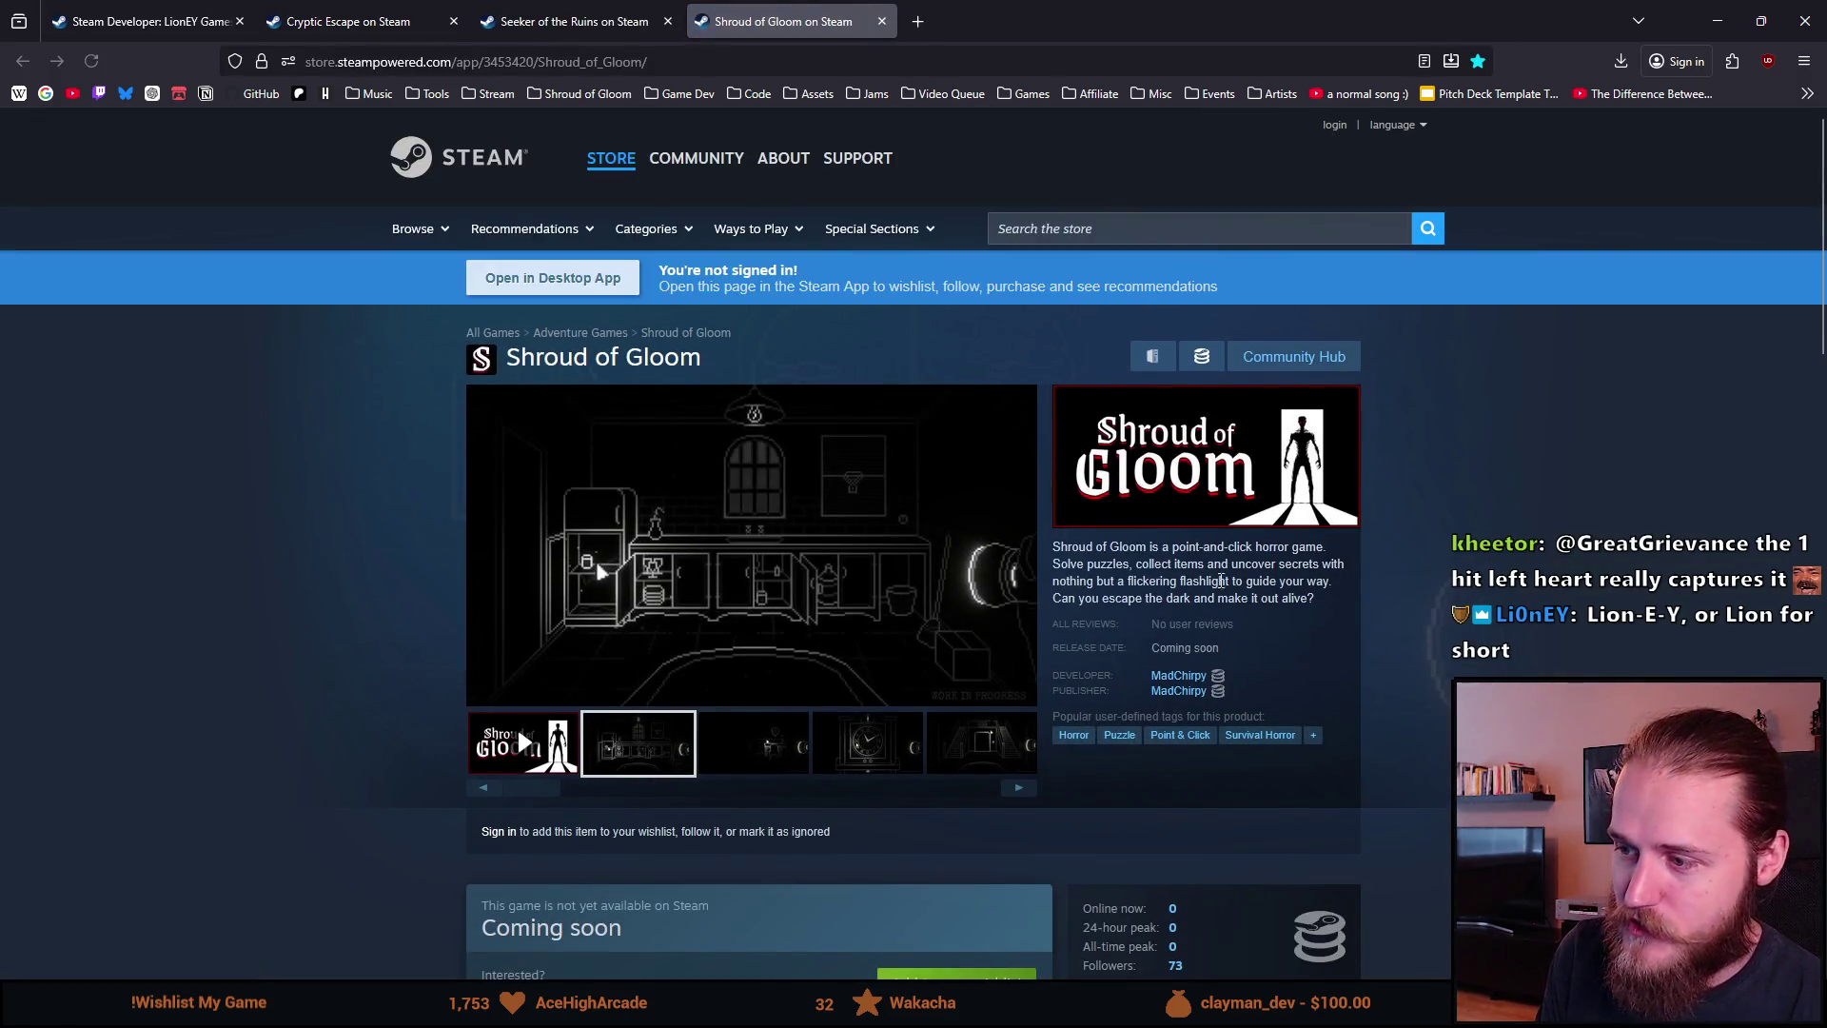
left_click_drag(1155, 598, 1296, 607)
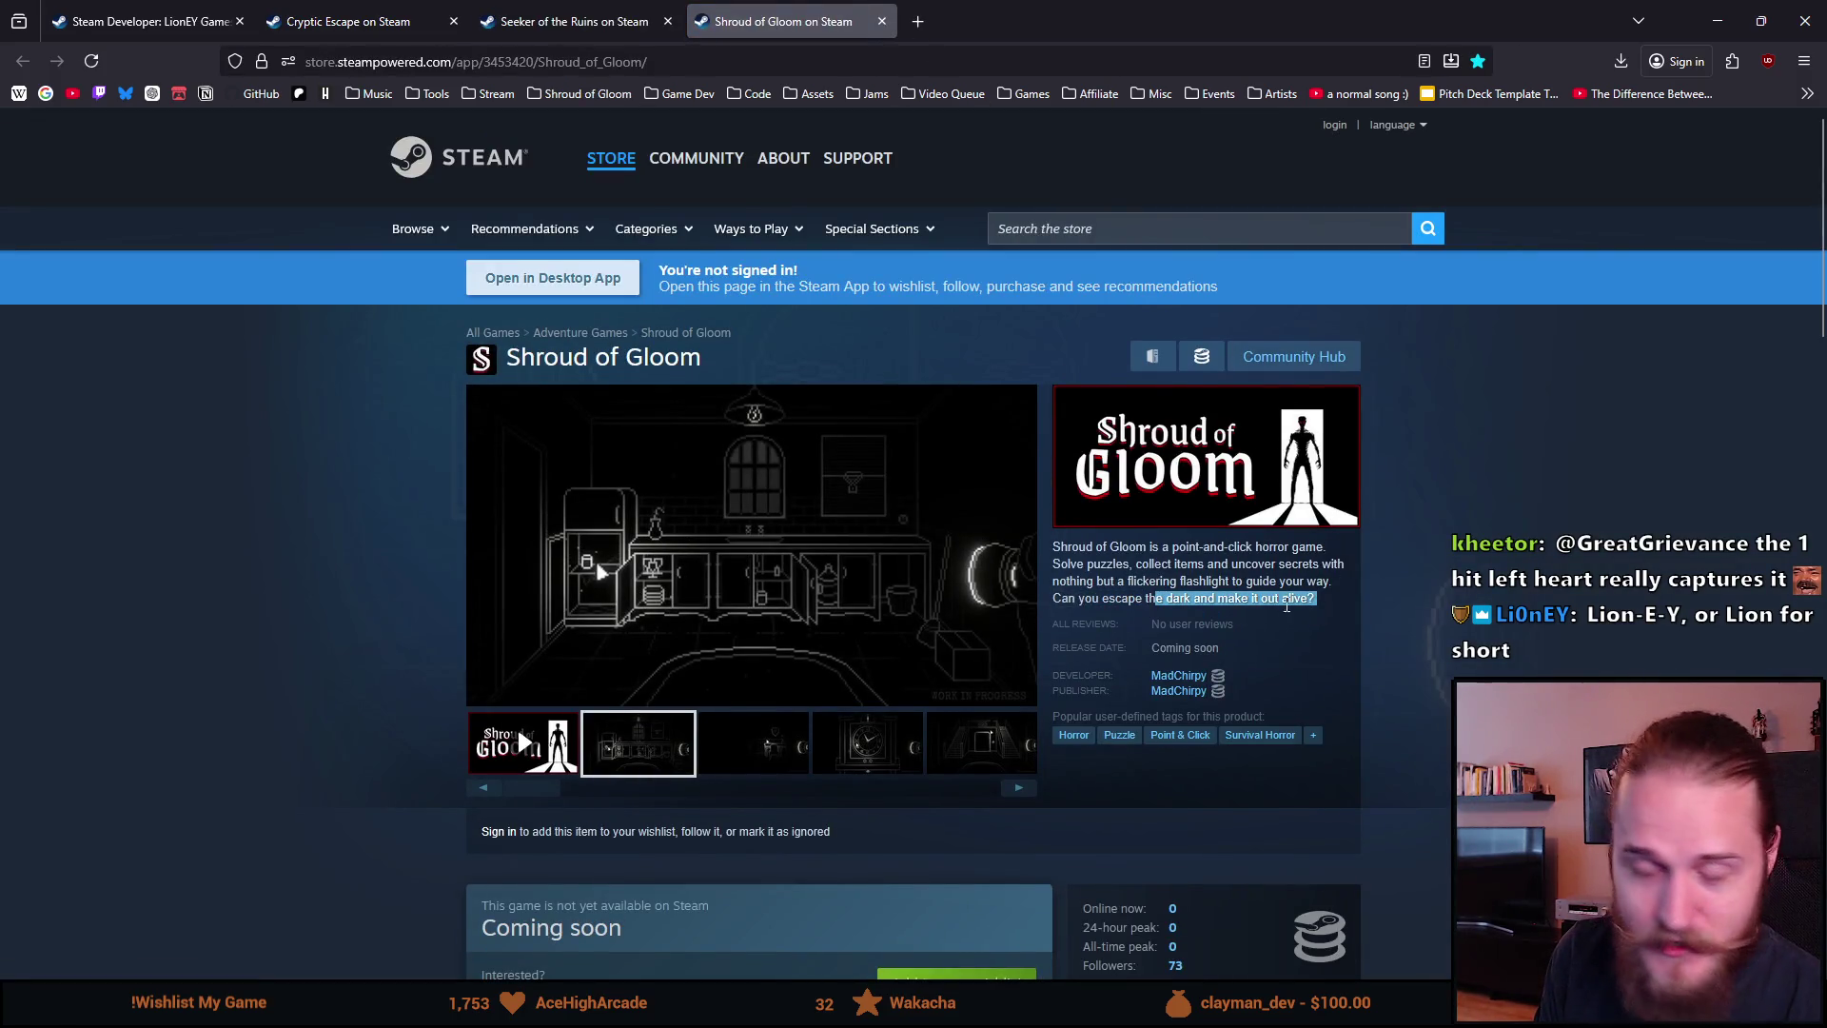
triple_click(1300, 621)
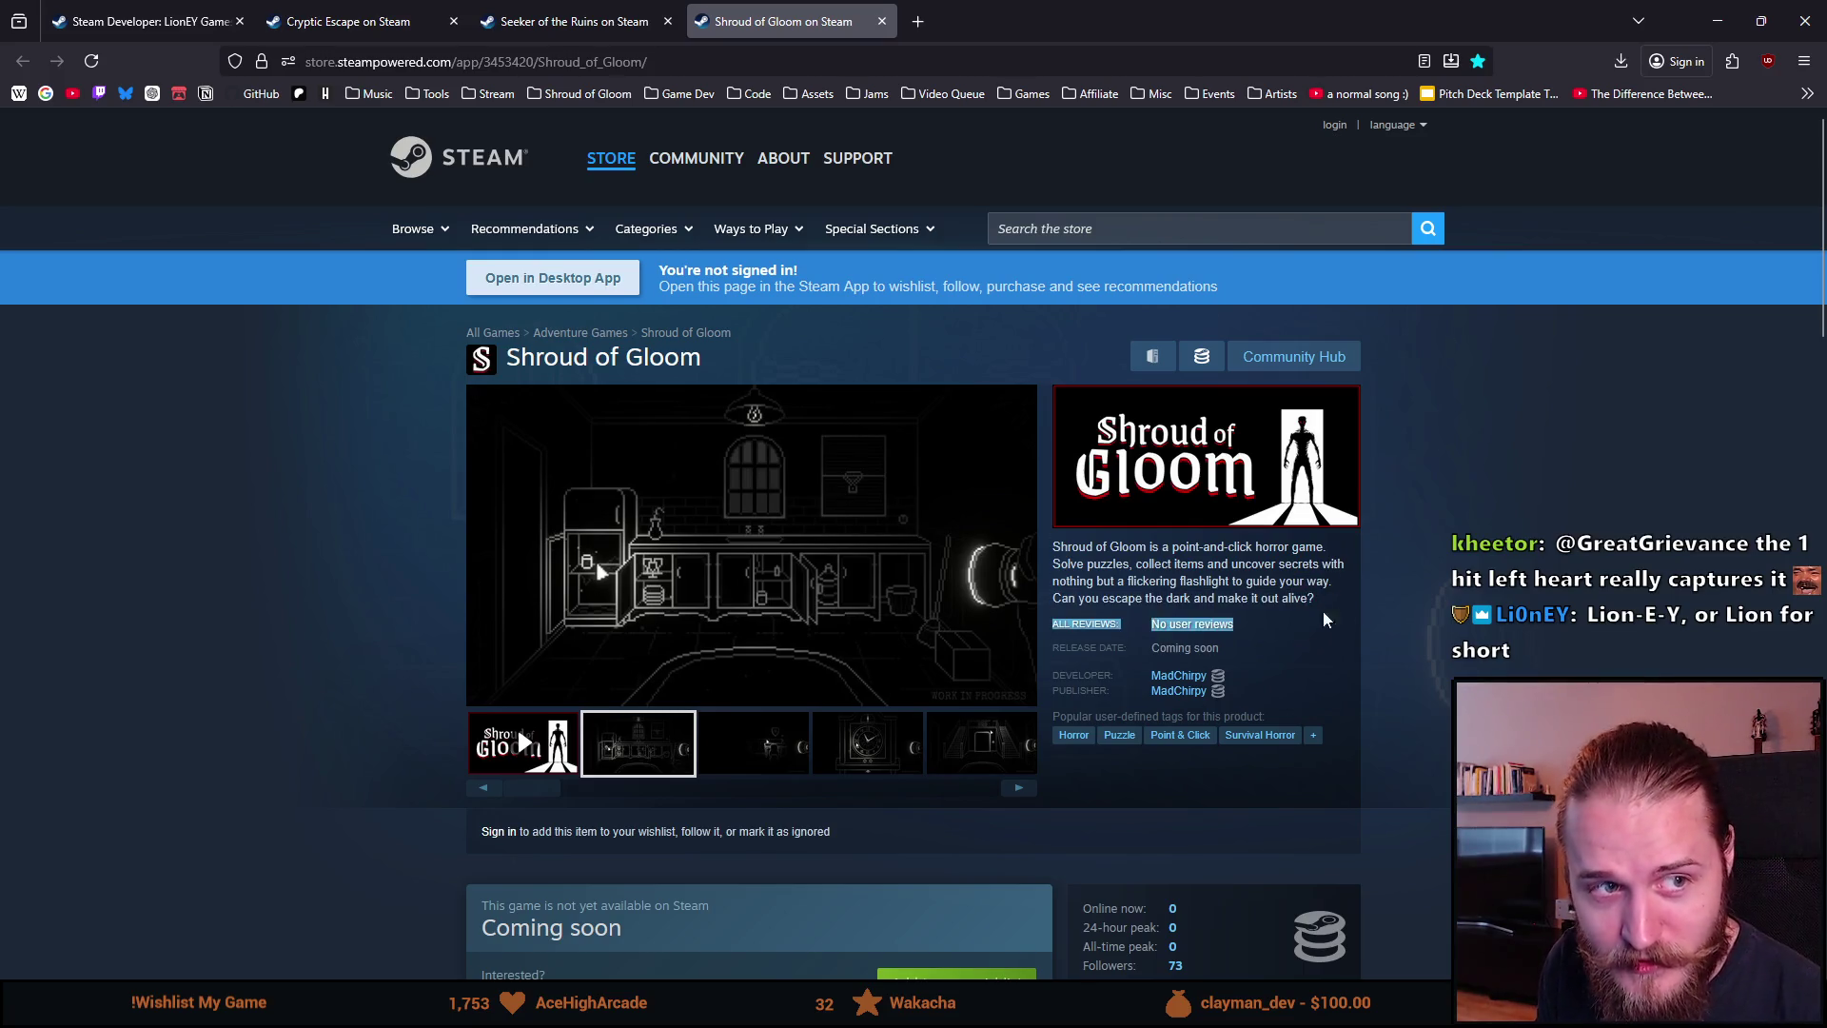
left_click(1342, 620)
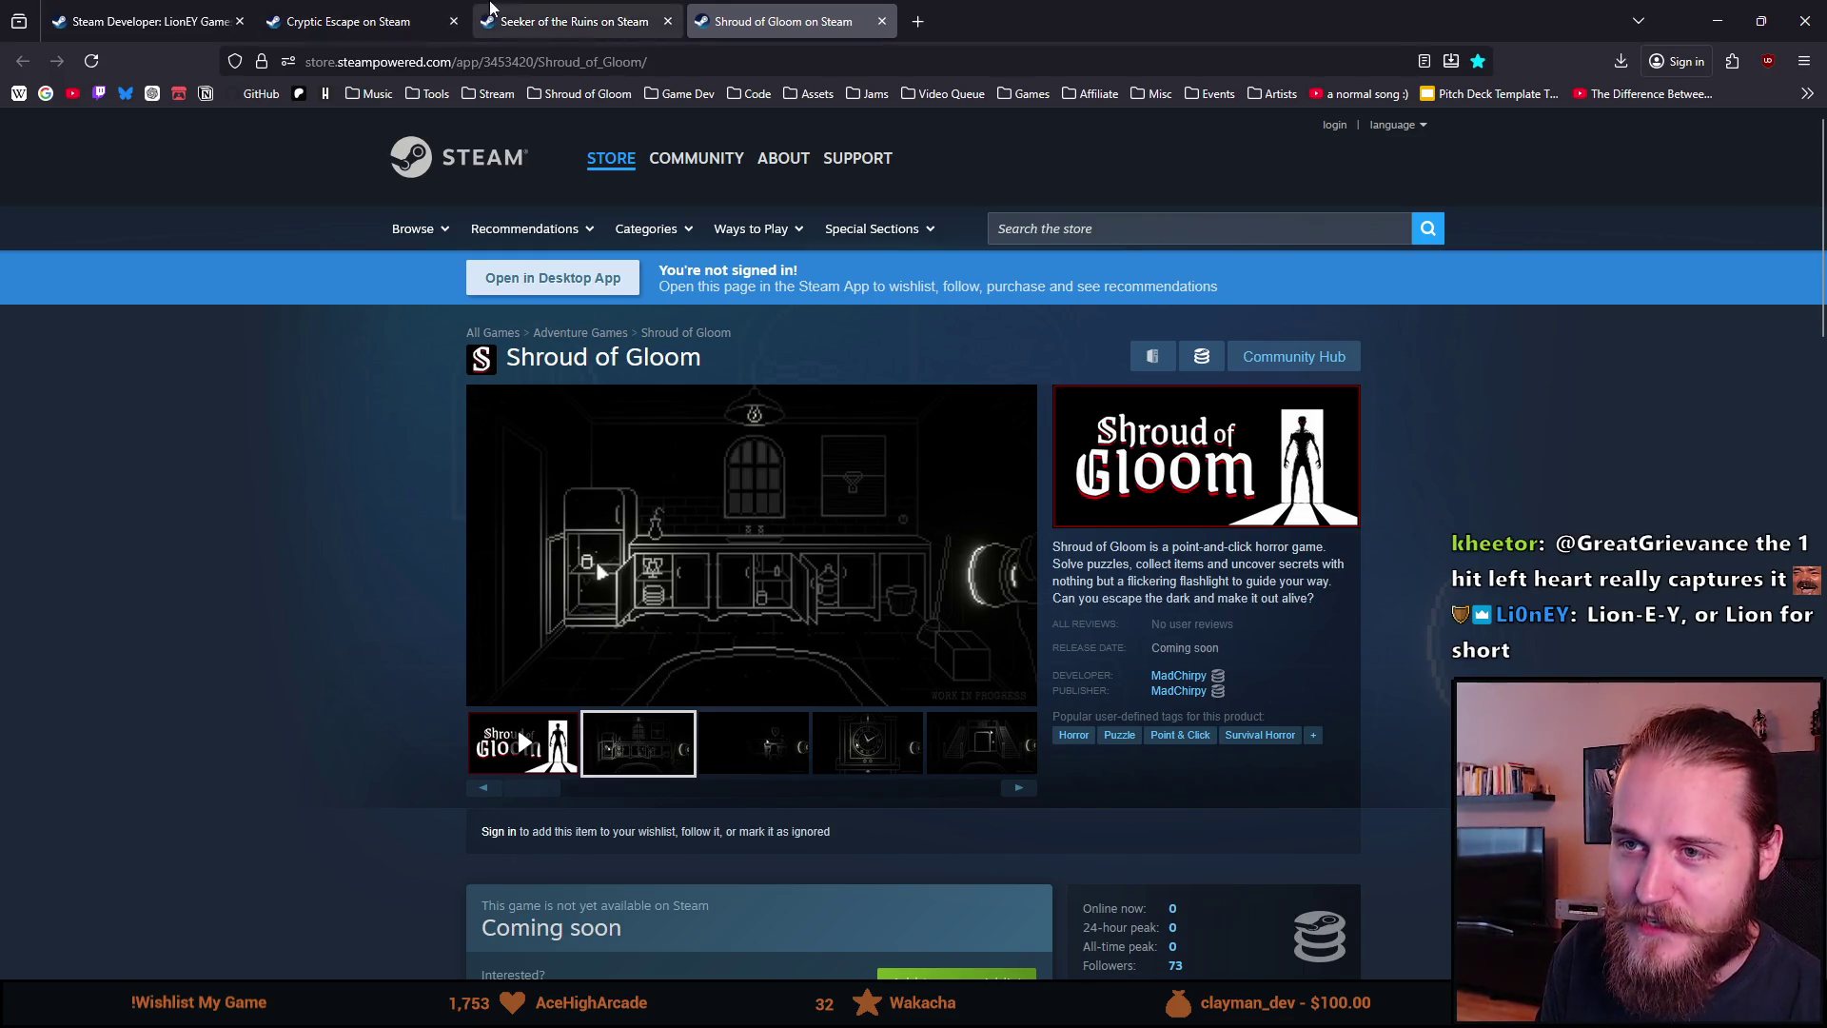
left_click(533, 19)
left_click(381, 19)
left_click(550, 11)
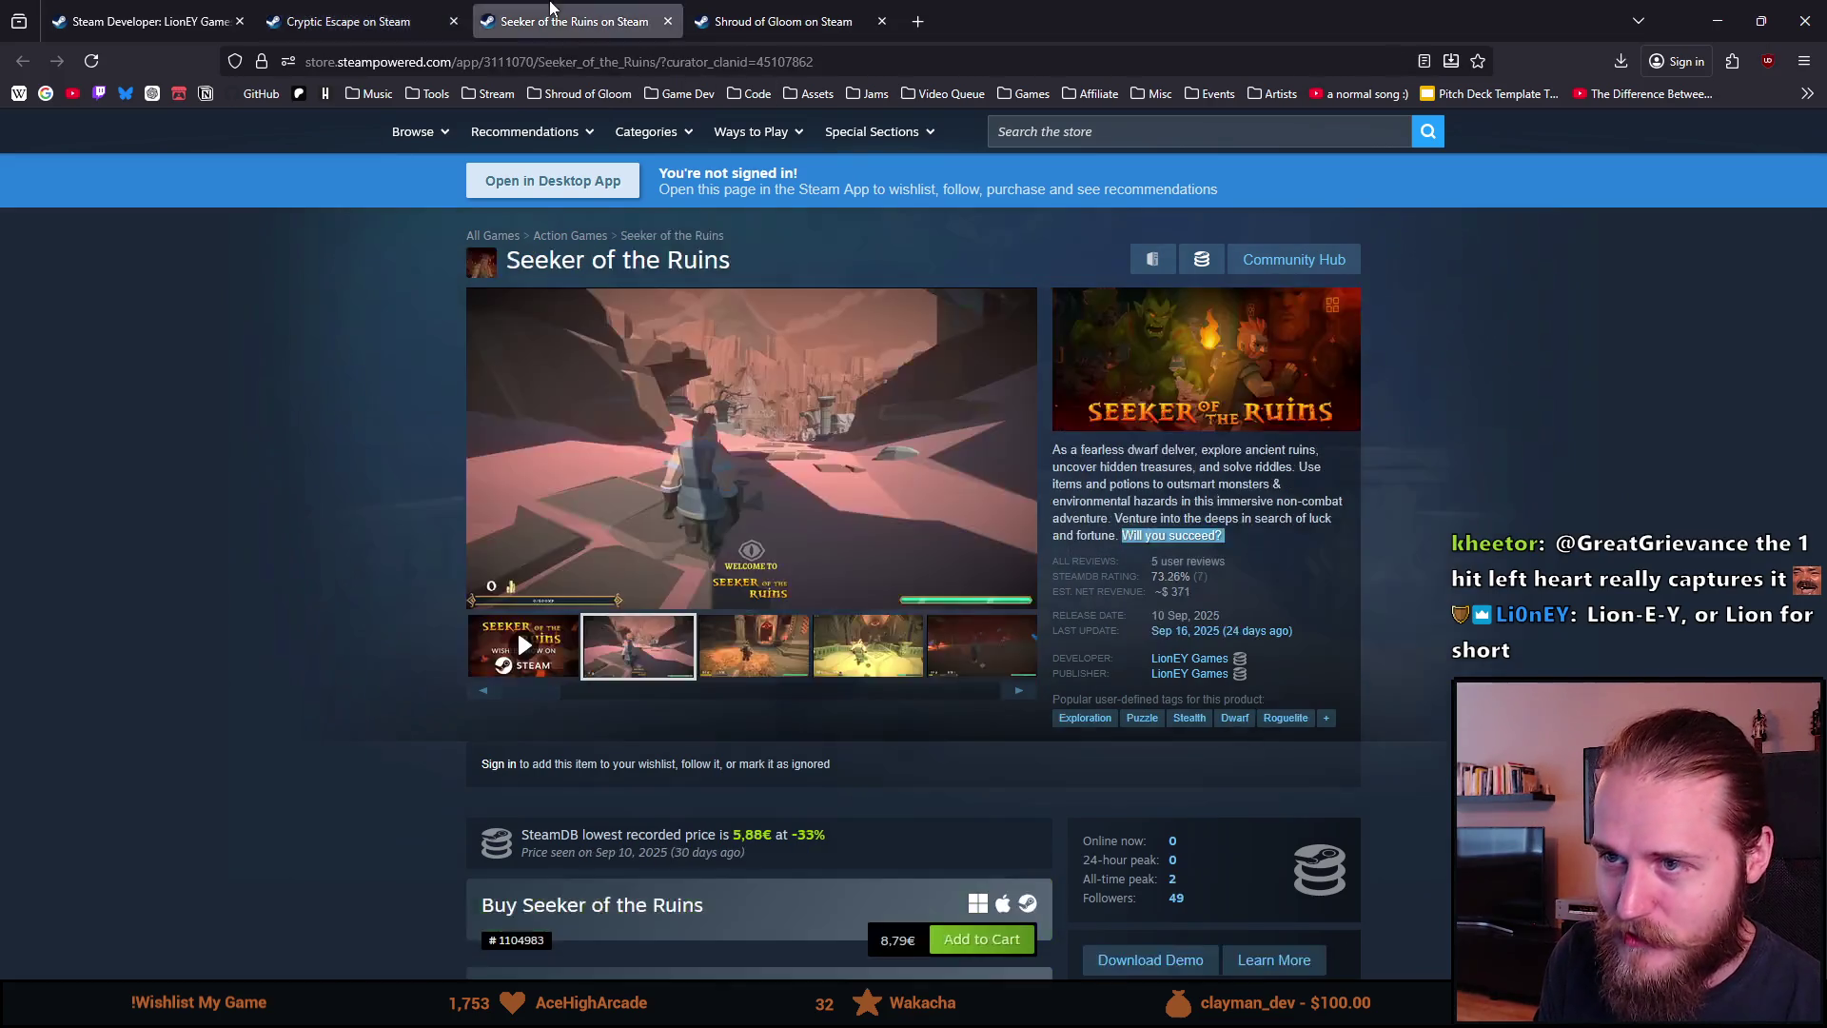
Step: Play the Seeker of the Ruins trailer full screen, rewinding to the Explore Ancient Ruins scene at 0:05
scroll(904, 584, "down", 2)
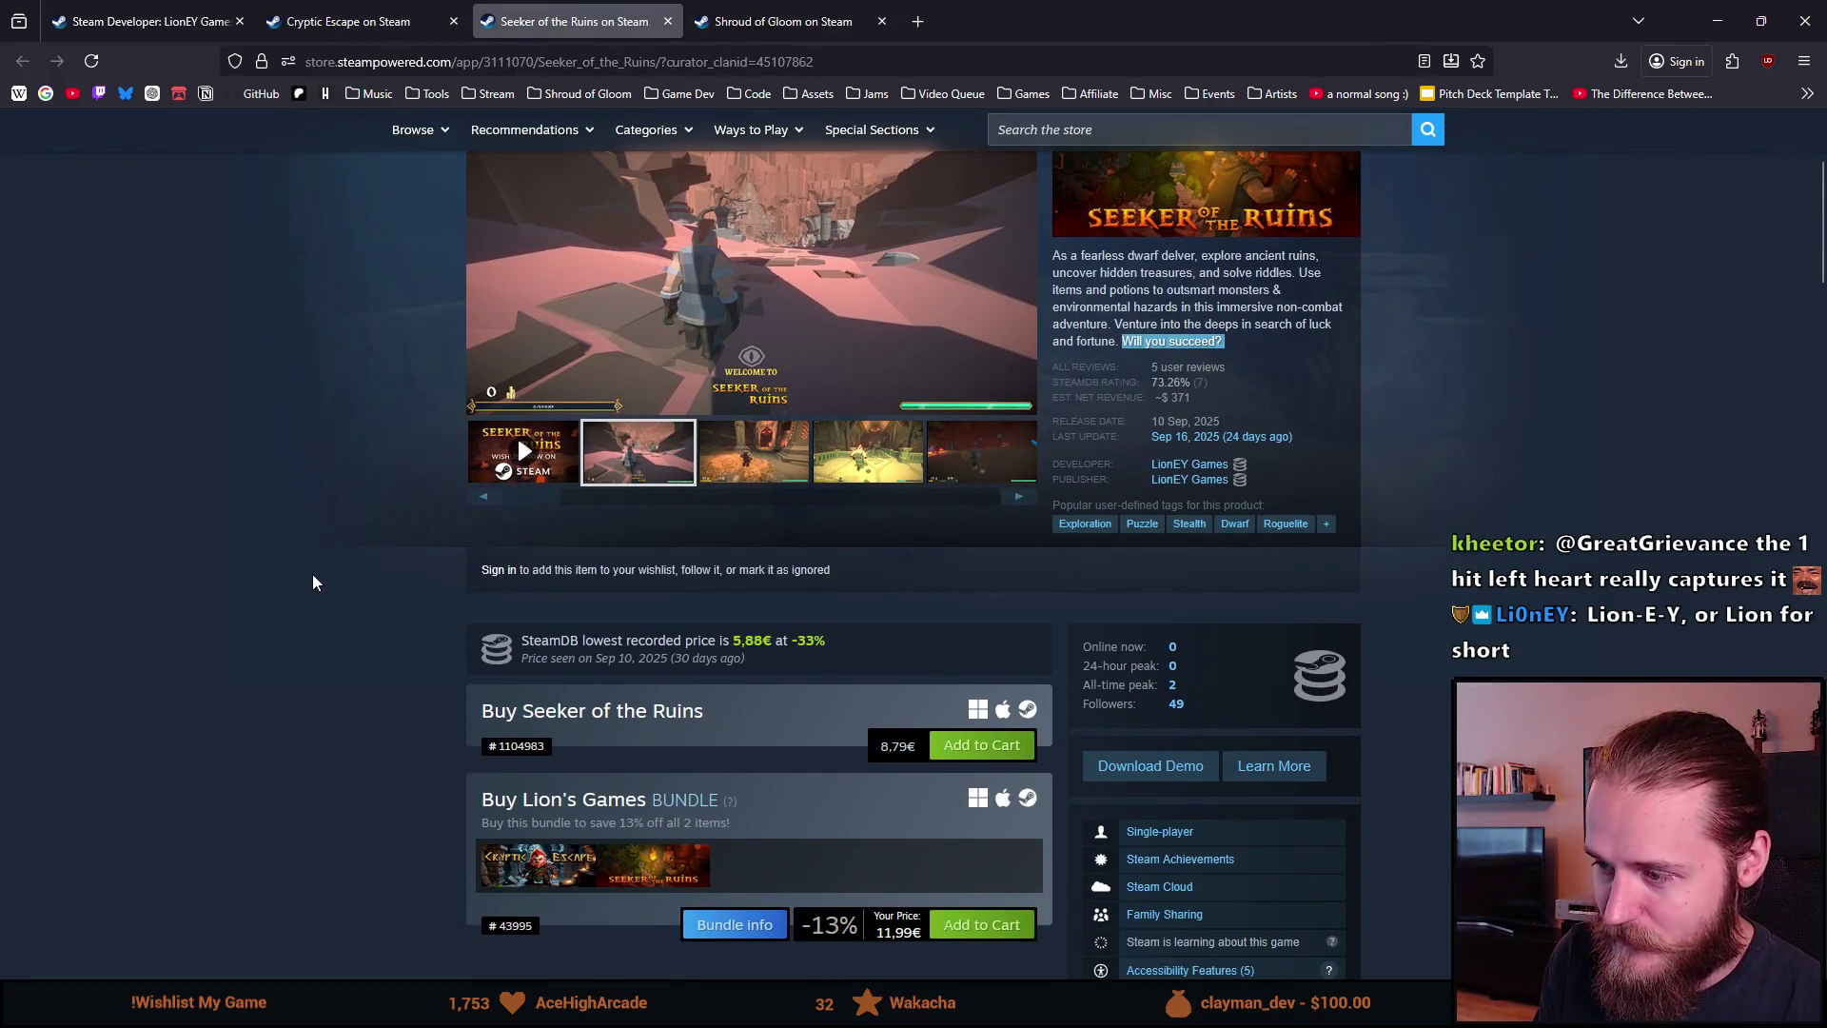
scroll(313, 576, "down", 10)
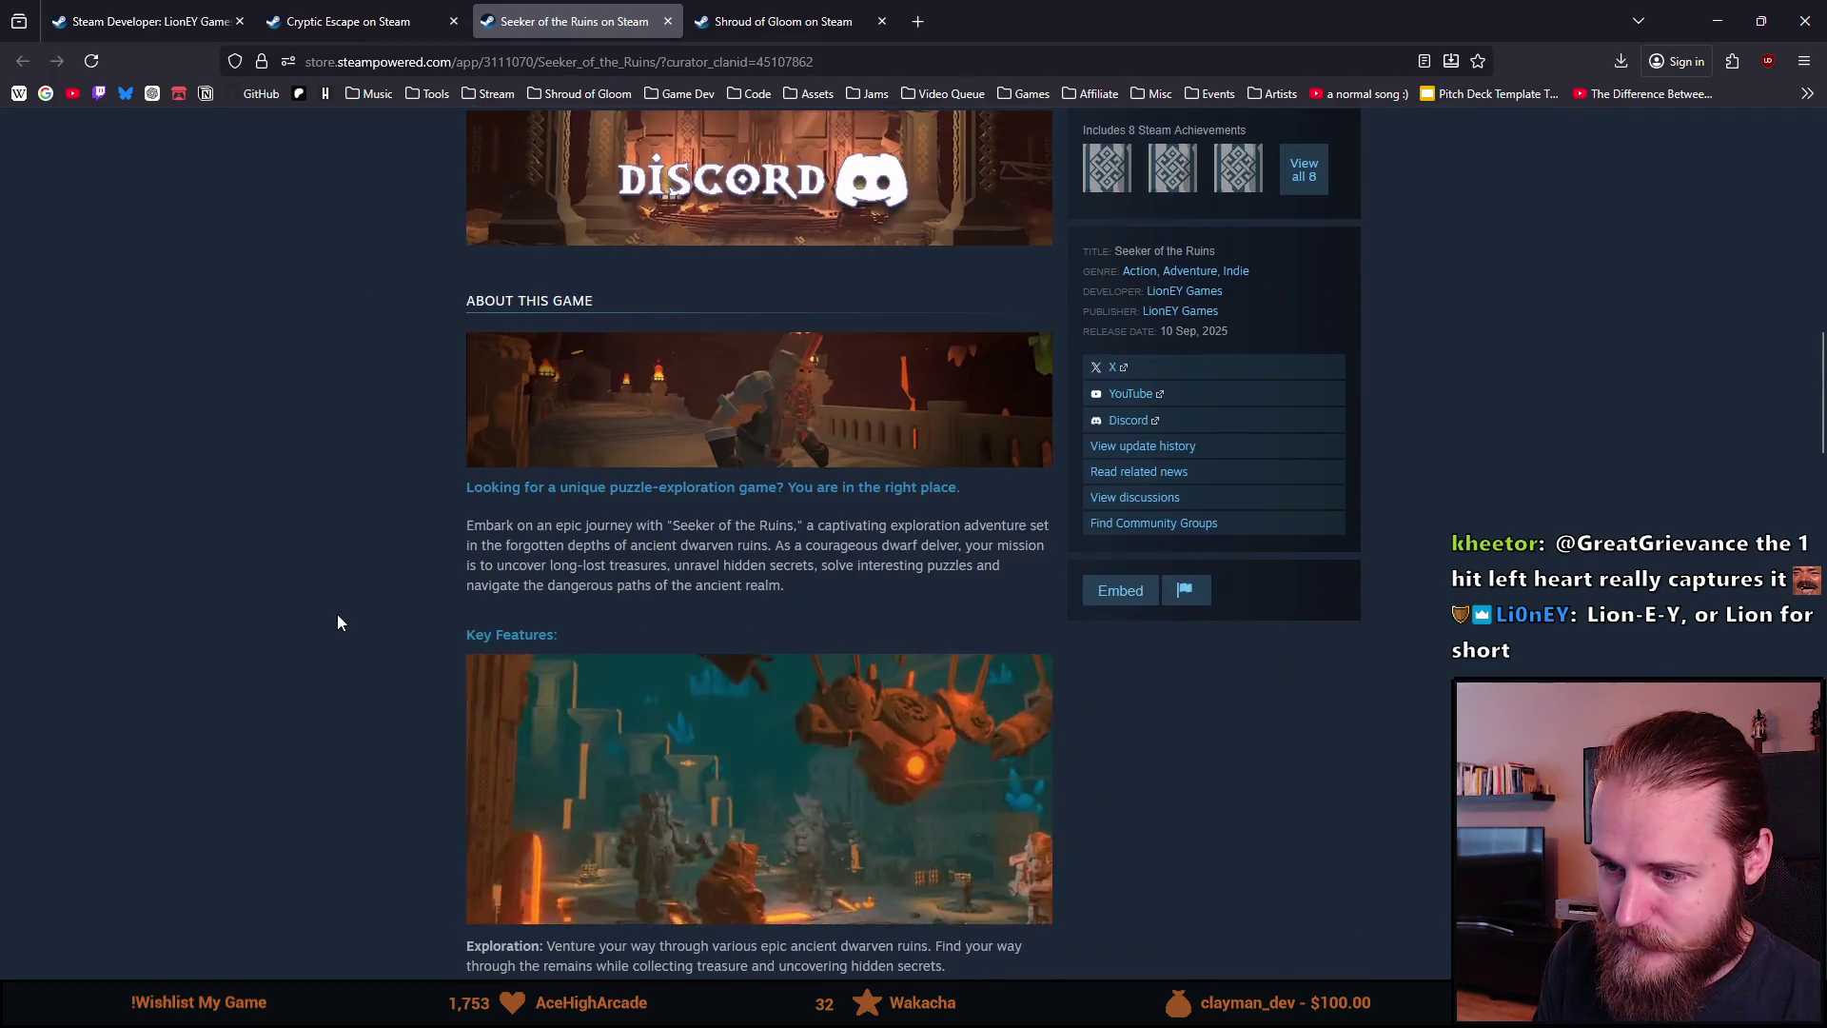
scroll(342, 637, "up", 8)
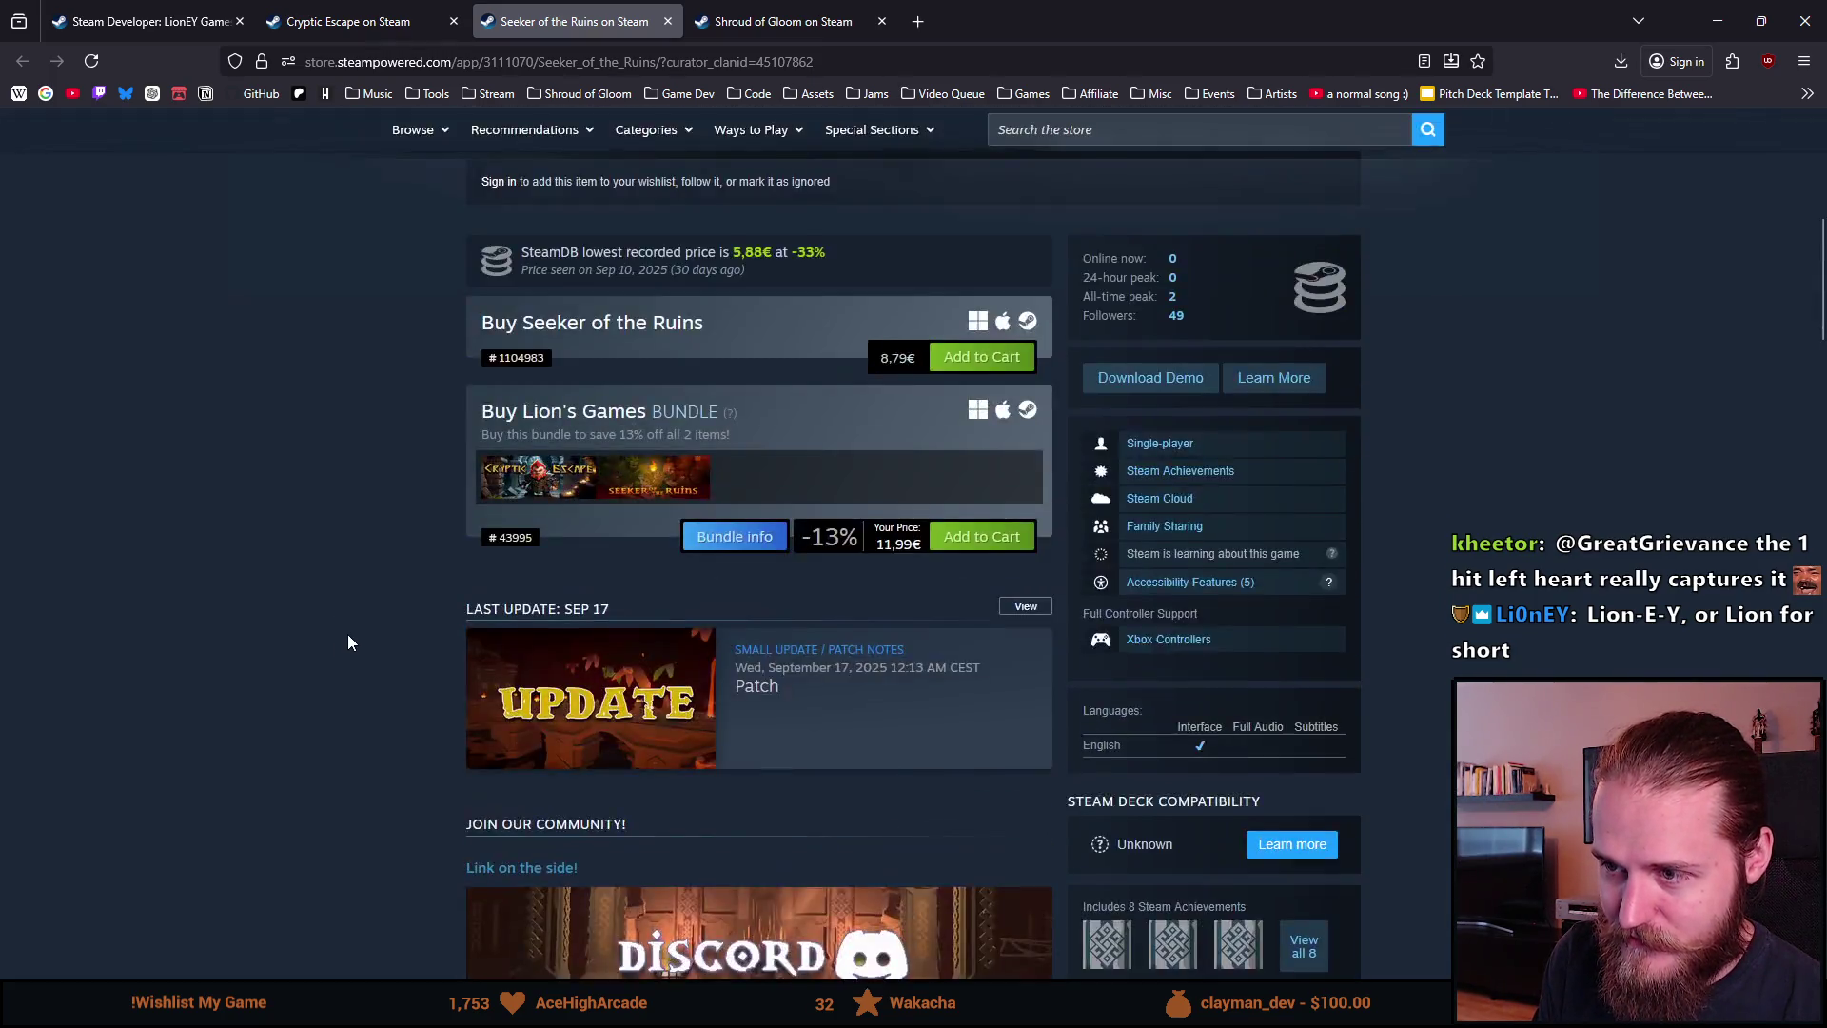
scroll(345, 636, "up", 7)
left_click(524, 744)
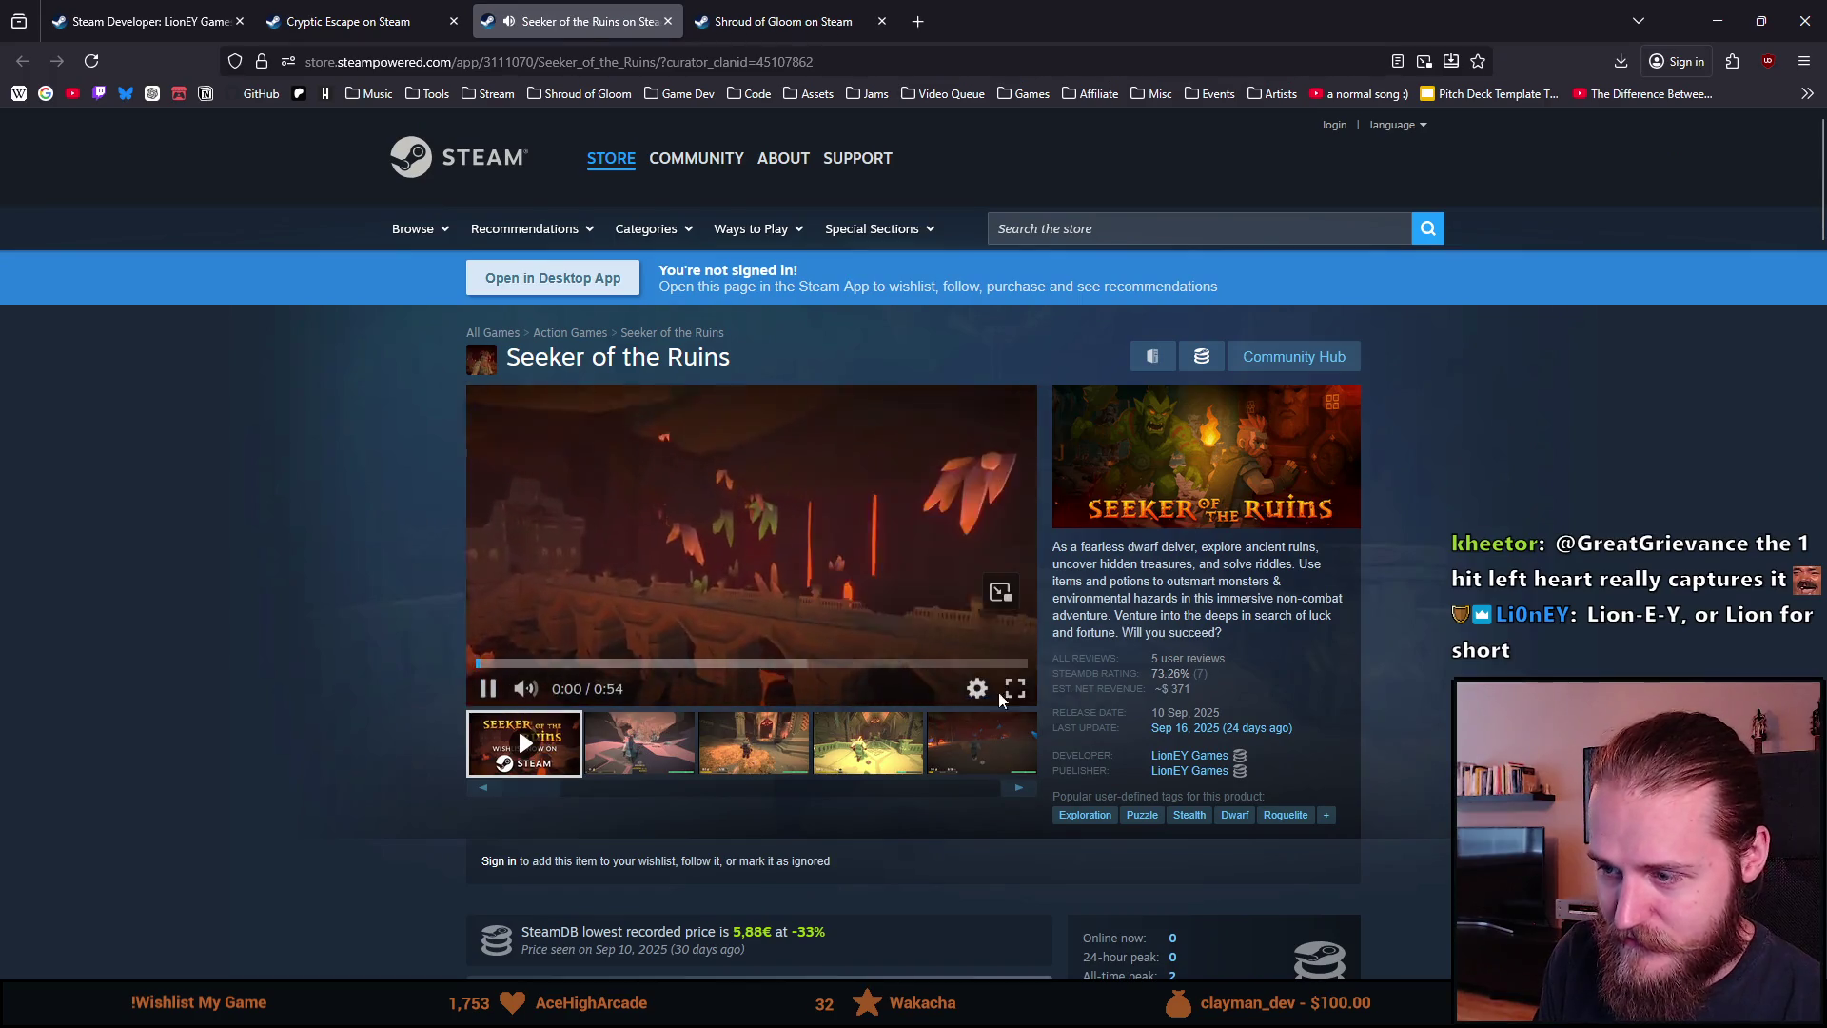
left_click(1015, 689)
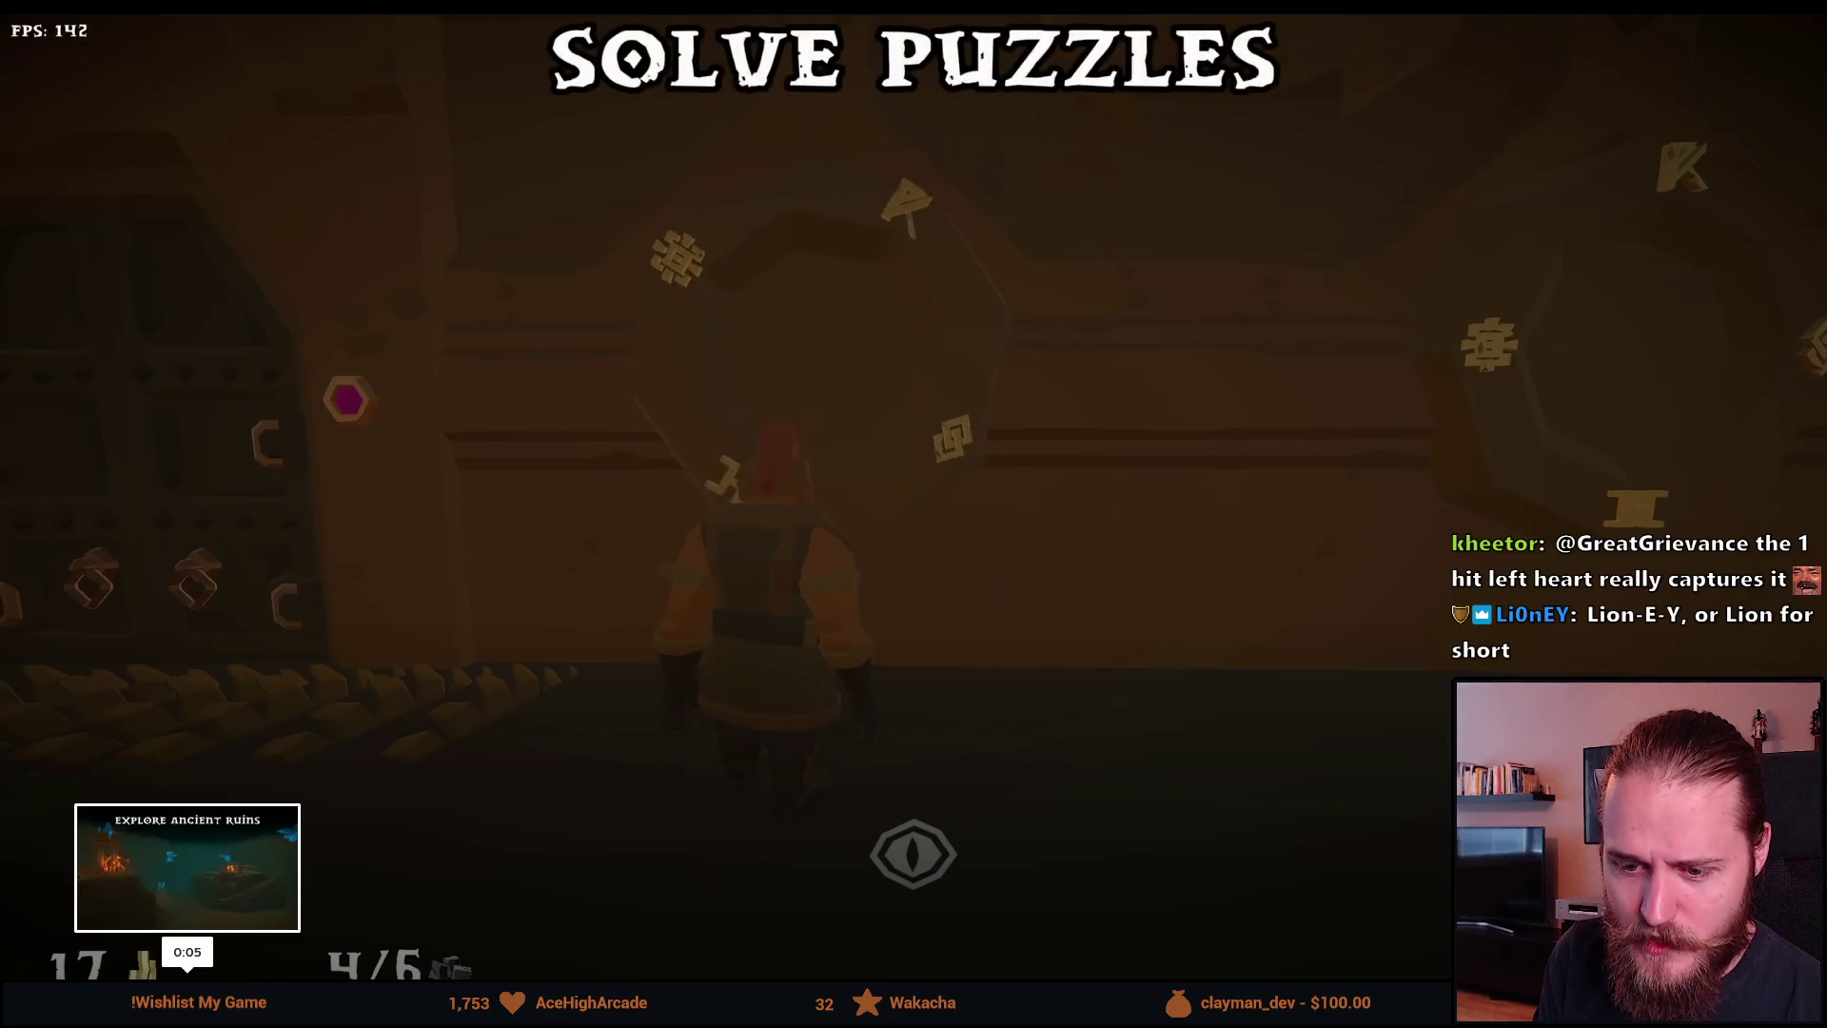
left_click(188, 973)
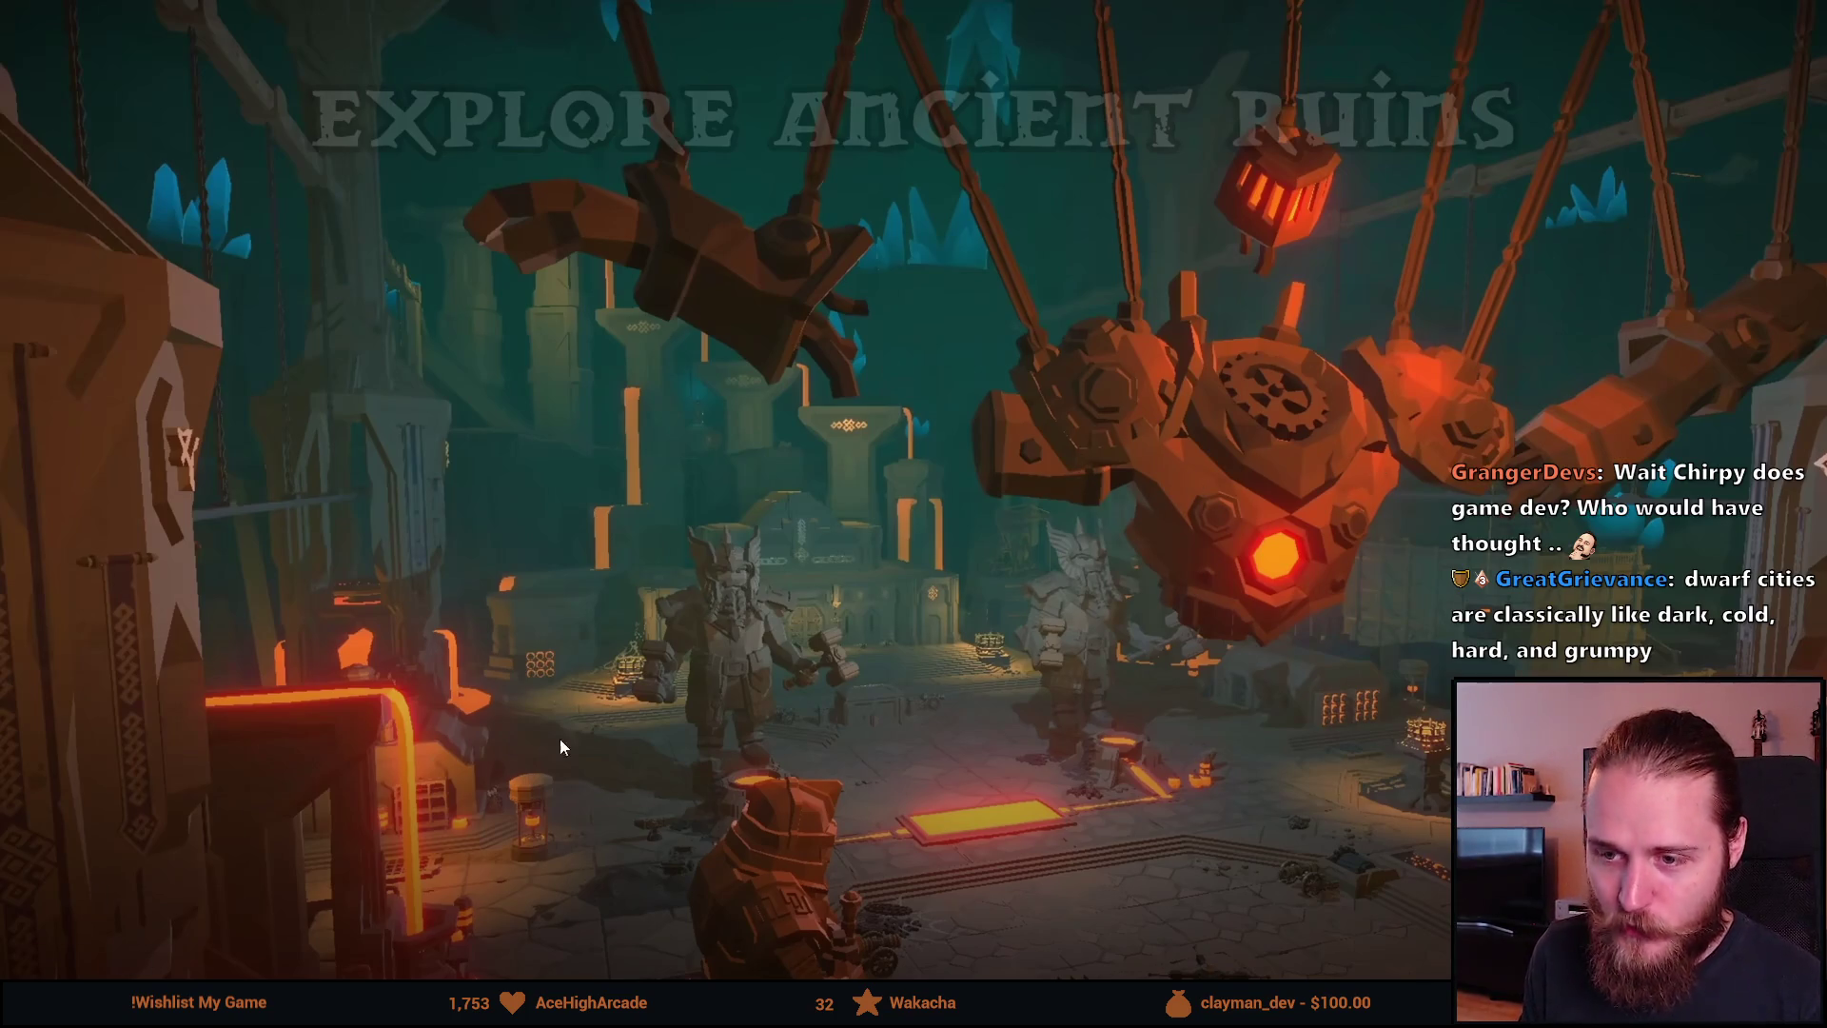
right_click(463, 354)
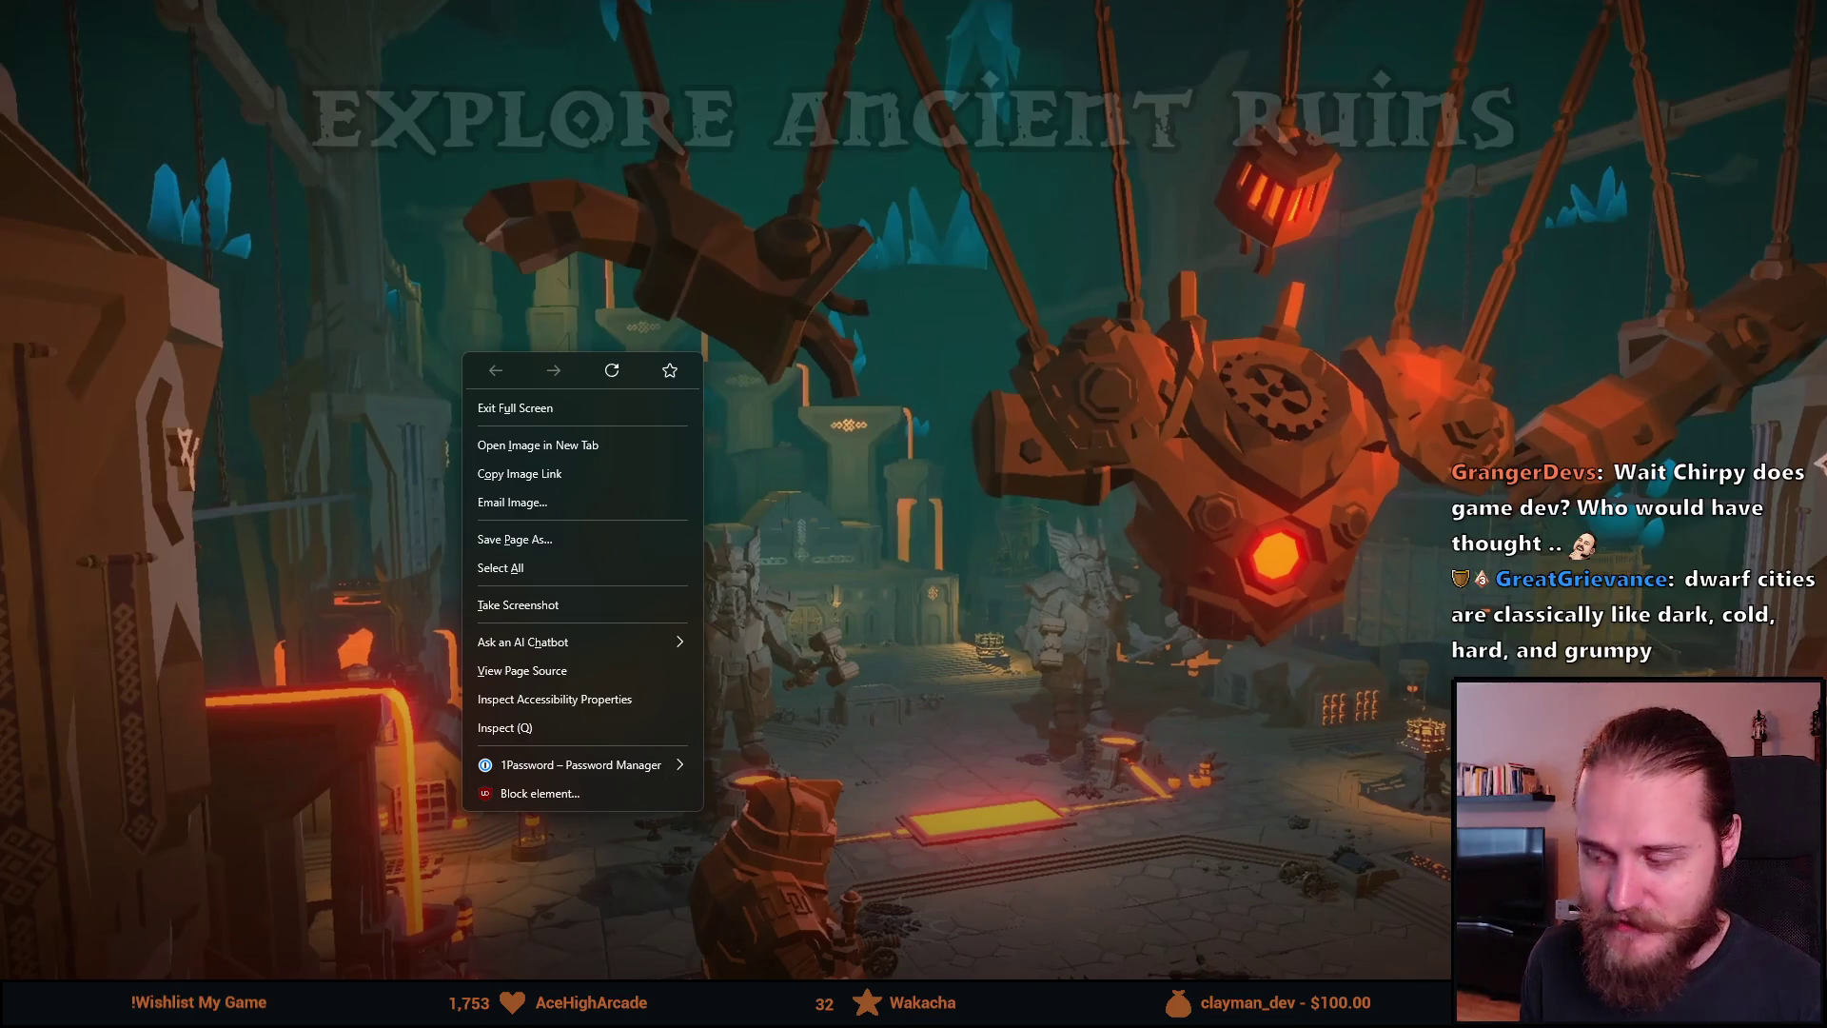
Step: Dismiss the browser menu and let the trailer play to its Wishlist Now On Steam card
key("Escape")
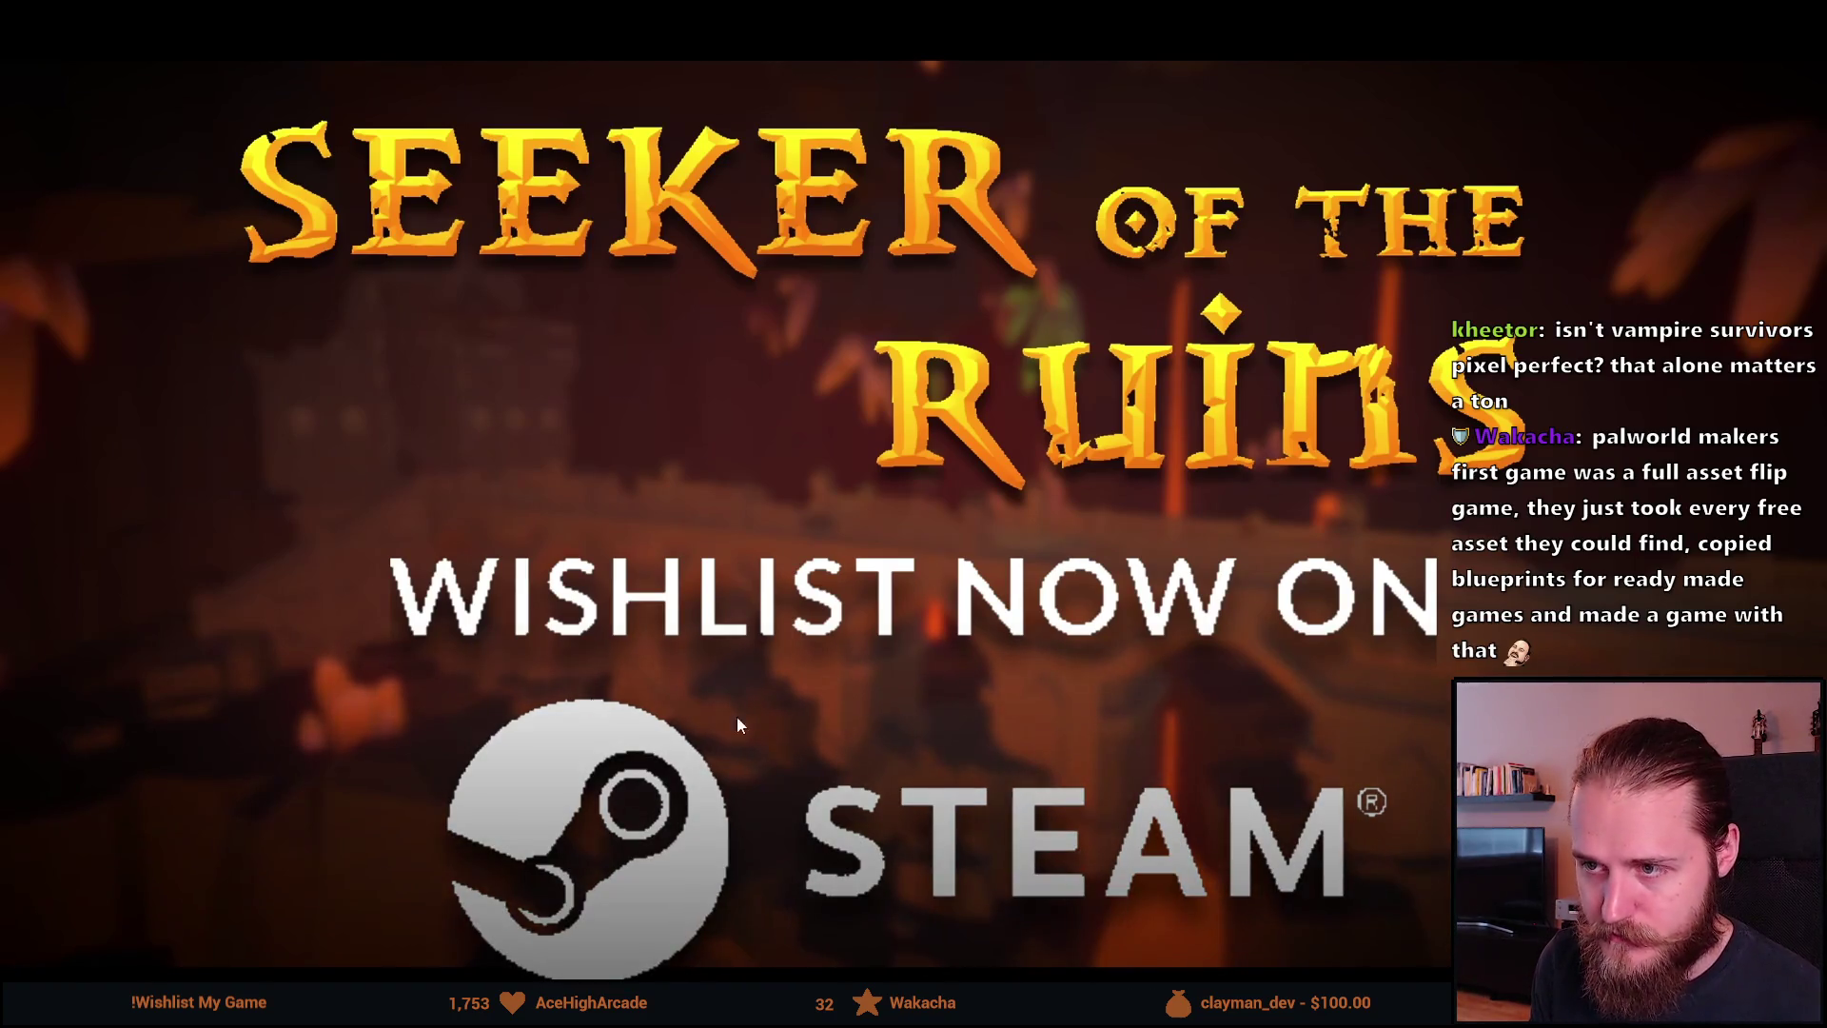
Step: Exit full screen and select the Seeker of the Ruins page URL
key("Escape")
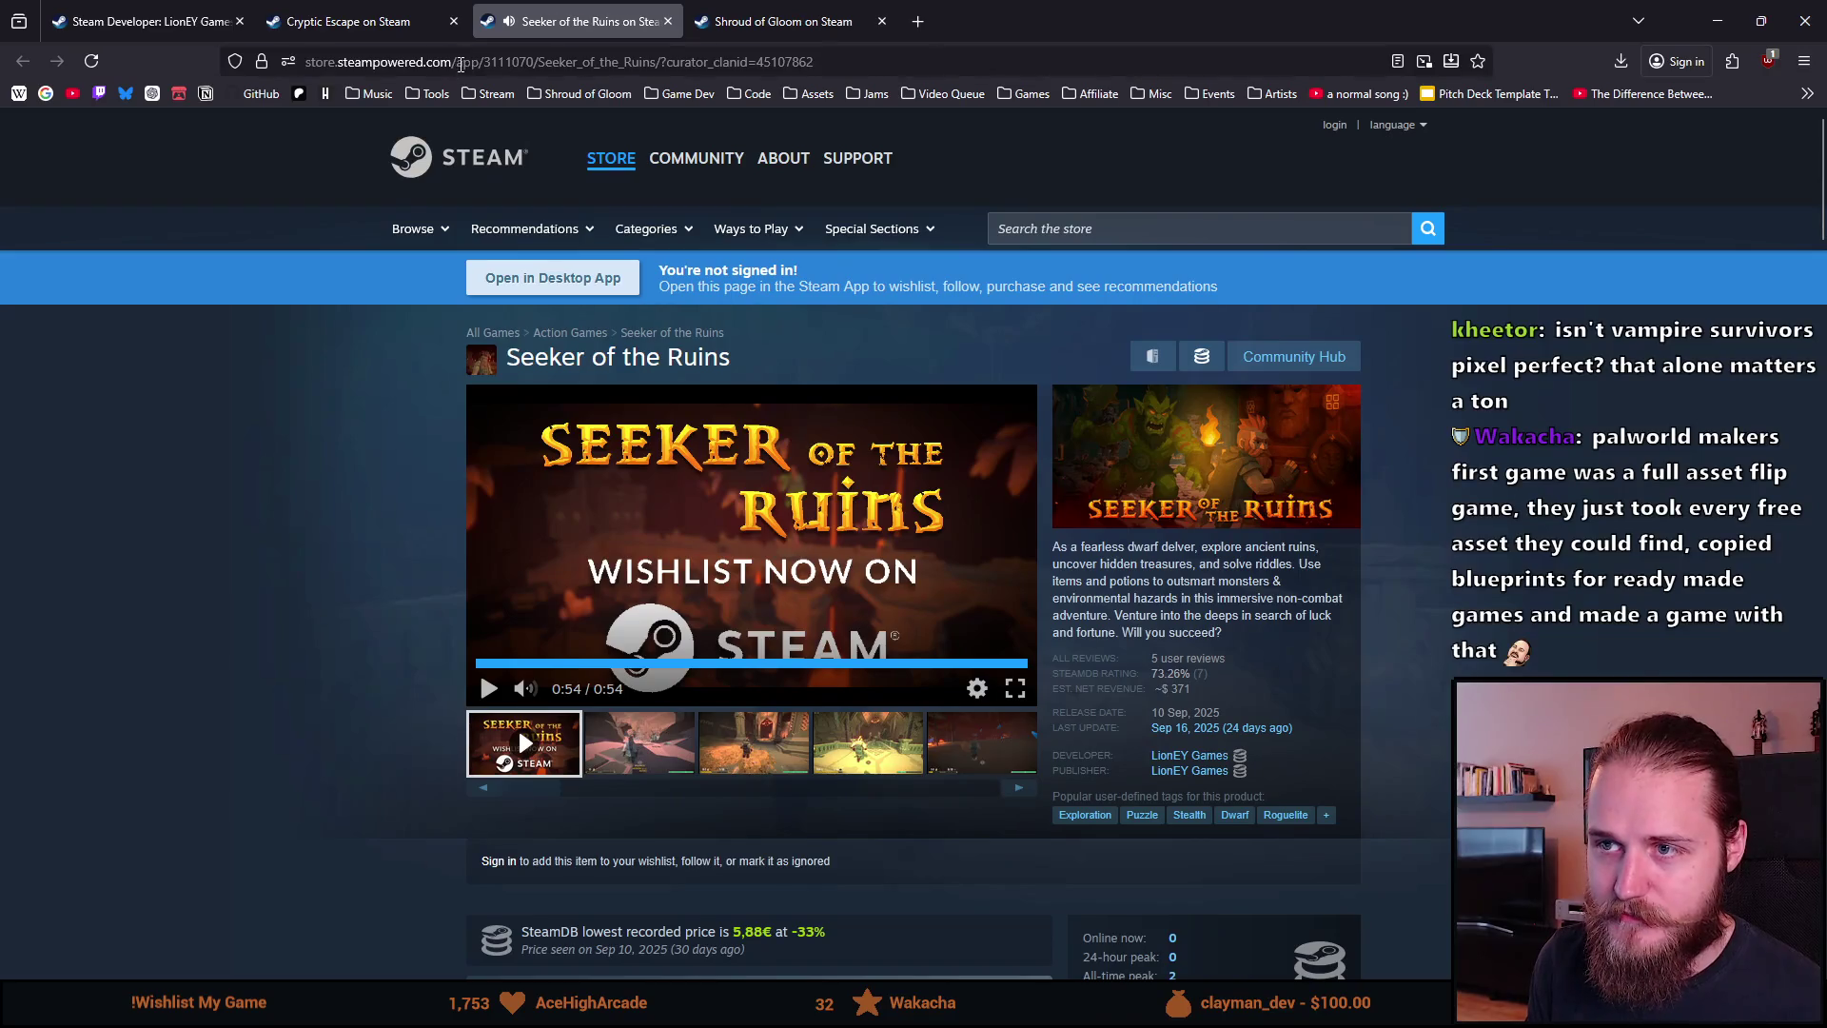
left_click(553, 67)
left_click_drag(703, 61, 306, 61)
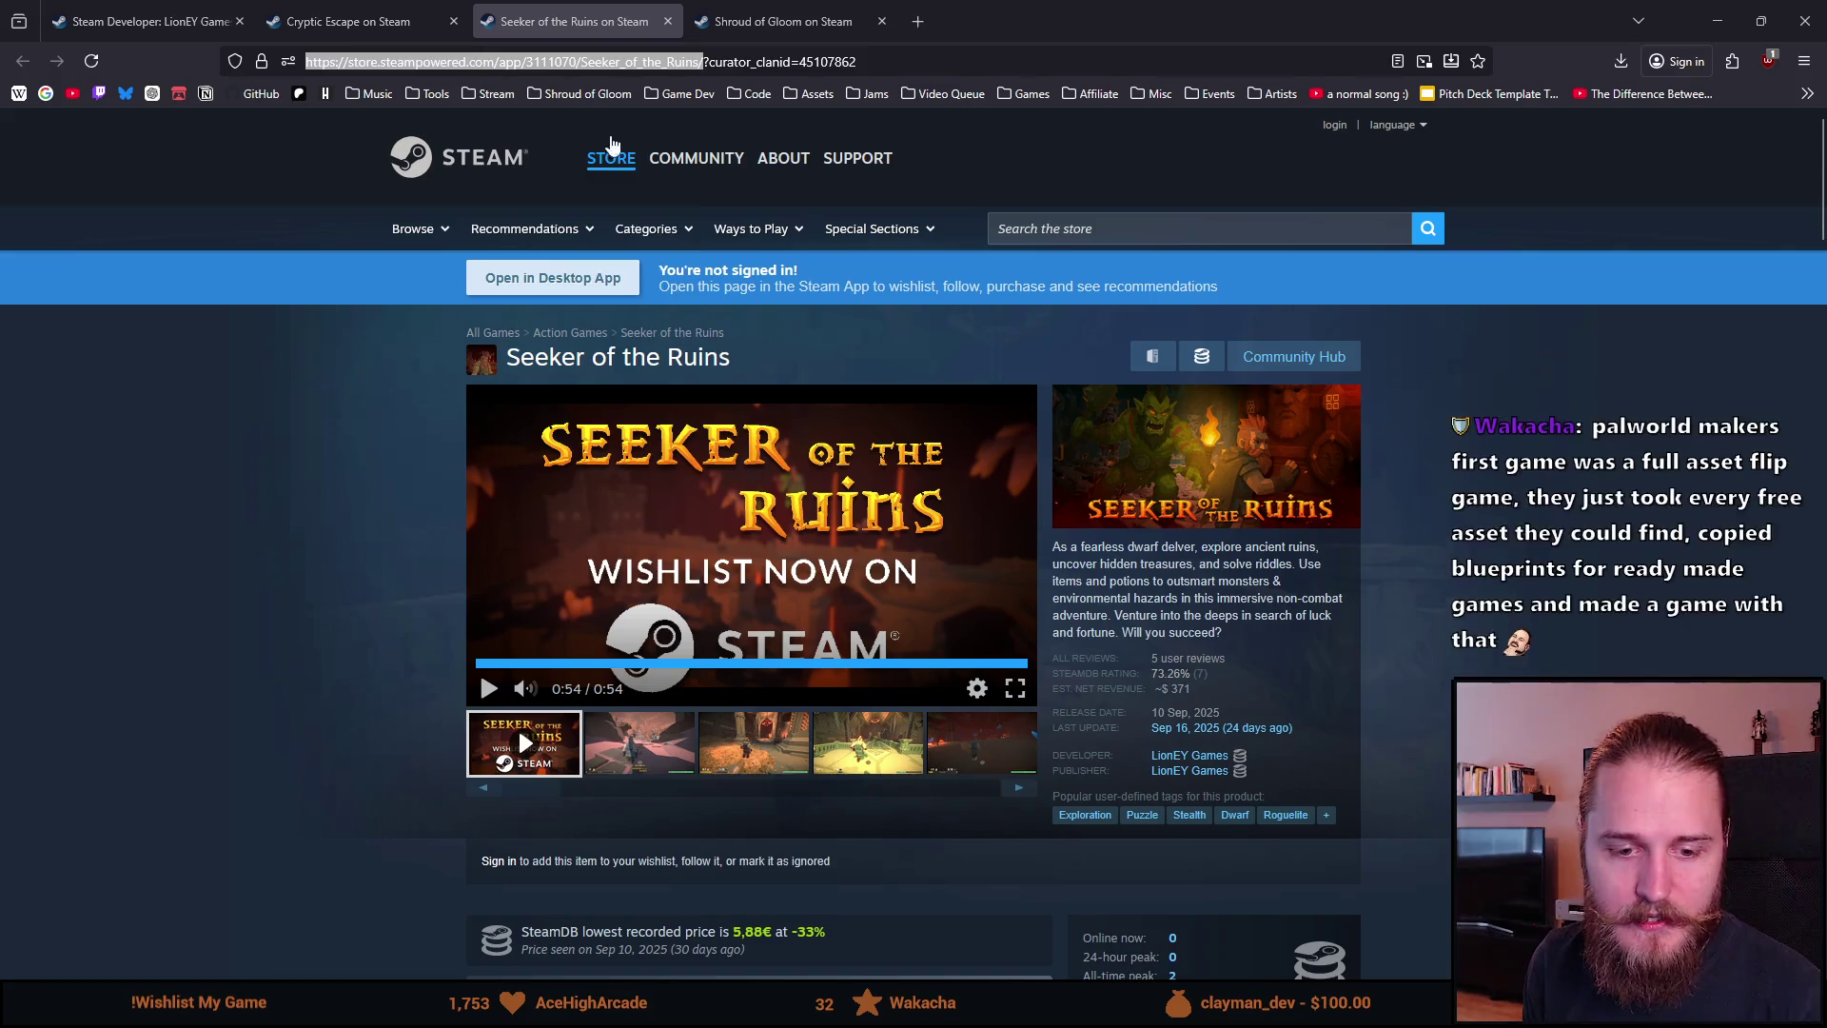
Step: Enter 'vampire survivors' in the Steam store search
left_click(1070, 233)
type("vamp")
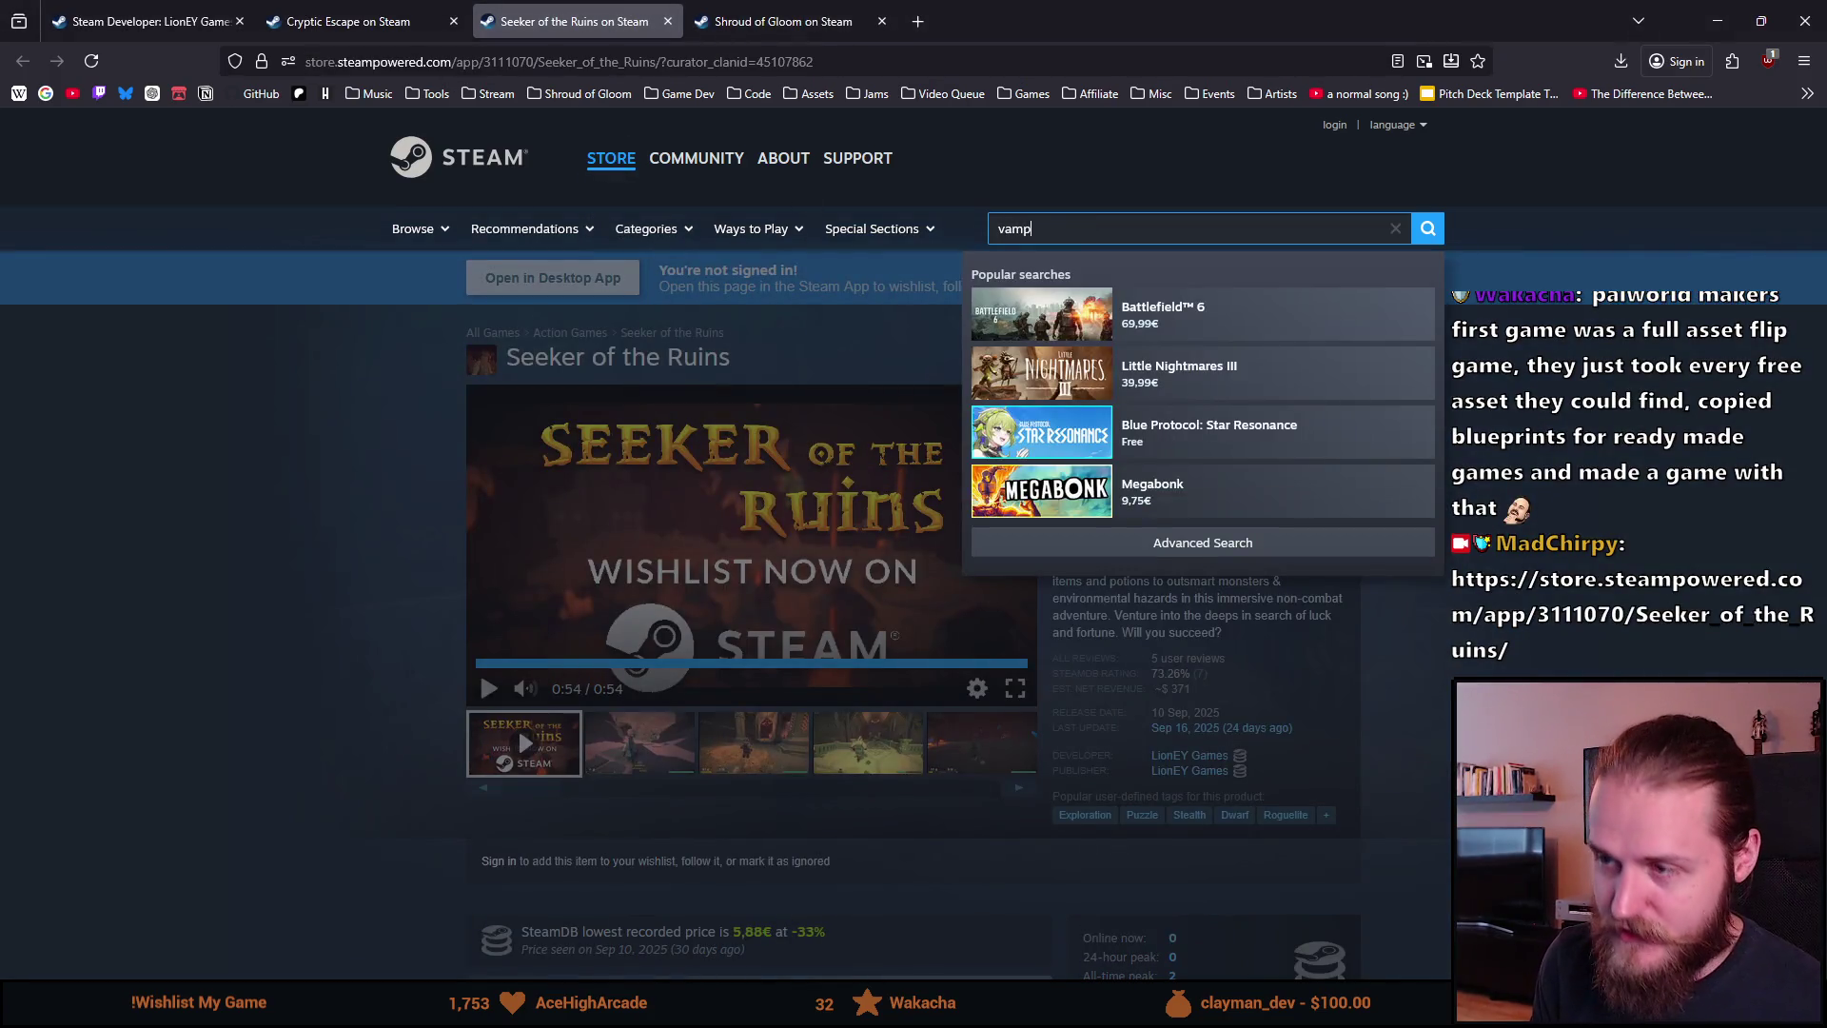
type("ire survivors")
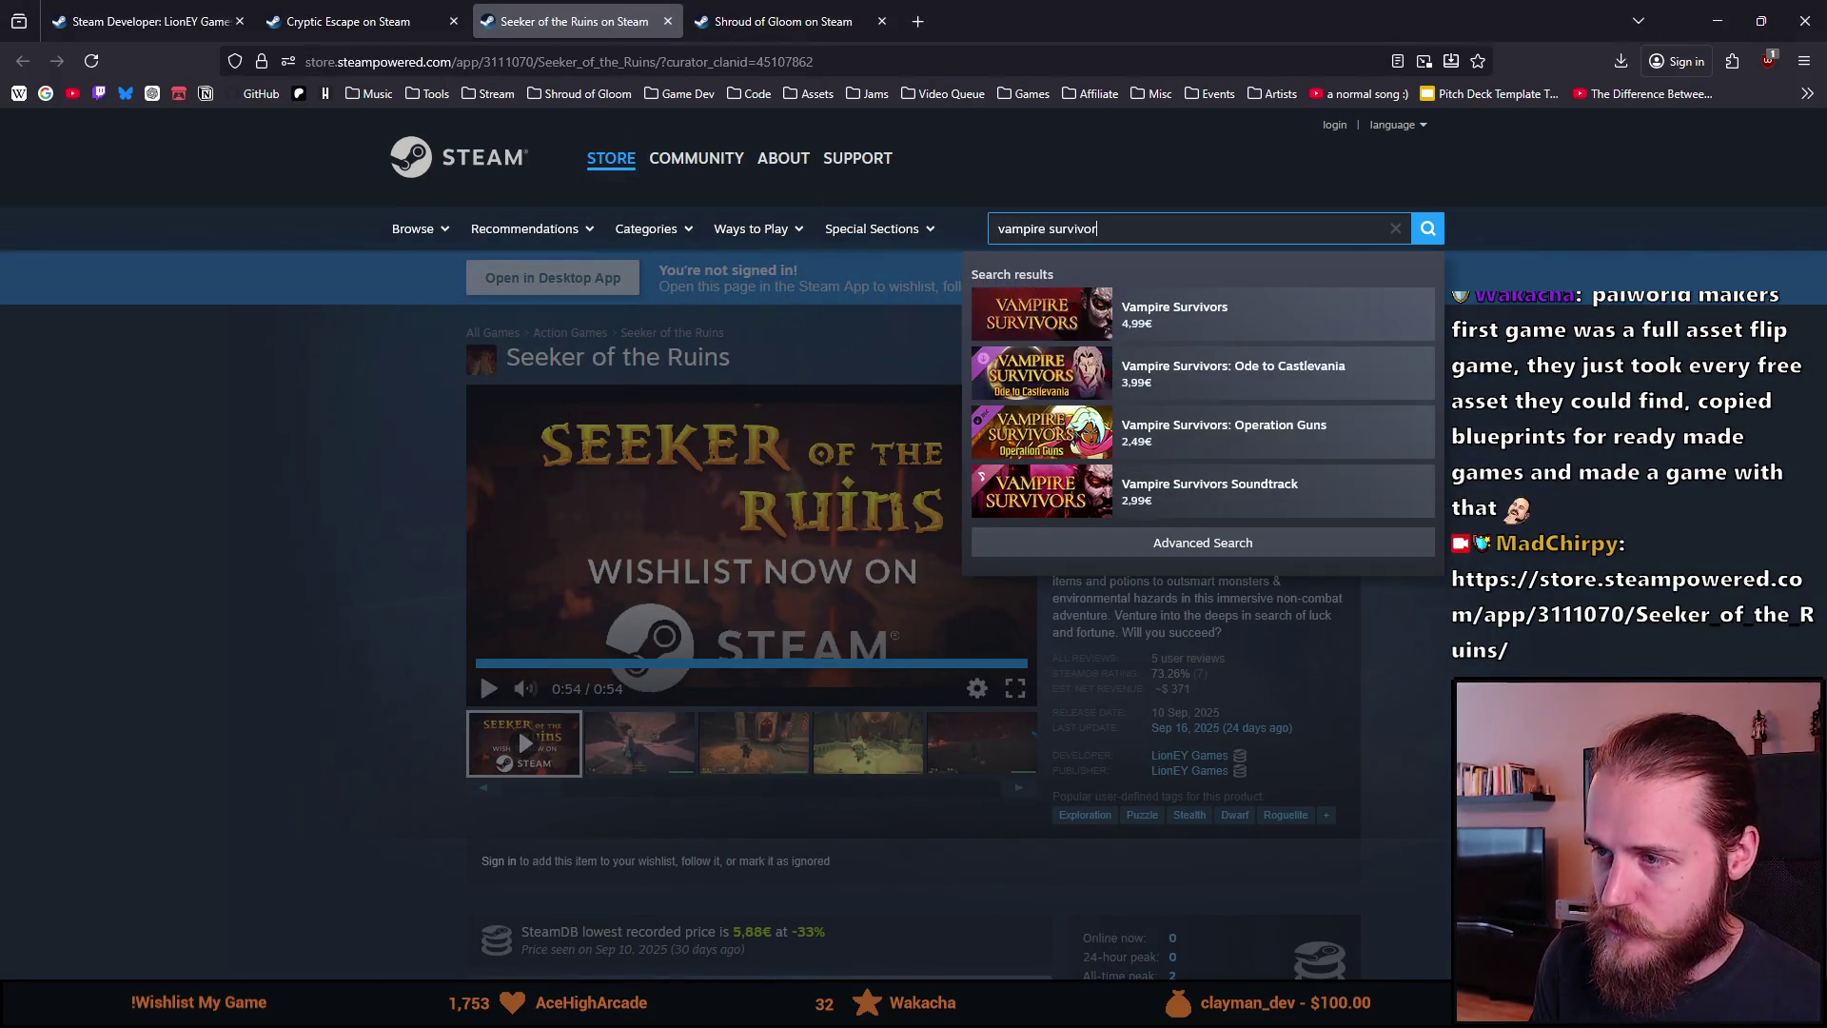
left_click(480, 671)
scroll(537, 624, "down", 5)
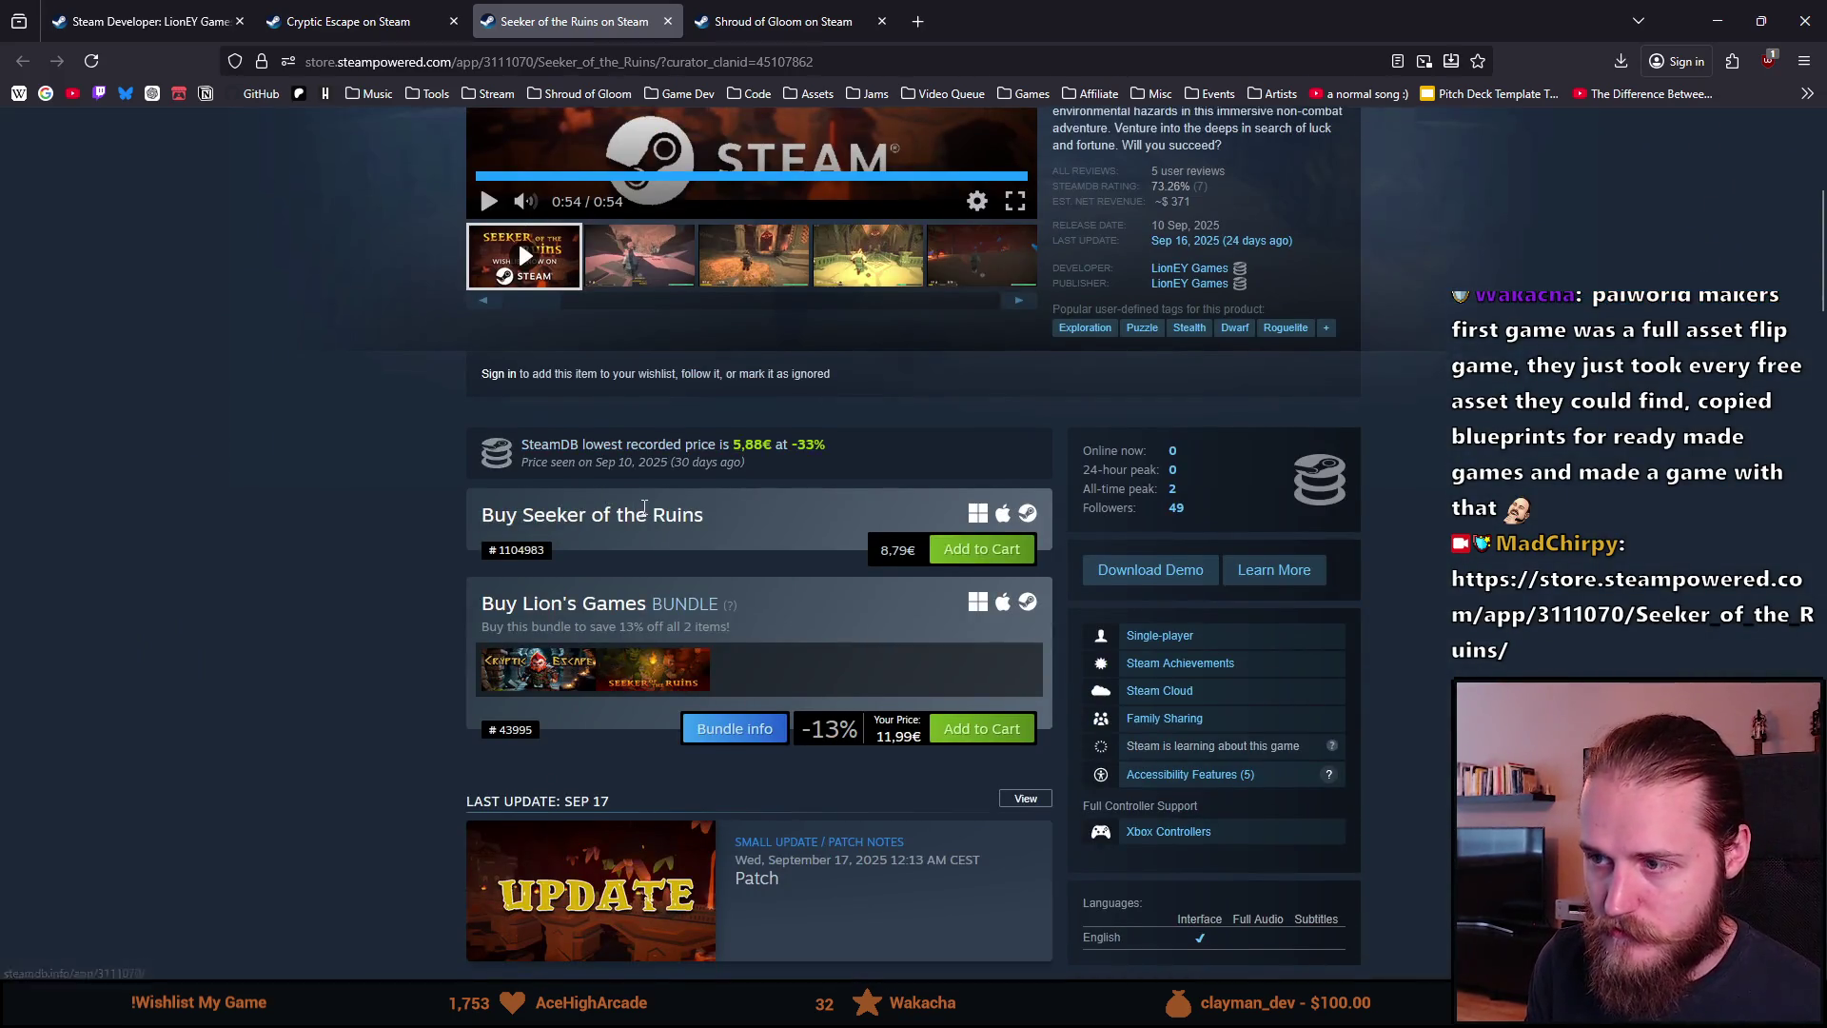
scroll(624, 485, "up", 5)
Step: Open the Seeker of the Ruins page in the Steam desktop app, then open Vampire Survivors' store page
left_click(548, 278)
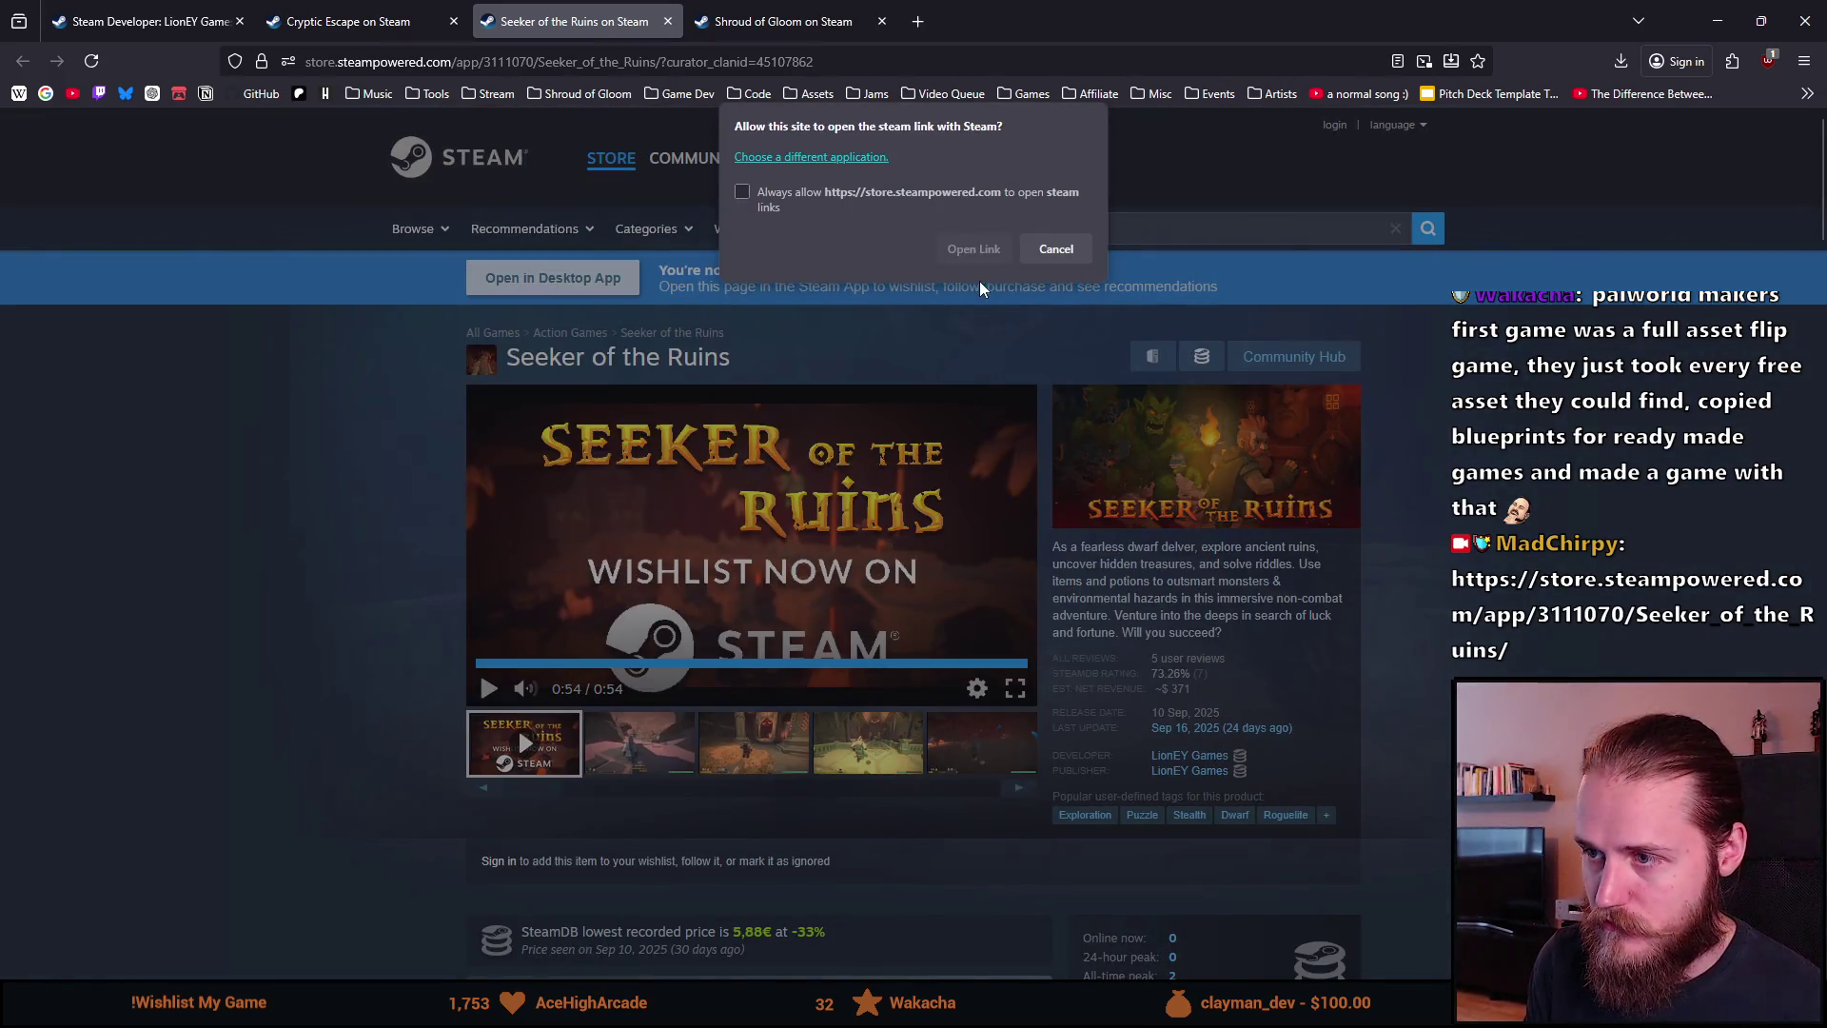
left_click(974, 249)
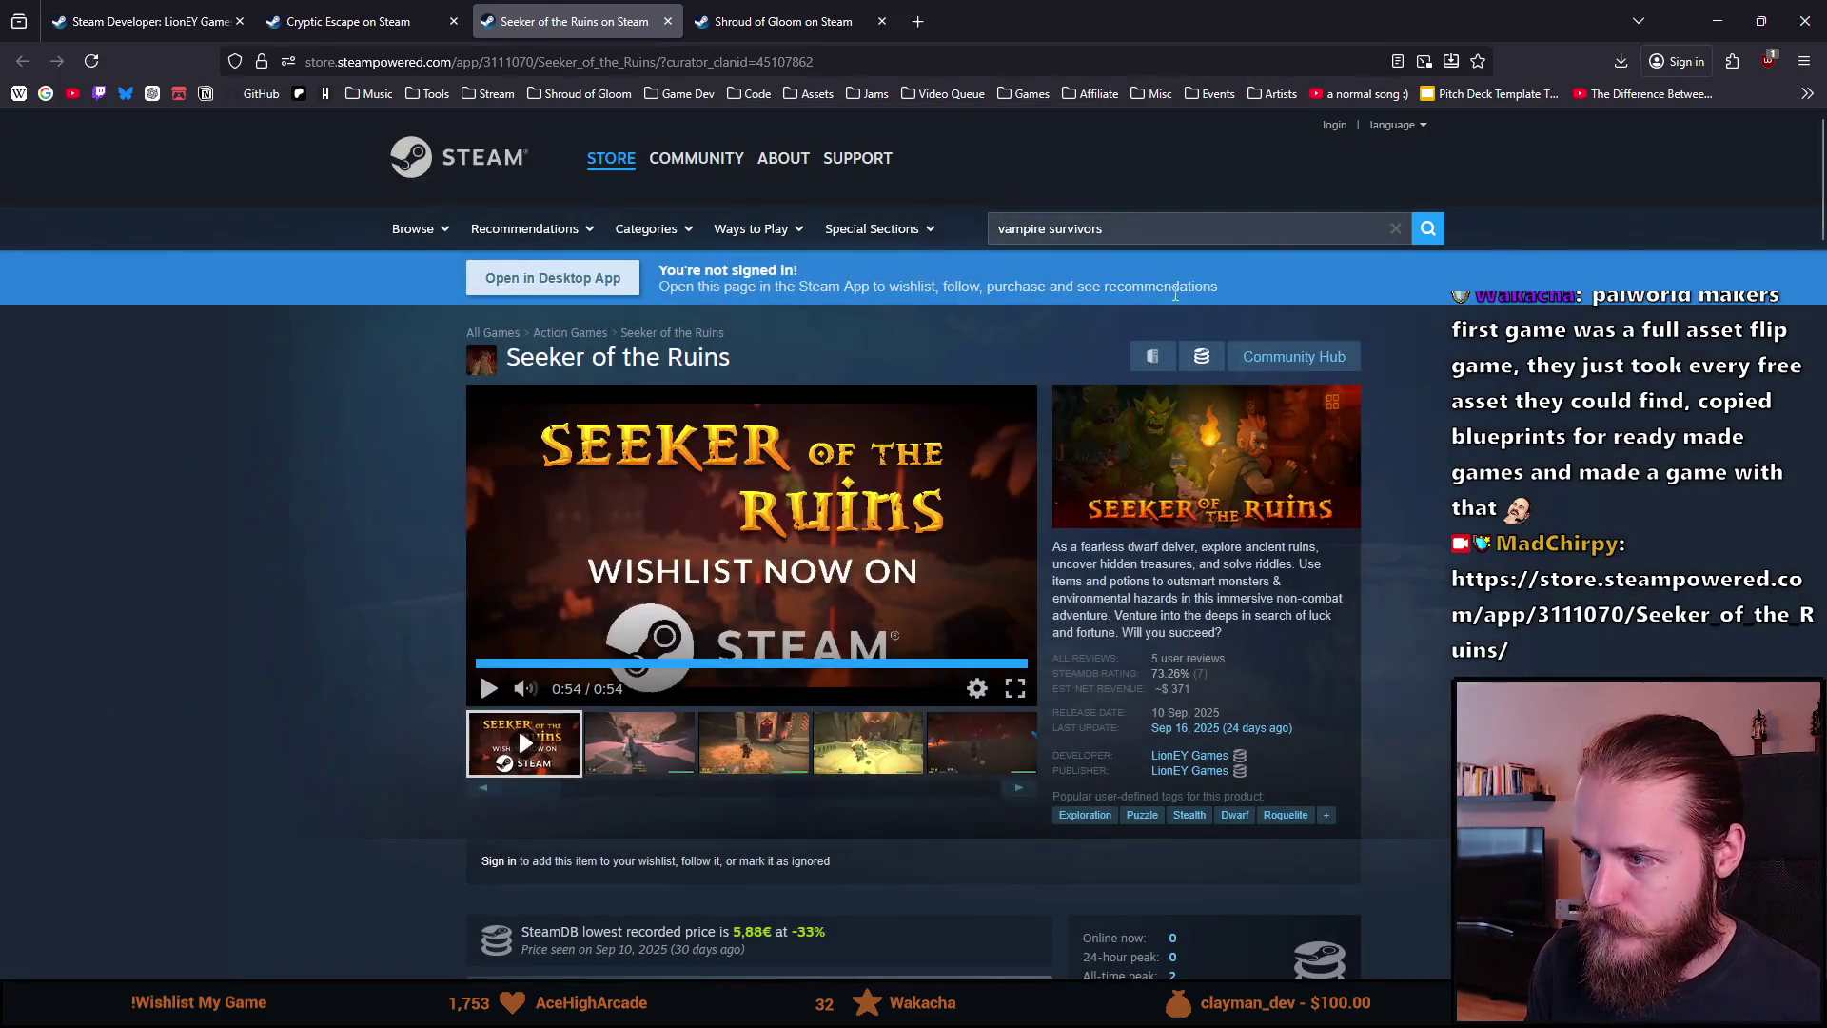
left_click(1174, 303)
left_click(795, 571)
right_click(794, 571)
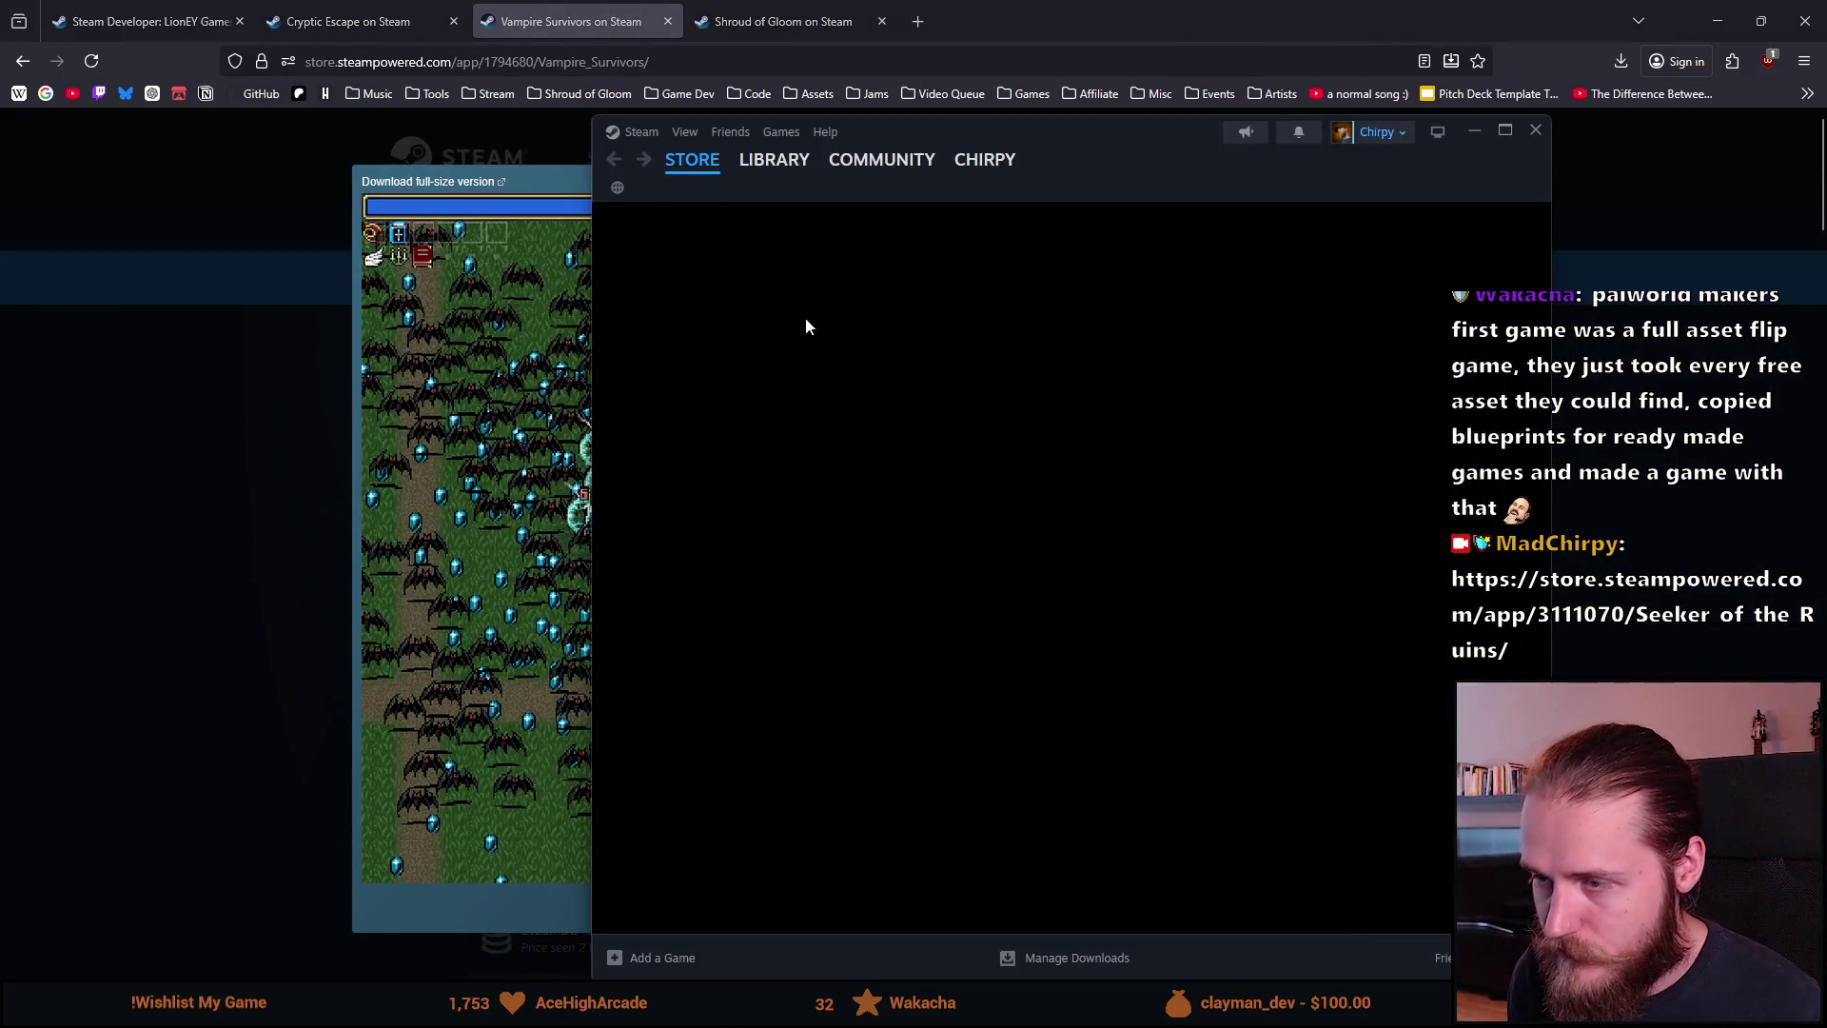
Step: Open the Vampire Survivors store result and dismiss the Steam Weekend Deal popup
scroll(761, 409, "down", 3)
left_click(745, 407)
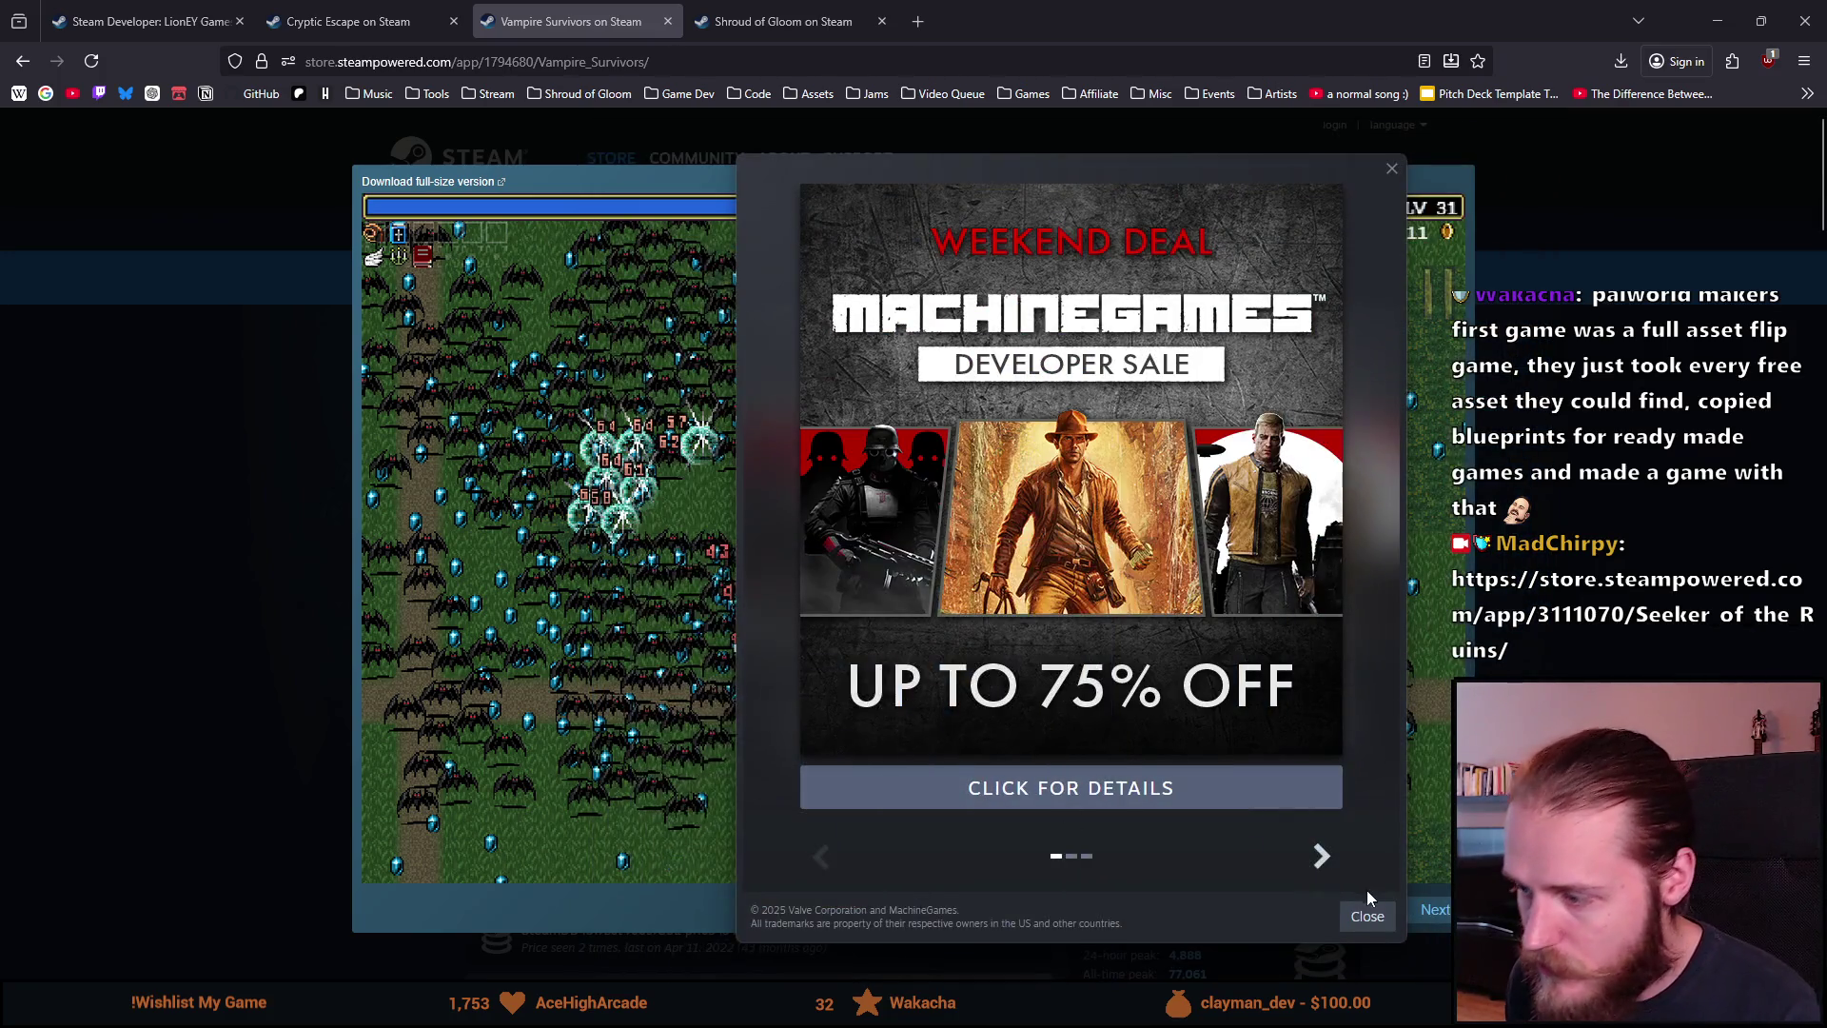
left_click(1367, 915)
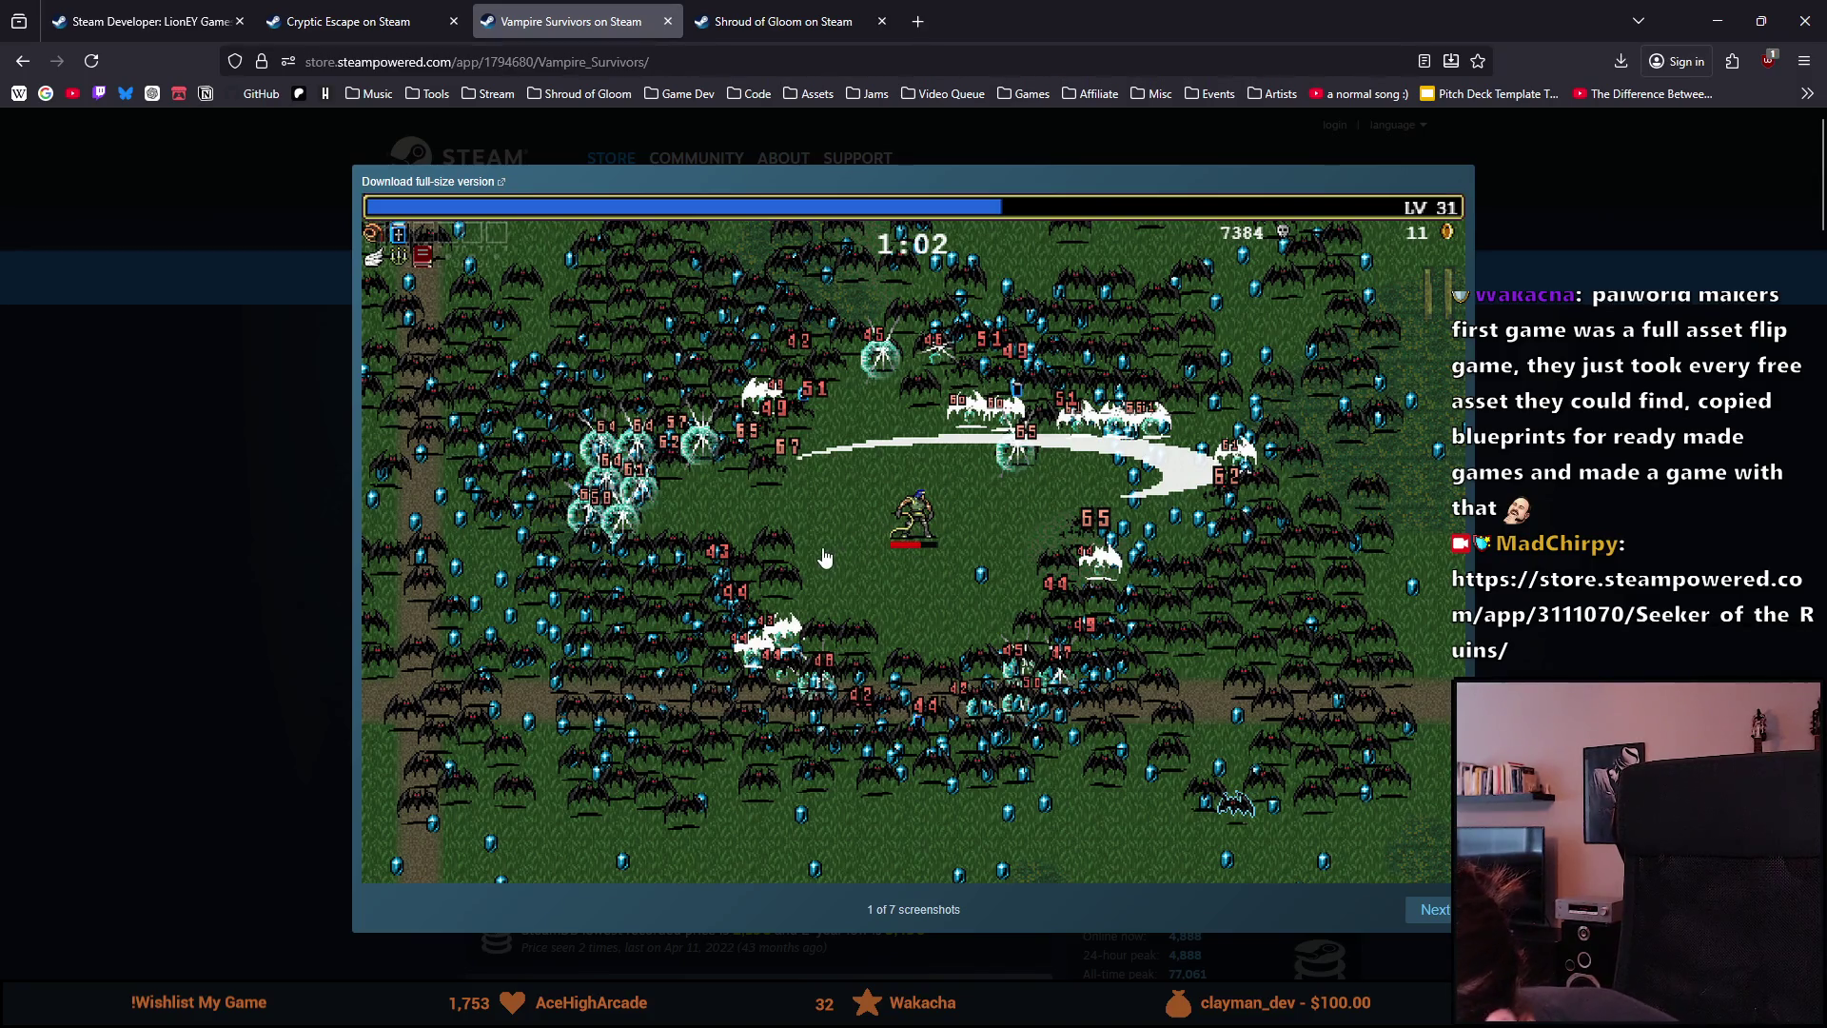
Step: Page the Vampire Survivors screenshots to the library scene, image 2 of 7
left_click(1439, 914)
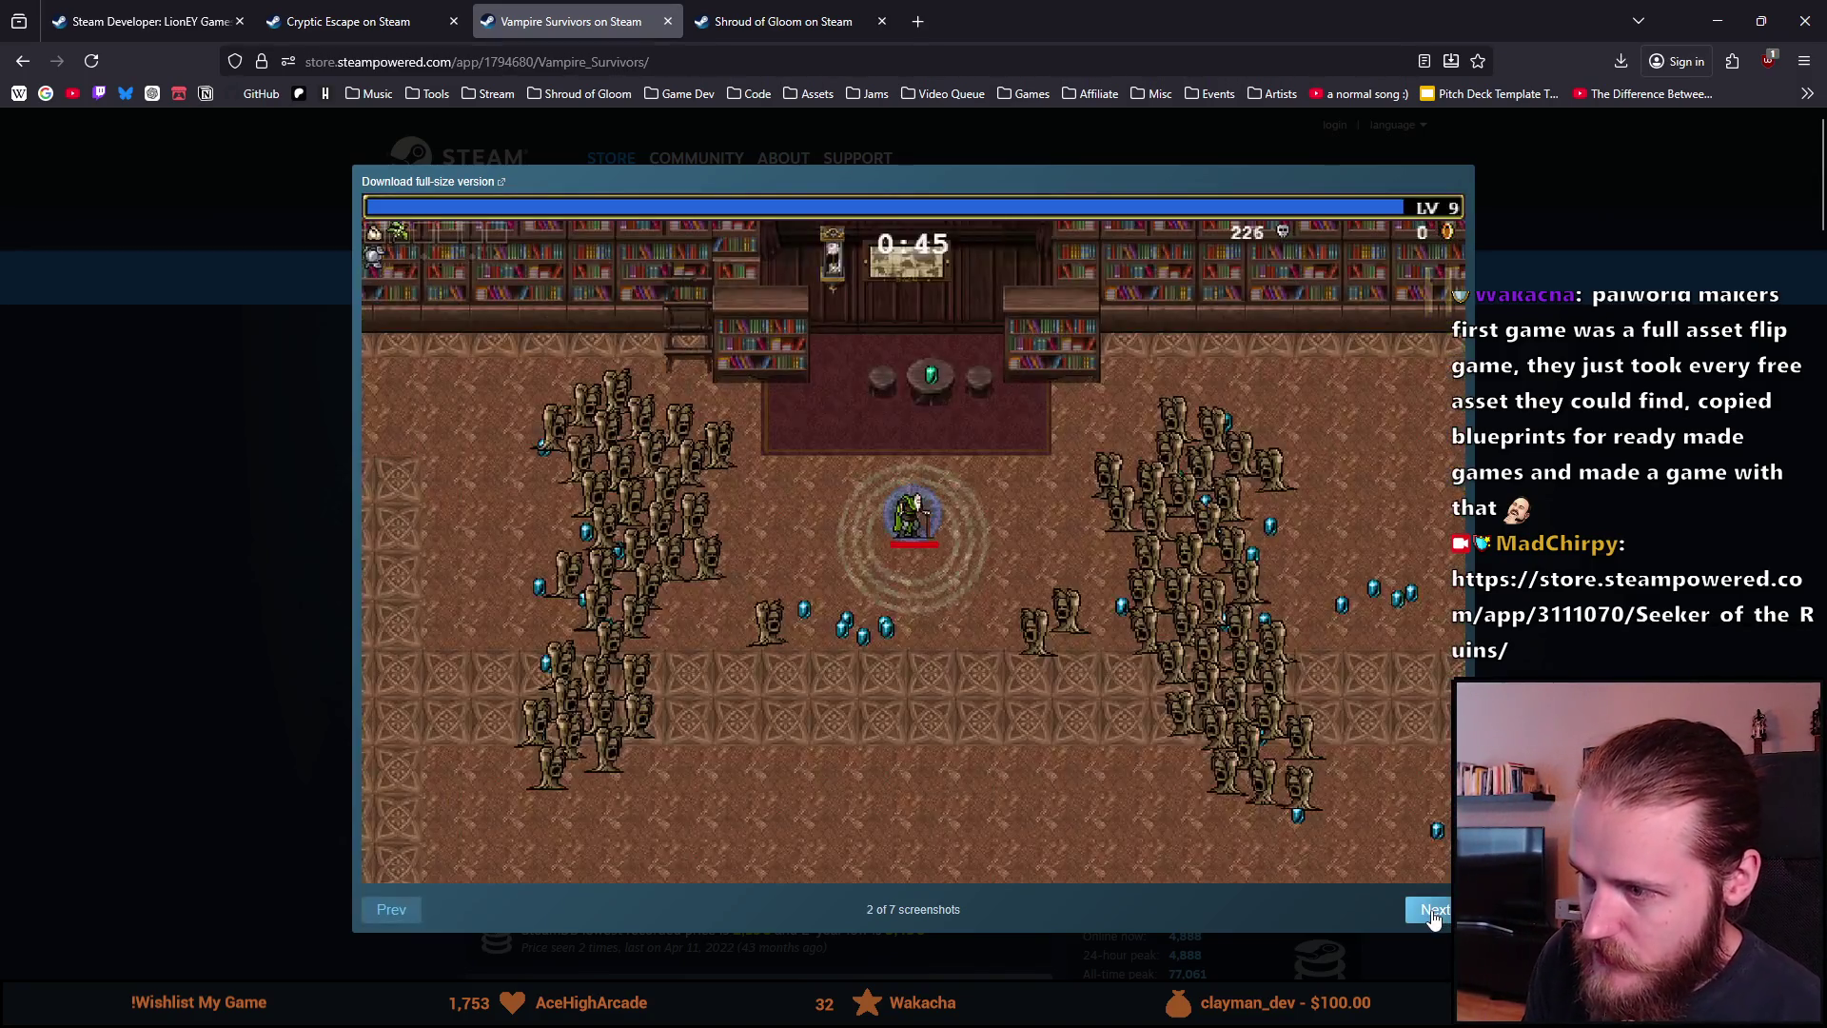
left_click(375, 907)
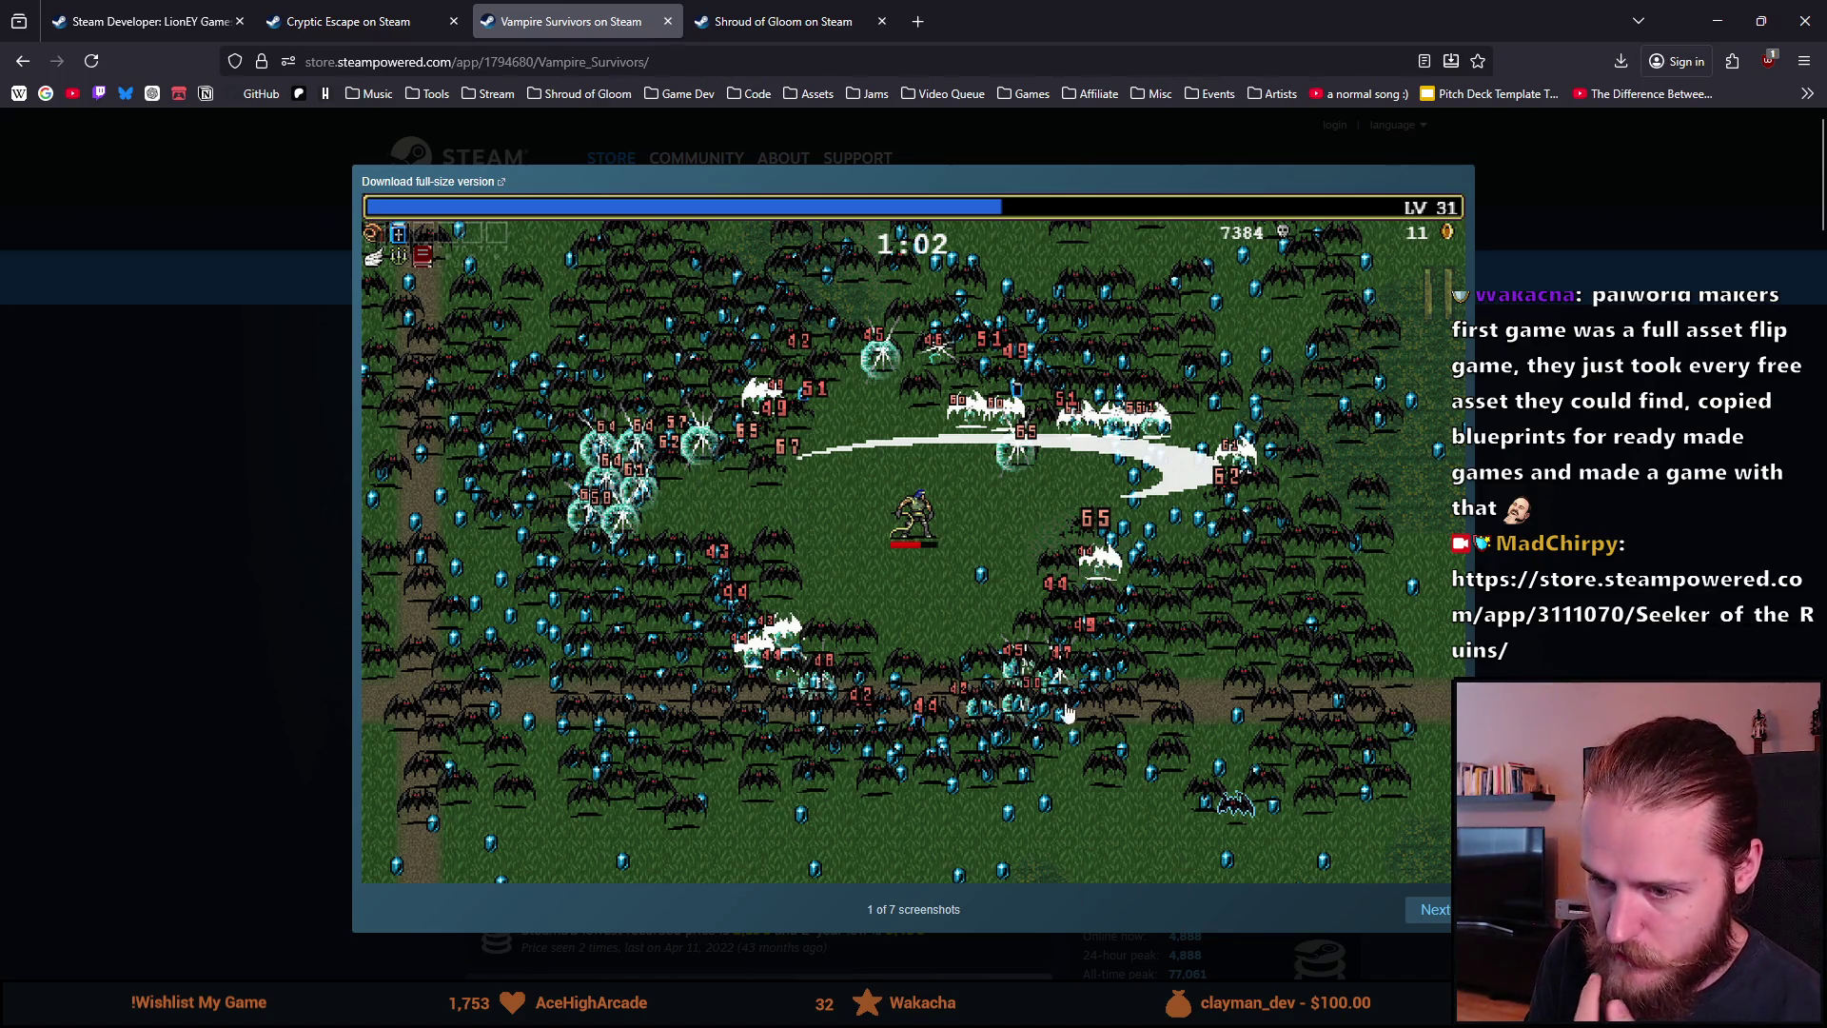
left_click(1432, 912)
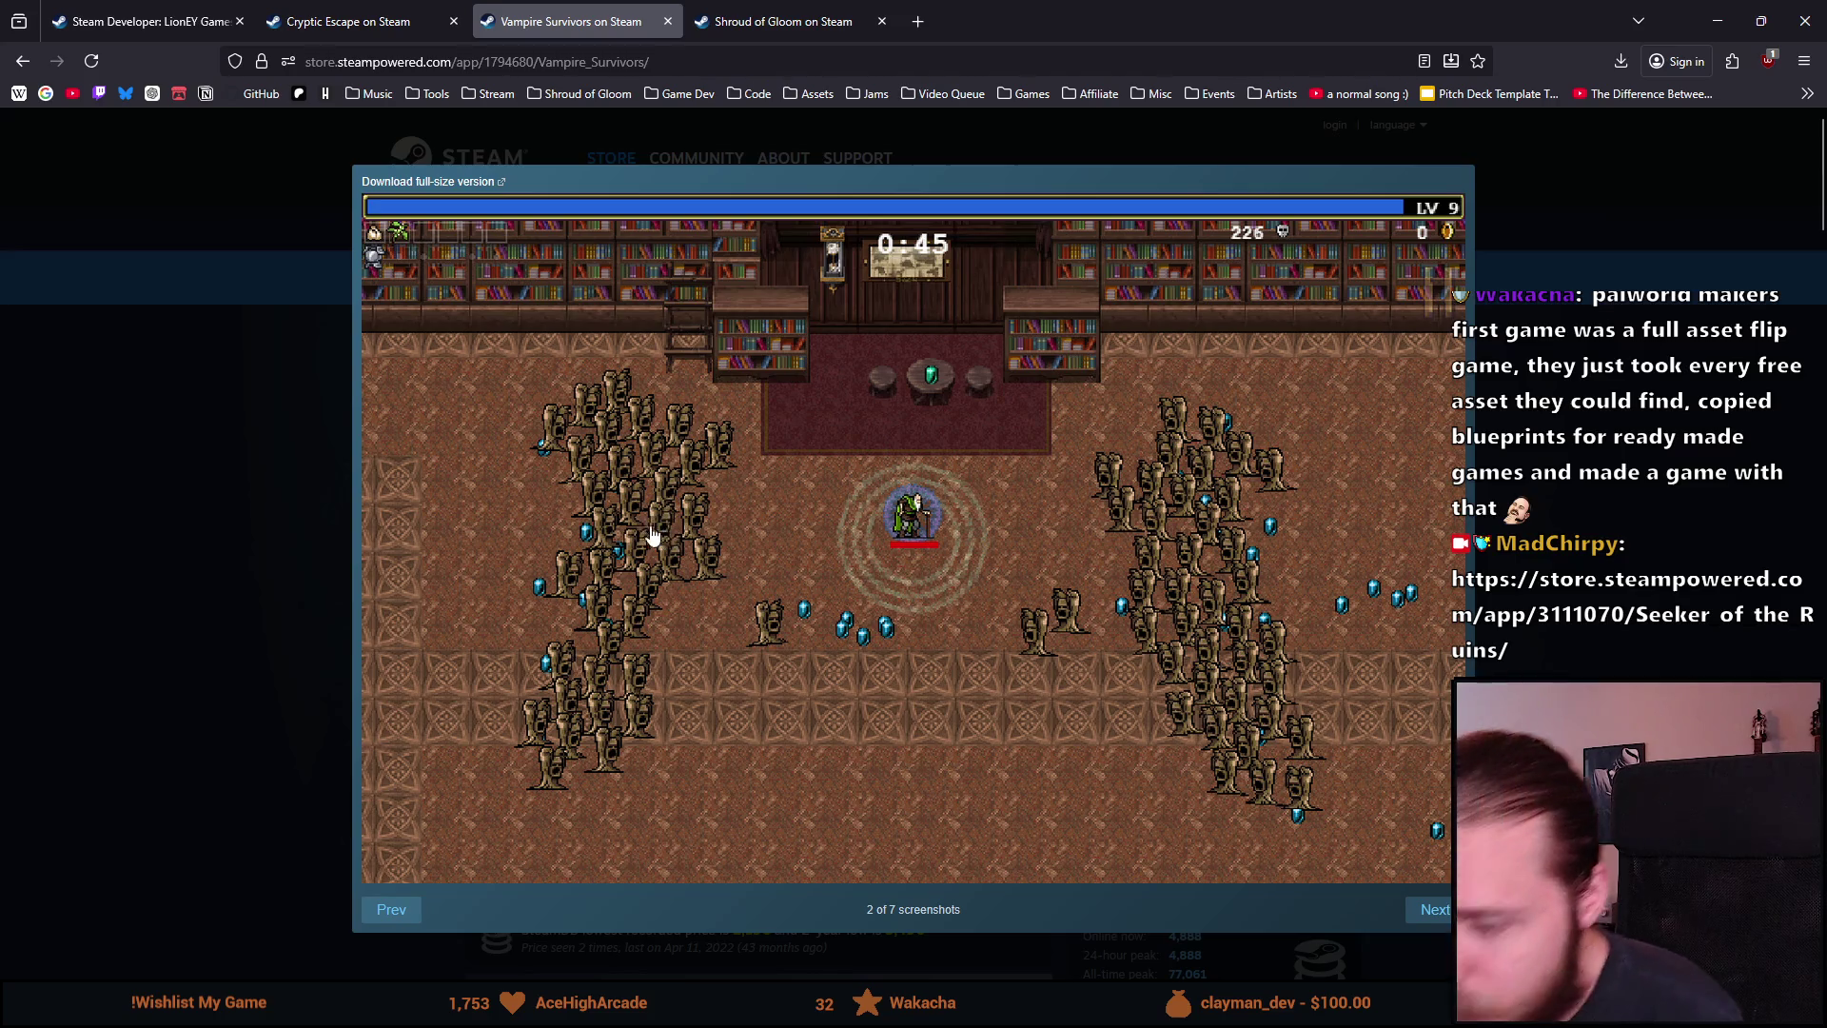
right_click(955, 668)
Step: View screenshot 2 full-size in a new tab, then close that tab
left_click(1066, 219)
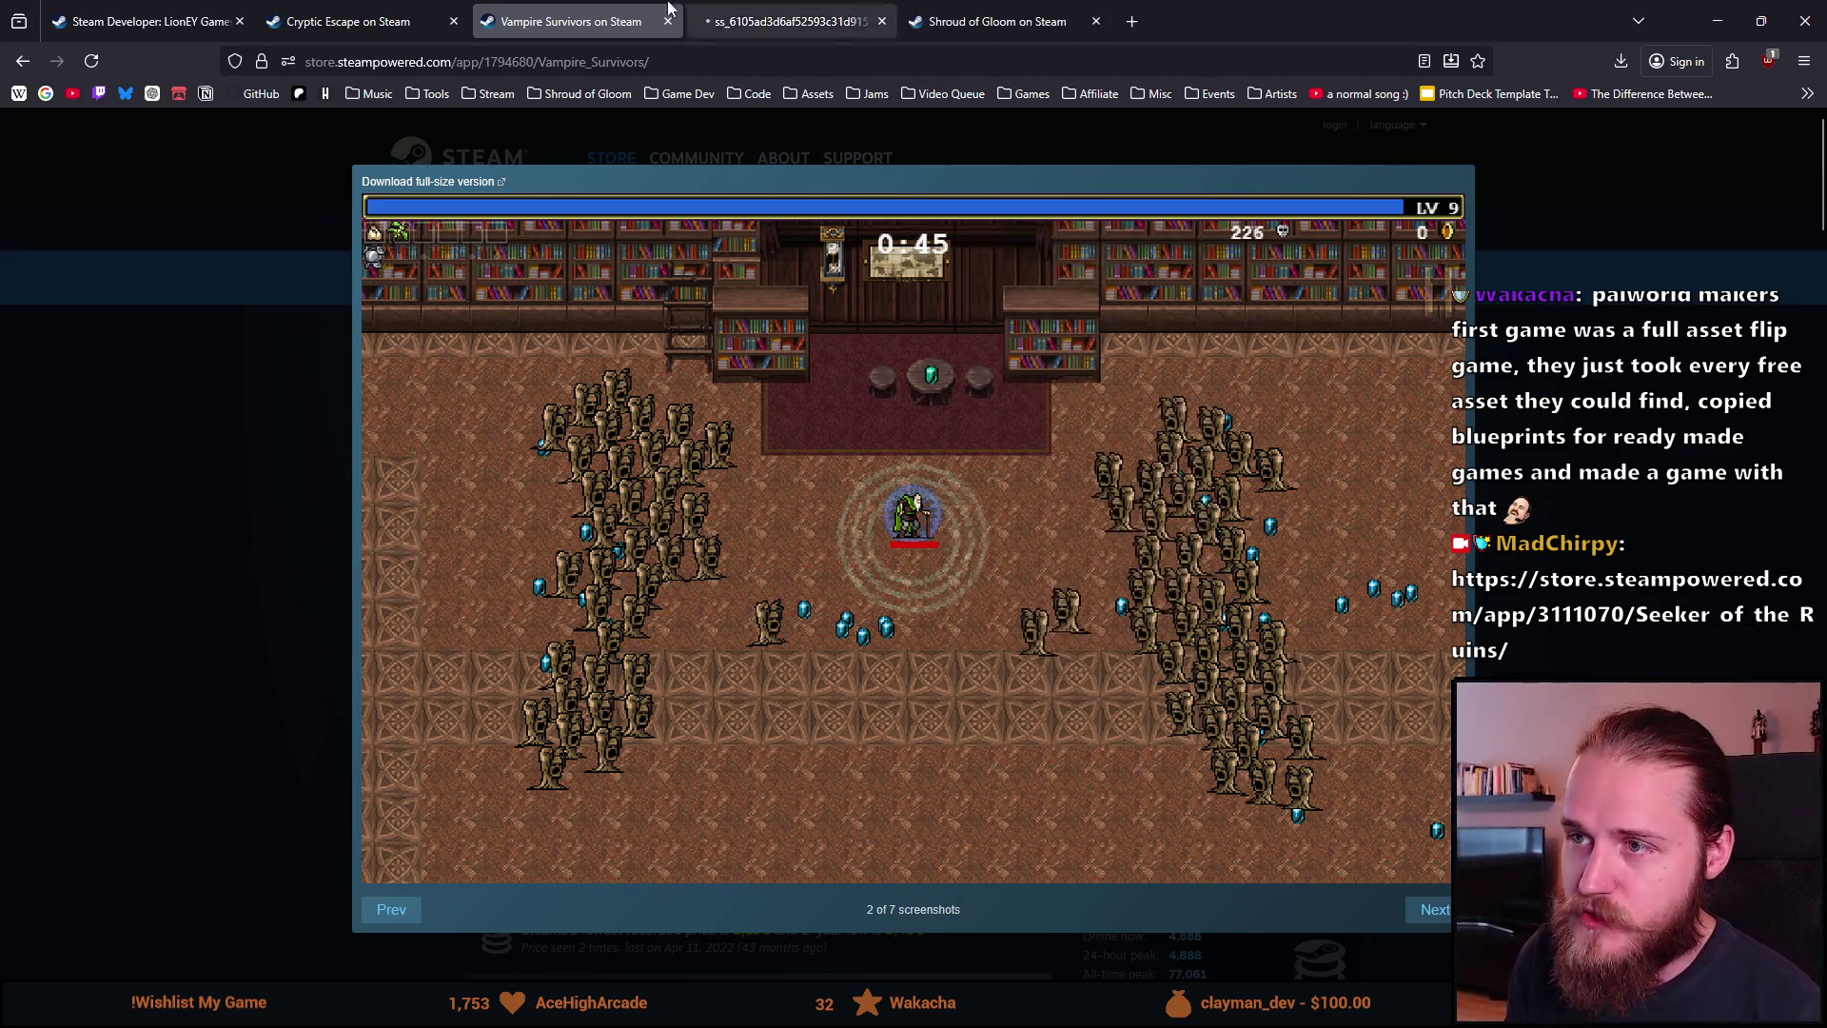
left_click(714, 19)
scroll(866, 581, "up", 8, "ctrl")
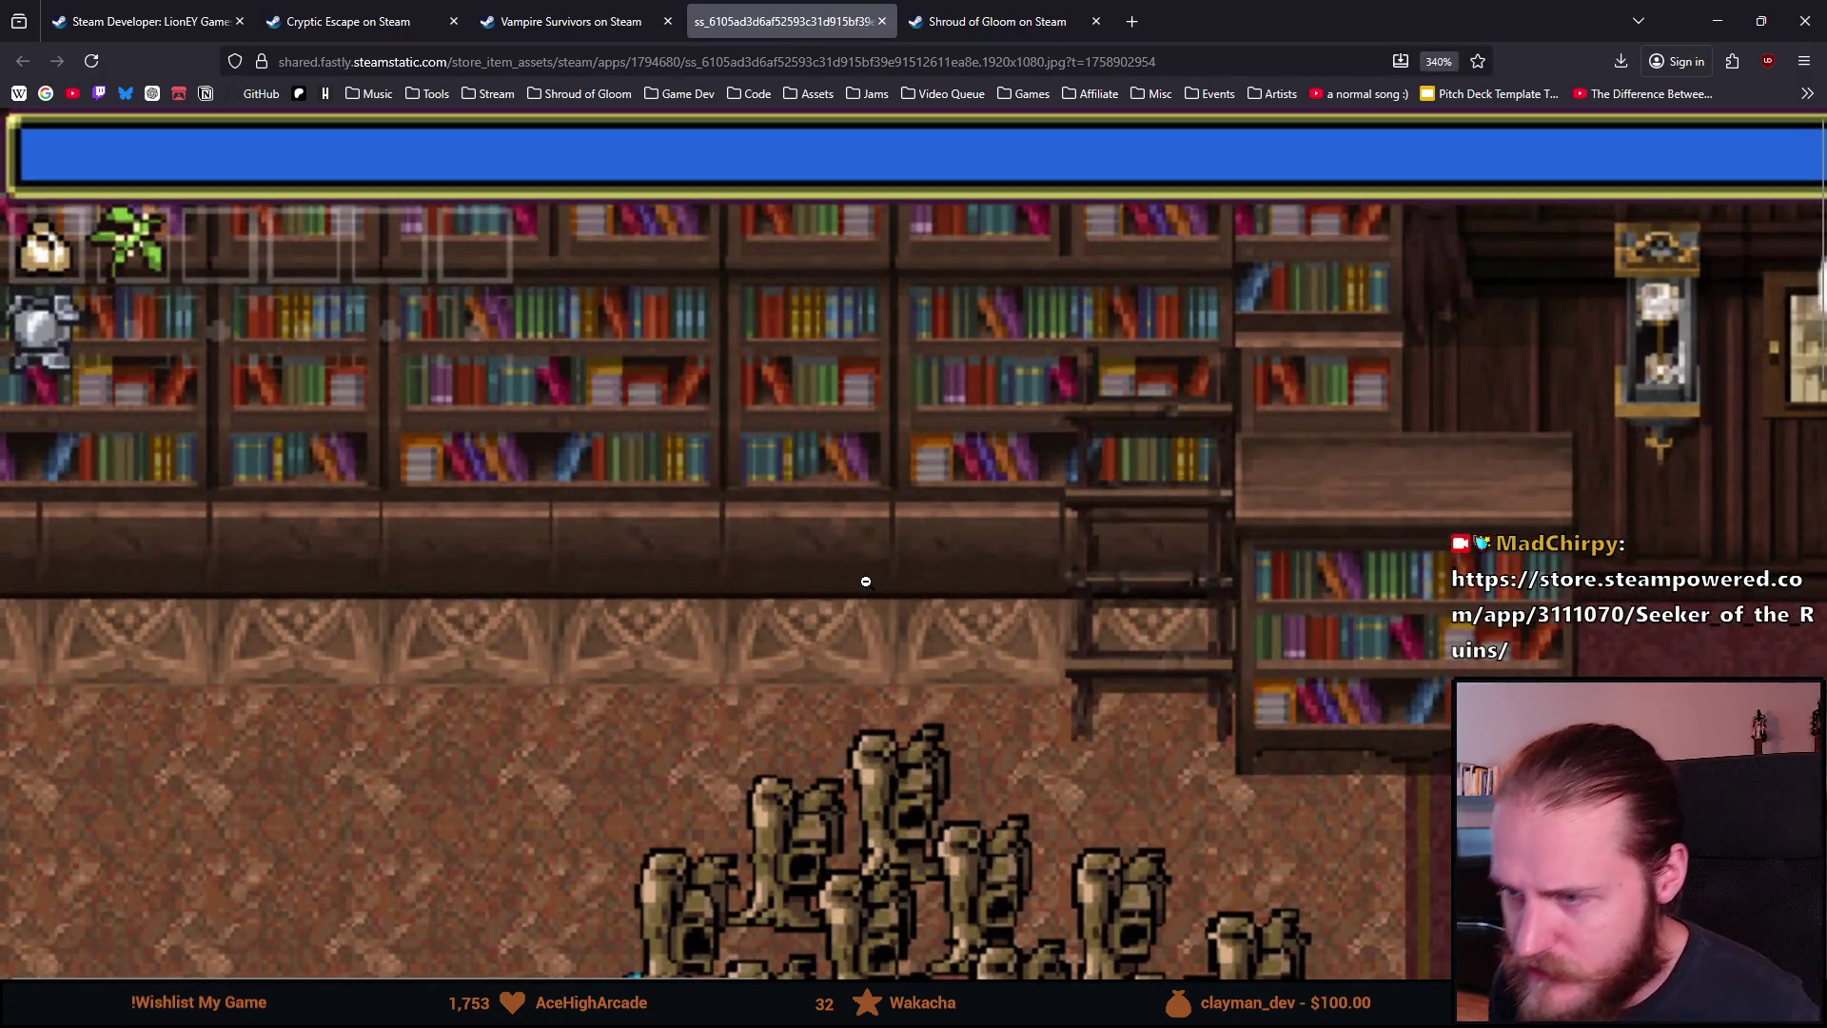
scroll(866, 580, "down", 4)
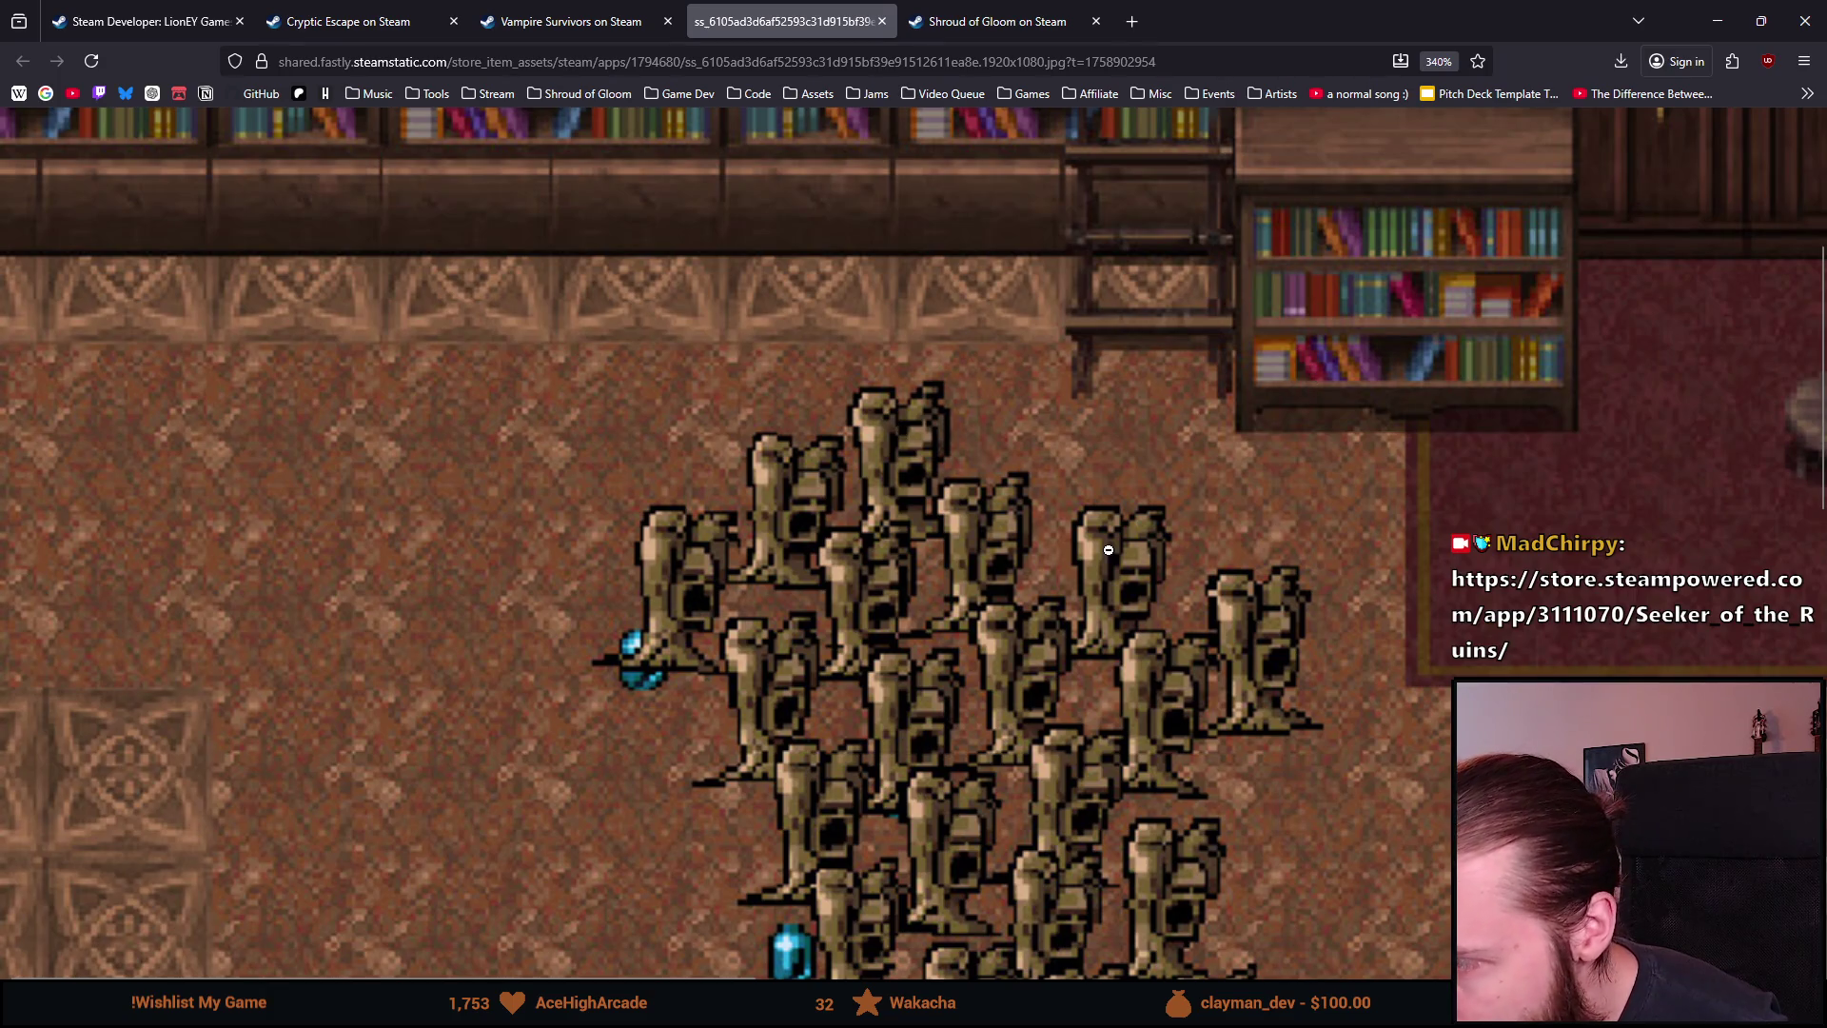
scroll(1109, 550, "down", 4)
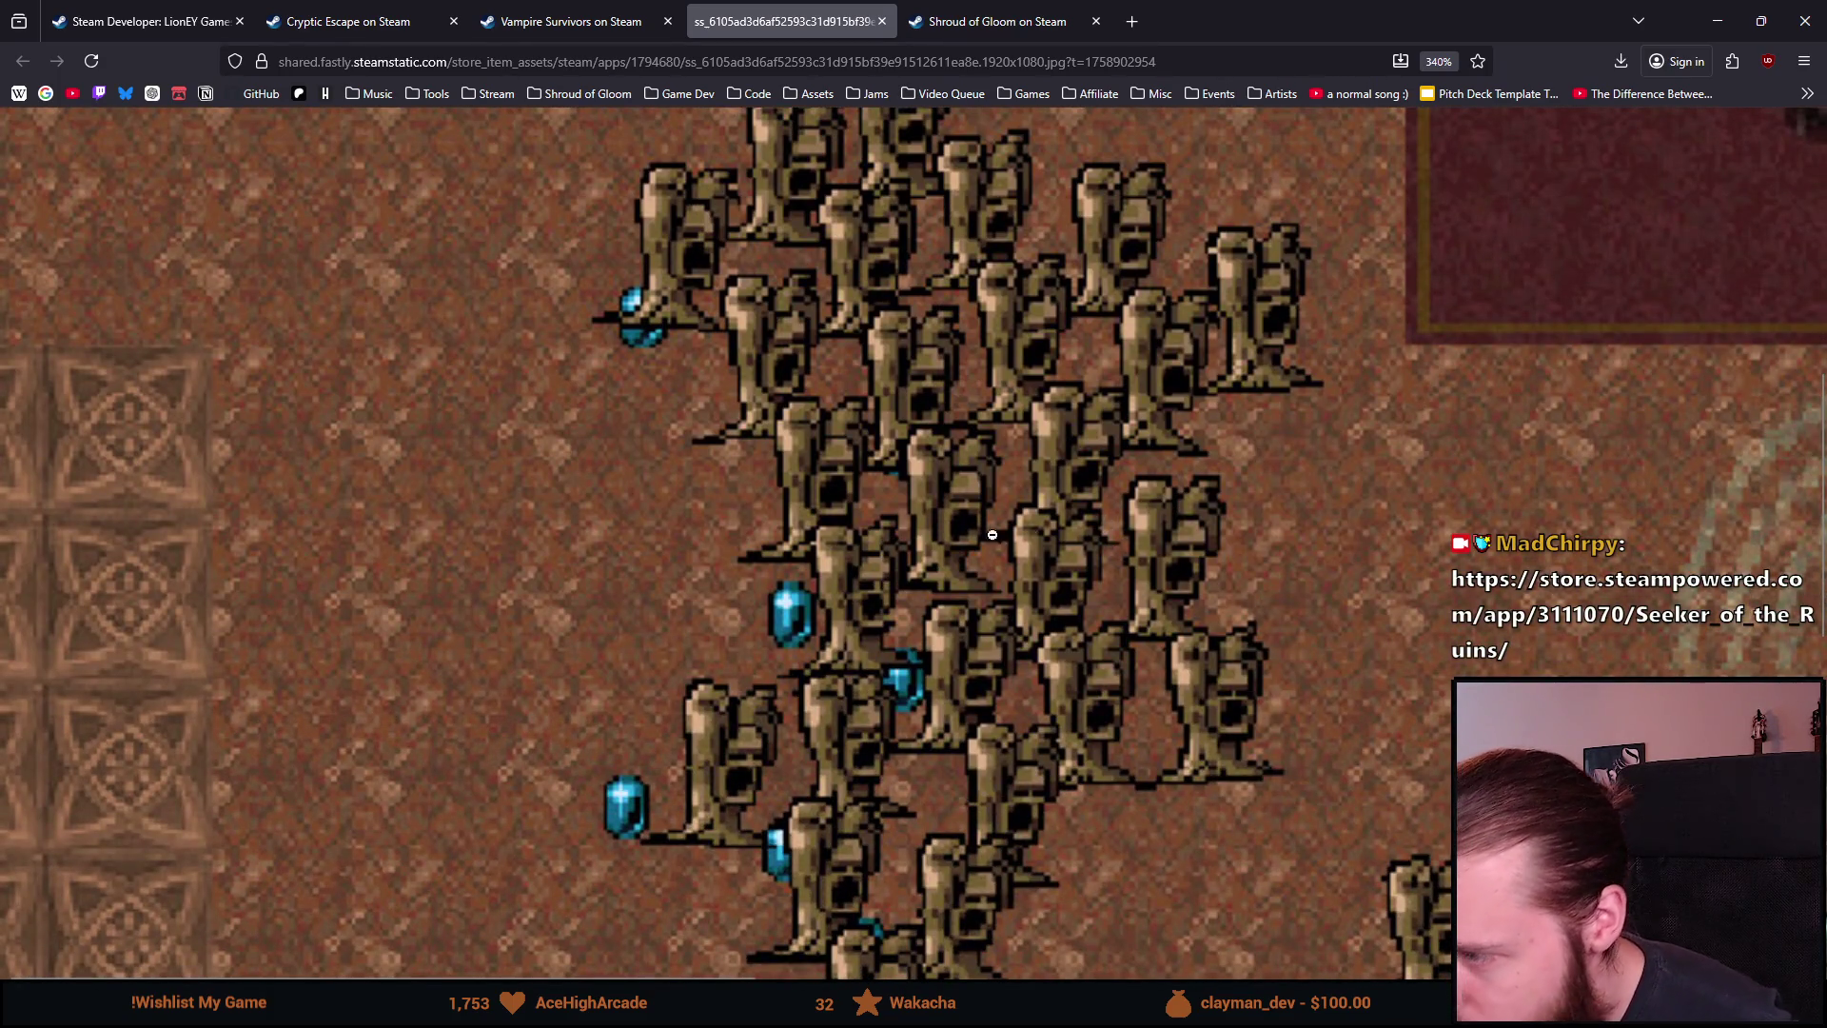
scroll(814, 635, "down", 8, "ctrl")
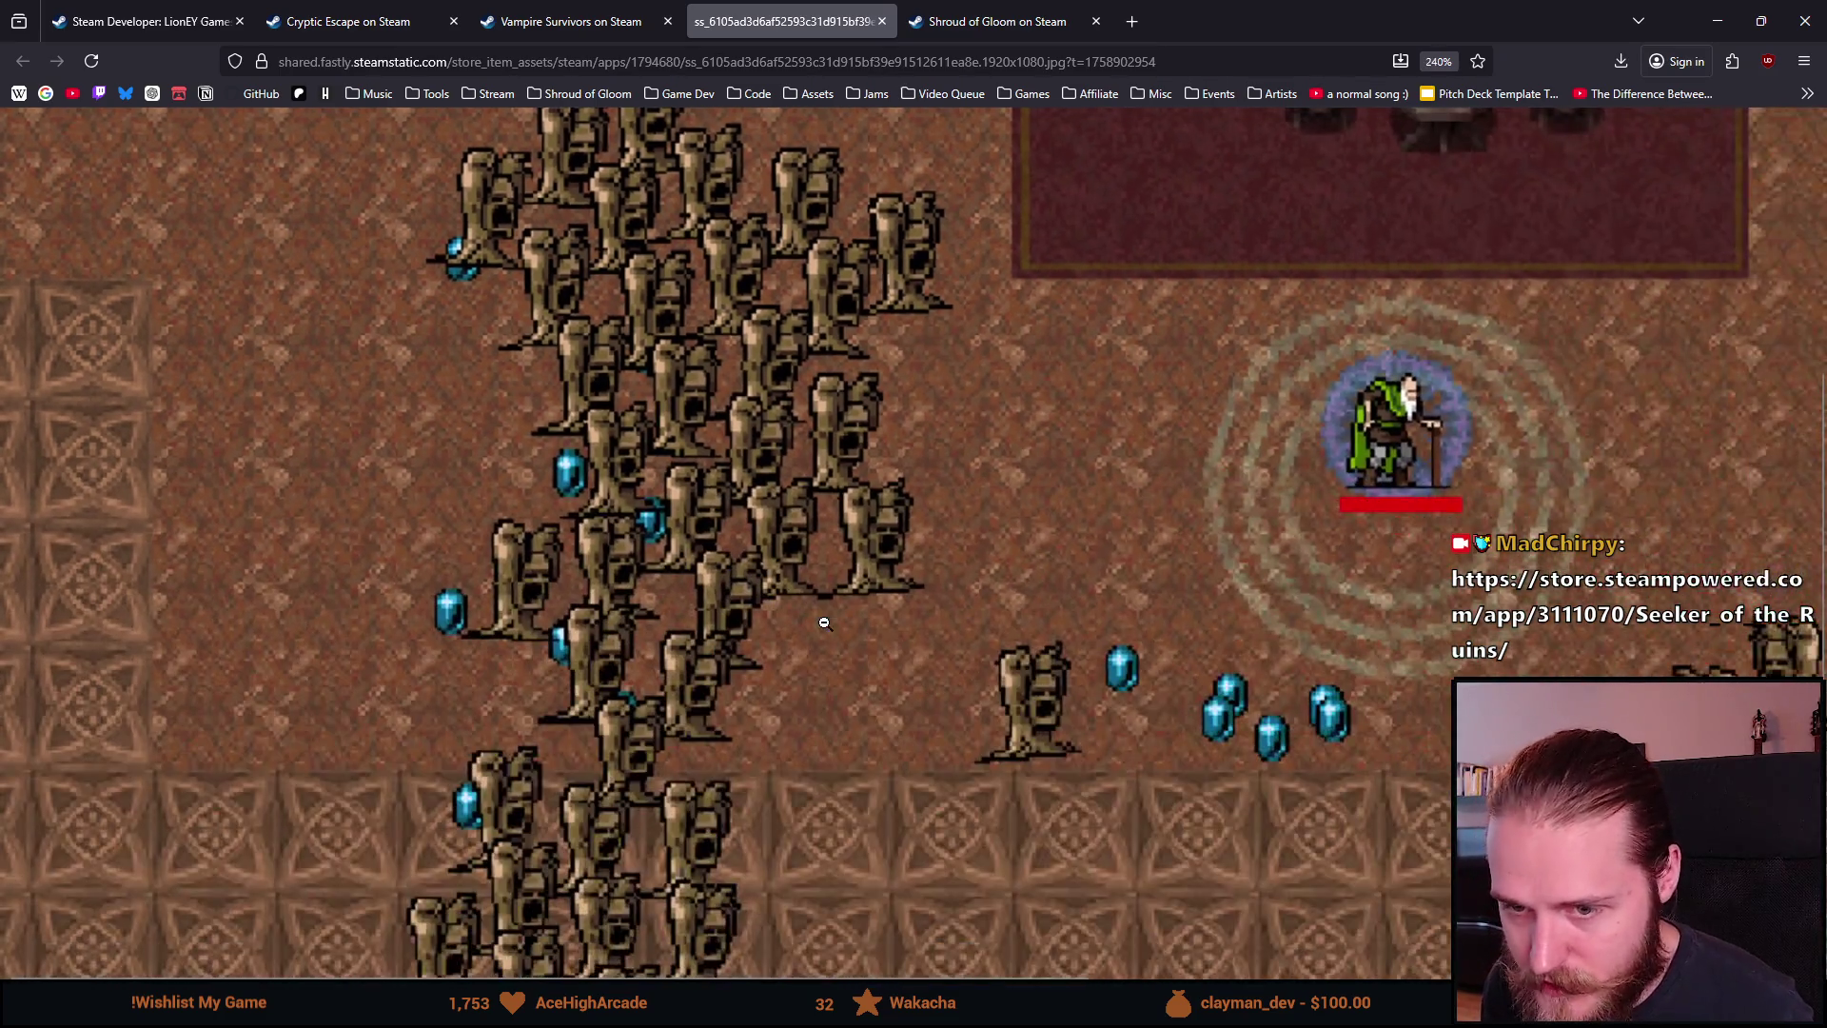
scroll(765, 605, "up", 2, "ctrl")
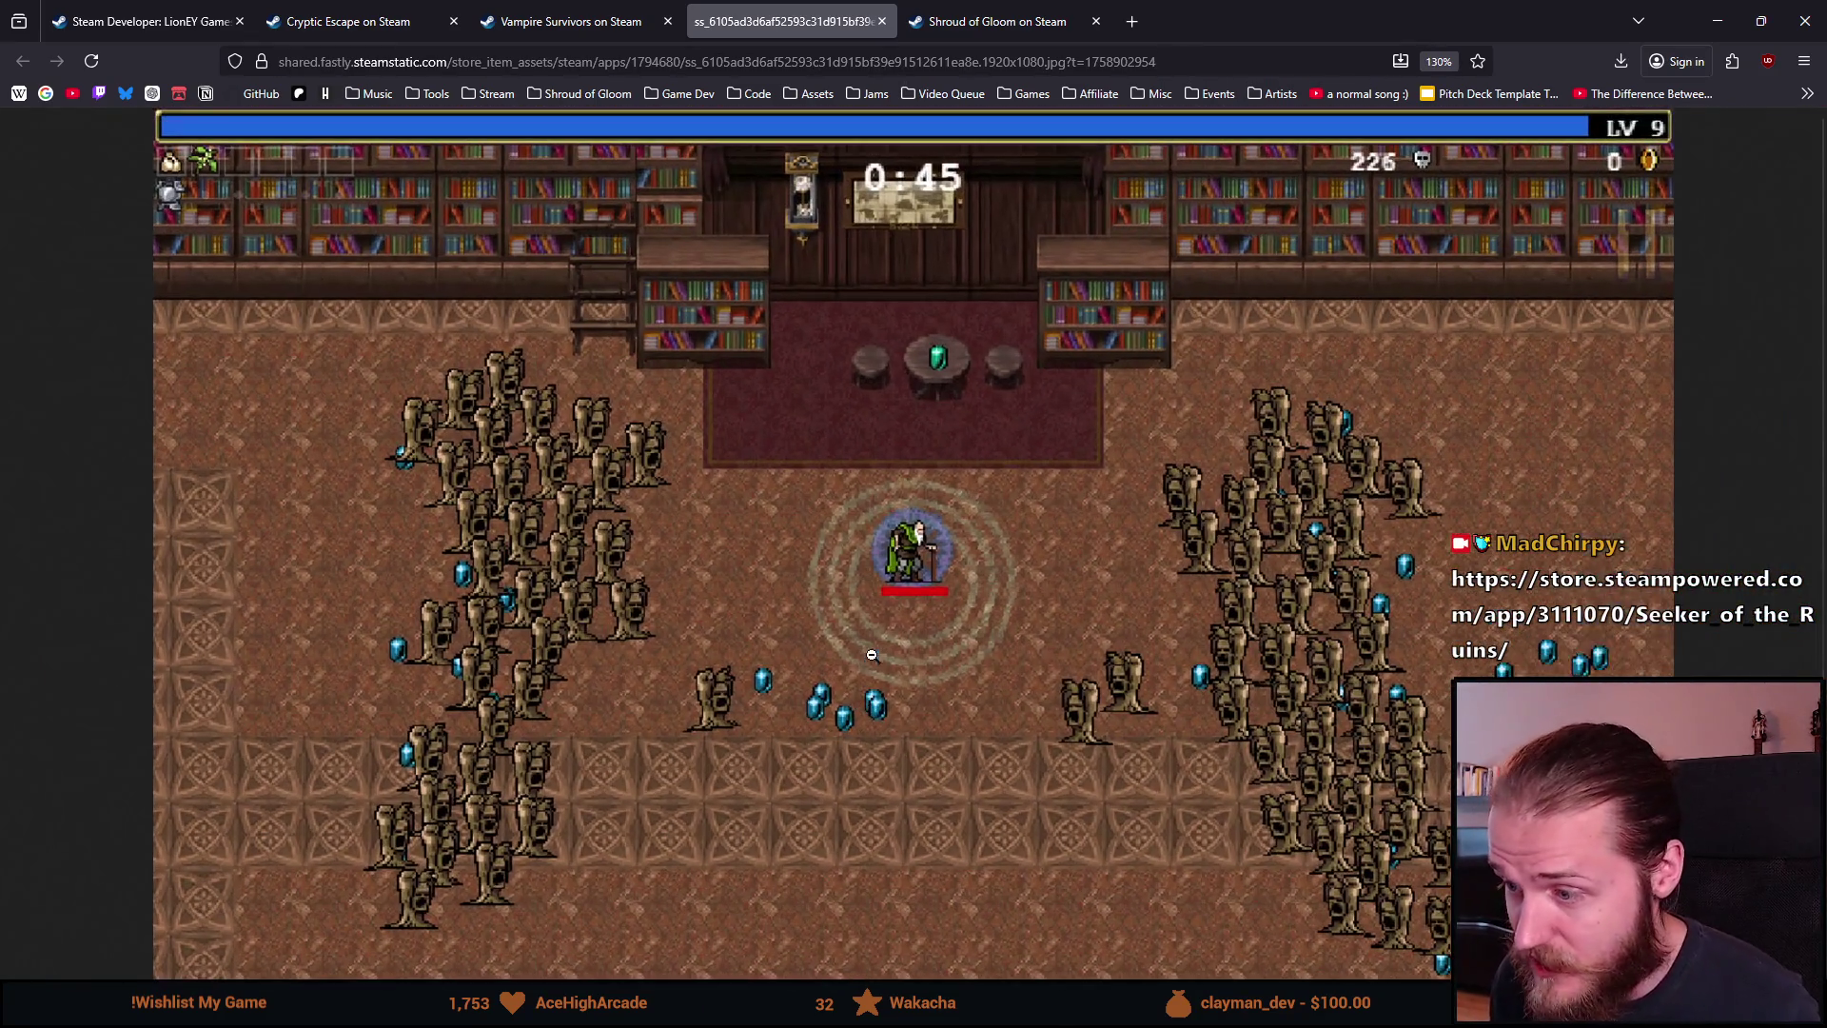
left_click(882, 21)
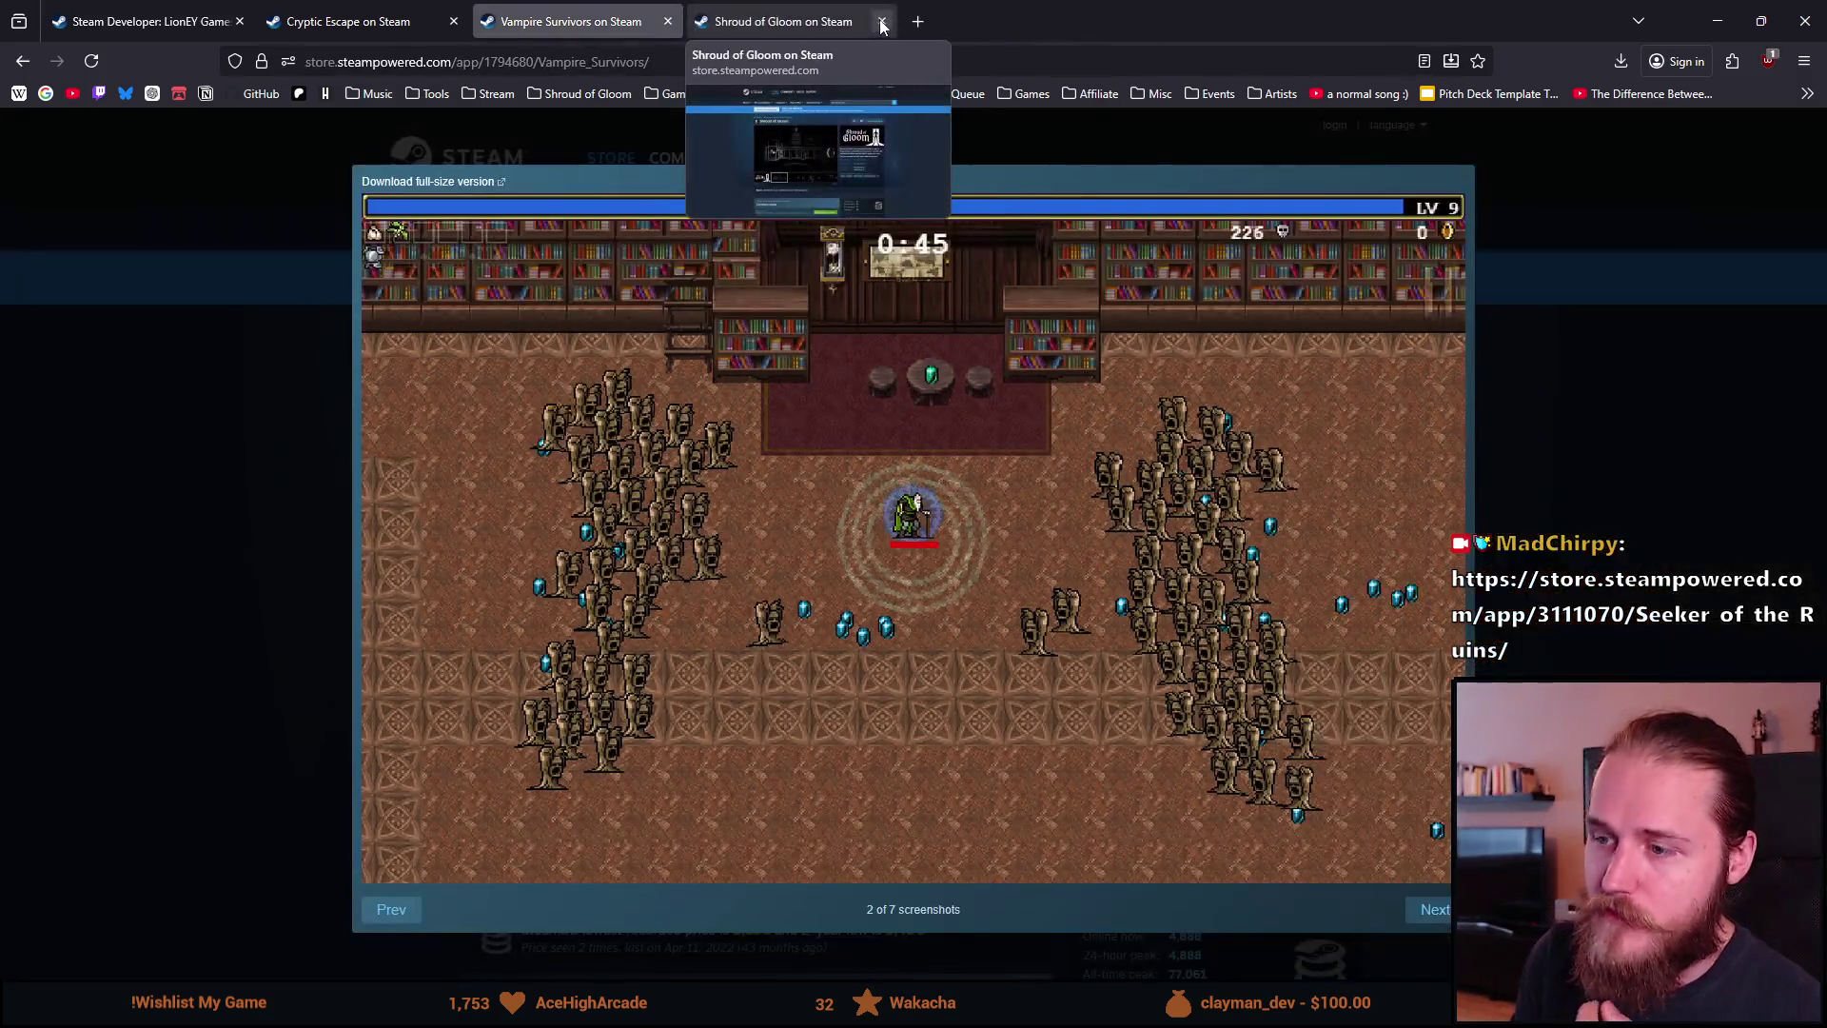
Step: Open screenshot 3 full-size in a new tab, zoom in and out, then close it
left_click(1432, 911)
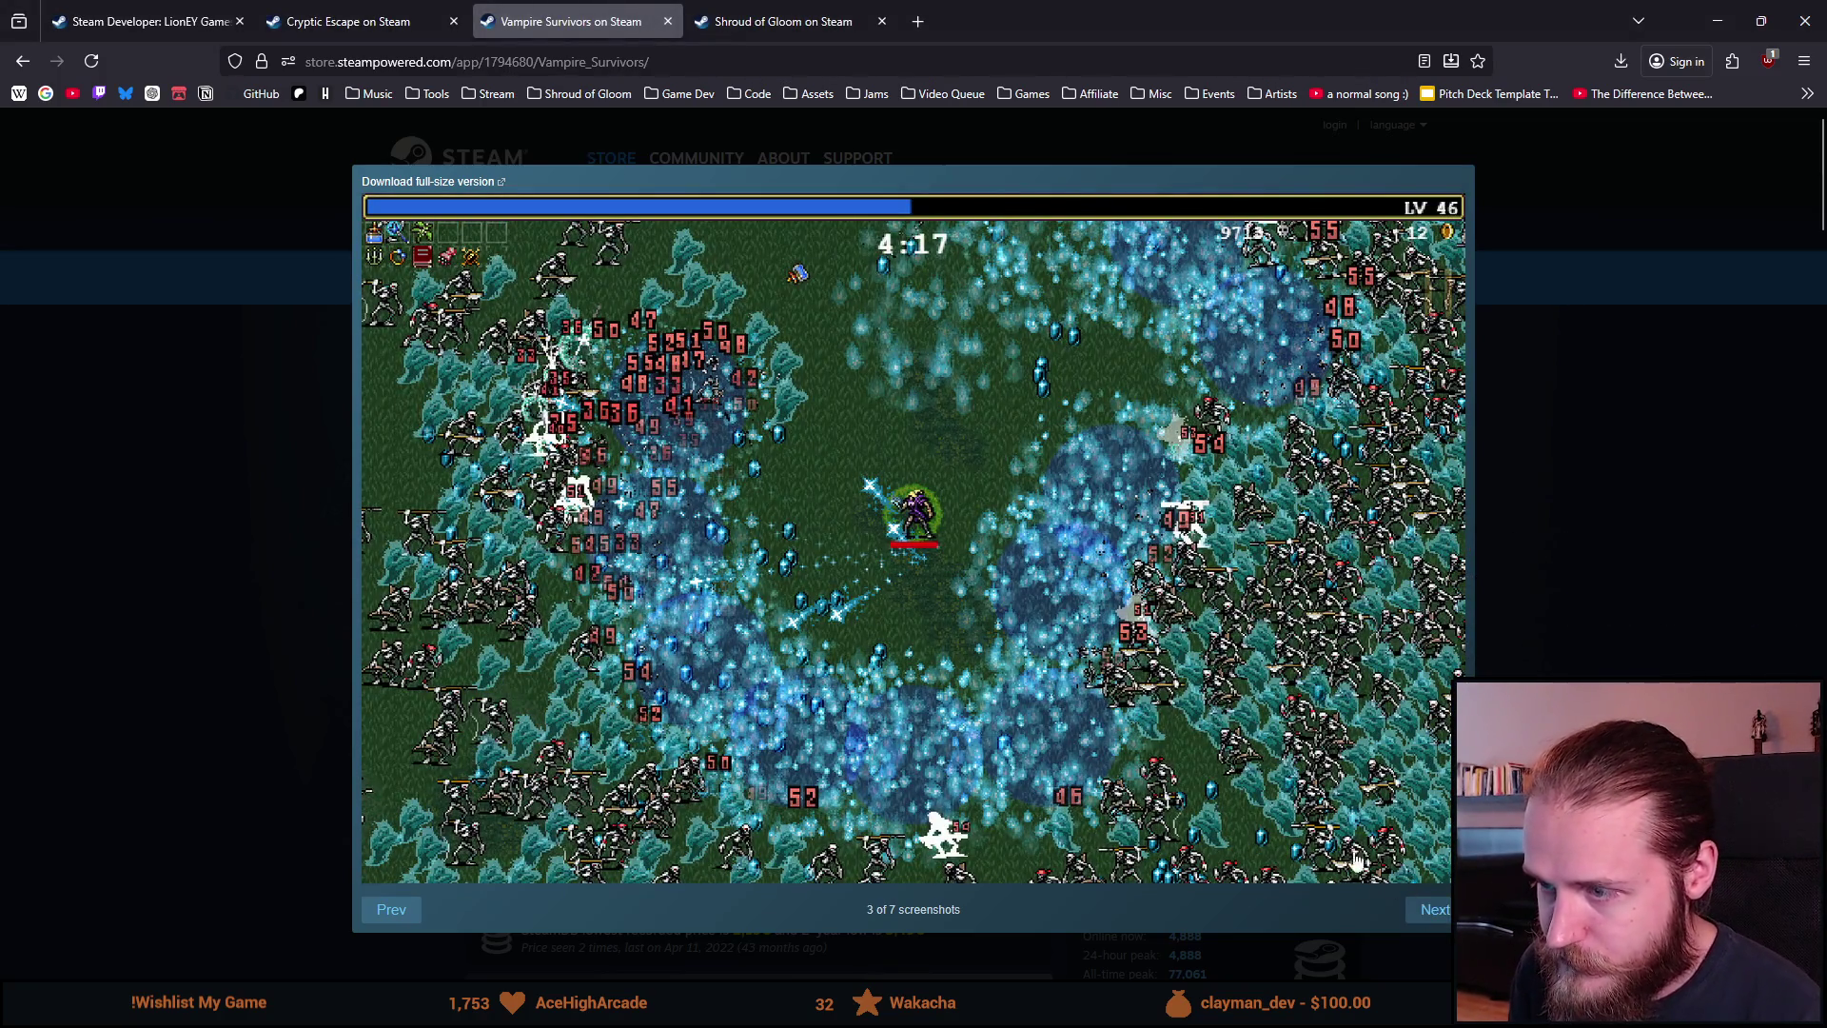
key("ctrl+plus")
key("ctrl+plus")
key("ctrl+plus")
right_click(916, 589)
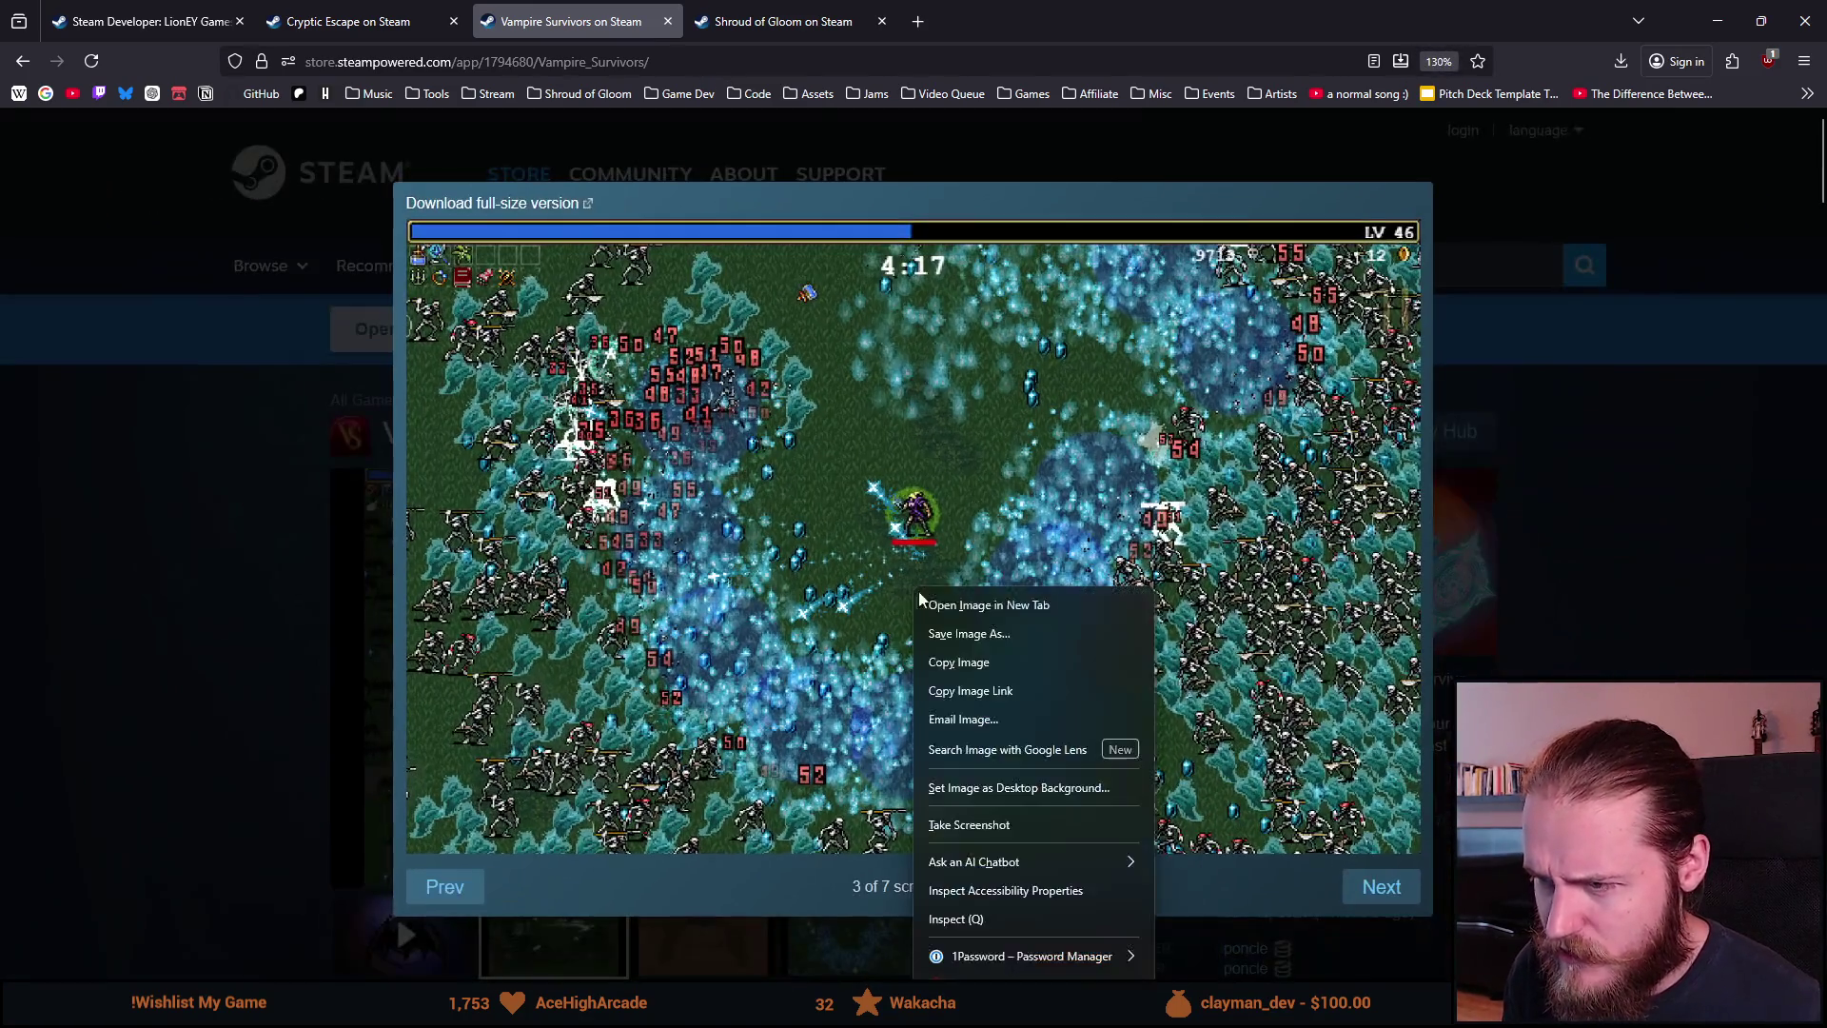
left_click(1019, 605)
key("ctrl+plus")
key("ctrl+plus")
key("ctrl+plus")
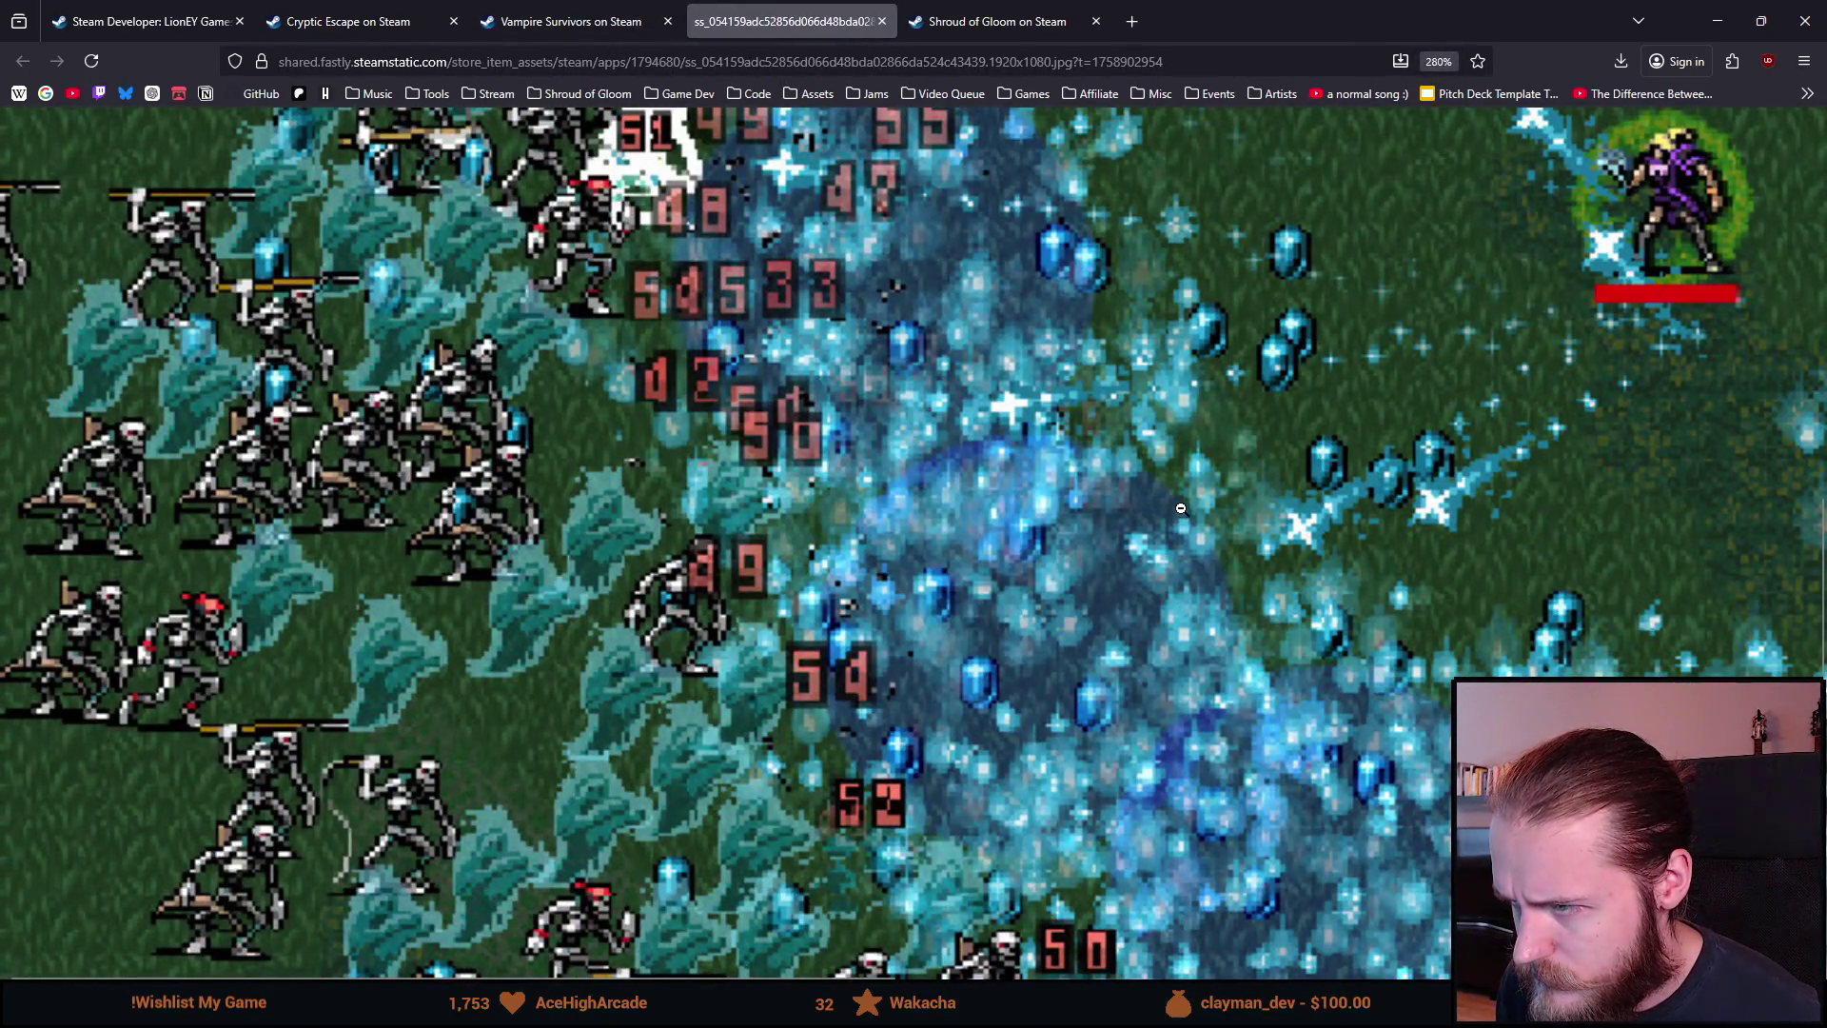
left_click(1019, 620)
key("ctrl+0")
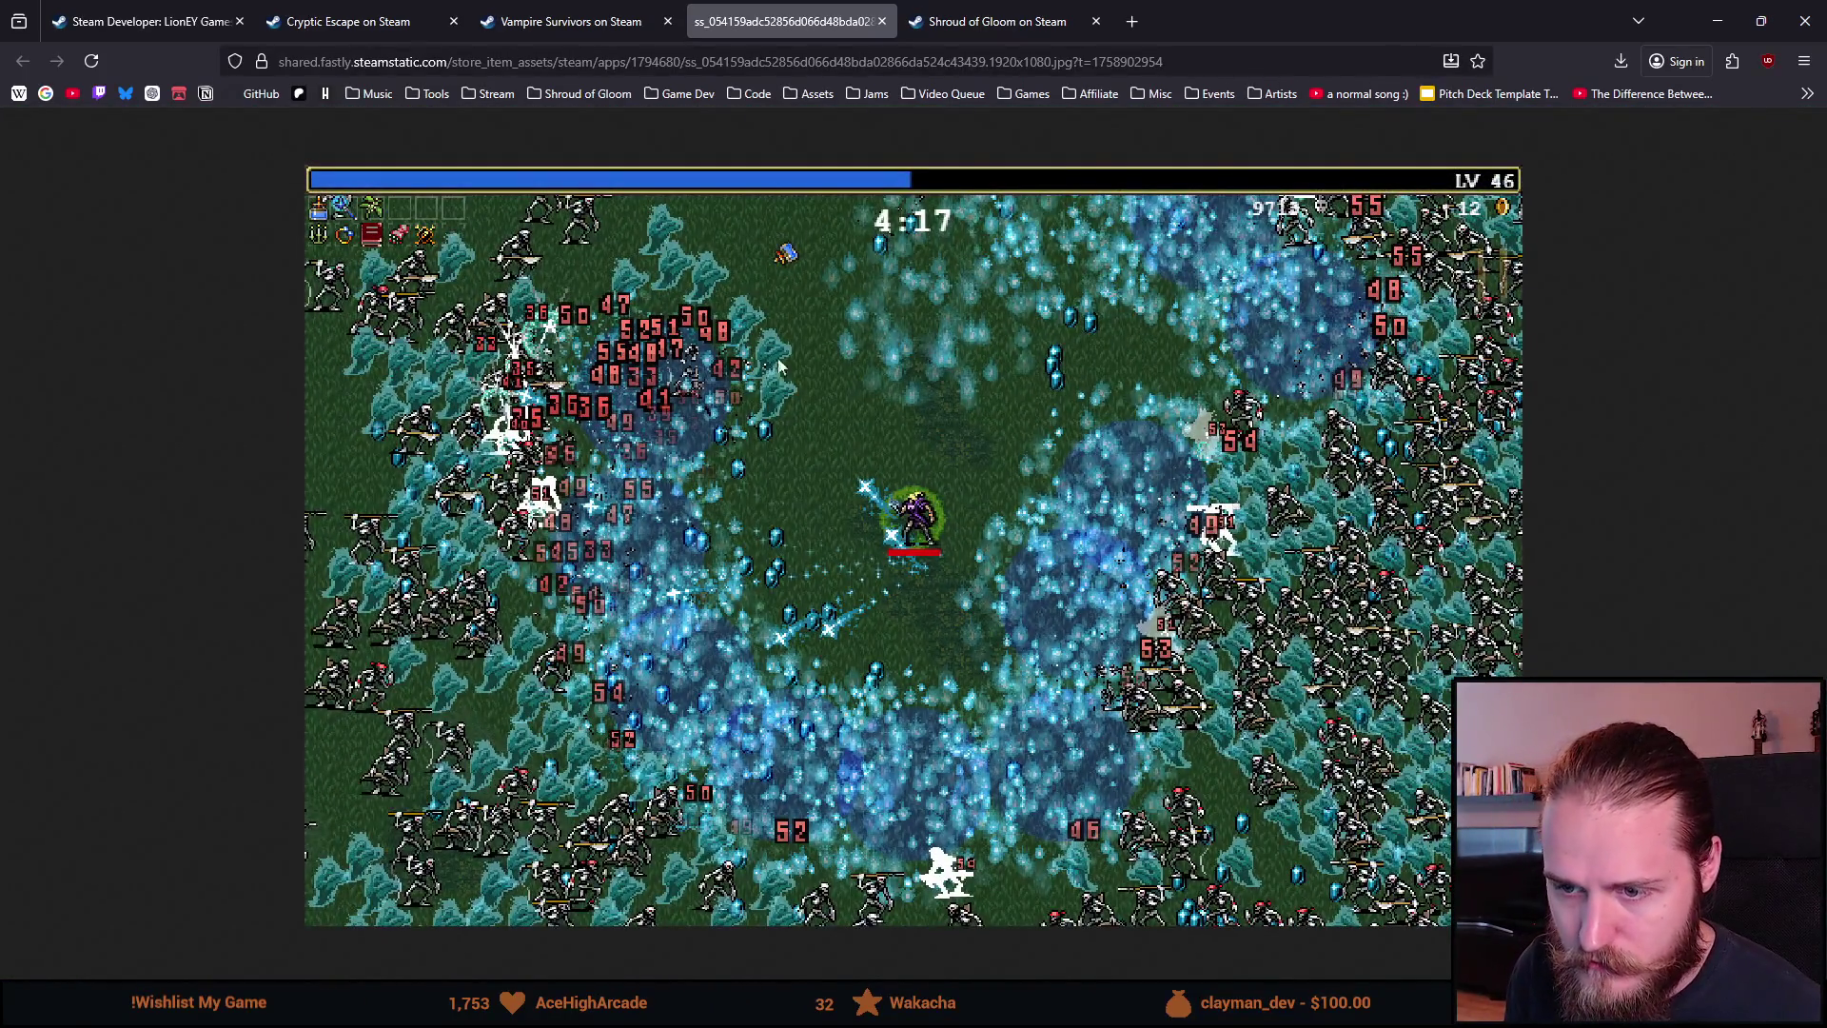
left_click(801, 349)
key("ctrl+plus")
key("ctrl+plus")
key("ctrl+plus")
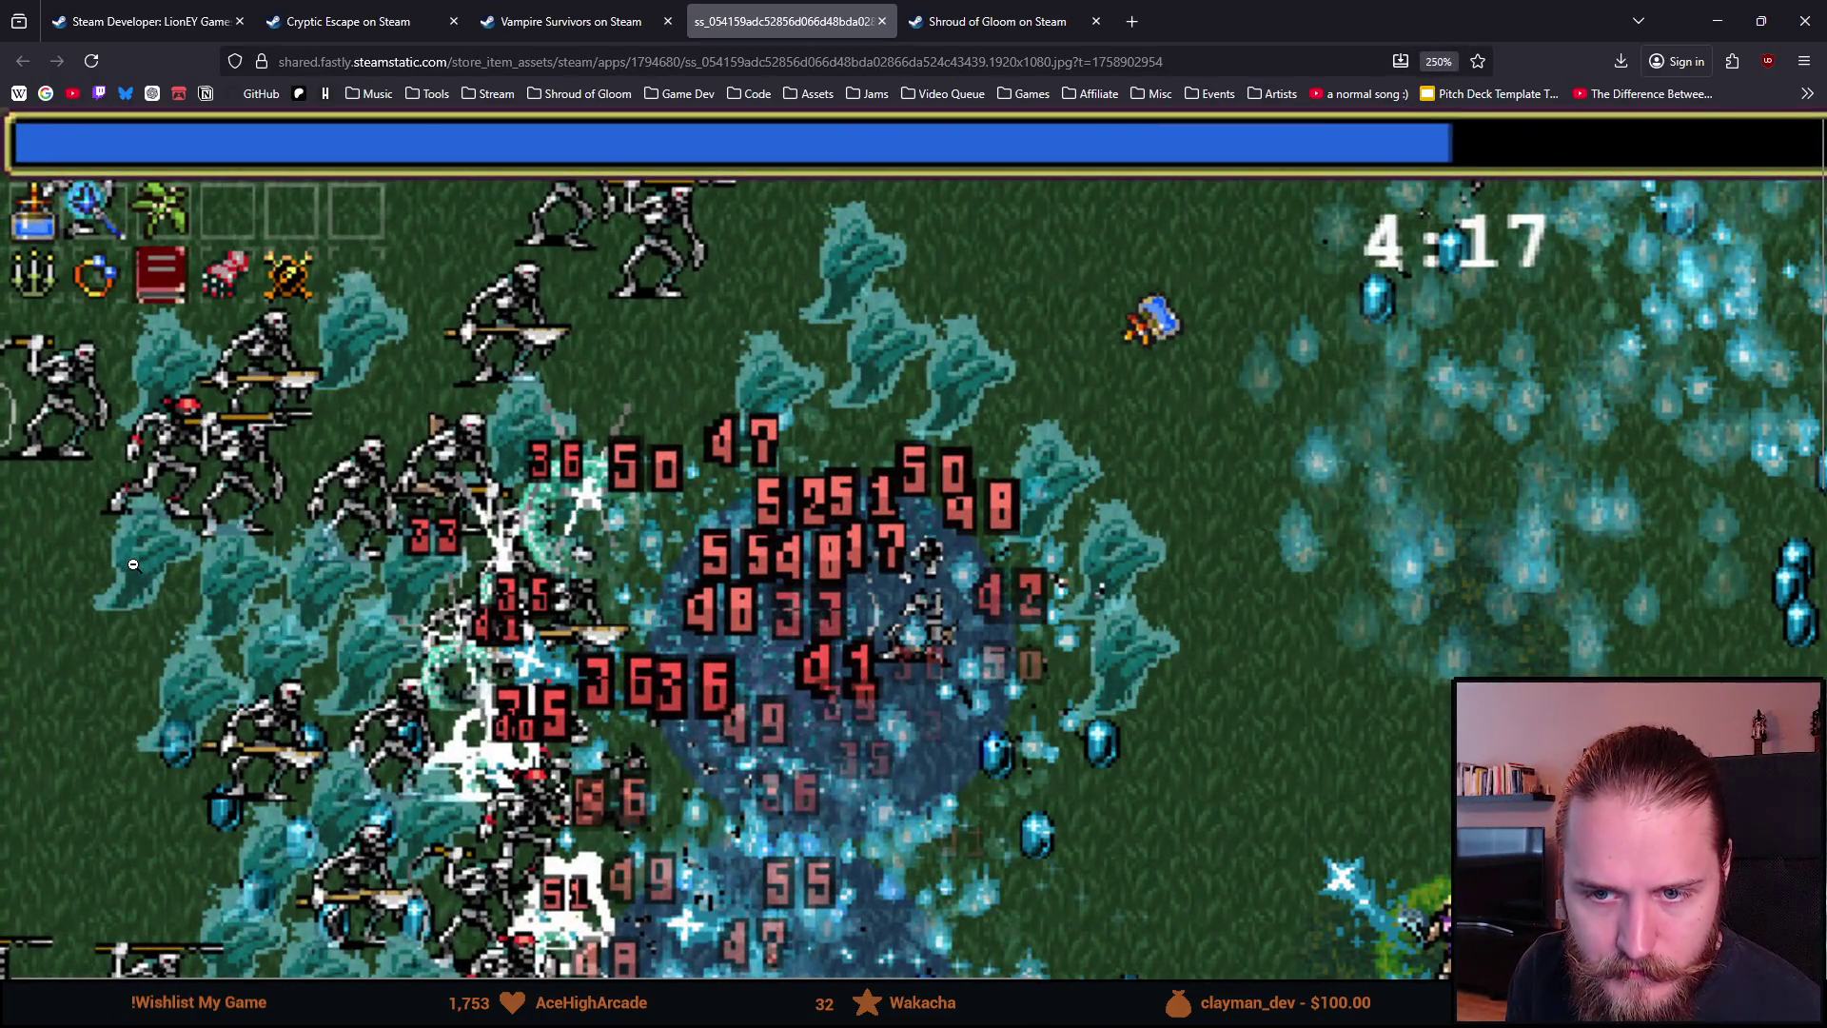
key("ctrl+minus")
key("ctrl+minus")
key("ctrl+minus")
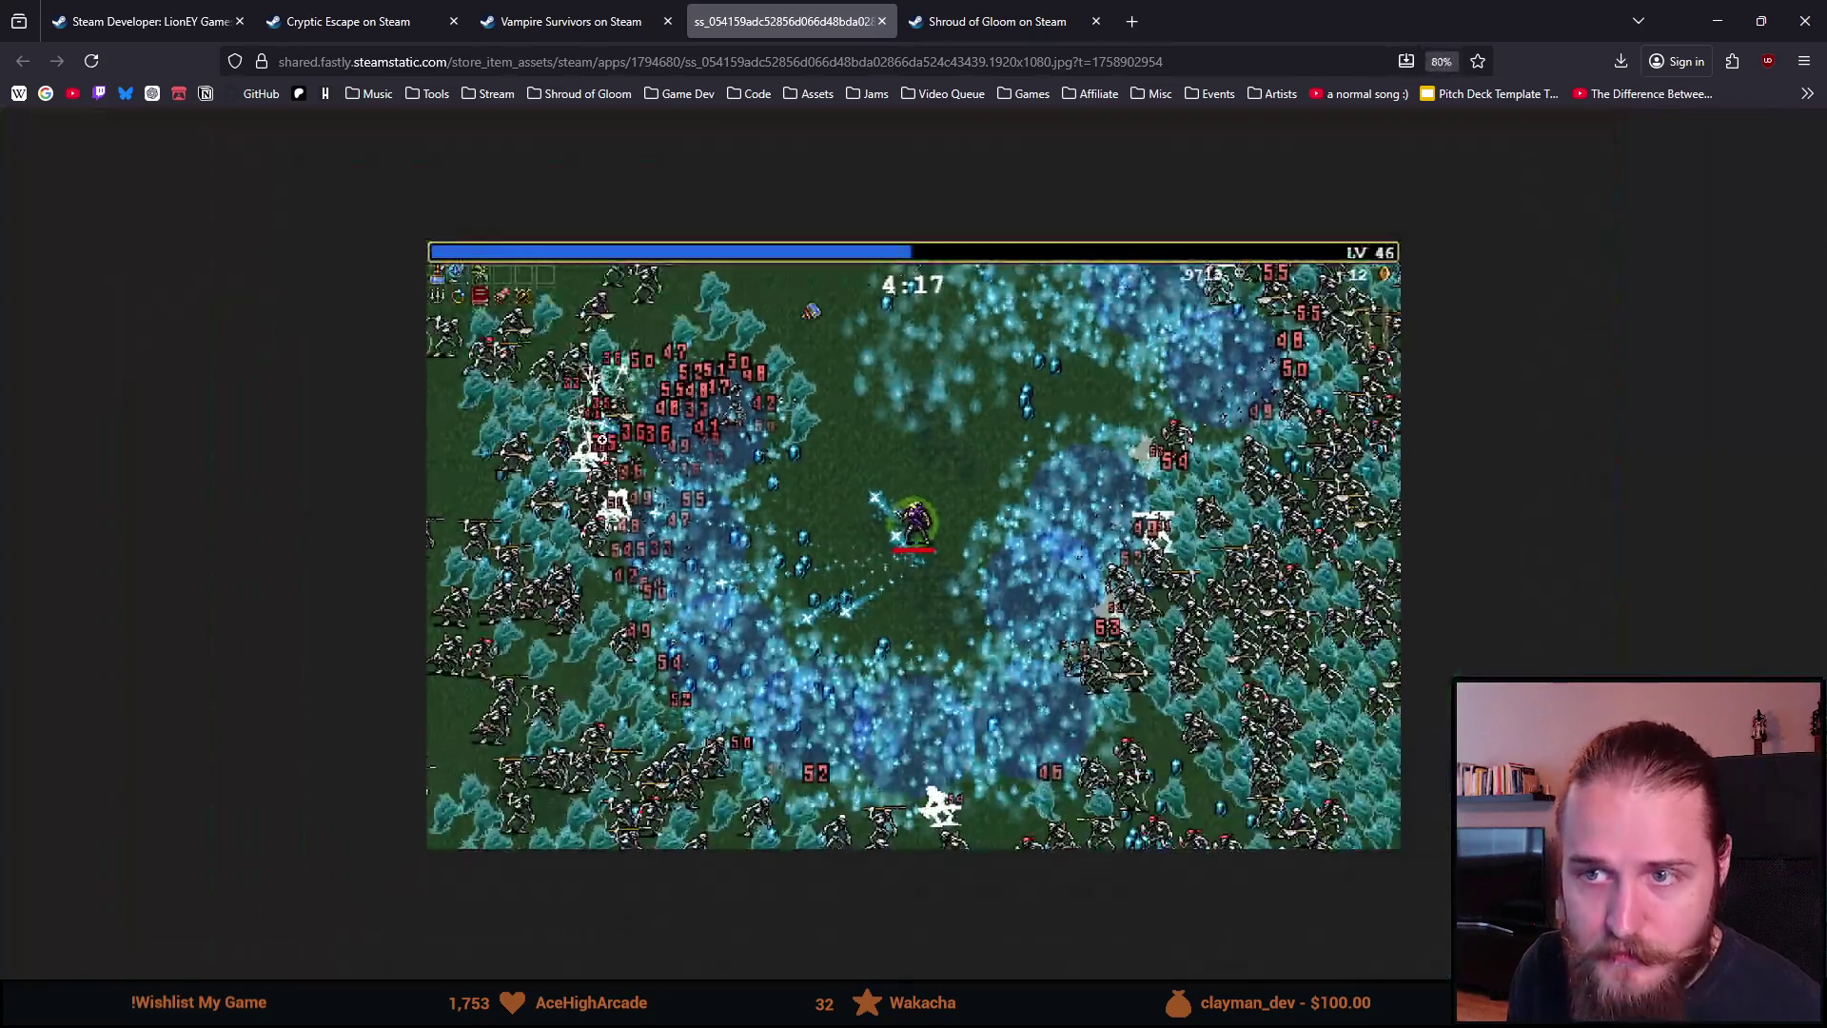
left_click(880, 21)
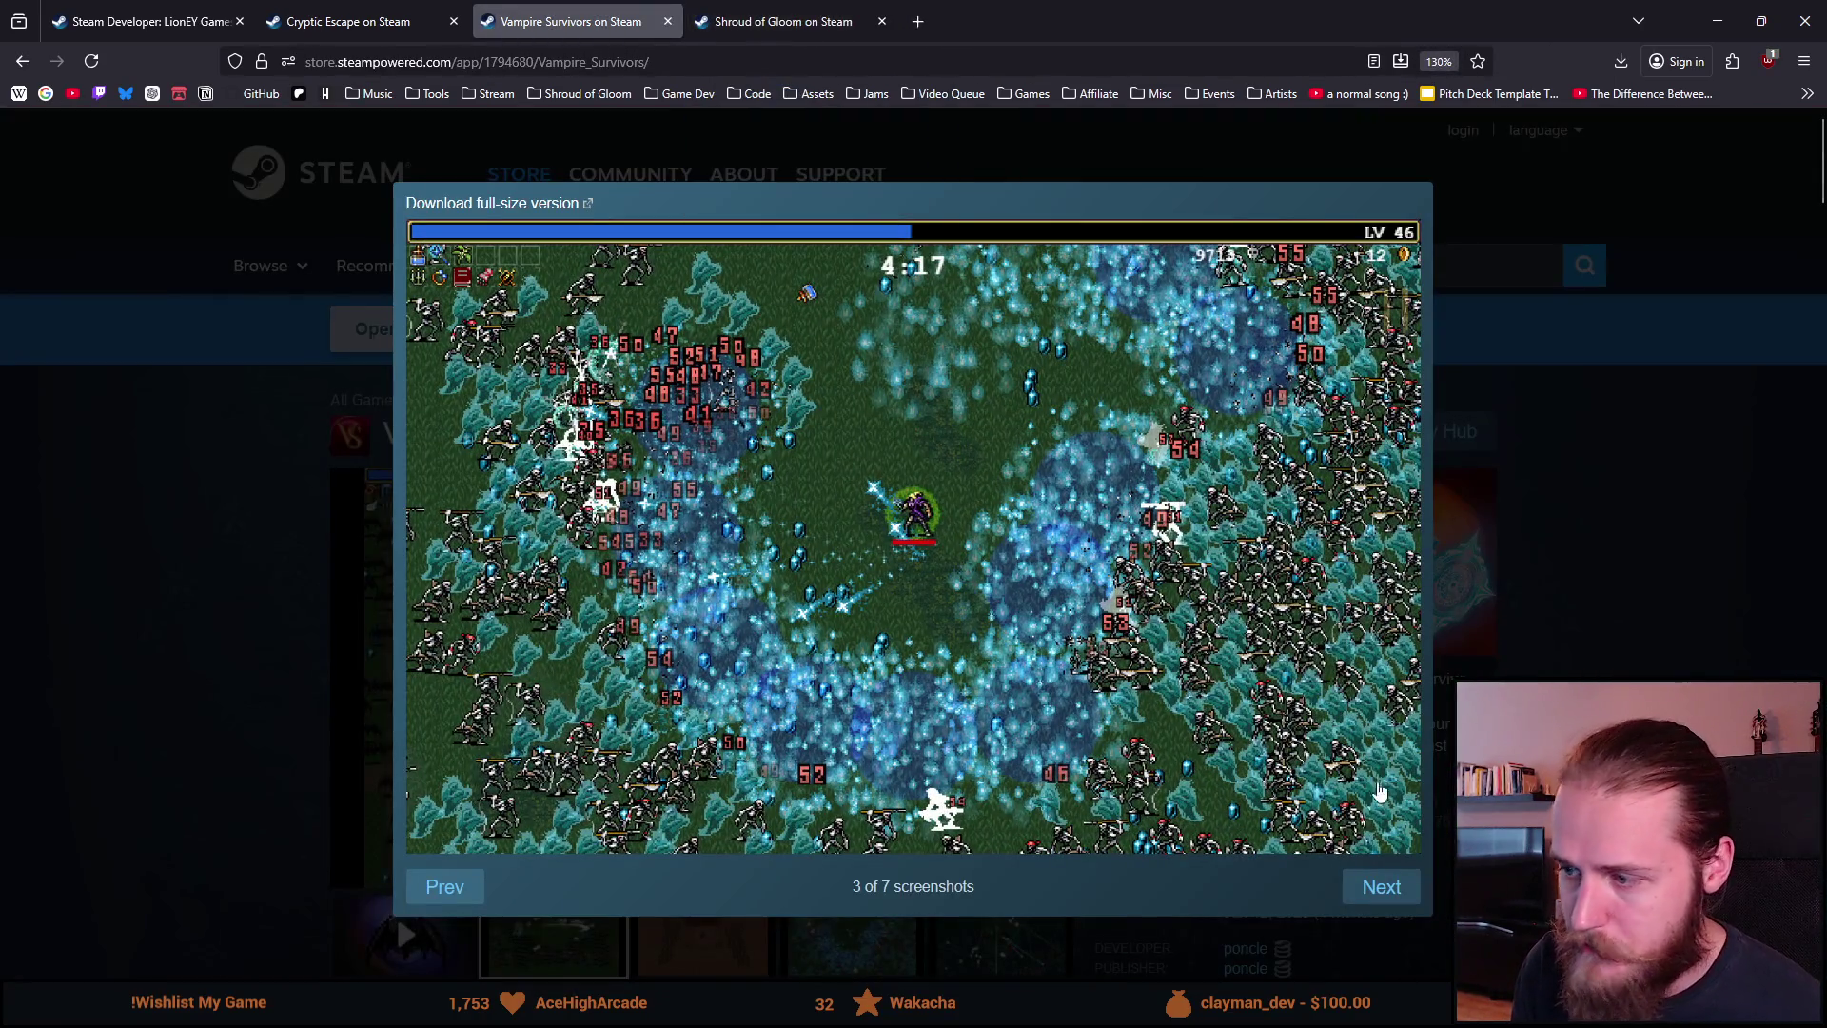
Step: Browse the screenshots back to 4 of 7 and close the screenshot viewer
left_click(1403, 887)
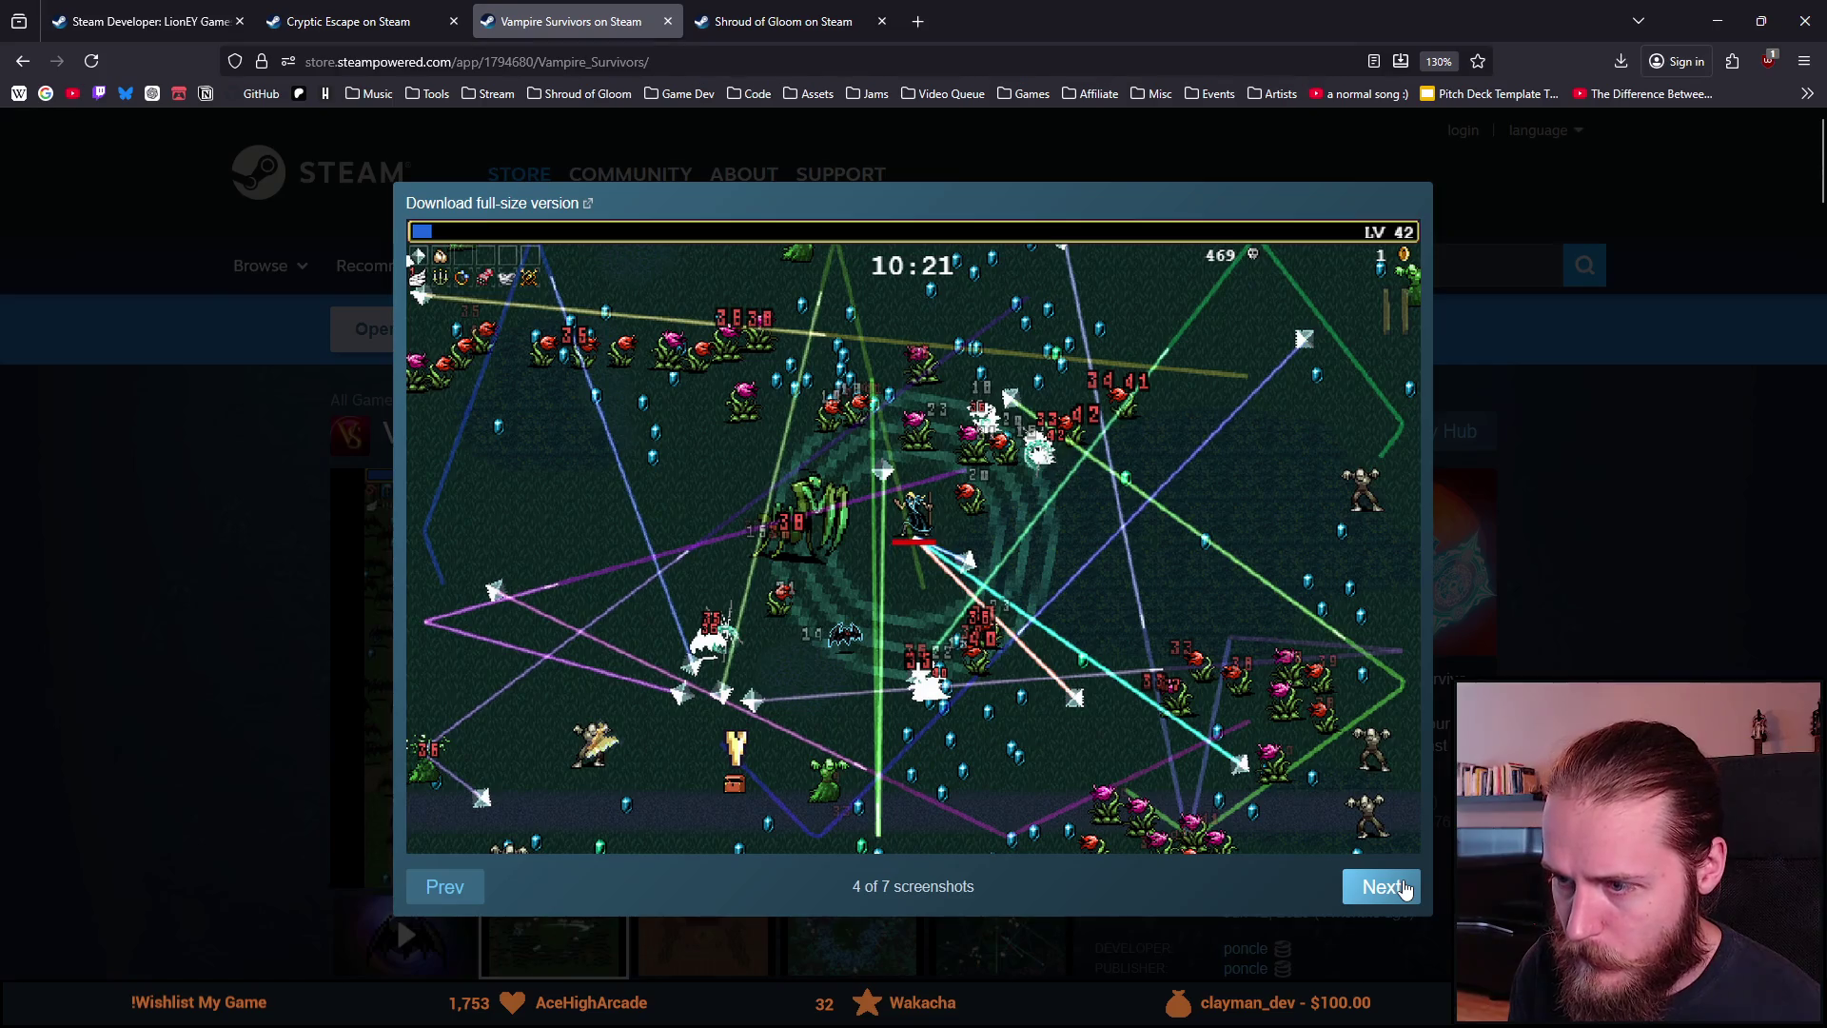
left_click(1403, 887)
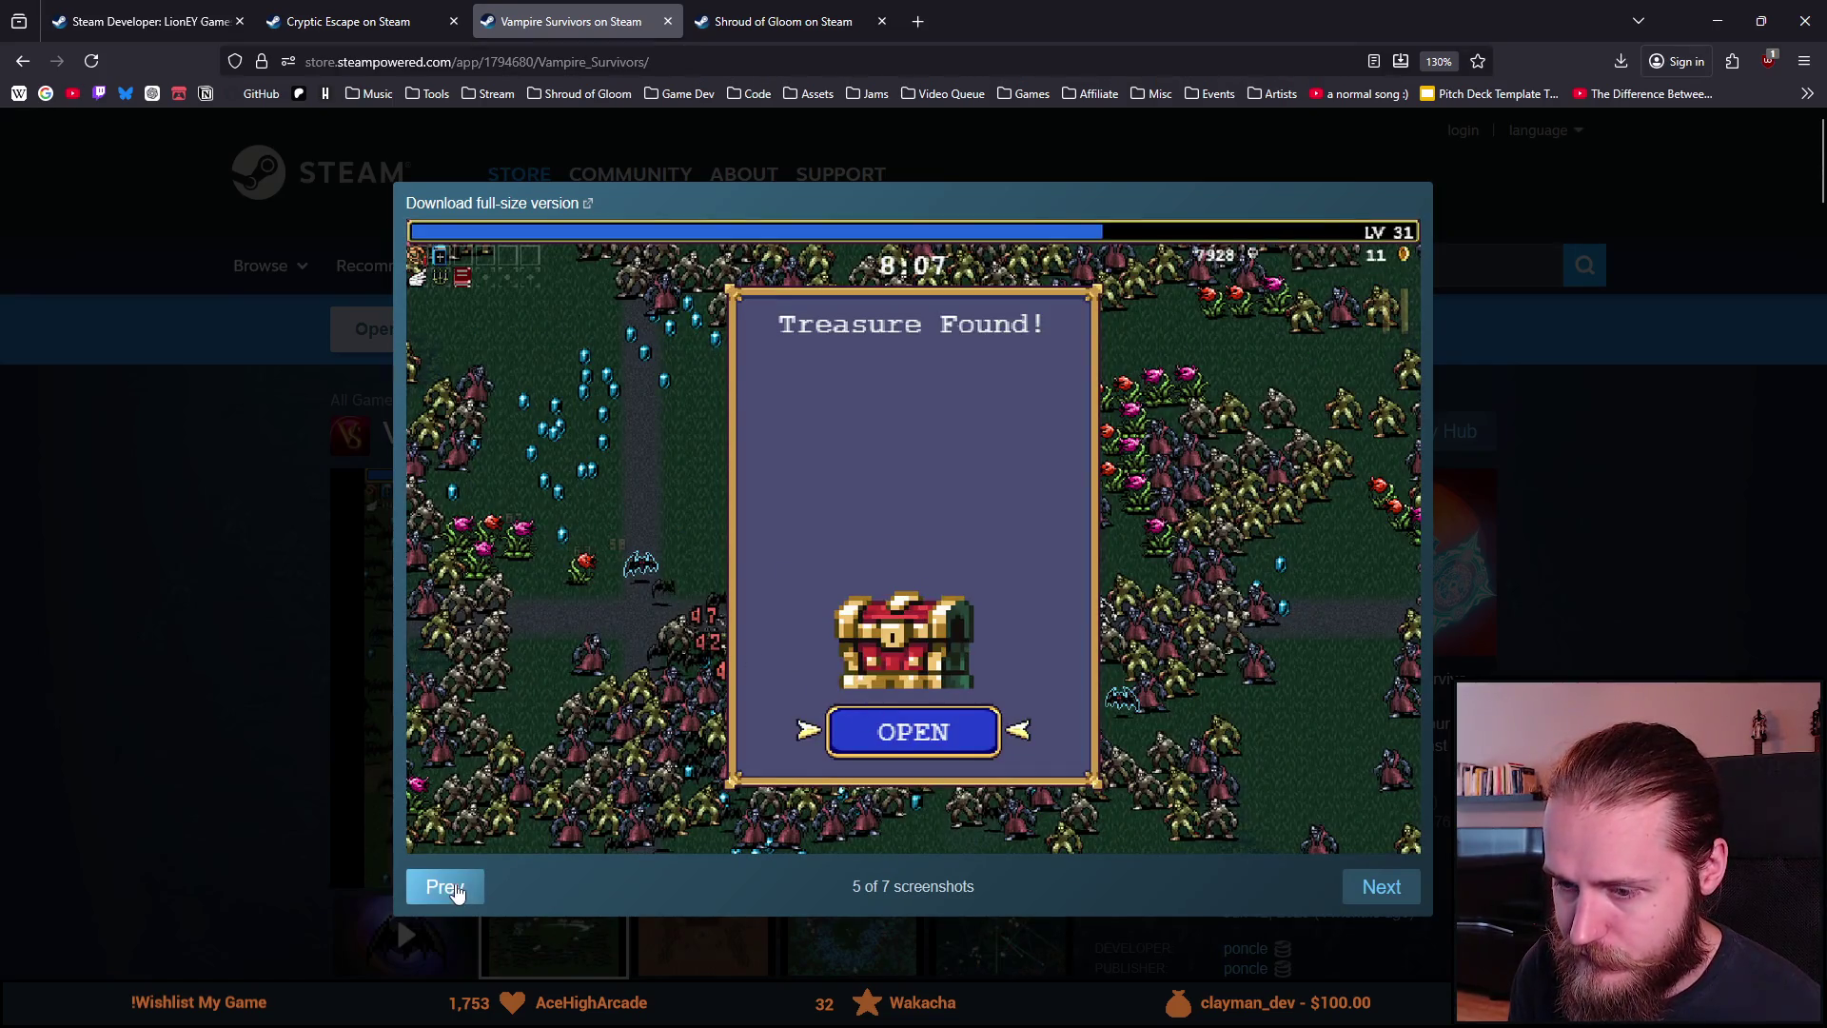
left_click(443, 887)
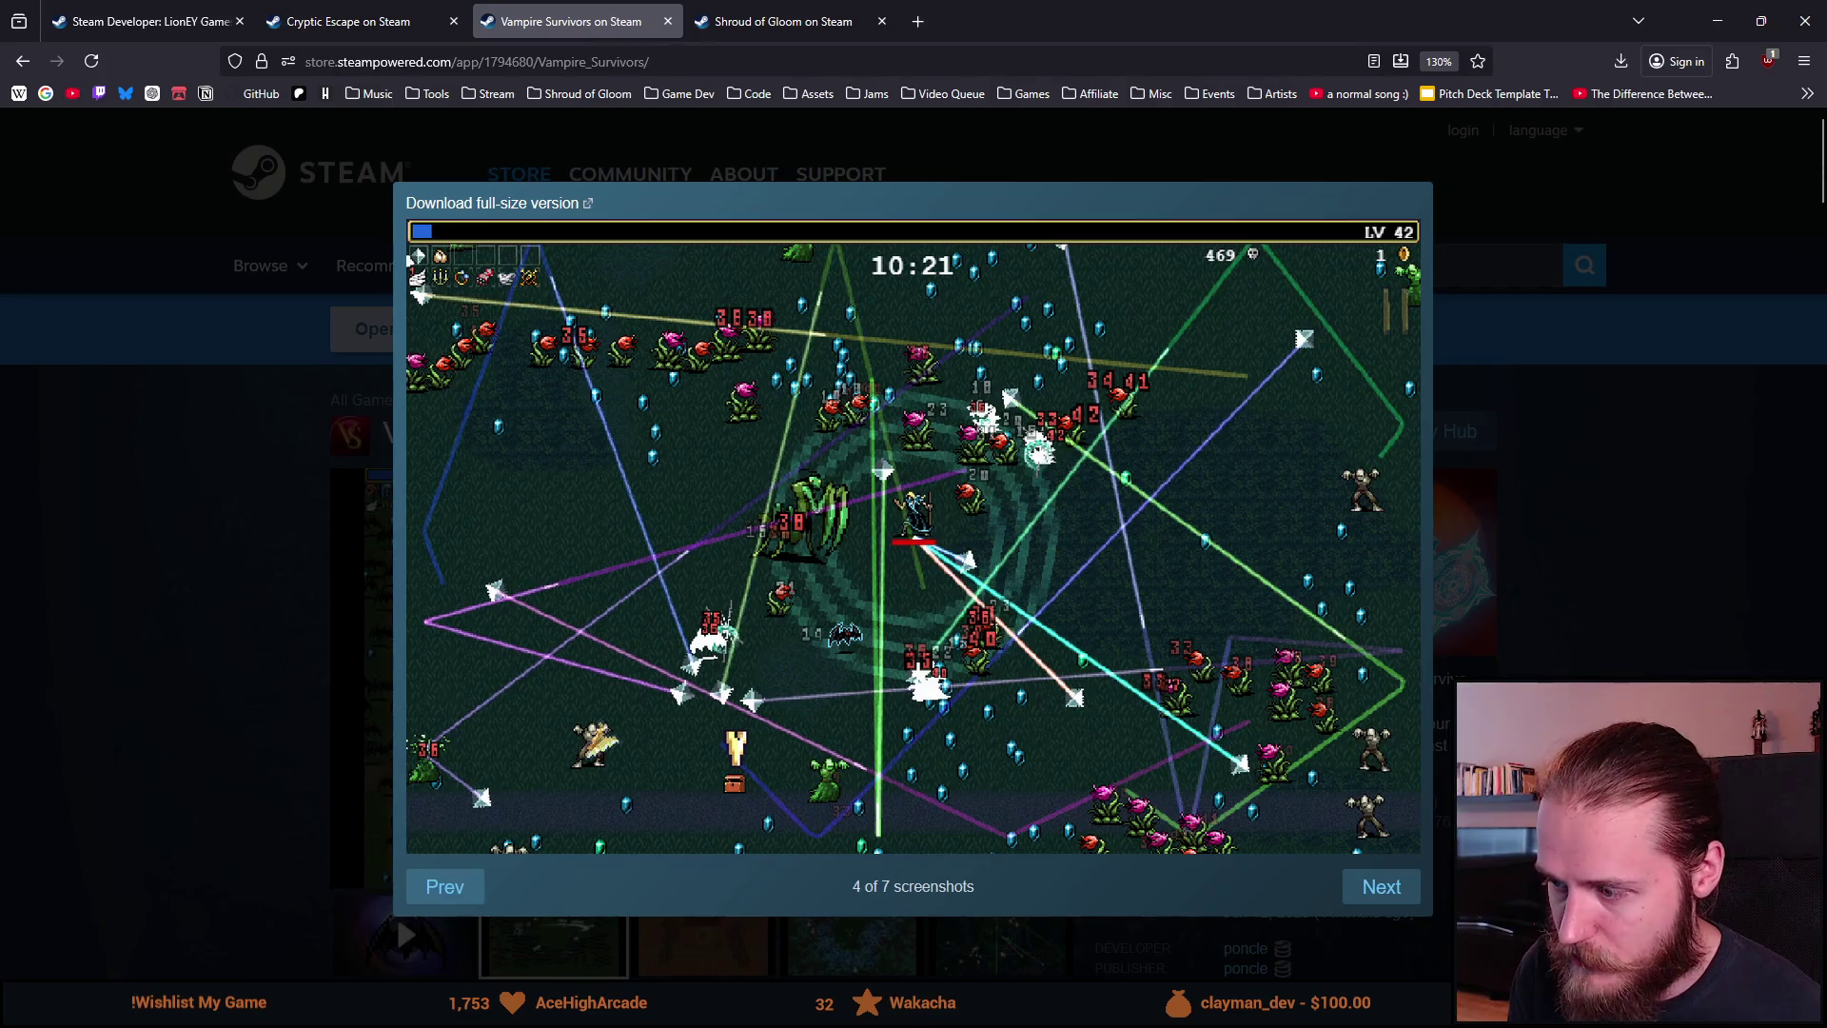
left_click(1644, 530)
Step: Reset page zoom and close the Vampire Survivors, Cryptic Escape and developer page tabs
key("ctrl+0")
scroll(375, 555, "up", 4)
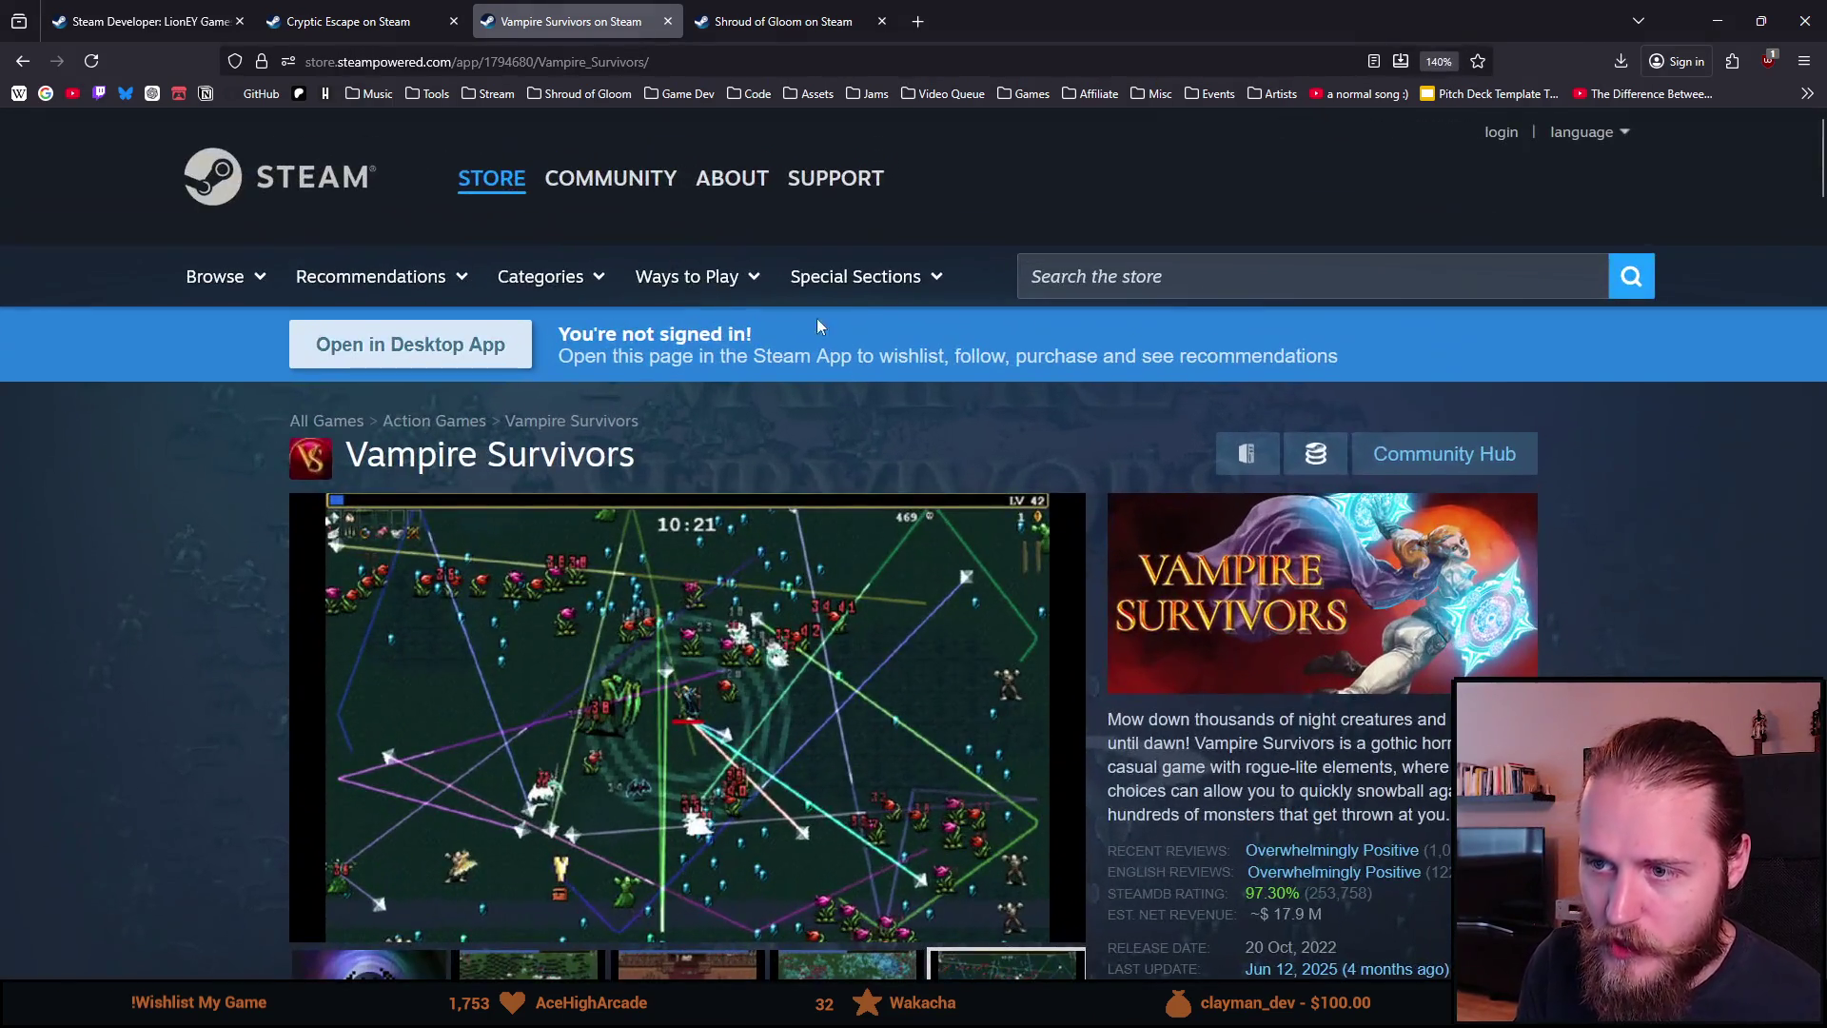
scroll(356, 439, "down", 3)
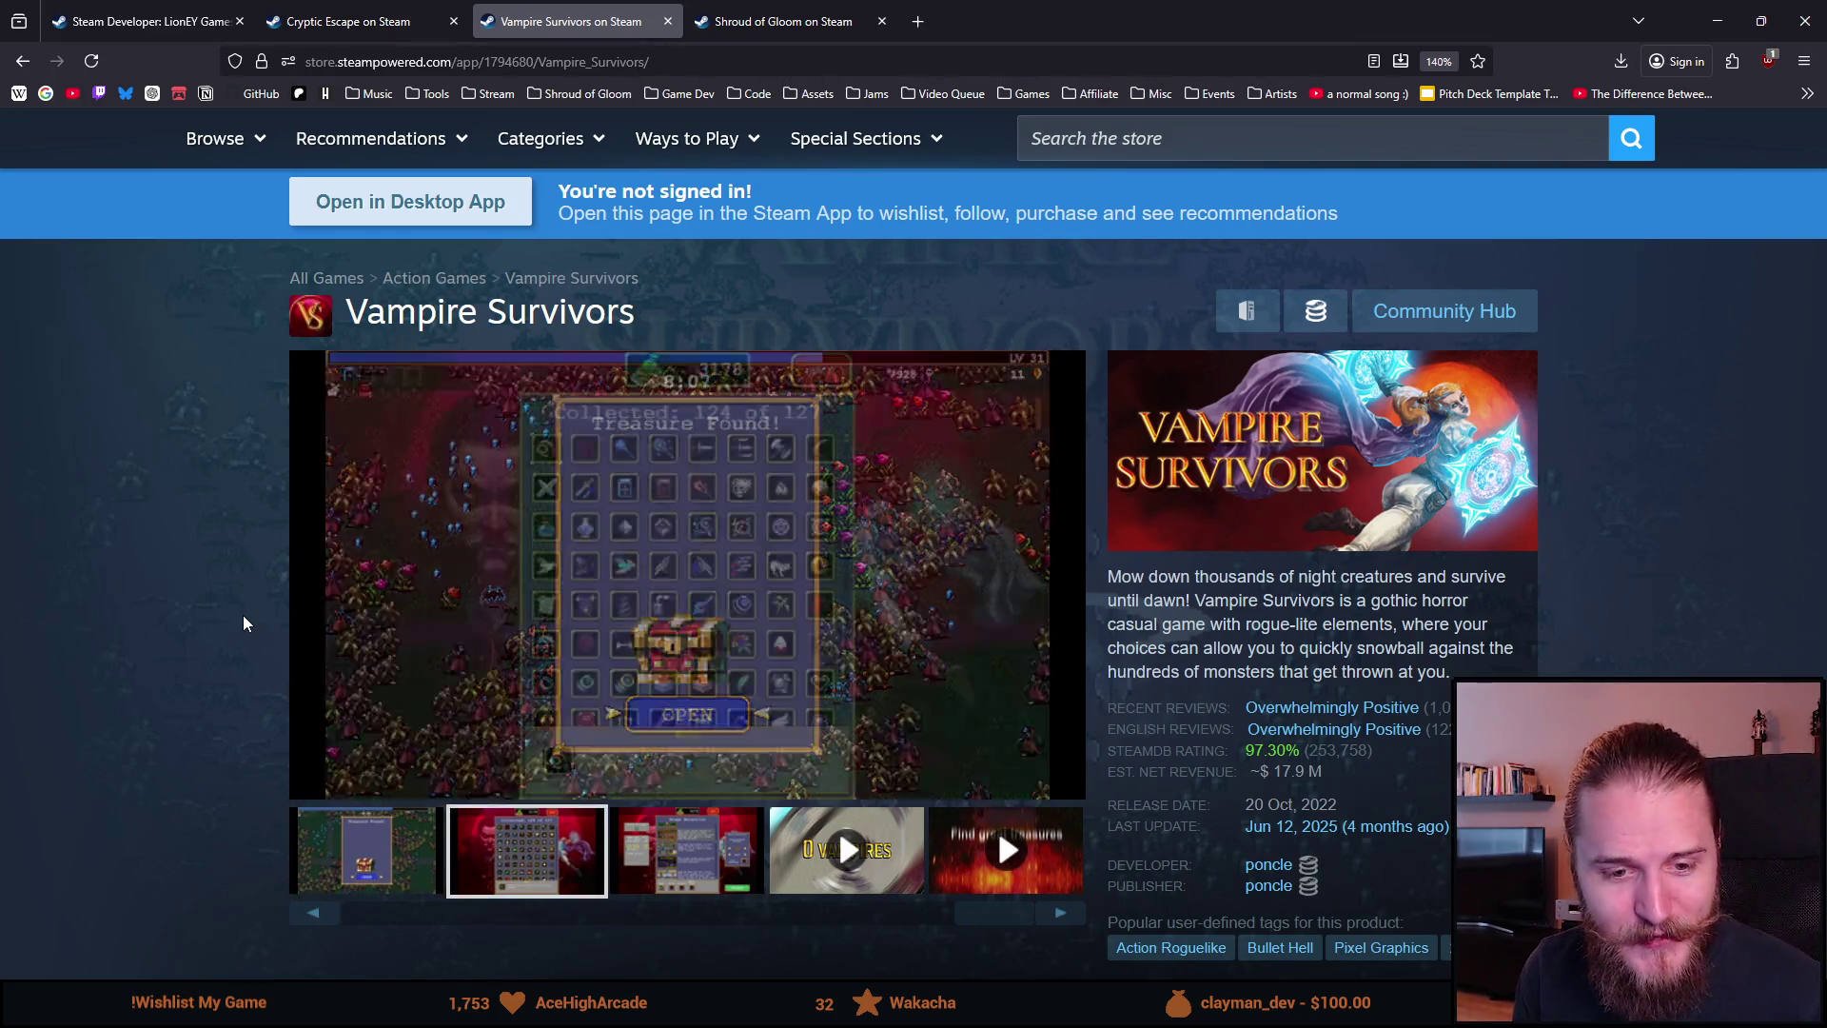
left_click(667, 21)
left_click(453, 21)
left_click(239, 21)
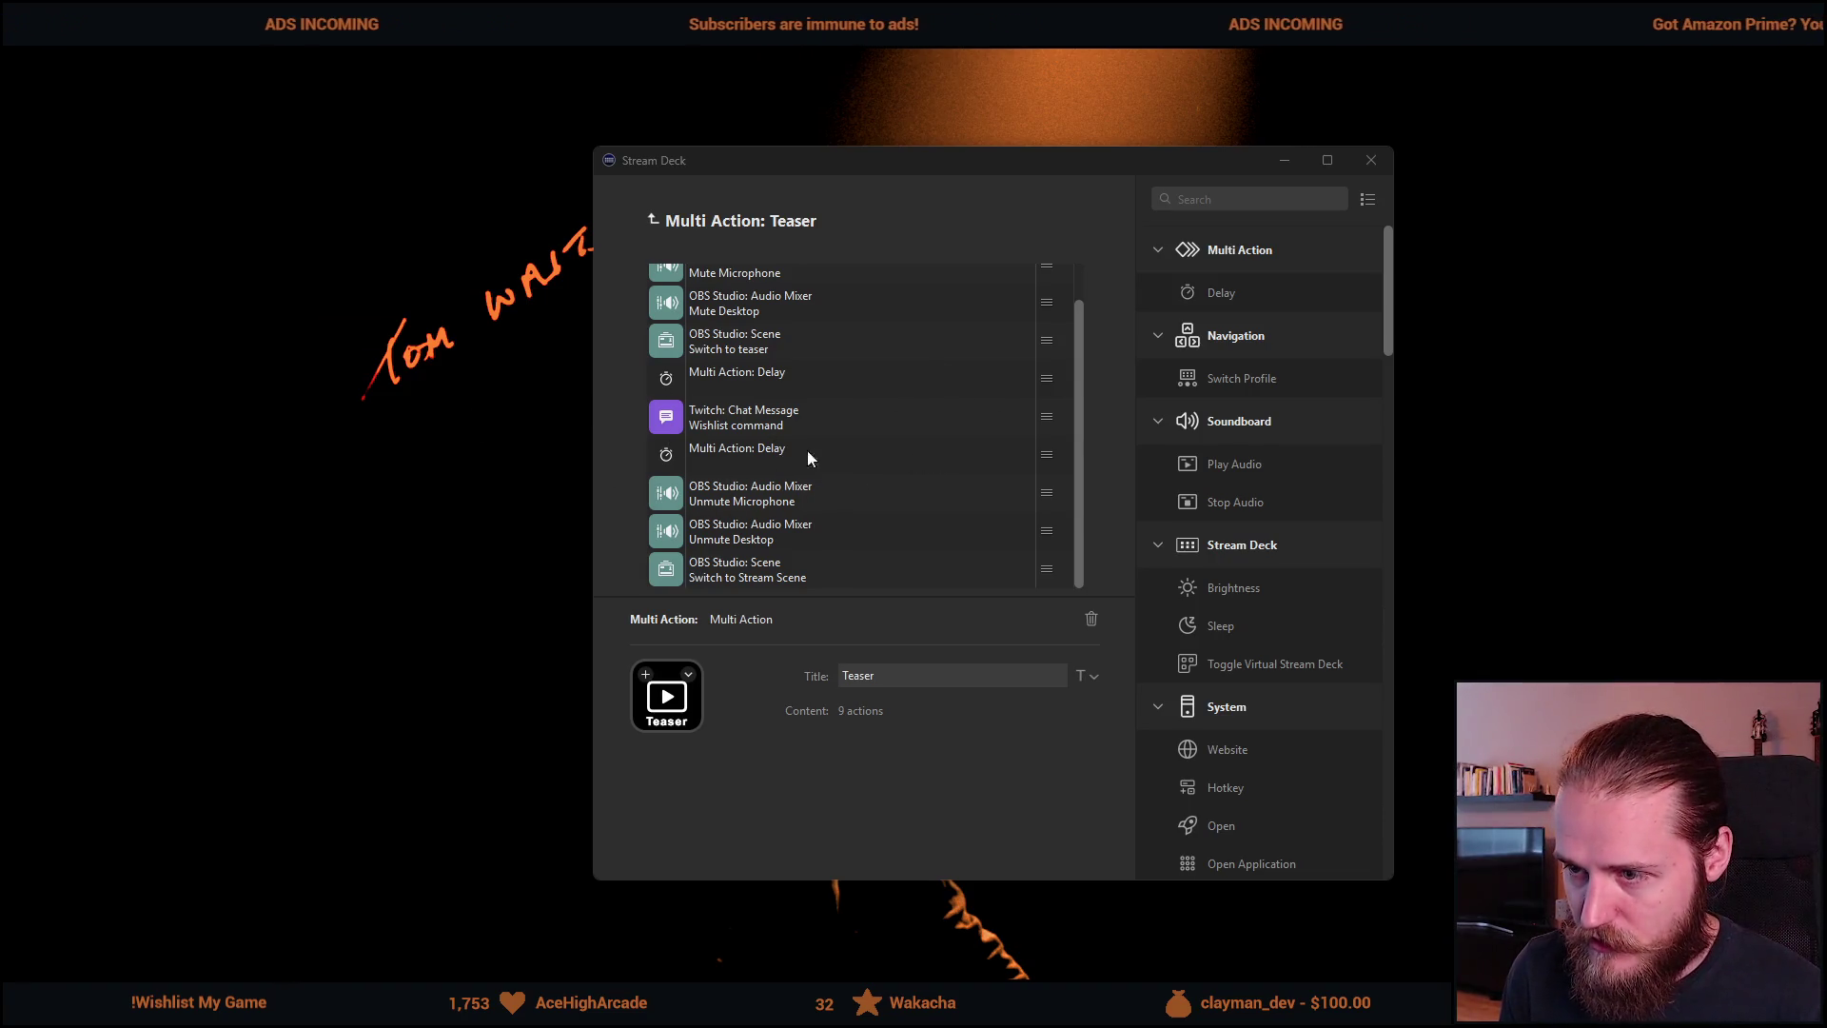
Step: Check the first and second Teaser Delay steps, each set to 3000 ms
left_click(761, 385)
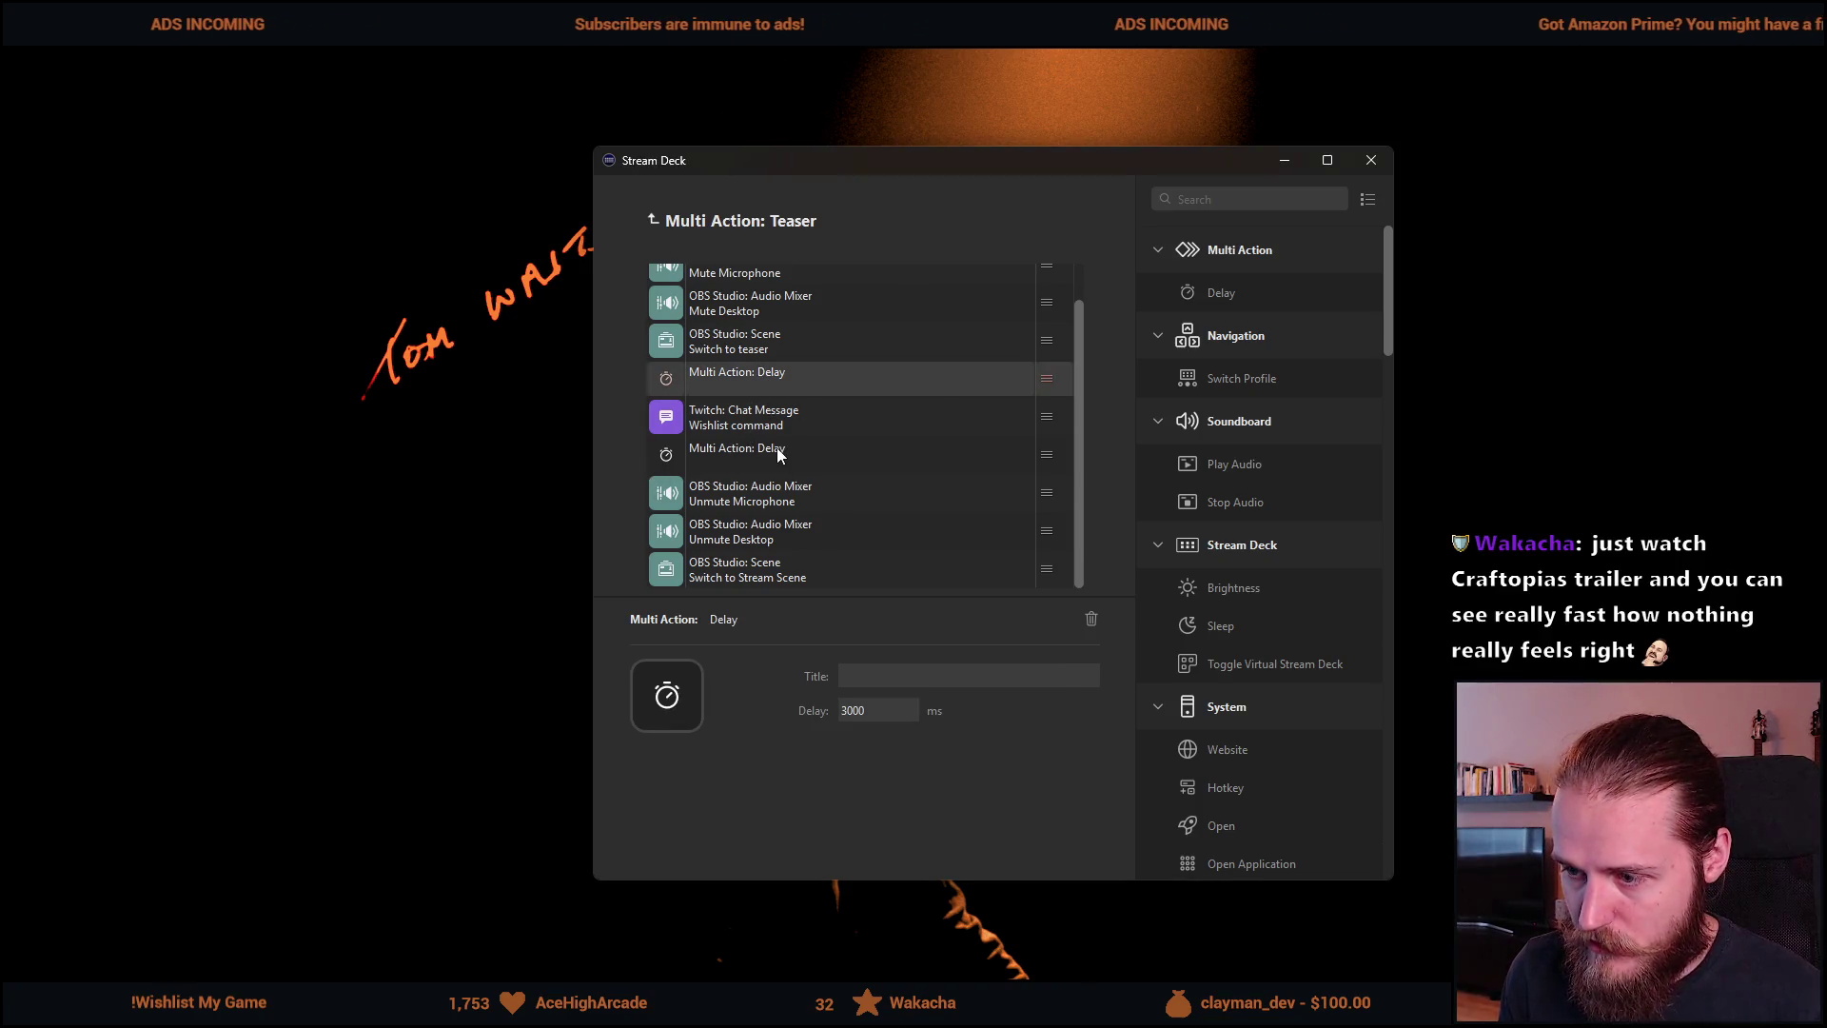
left_click(777, 452)
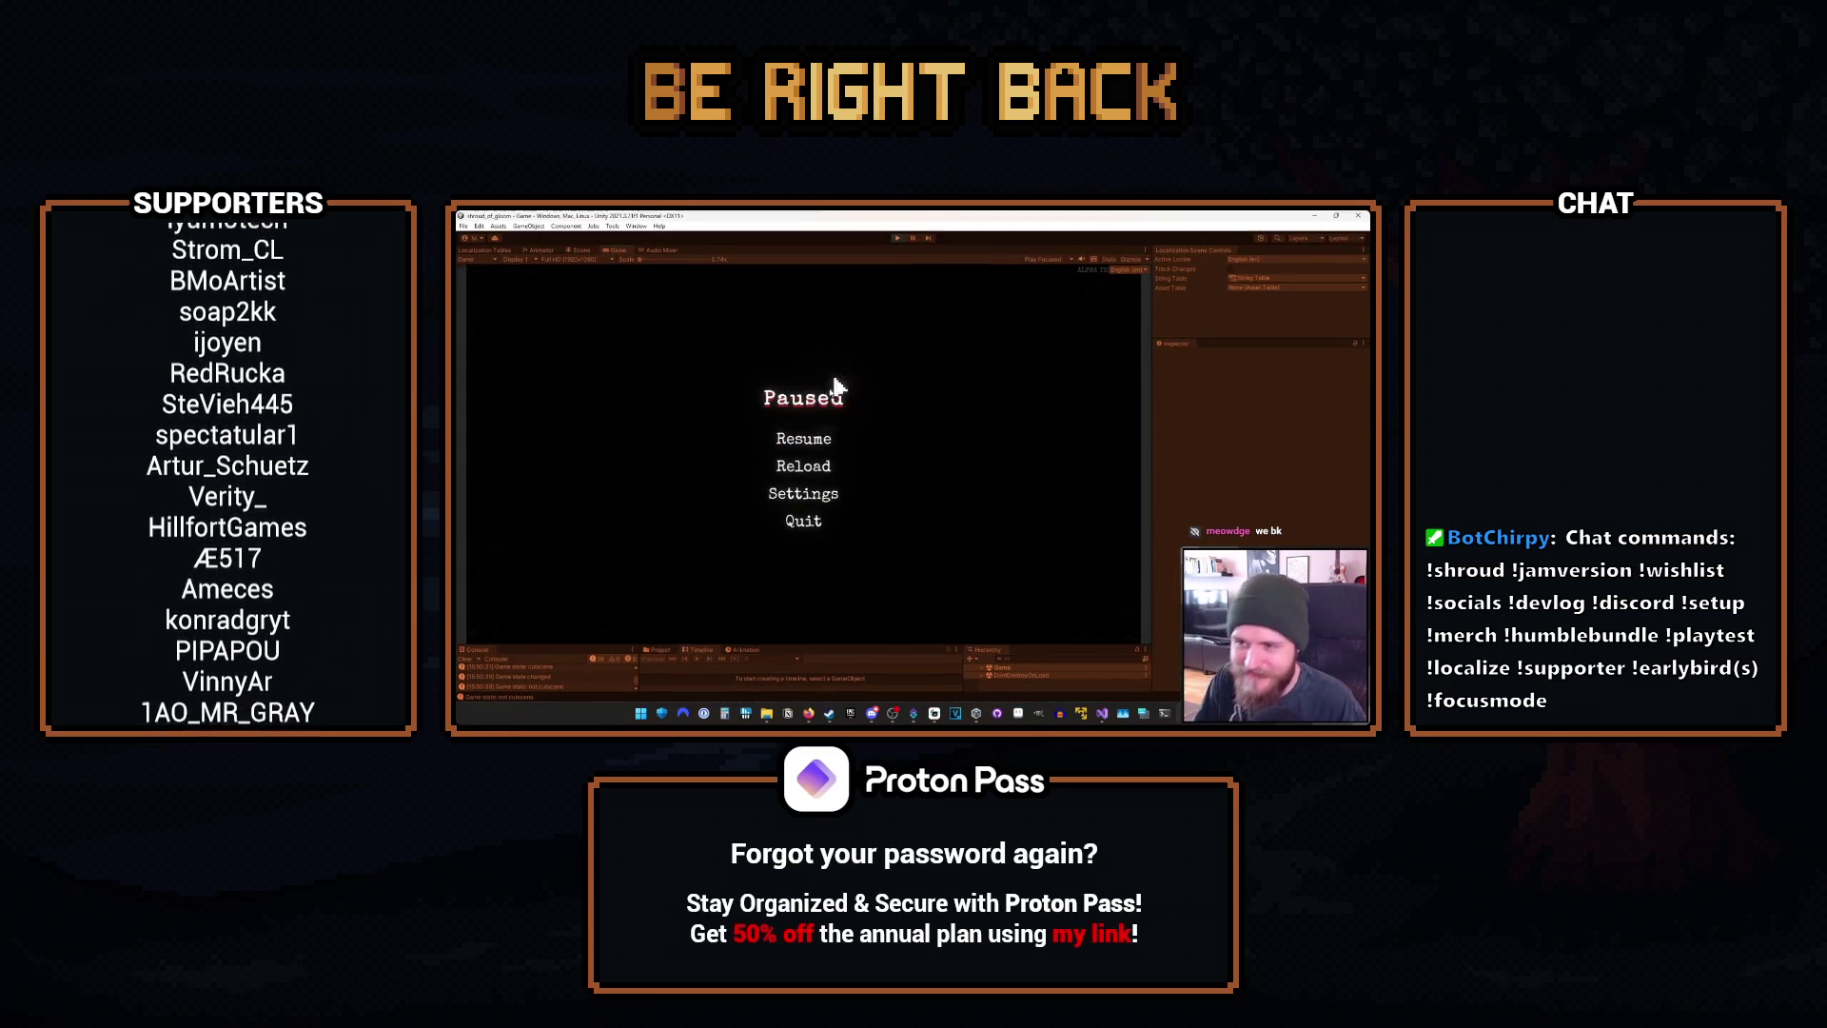
Step: Resume Yet Another Game About Marbles from its pause menu to show the title menu
left_click(802, 441)
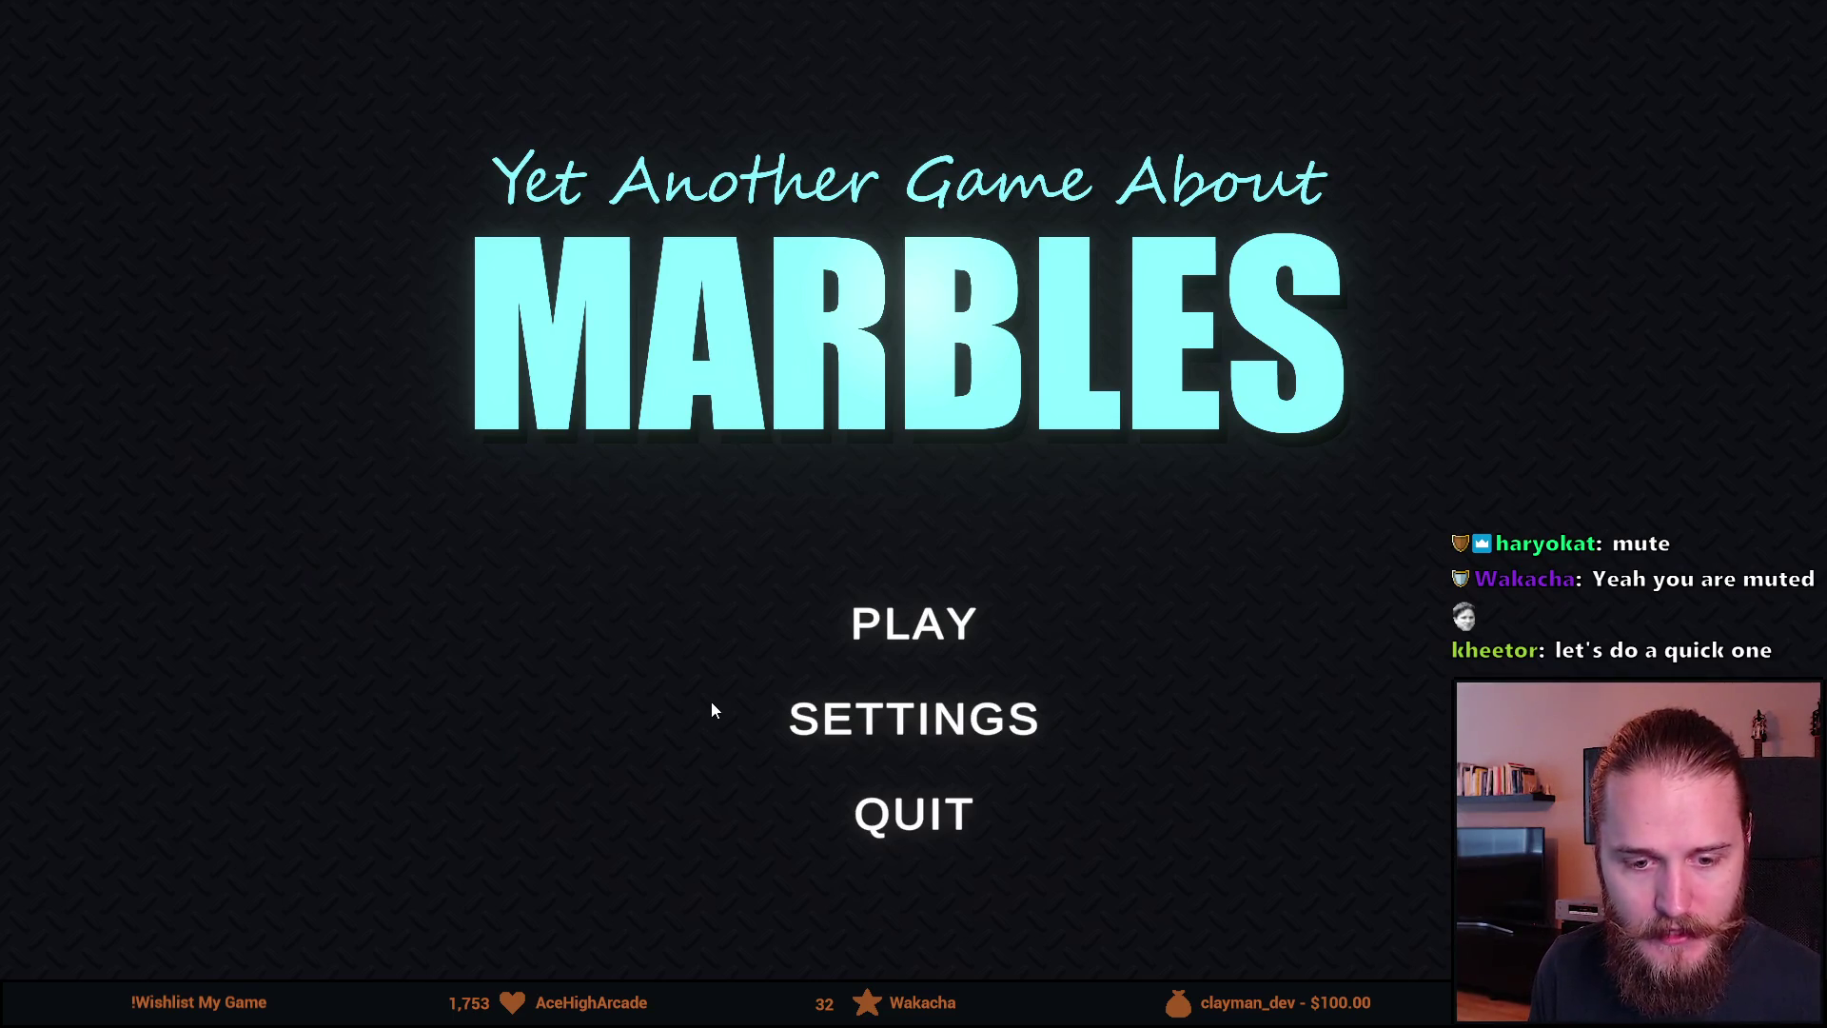
Step: Press PLAY to reach map selection with The Descent, The Gigaplinko and The Teleporter
left_click(959, 626)
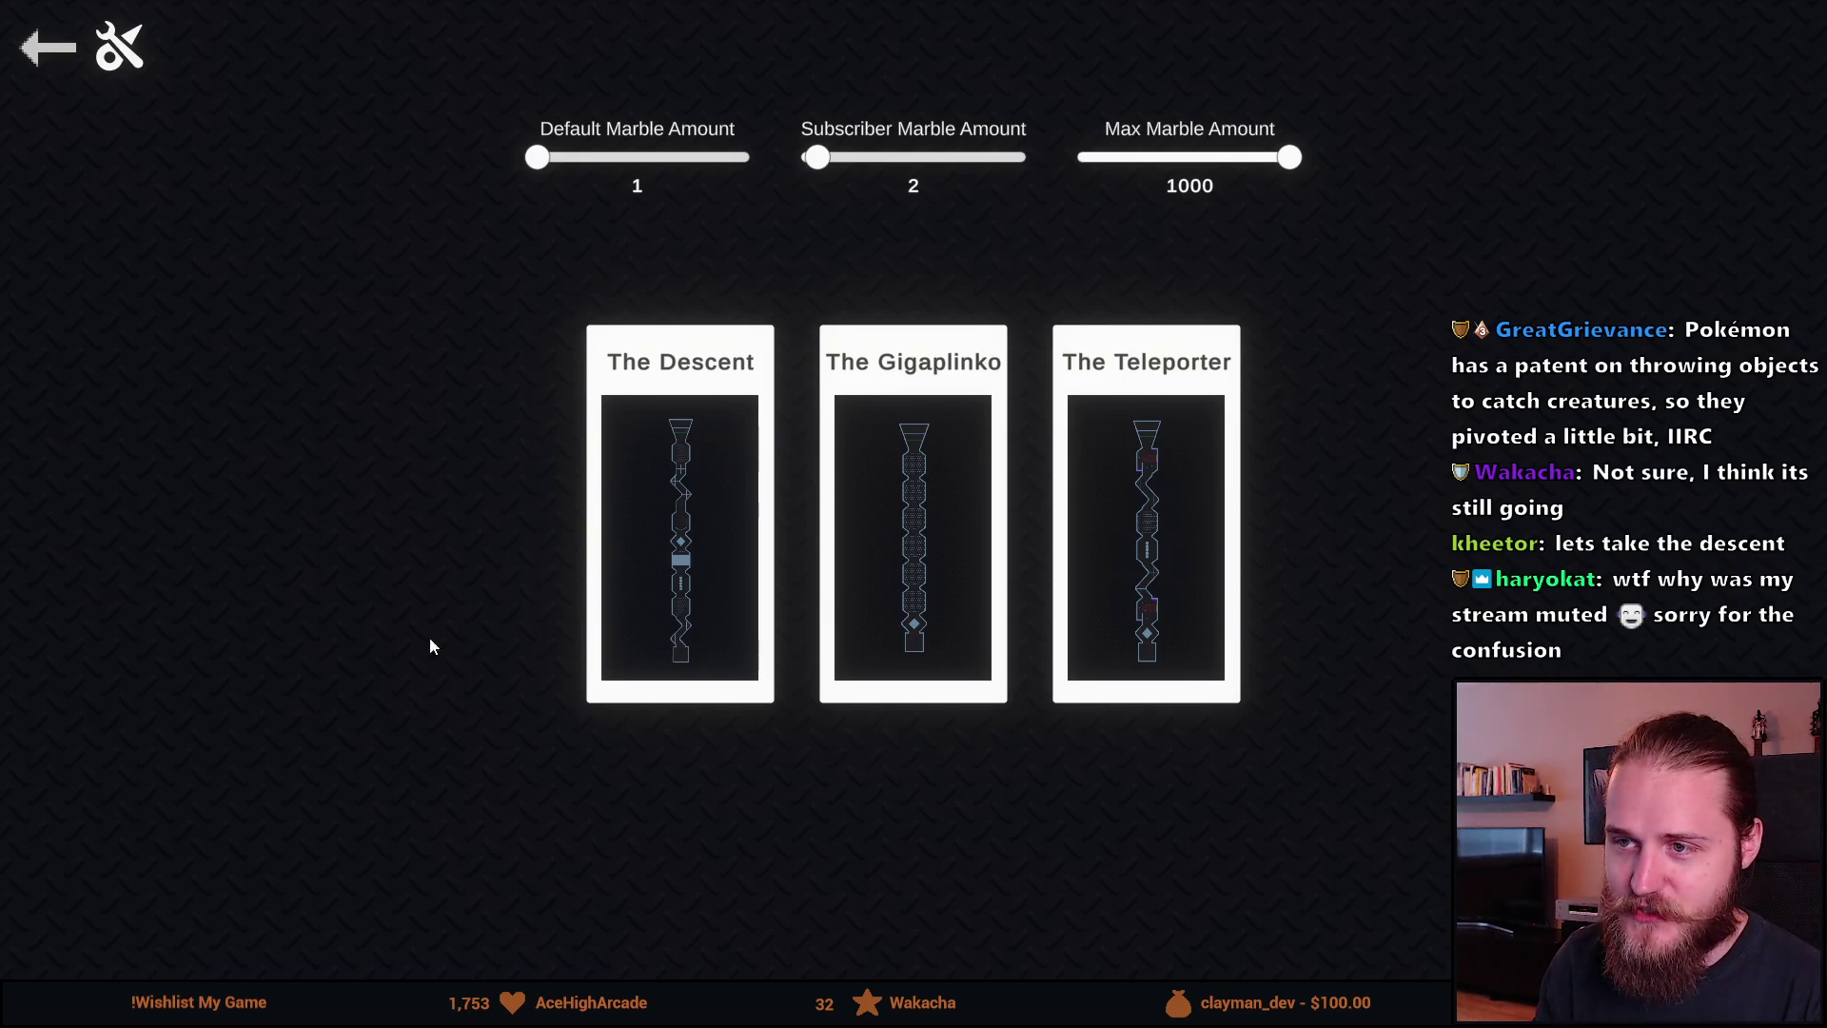
Step: Choose The Descent map and let eight viewers join via !join in chat
left_click(724, 553)
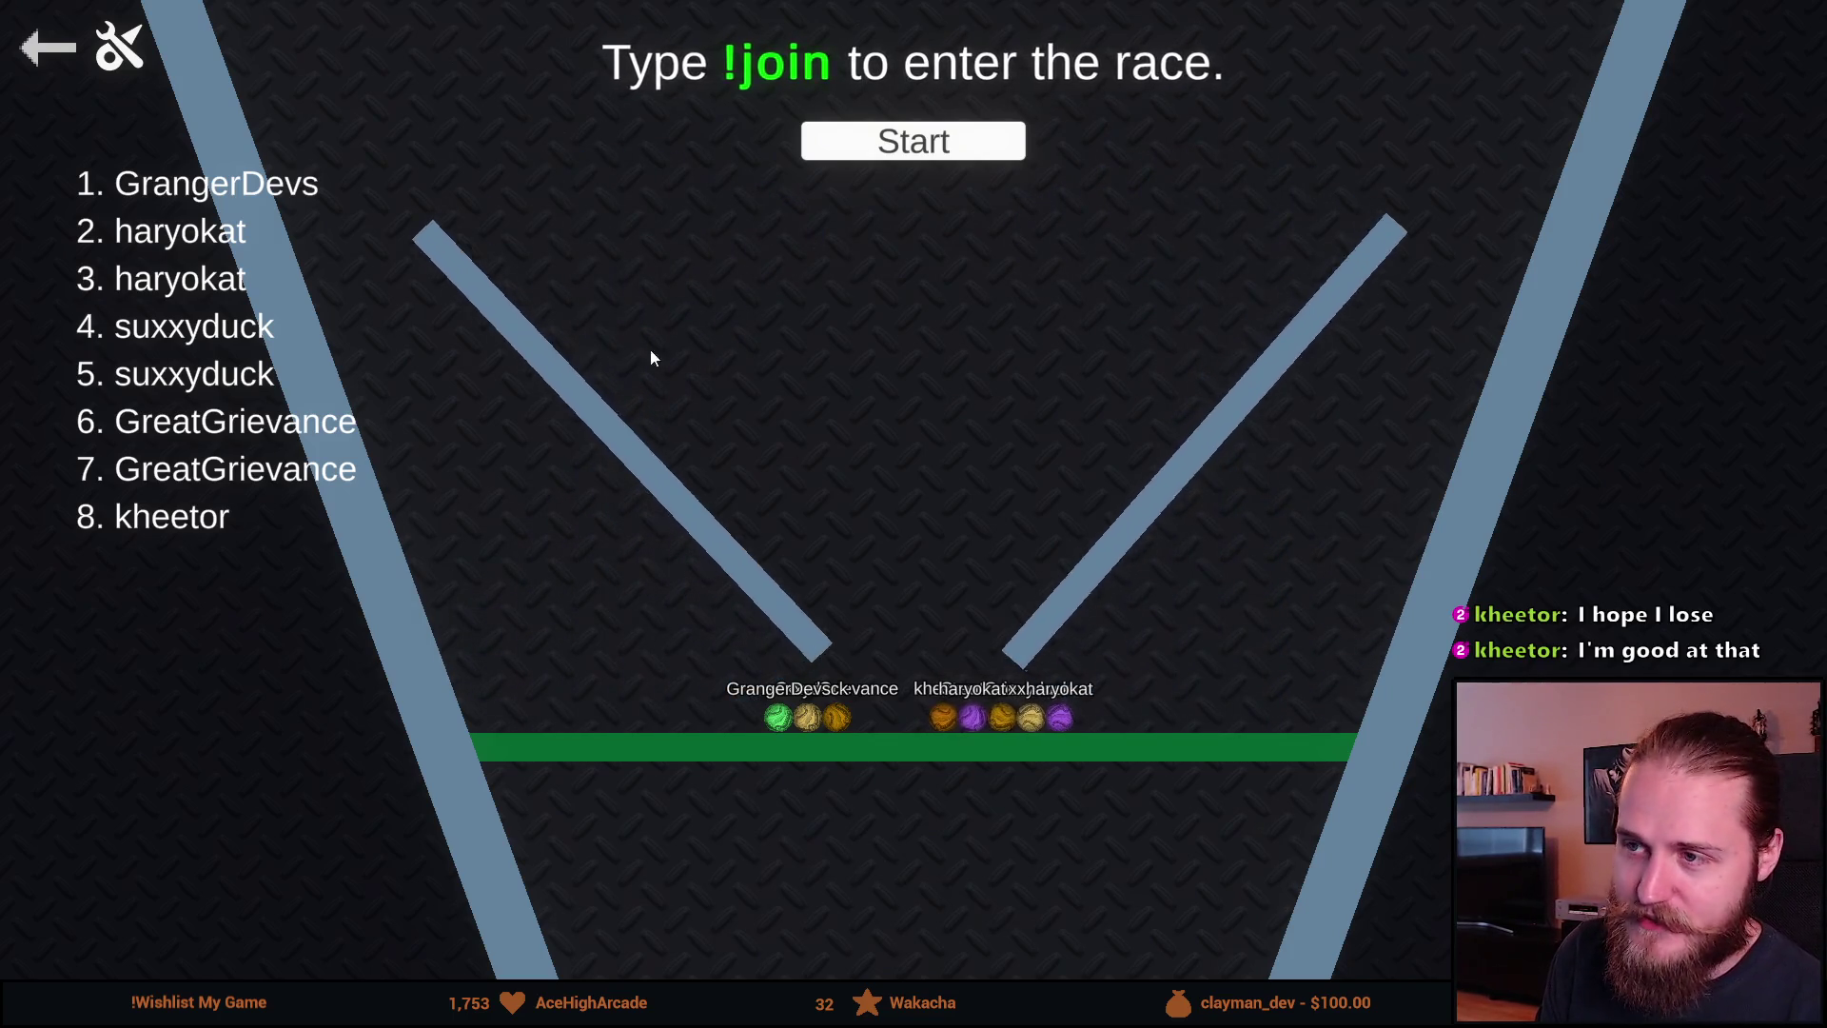
Step: Start the race, beginning the 10-second countdown with eight marbles waiting
left_click(912, 142)
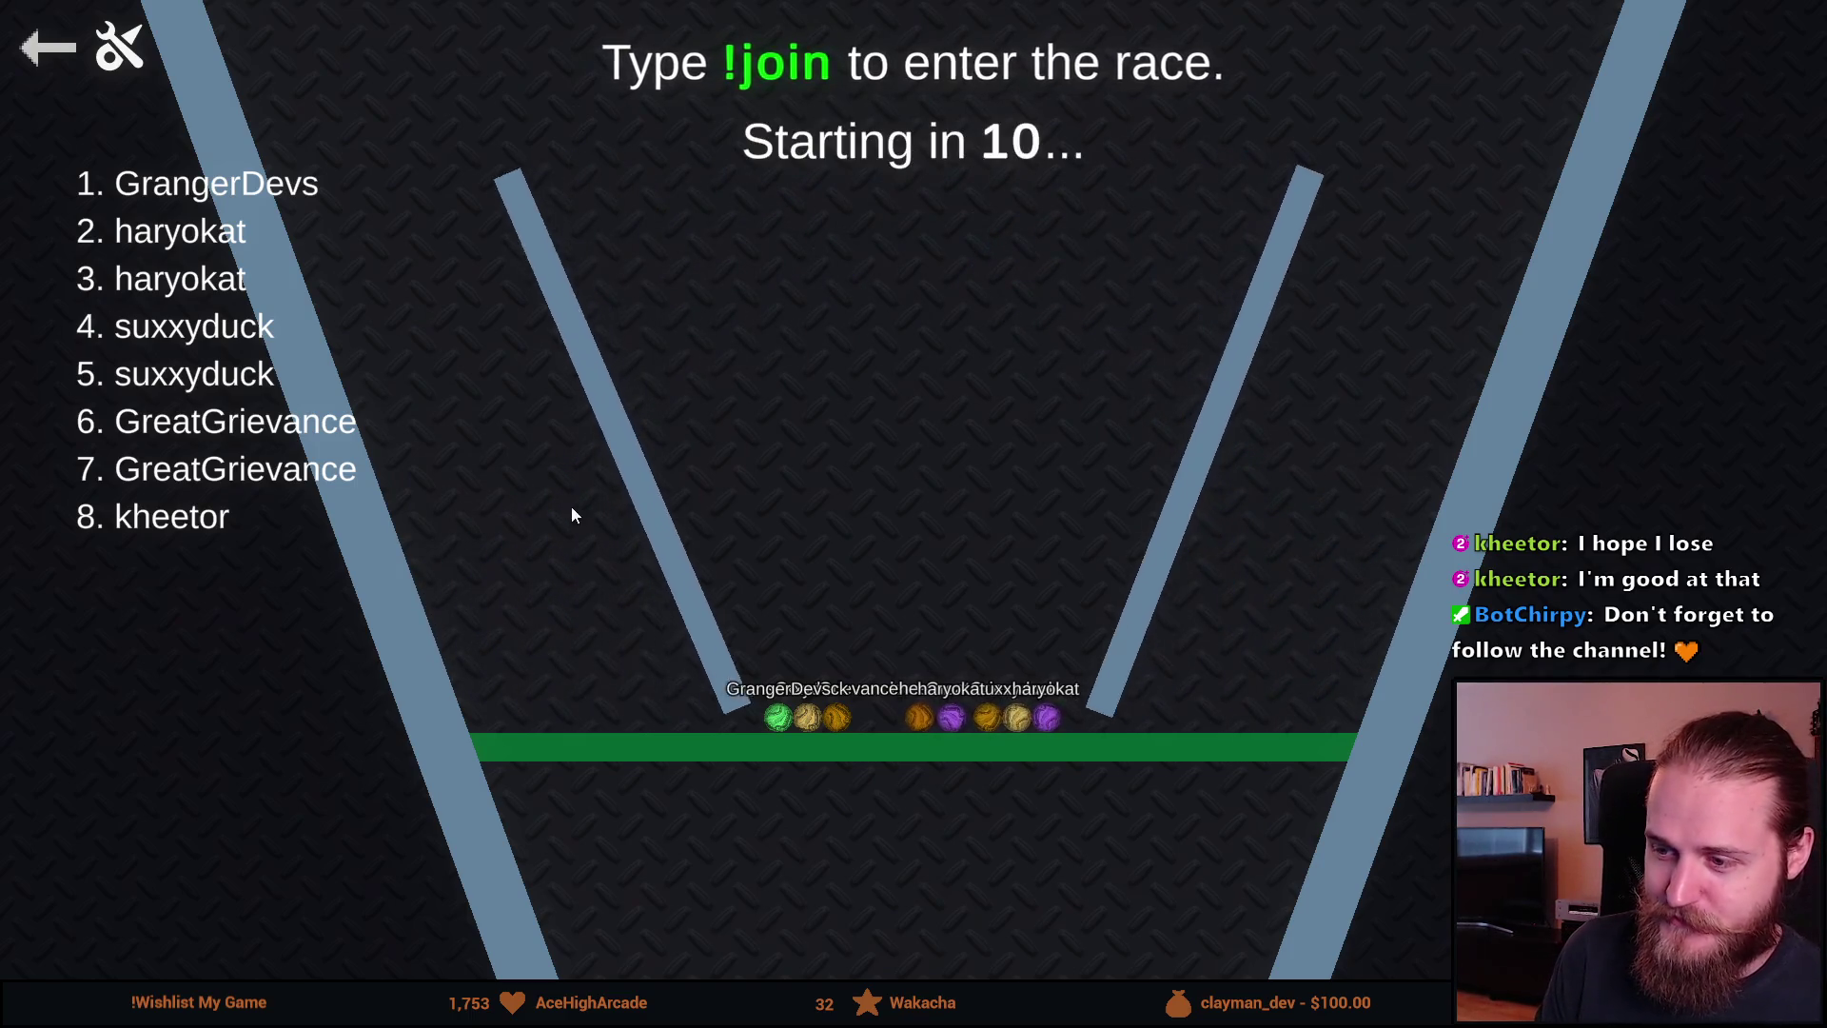
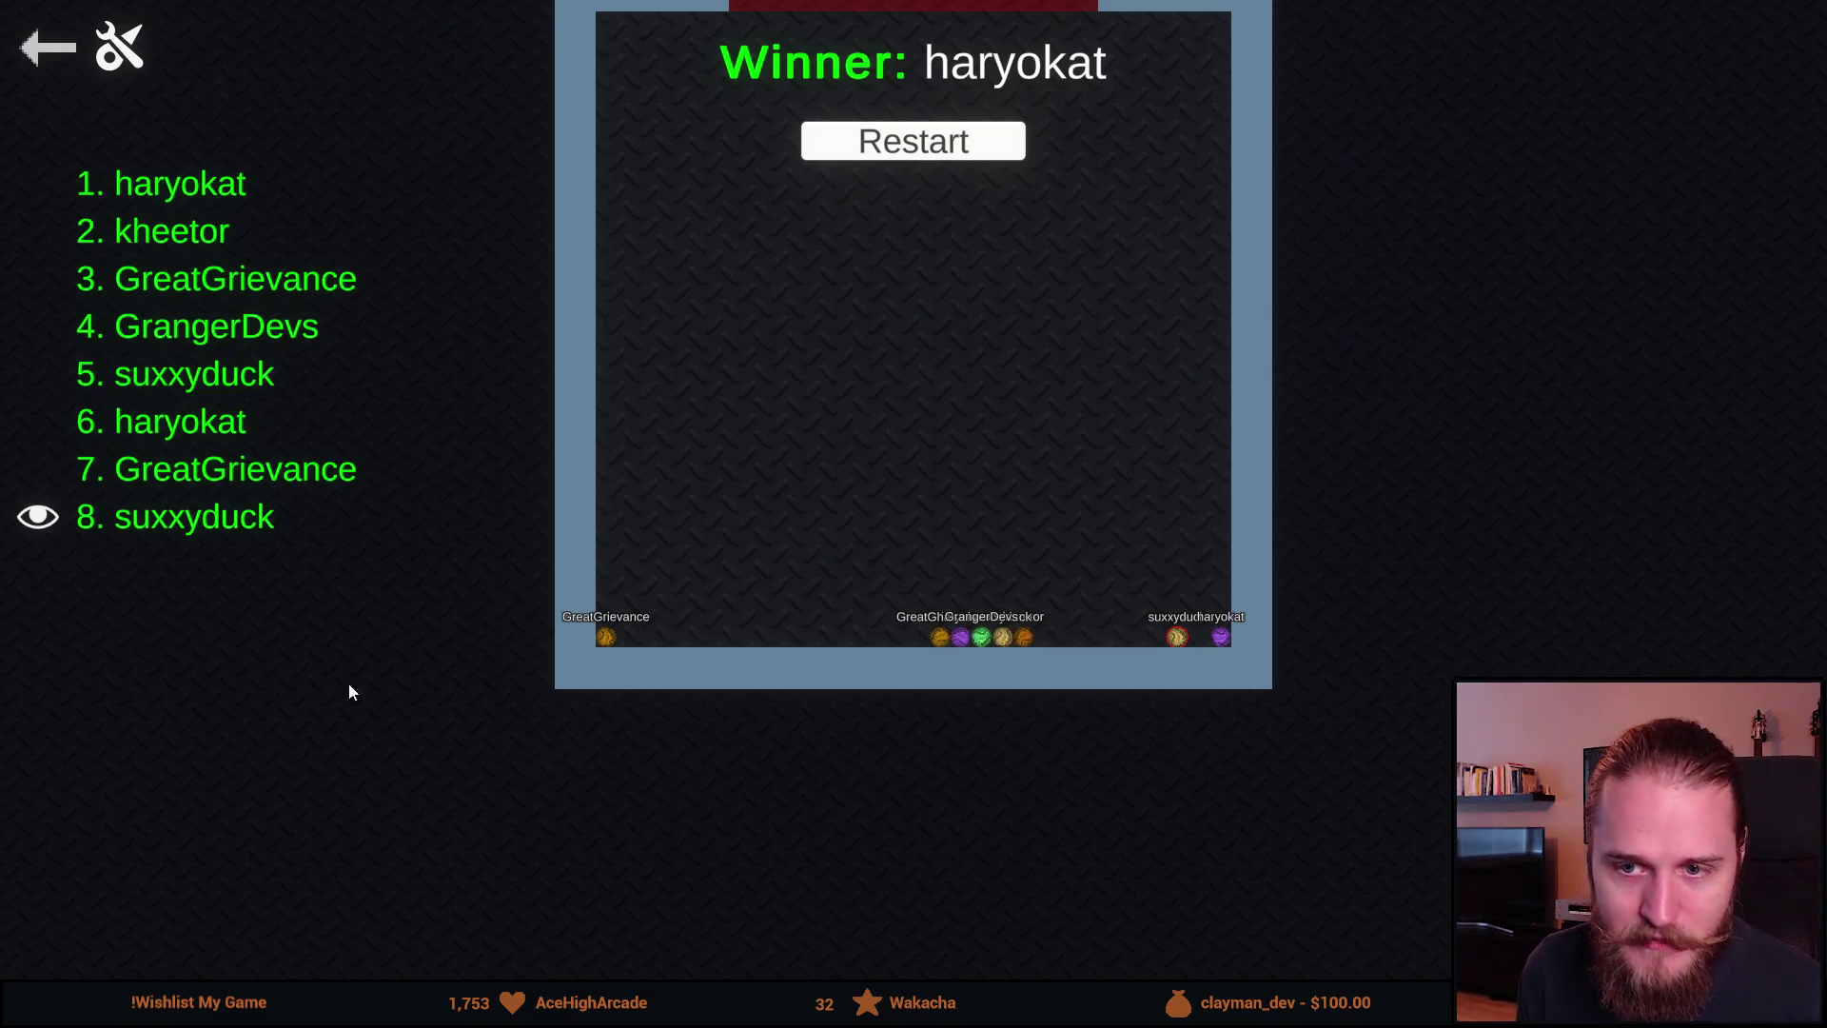
Step: Leave the finished race for the main menu and quit the marble game, confirming Yes
left_click(40, 55)
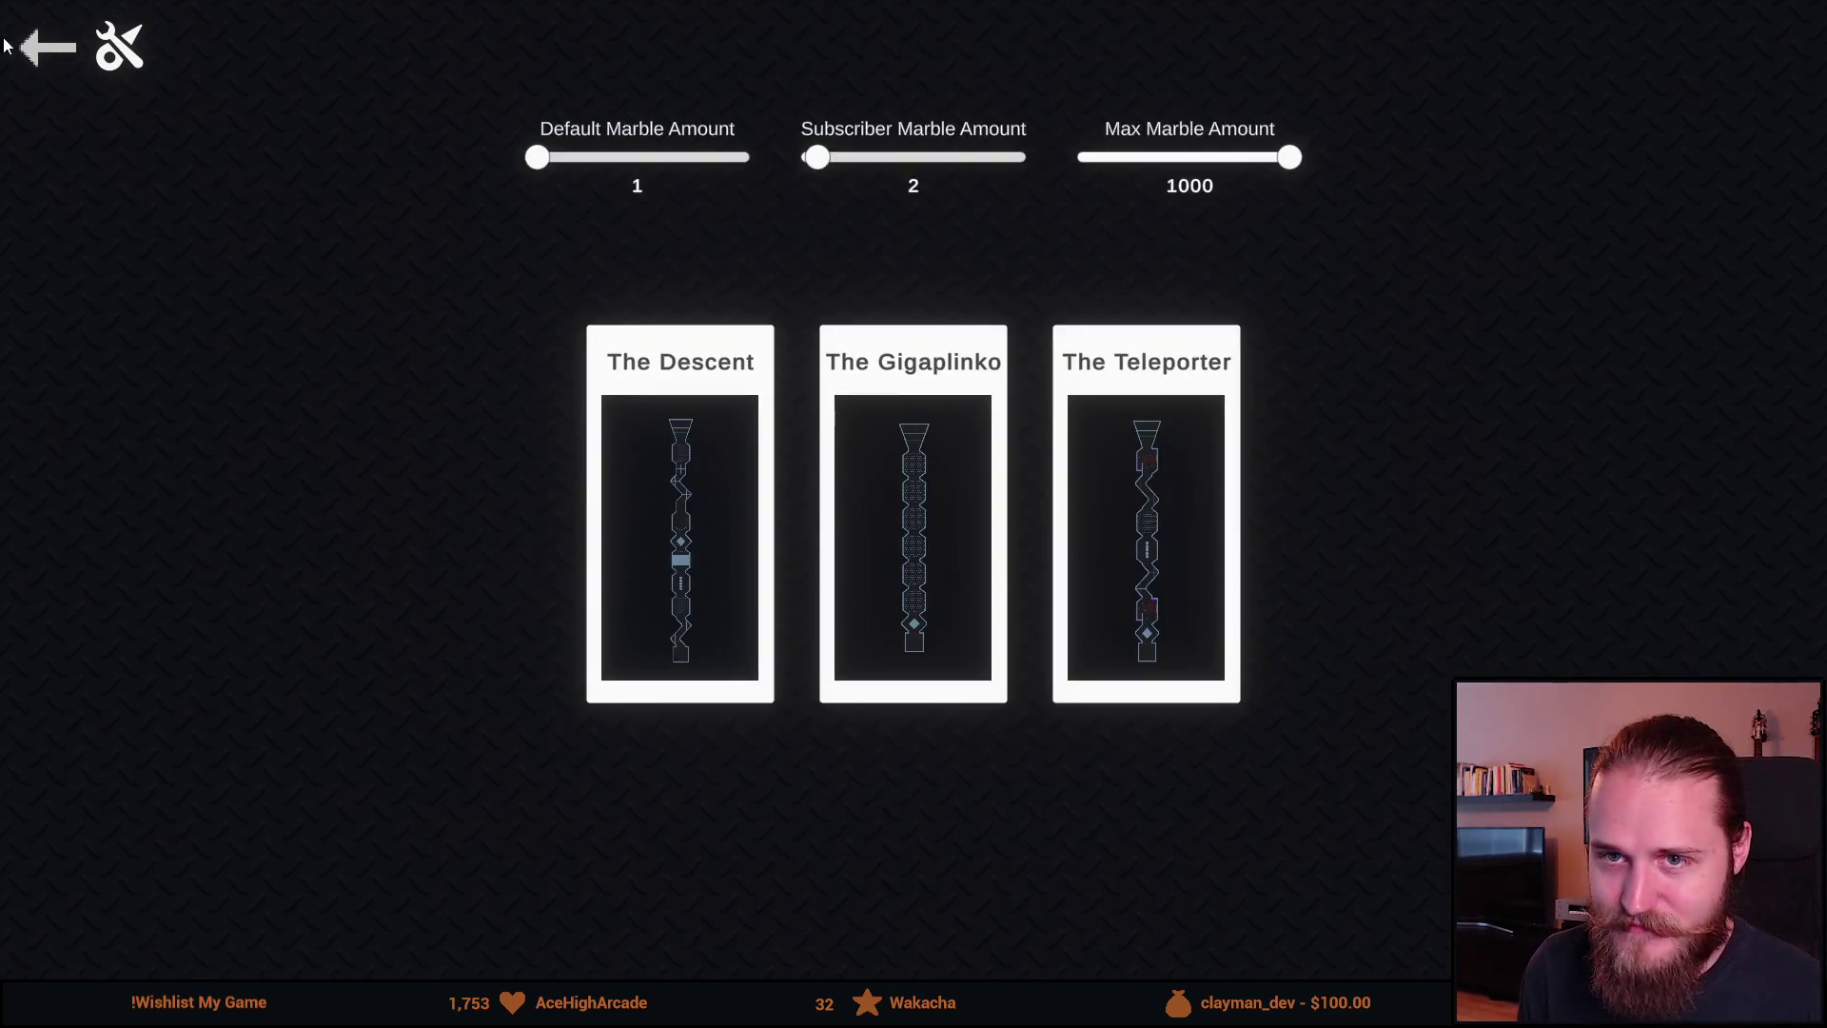
left_click(36, 72)
left_click(933, 805)
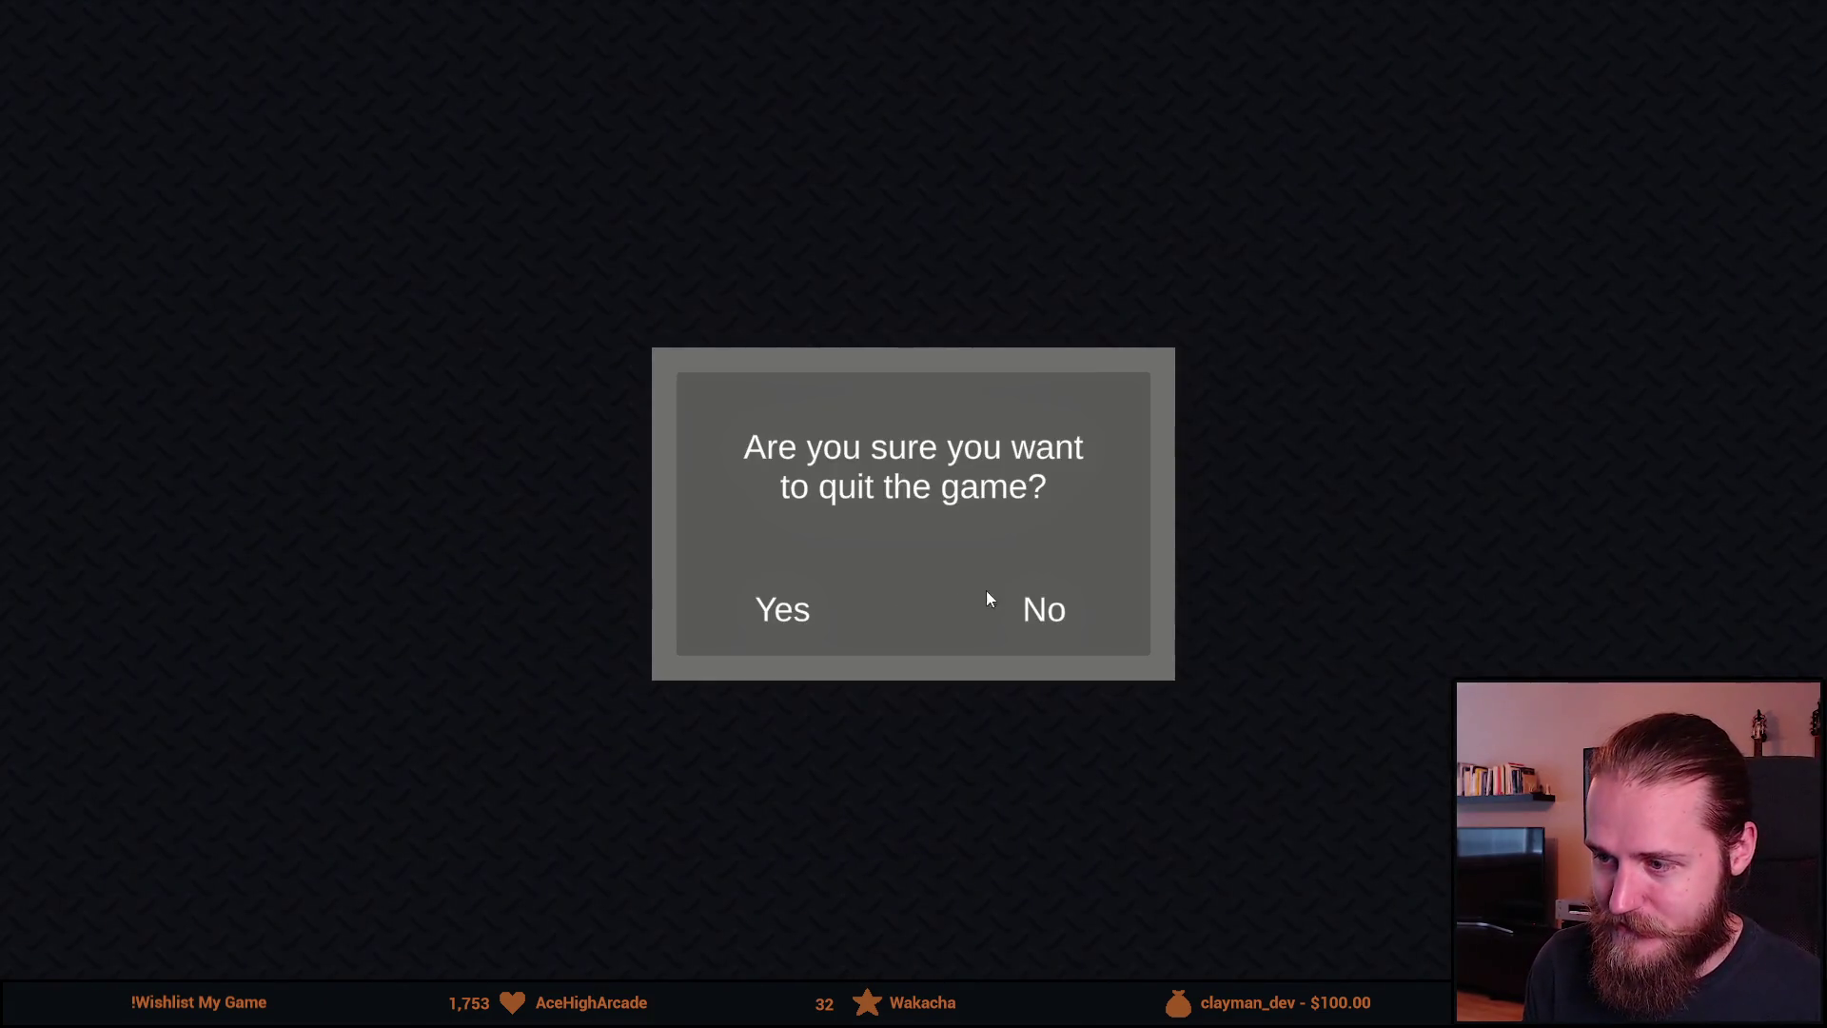
left_click(794, 615)
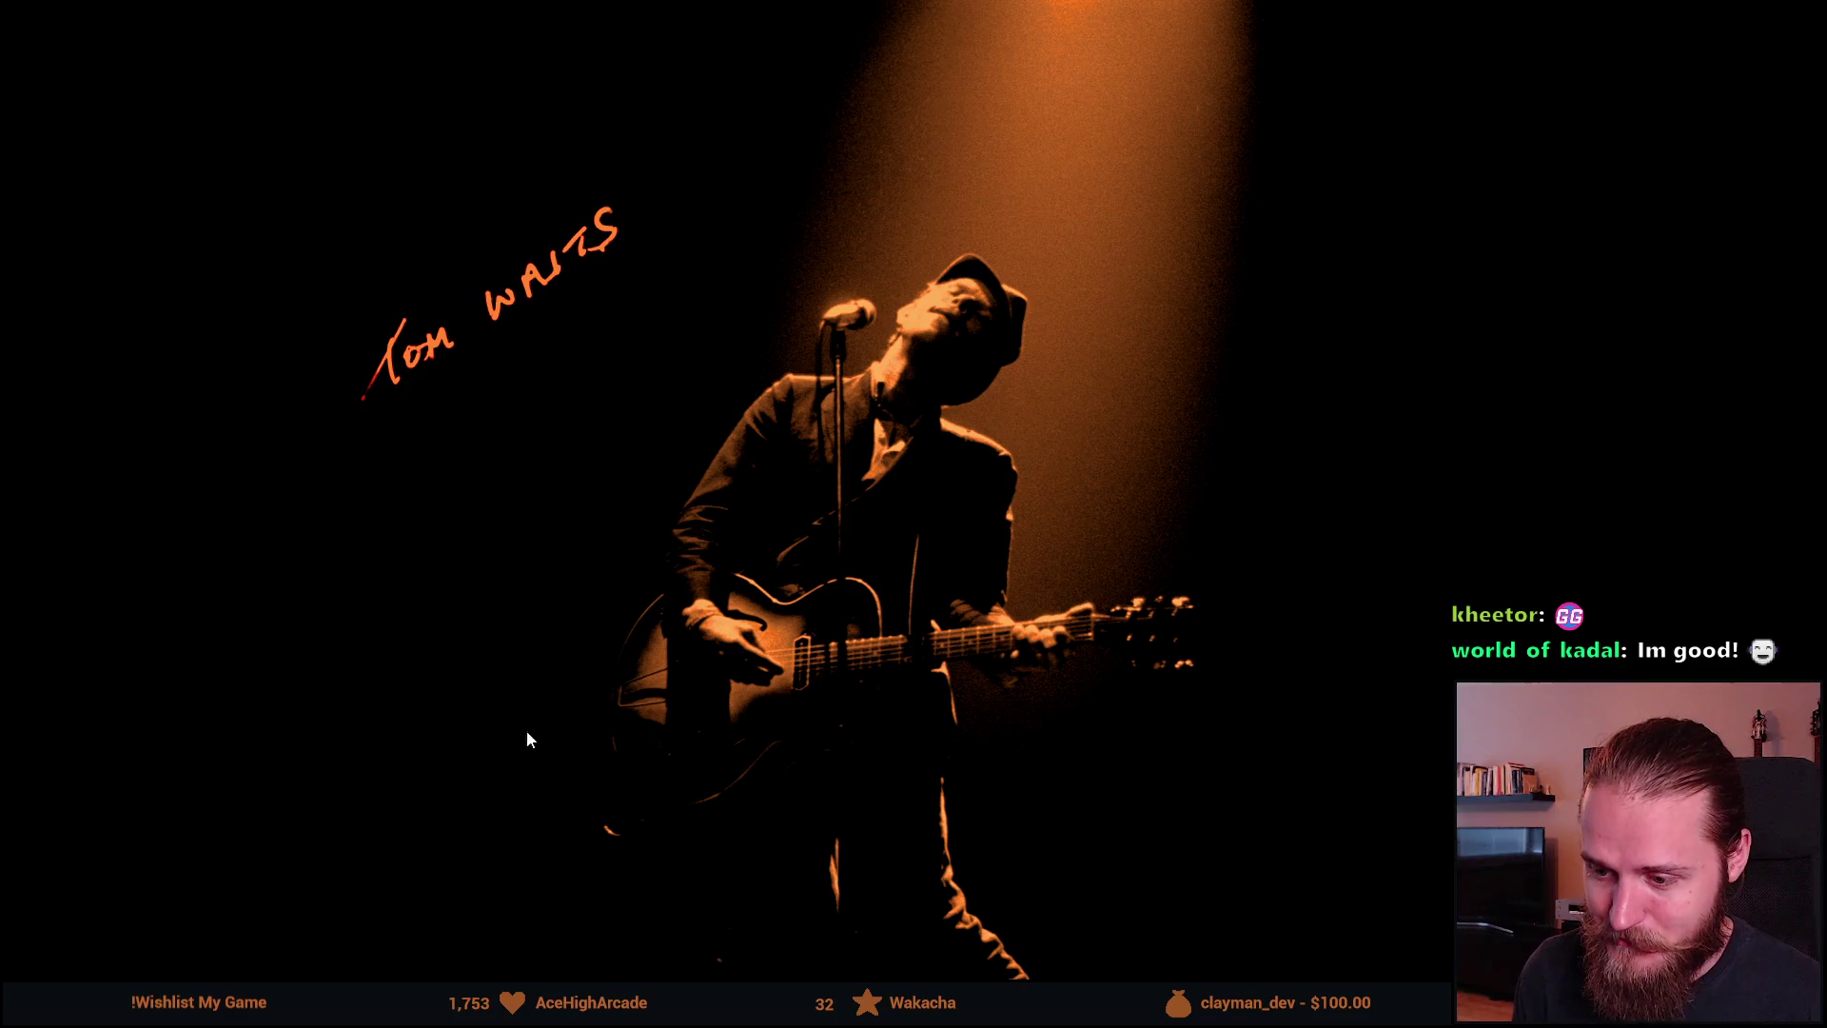
Step: Bring up the Stream Deck configuration window from the taskbar
mouse_move(873, 999)
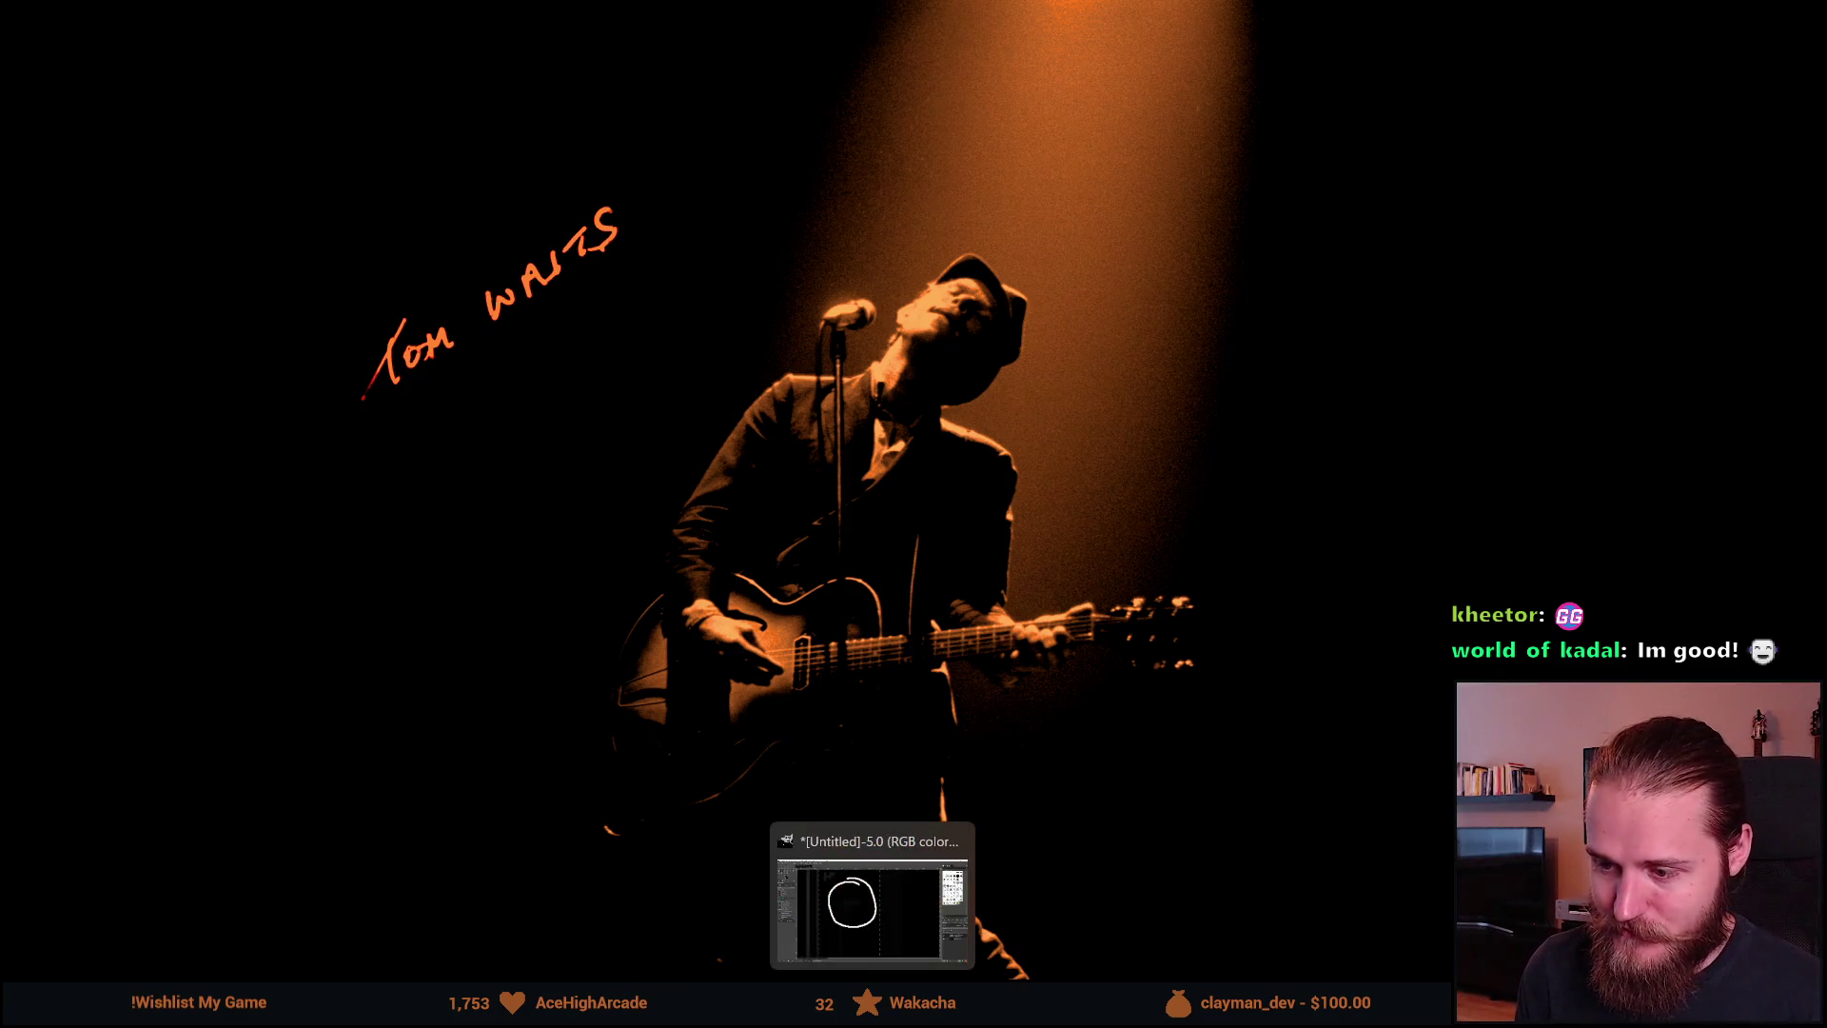
mouse_move(705, 1005)
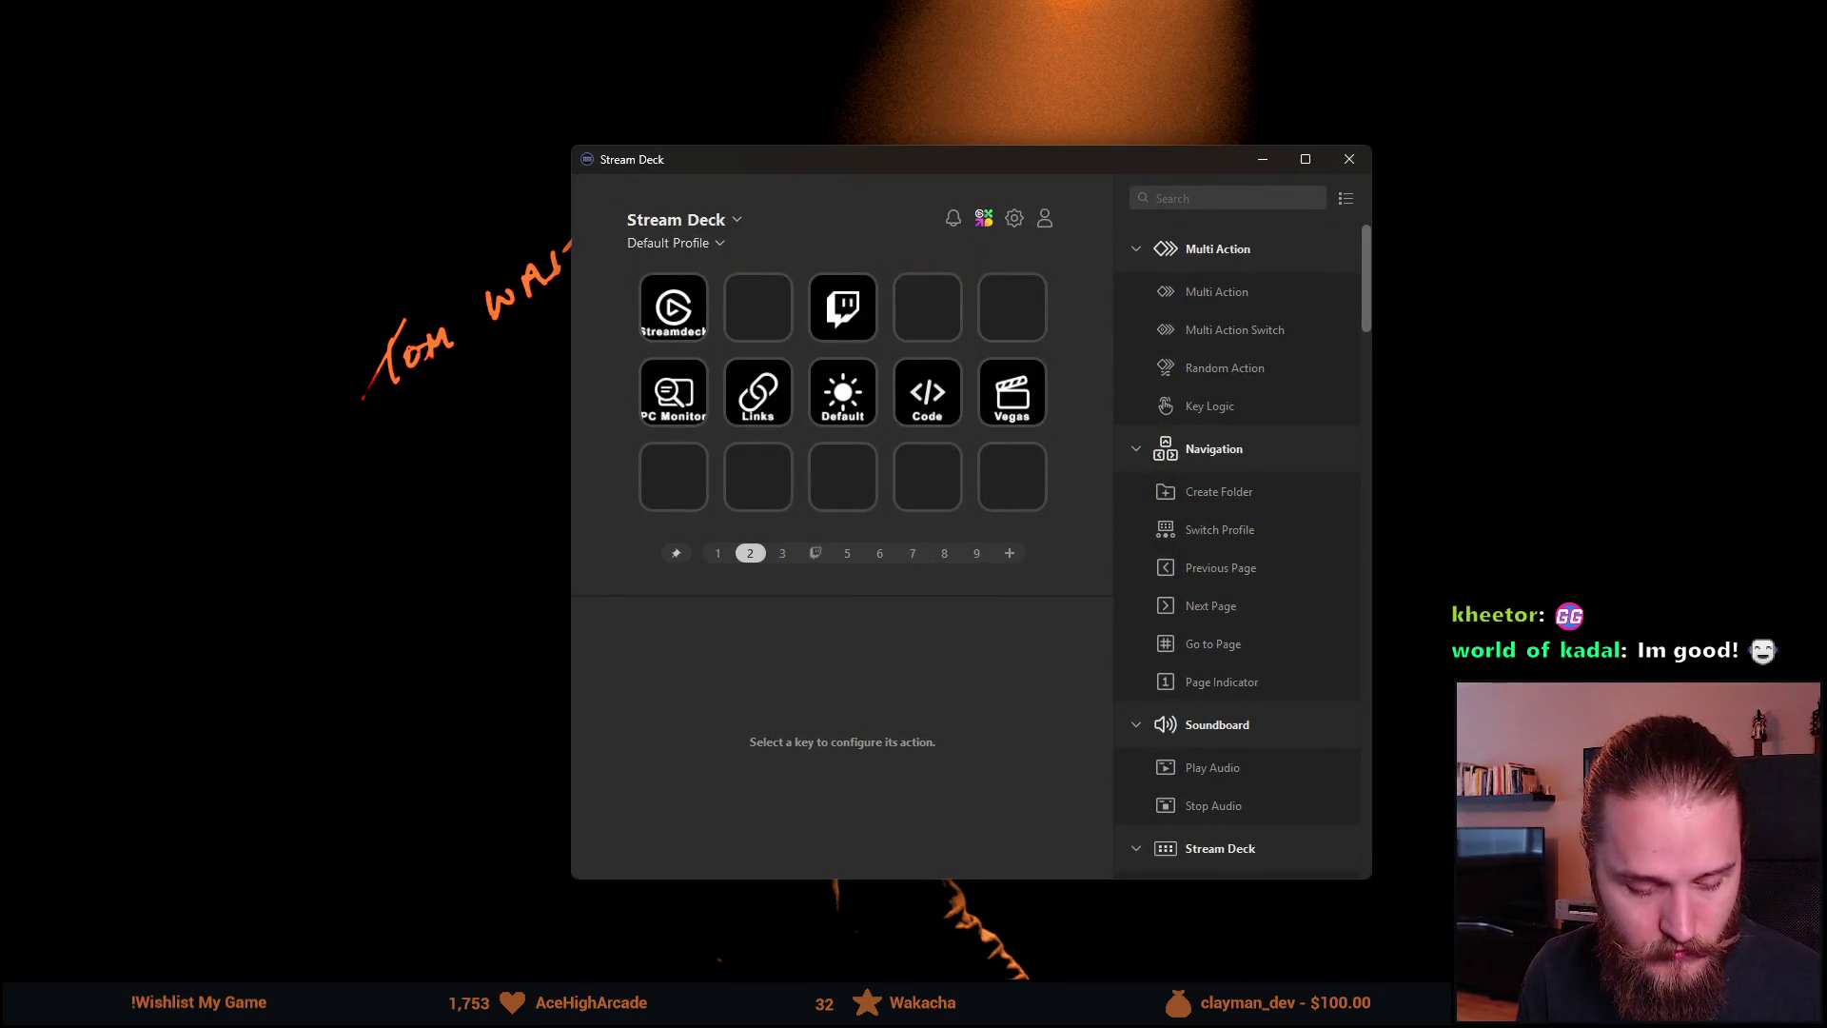
Step: Open page 4's stream-control folder, view INTRO's actions, then select the START key
left_click(816, 553)
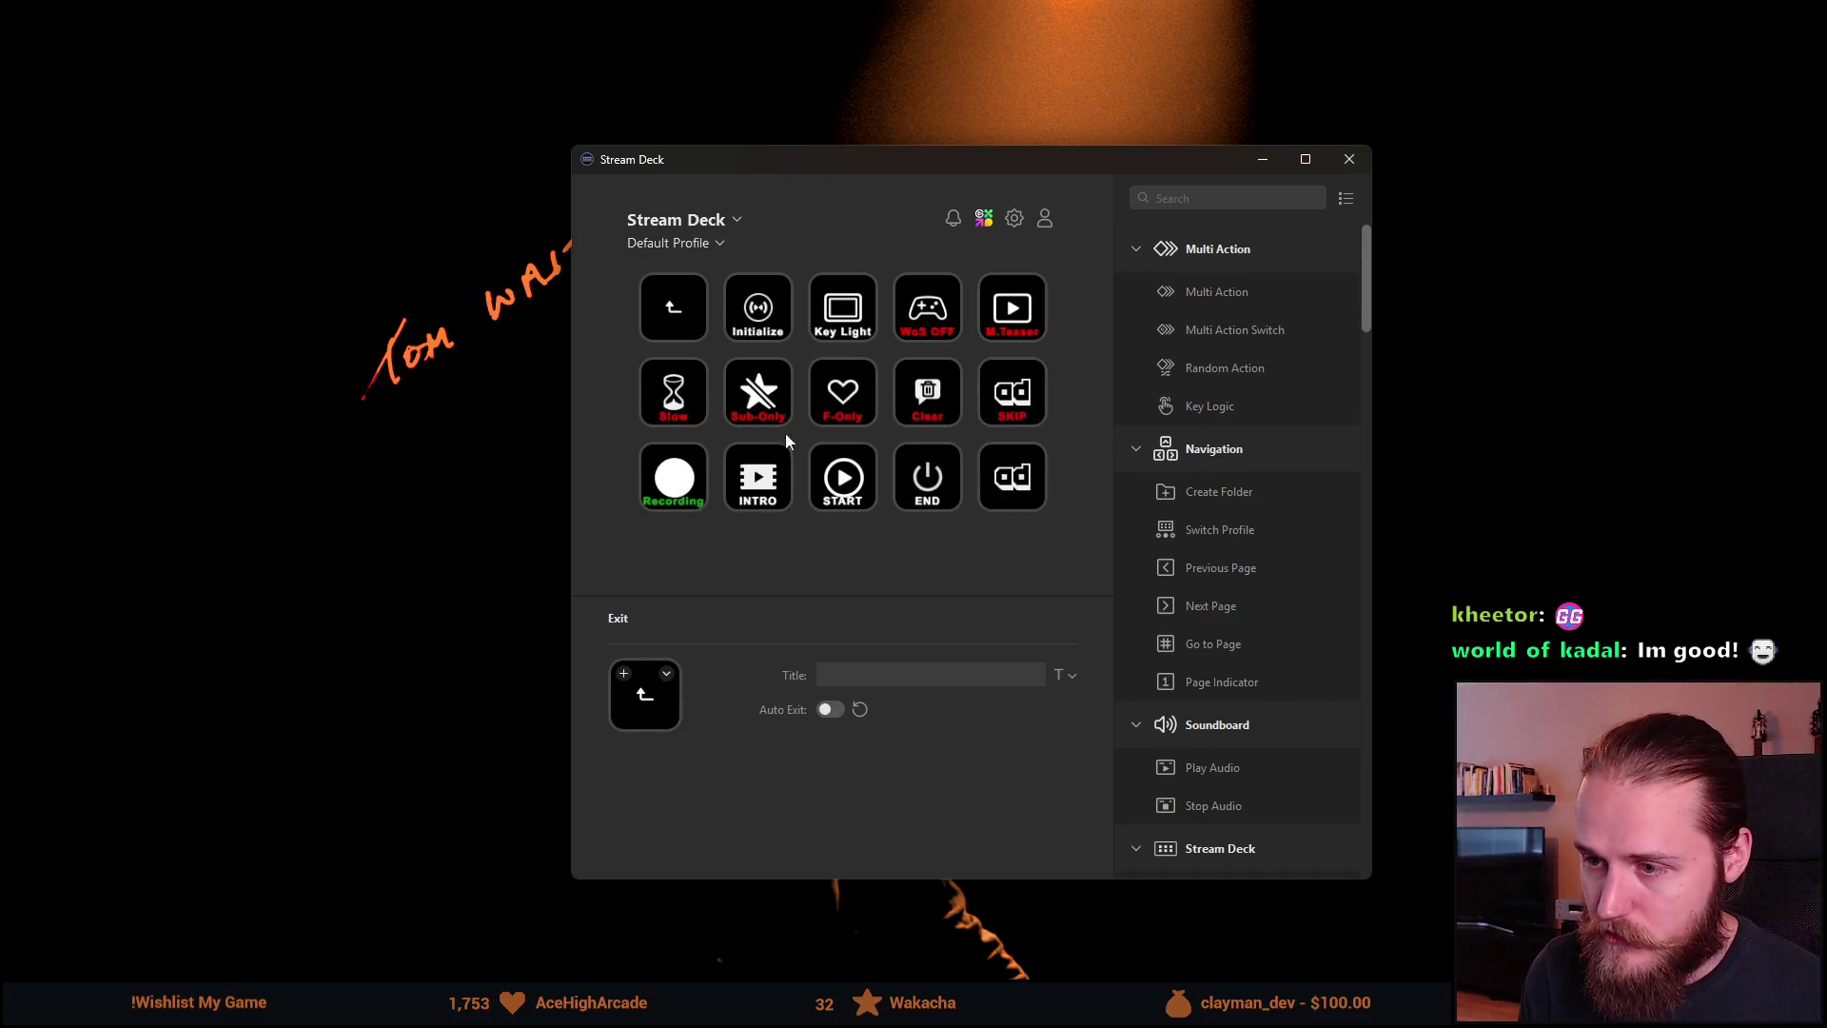
left_click(776, 475)
left_click(873, 709)
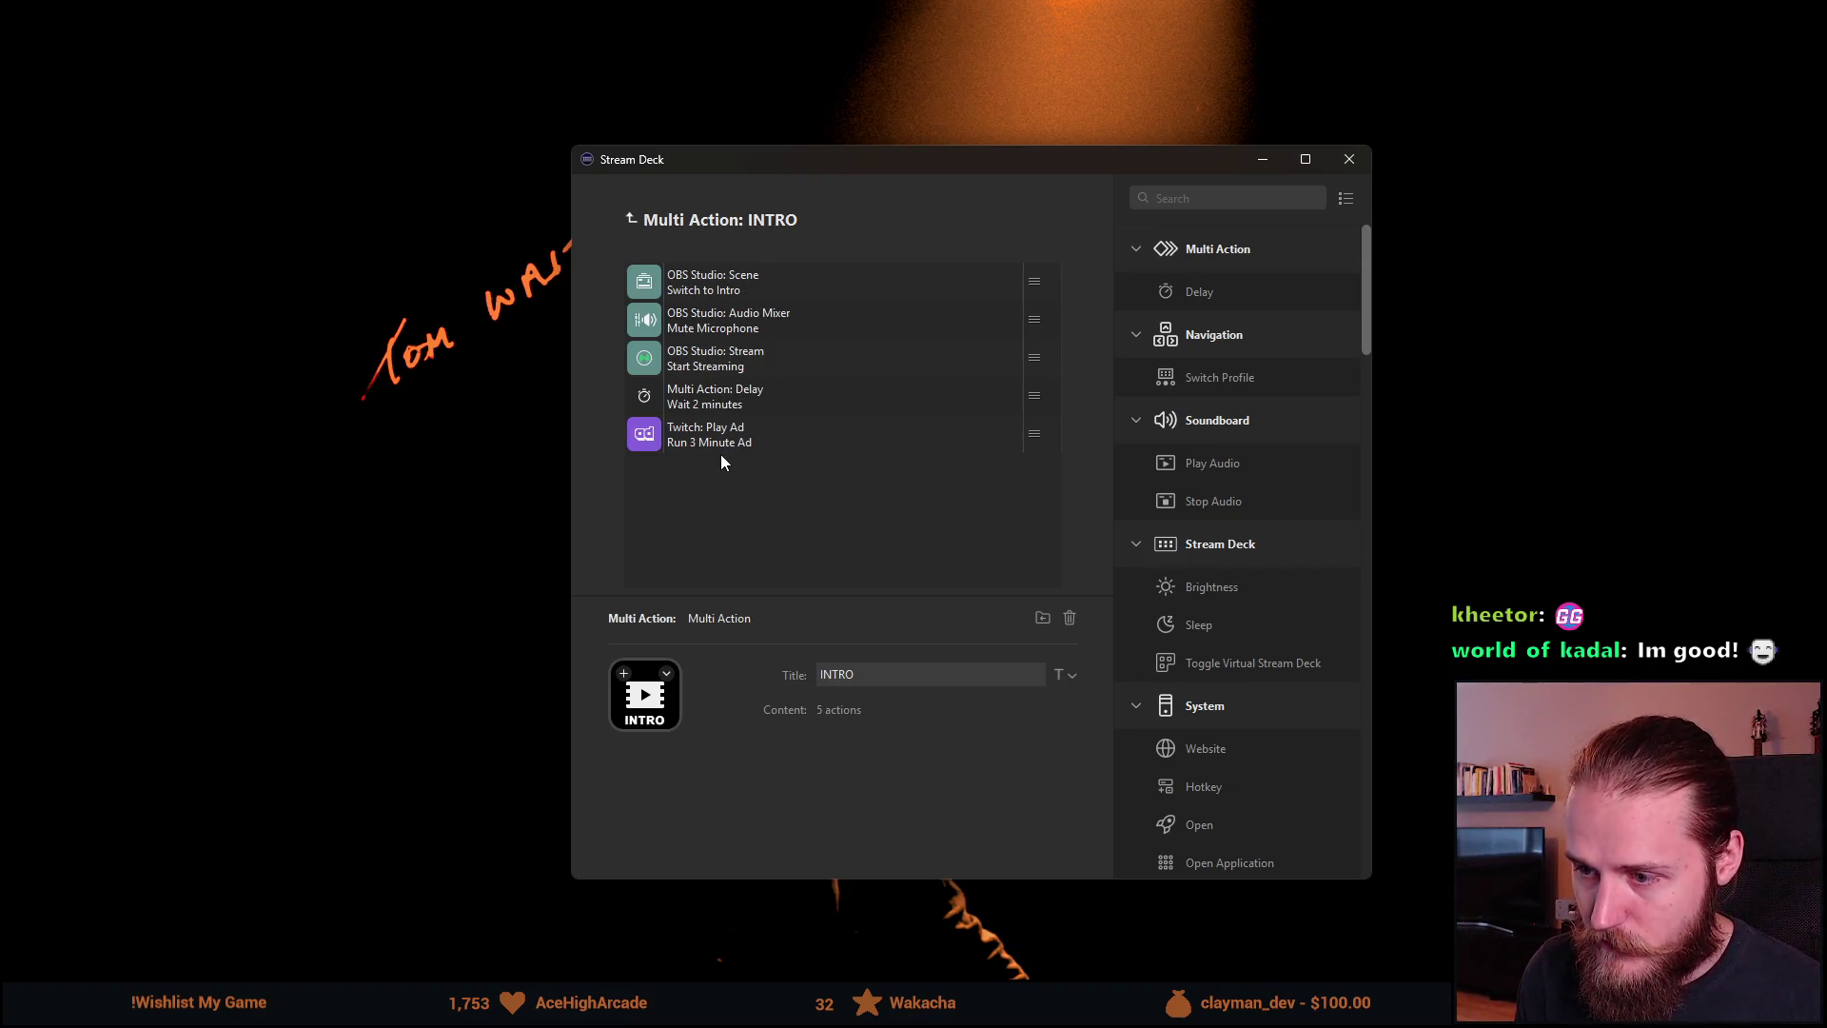
left_click(628, 218)
left_click(830, 478)
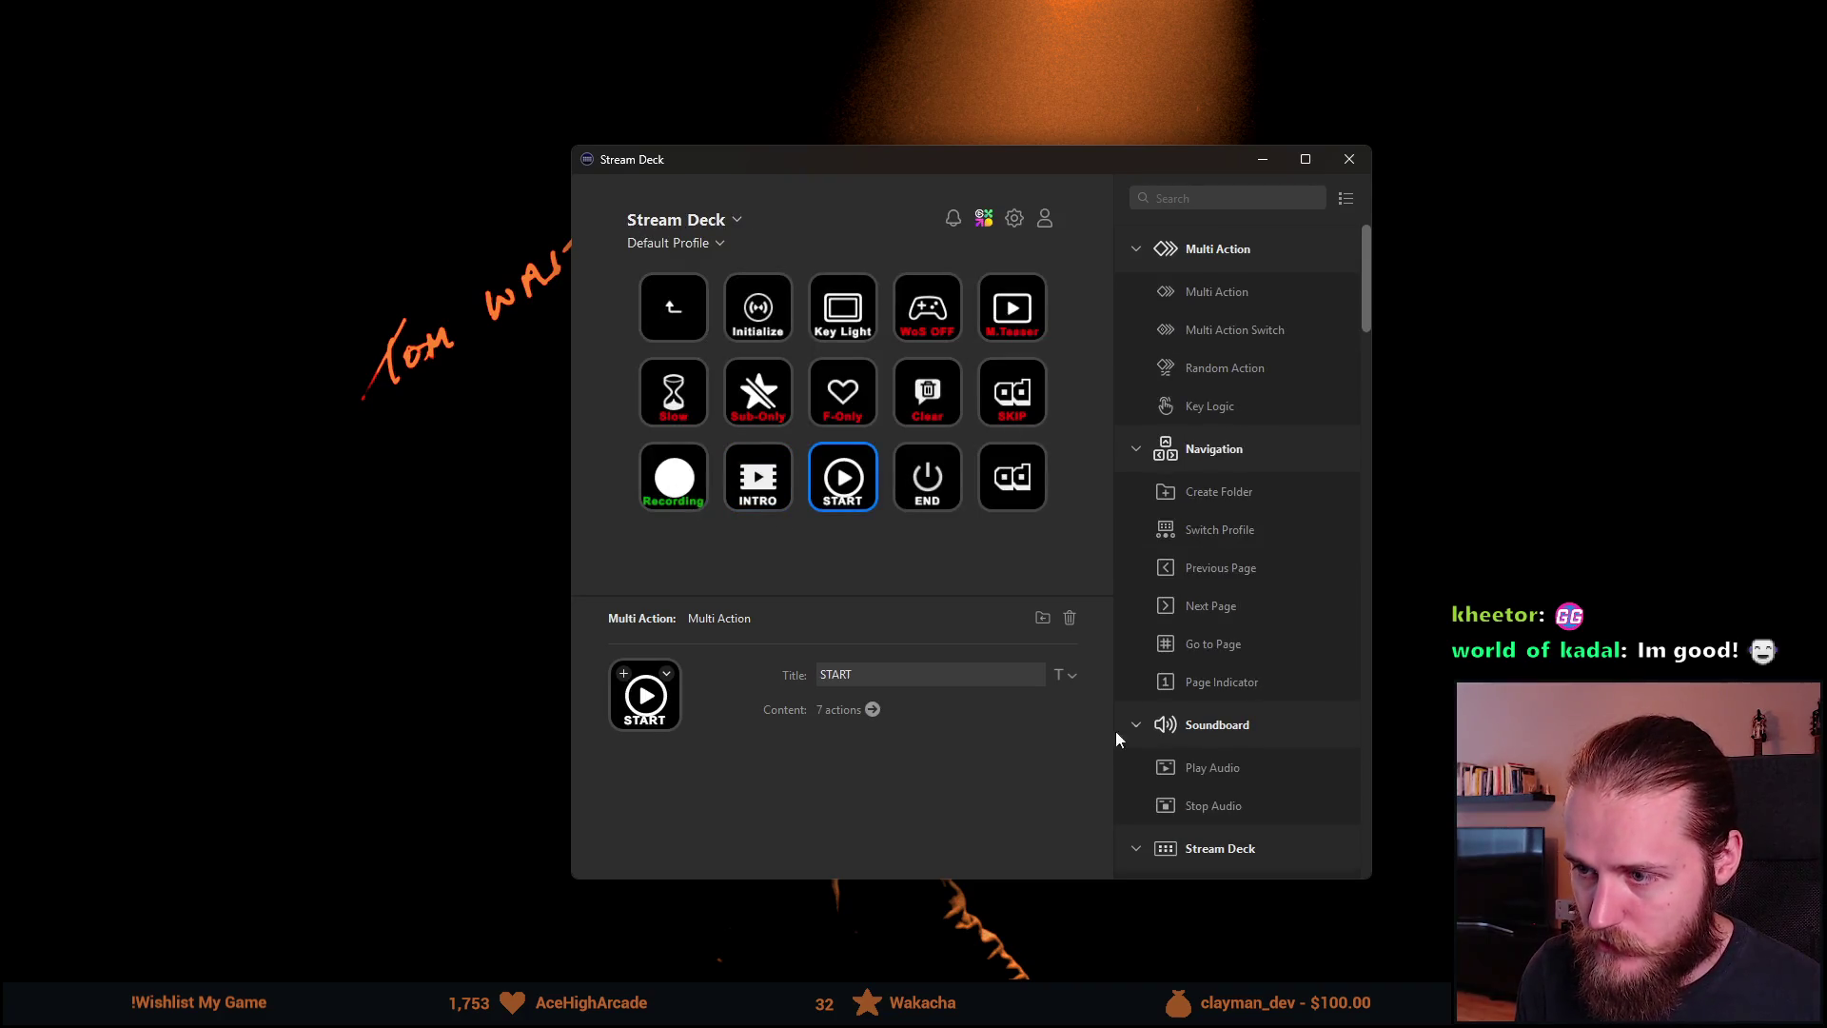
Step: Change the START key's 46 sec Delay action to 55000 ms
left_click(871, 709)
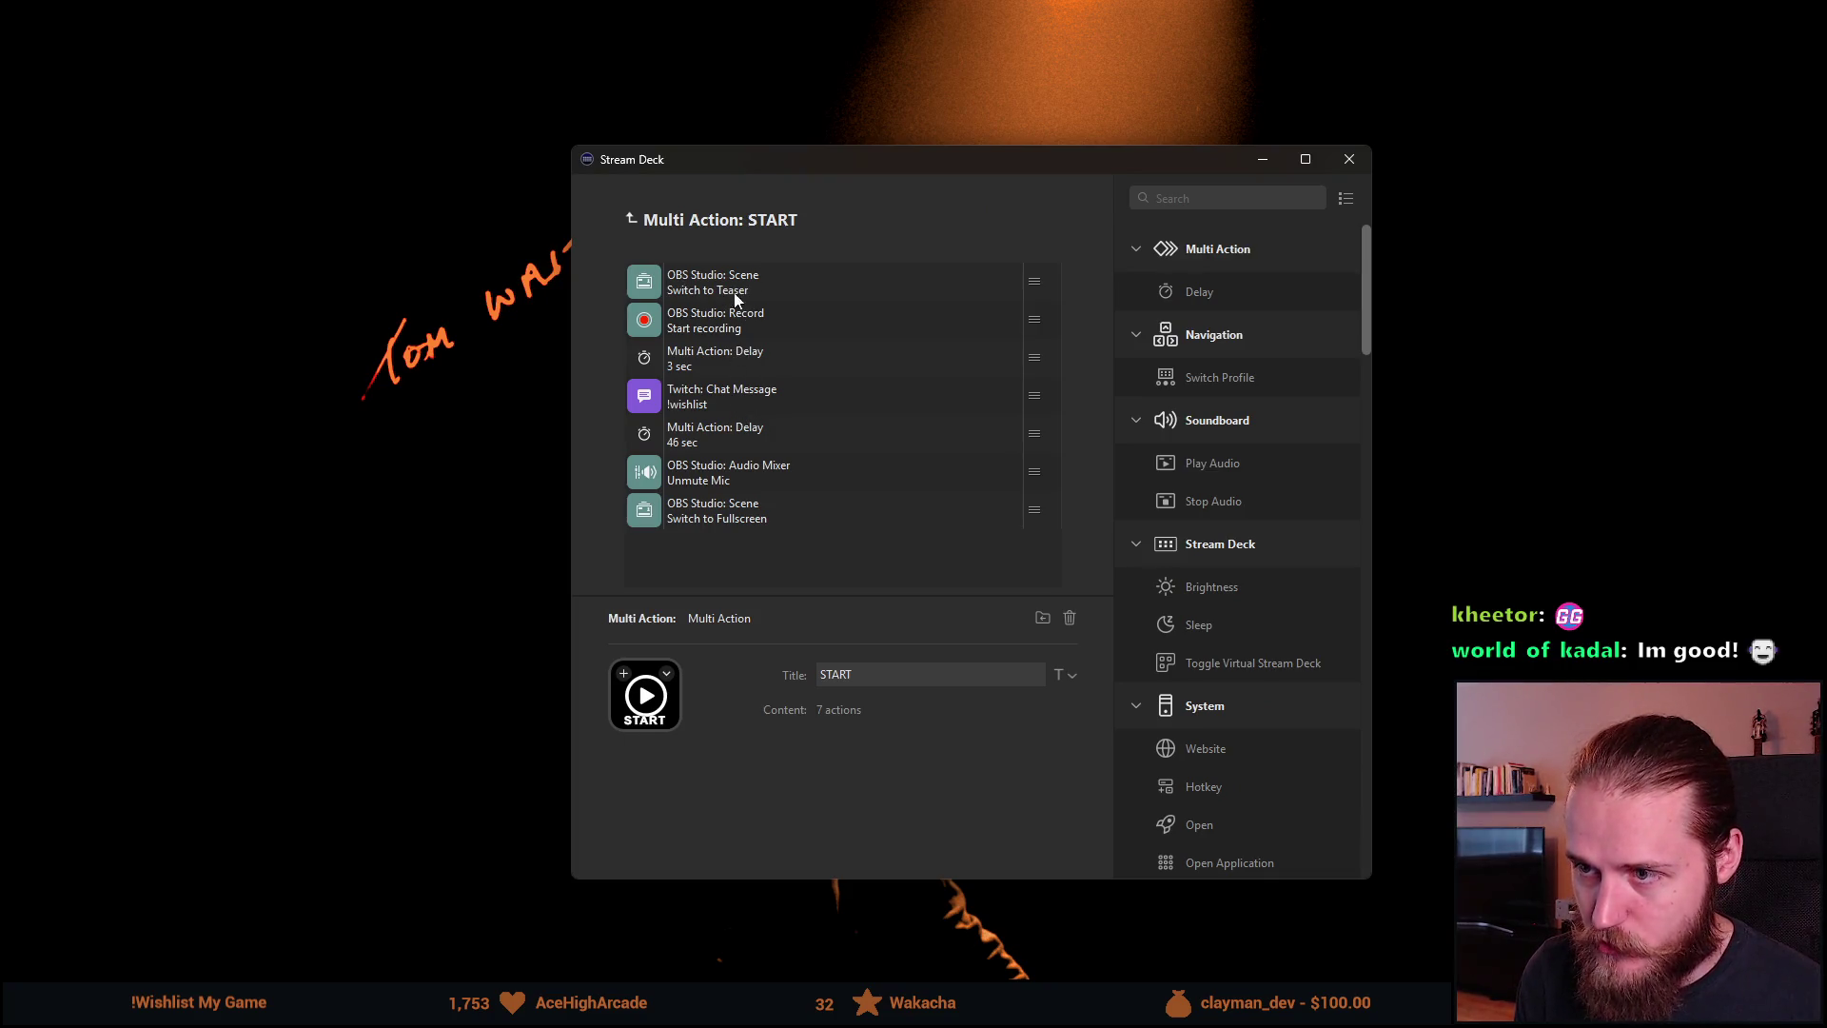
left_click(730, 360)
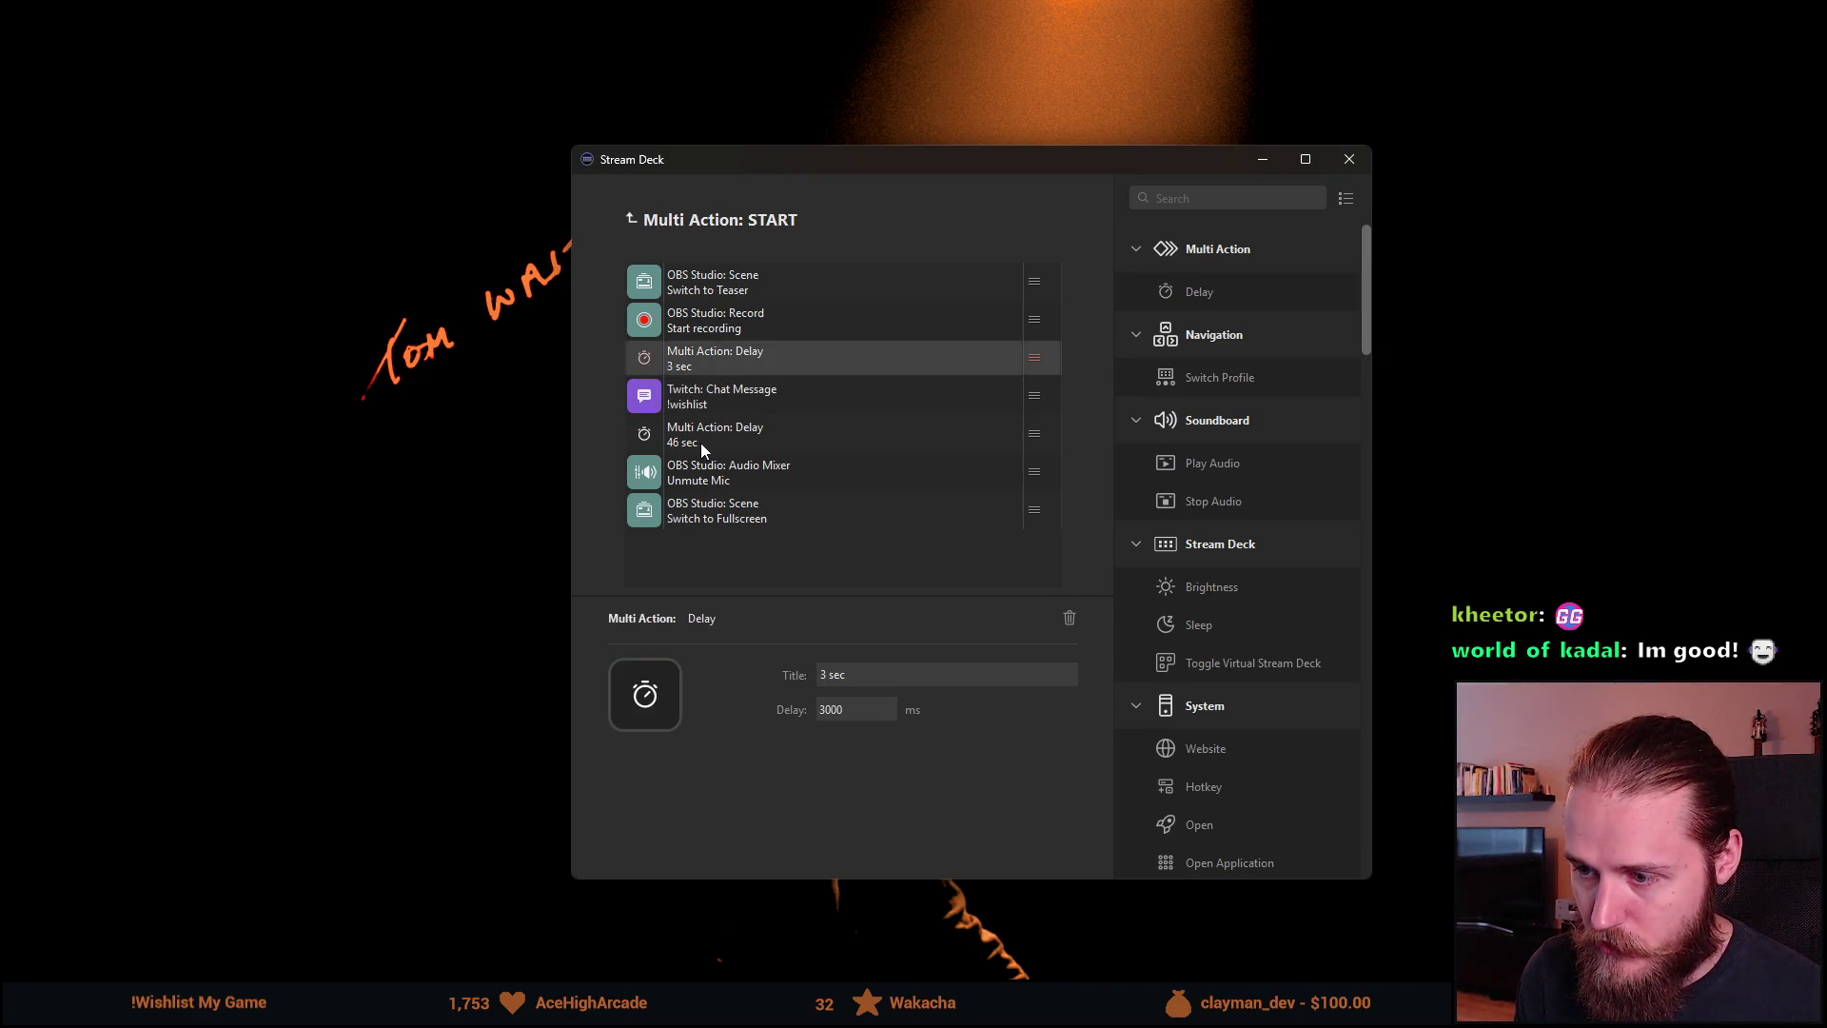
left_click(701, 443)
mouse_move(827, 710)
left_mouse_down()
mouse_move(807, 712)
mouse_move(817, 674)
left_mouse_up()
type("55")
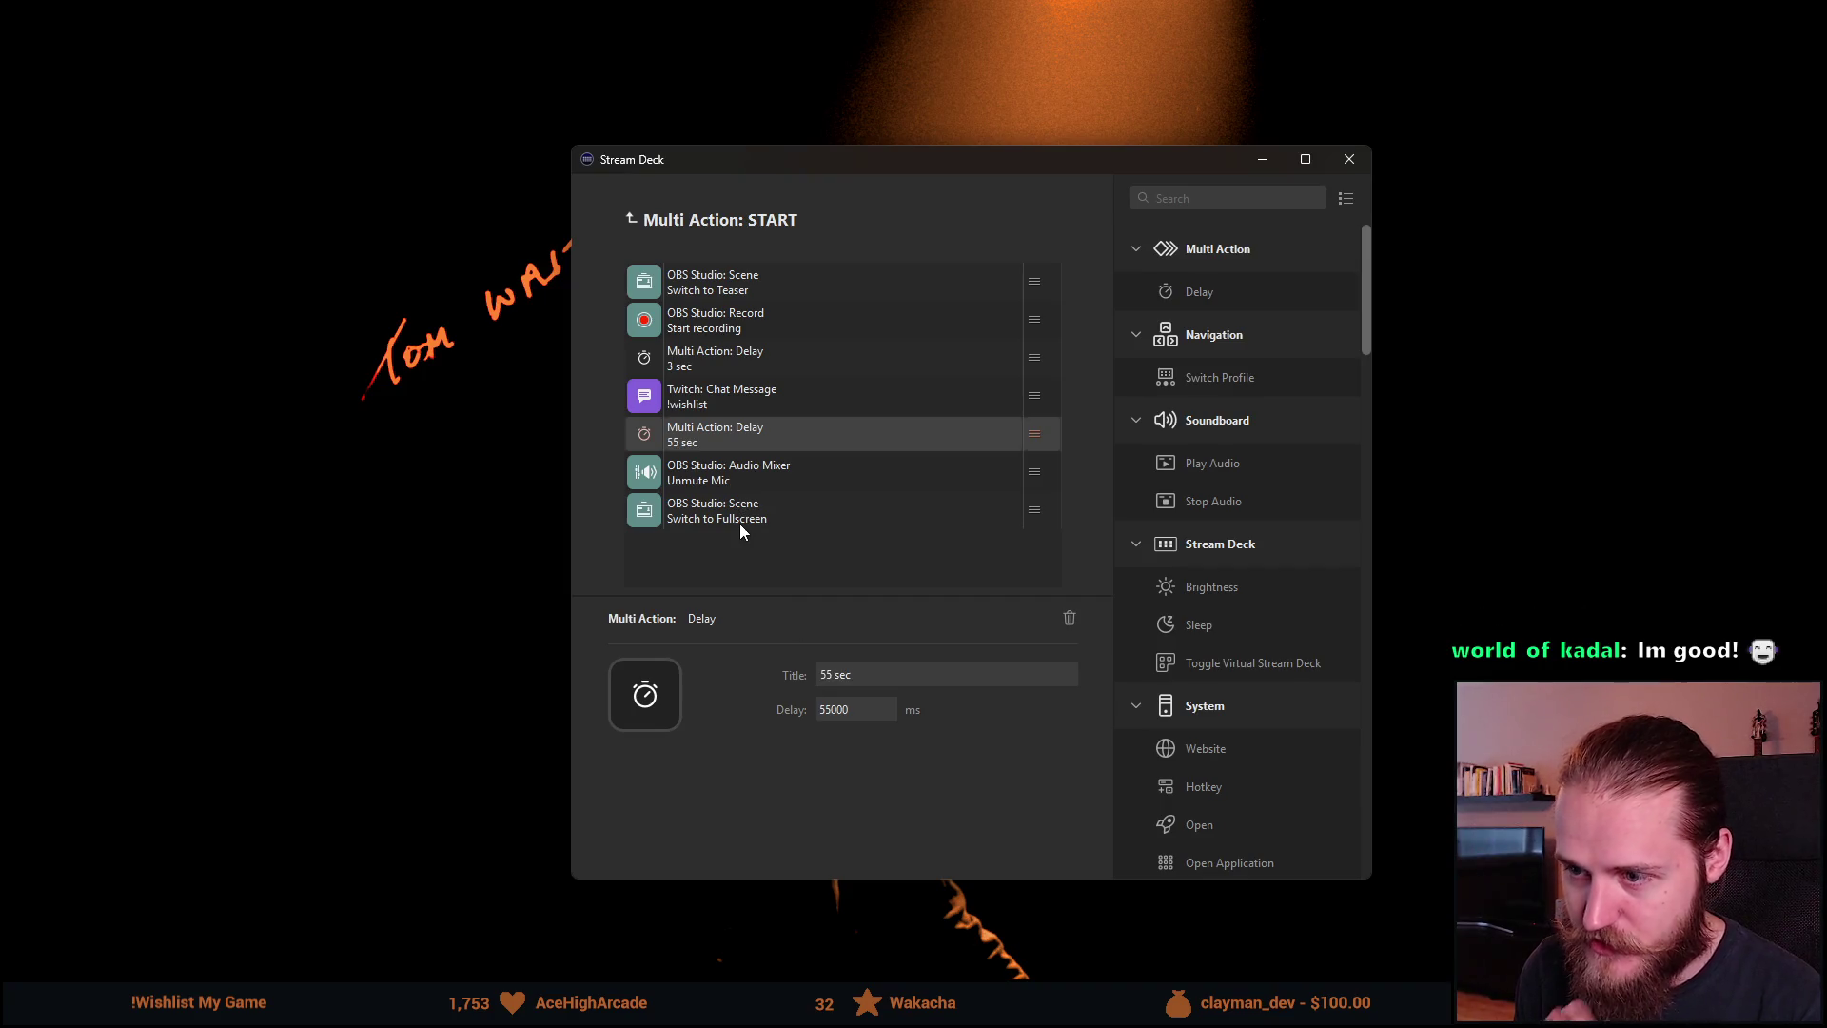
left_click(741, 524)
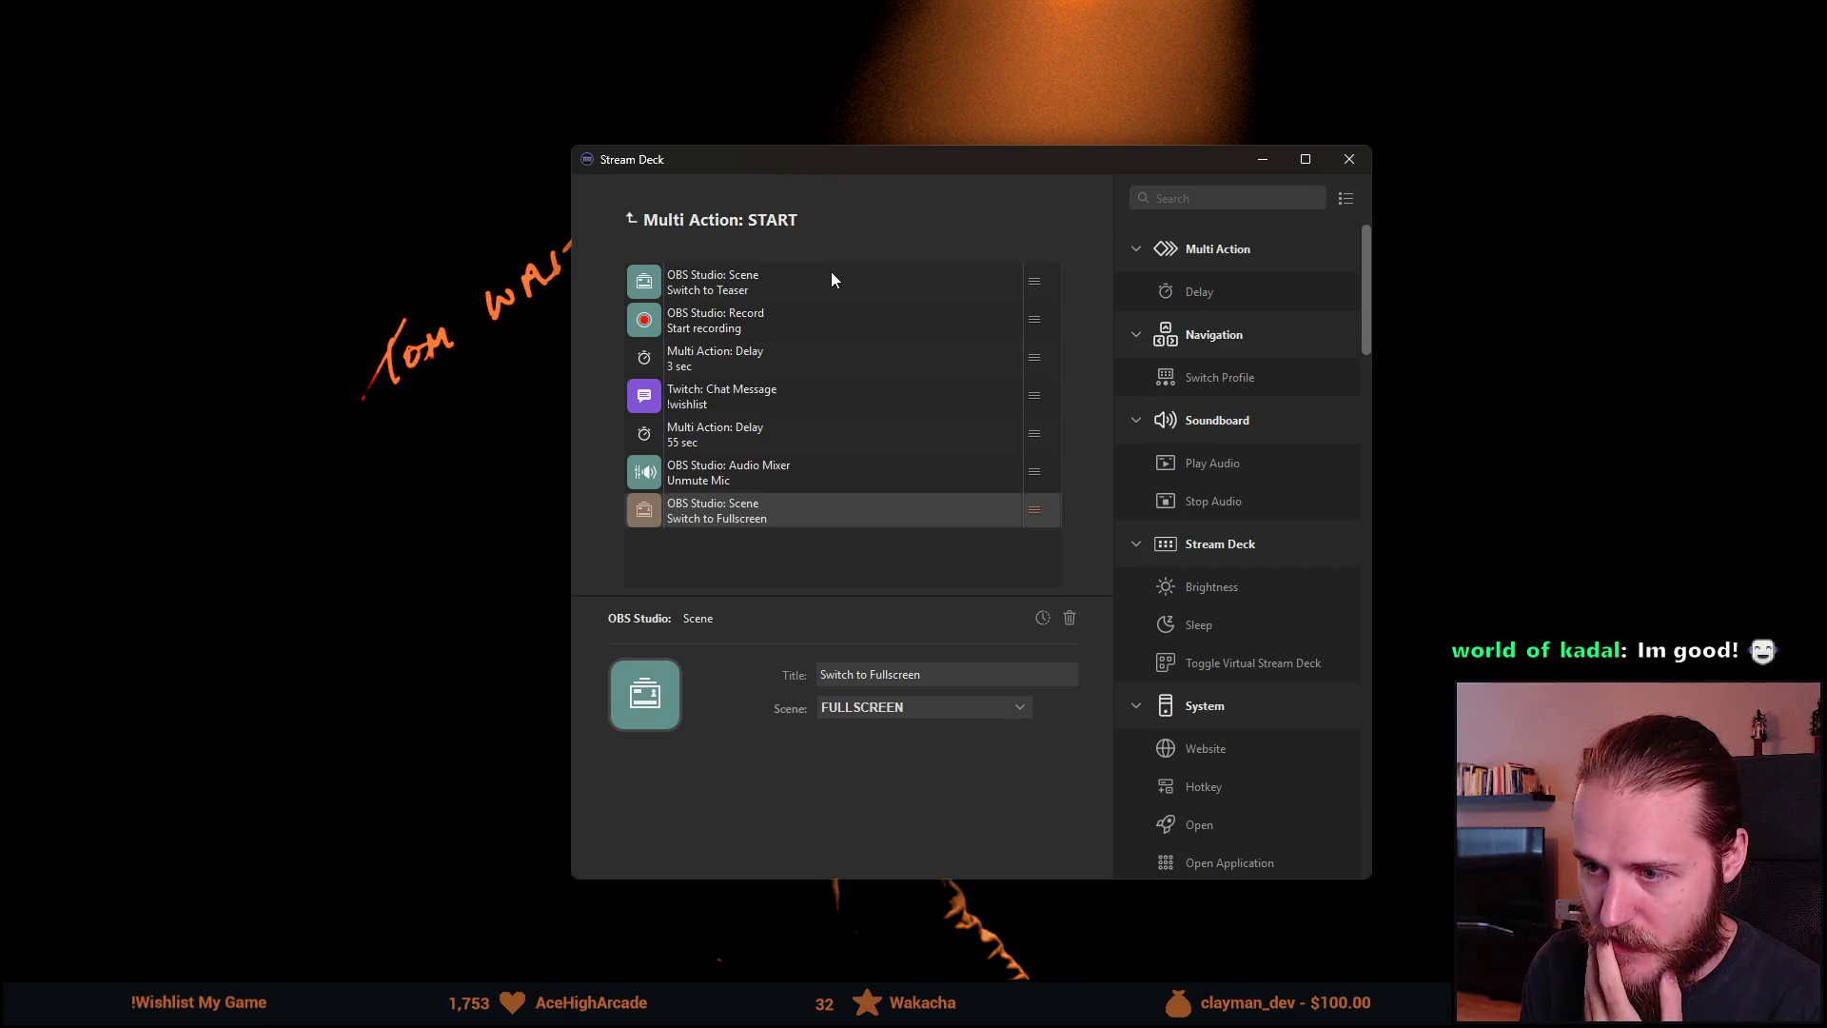
Step: Return to the main key page and drag the Stream Deck window off-screen
left_click(628, 220)
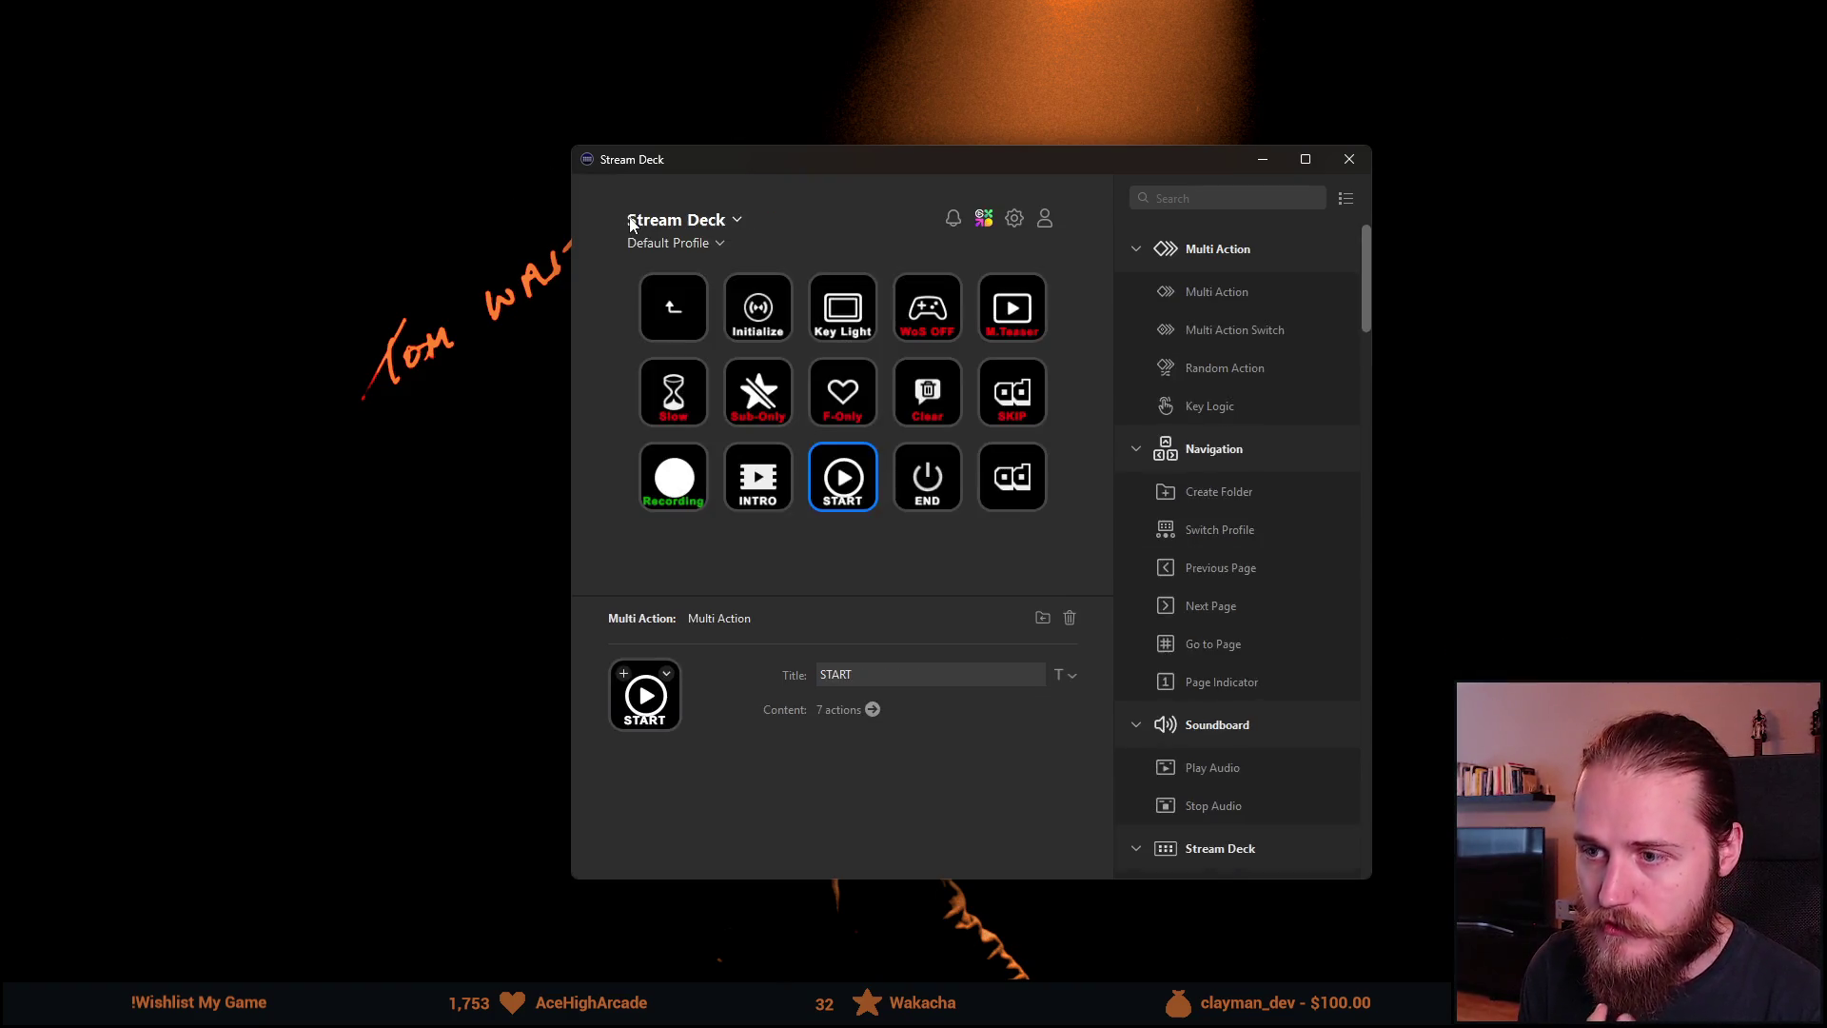
left_click(705, 277)
left_click_drag(945, 164, 1826, 200)
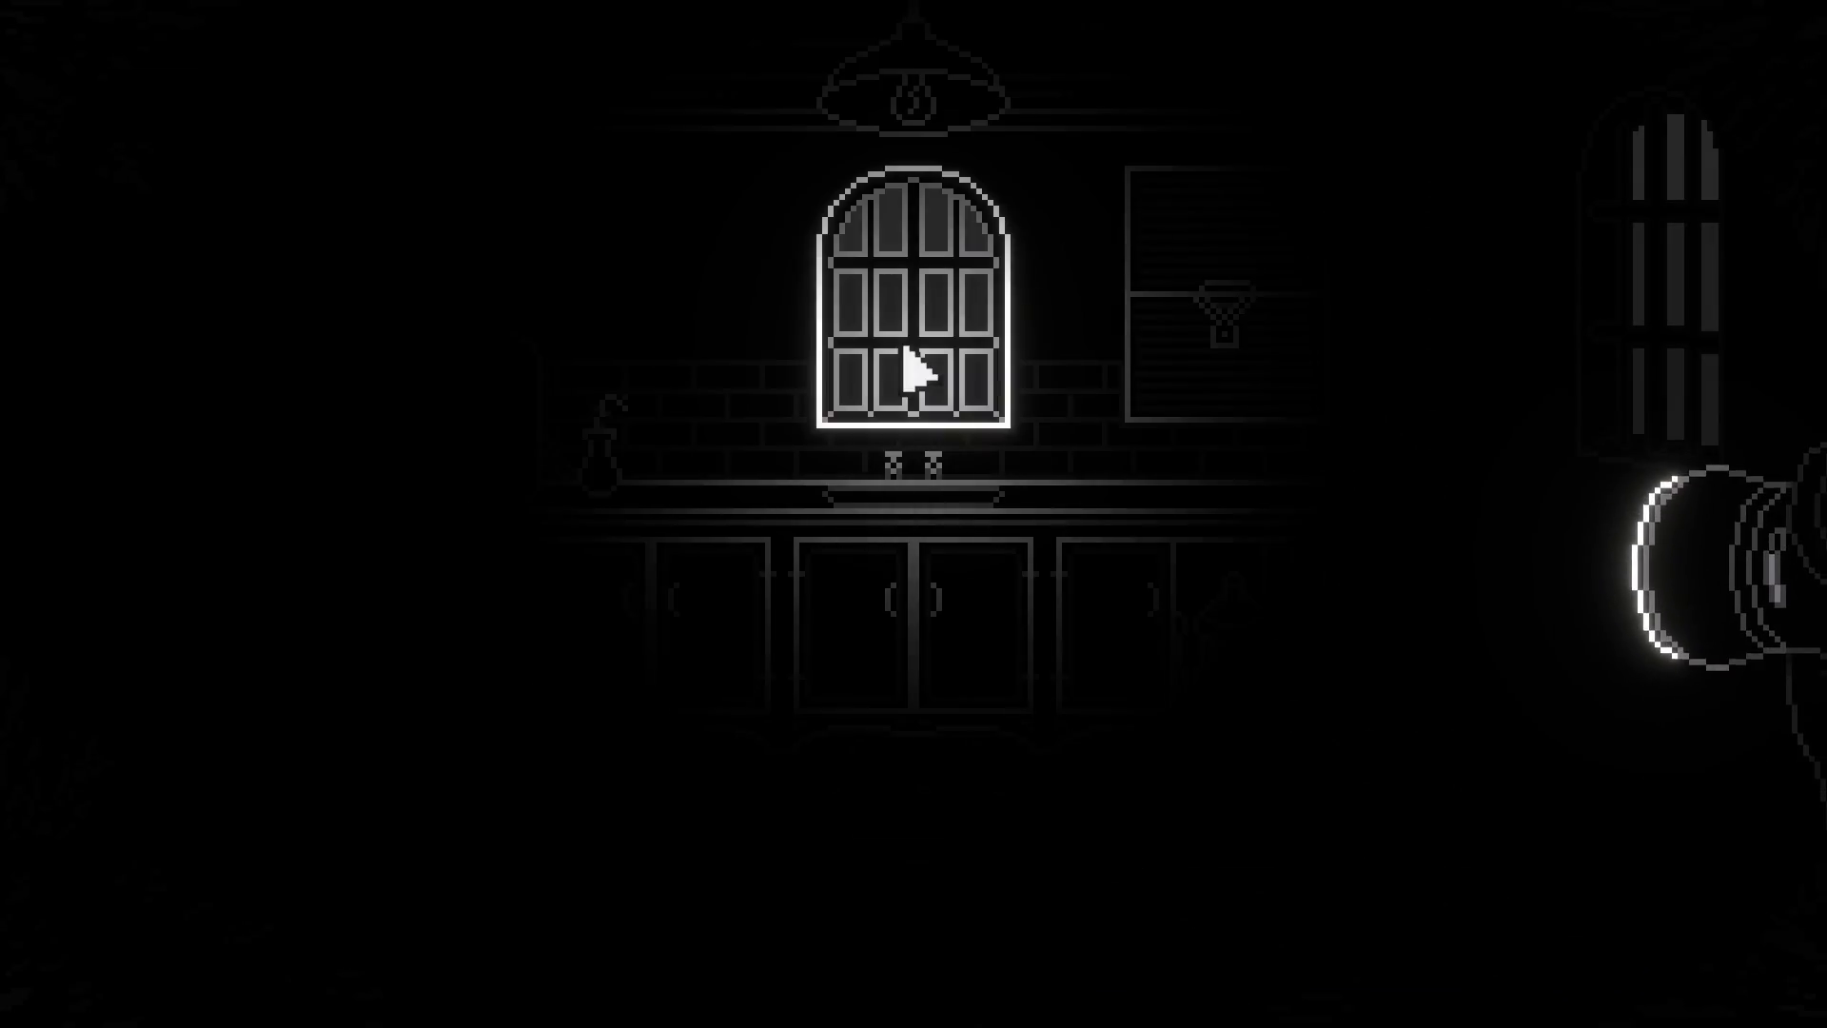
Step: Watch the Shroud of Gloom game teaser play through to its end
left_click(969, 419)
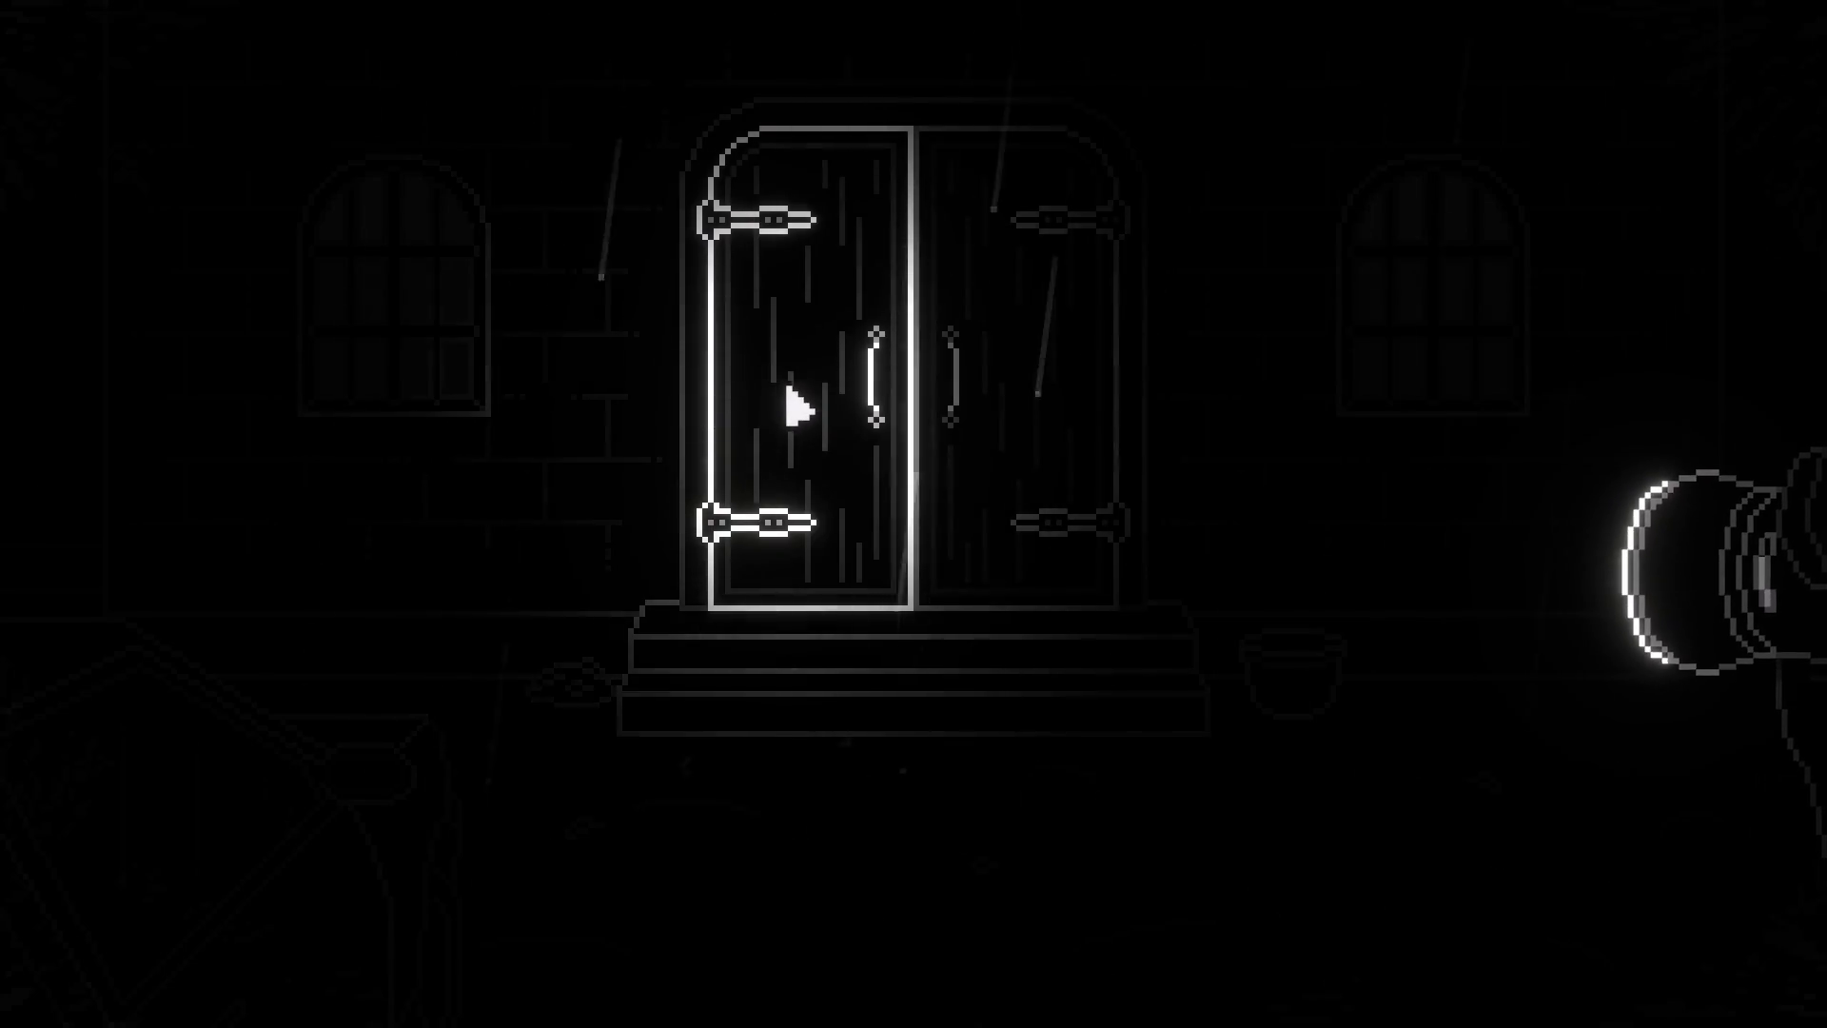
left_click(1000, 386)
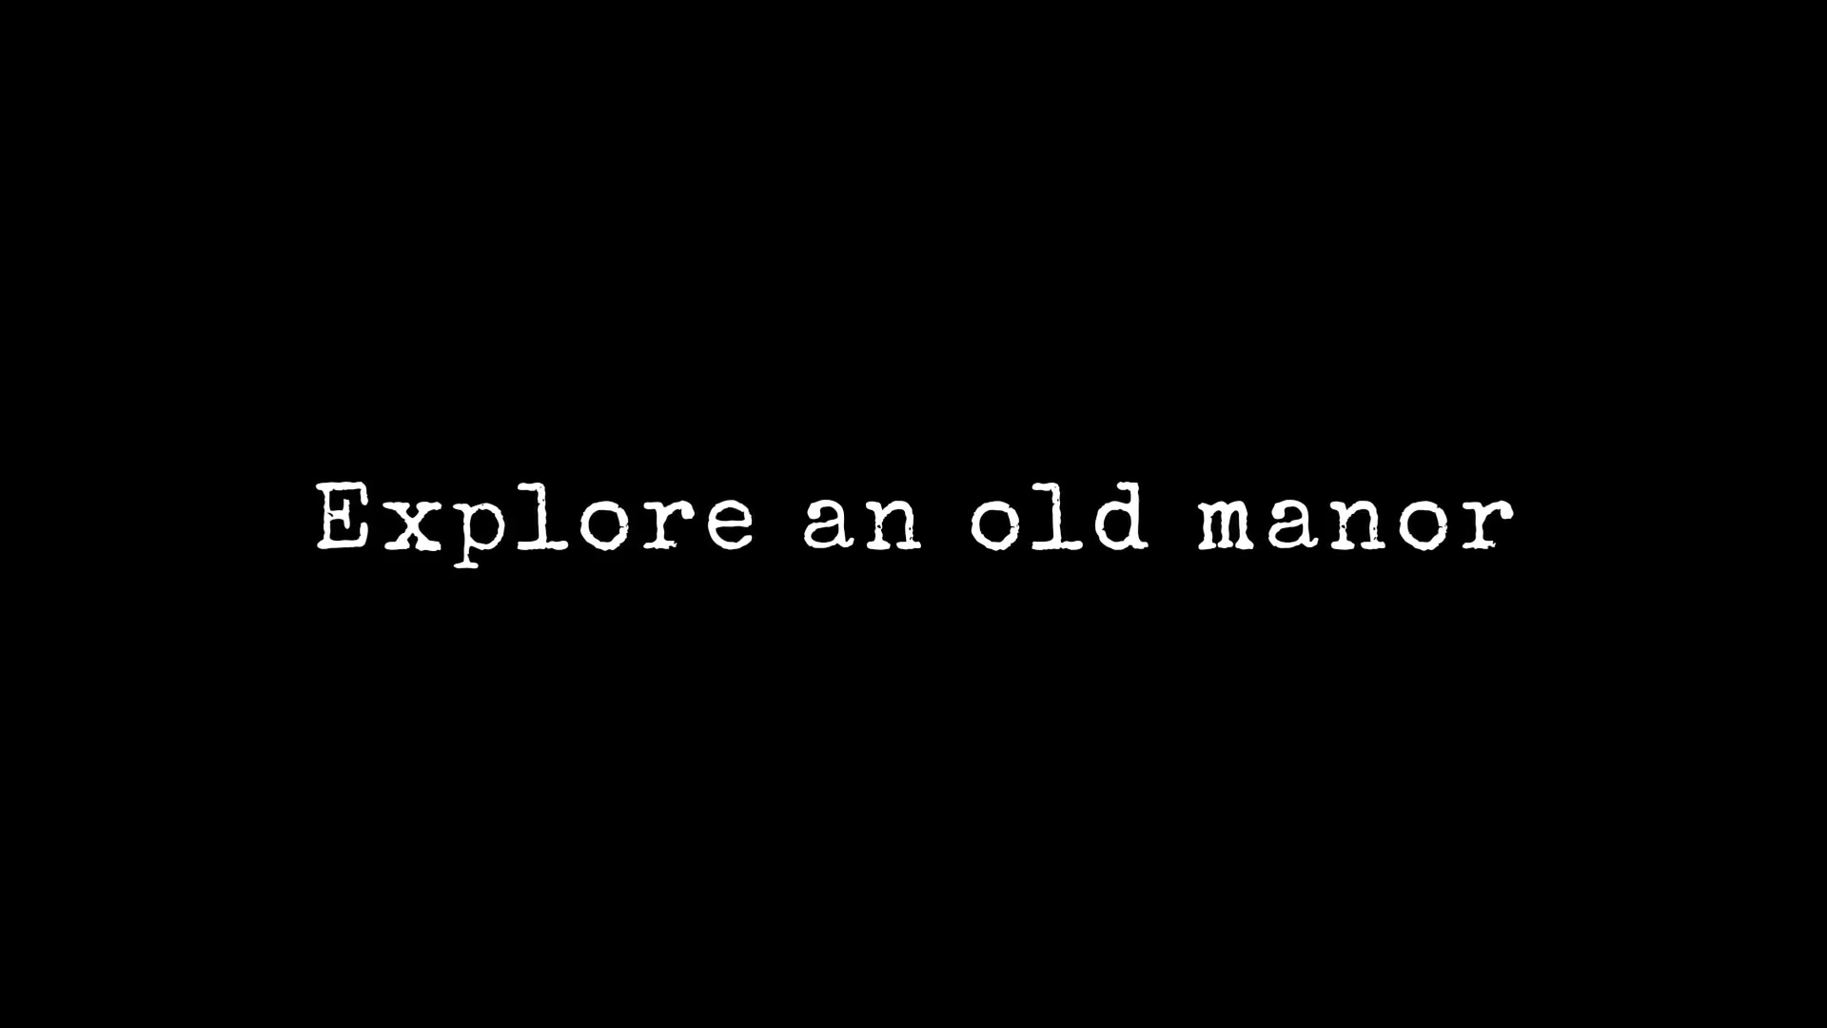
left_click(666, 559)
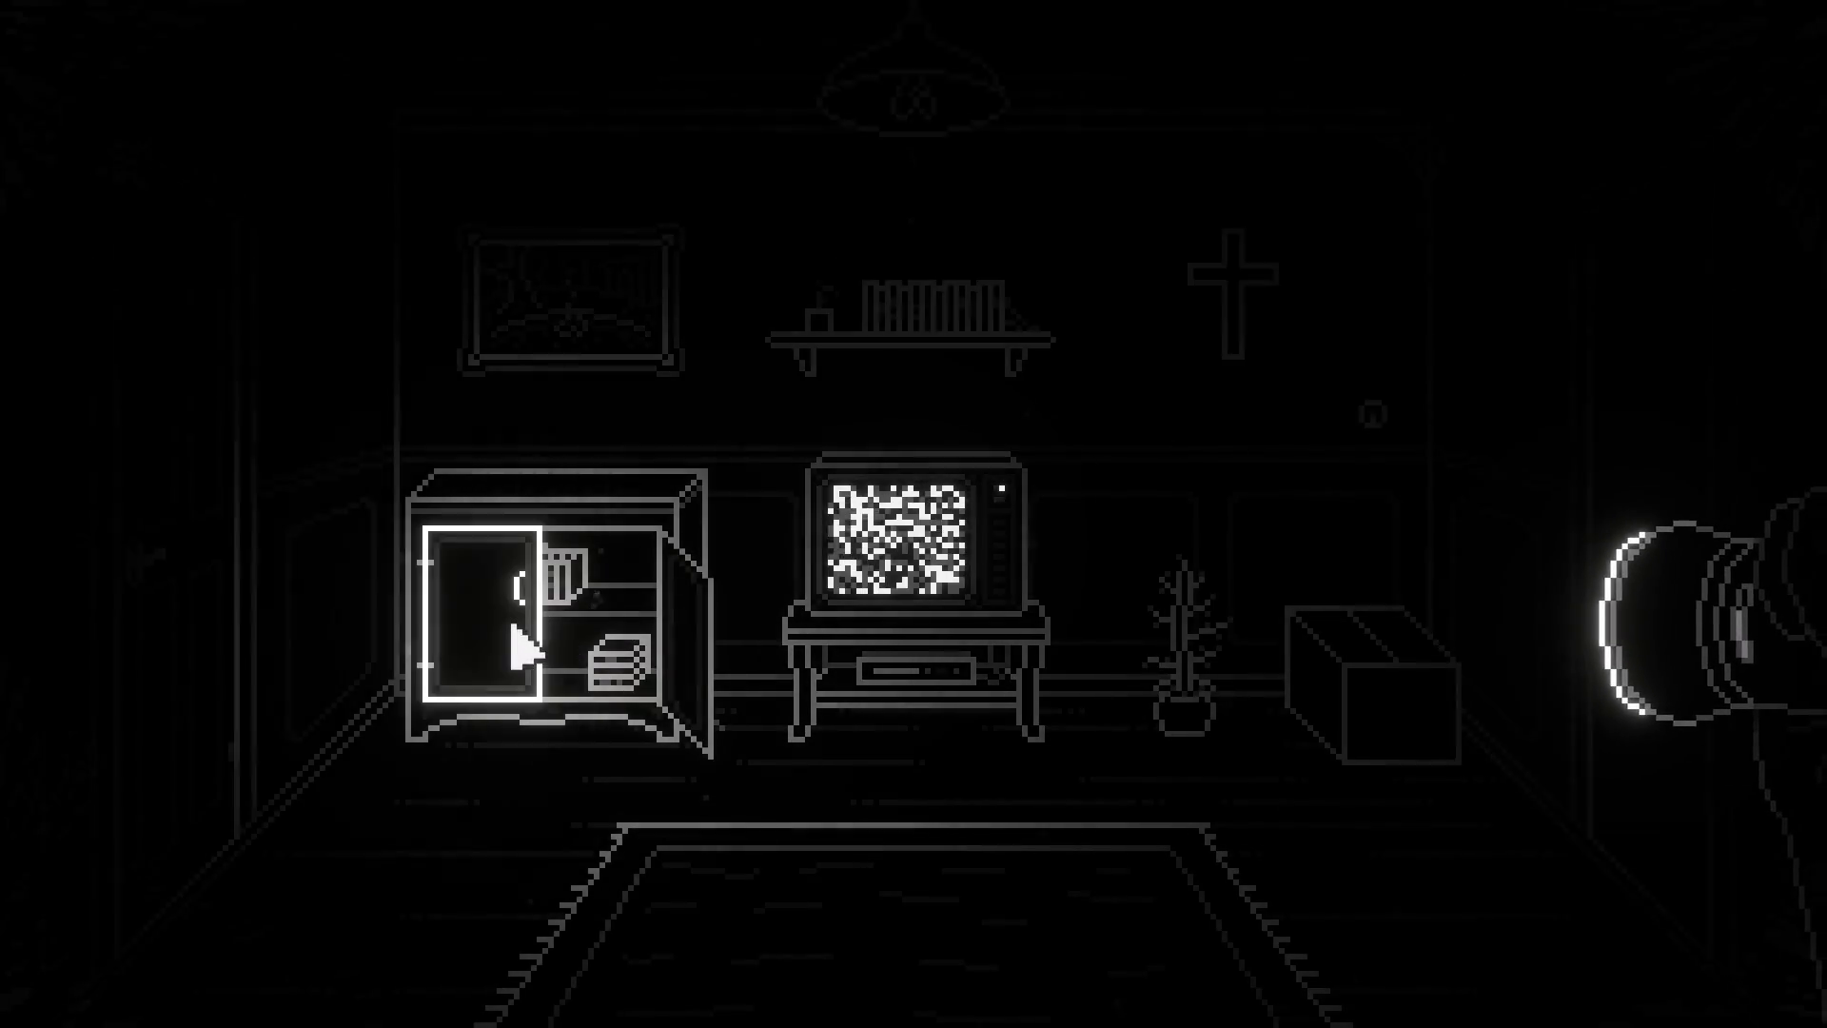
left_click(1332, 714)
left_click(1055, 445)
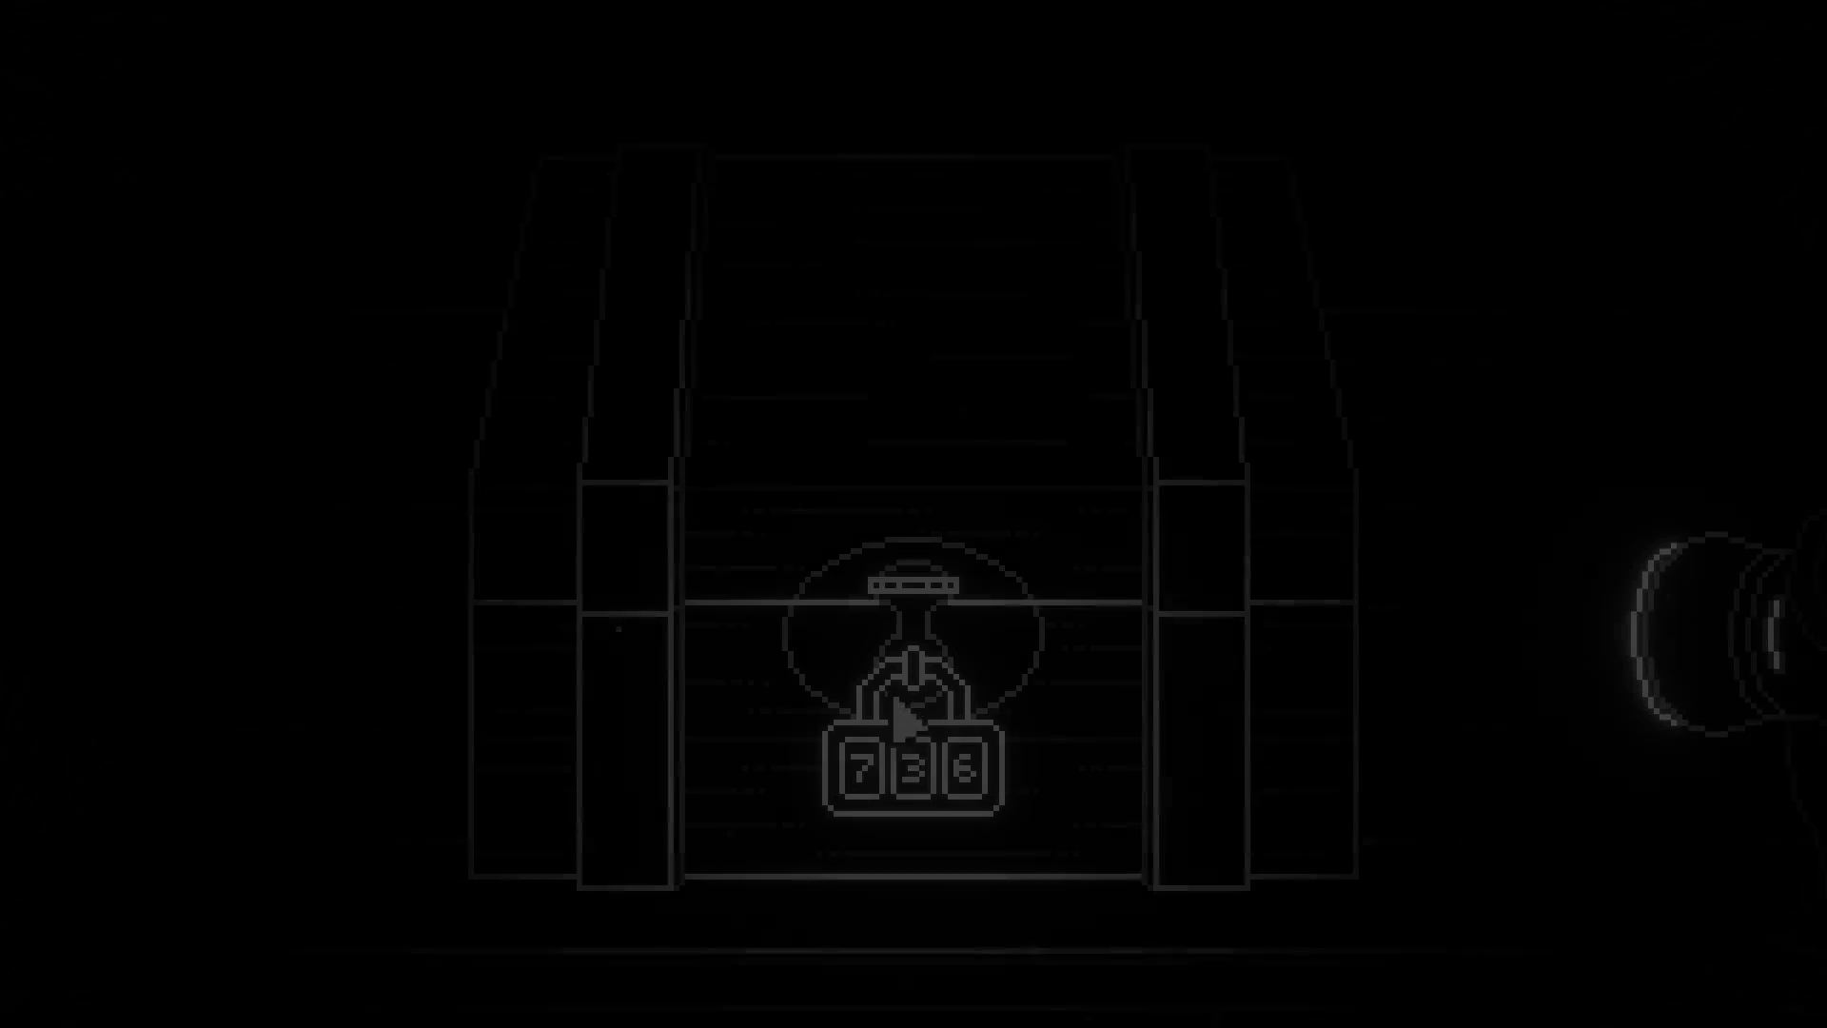
left_click(911, 799)
left_click(971, 787)
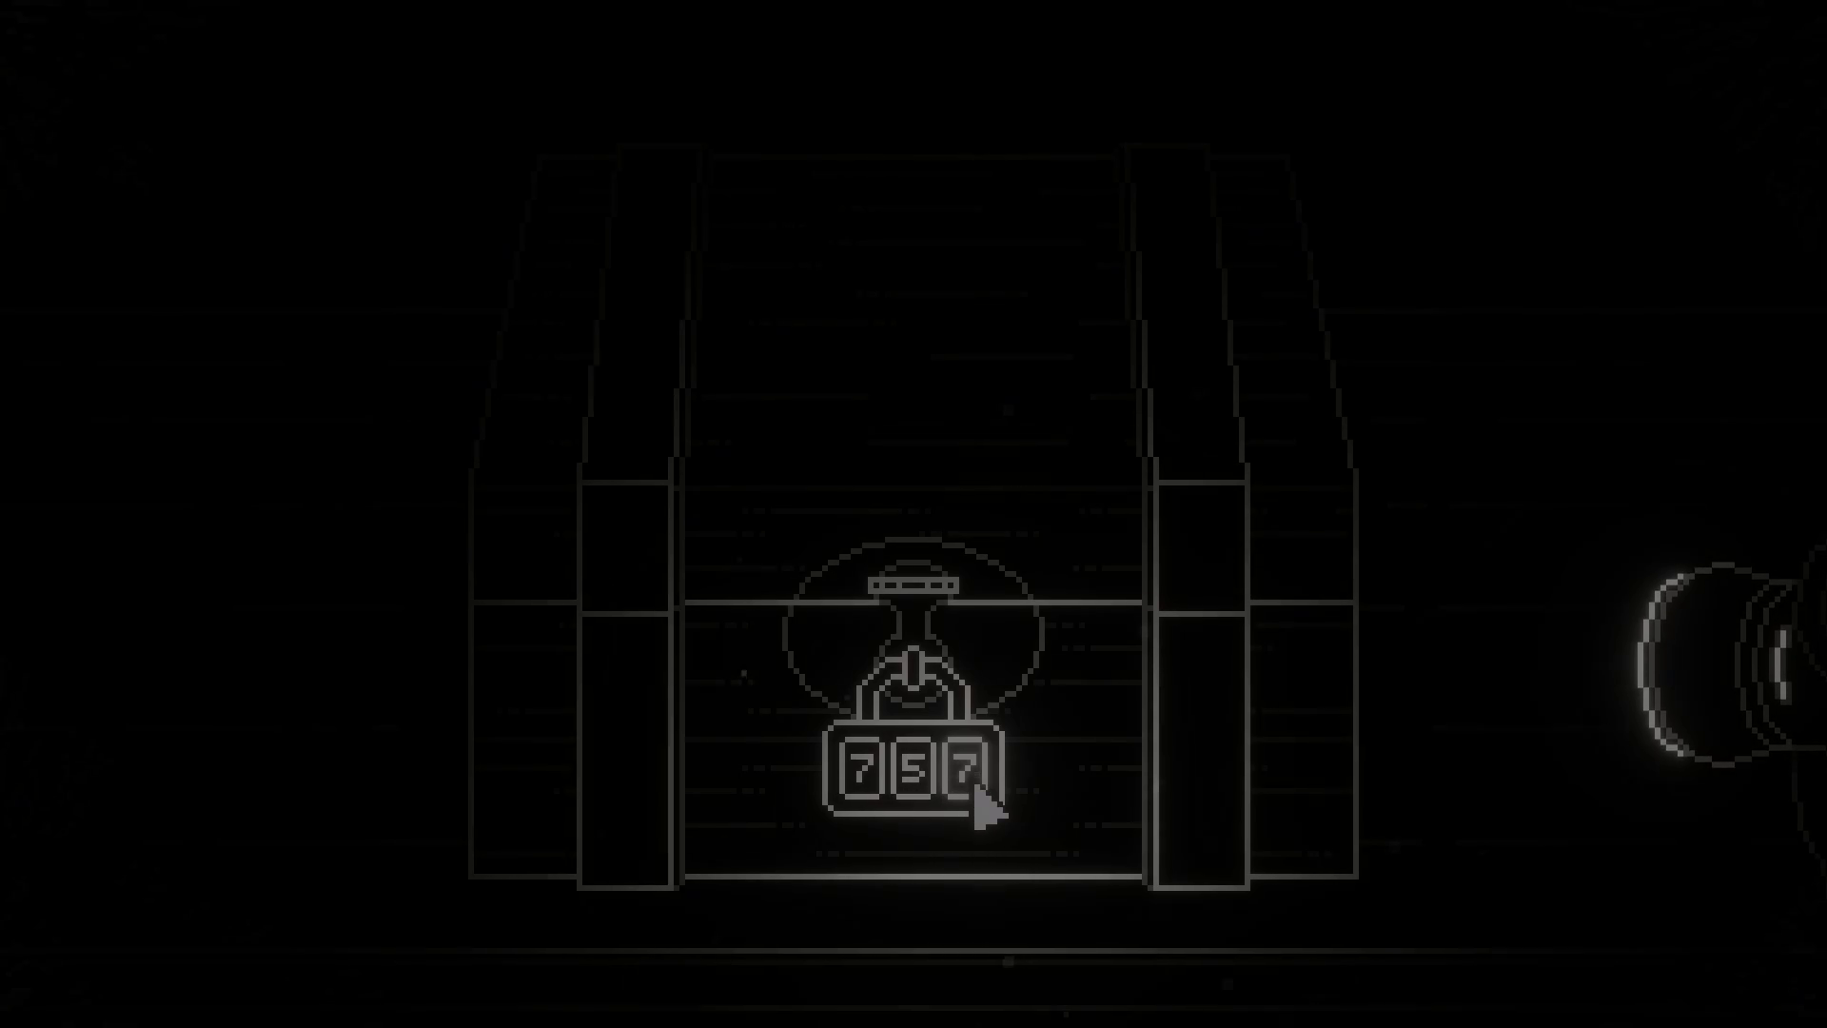
left_click_drag(656, 253, 1189, 790)
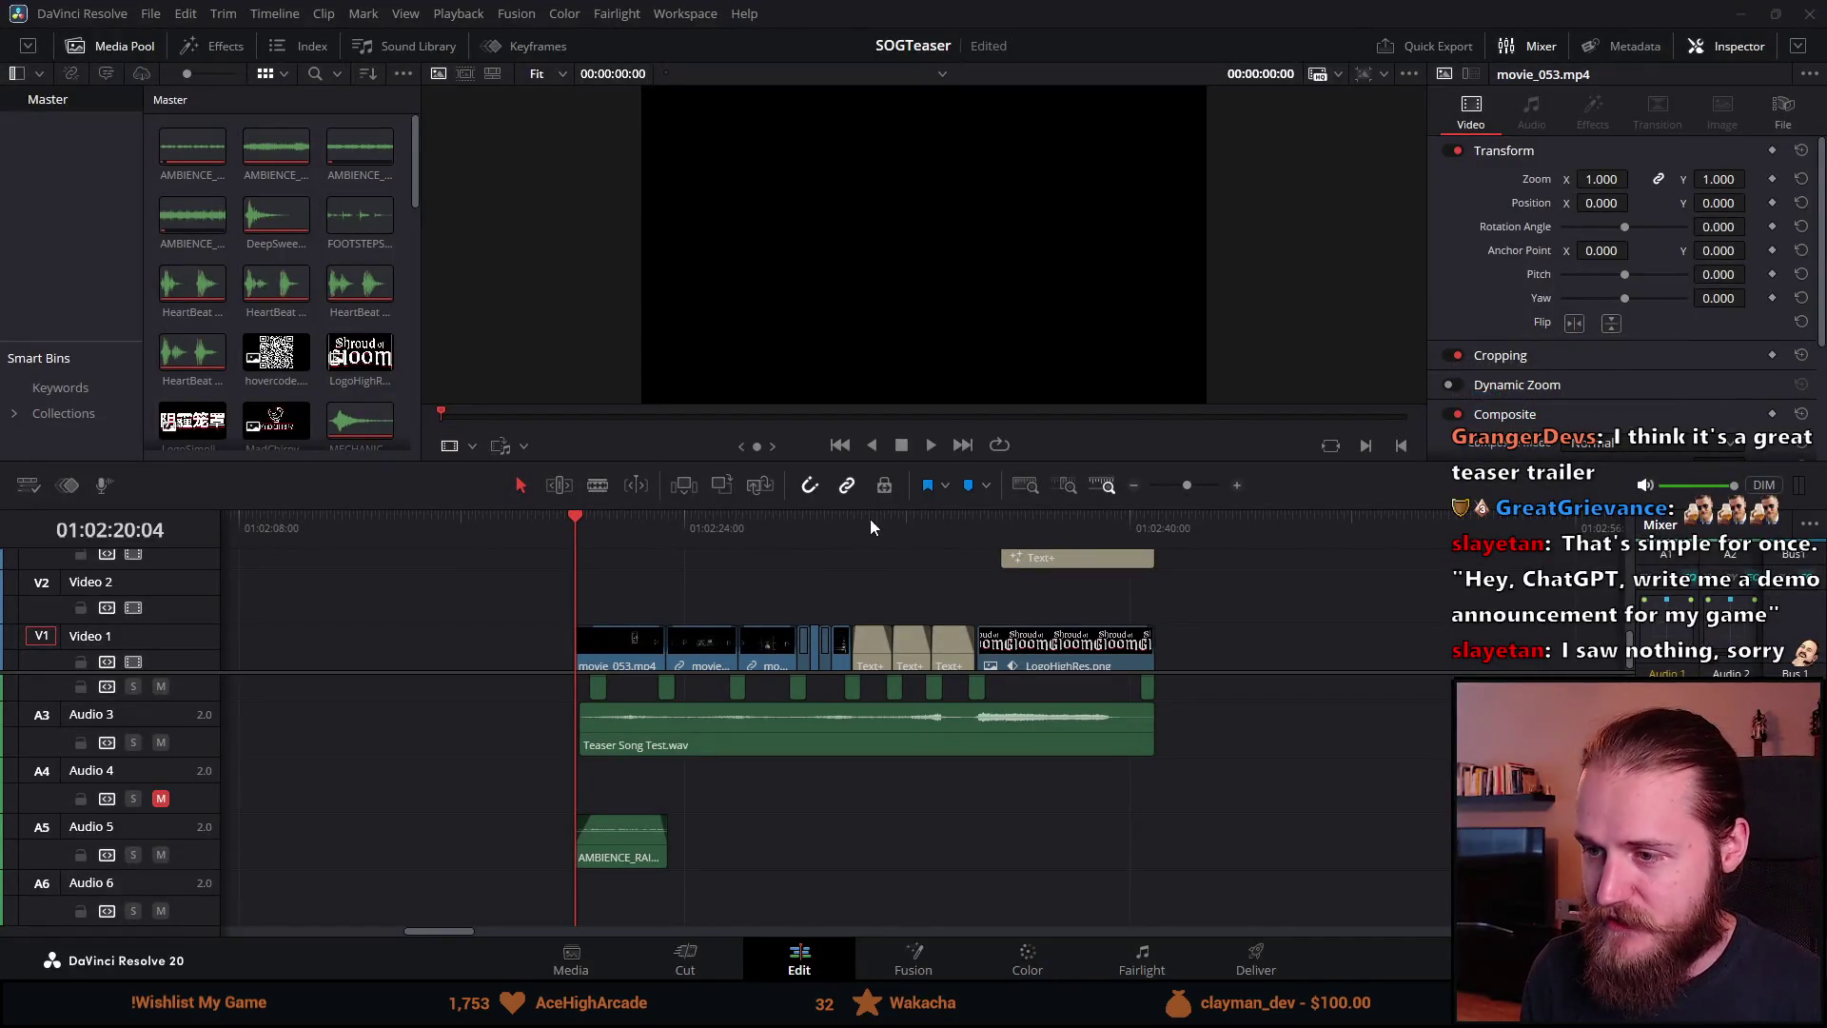
Step: Enlarge the viewer by lowering the timeline divider and play the teaser from the timeline
mouse_move(881, 506)
left_mouse_down()
mouse_move(942, 656)
mouse_move(906, 705)
left_mouse_up()
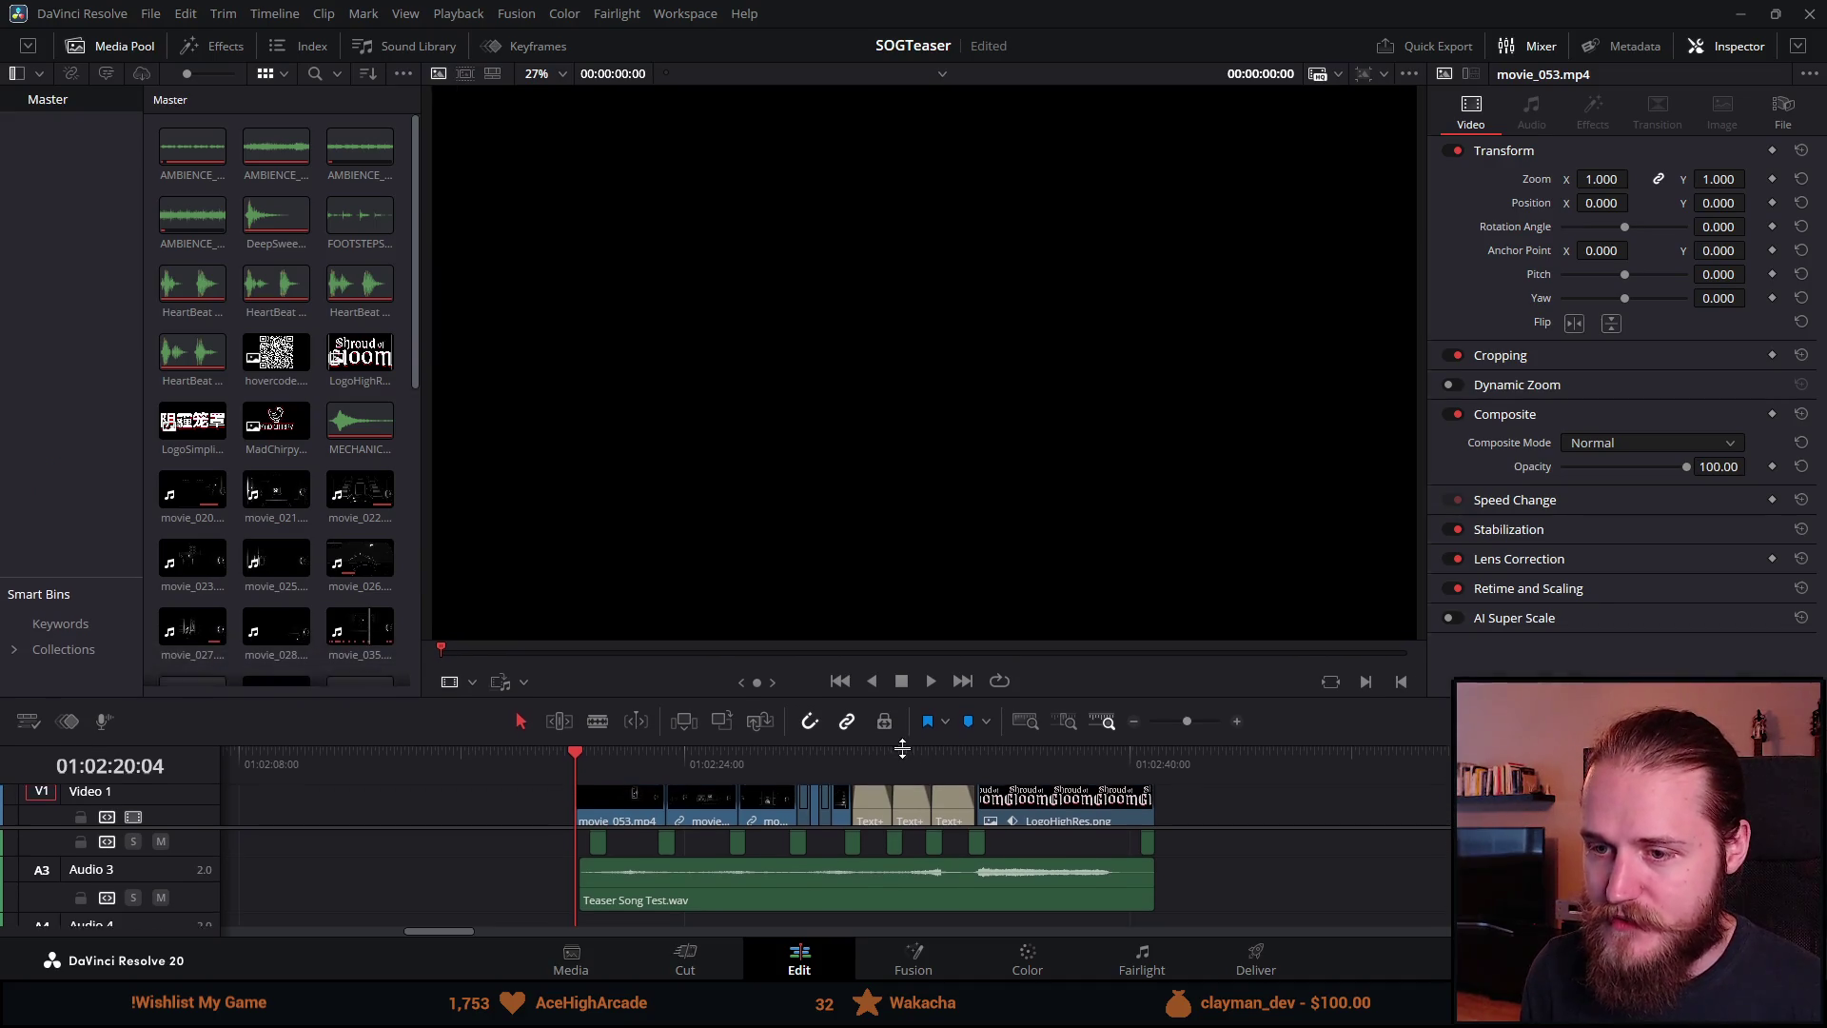
left_click(562, 763)
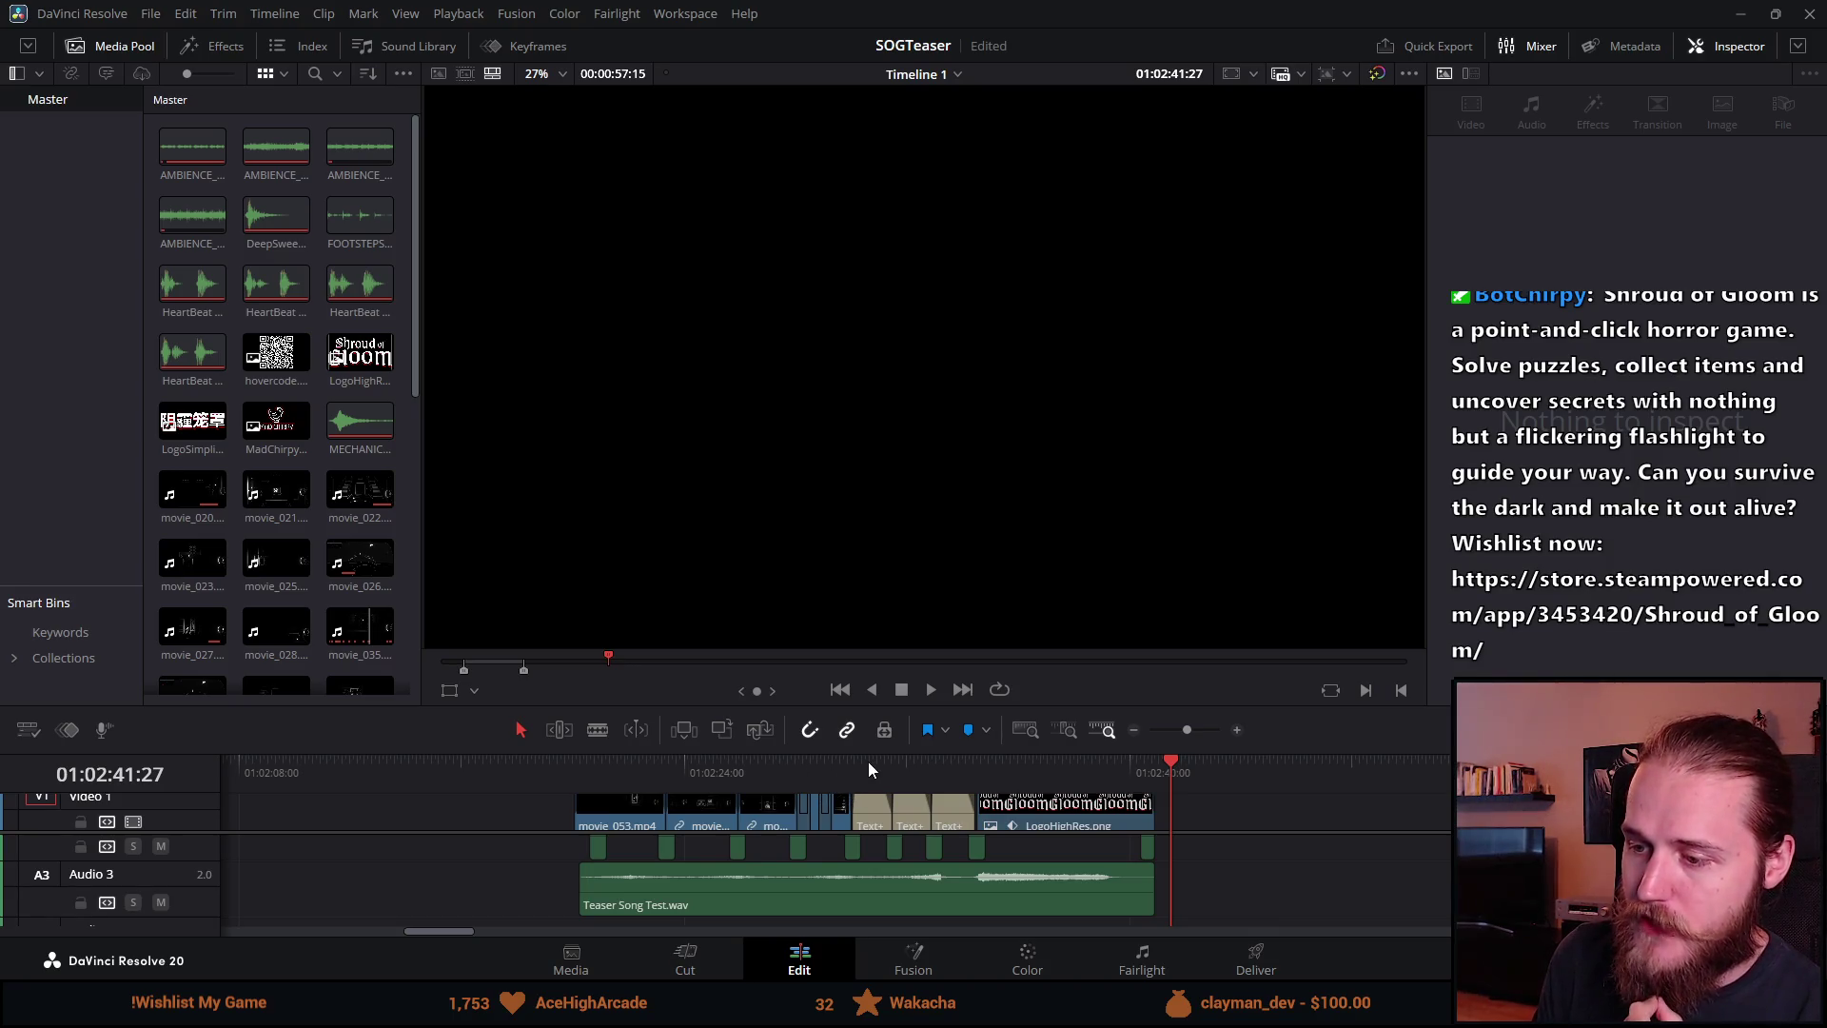
left_click(843, 761)
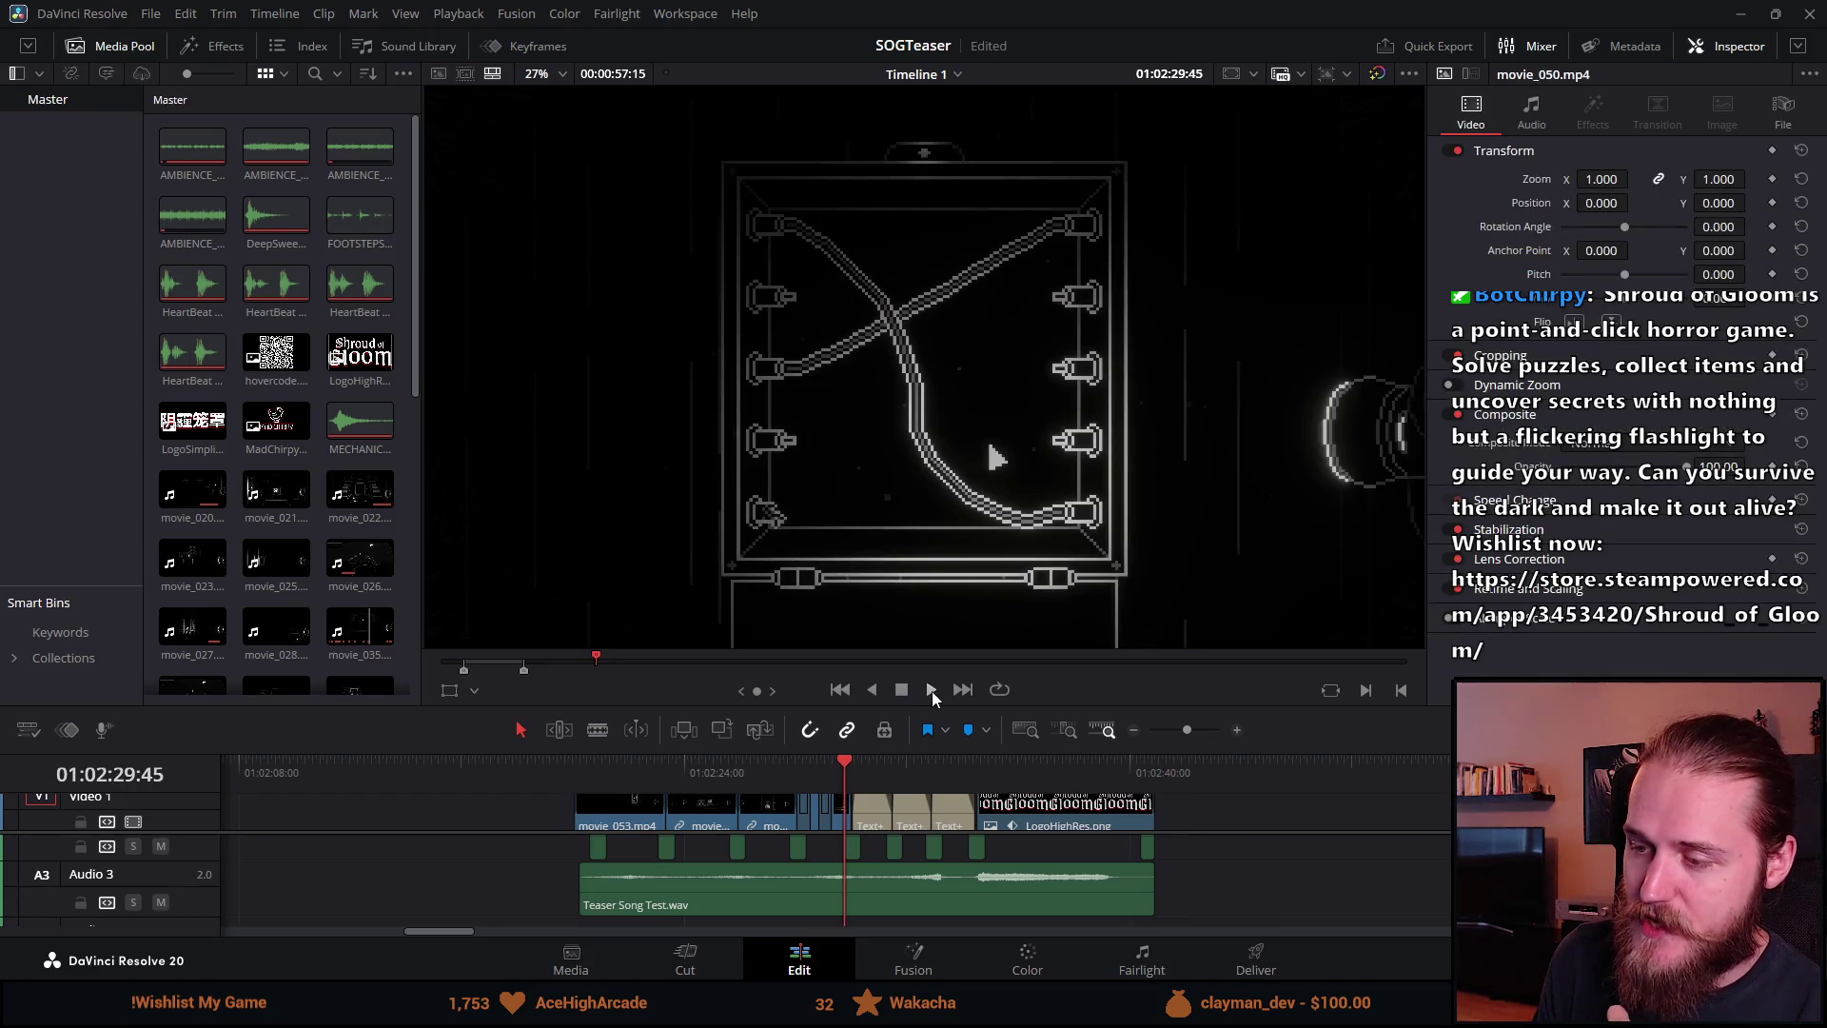
left_click(933, 691)
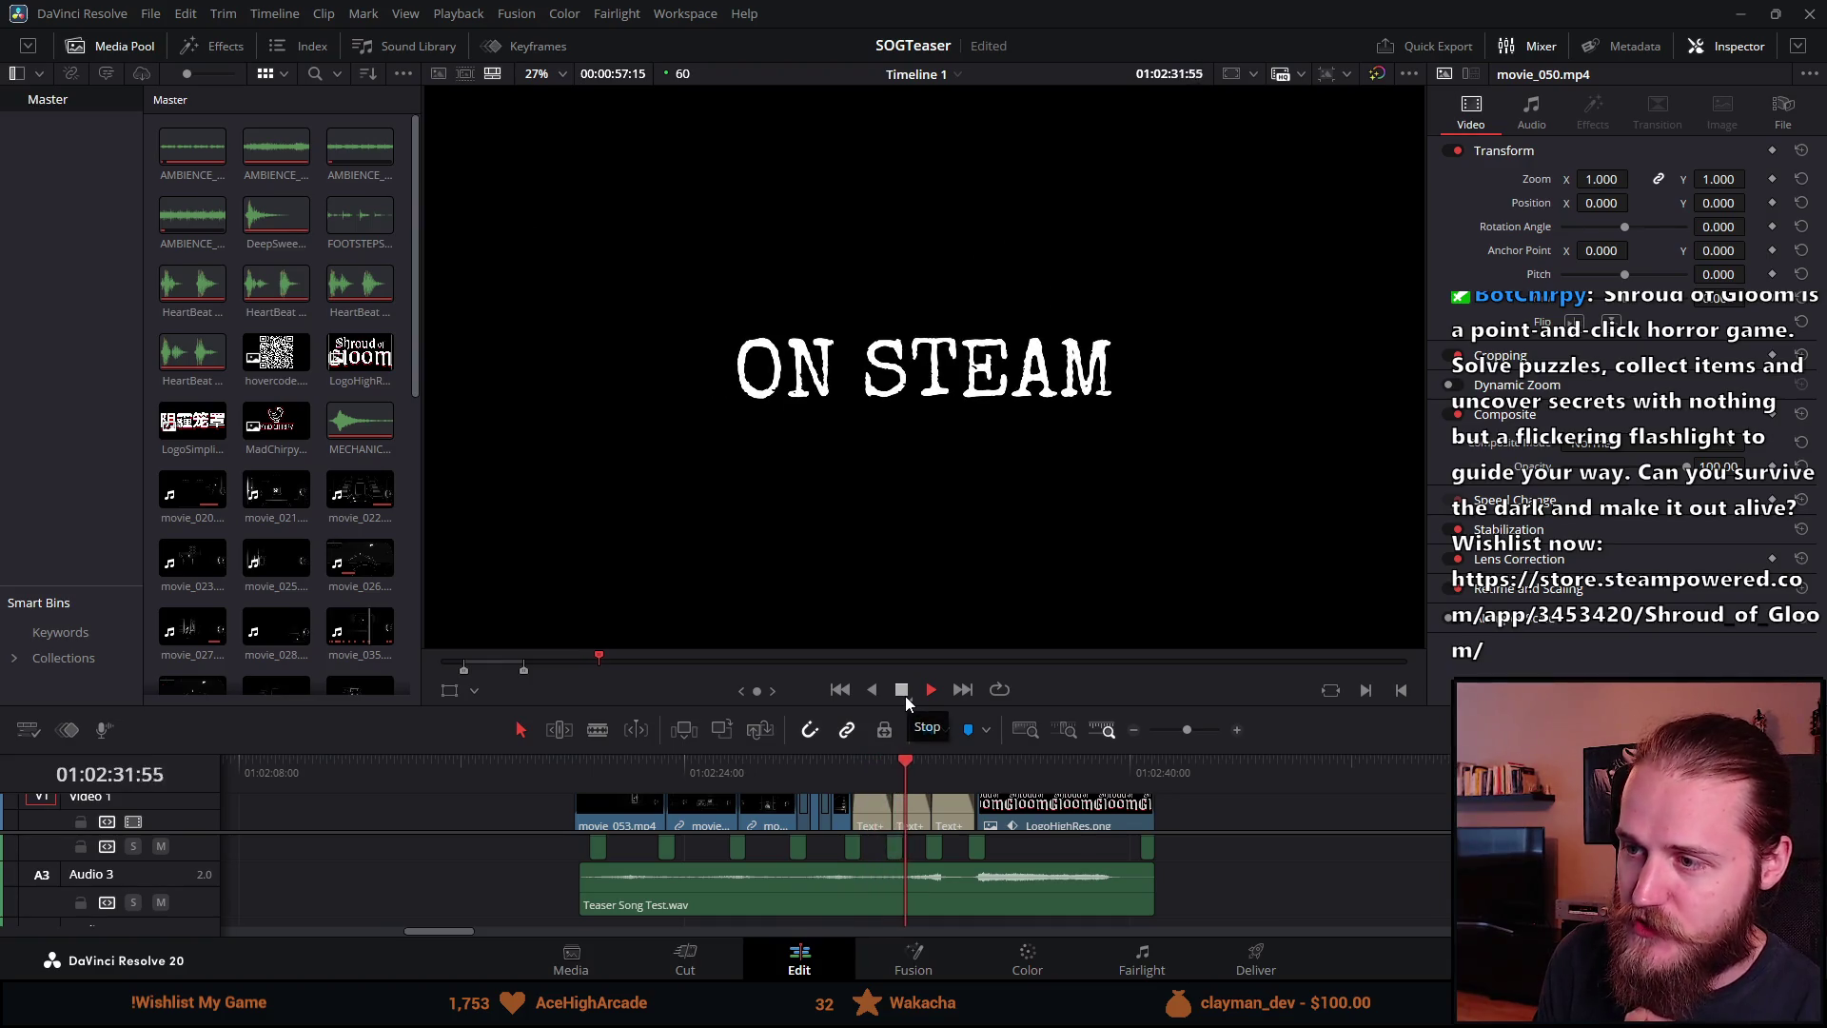
left_click(905, 695)
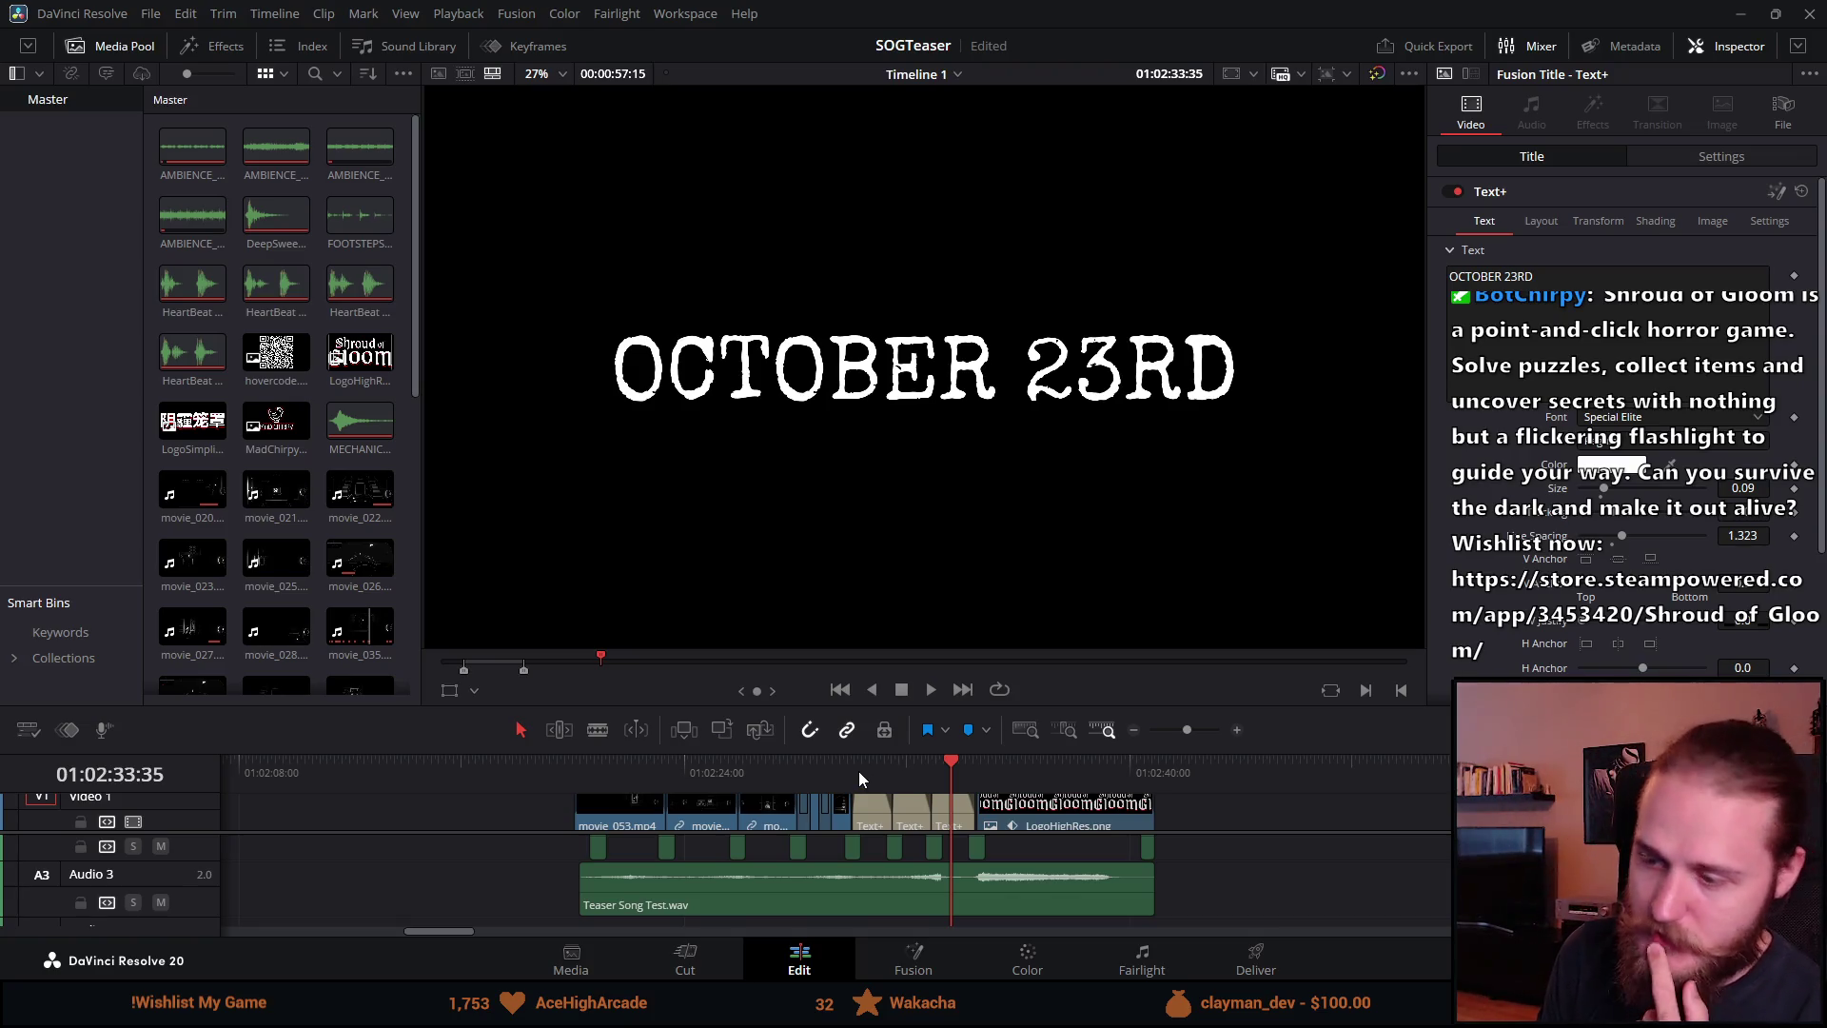
left_click(864, 773)
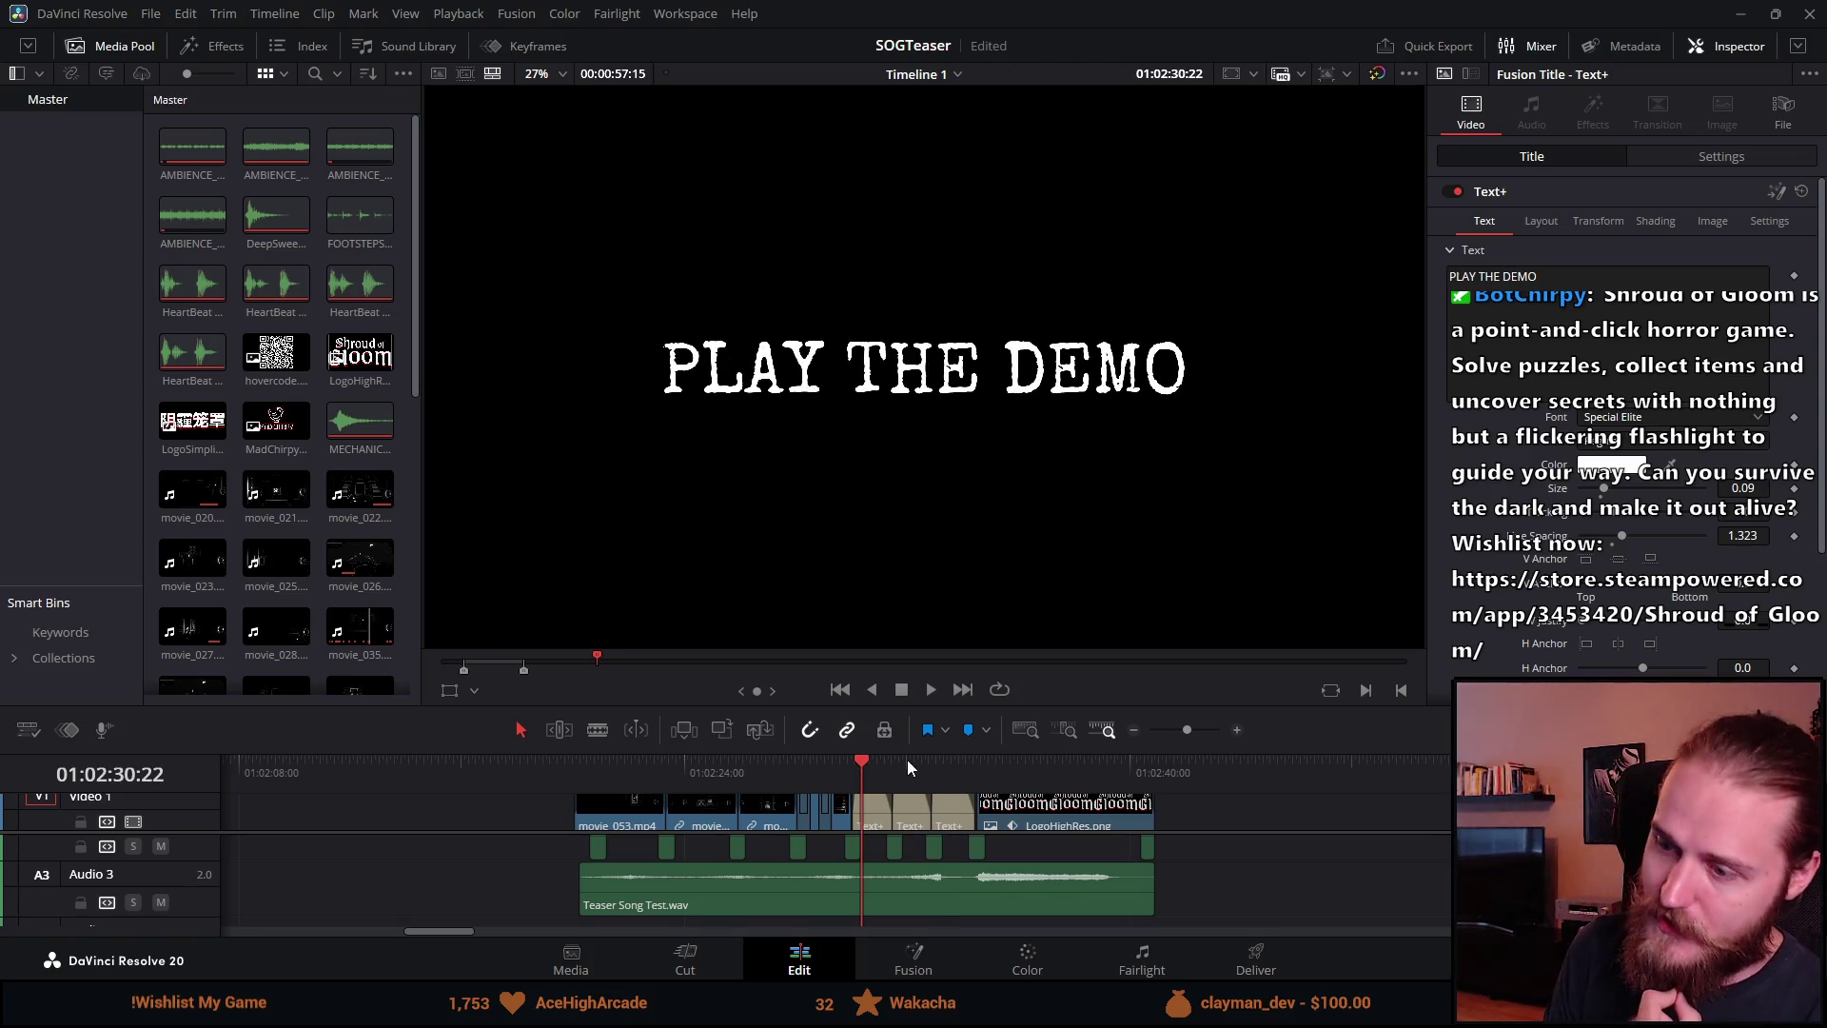
left_click(941, 774)
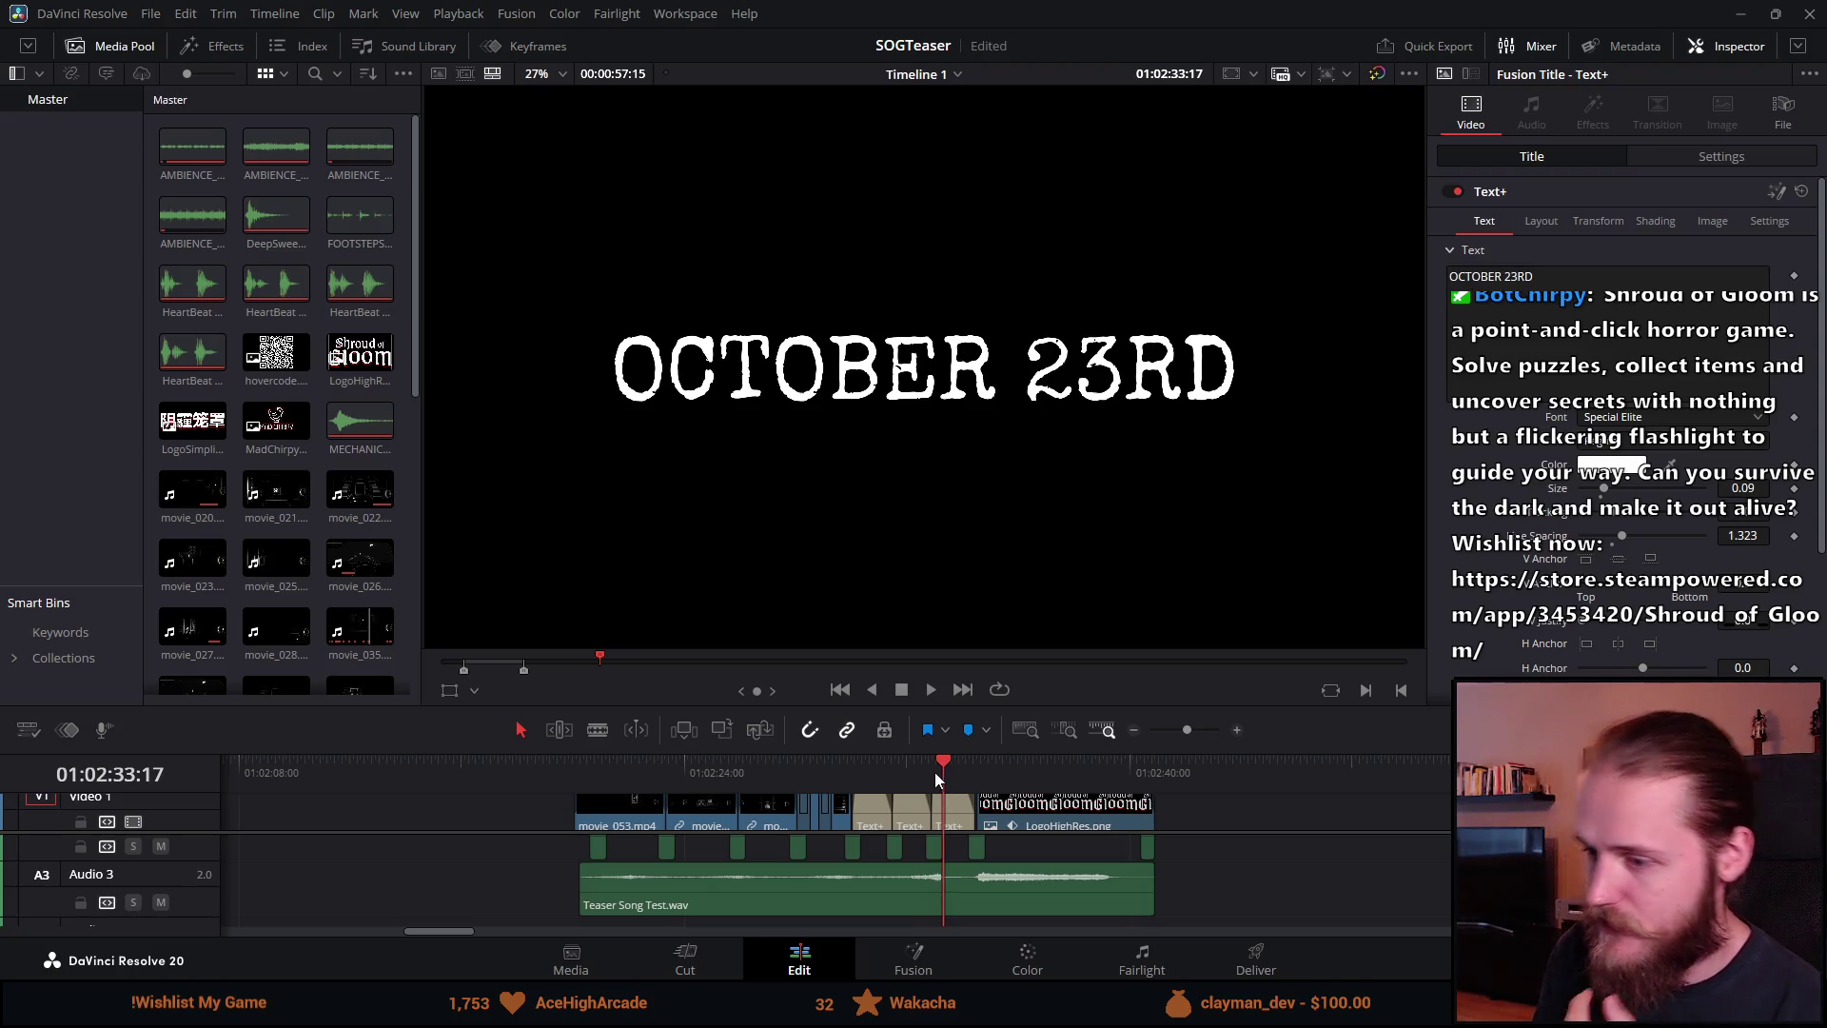
left_click(880, 773)
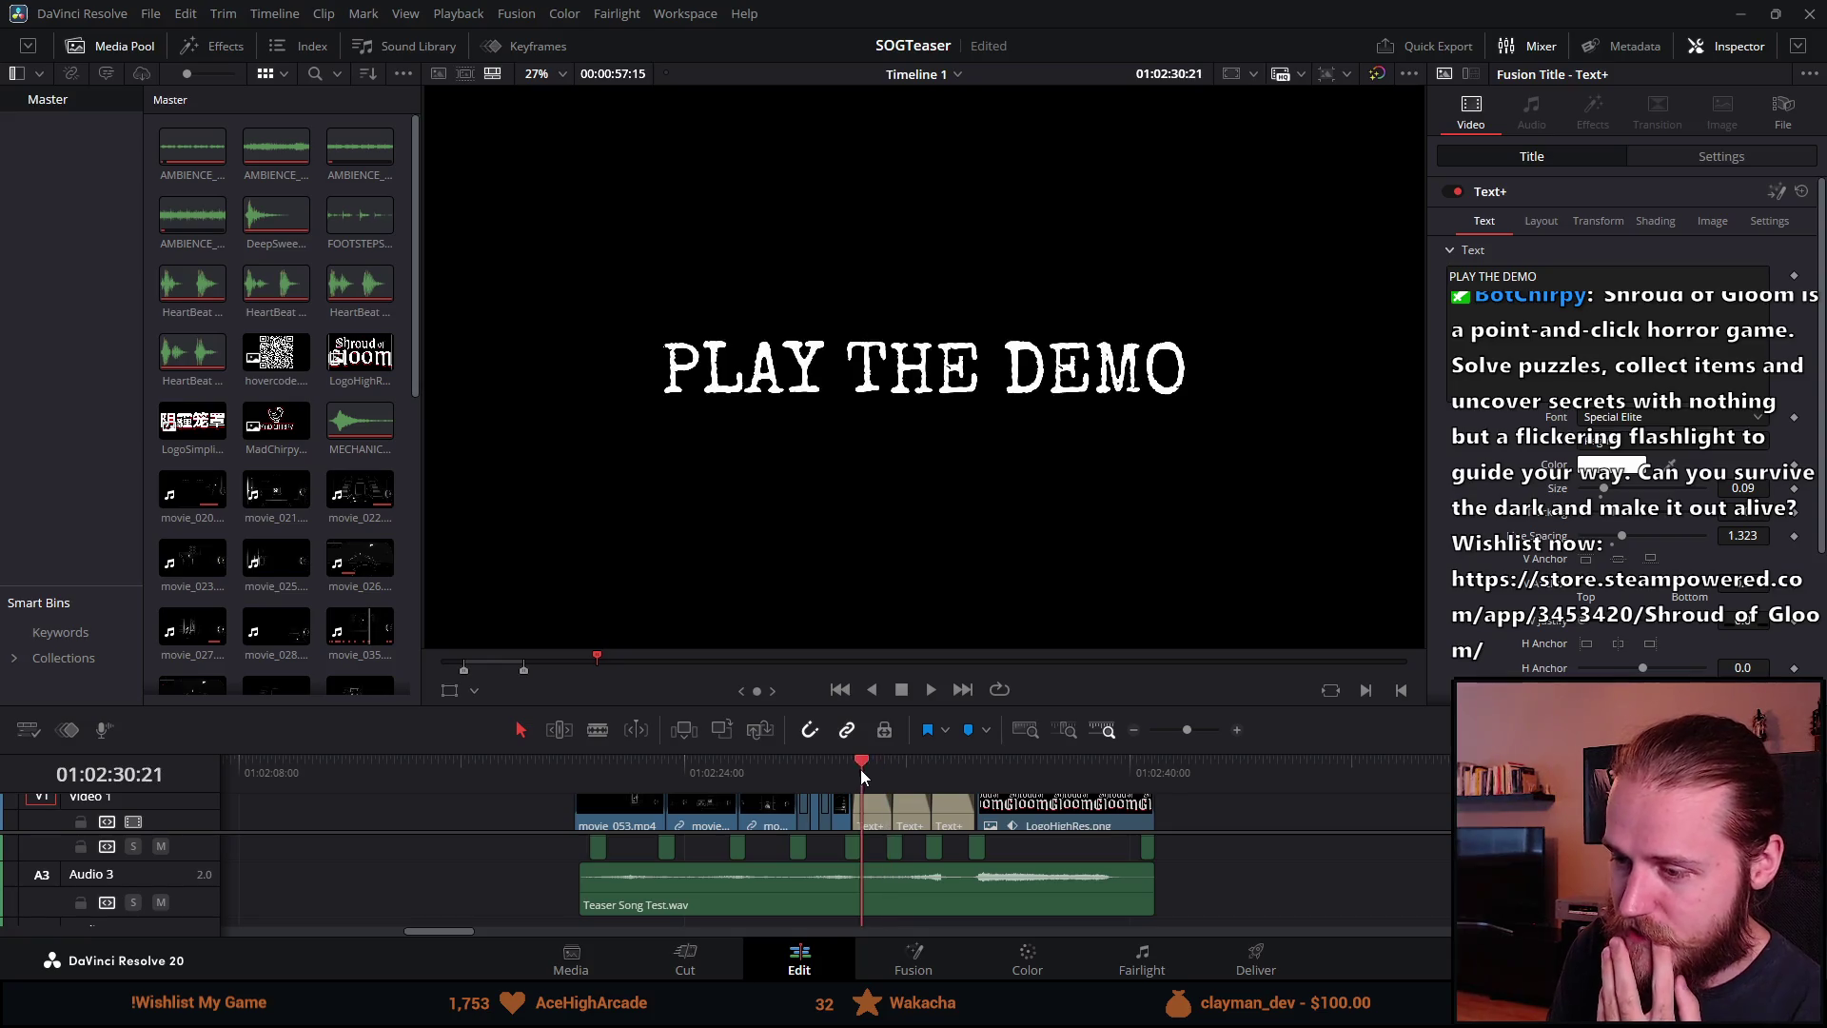
left_click_drag(938, 767, 878, 774)
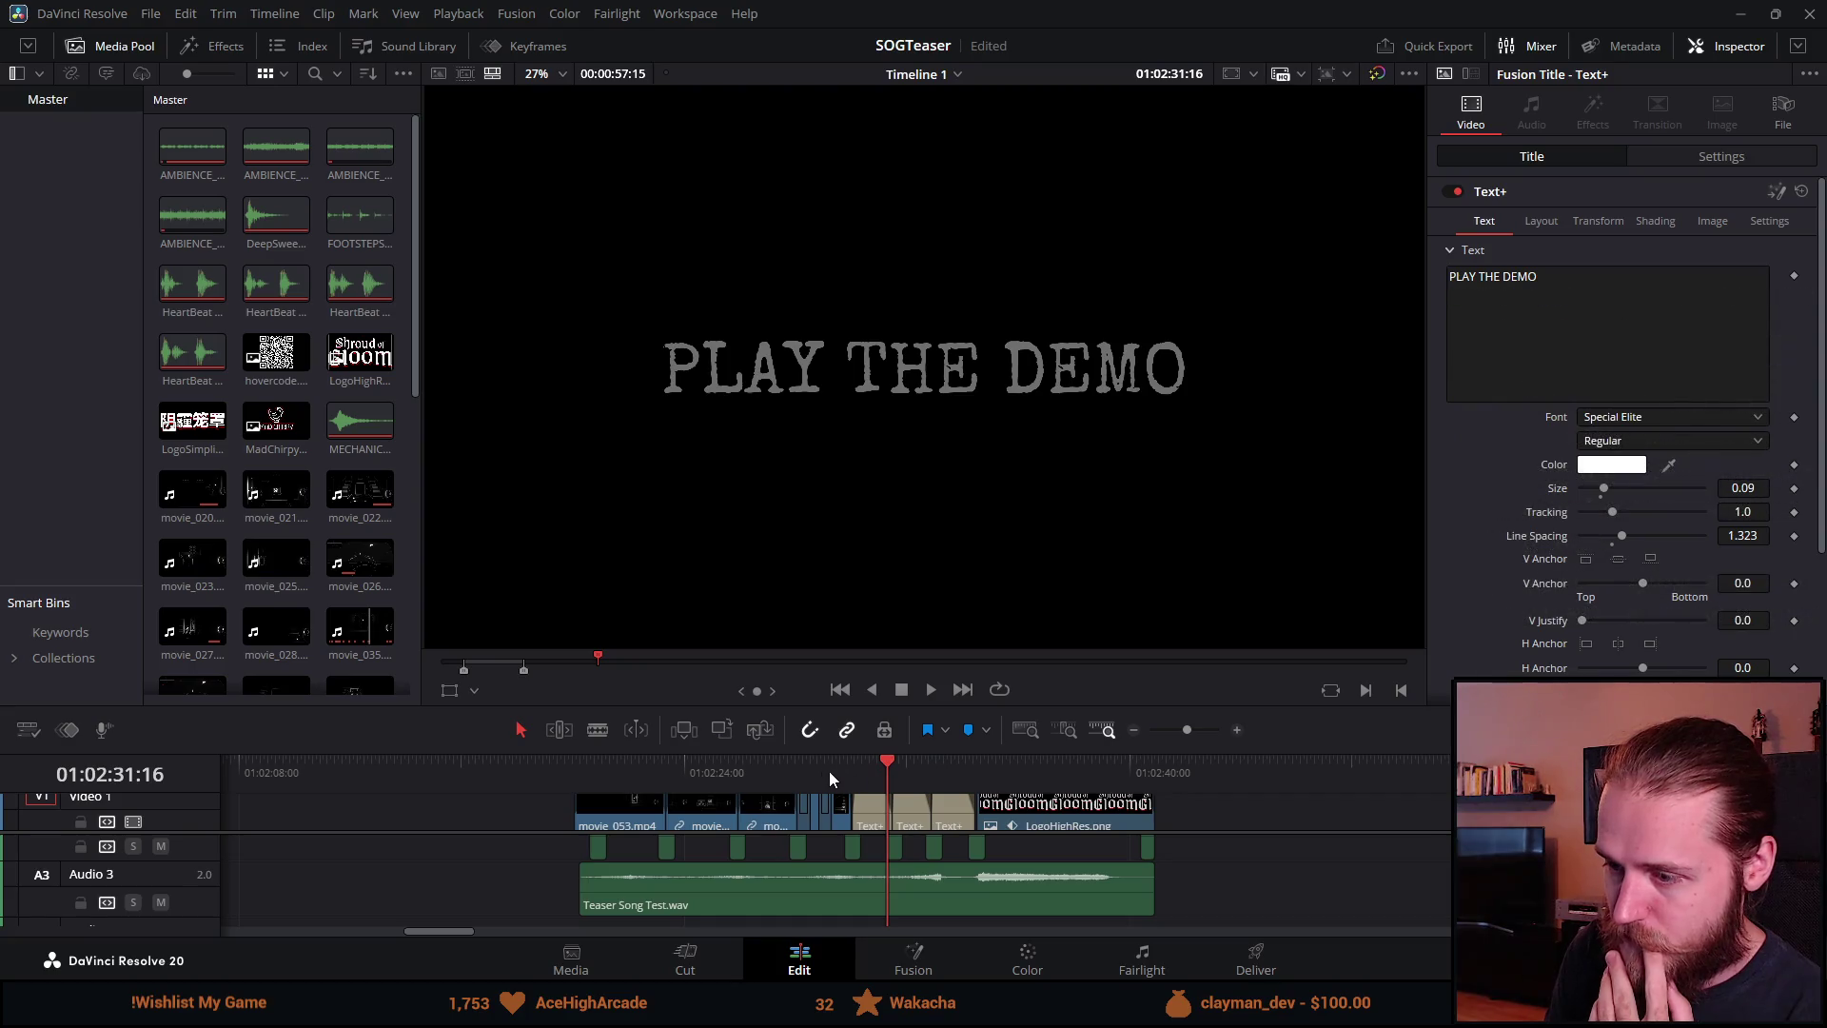
left_click(831, 773)
key("space")
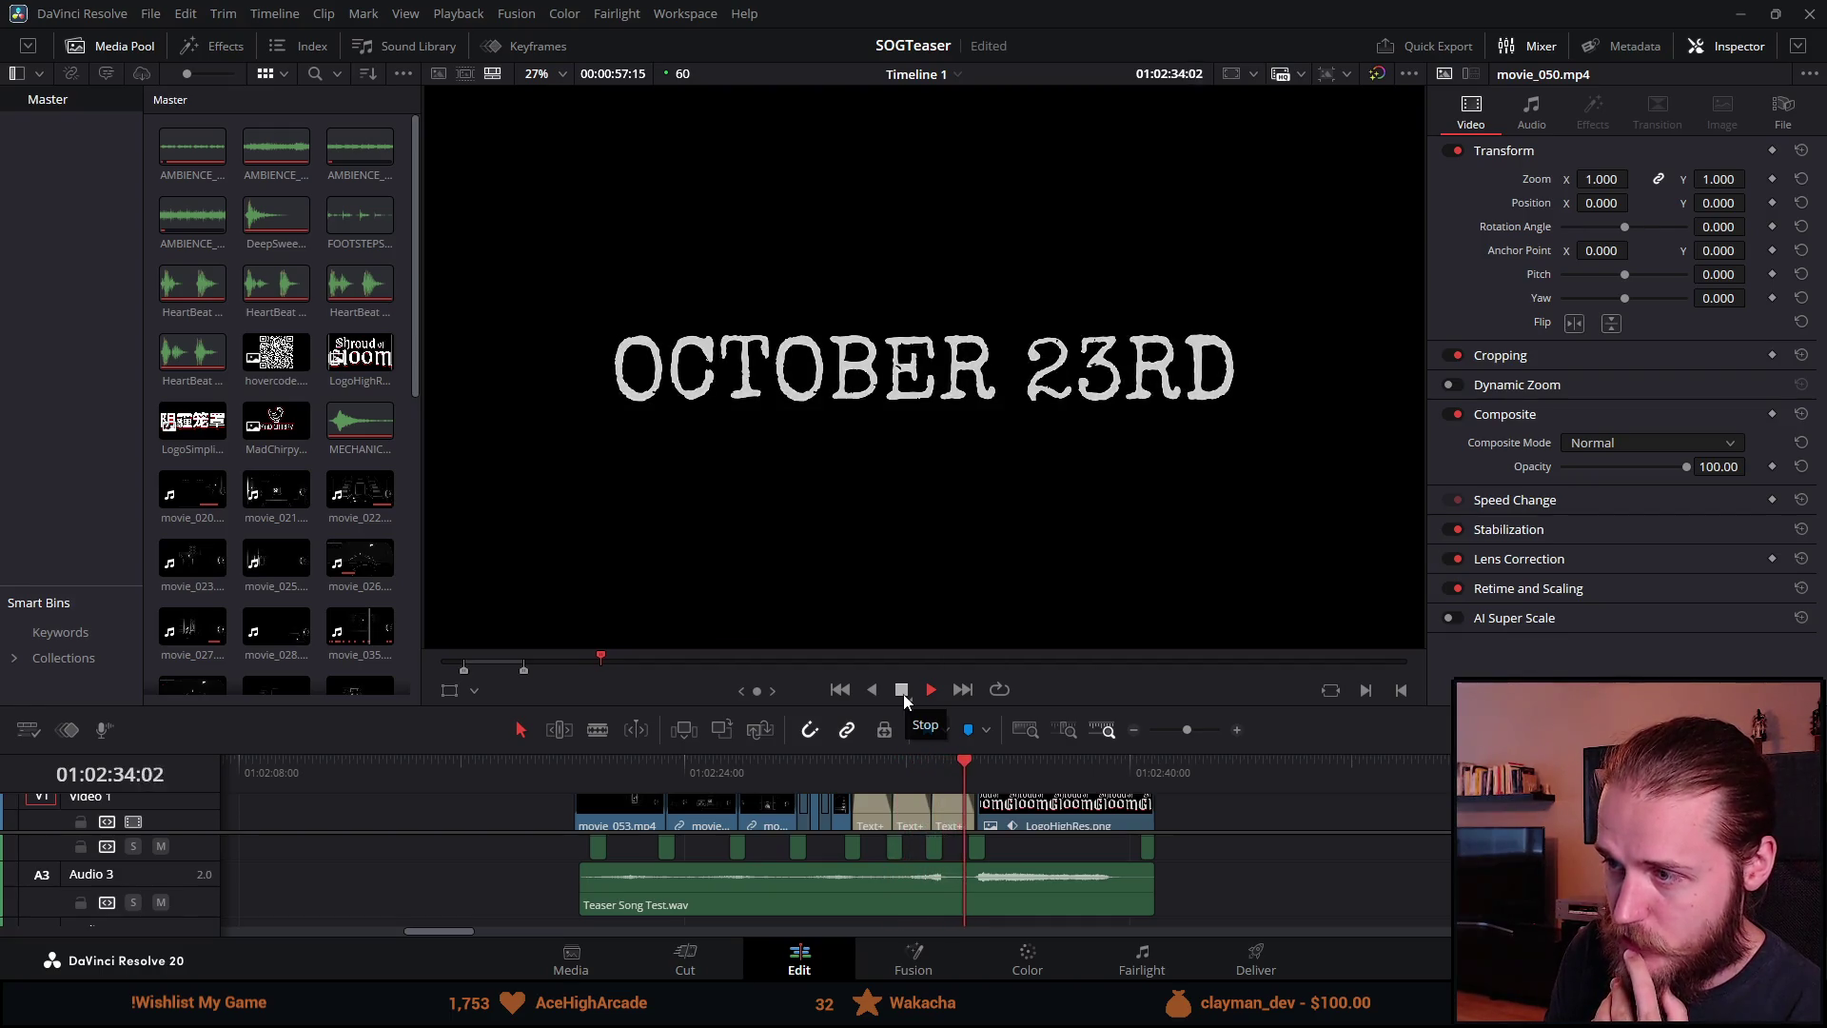
left_click(905, 694)
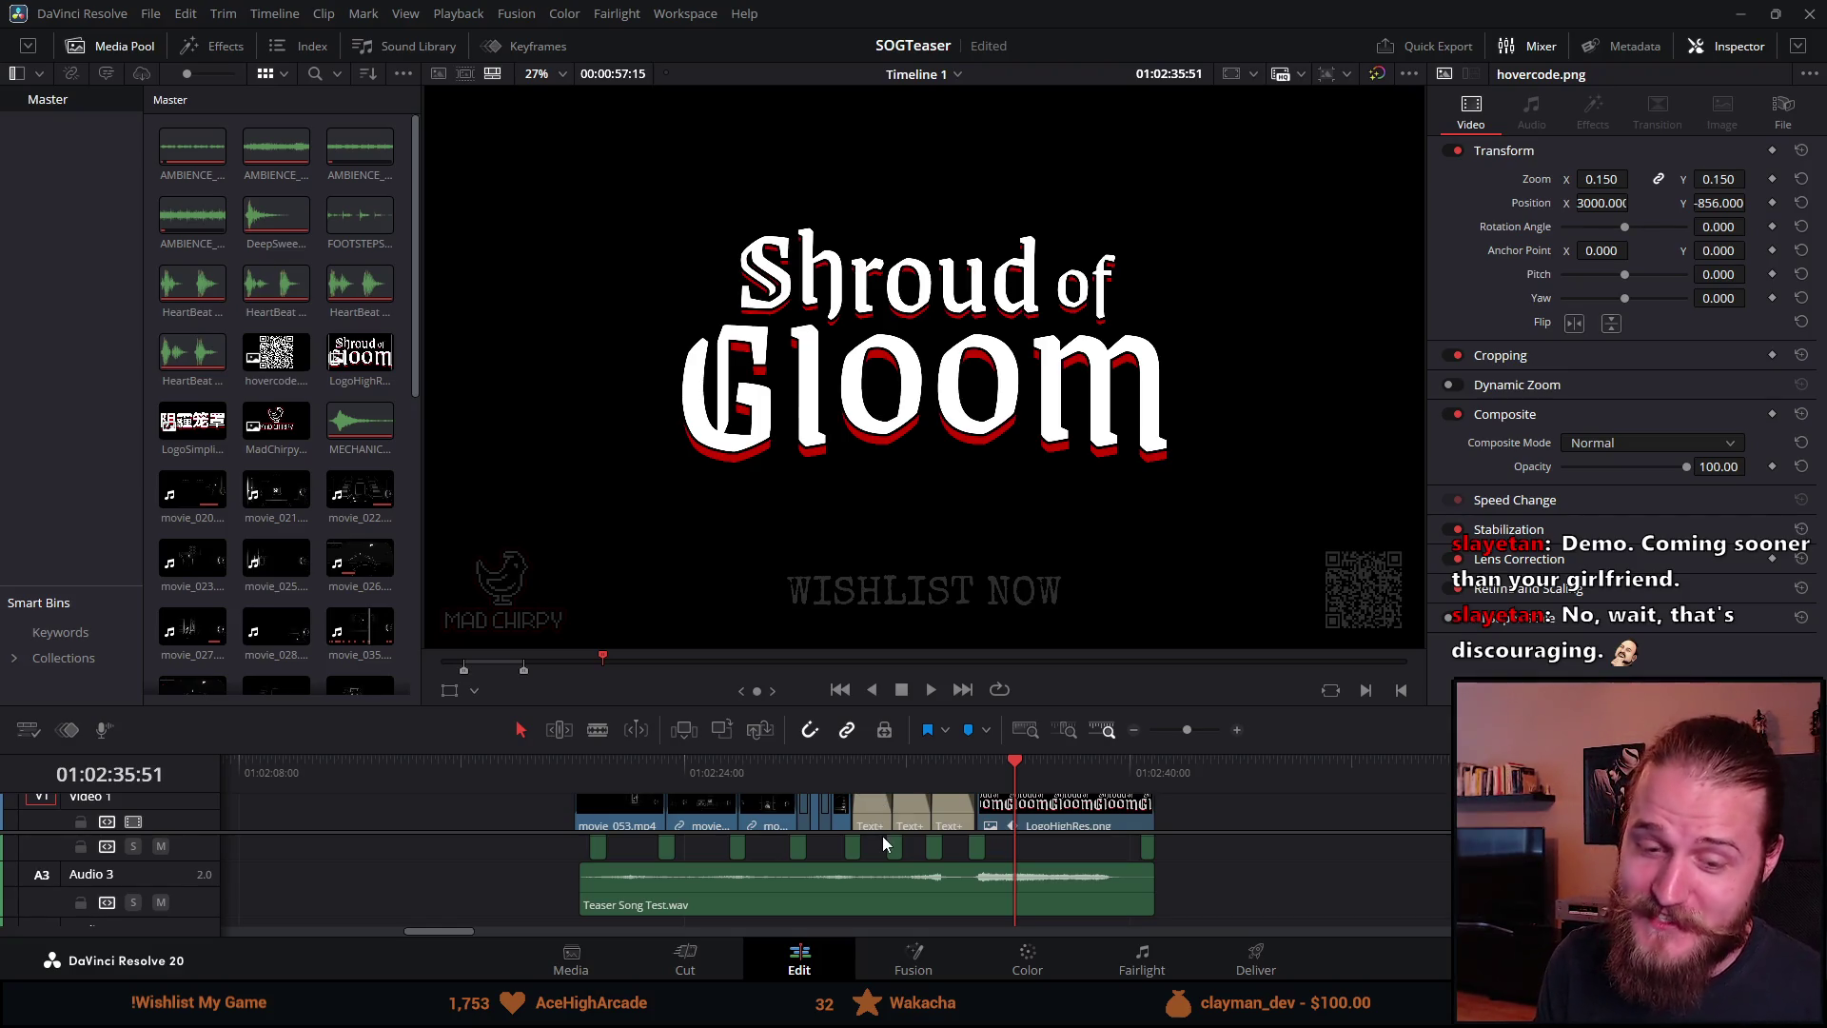
Step: Step through the PLAY THE DEMO, ON STEAM and OCTOBER 23RD title cards
left_click(868, 773)
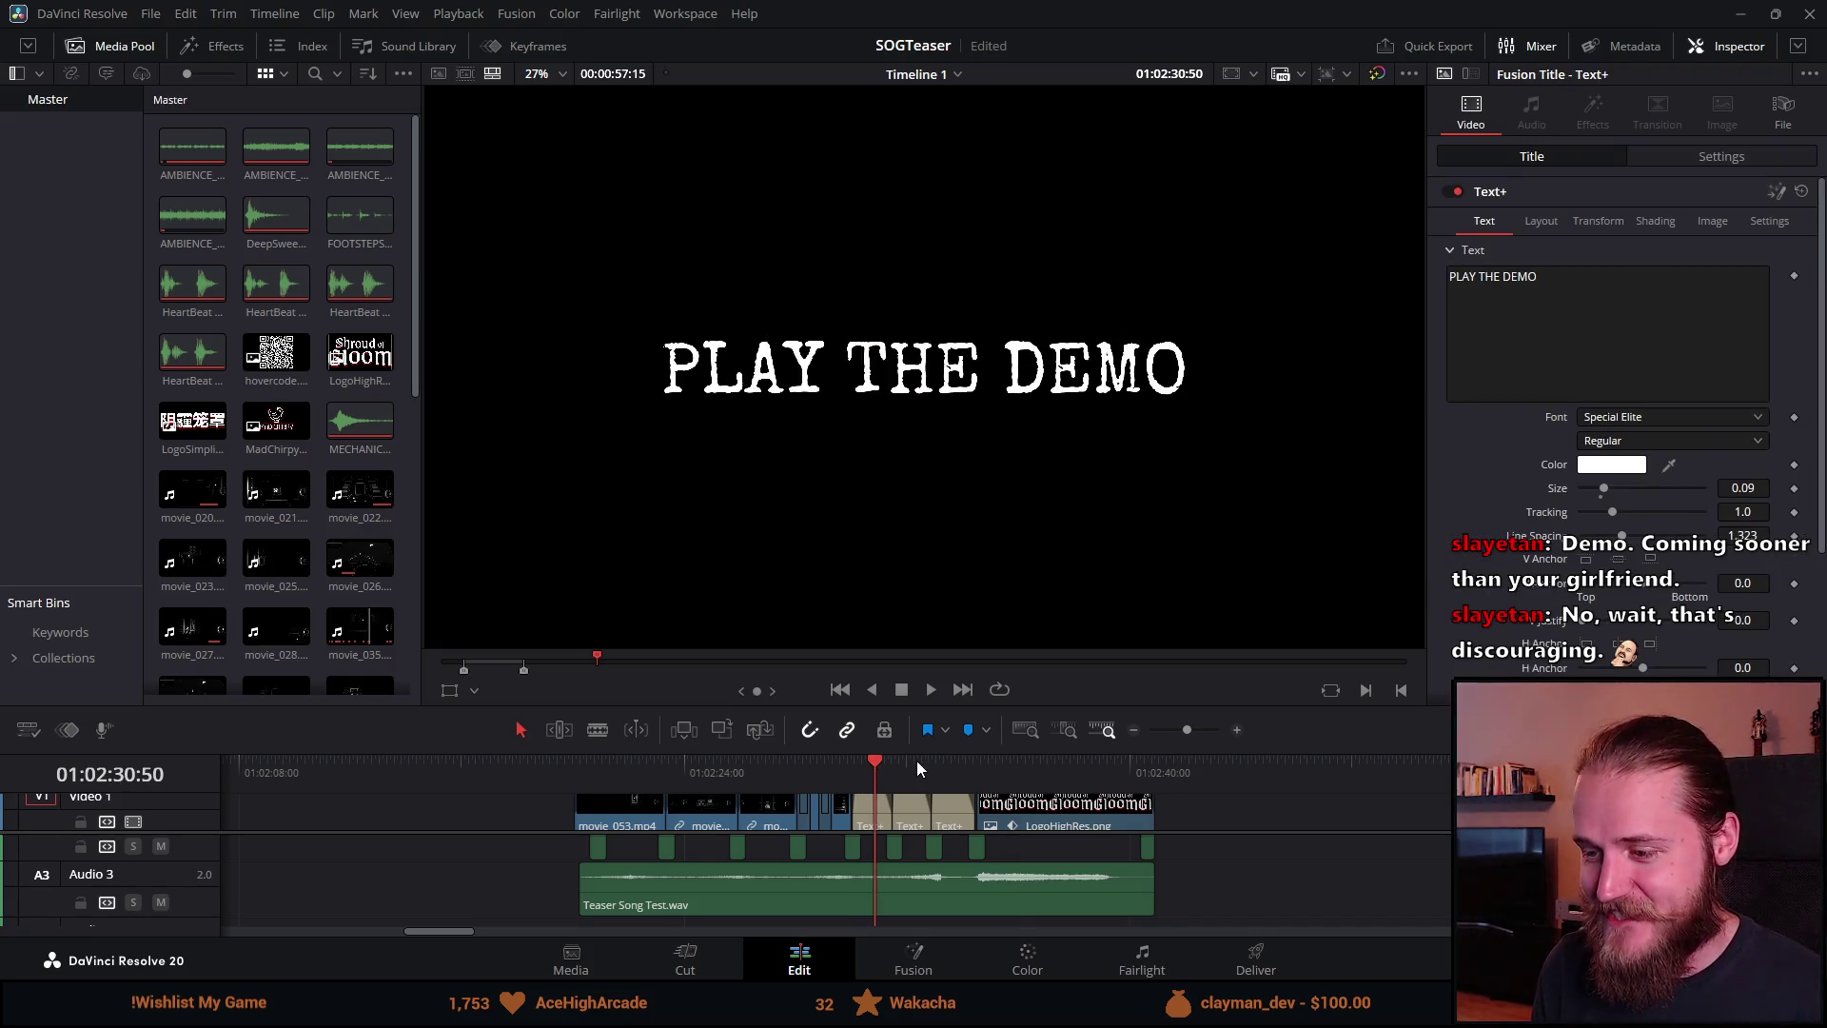
left_click(911, 761)
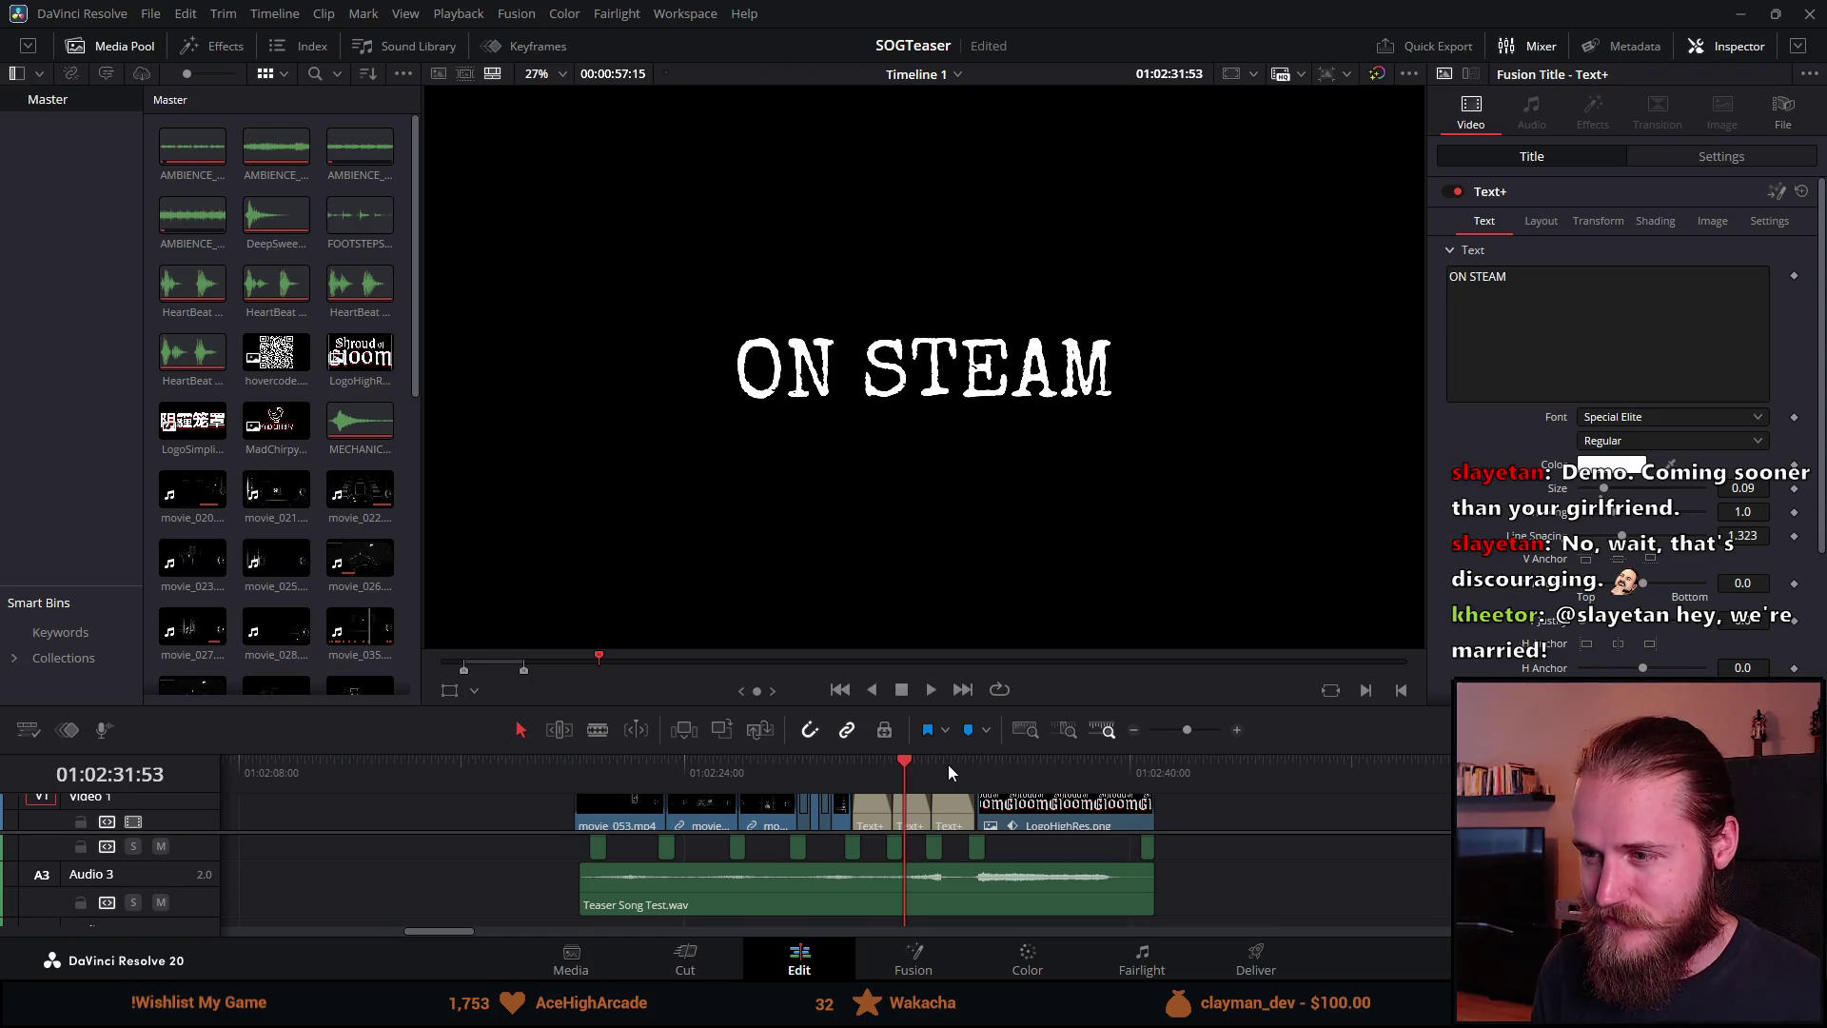
left_click(868, 777)
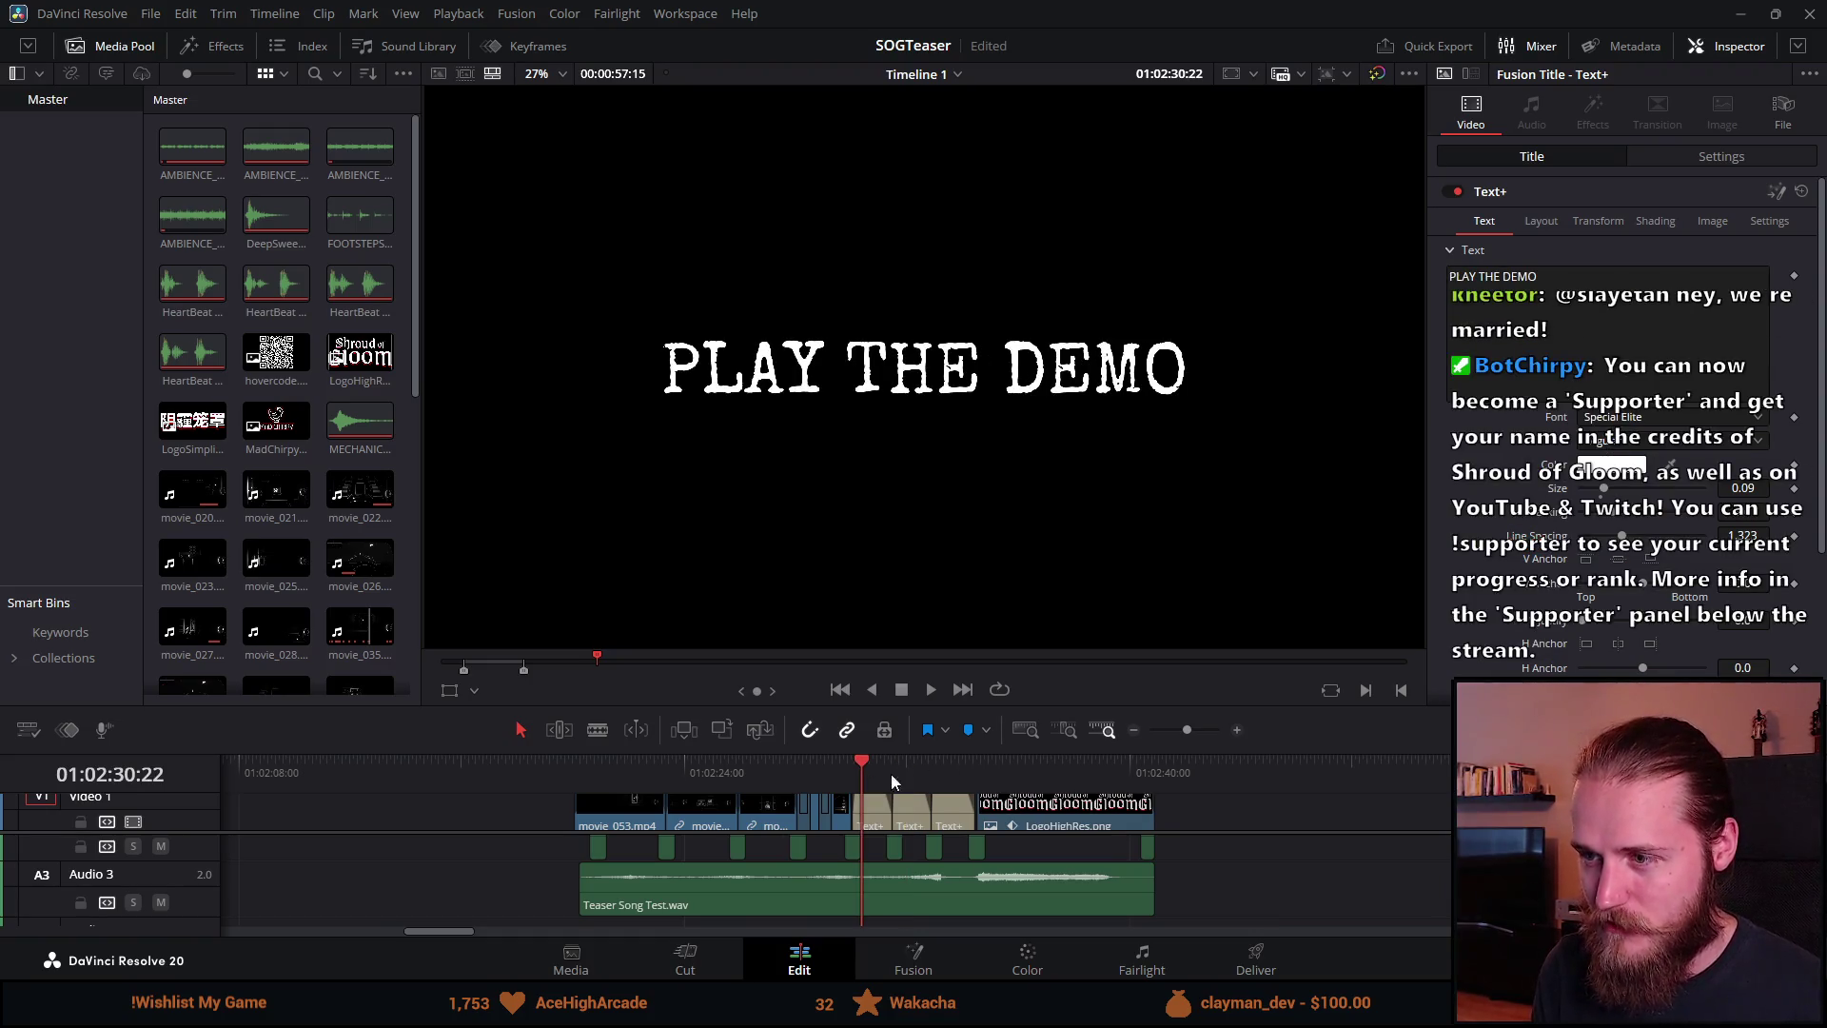
left_click(905, 772)
left_click(944, 779)
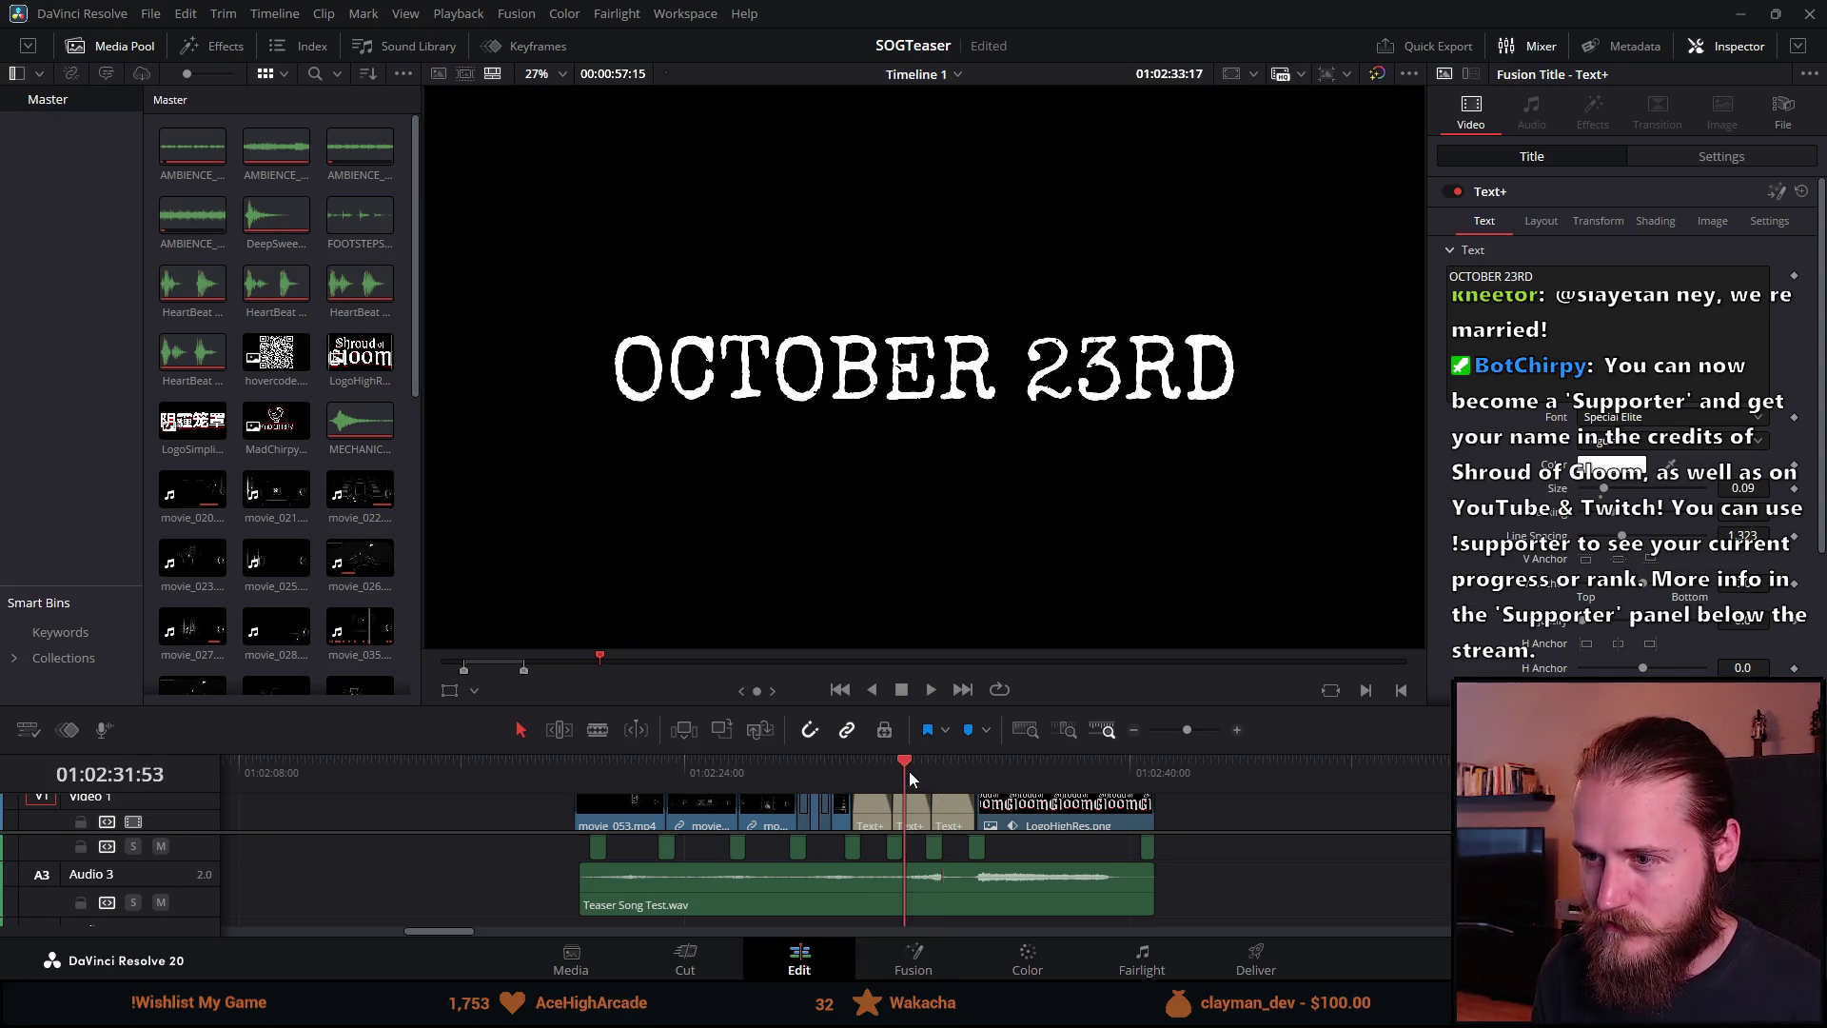
left_click(910, 772)
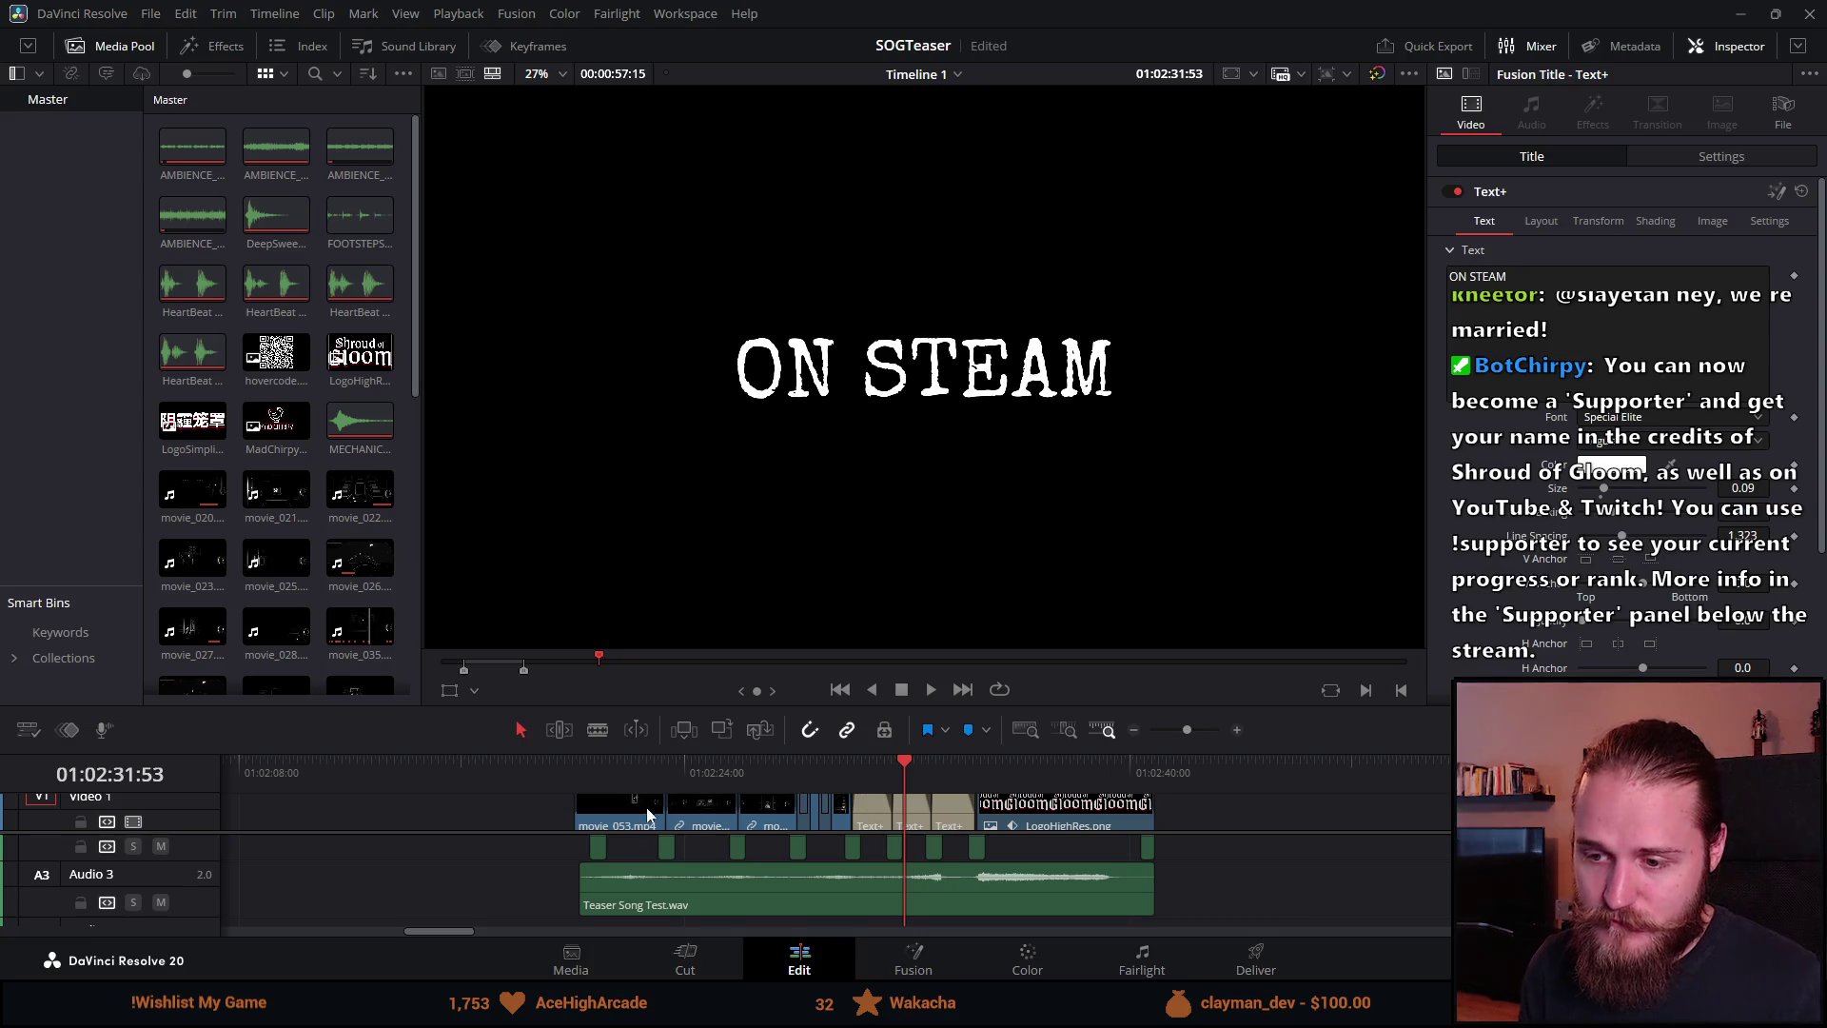
Step: Play the teaser from movie_053.mp4, stop on the end logo, and enlarge the timeline
left_click(574, 768)
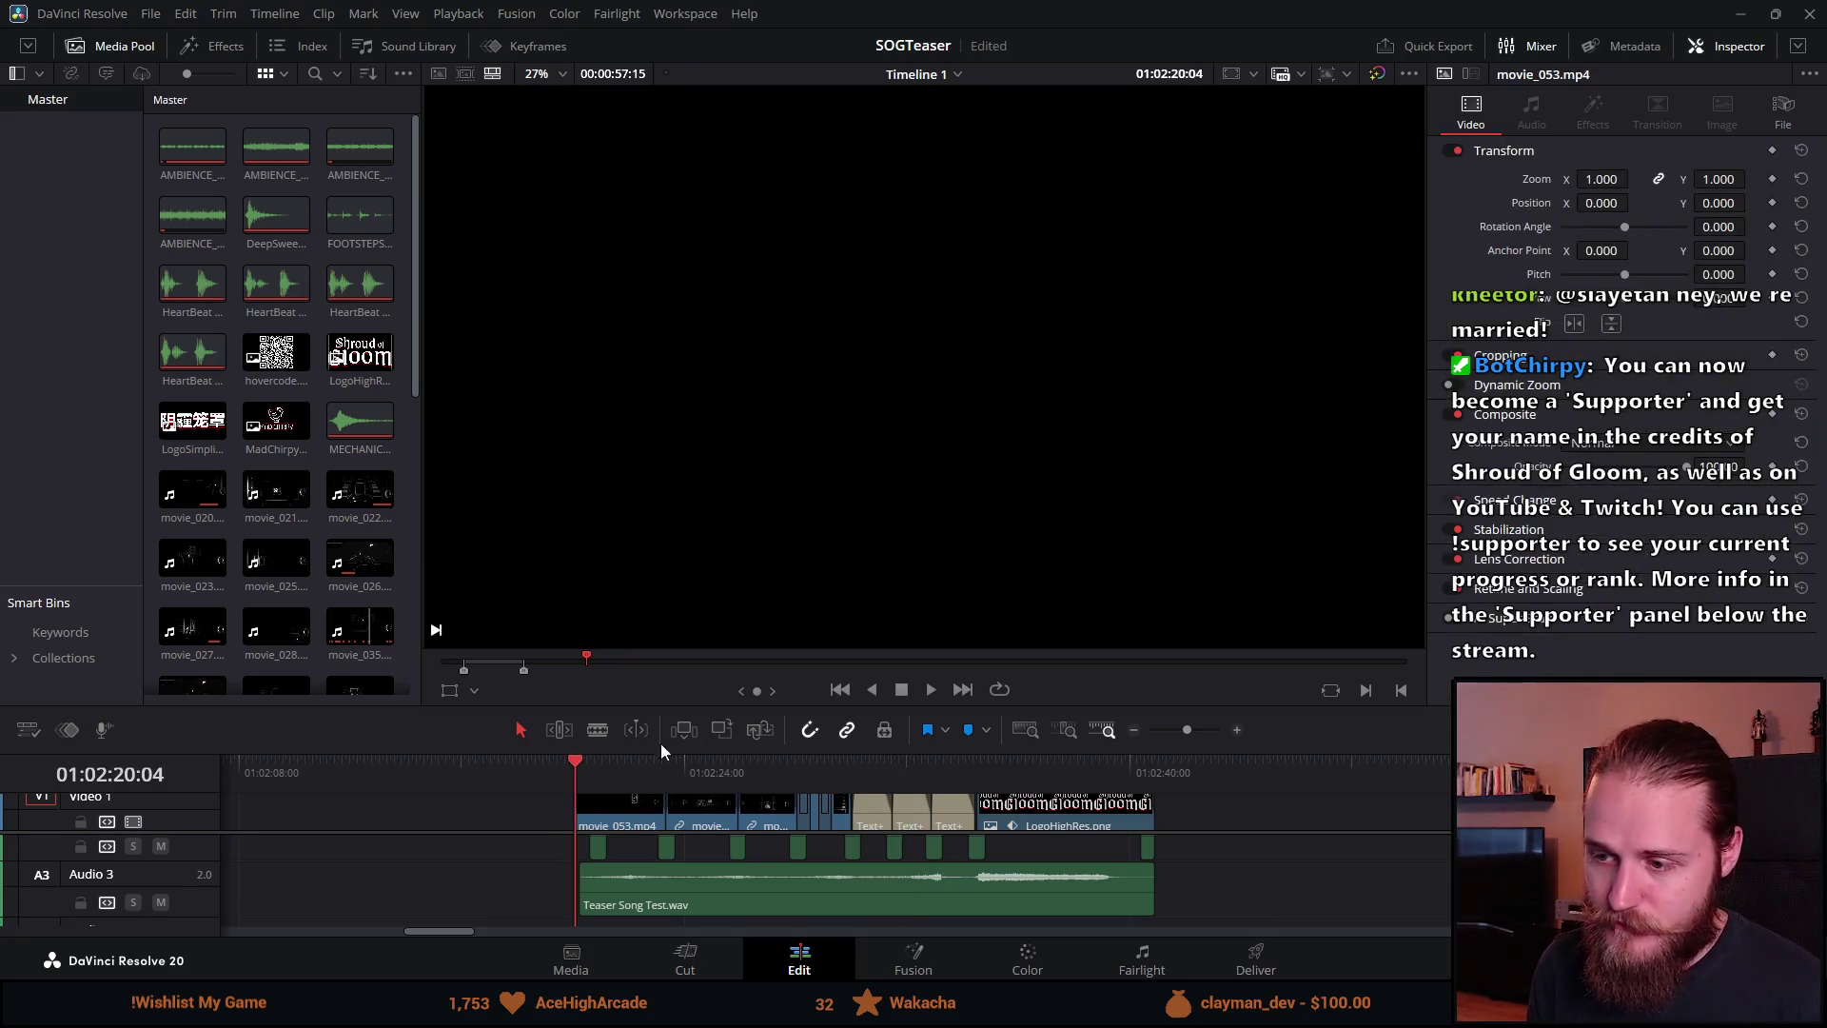
left_click(933, 692)
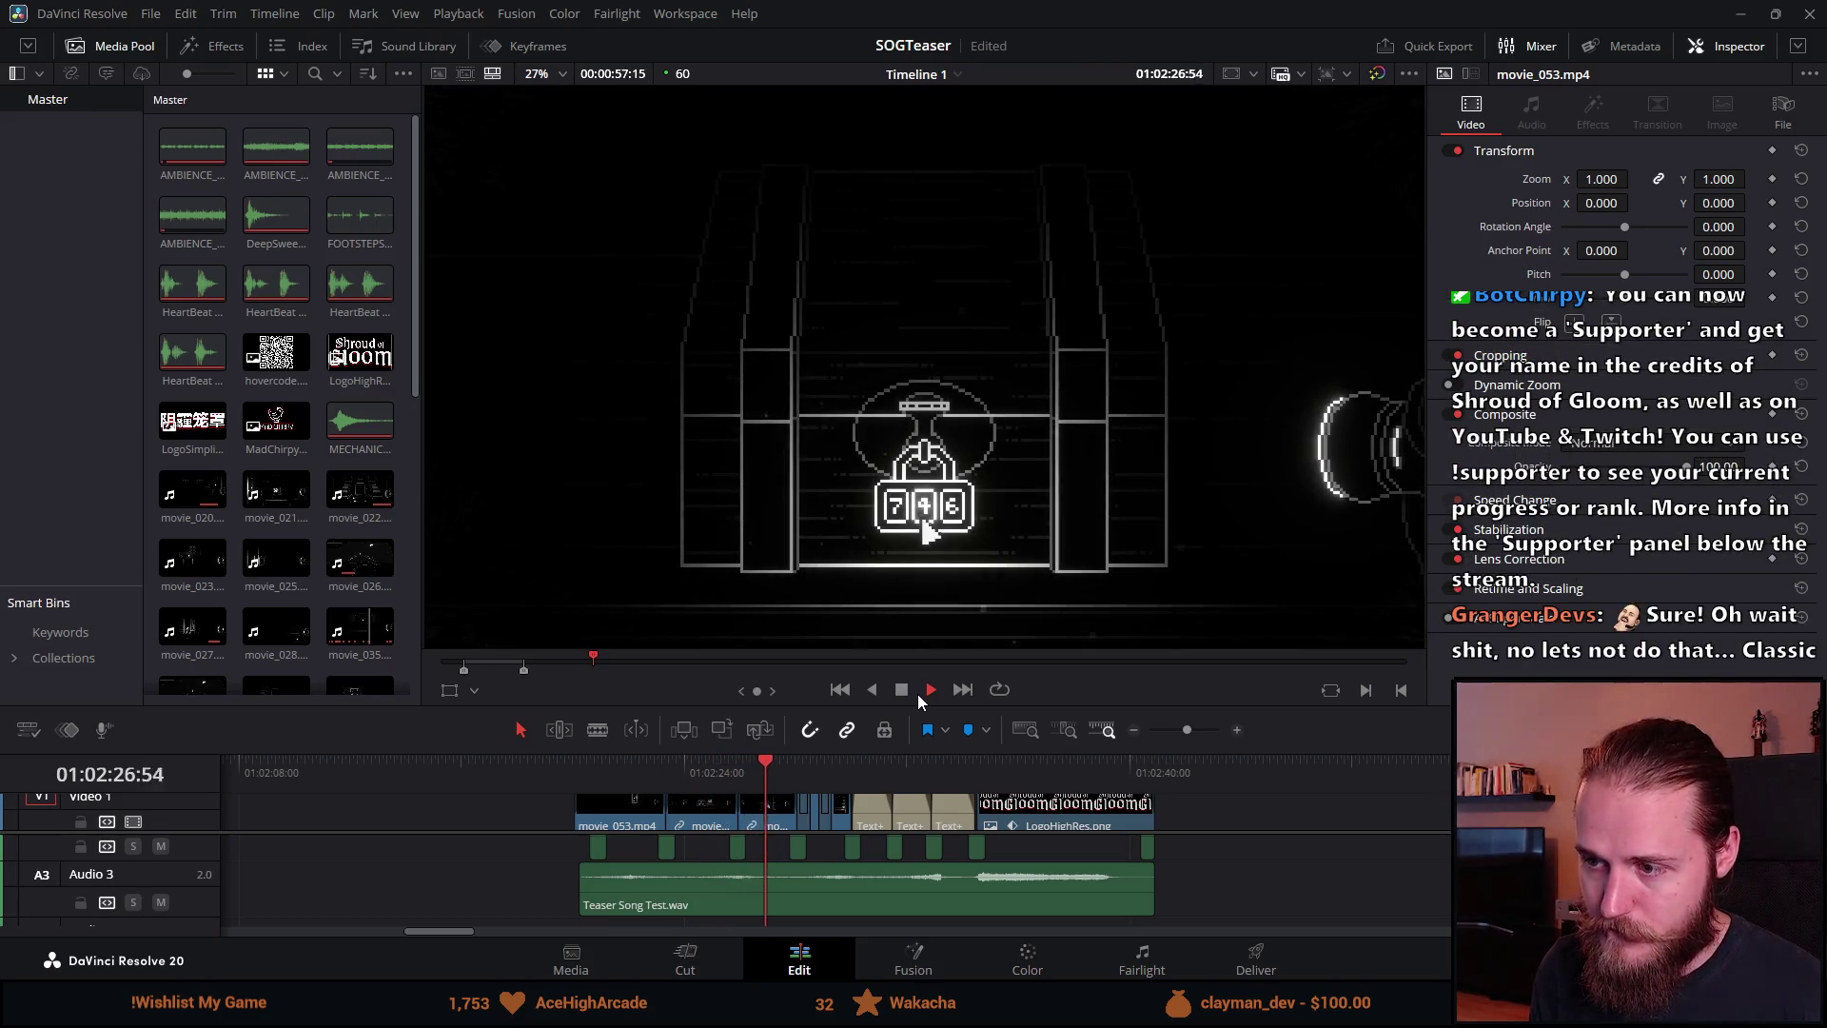
left_click(899, 695)
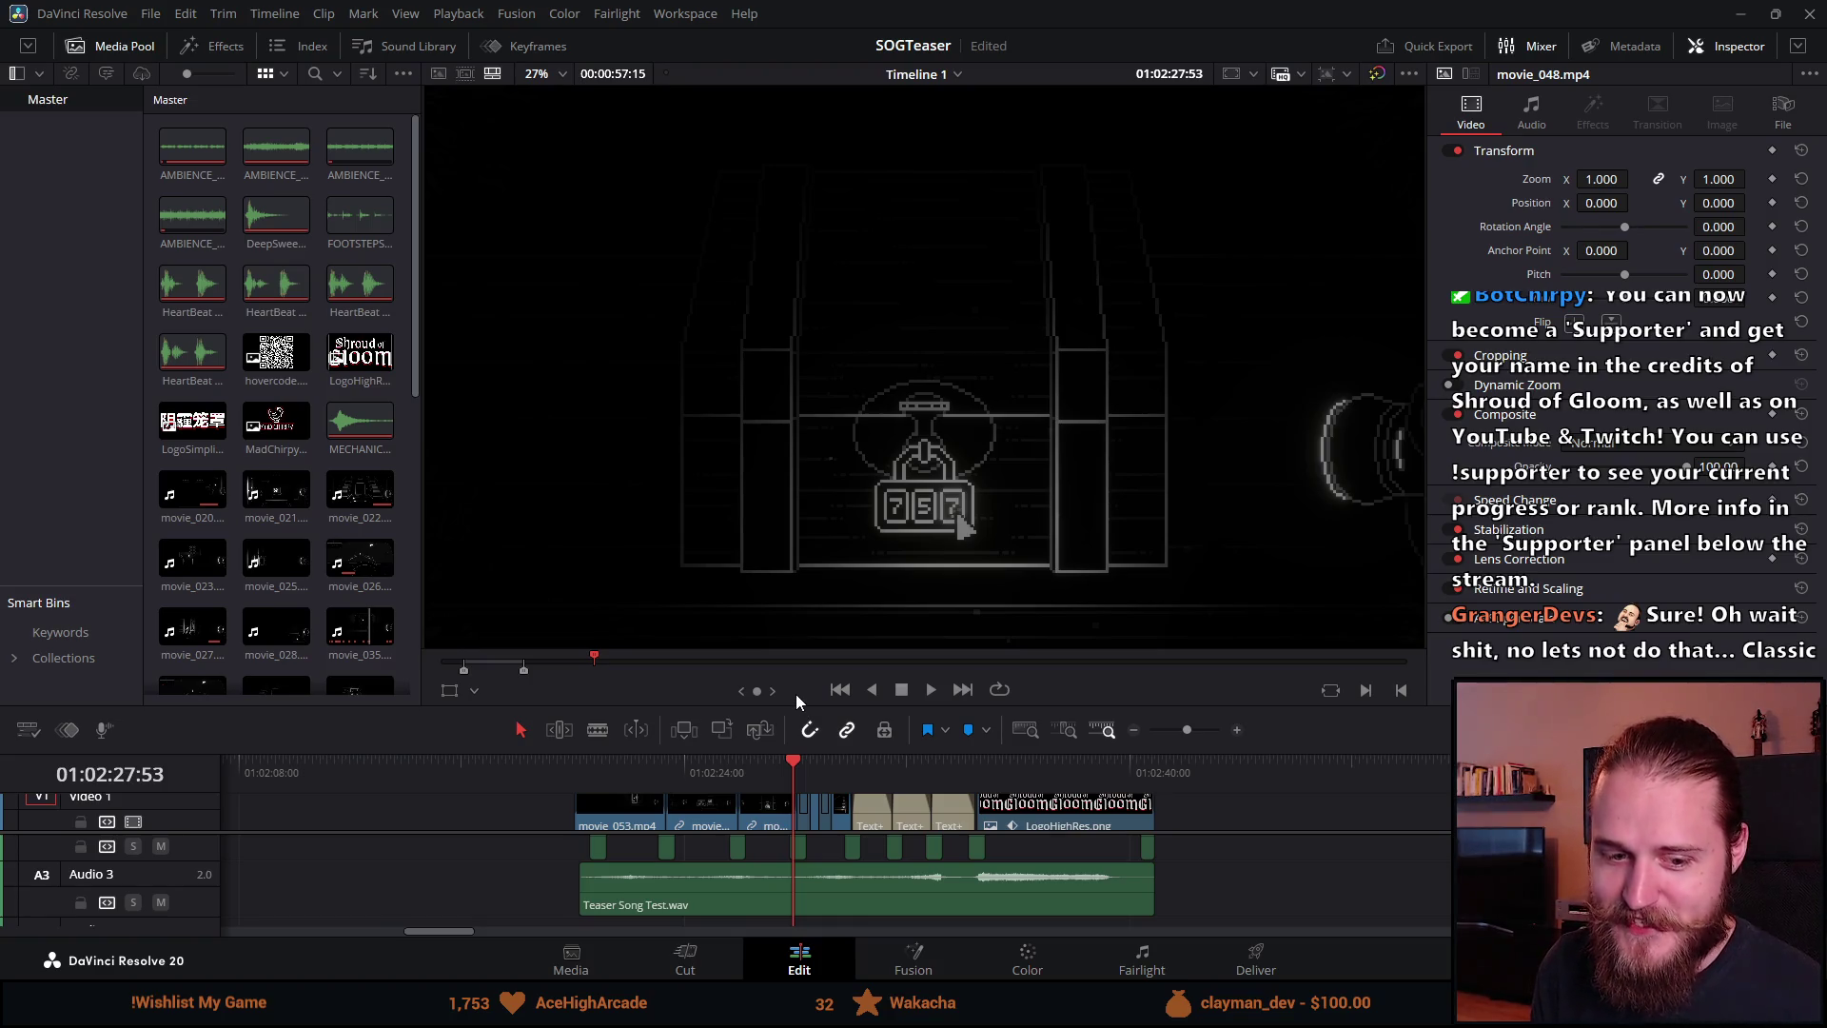
left_click(923, 696)
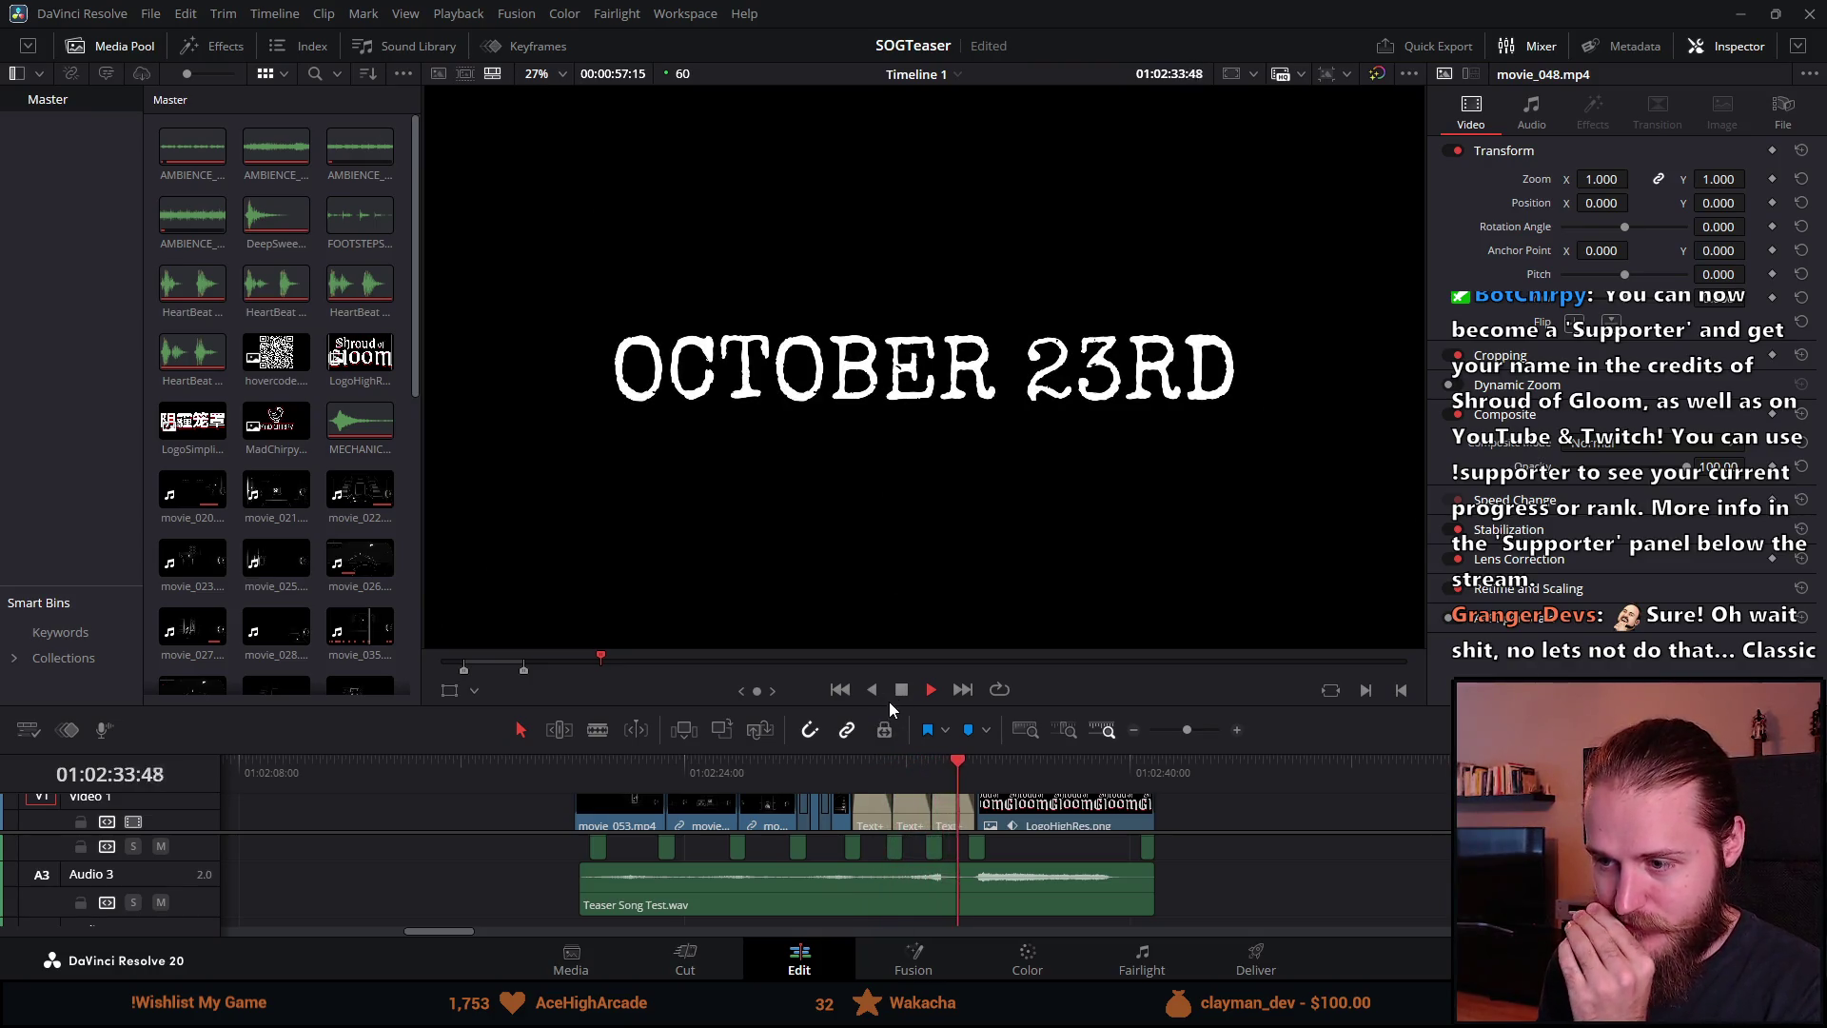
left_click(899, 692)
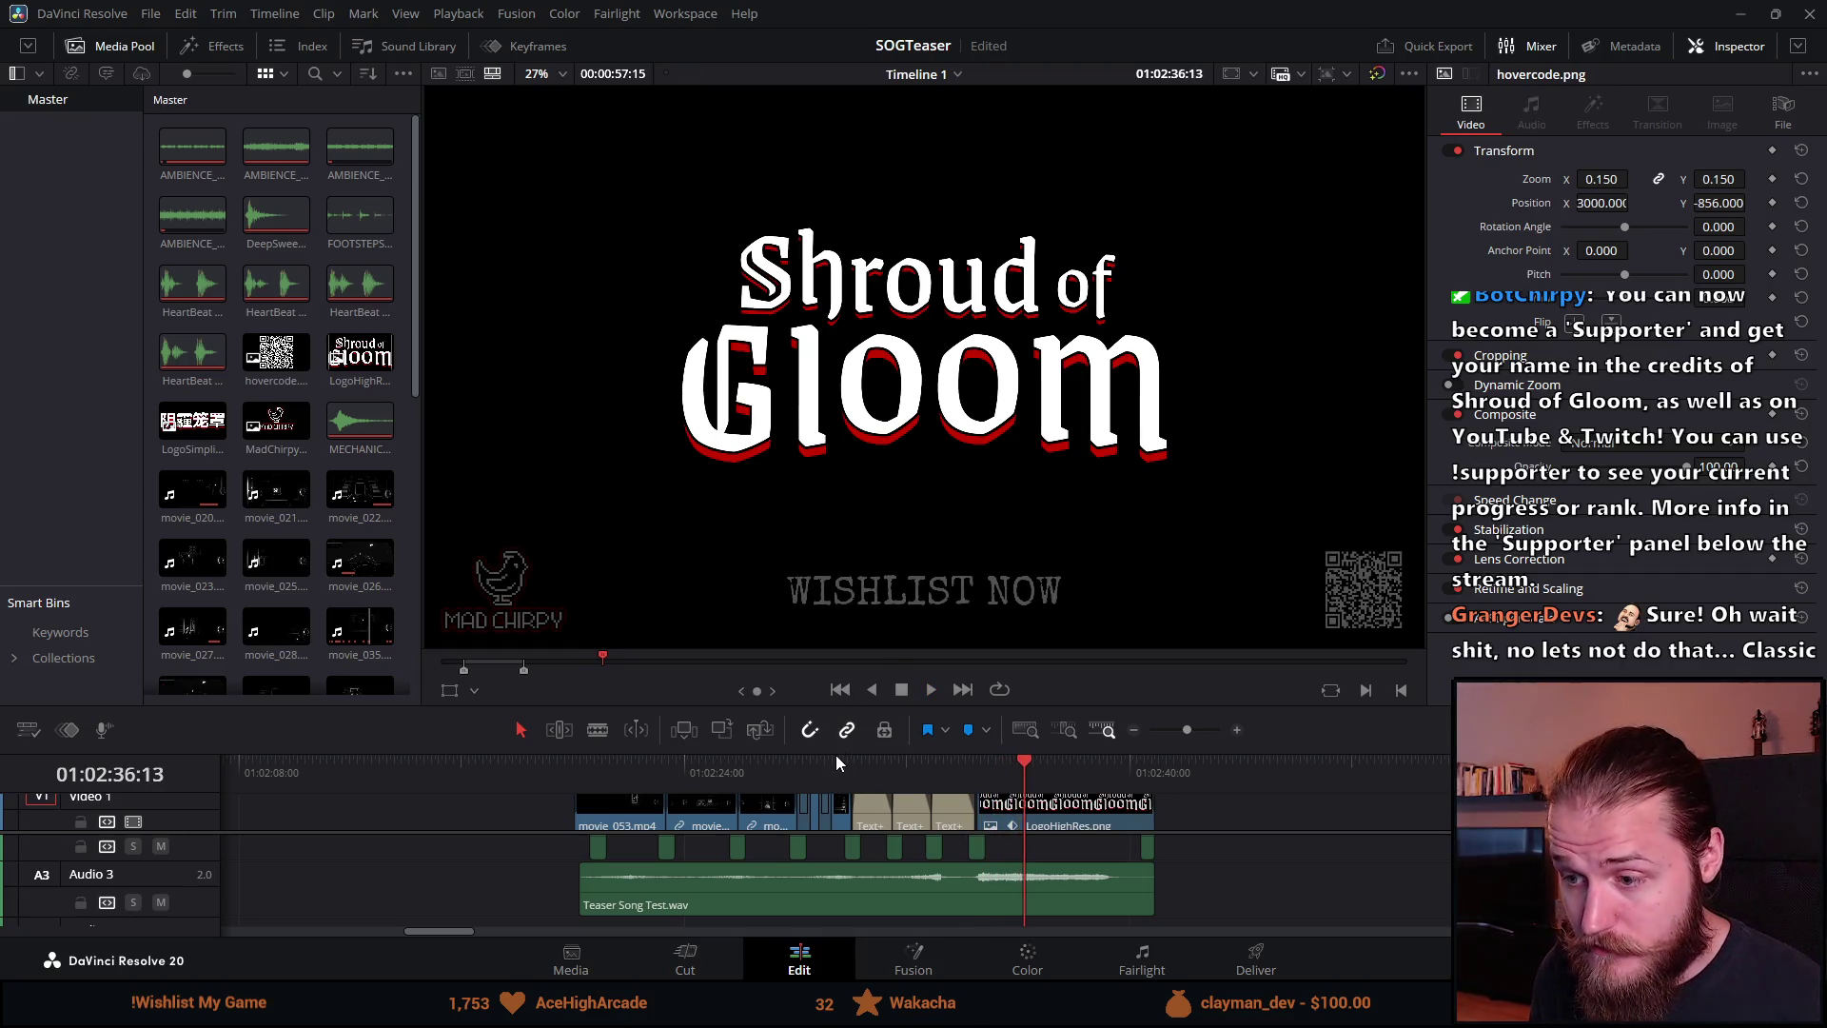
left_click_drag(836, 709, 831, 538)
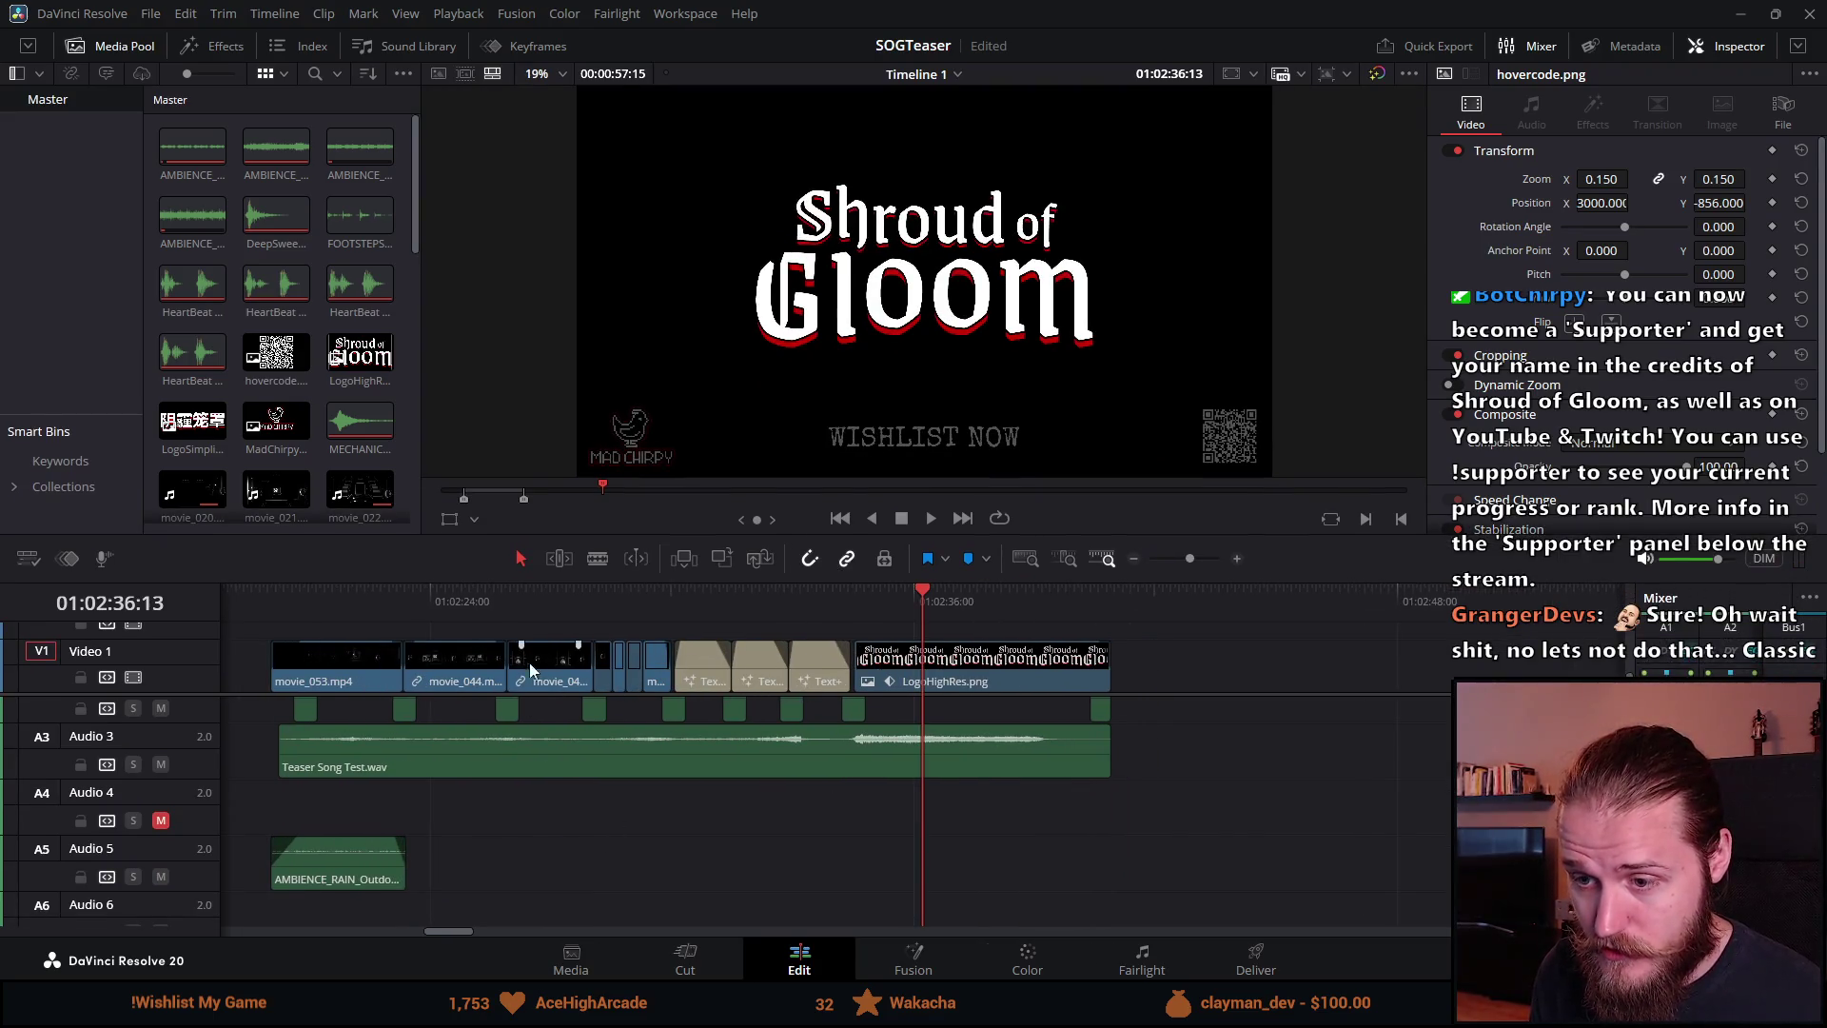
left_click(353, 603)
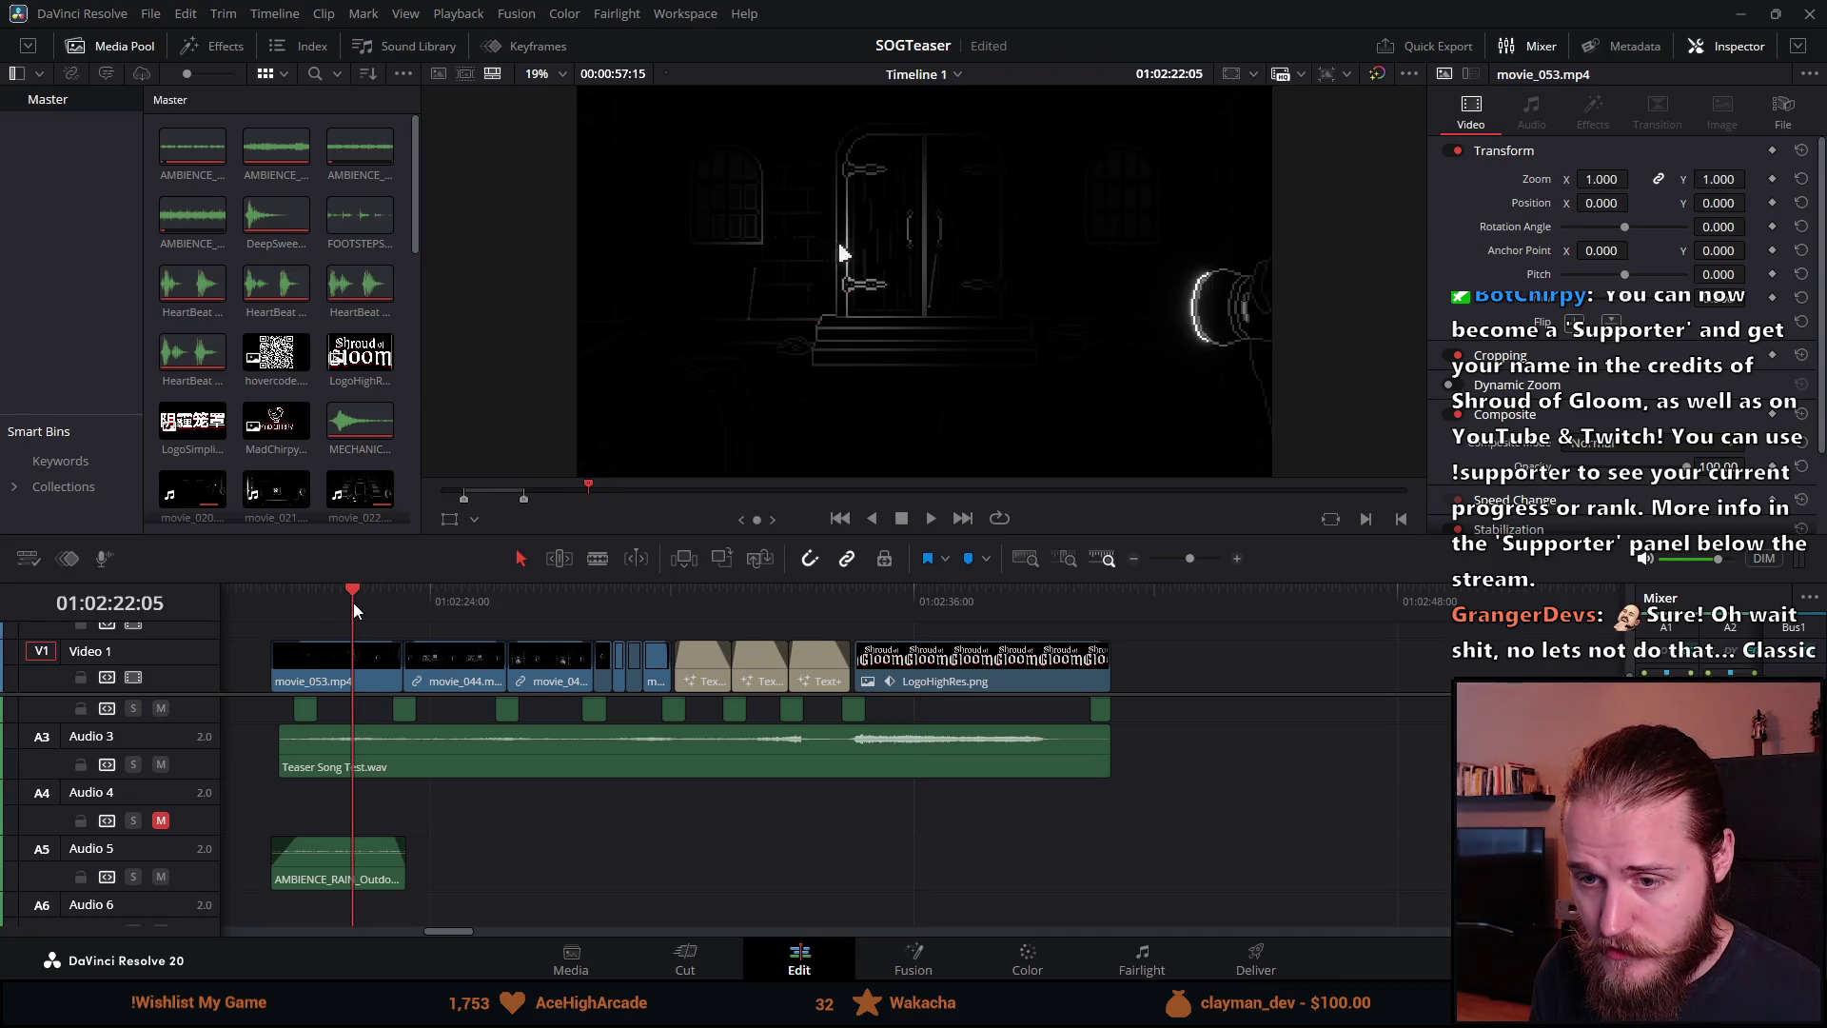
left_click(451, 605)
left_click(544, 602)
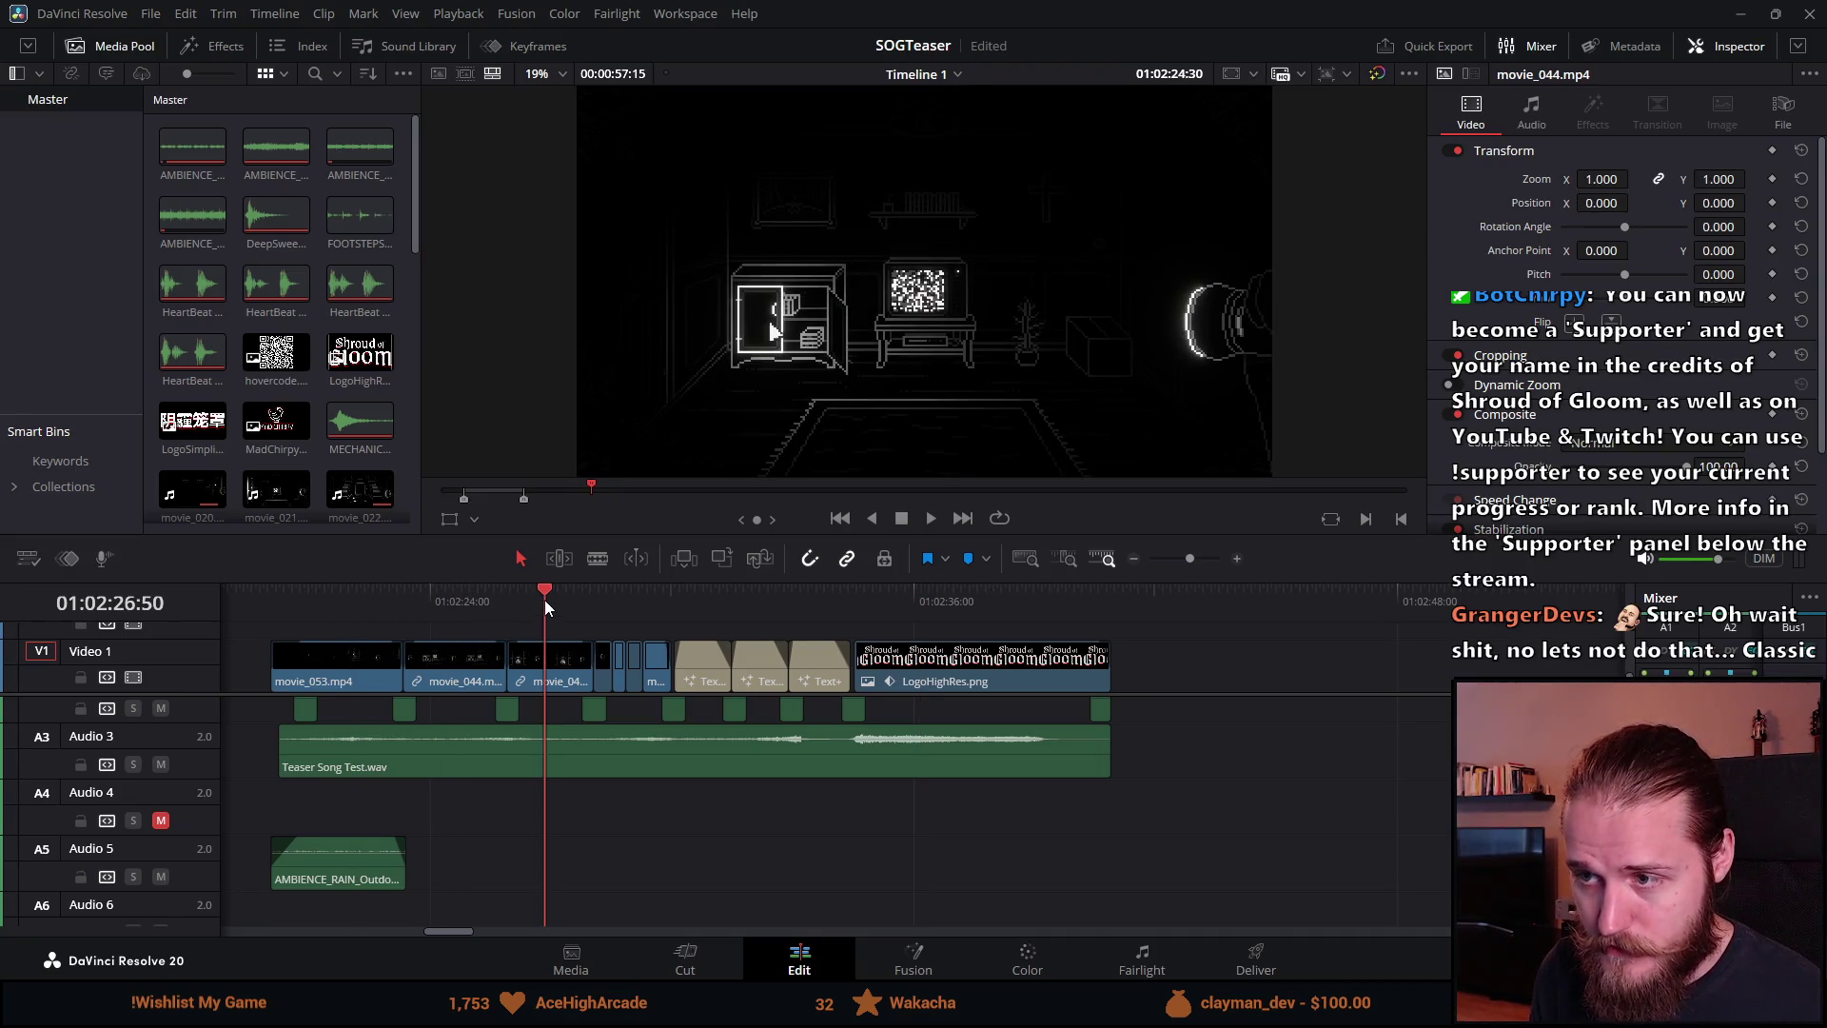
left_click(629, 592)
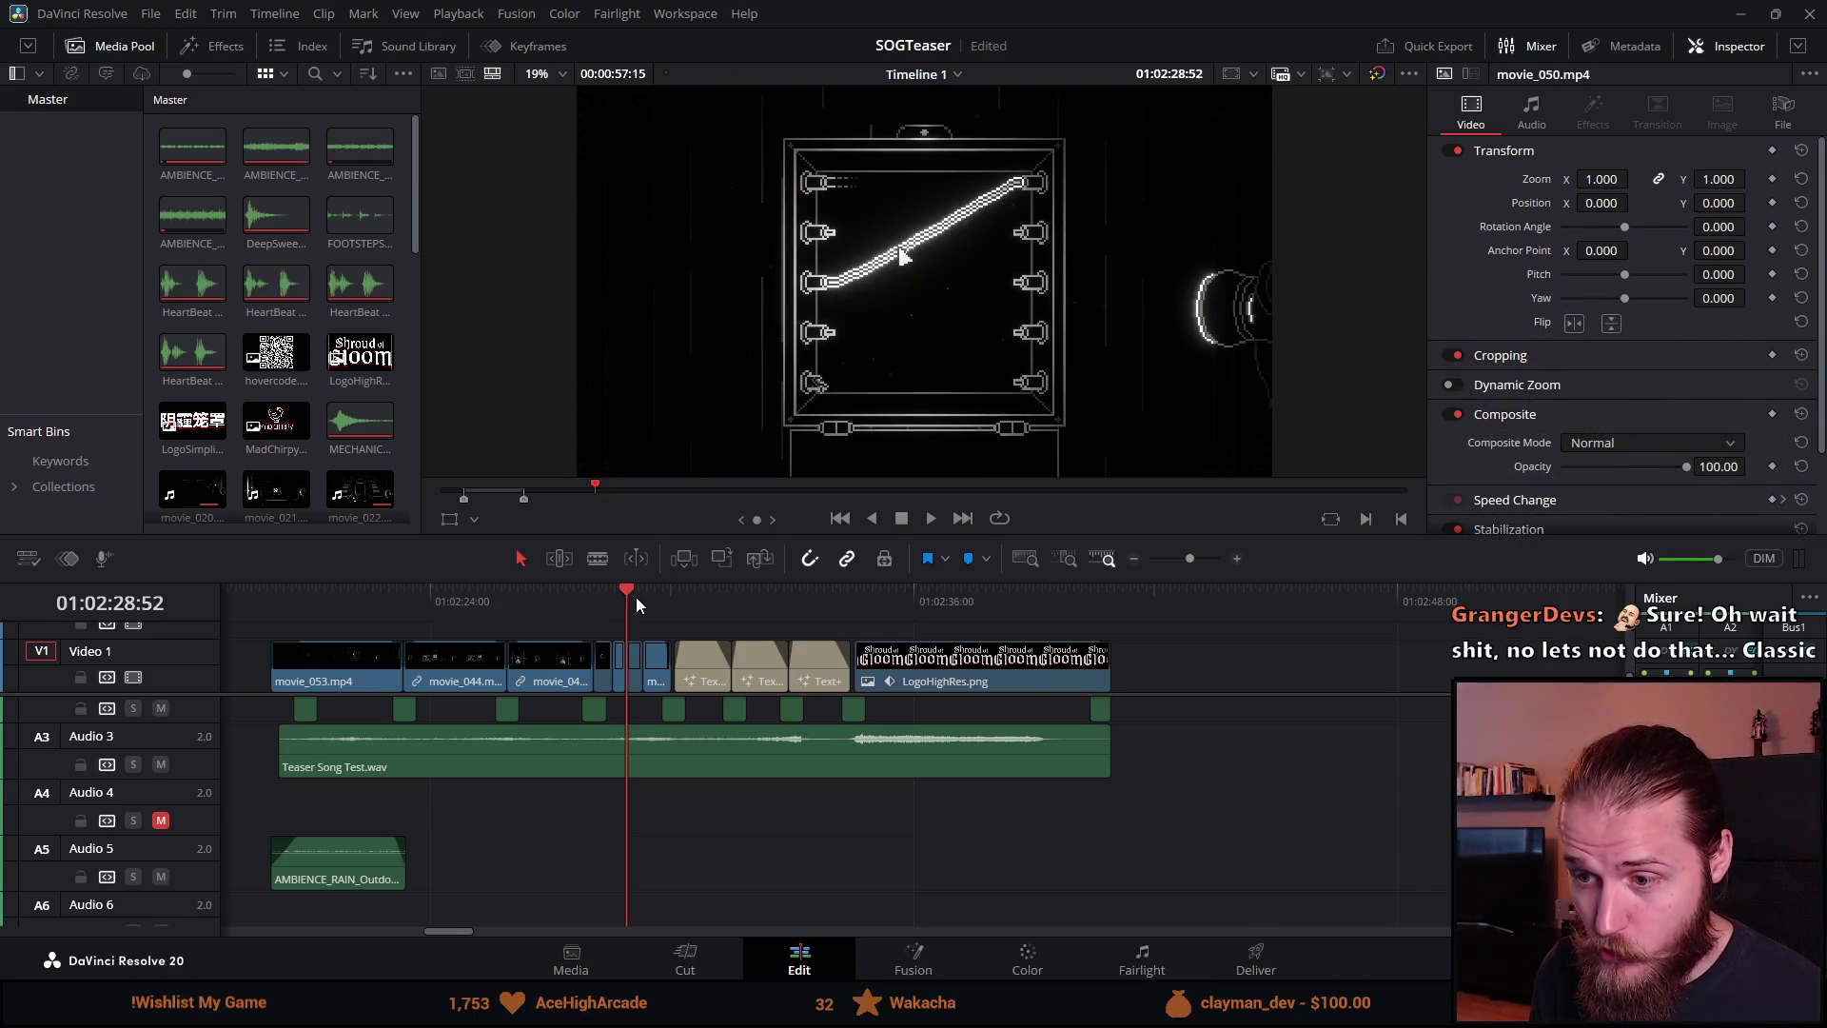
left_click(712, 598)
left_click(763, 596)
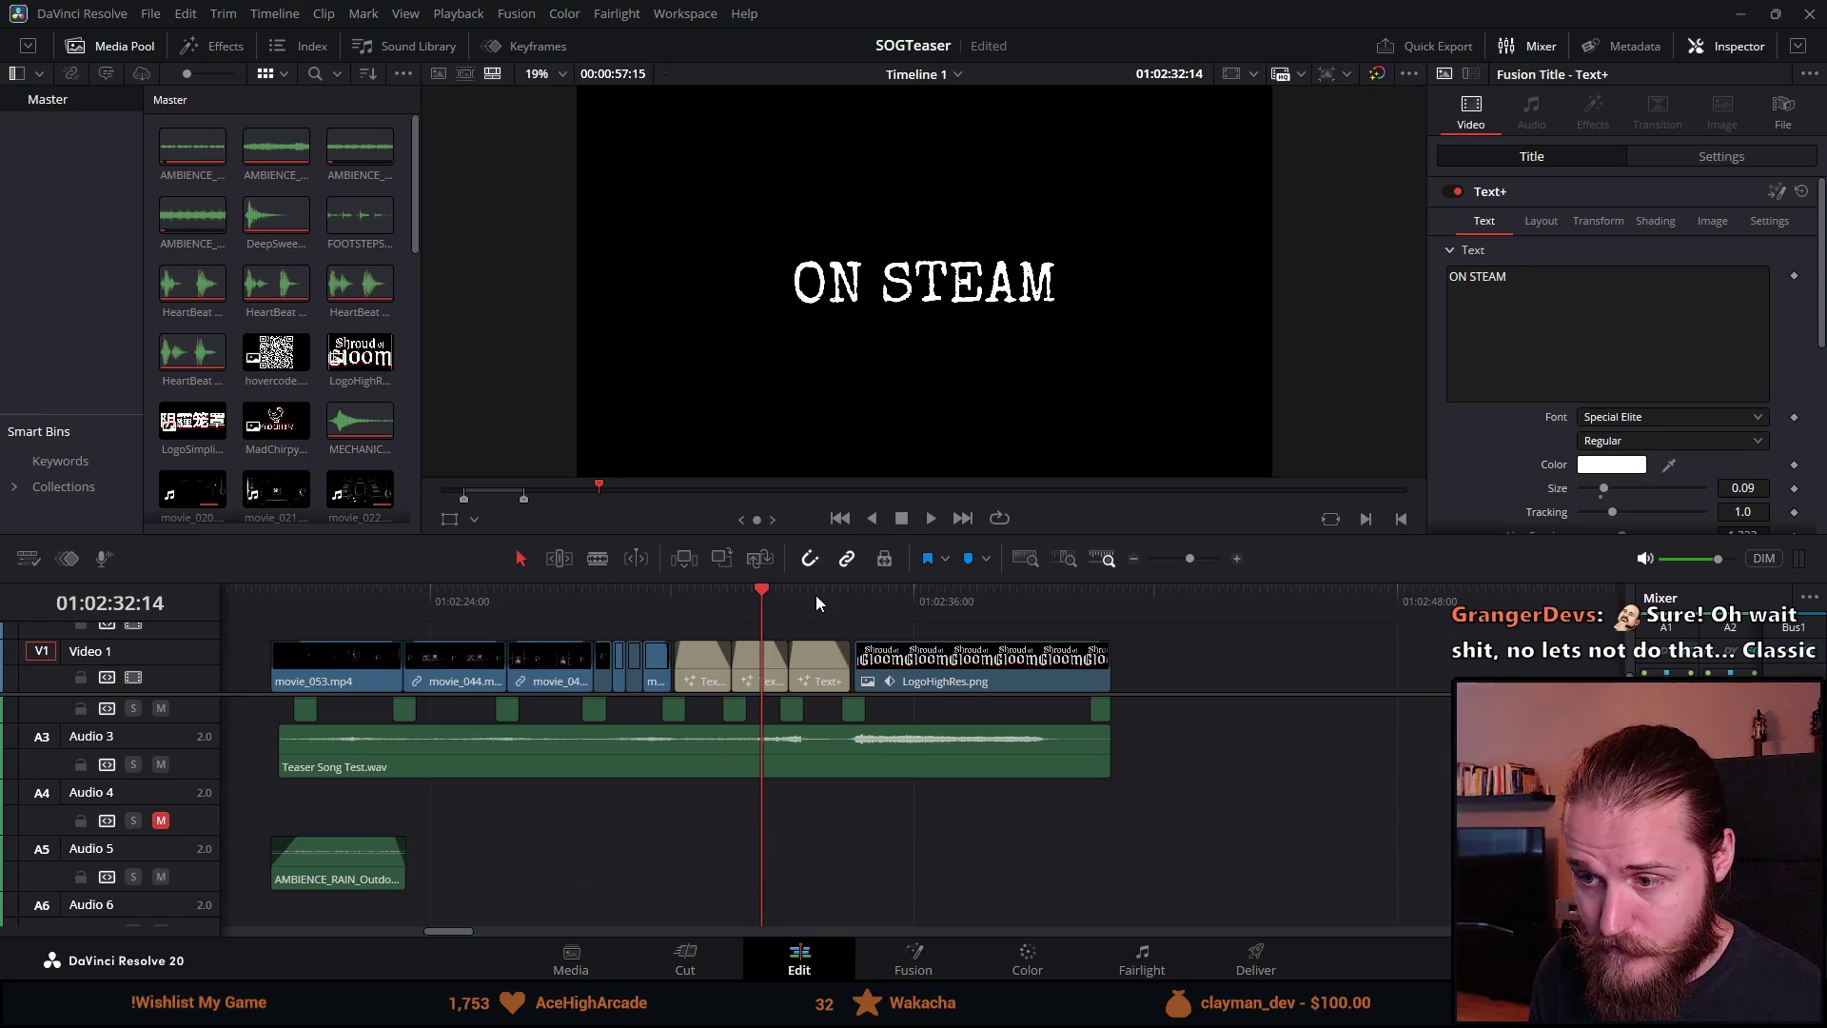
left_click(816, 594)
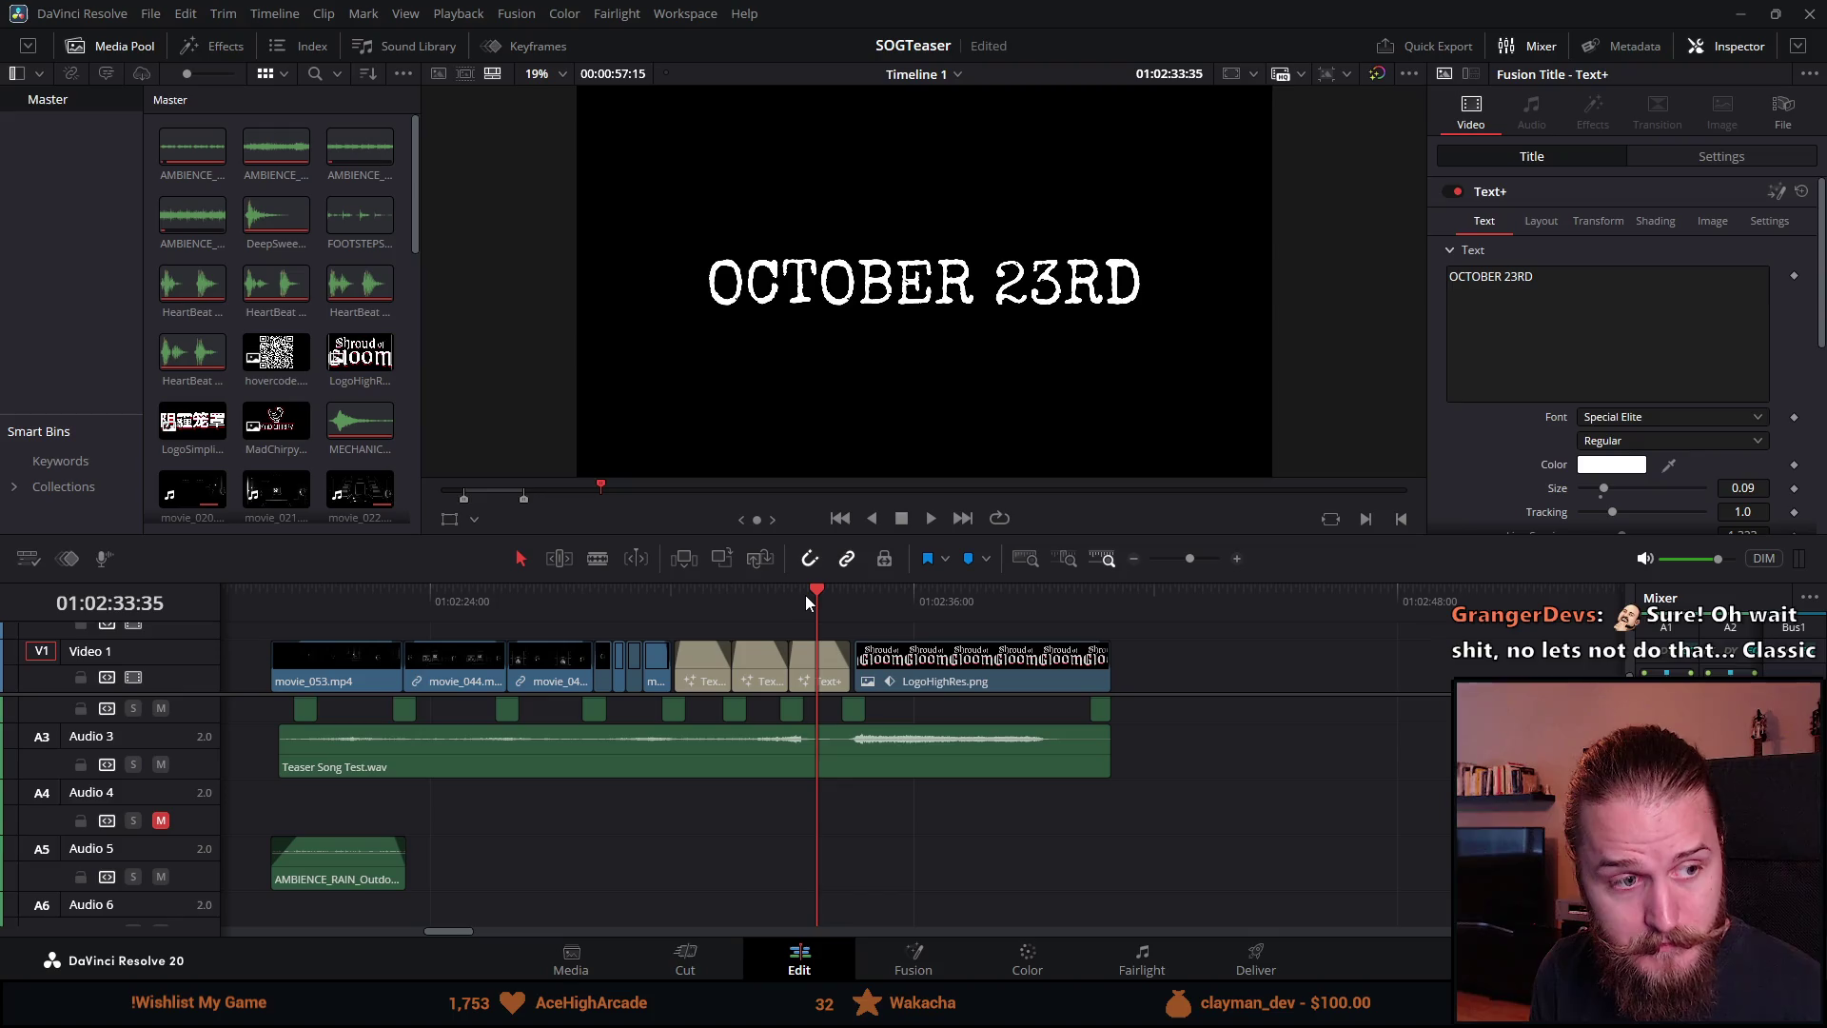
left_click_drag(275, 609, 382, 591)
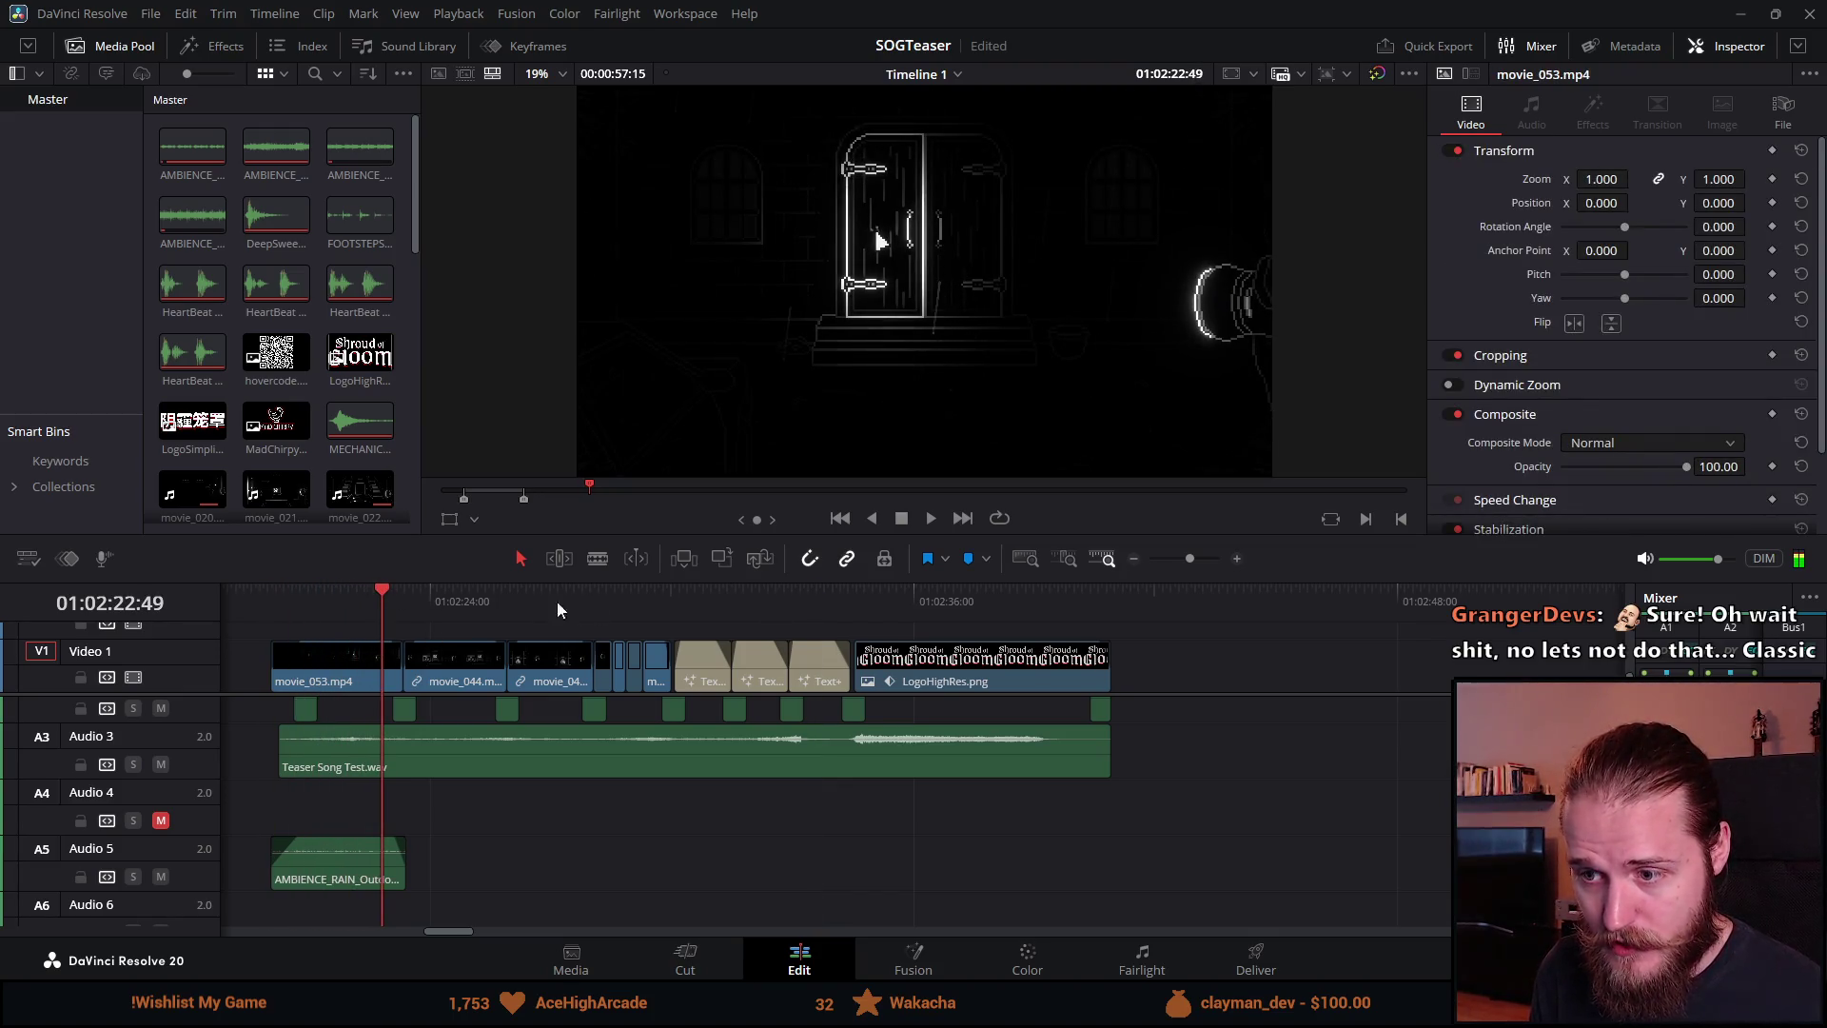
left_click_drag(687, 594, 722, 592)
left_click_drag(413, 590, 496, 590)
left_click_drag(745, 599, 781, 598)
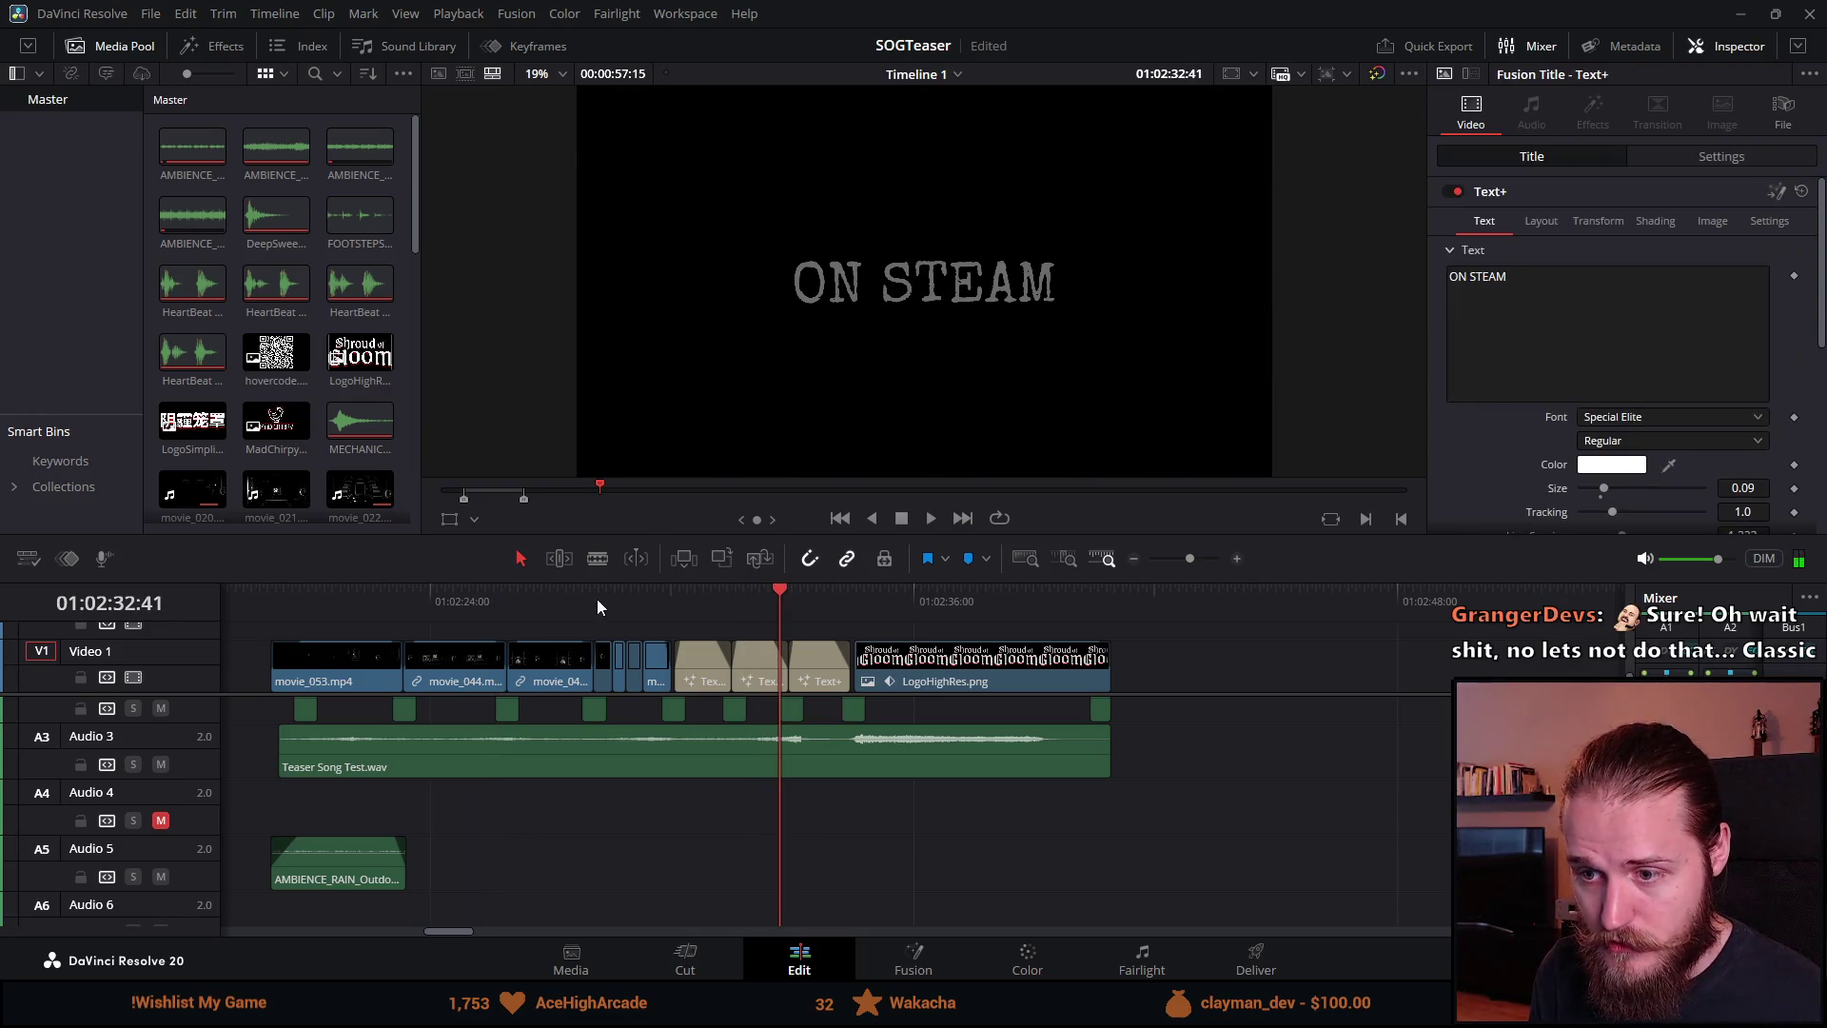
left_click_drag(527, 587, 580, 585)
left_click_drag(797, 596, 836, 602)
left_click_drag(609, 597, 945, 599)
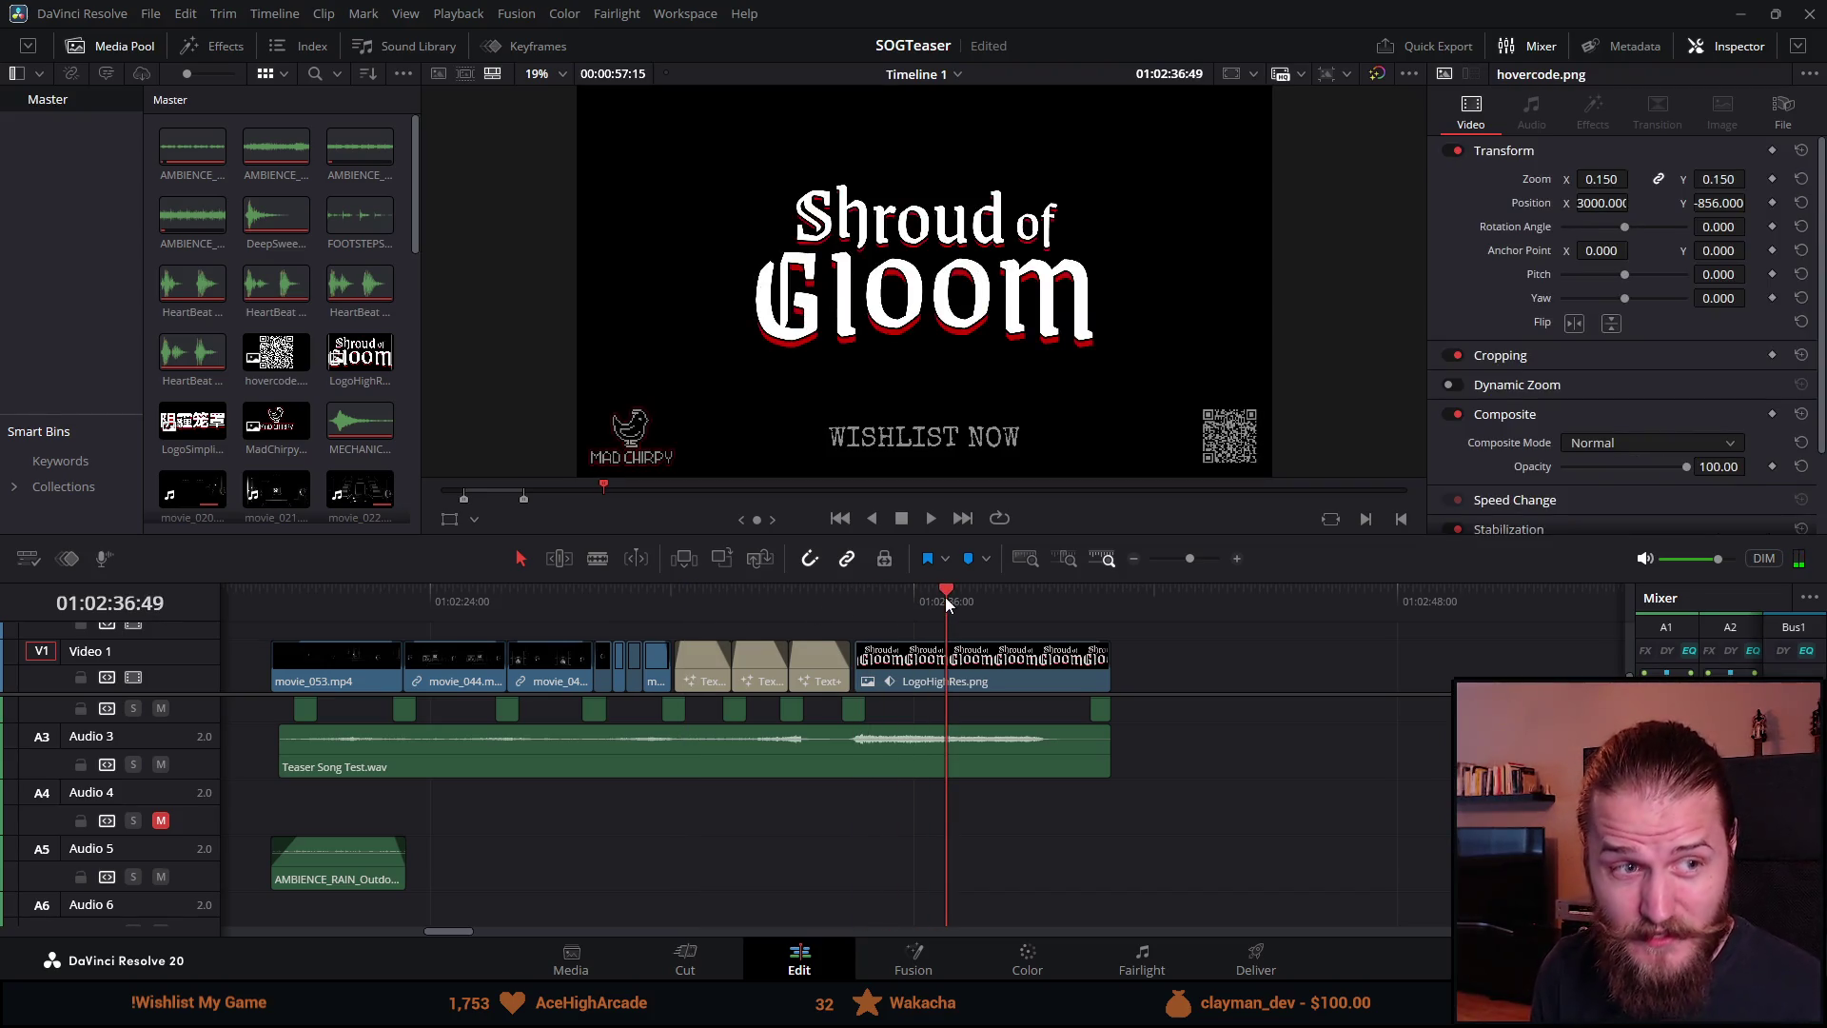
left_click_drag(381, 610, 905, 624)
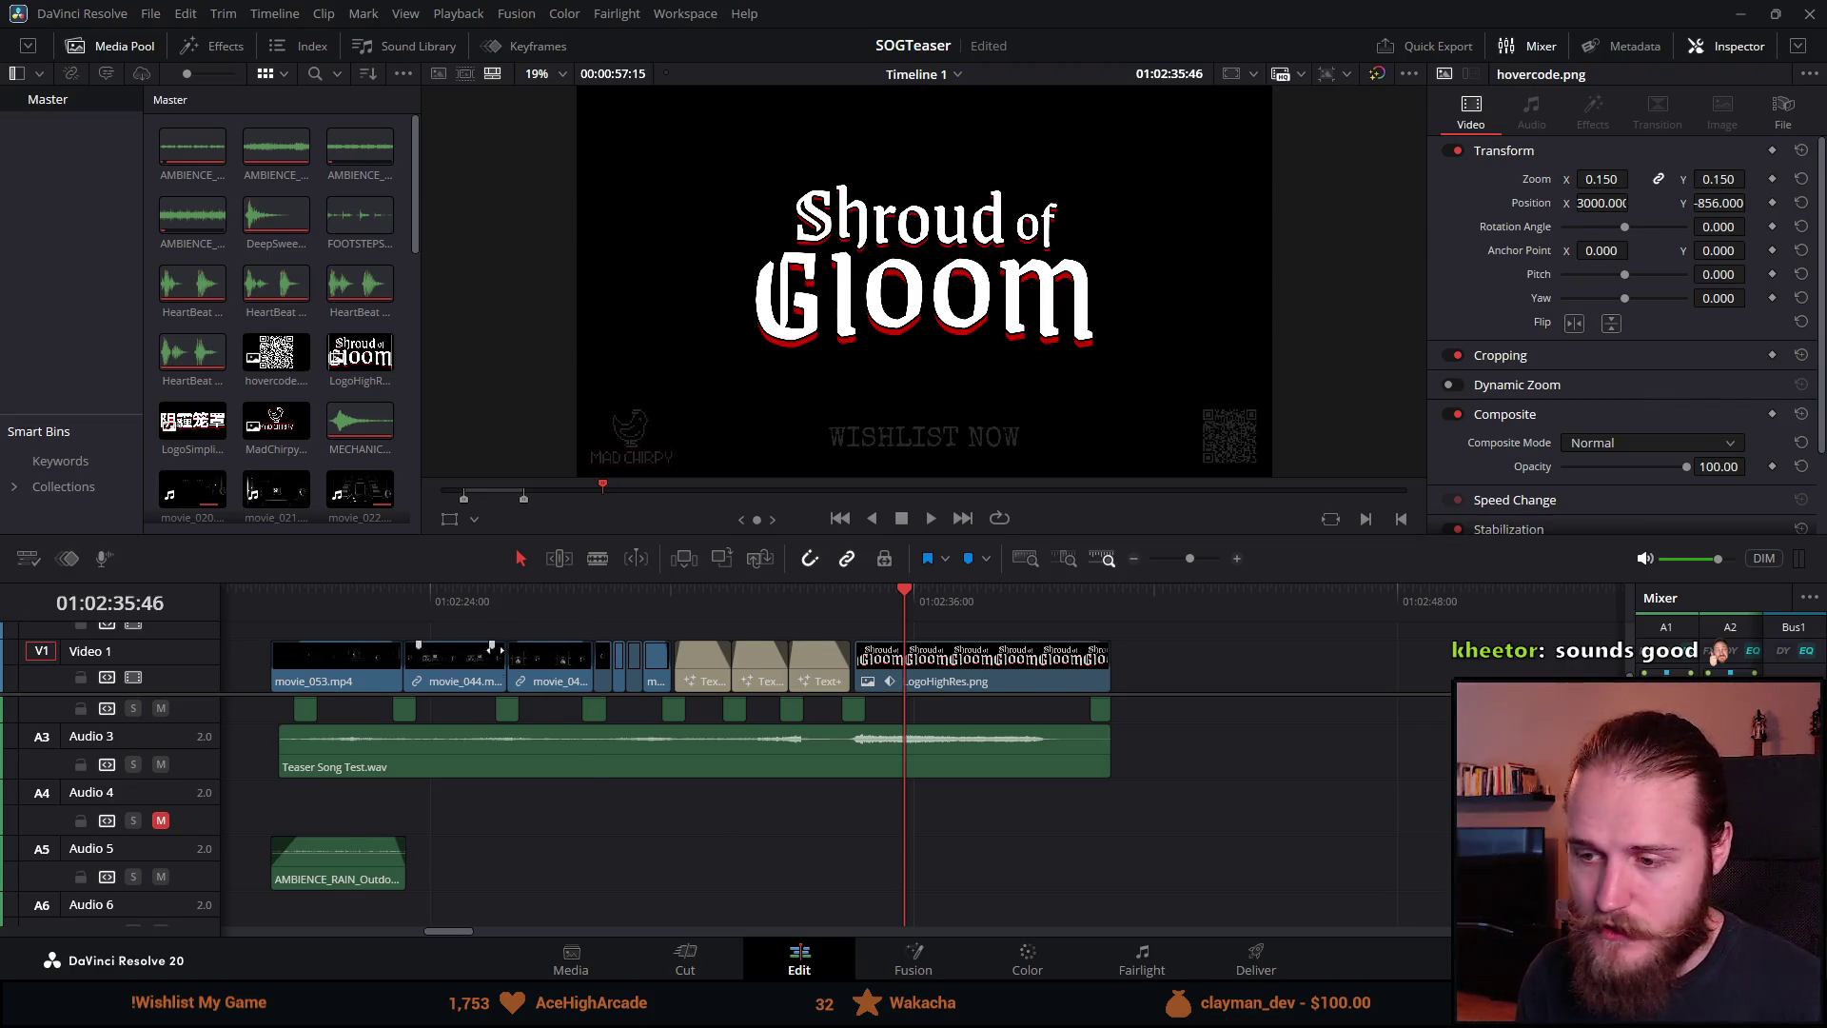
scroll(533, 652, "down", 3)
left_click_drag(747, 541, 745, 330)
Step: Select the teaser clips and zoom the timeline out to fit the whole cut
mouse_move(449, 427)
left_mouse_down()
mouse_move(1011, 855)
mouse_move(1138, 843)
left_mouse_up()
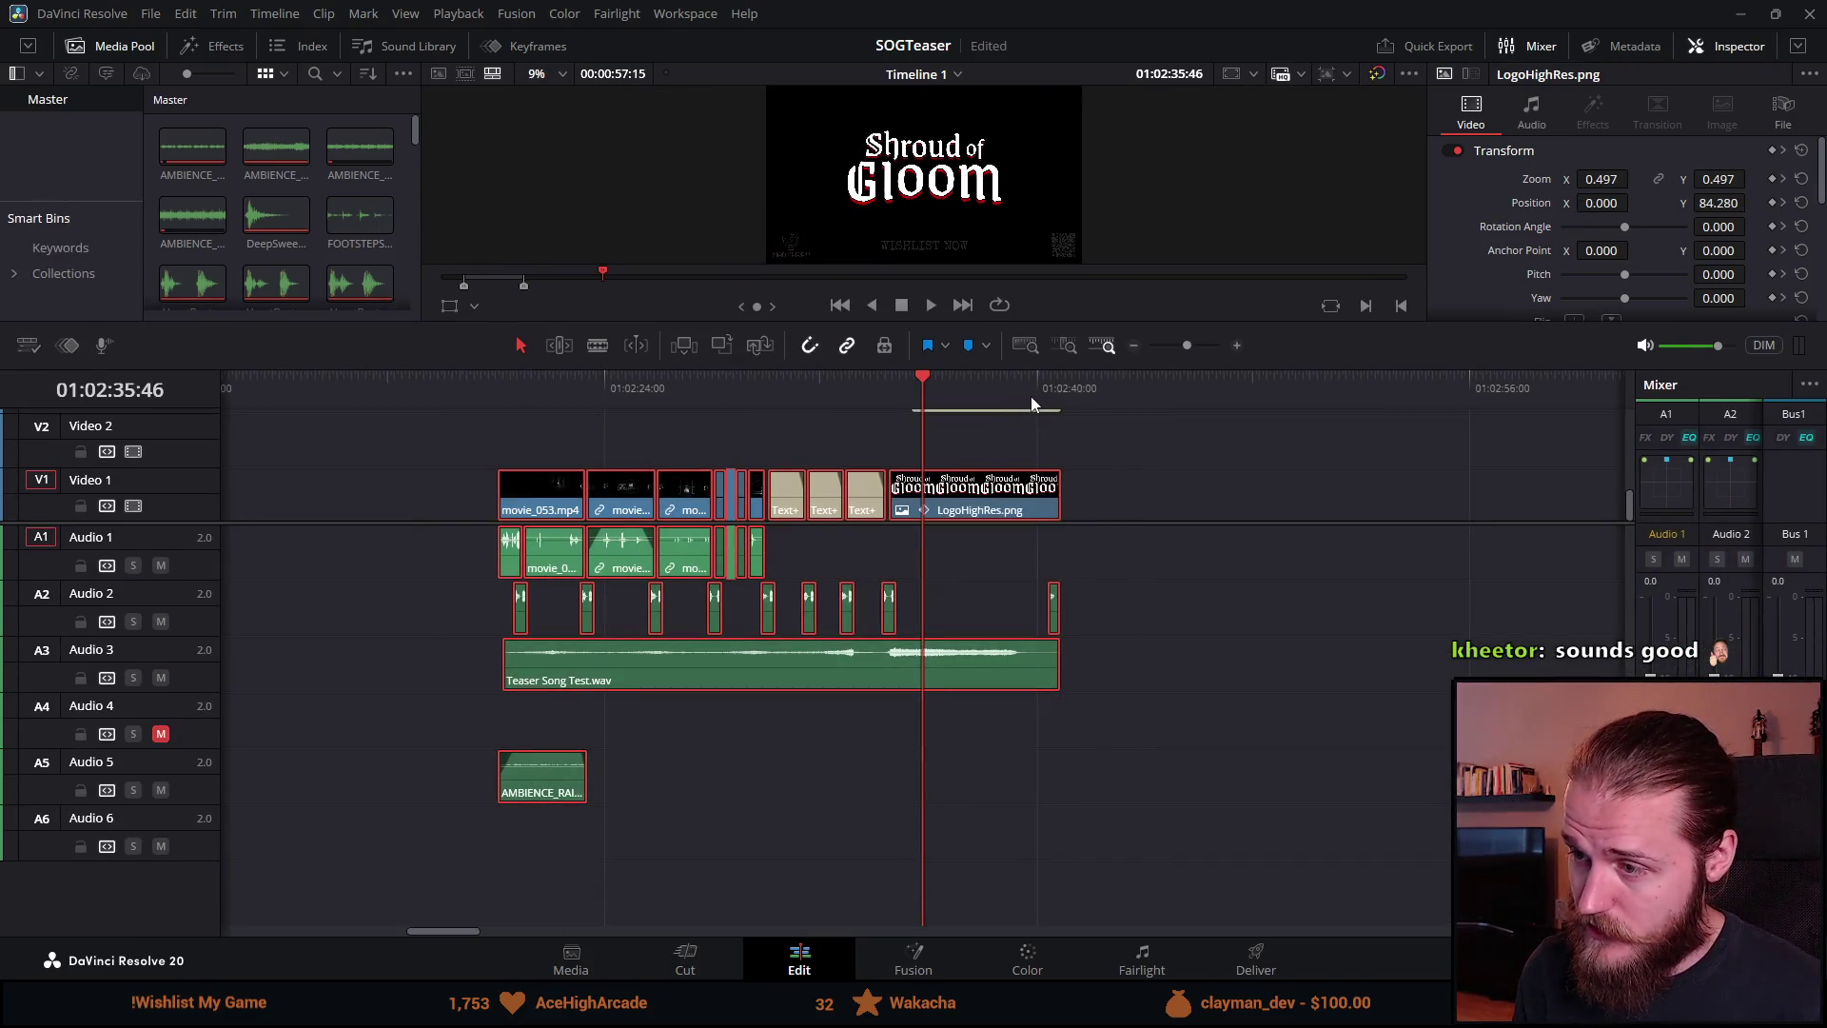
scroll(1061, 540, "down", 2)
left_click_drag(1076, 527, 1077, 671)
scroll(1072, 664, "down", 2)
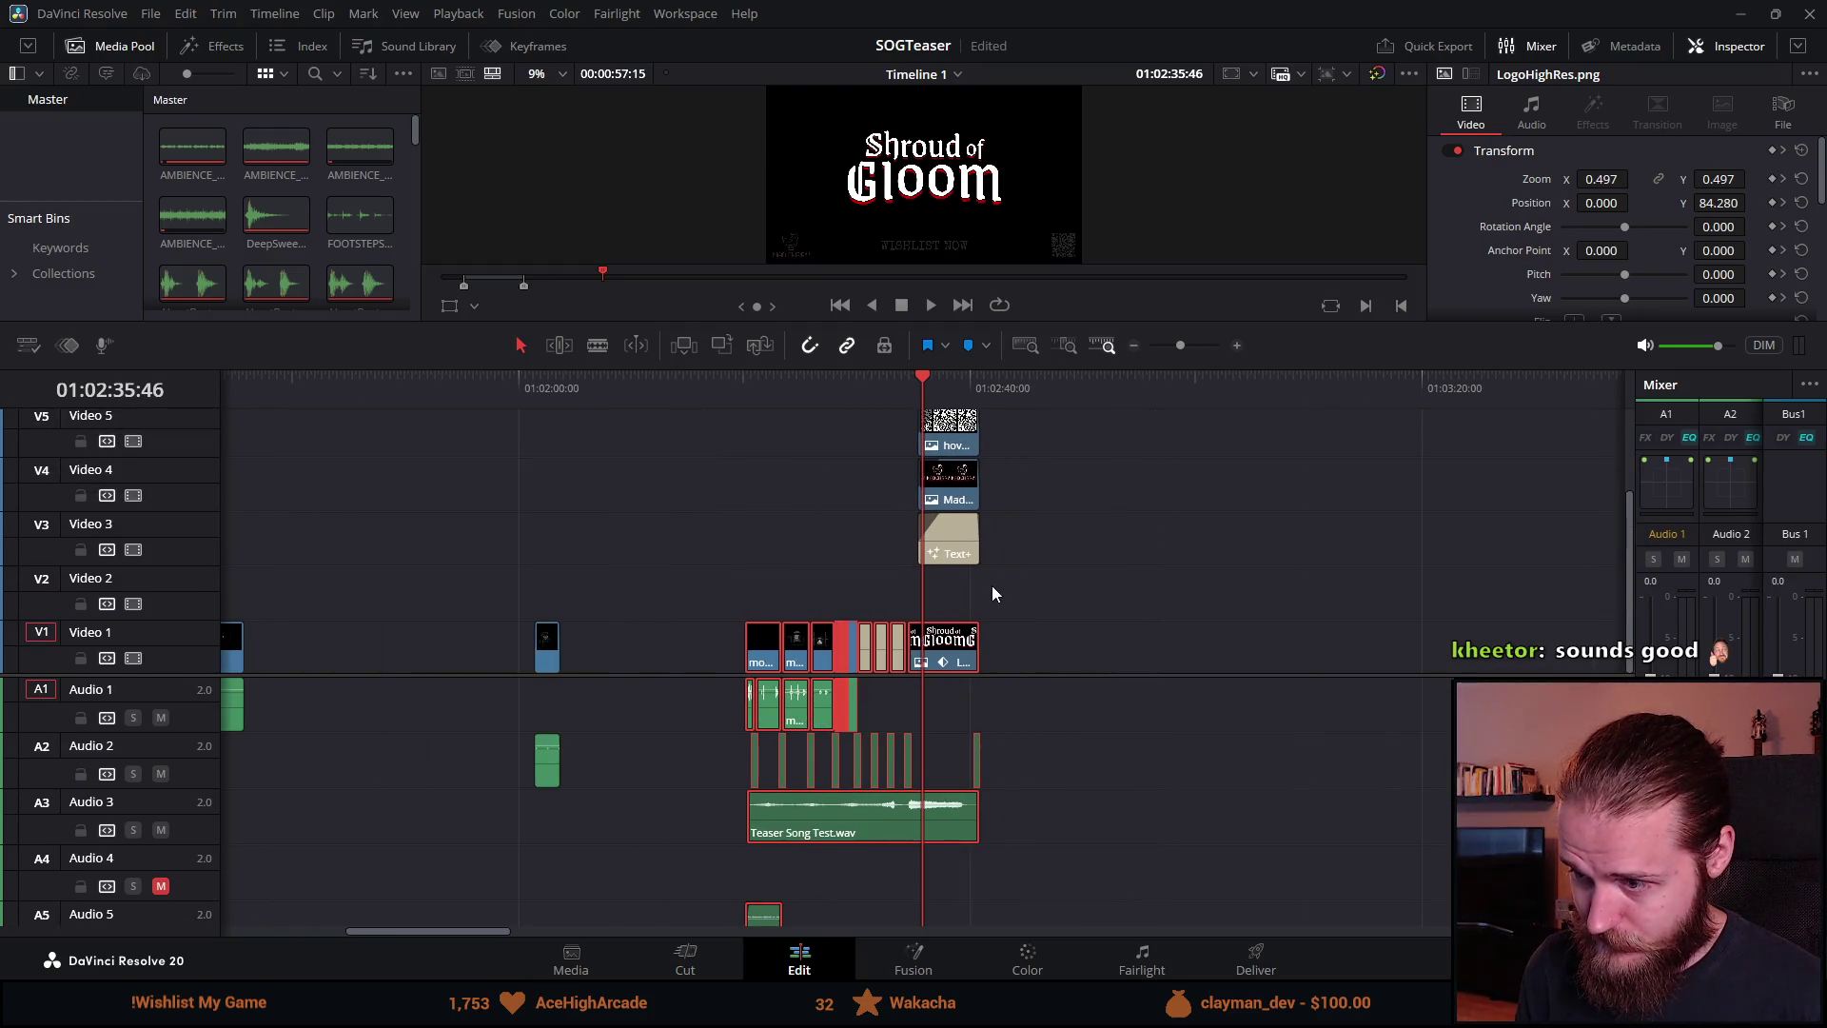
scroll(1015, 573, "down", 1, "shift")
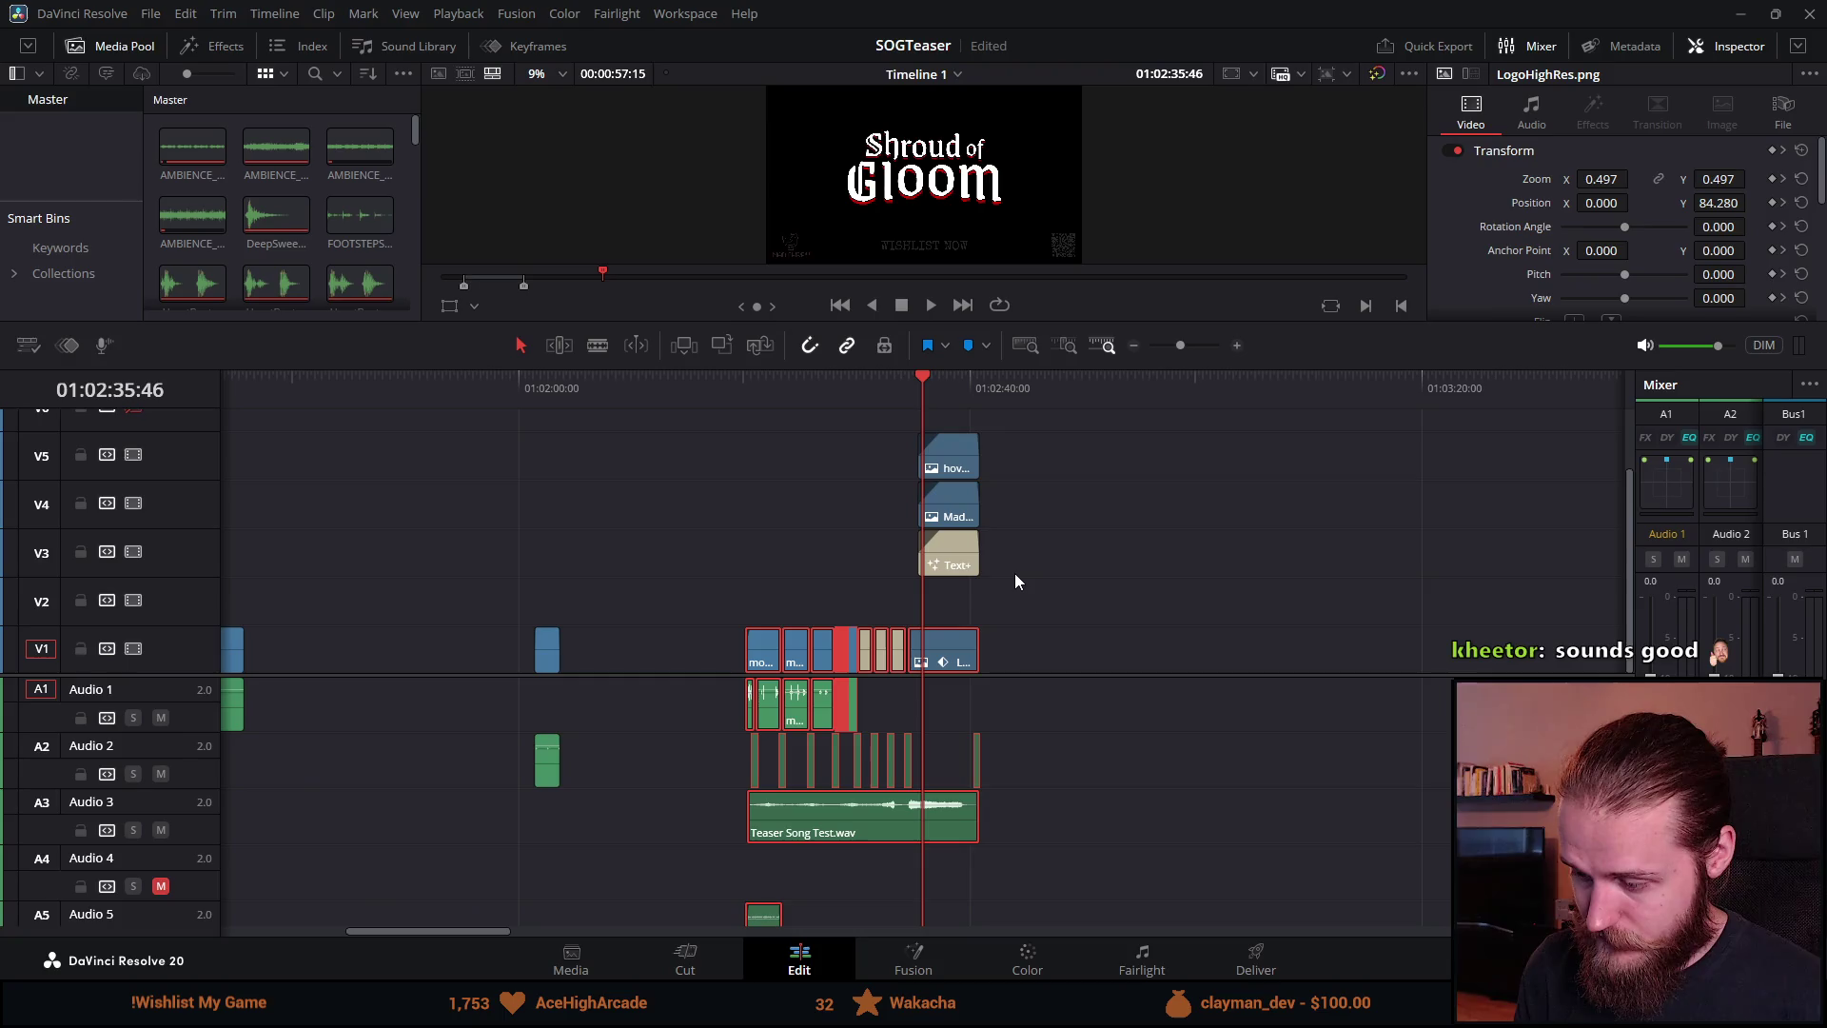
scroll(1014, 573, "down", 1, "shift")
scroll(1038, 744, "down", 1, "shift")
scroll(1038, 747, "down", 1, "shift")
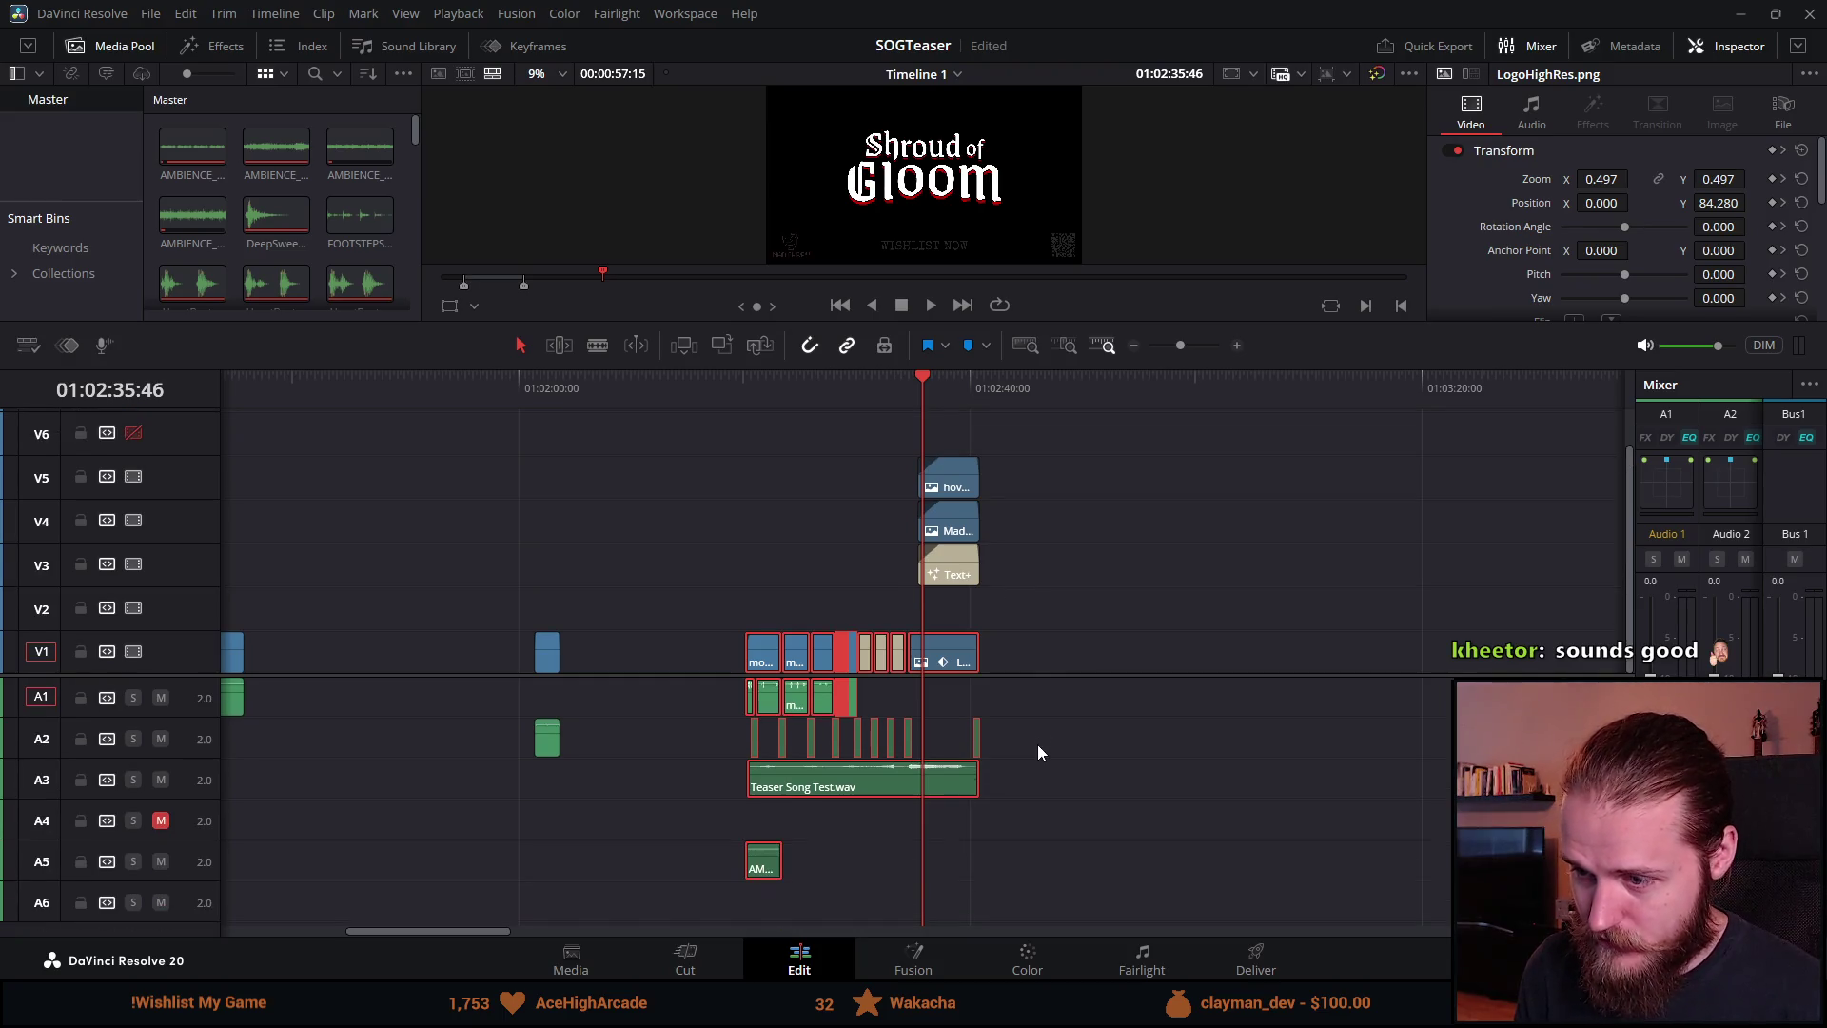
mouse_move(1051, 675)
left_mouse_down()
mouse_move(1016, 457)
mouse_move(1037, 877)
mouse_move(1016, 563)
mouse_move(1014, 654)
left_mouse_up()
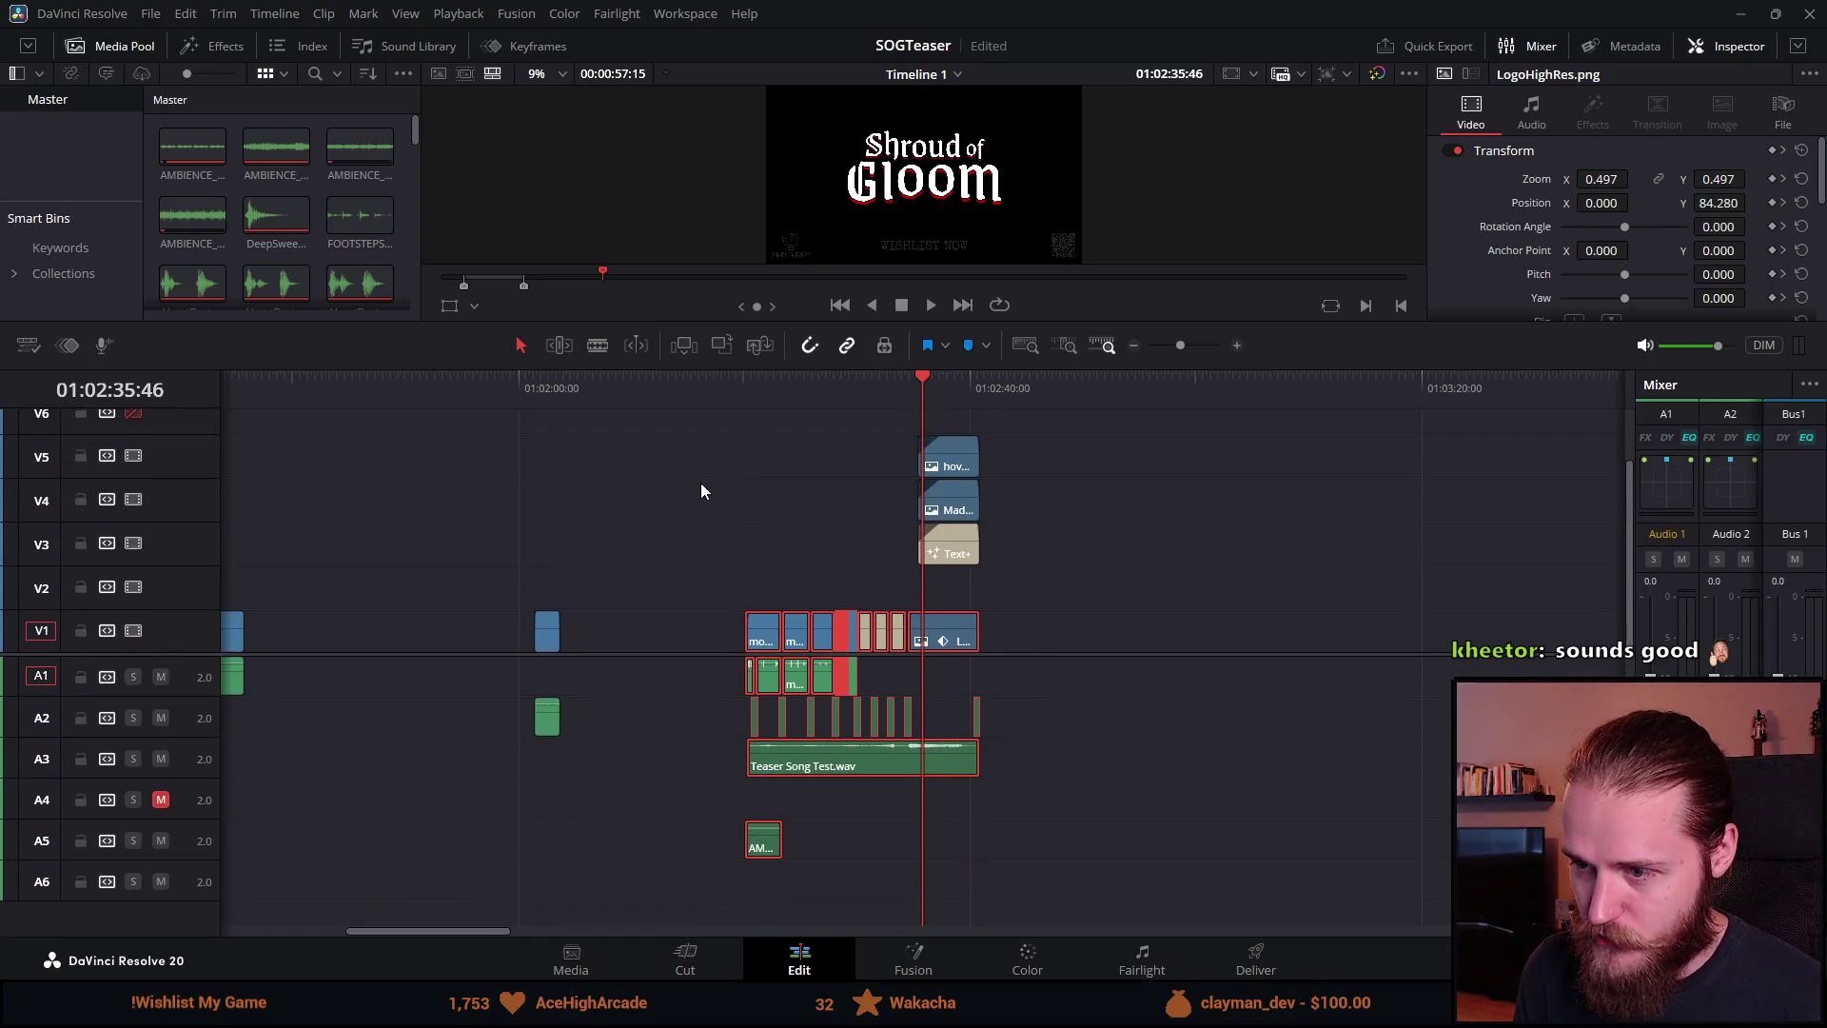
Step: Copy the full teaser cut and paste it after the original at 01:03:01:32
mouse_move(679, 425)
left_mouse_down()
mouse_move(842, 845)
mouse_move(1035, 929)
left_mouse_up()
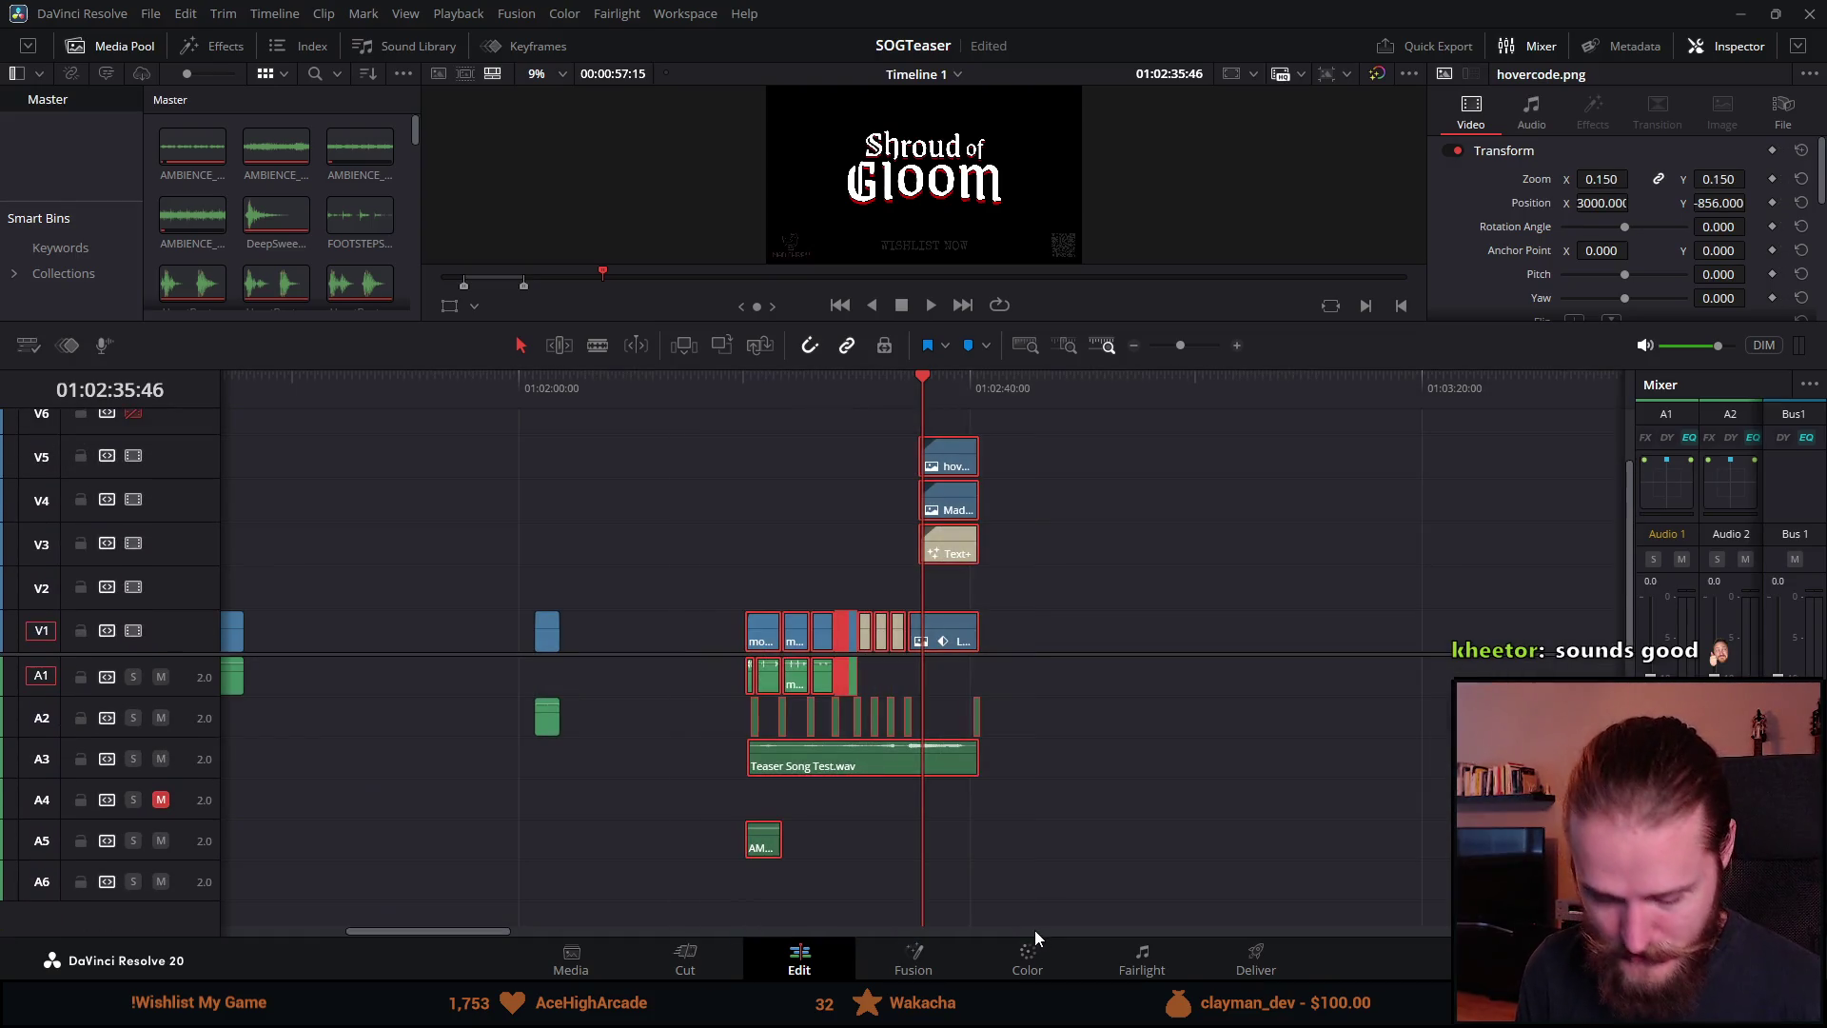
key("ctrl+v")
key("ctrl+z")
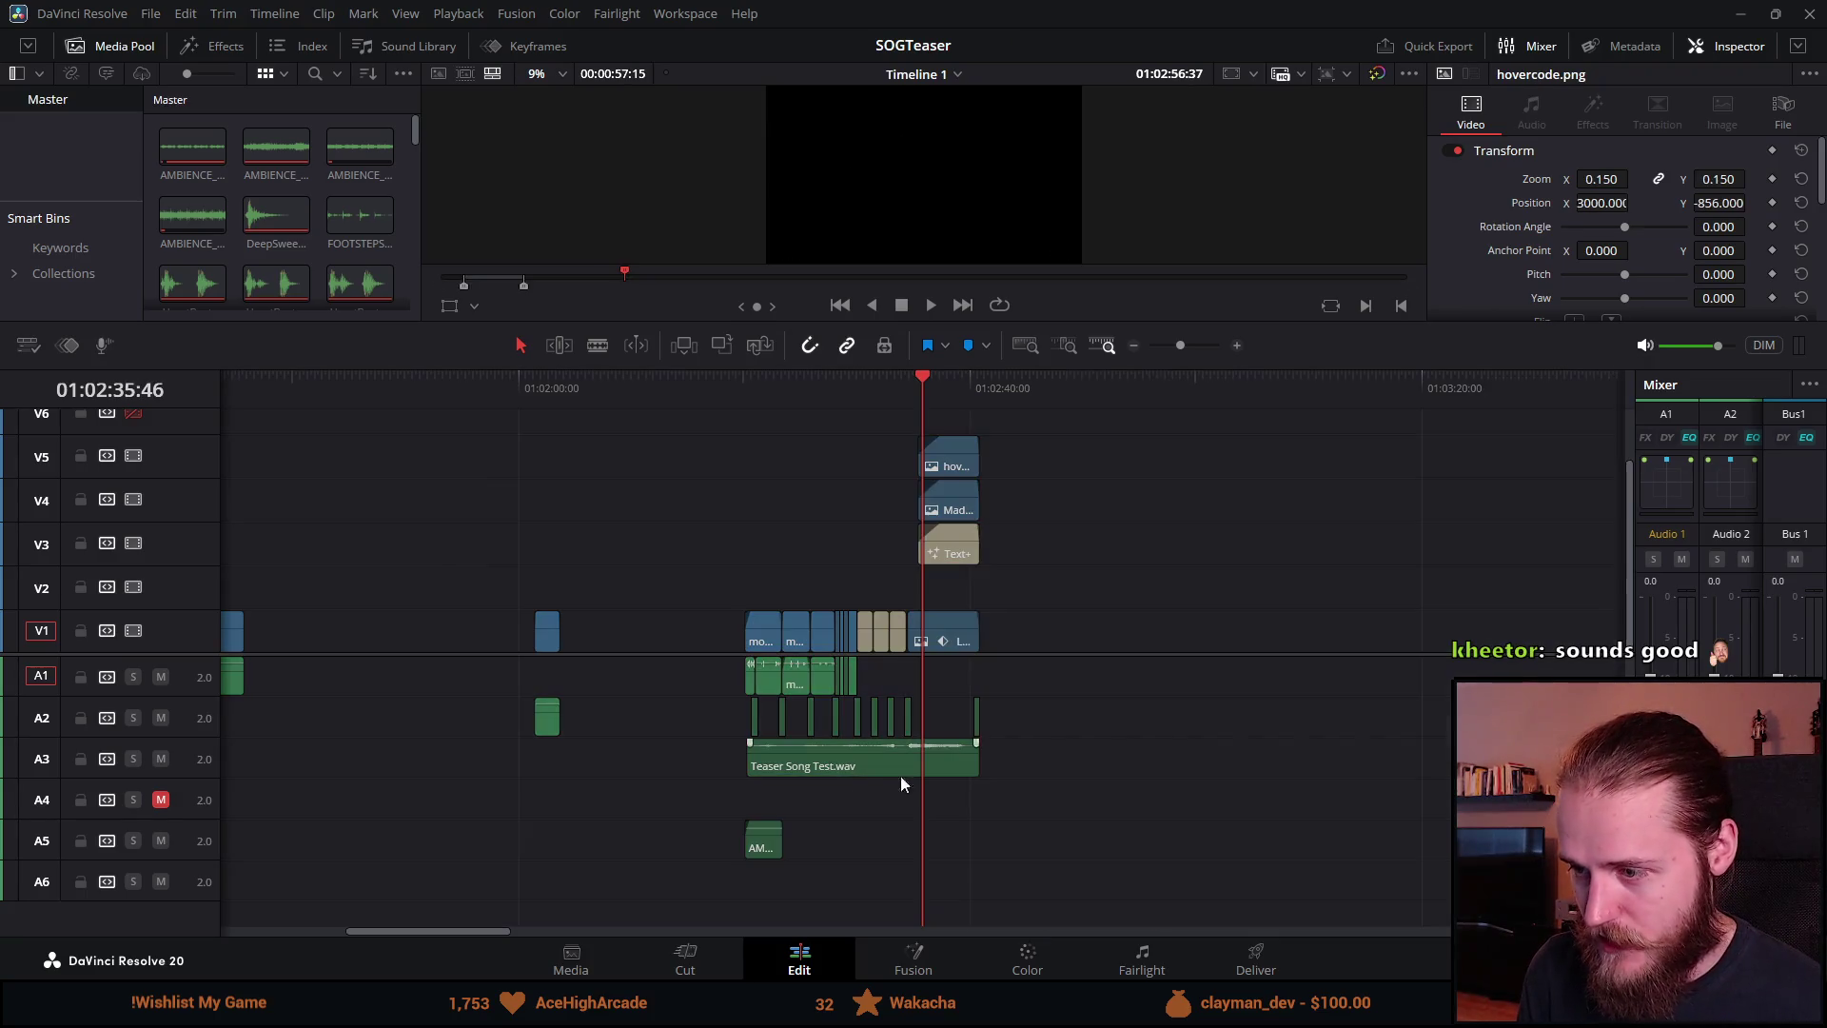
left_click(1213, 408)
key("ctrl+v")
left_click(1205, 381)
scroll(1335, 575, "up", 2)
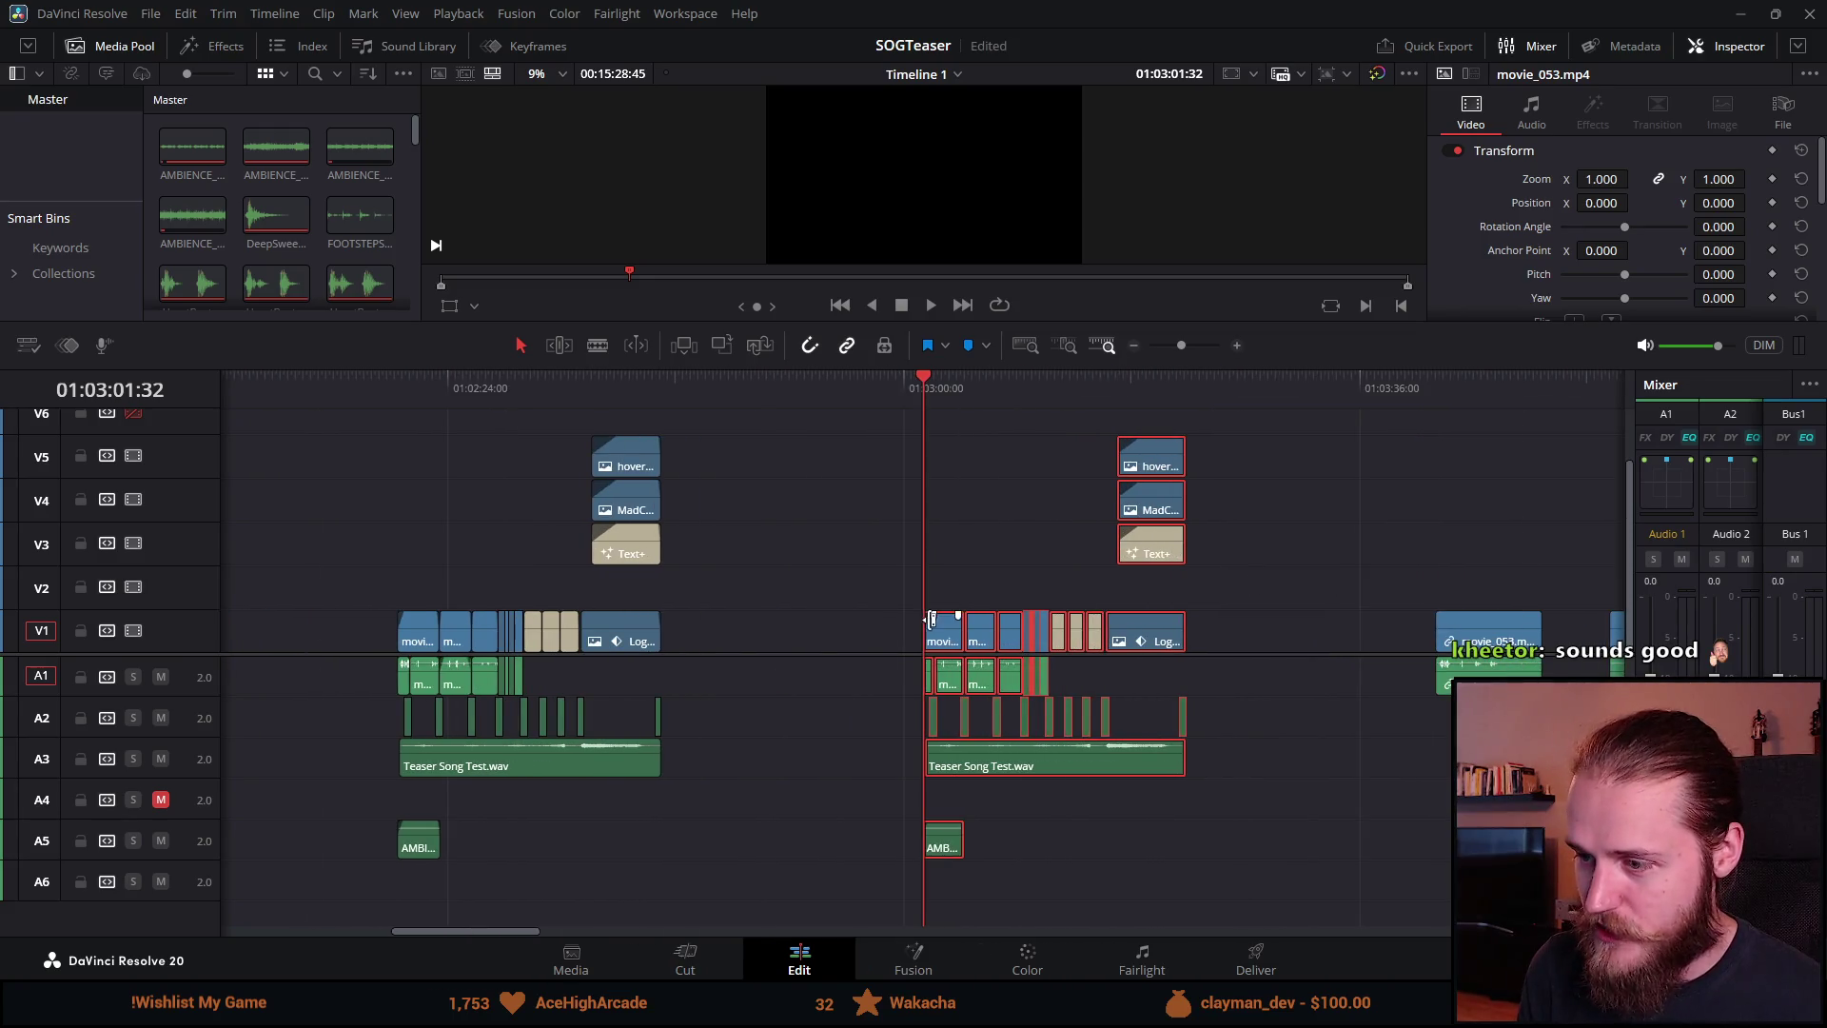
Step: In the copy, move movie_044 and the following clips aside to 01:02:48
left_click(875, 619)
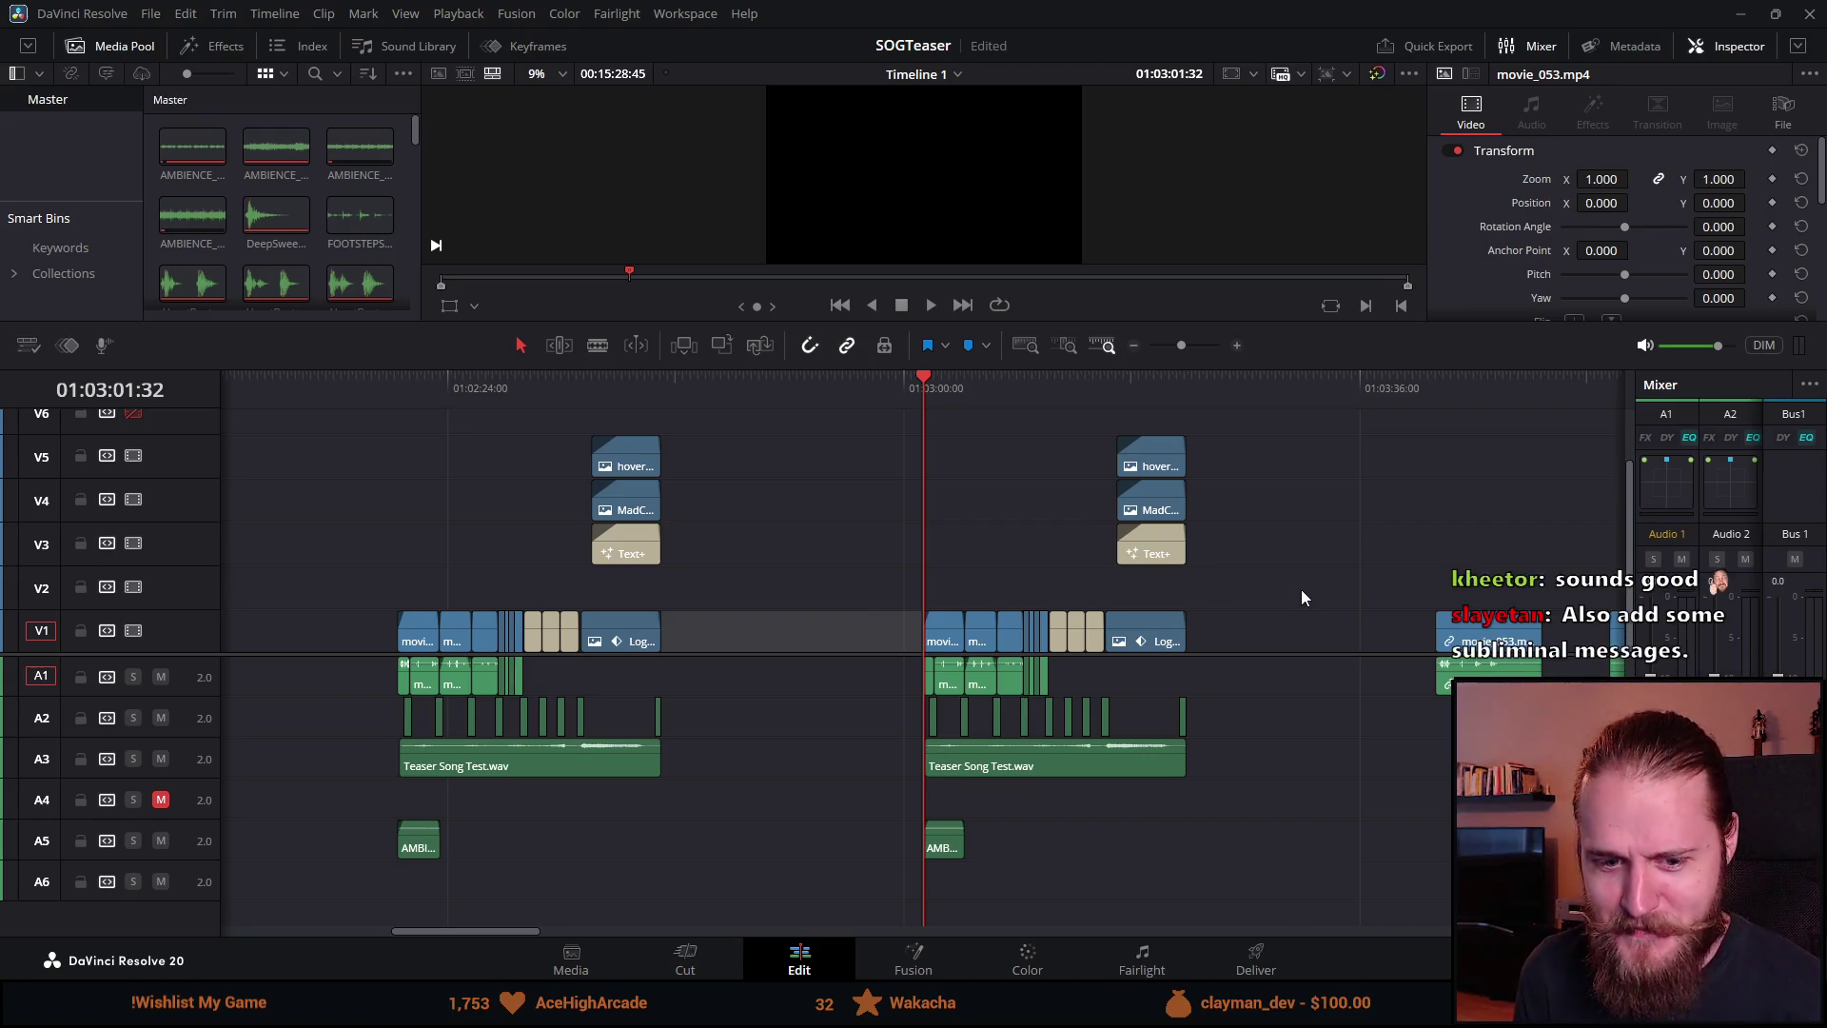
scroll(1237, 570, "up", 3)
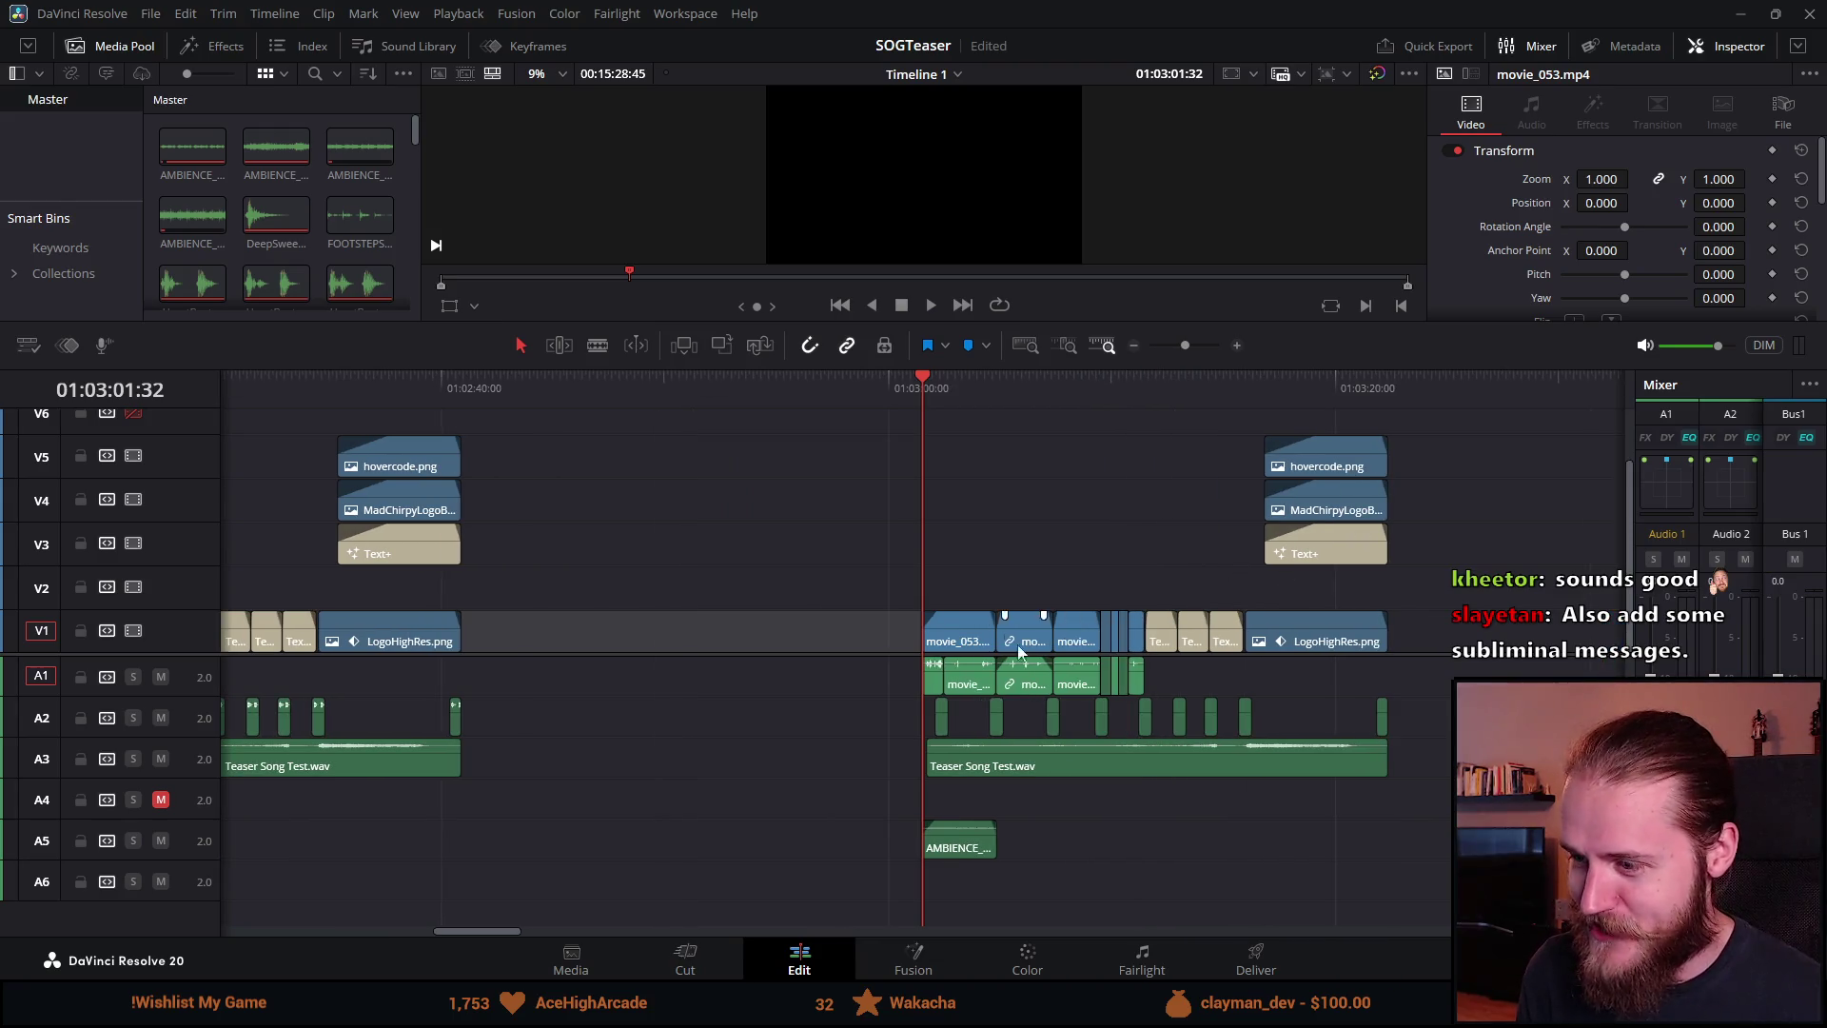
left_click_drag(499, 932, 522, 934)
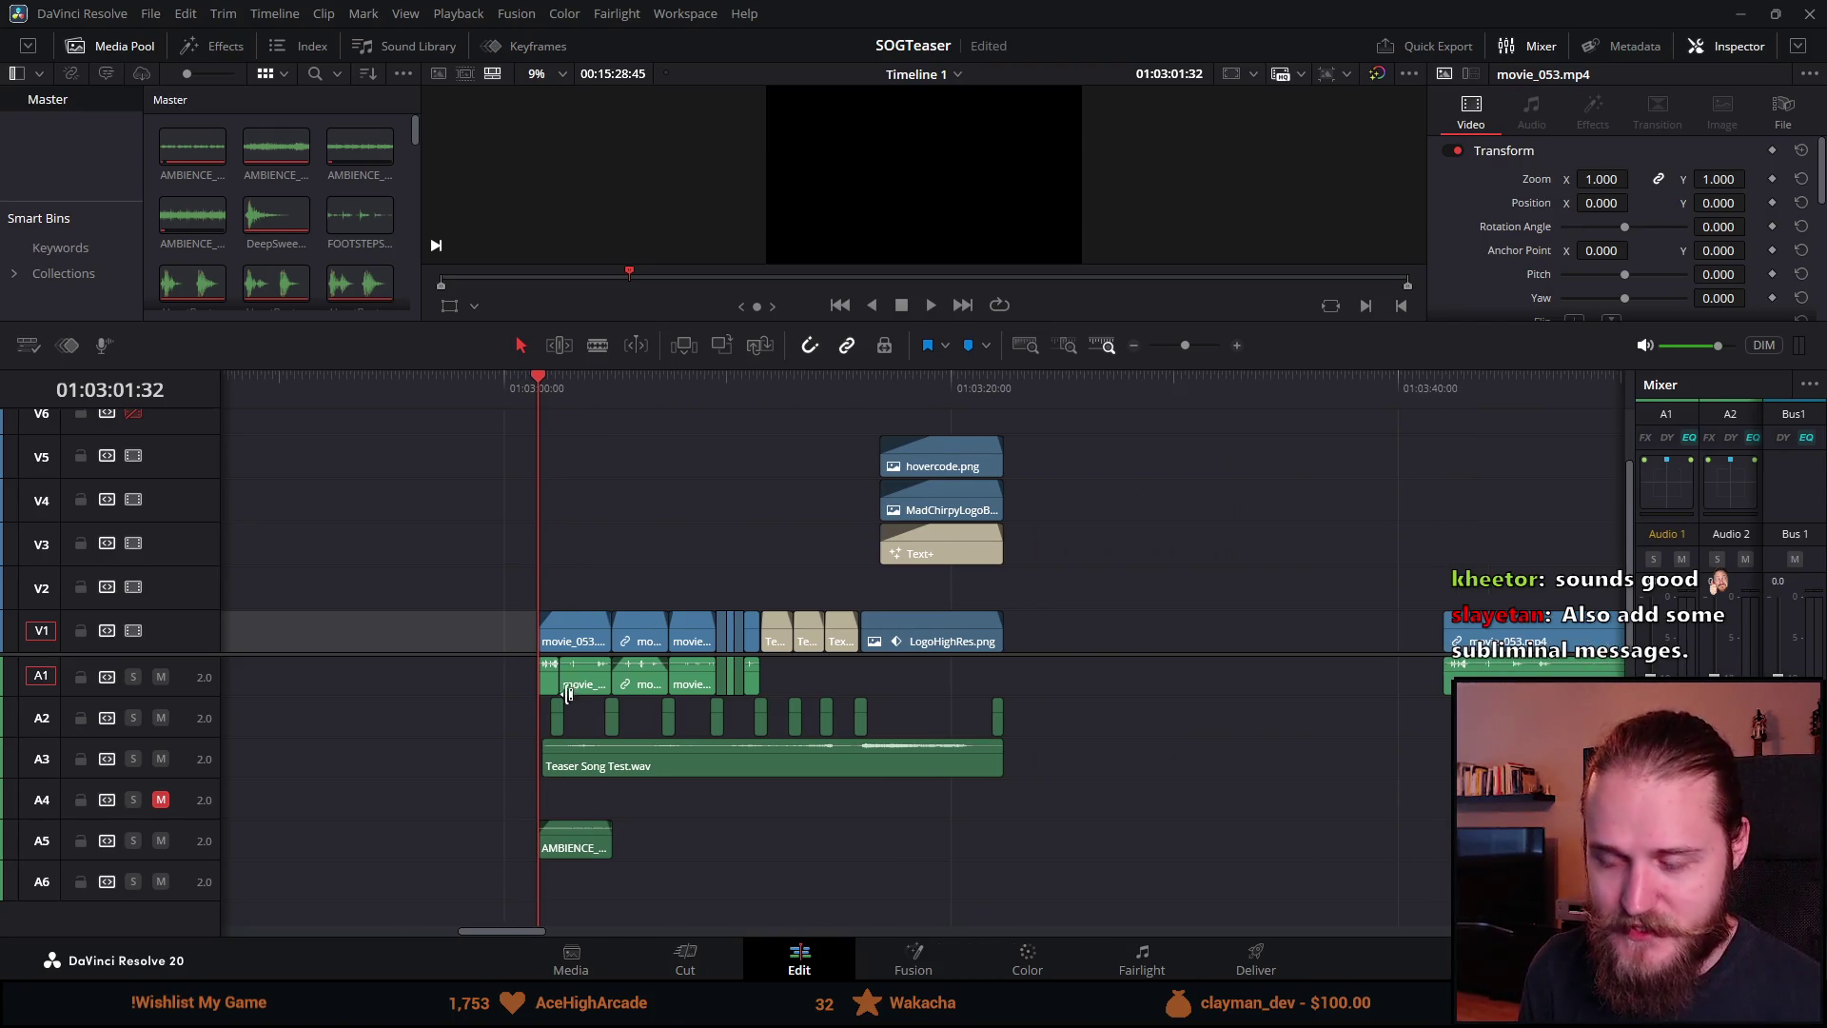
scroll(791, 603, "left", 3)
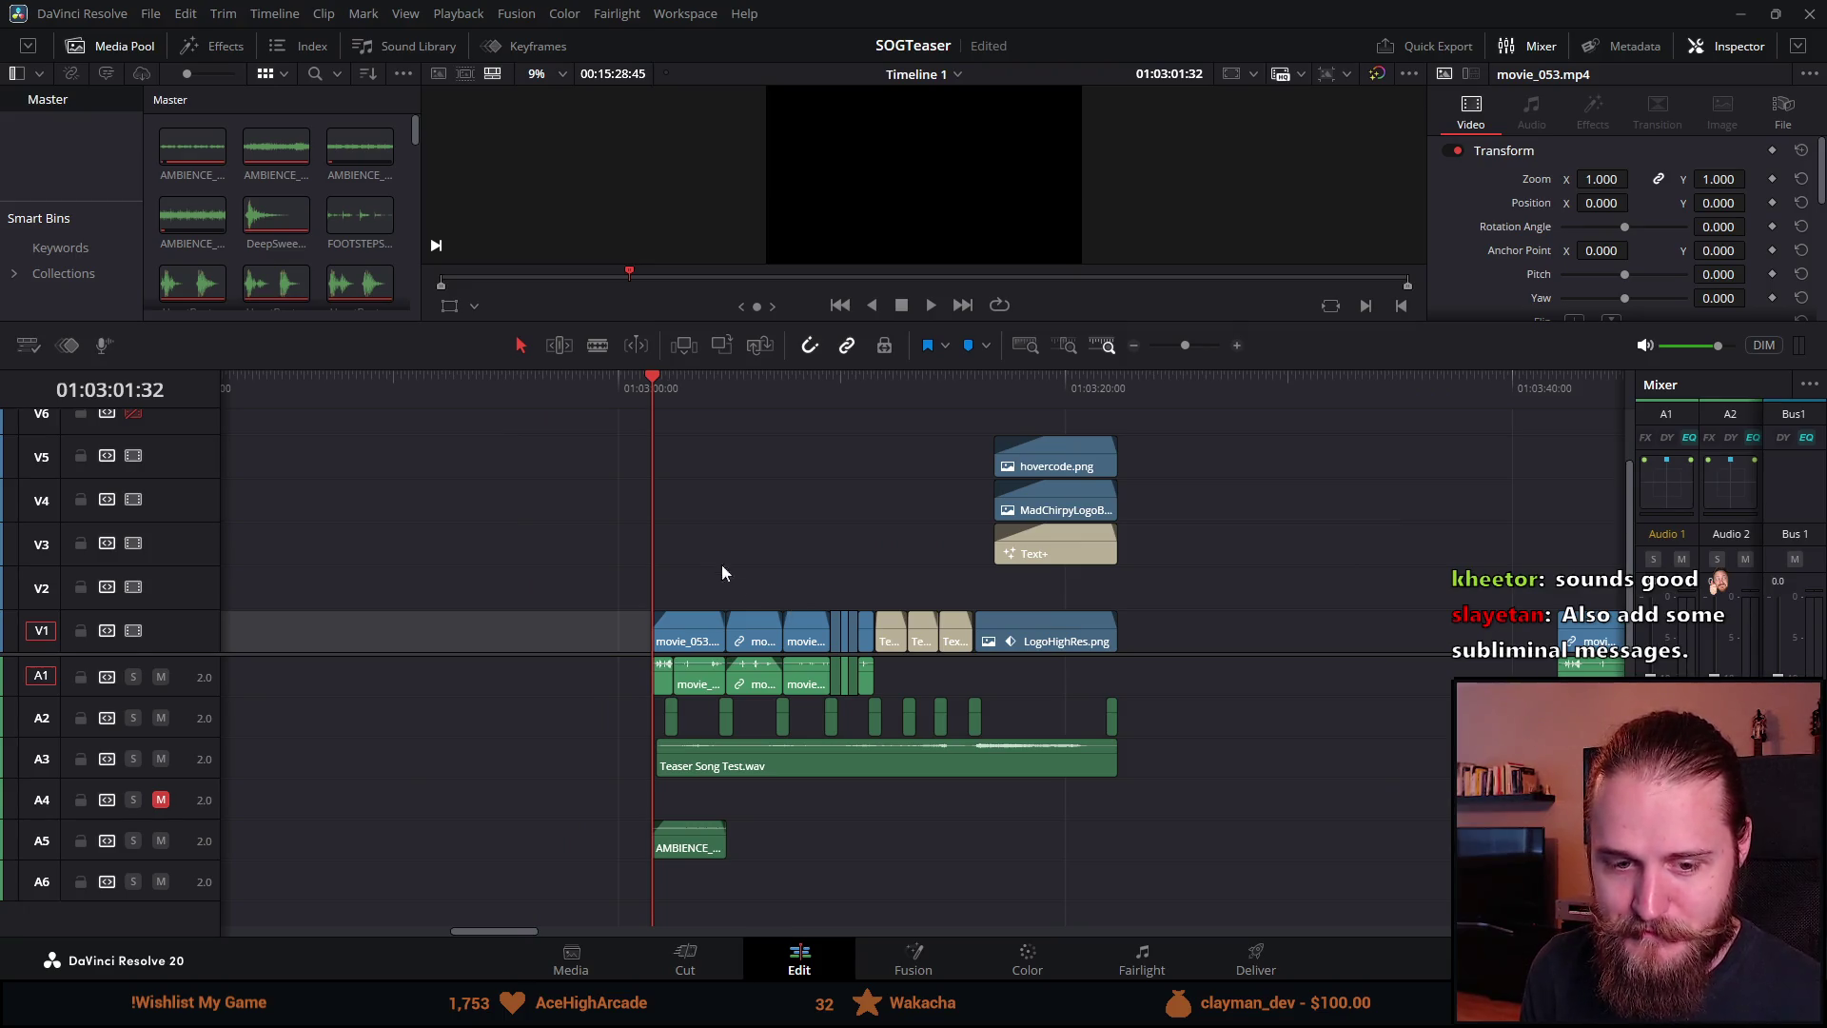
scroll(1005, 580, "up", 3)
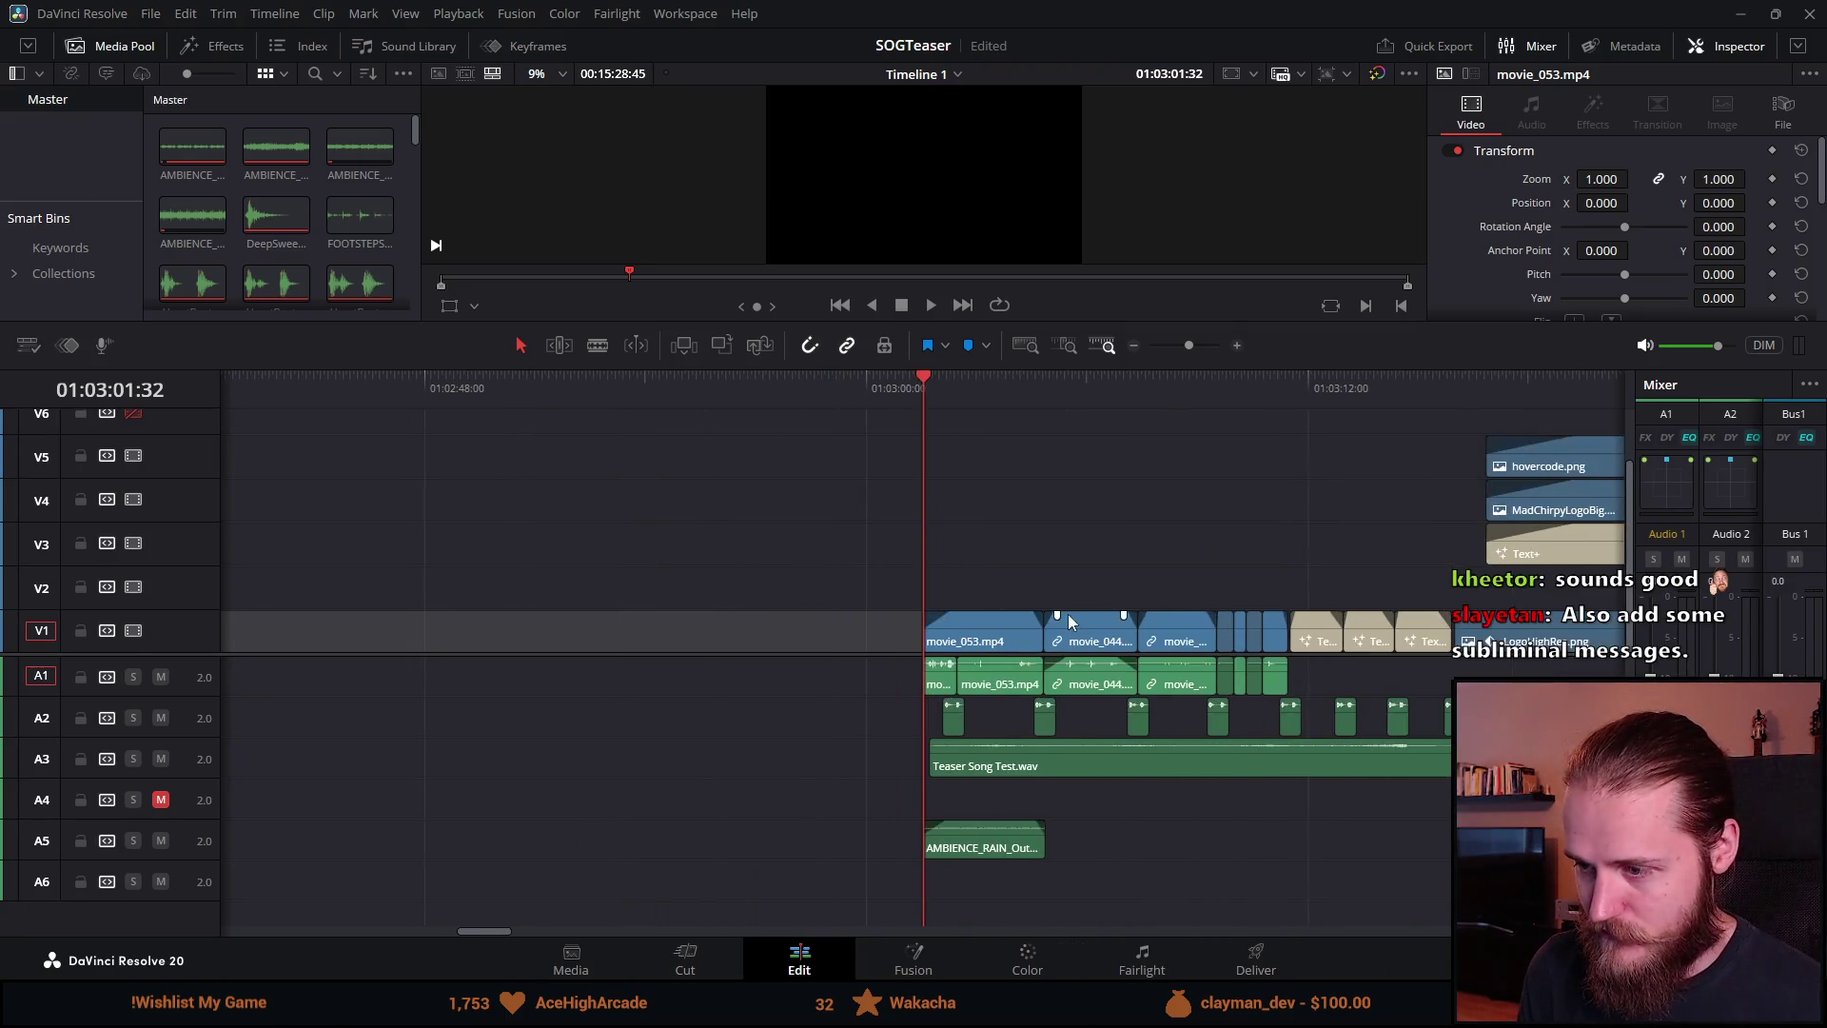
left_click_drag(807, 516, 1283, 664)
left_click_drag(1287, 674, 1143, 549)
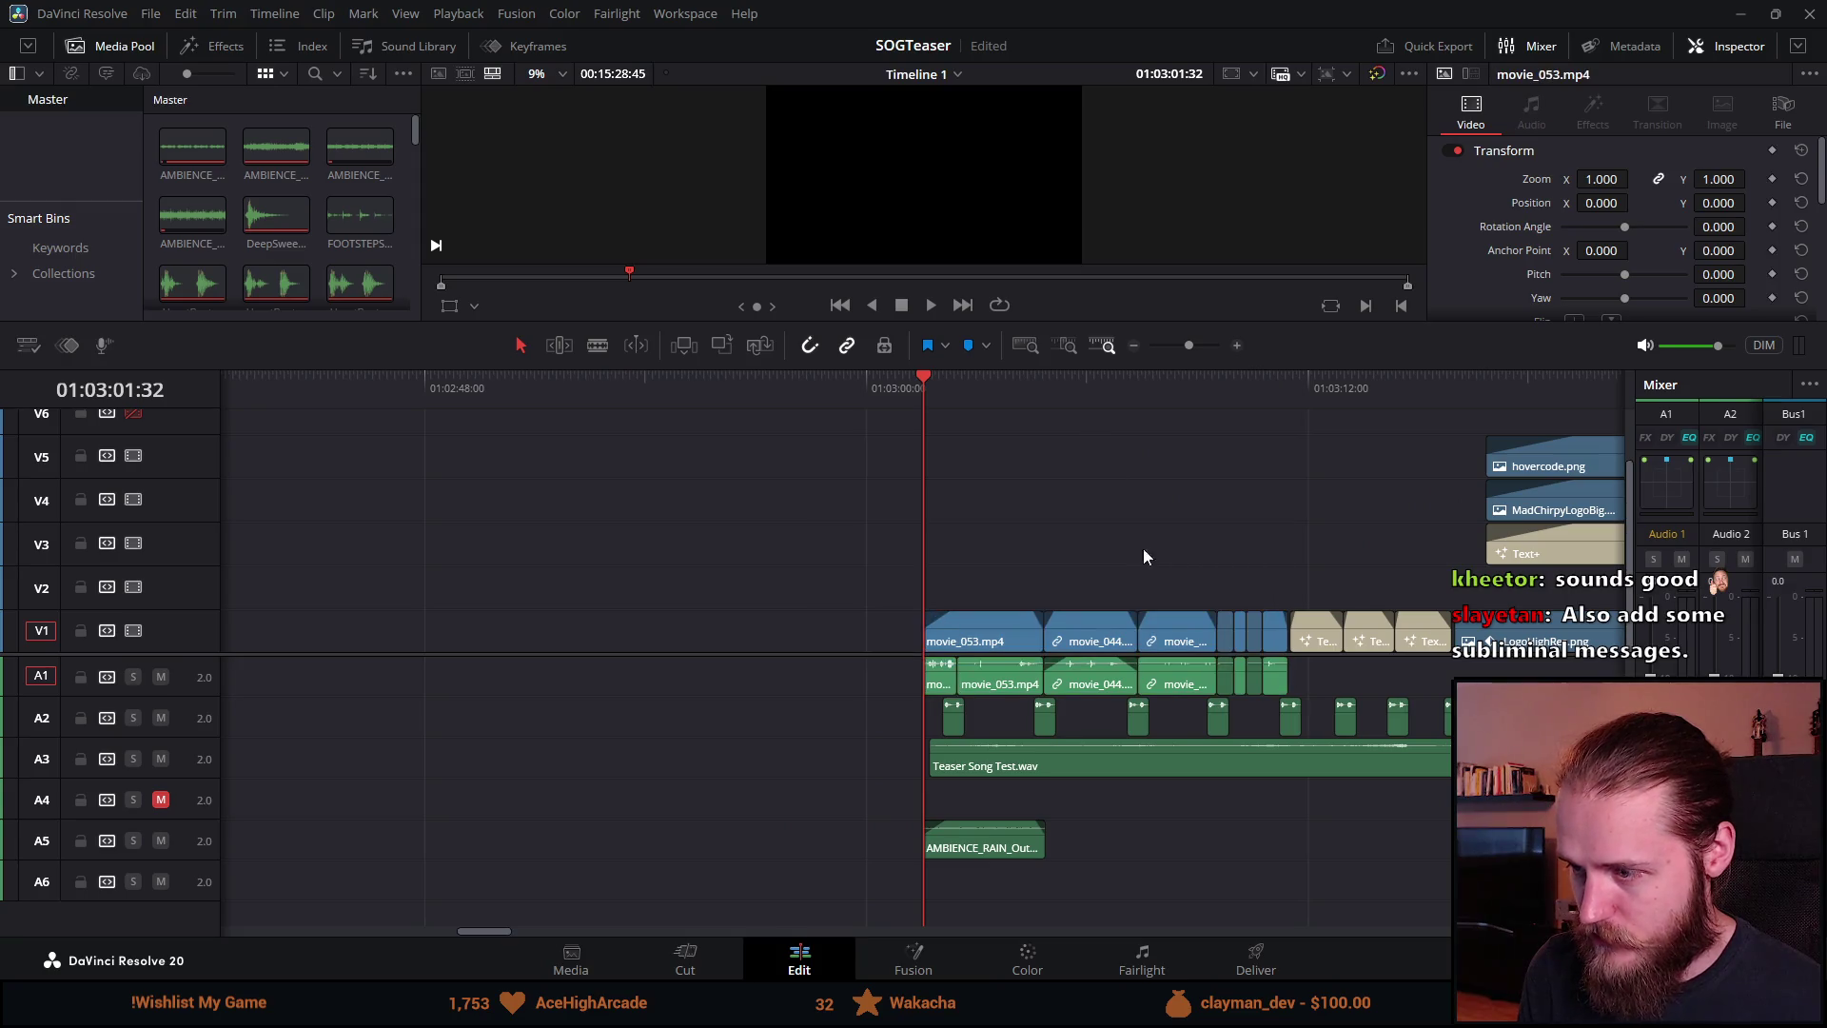
left_click_drag(1069, 465, 1286, 699)
mouse_move(1109, 636)
left_mouse_down()
mouse_move(490, 598)
mouse_move(486, 655)
left_mouse_up()
Step: Place the PLAY THE DEMO Text+ title right after movie_053 and lengthen its end
left_click_drag(1318, 638, 1077, 645)
scroll(1237, 670, "up", 3)
scroll(1245, 671, "down", 1)
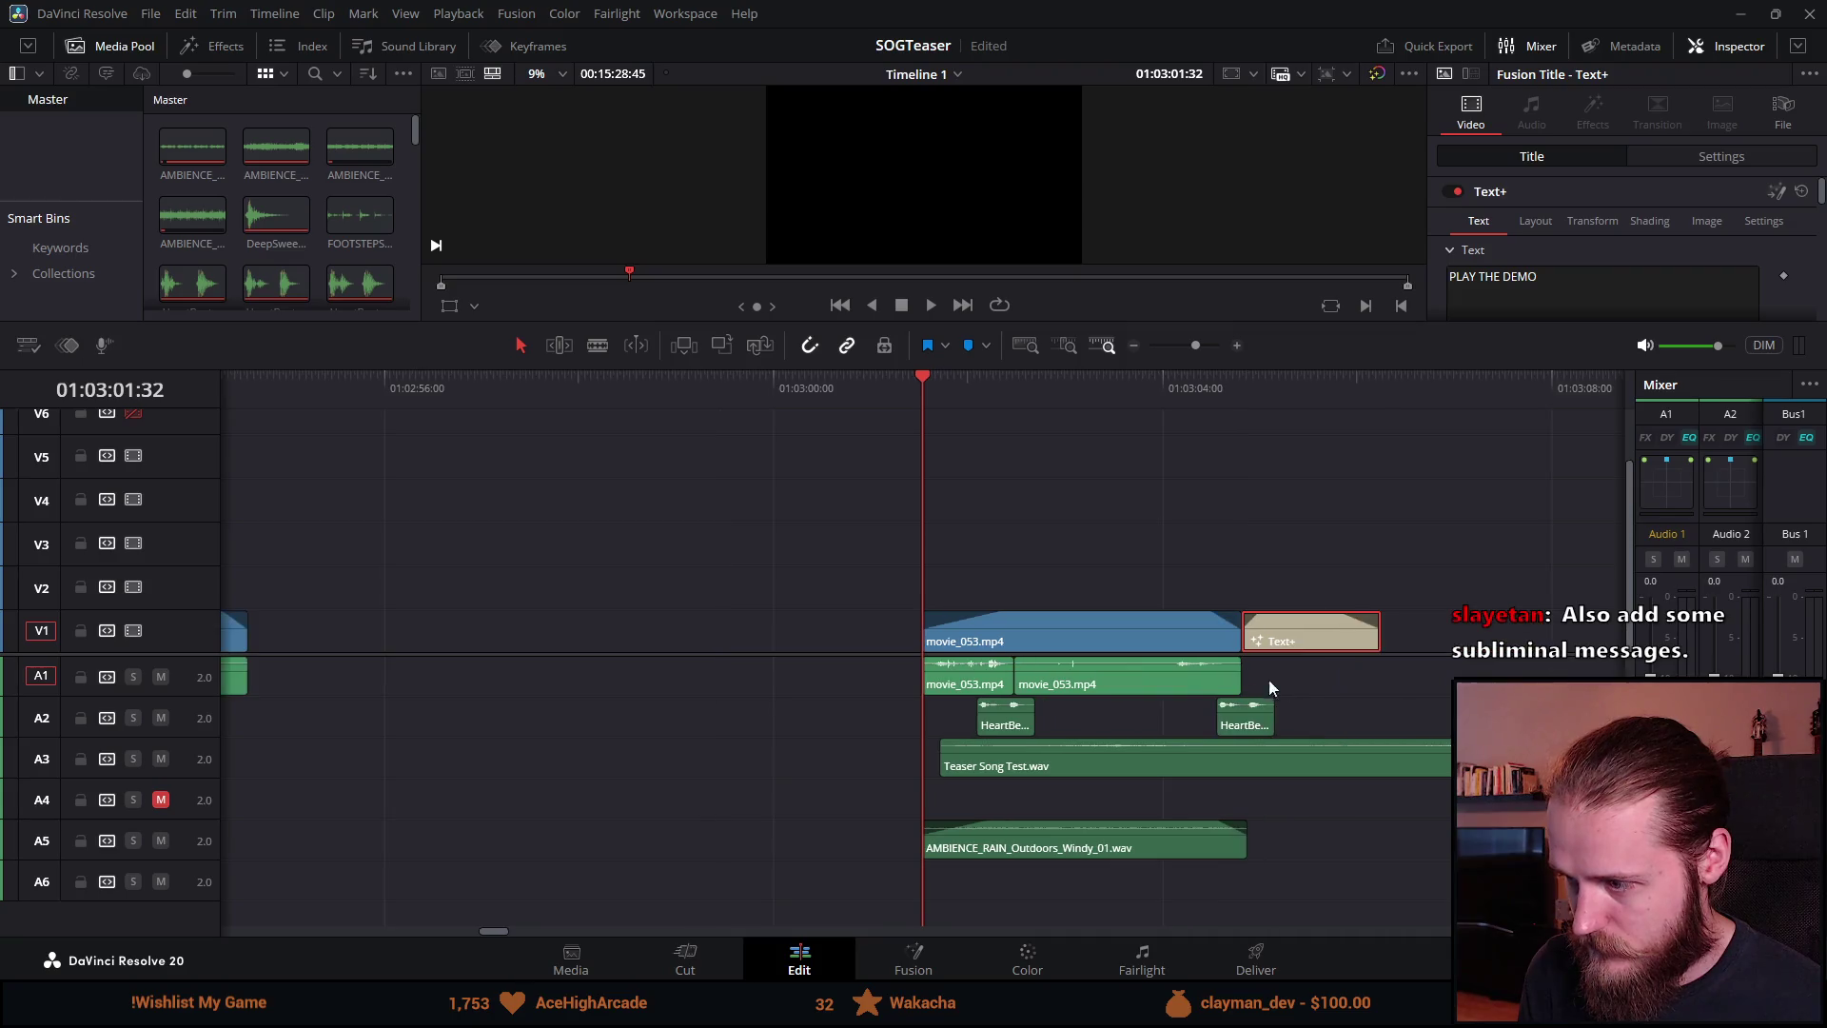
left_click_drag(1382, 645, 1500, 646)
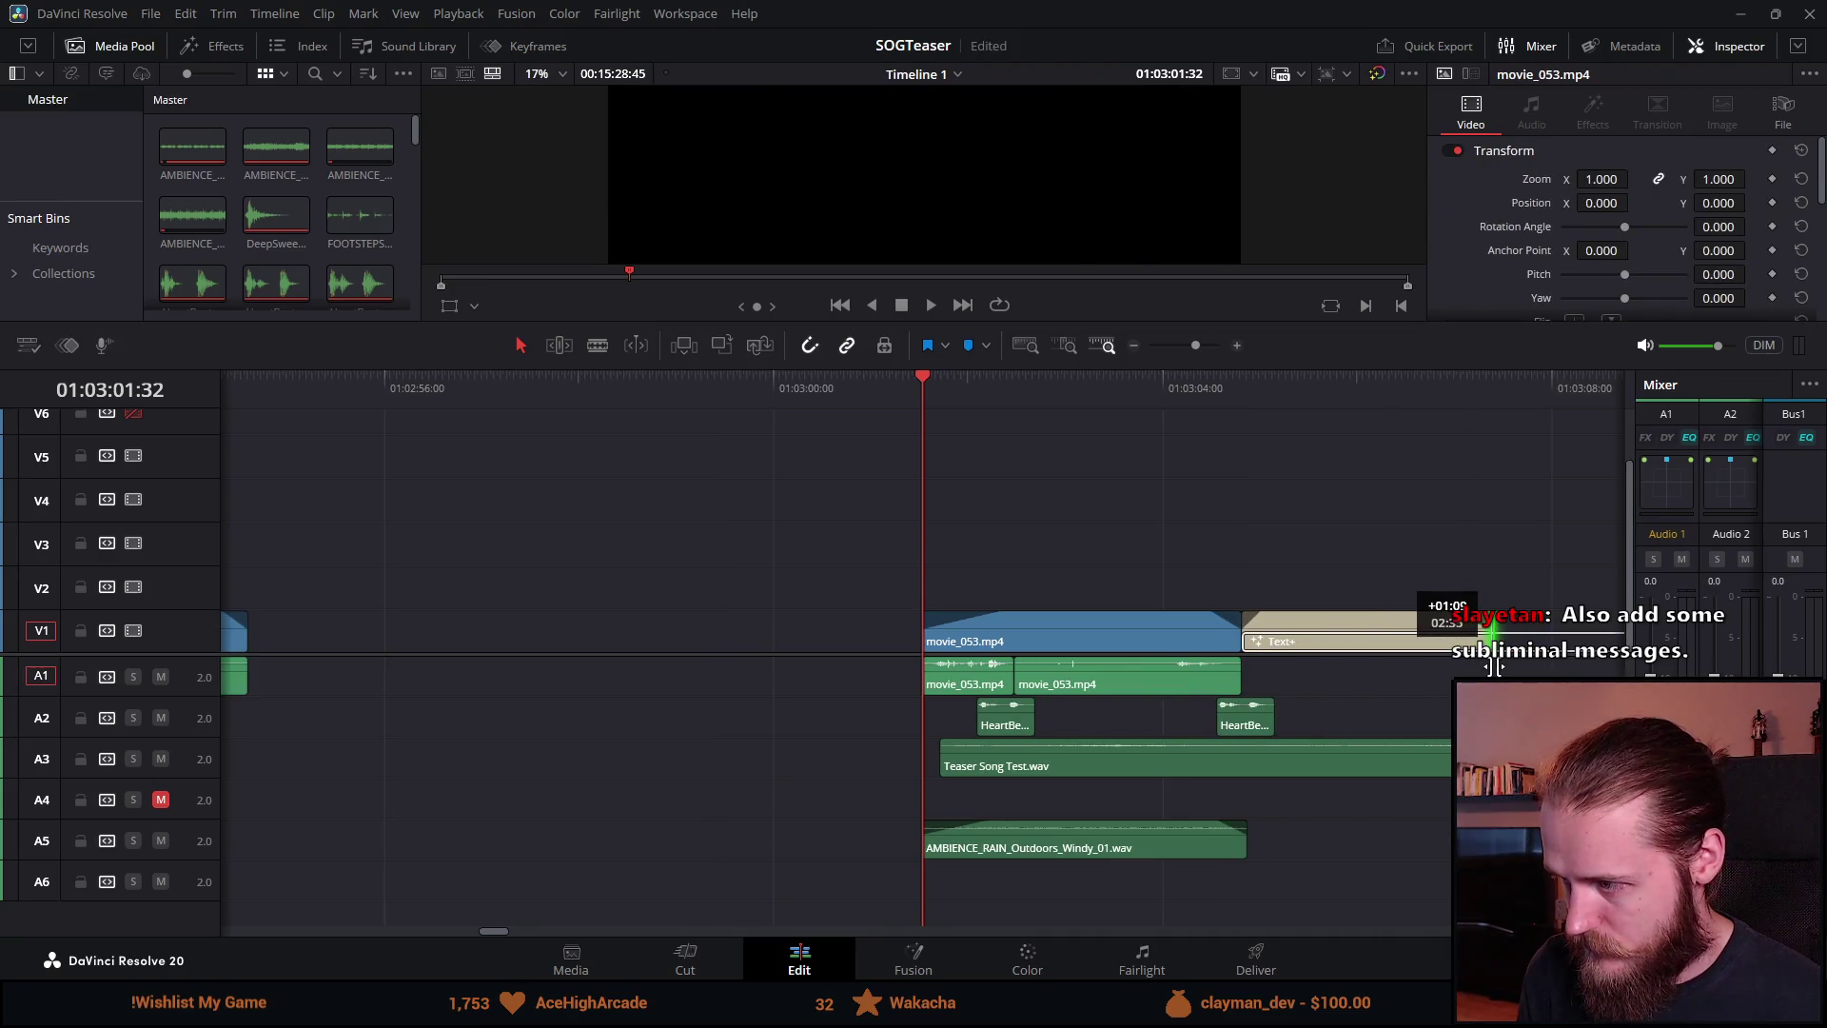
Step: Play the new opening, trim the Text+ title slightly shorter, and save the project
key("space")
scroll(1161, 598, "down", 4)
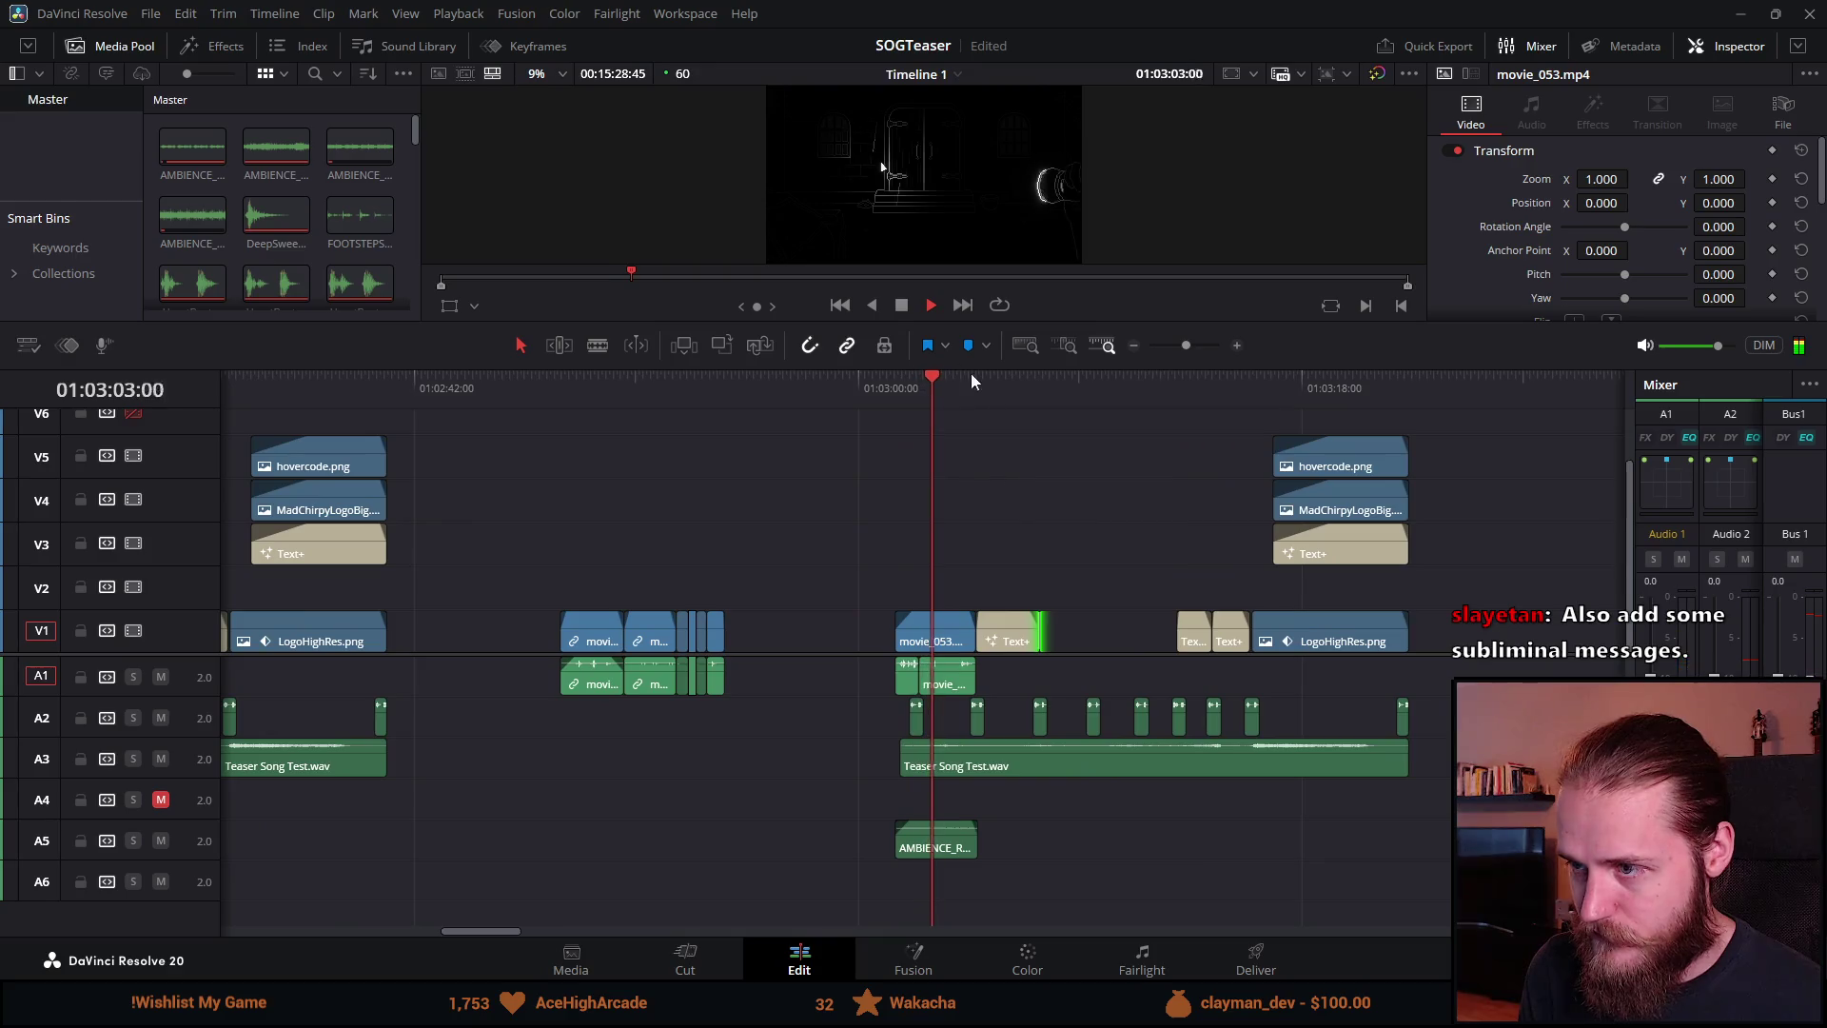
left_click(910, 307)
scroll(1056, 432, "up", 3)
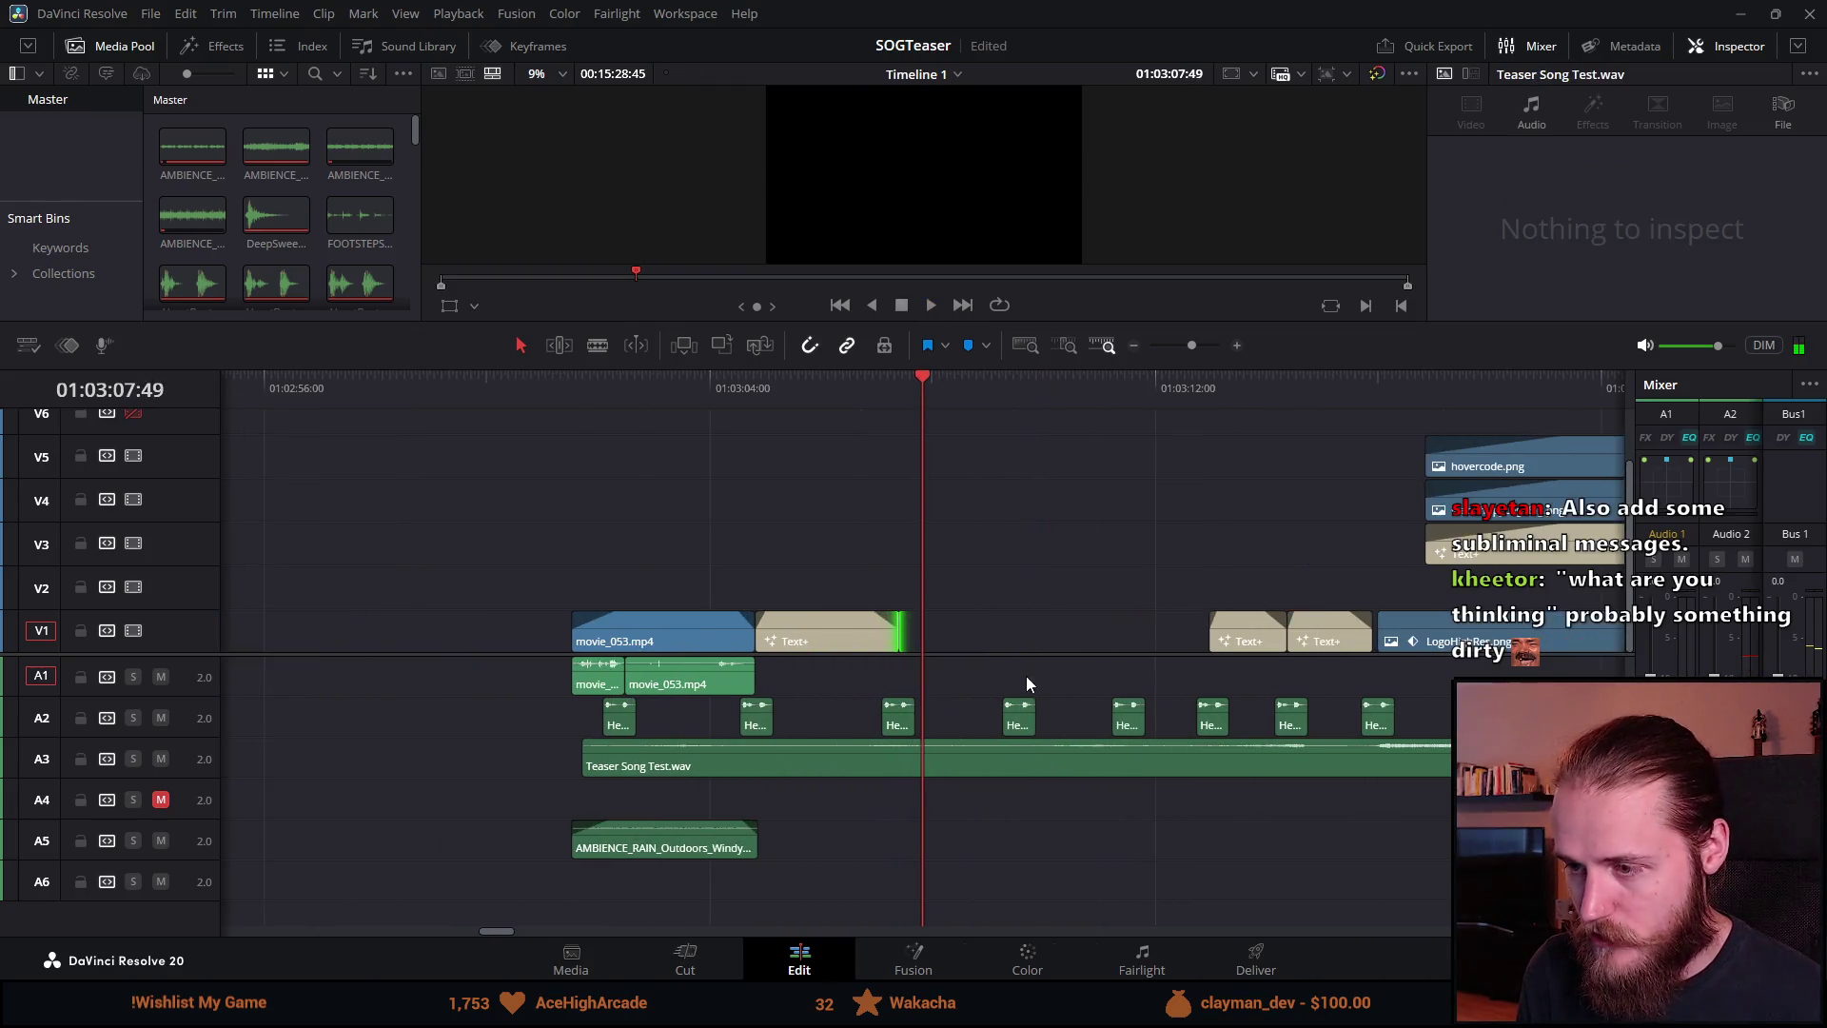
scroll(726, 718, "up", 2)
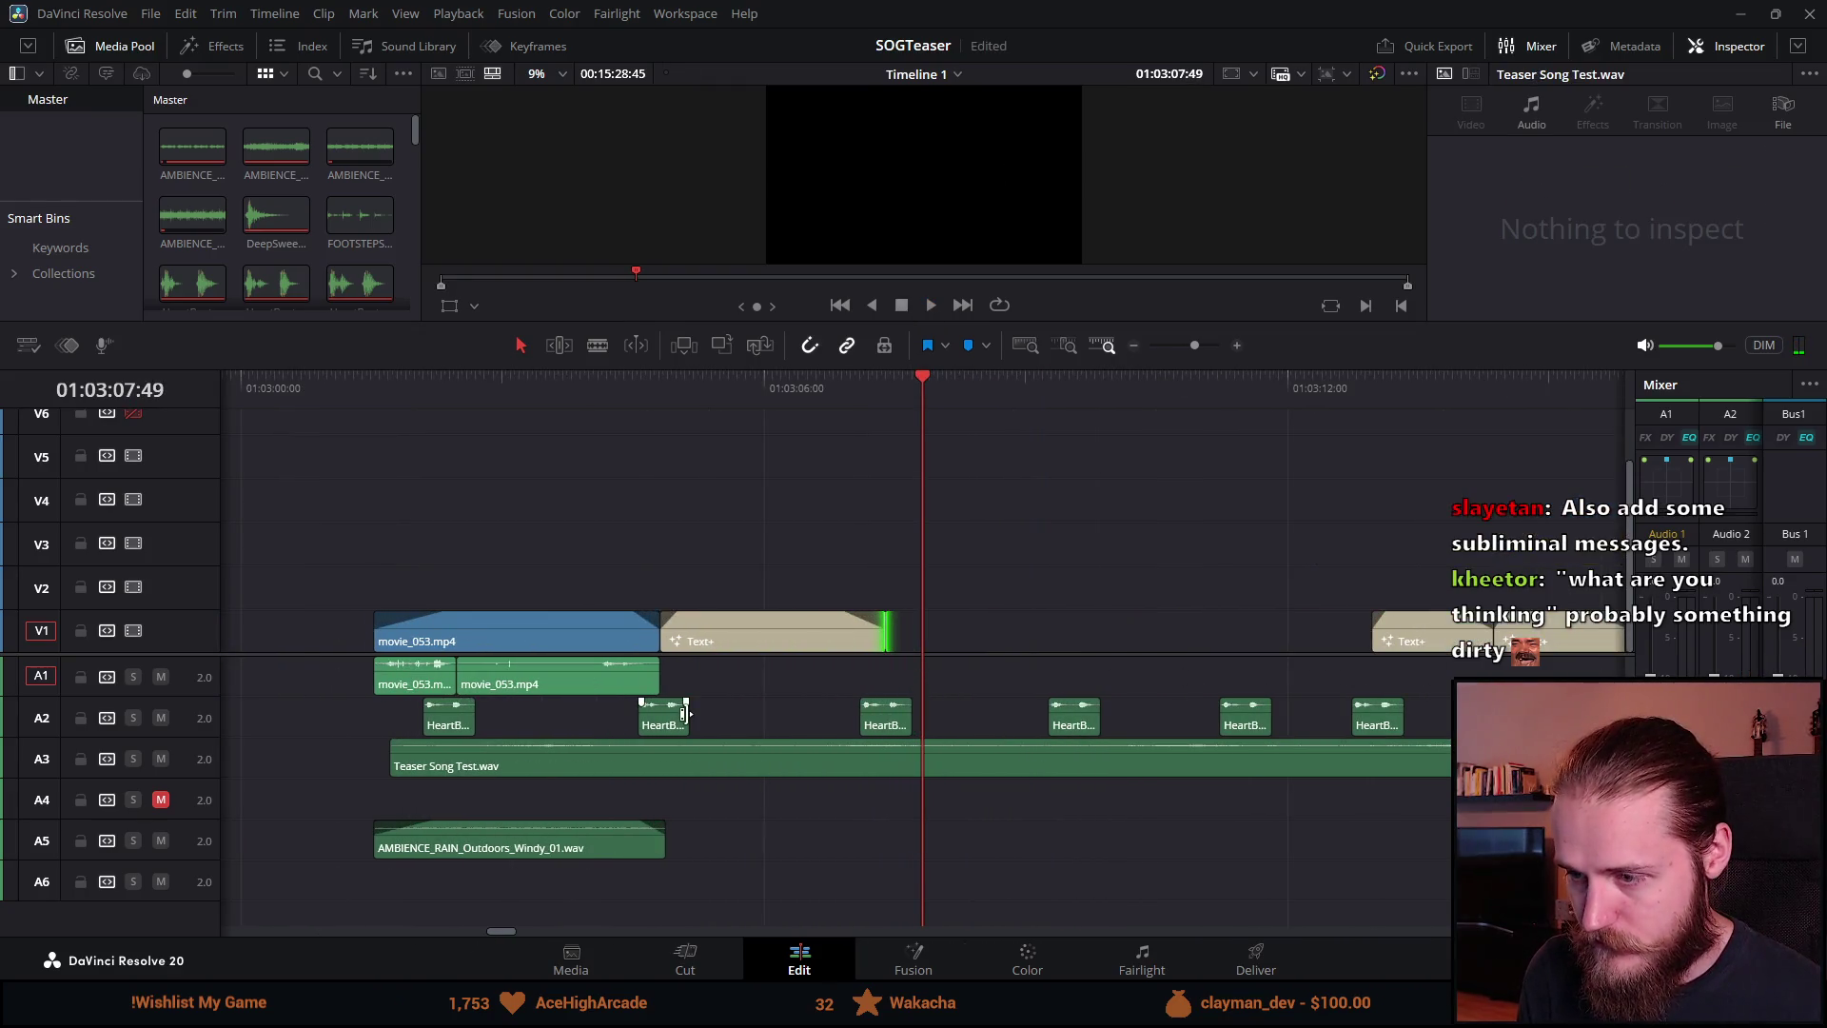
scroll(729, 712, "down", 2)
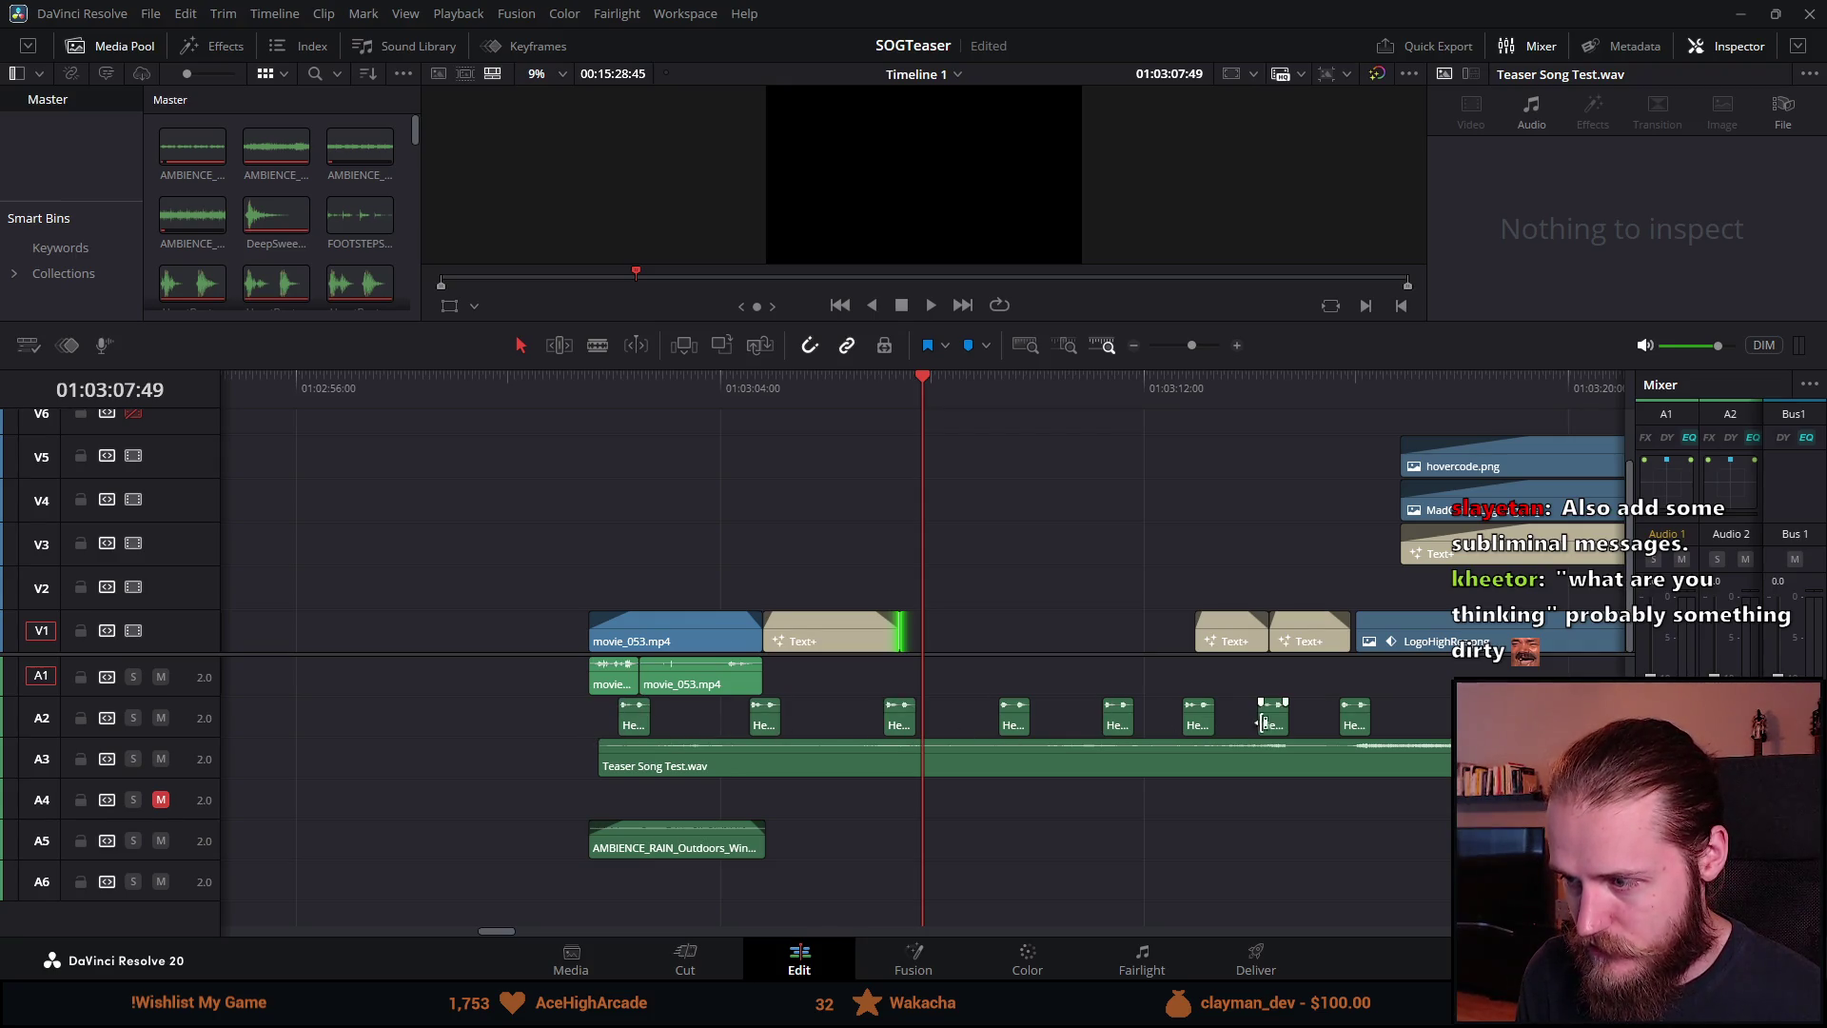
left_click_drag(900, 645, 883, 646)
mouse_move(463, 542)
left_mouse_down()
mouse_move(957, 682)
mouse_move(922, 710)
left_mouse_up()
key("ctrl+s")
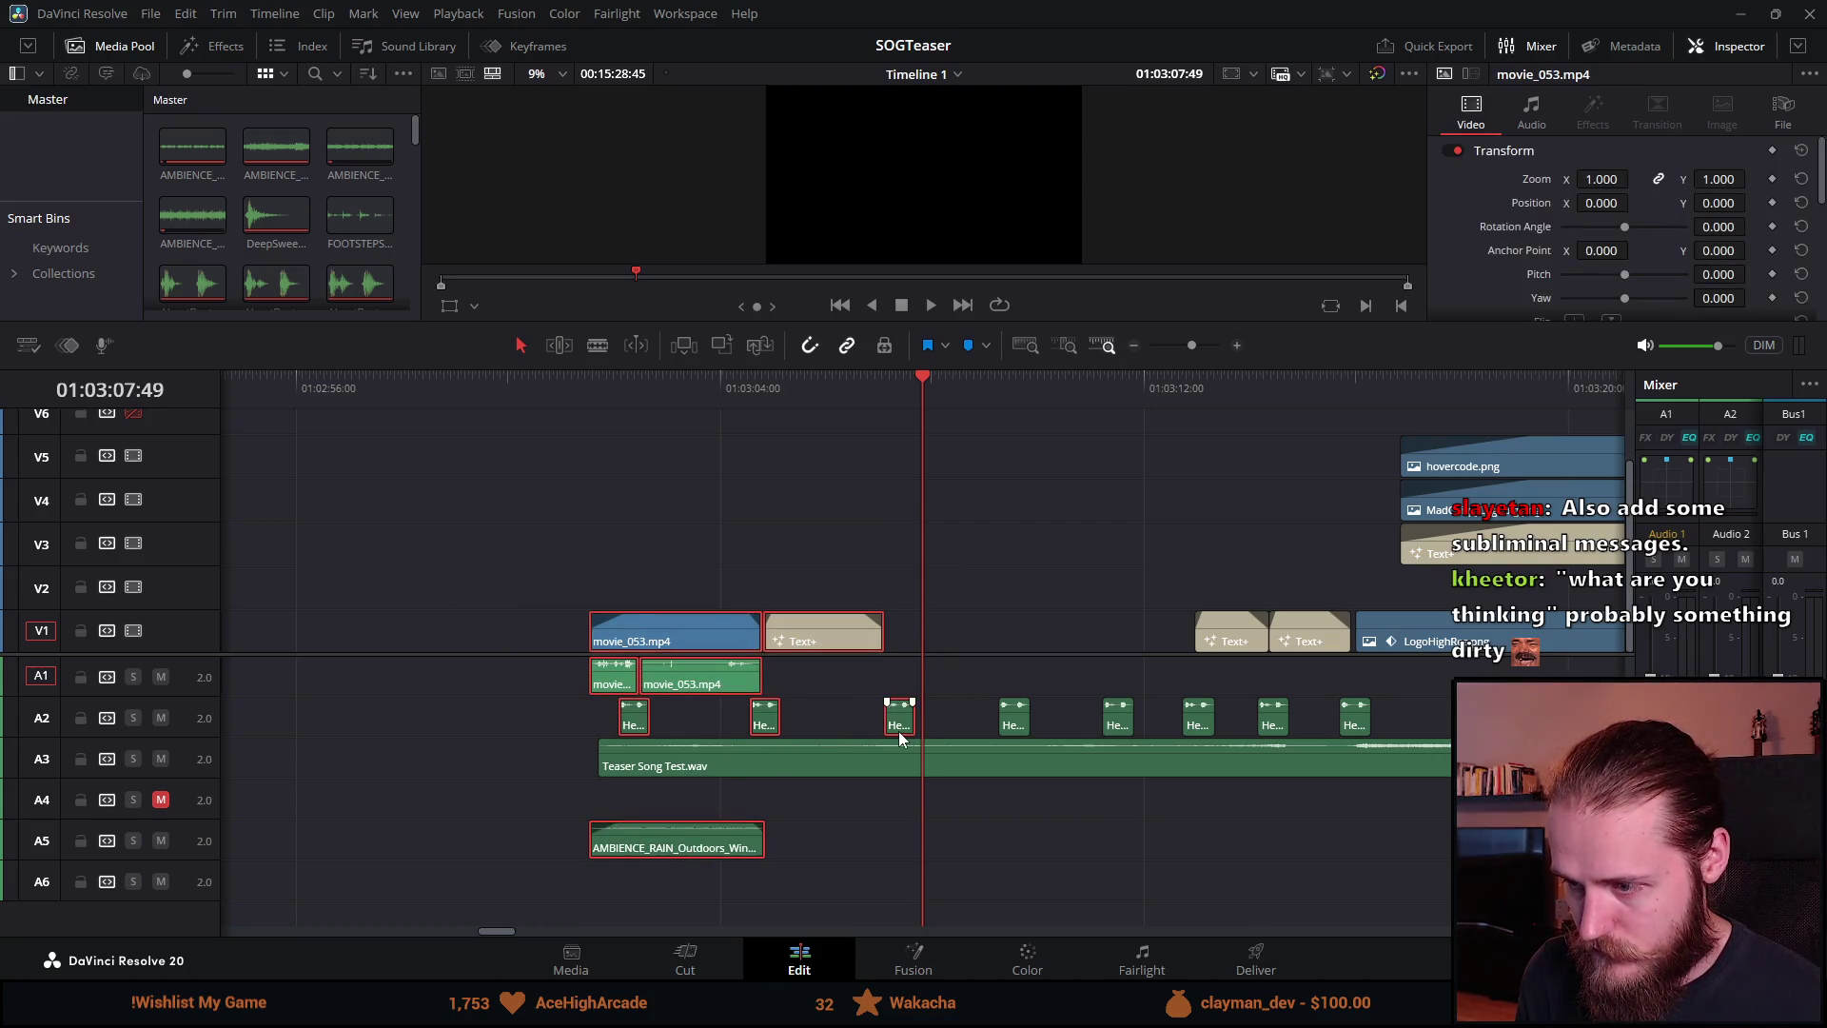
Step: Shift the Text+ title slightly later and play back the opening from about 01:03:03
scroll(898, 723, "up", 3)
left_click_drag(638, 647, 694, 659)
scroll(694, 658, "down", 3)
left_click(576, 387)
key("space")
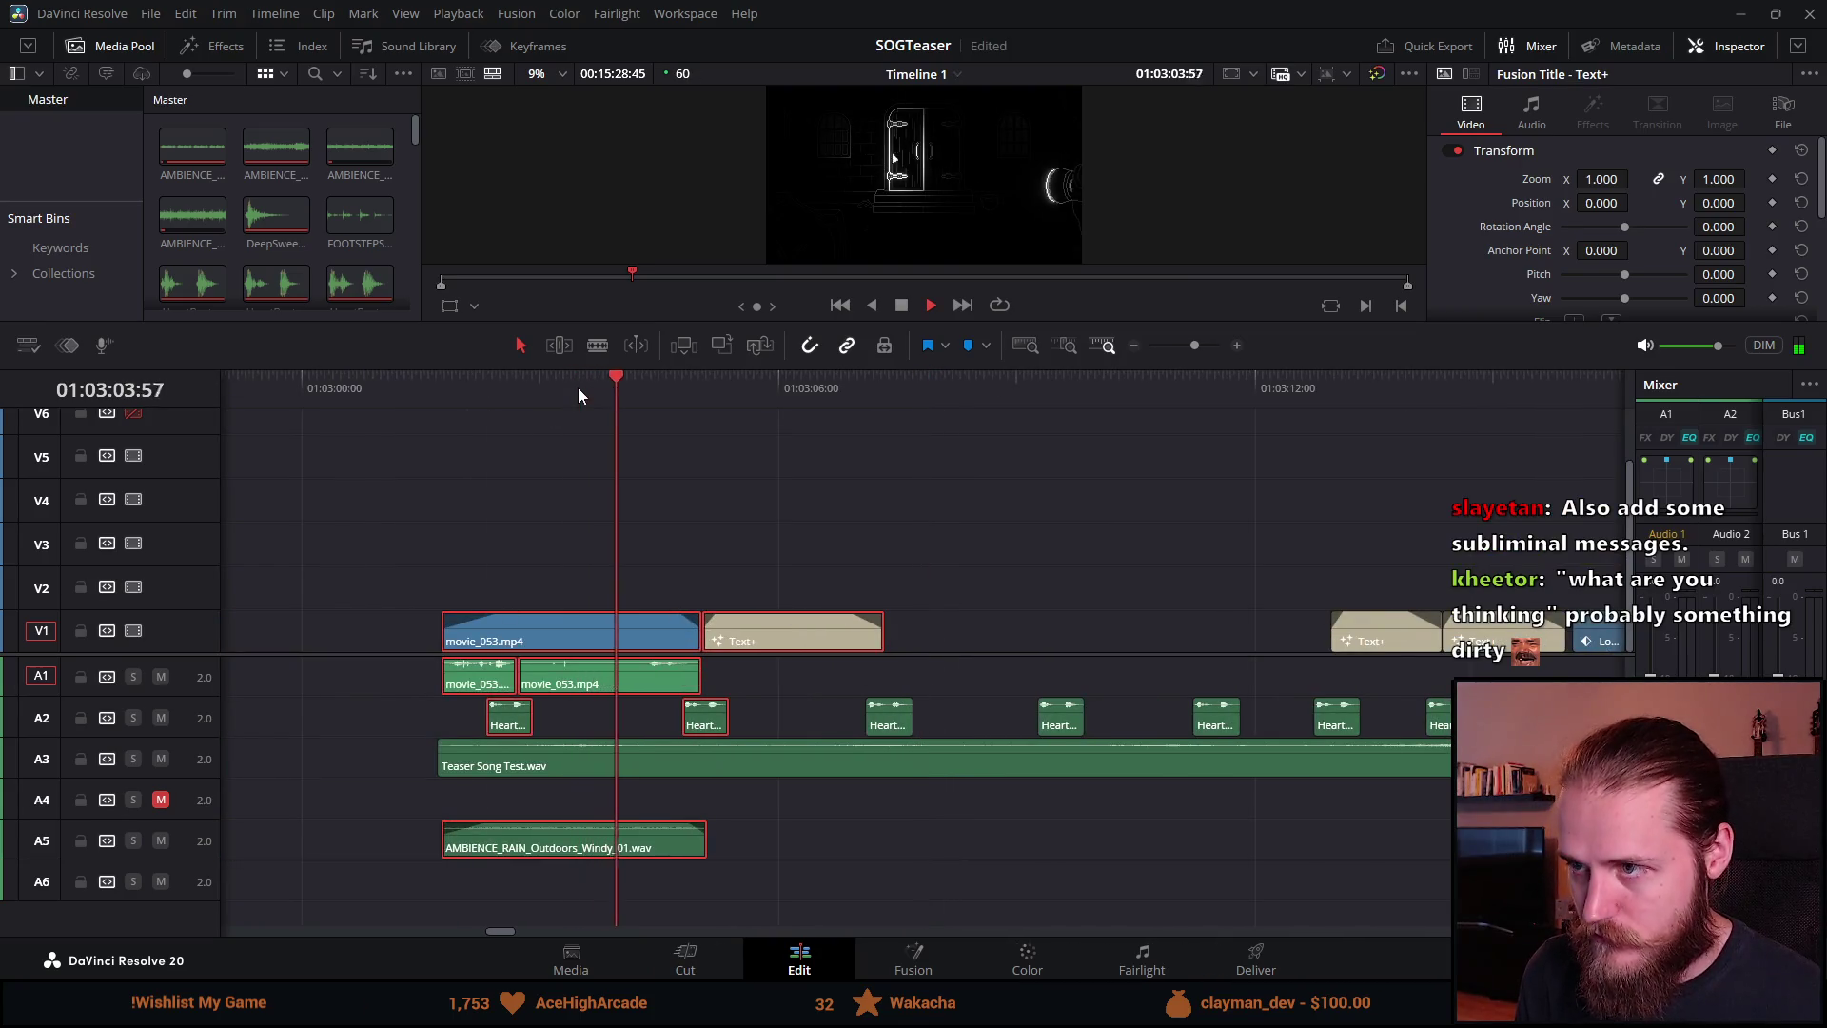
mouse_move(846, 366)
left_mouse_down()
mouse_move(888, 549)
mouse_move(883, 371)
left_mouse_up()
key("space")
scroll(752, 657, "down", 4)
left_click_drag(550, 630, 931, 630)
scroll(913, 647, "up", 4)
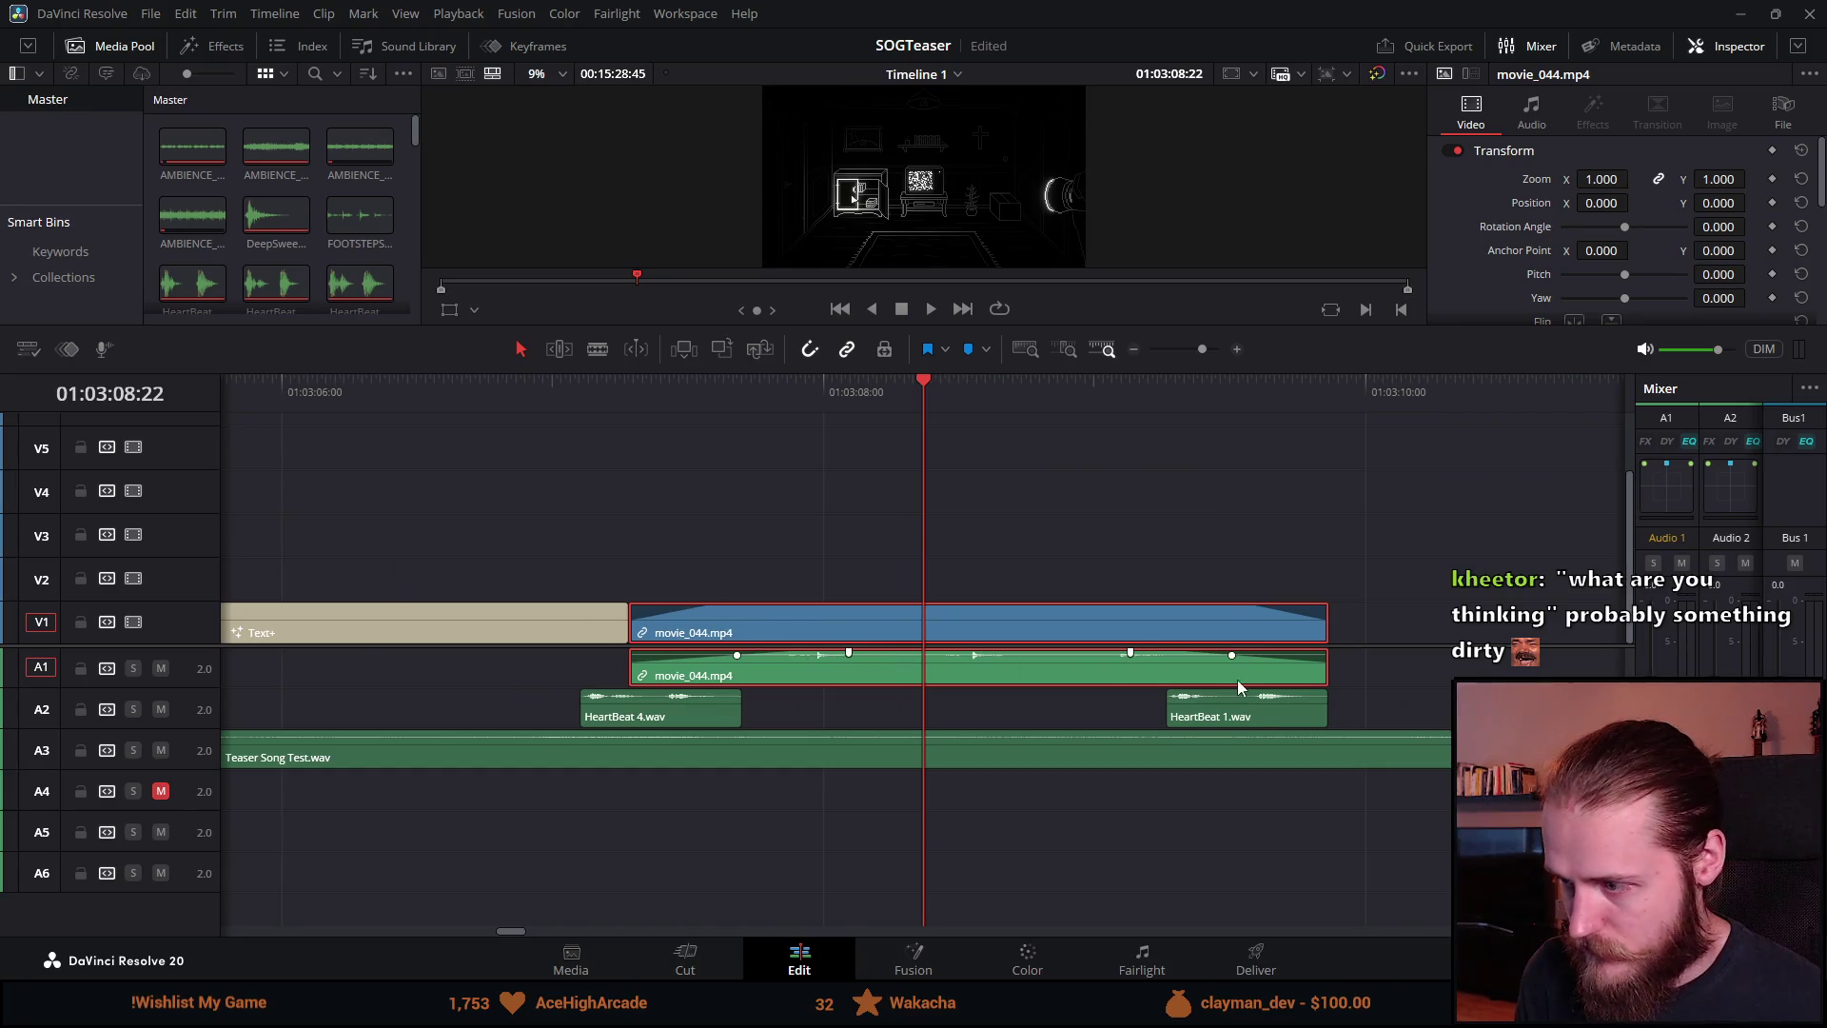
scroll(1237, 686, "down", 2)
left_click_drag(1114, 711, 1173, 716)
scroll(1173, 716, "down", 3)
mouse_move(1042, 631)
left_mouse_down()
mouse_move(975, 641)
mouse_move(1047, 632)
left_mouse_up()
scroll(1167, 649, "up", 3)
scroll(1148, 410, "down", 2)
left_click(1148, 410)
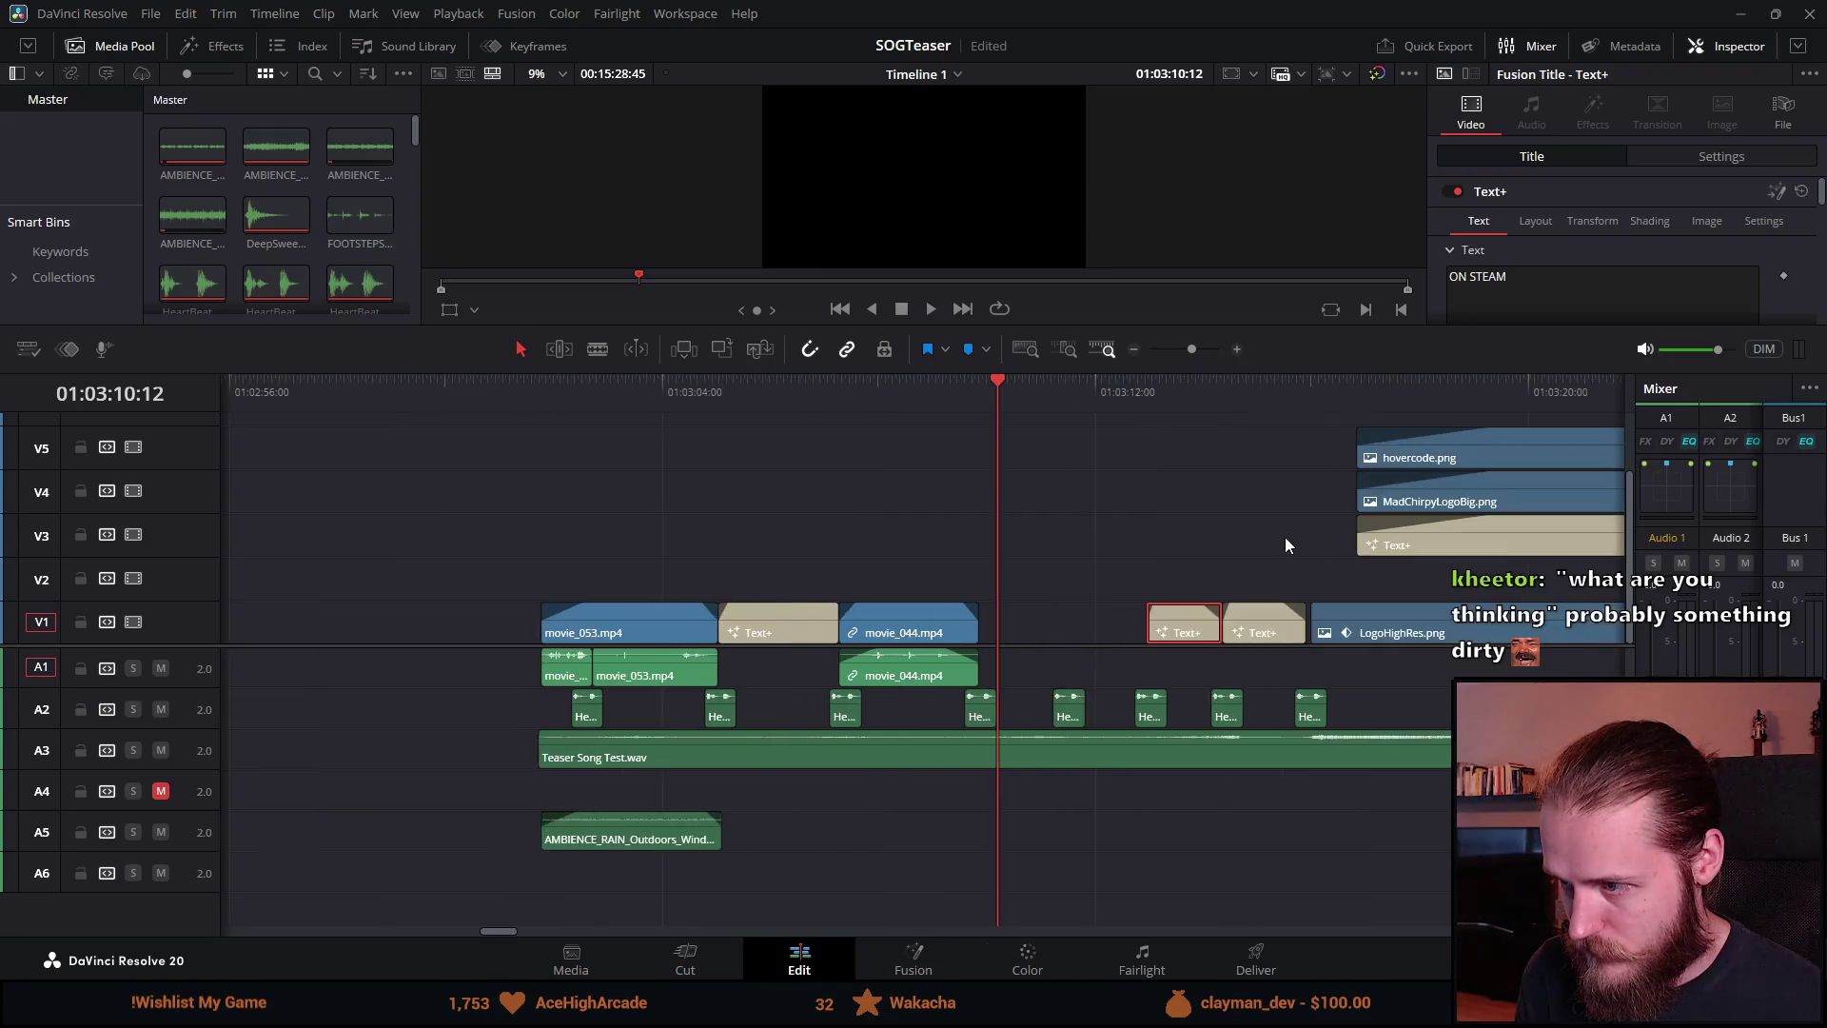
scroll(1277, 541, "up", 3)
mouse_move(1455, 633)
left_mouse_down()
mouse_move(985, 636)
mouse_move(1120, 638)
left_mouse_up()
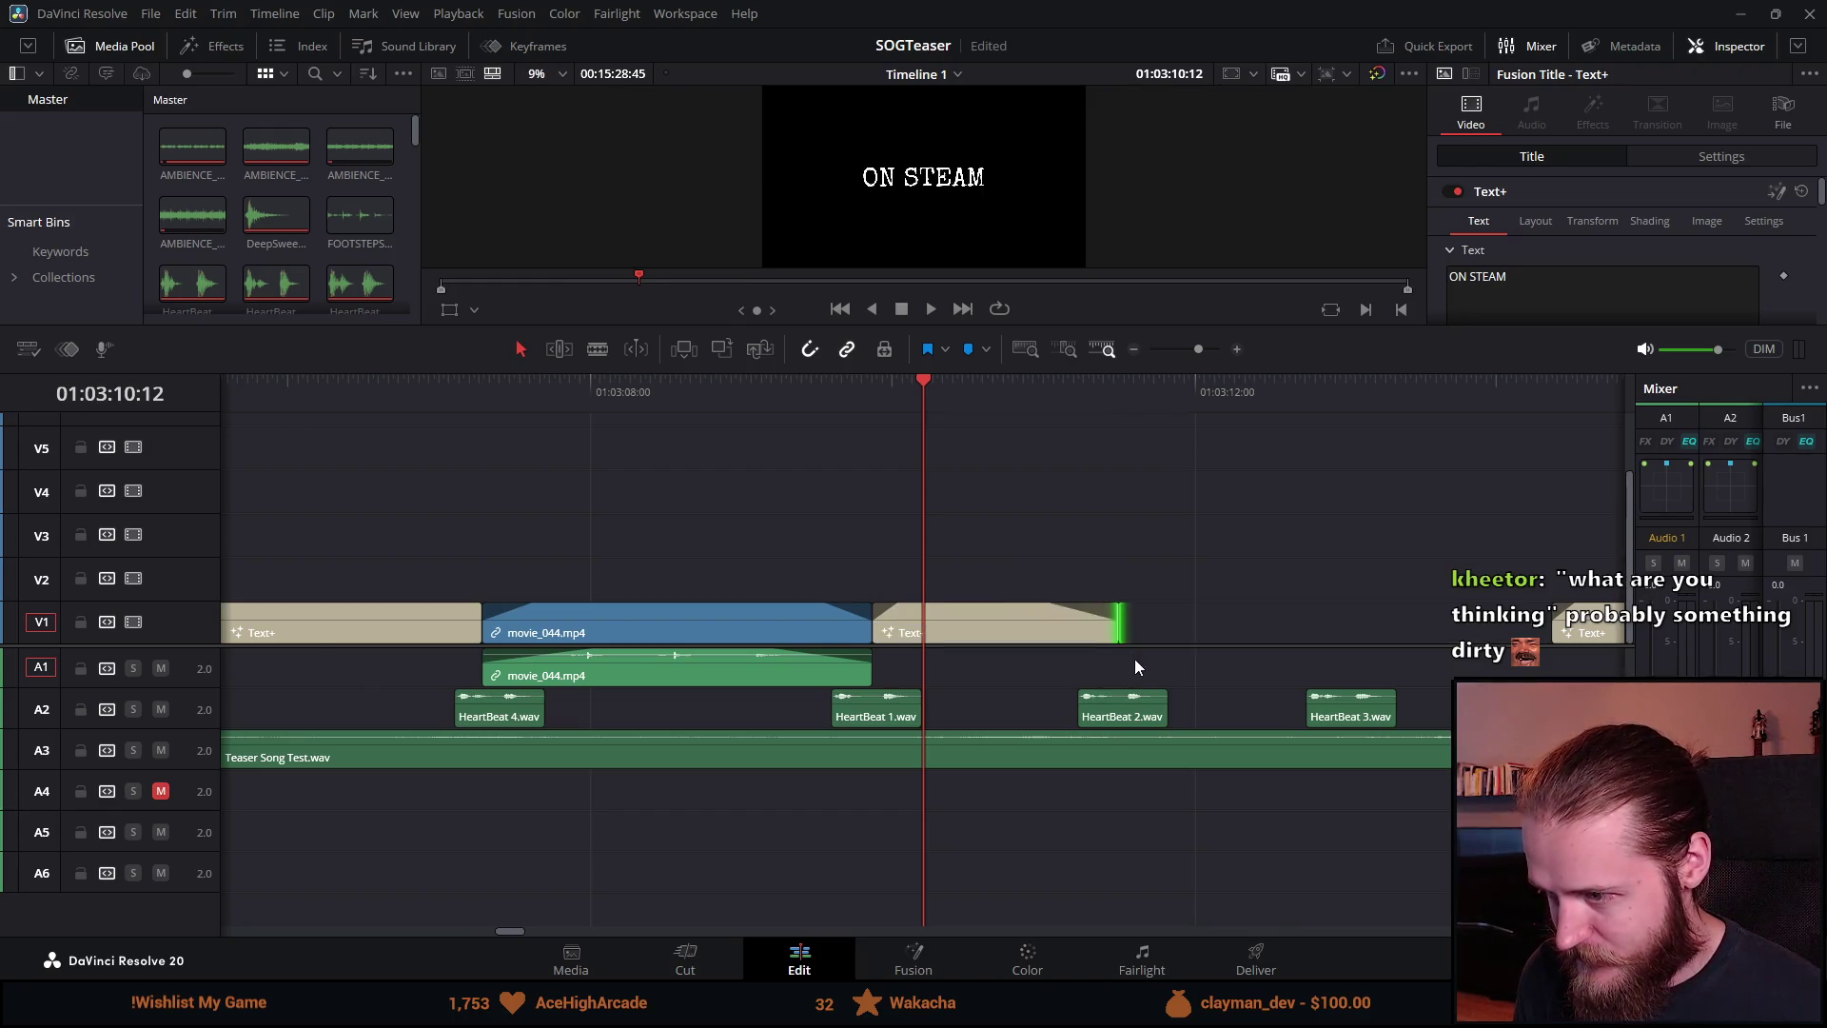
scroll(1136, 662, "down", 3)
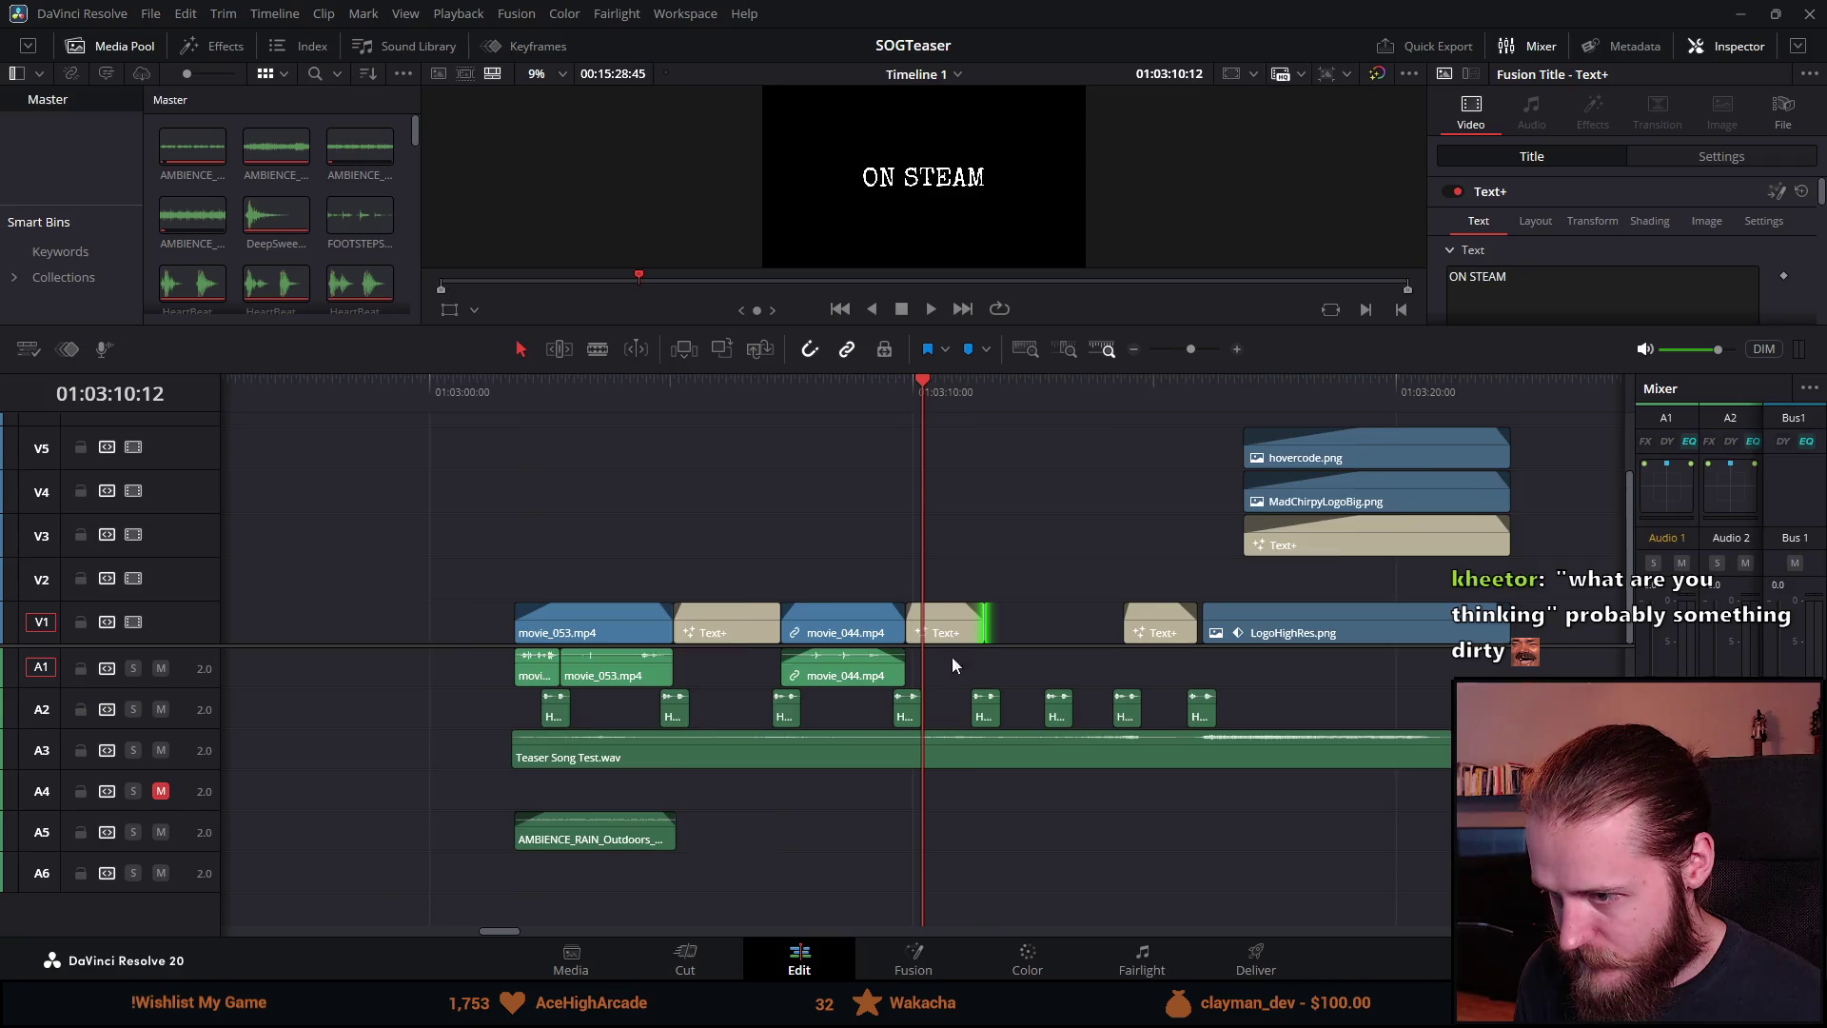
scroll(980, 665, "down", 2)
mouse_move(361, 370)
left_mouse_down()
mouse_move(366, 391)
mouse_move(445, 392)
left_mouse_up()
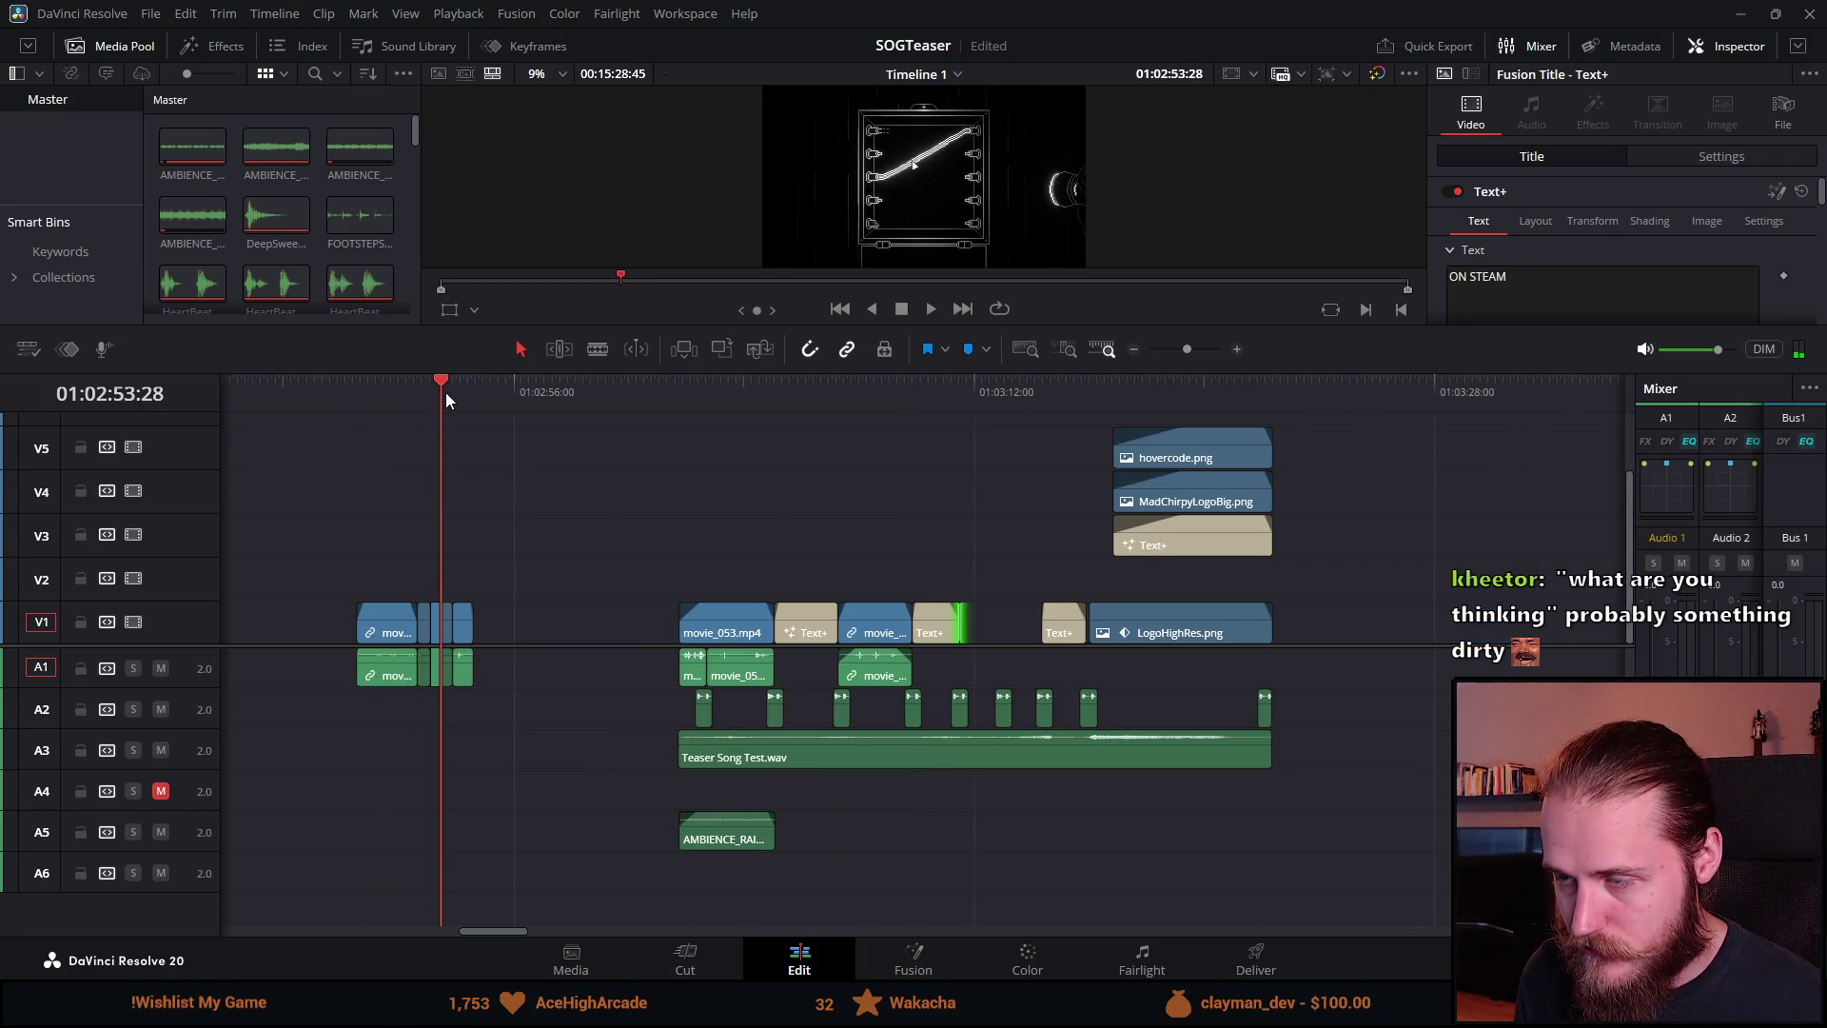
left_click(602, 602)
scroll(912, 510, "up", 3)
left_click(810, 398)
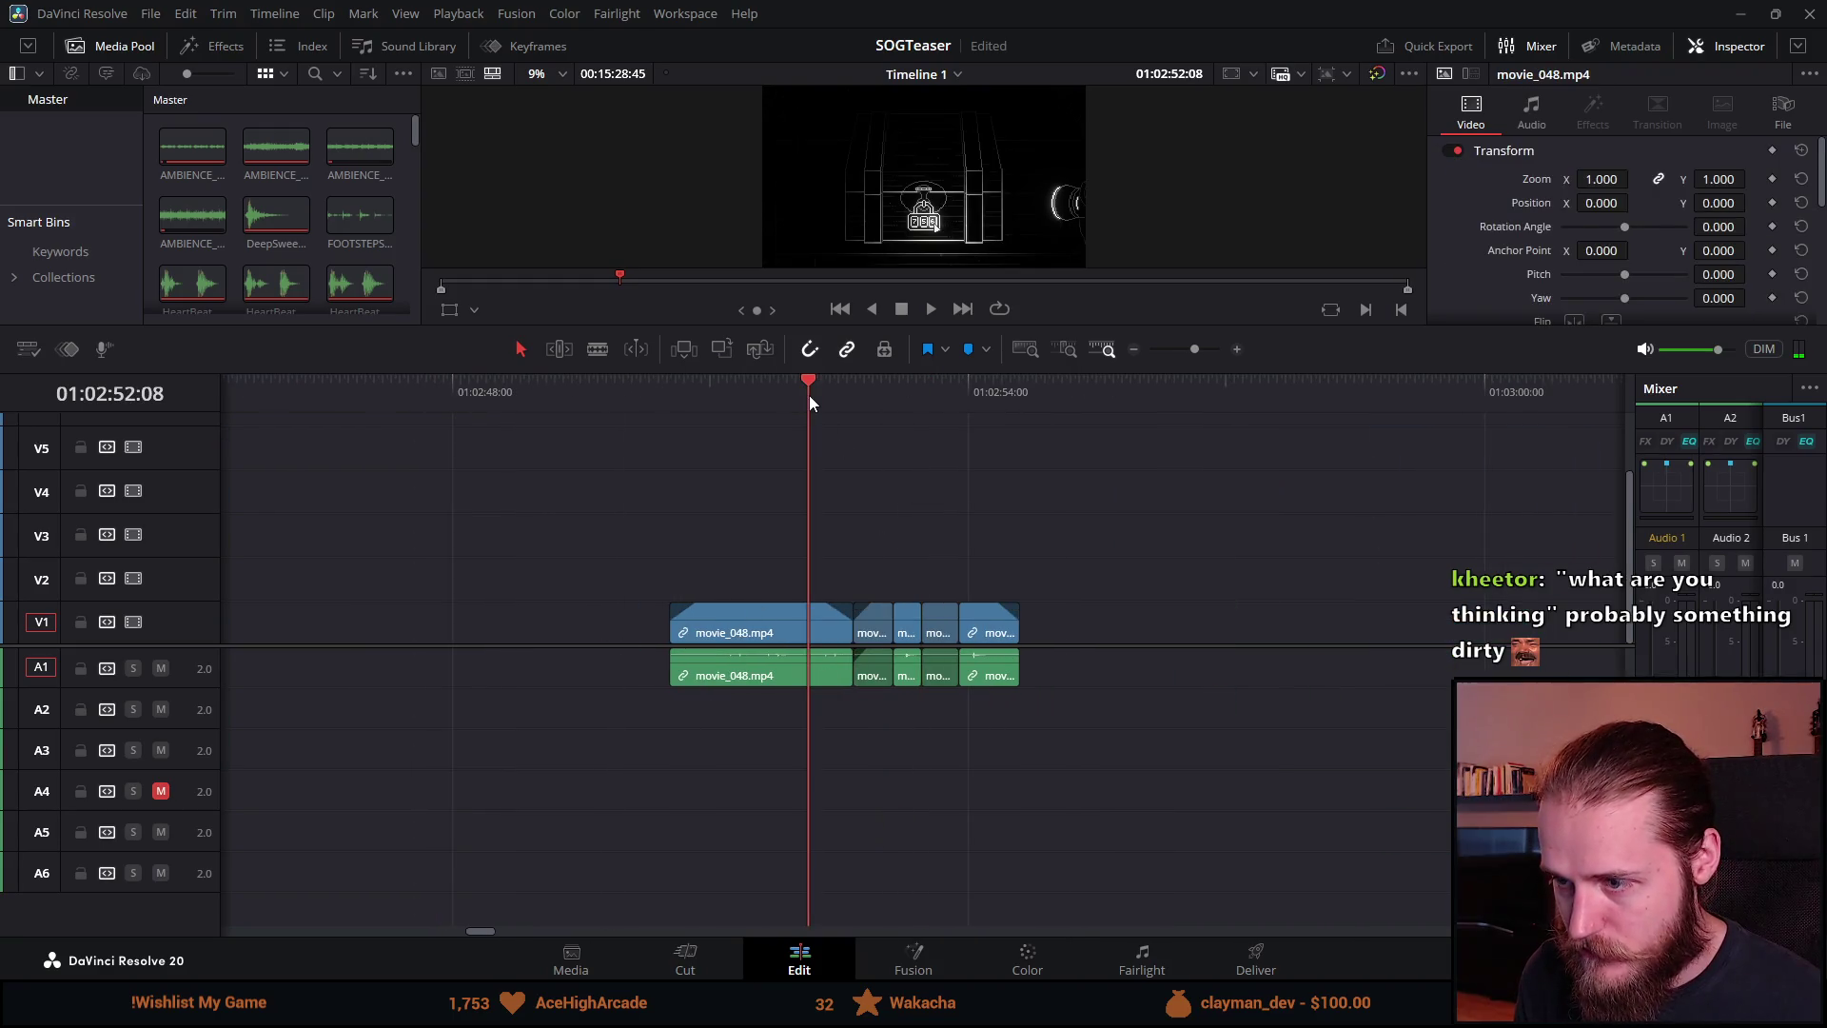
mouse_move(861, 498)
left_mouse_down()
mouse_move(931, 635)
mouse_move(1023, 657)
left_mouse_up()
left_click_drag(876, 630, 1373, 655)
scroll(916, 700, "down", 4)
scroll(1439, 660, "up", 1)
scroll(1435, 653, "up", 2)
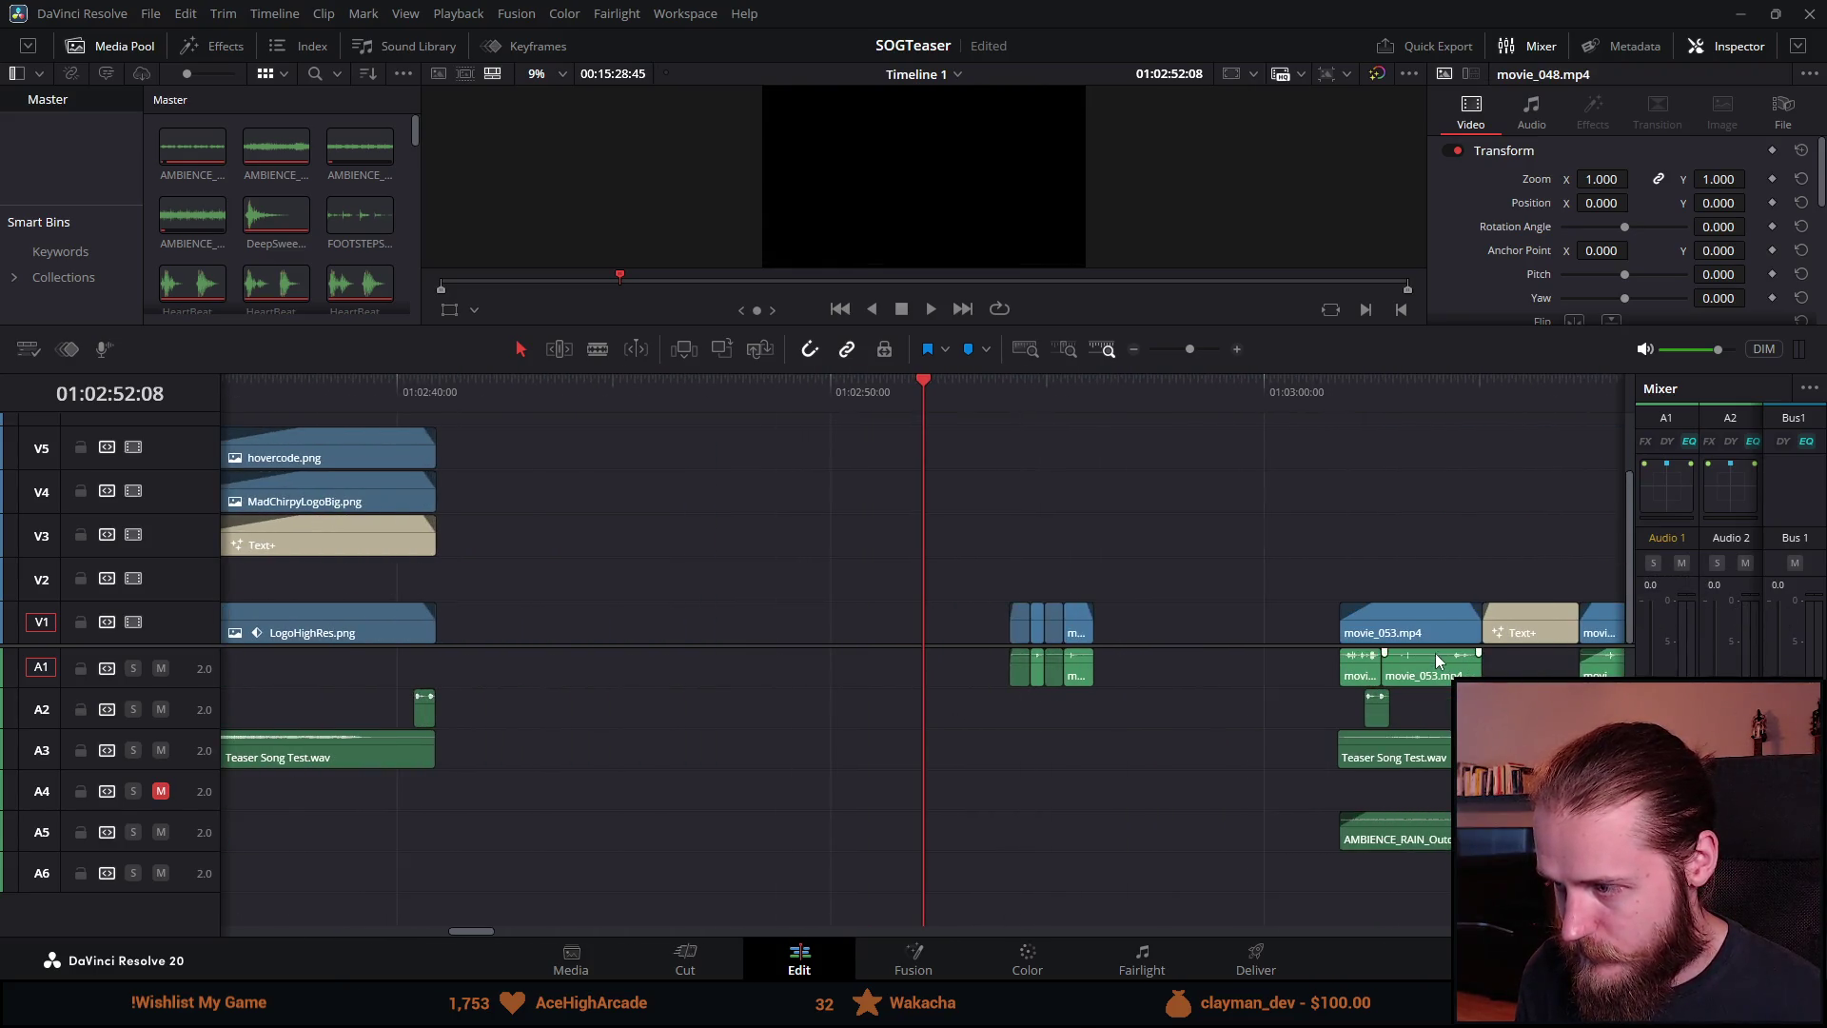
left_click(1529, 398)
scroll(1534, 455, "down", 3)
scroll(1475, 563, "up", 2)
scroll(1251, 562, "up", 2)
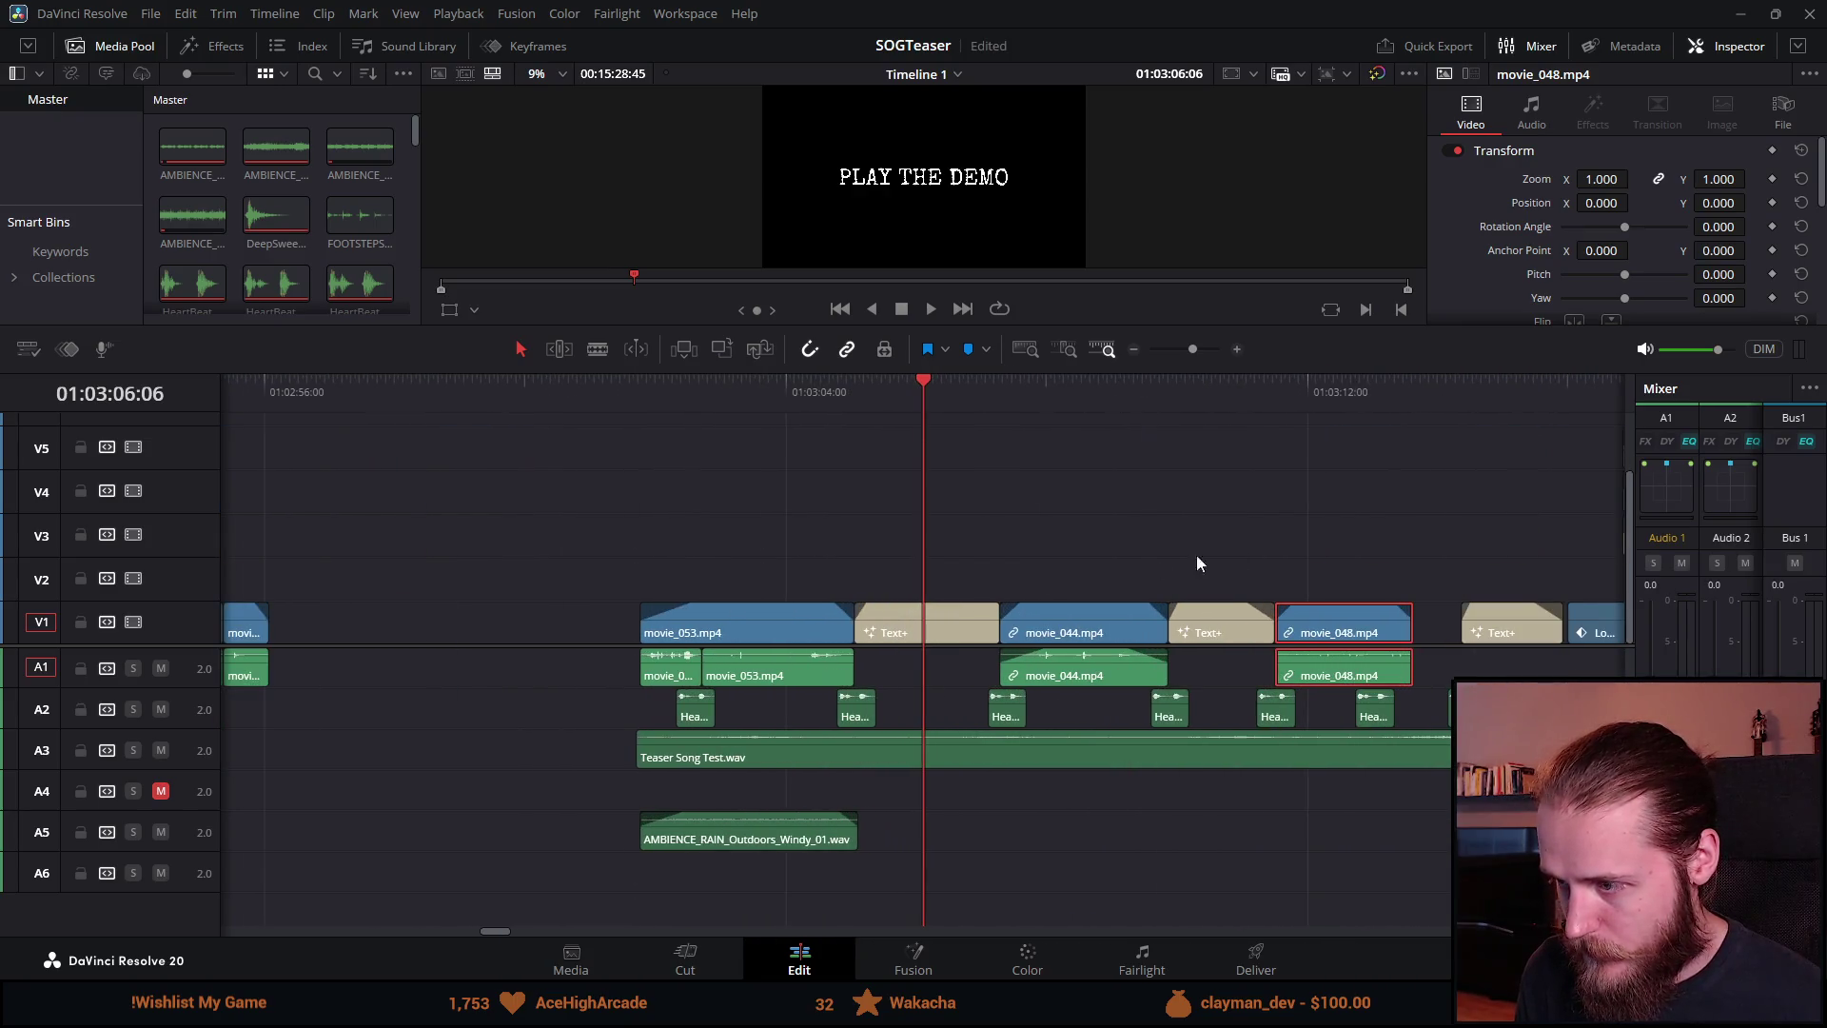
mouse_move(561, 507)
left_mouse_down()
mouse_move(1155, 614)
mouse_move(1245, 704)
left_mouse_up()
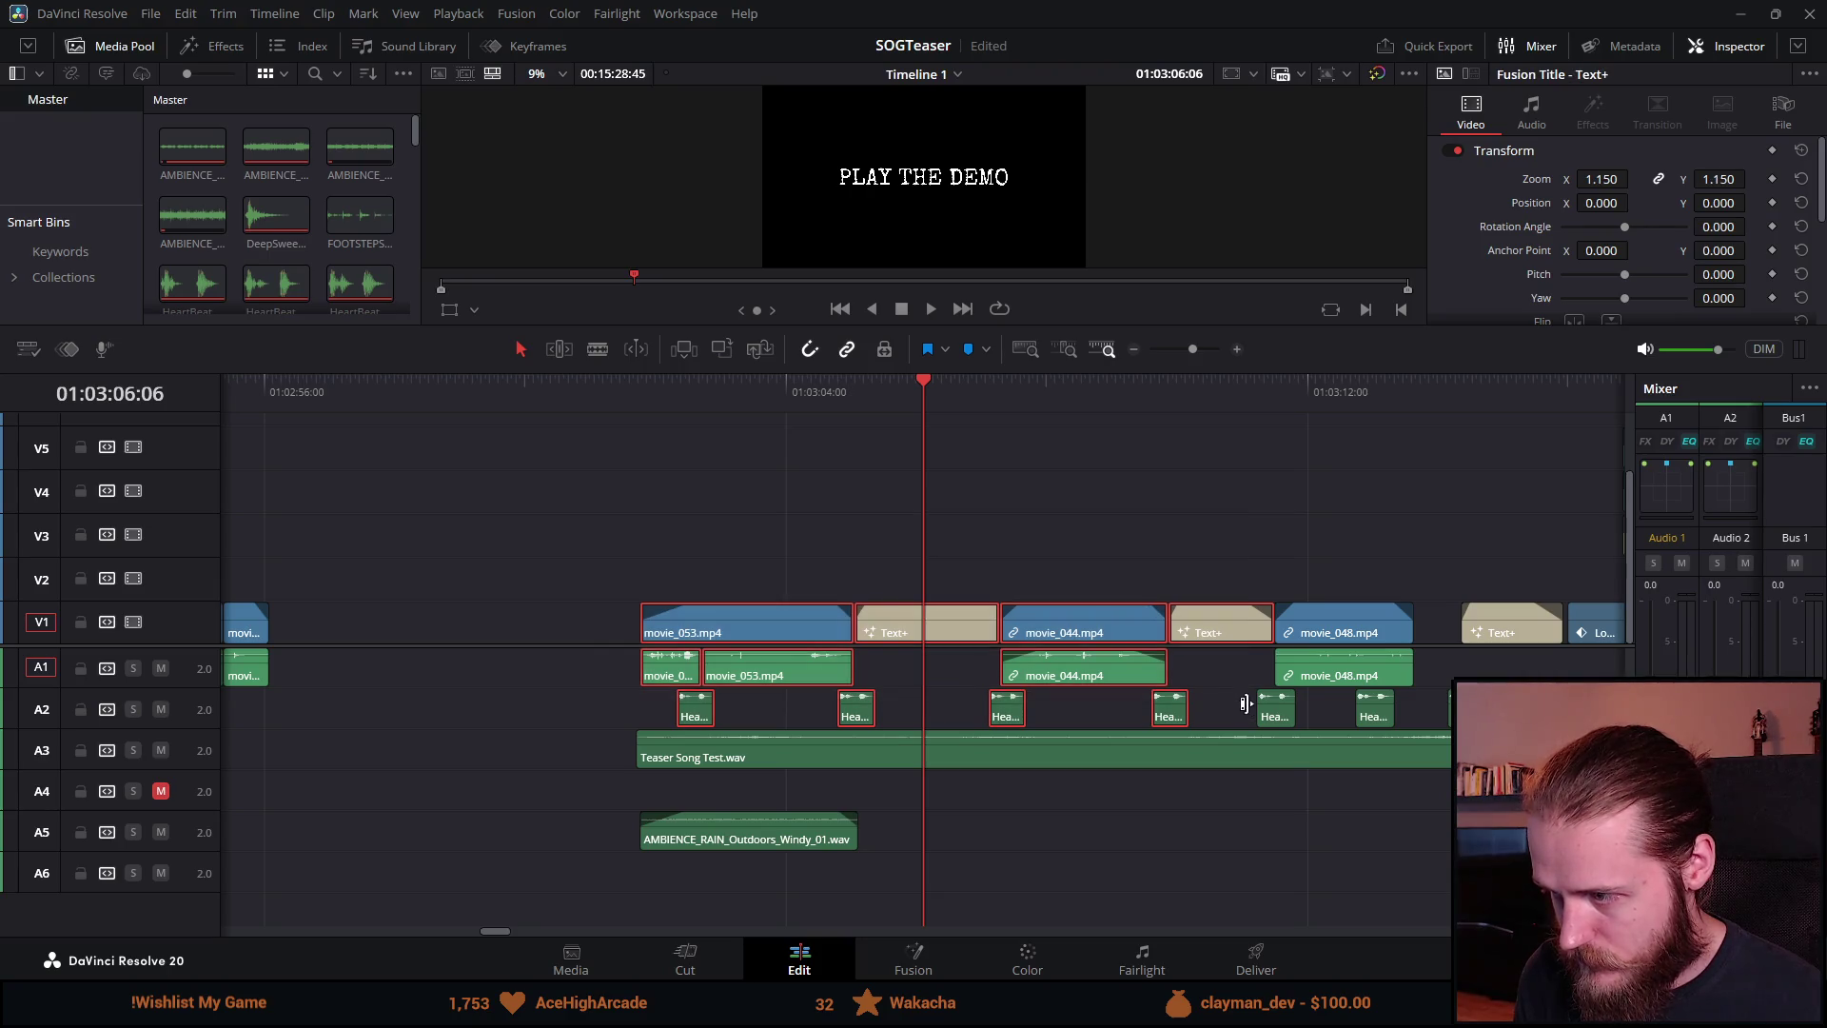
left_click_drag(685, 483, 1327, 710)
left_click(810, 843, "ctrl")
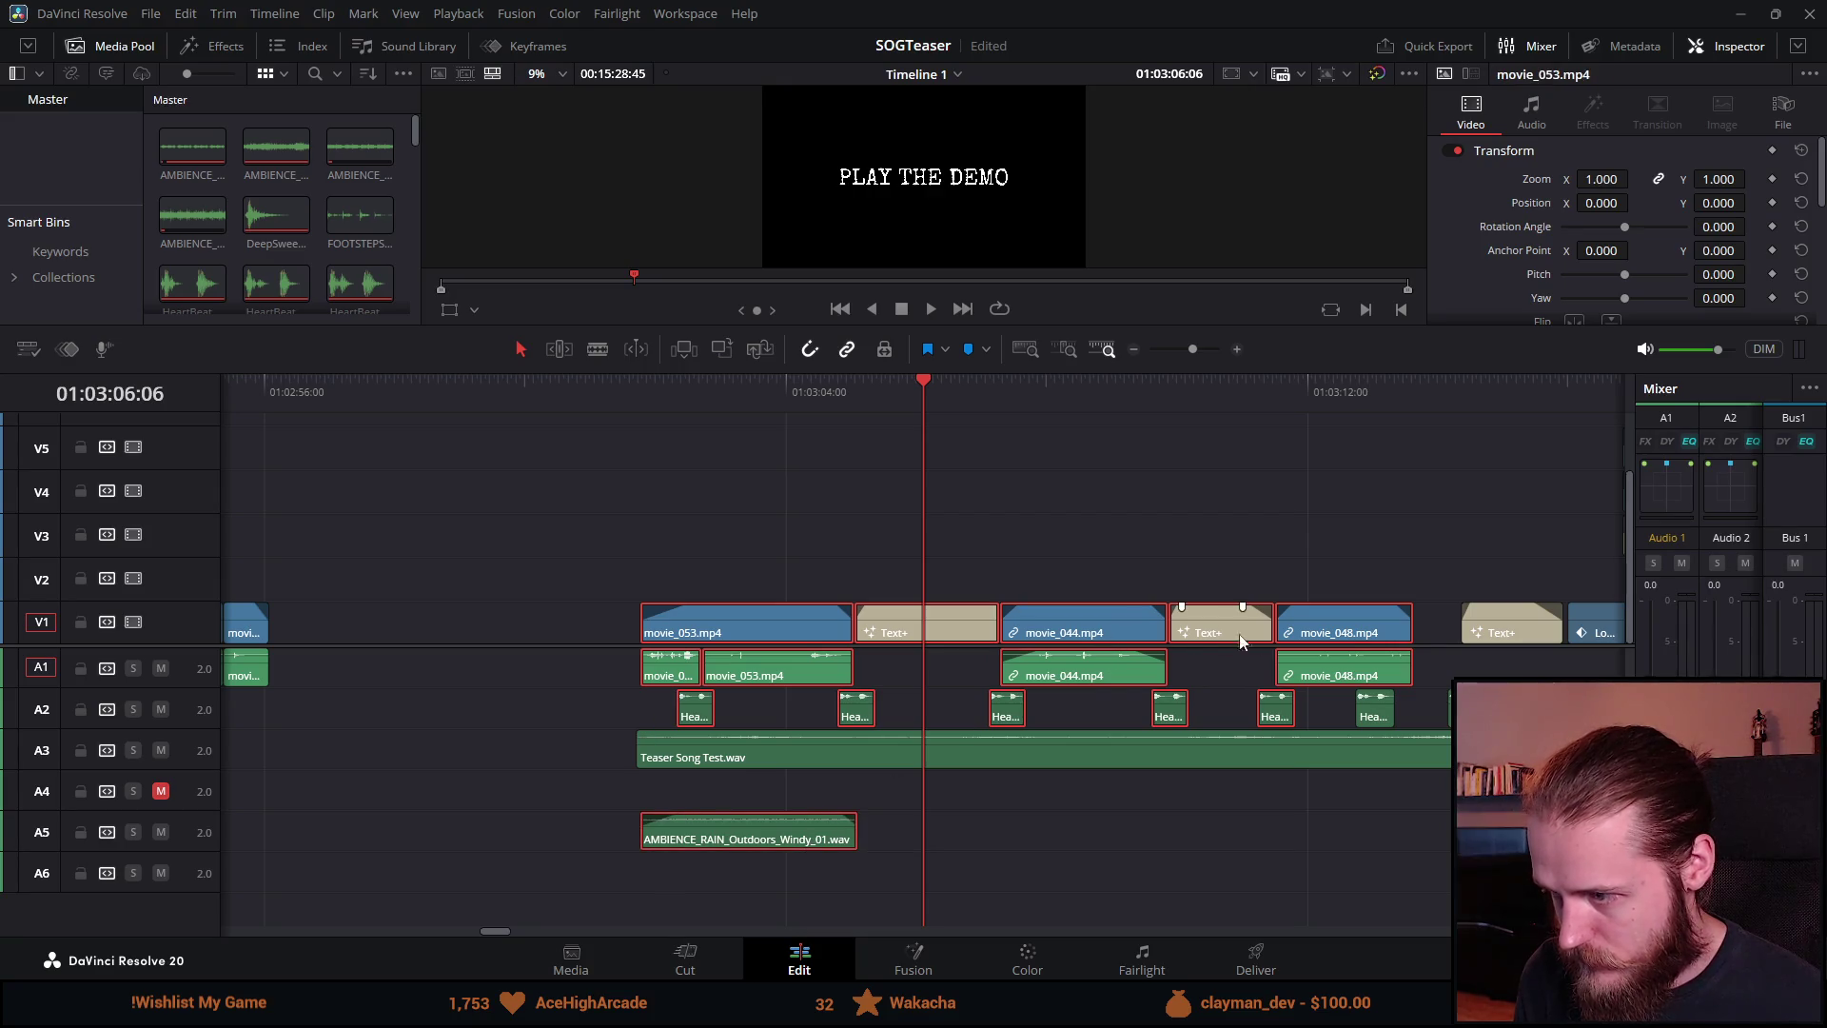
left_click_drag(1351, 631, 1310, 632)
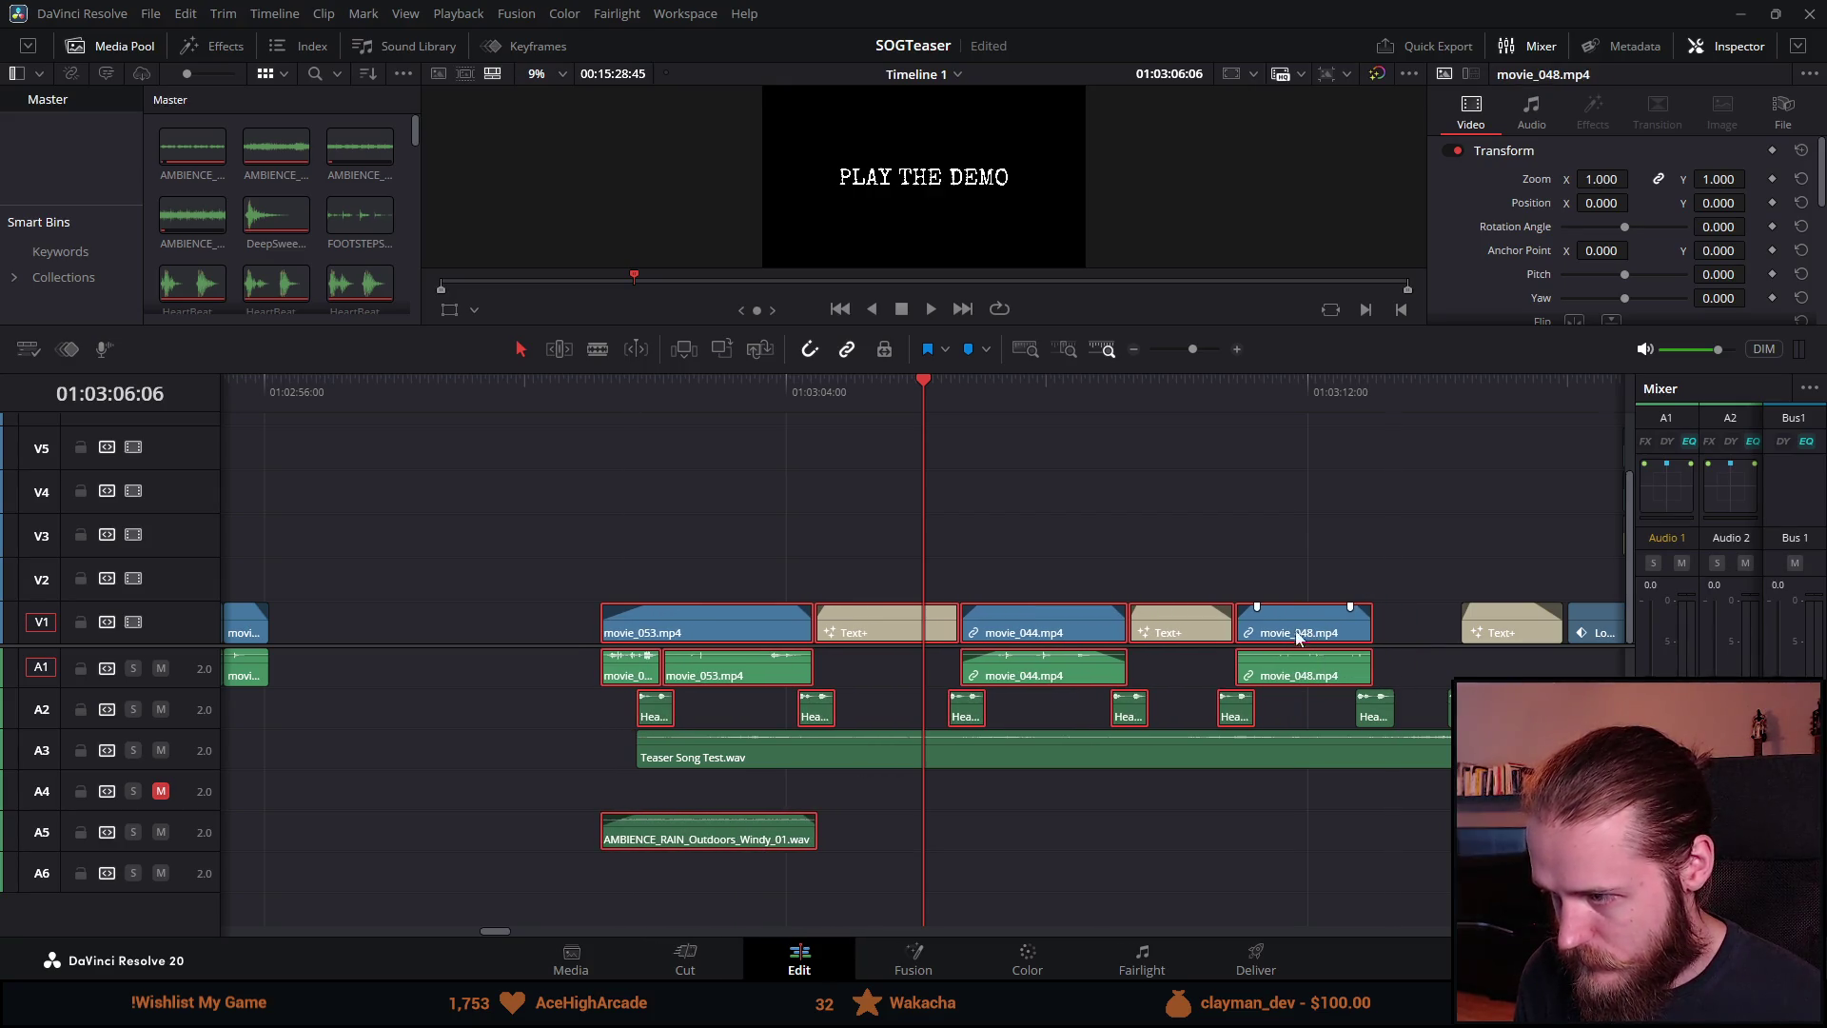
left_click(646, 388)
key("ctrl+minus")
left_click_drag(564, 554, 700, 716)
key("ctrl+equal")
mouse_move(836, 515)
left_mouse_down()
mouse_move(1183, 731)
mouse_move(1231, 729)
left_mouse_up()
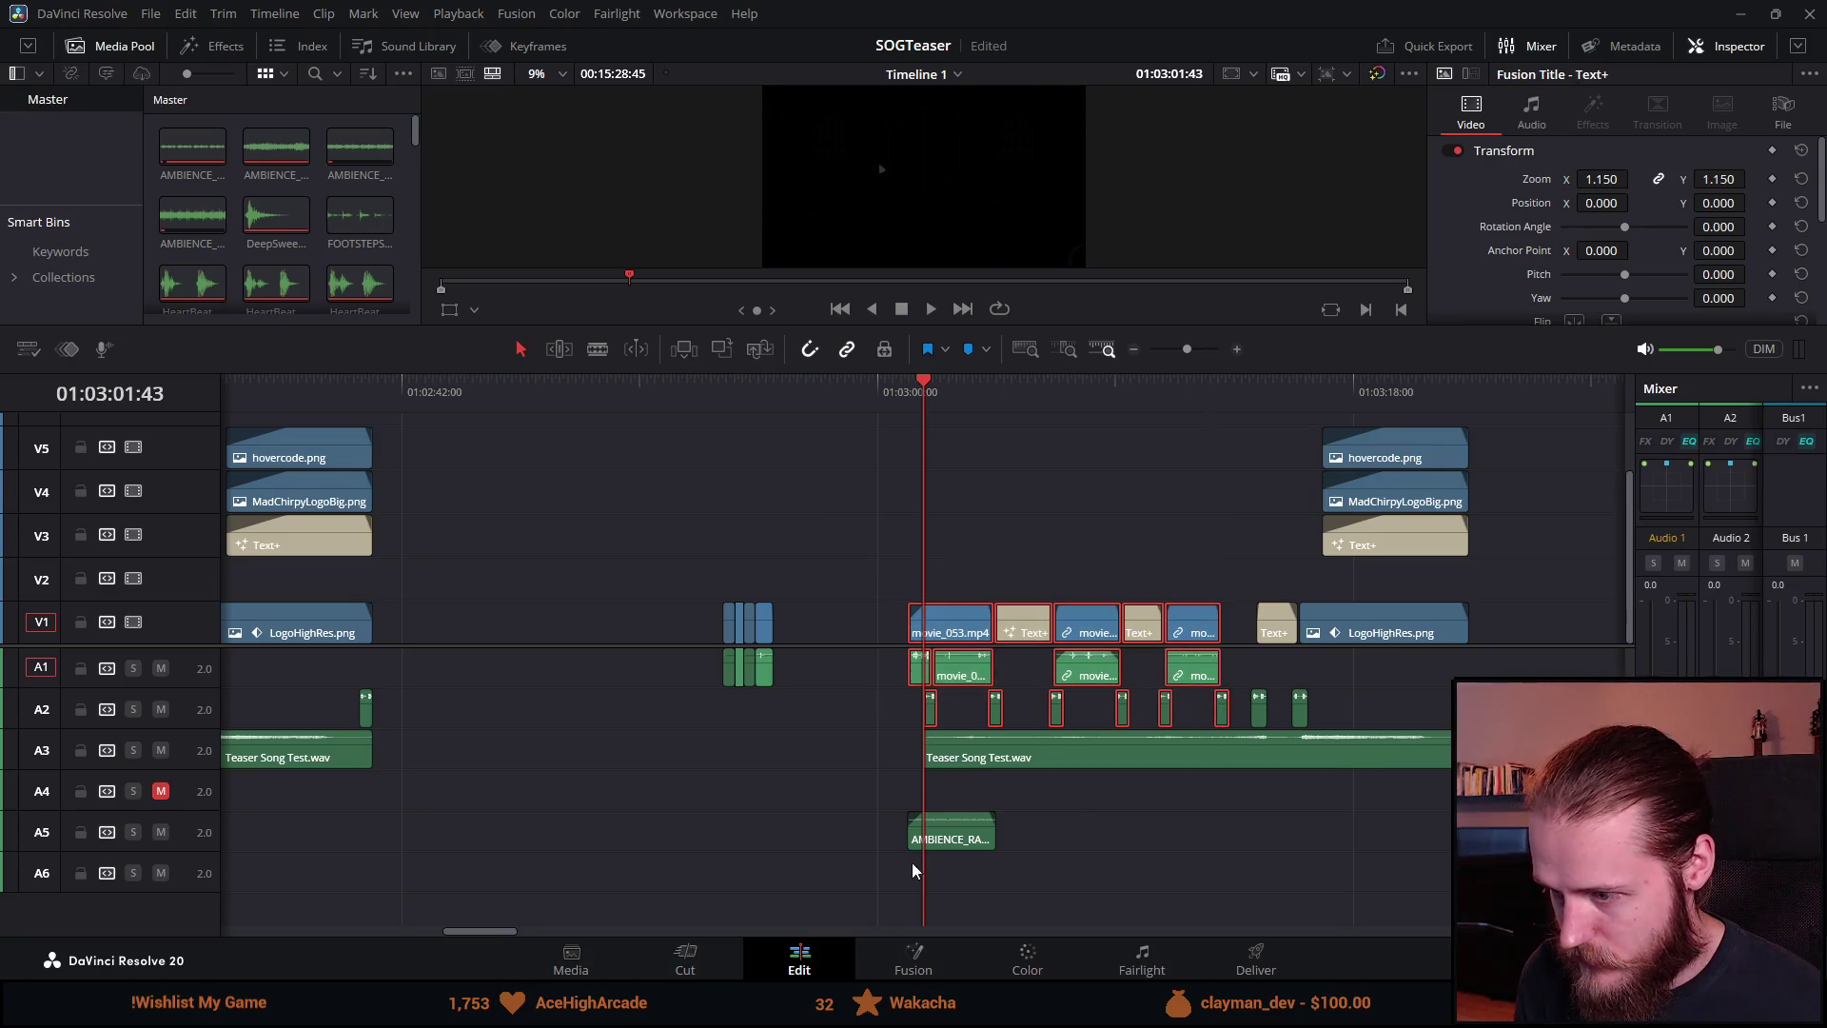
Step: Move the opening video, audio, heartbeat and rain ambience clips about 1.5 seconds earlier
left_click_drag(854, 808, 972, 889)
left_click_drag(836, 574, 1233, 748)
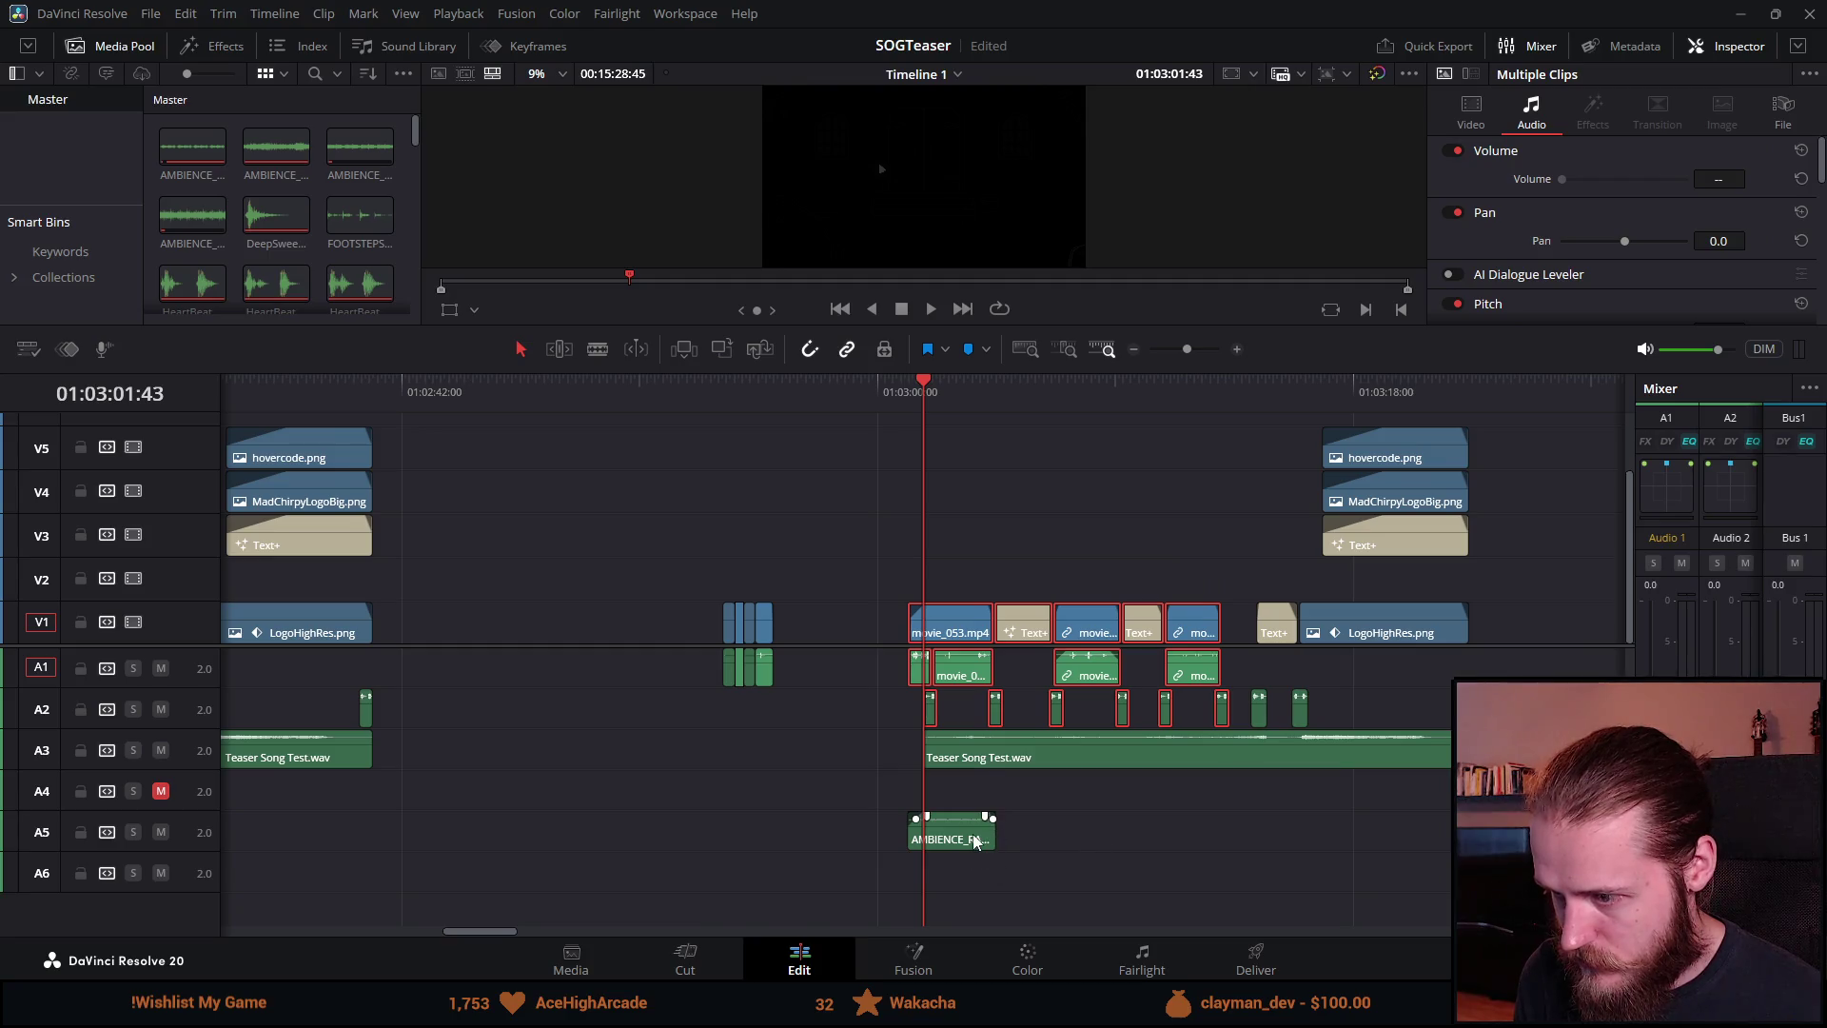
scroll(1044, 787, "up", 2)
left_click_drag(1004, 647, 947, 655)
Step: Move the short gameplay clip cluster later so it sits just before LogoHighRes
mouse_move(571, 533)
left_mouse_down()
mouse_move(704, 678)
mouse_move(755, 645)
mouse_move(1382, 636)
left_mouse_up()
scroll(1454, 672, "down", 1)
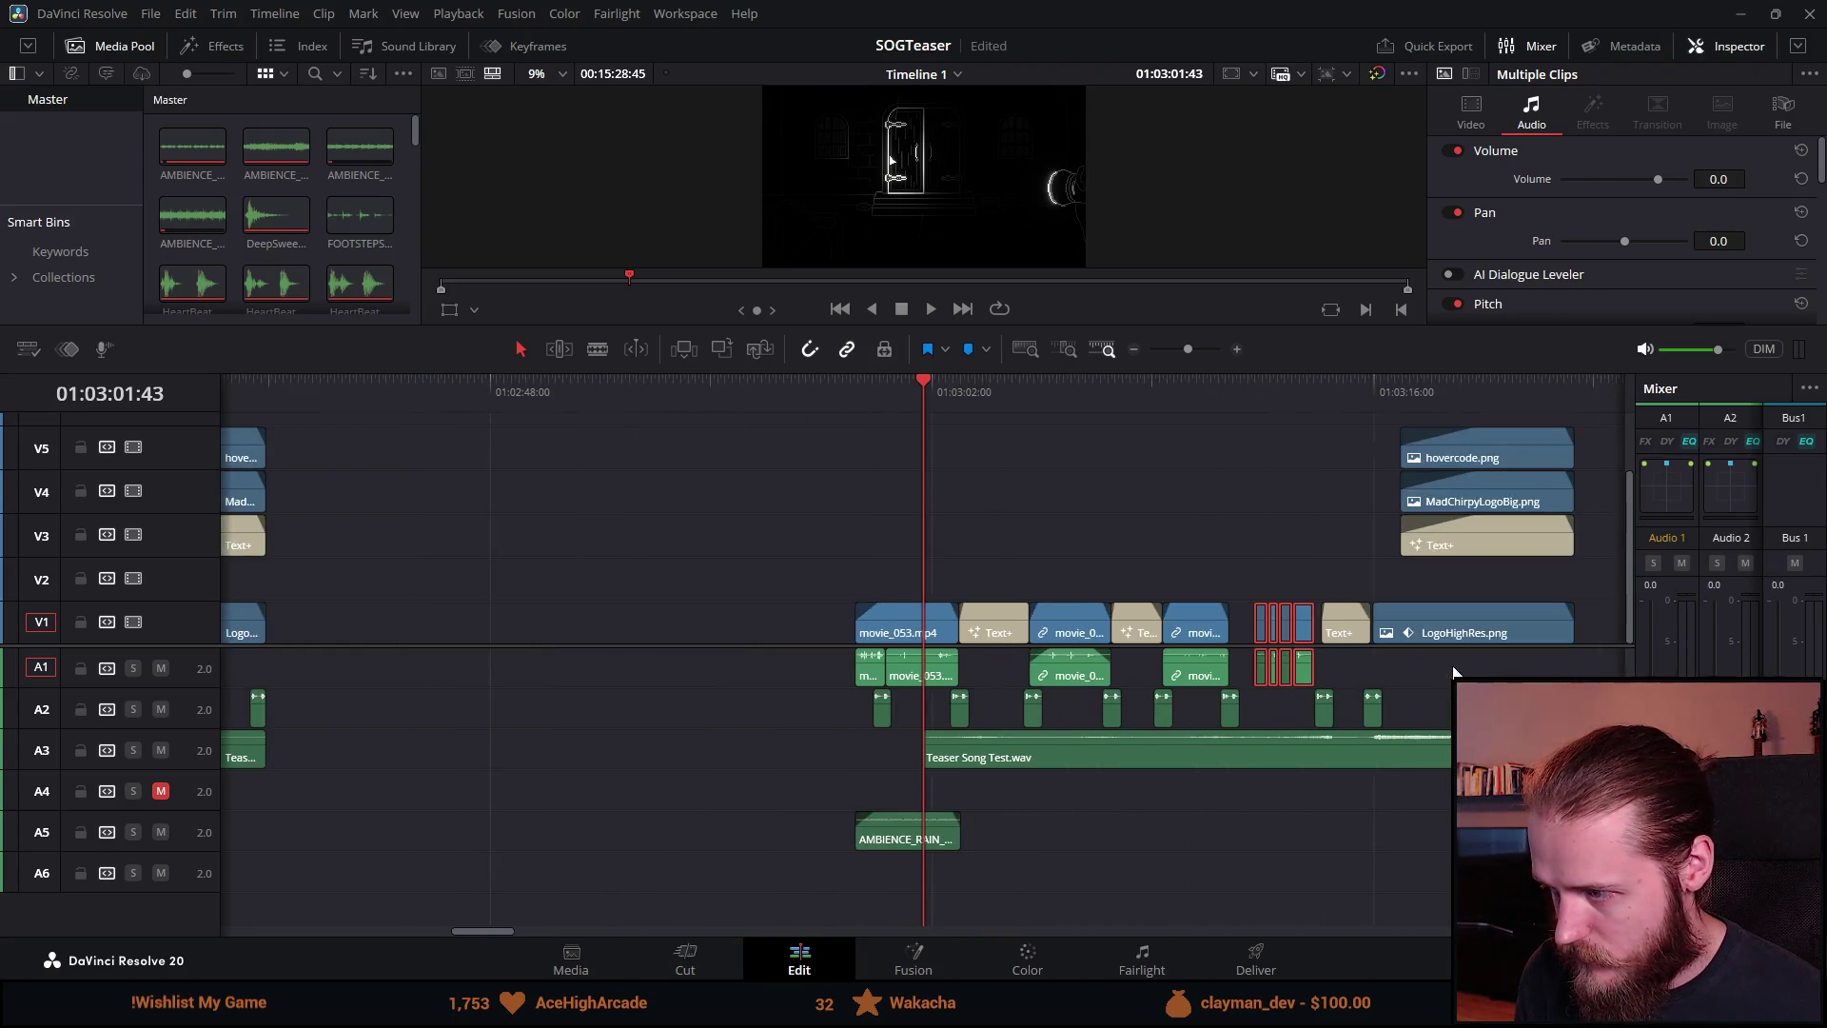
left_click(1285, 409)
scroll(1416, 626, "up", 5)
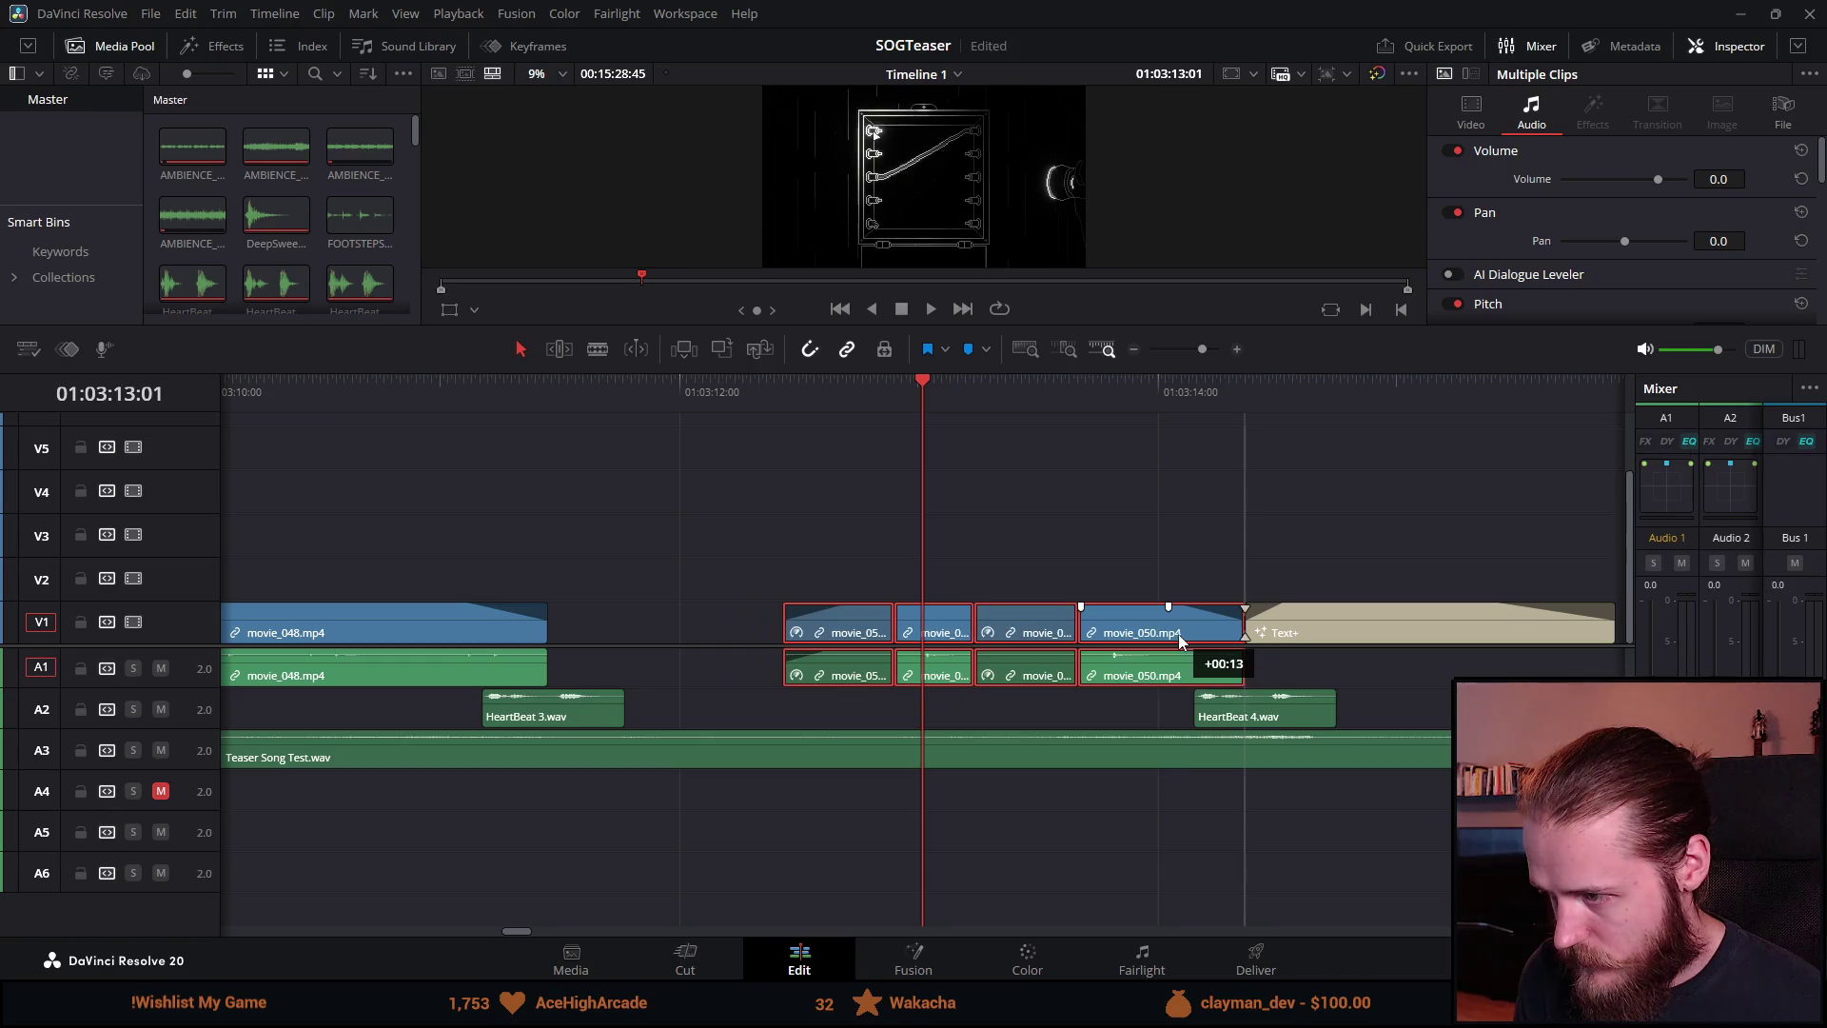
scroll(1217, 660, "down", 6)
Step: Nudge the opening clips with the rain ambience, and movie_048, slightly later
mouse_move(510, 554)
left_mouse_down()
mouse_move(687, 656)
mouse_move(902, 725)
left_mouse_up()
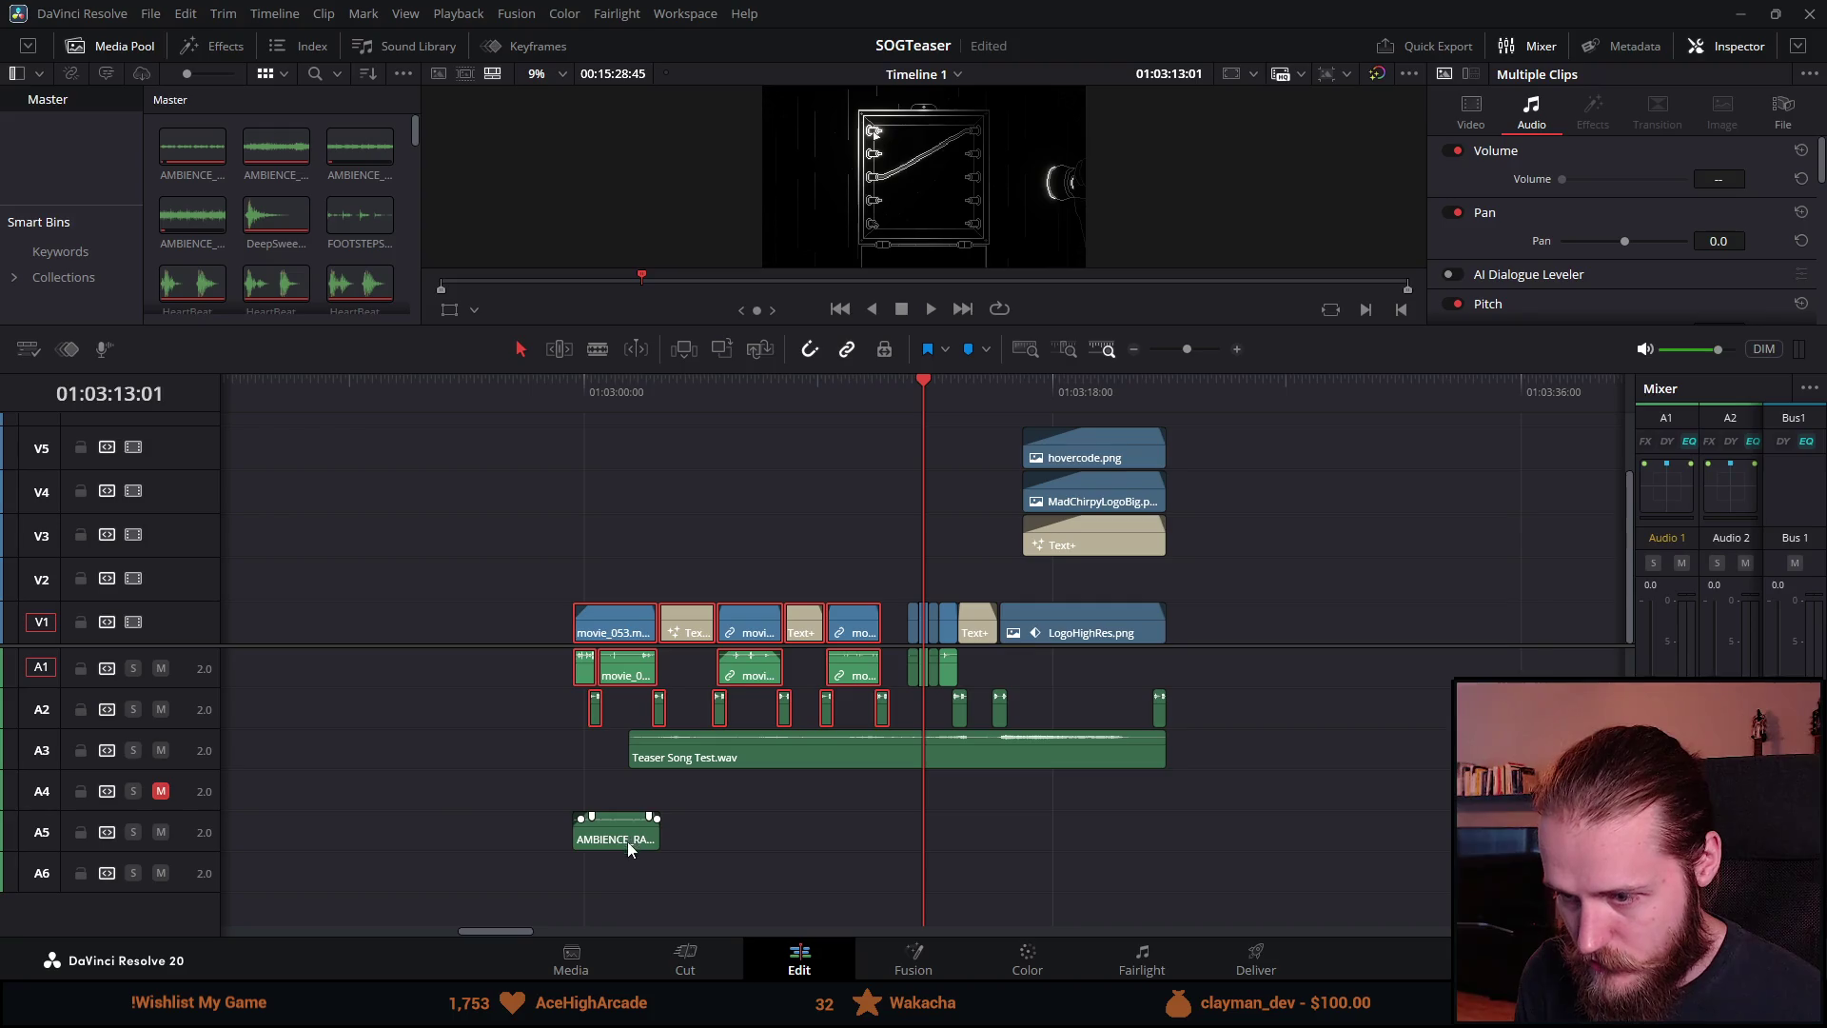
scroll(663, 828, "up", 6)
left_click_drag(563, 637, 747, 638)
scroll(957, 632, "down", 5)
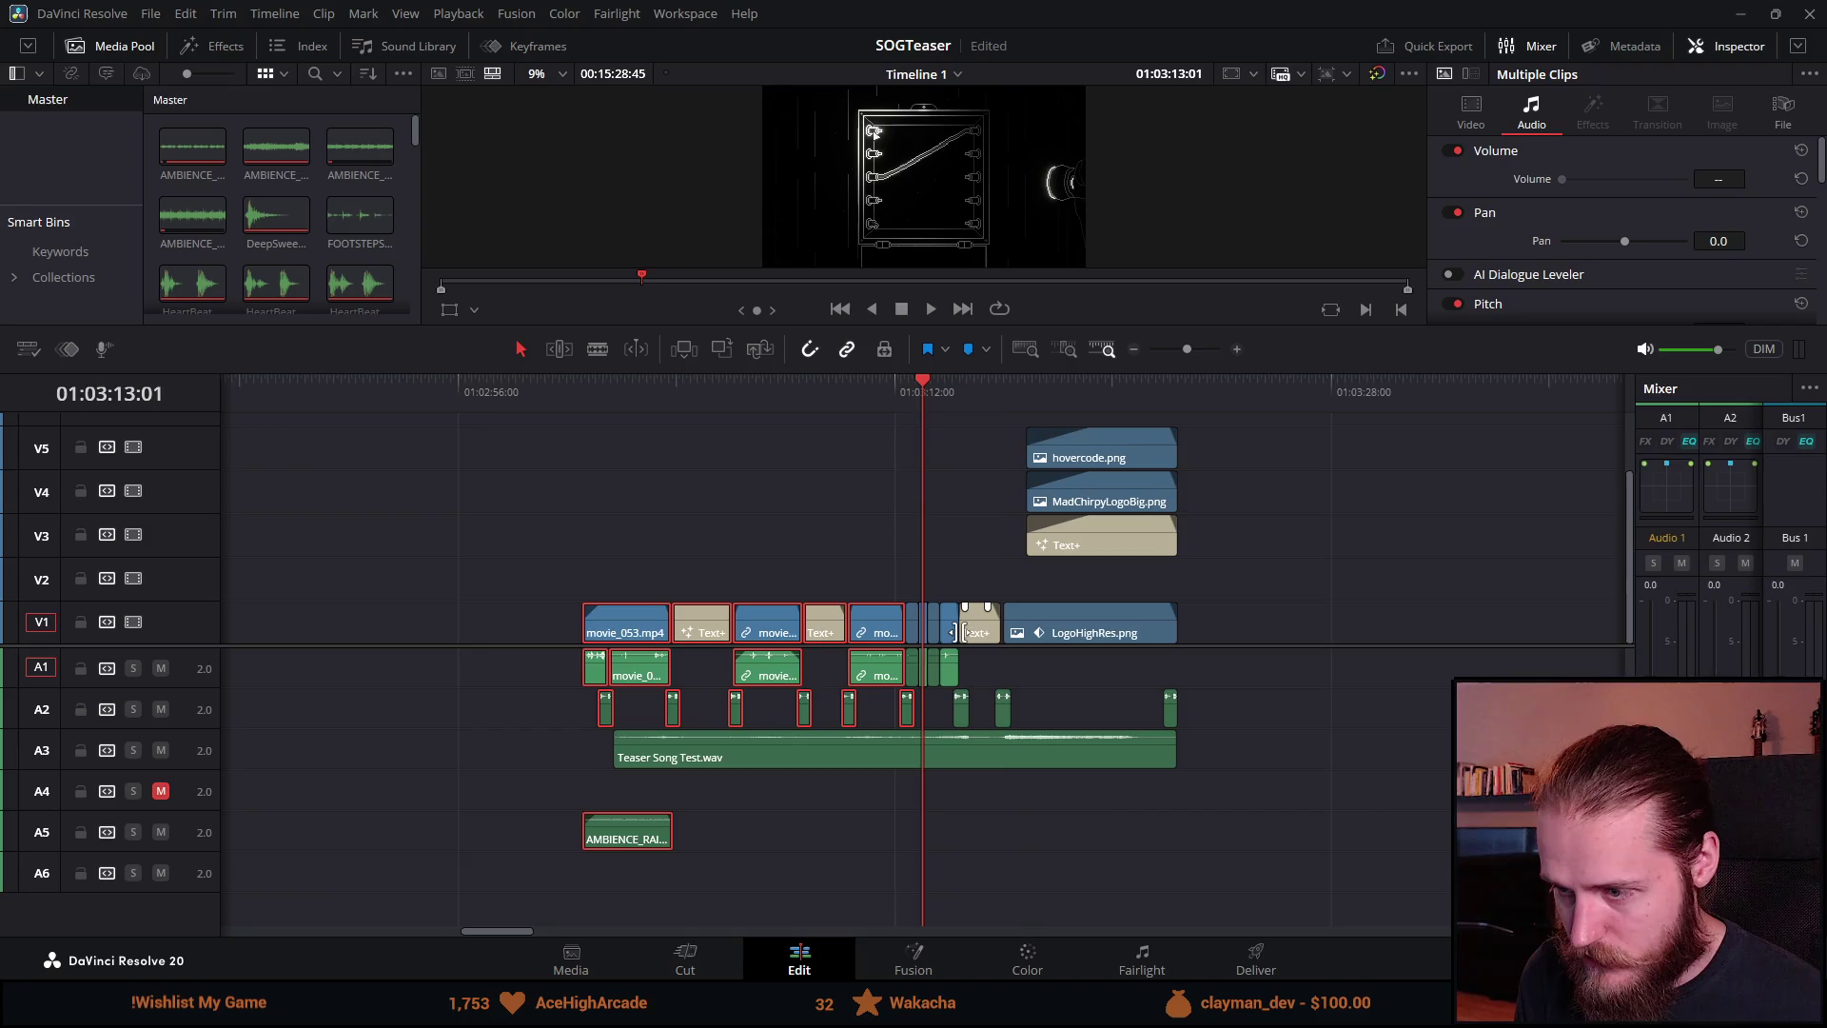
Step: Return to the start of the teaser and enlarge the preview viewer
scroll(957, 632, "up", 1)
mouse_move(912, 426)
left_mouse_down()
mouse_move(677, 396)
mouse_move(419, 421)
left_mouse_up()
left_click_drag(739, 371, 686, 752)
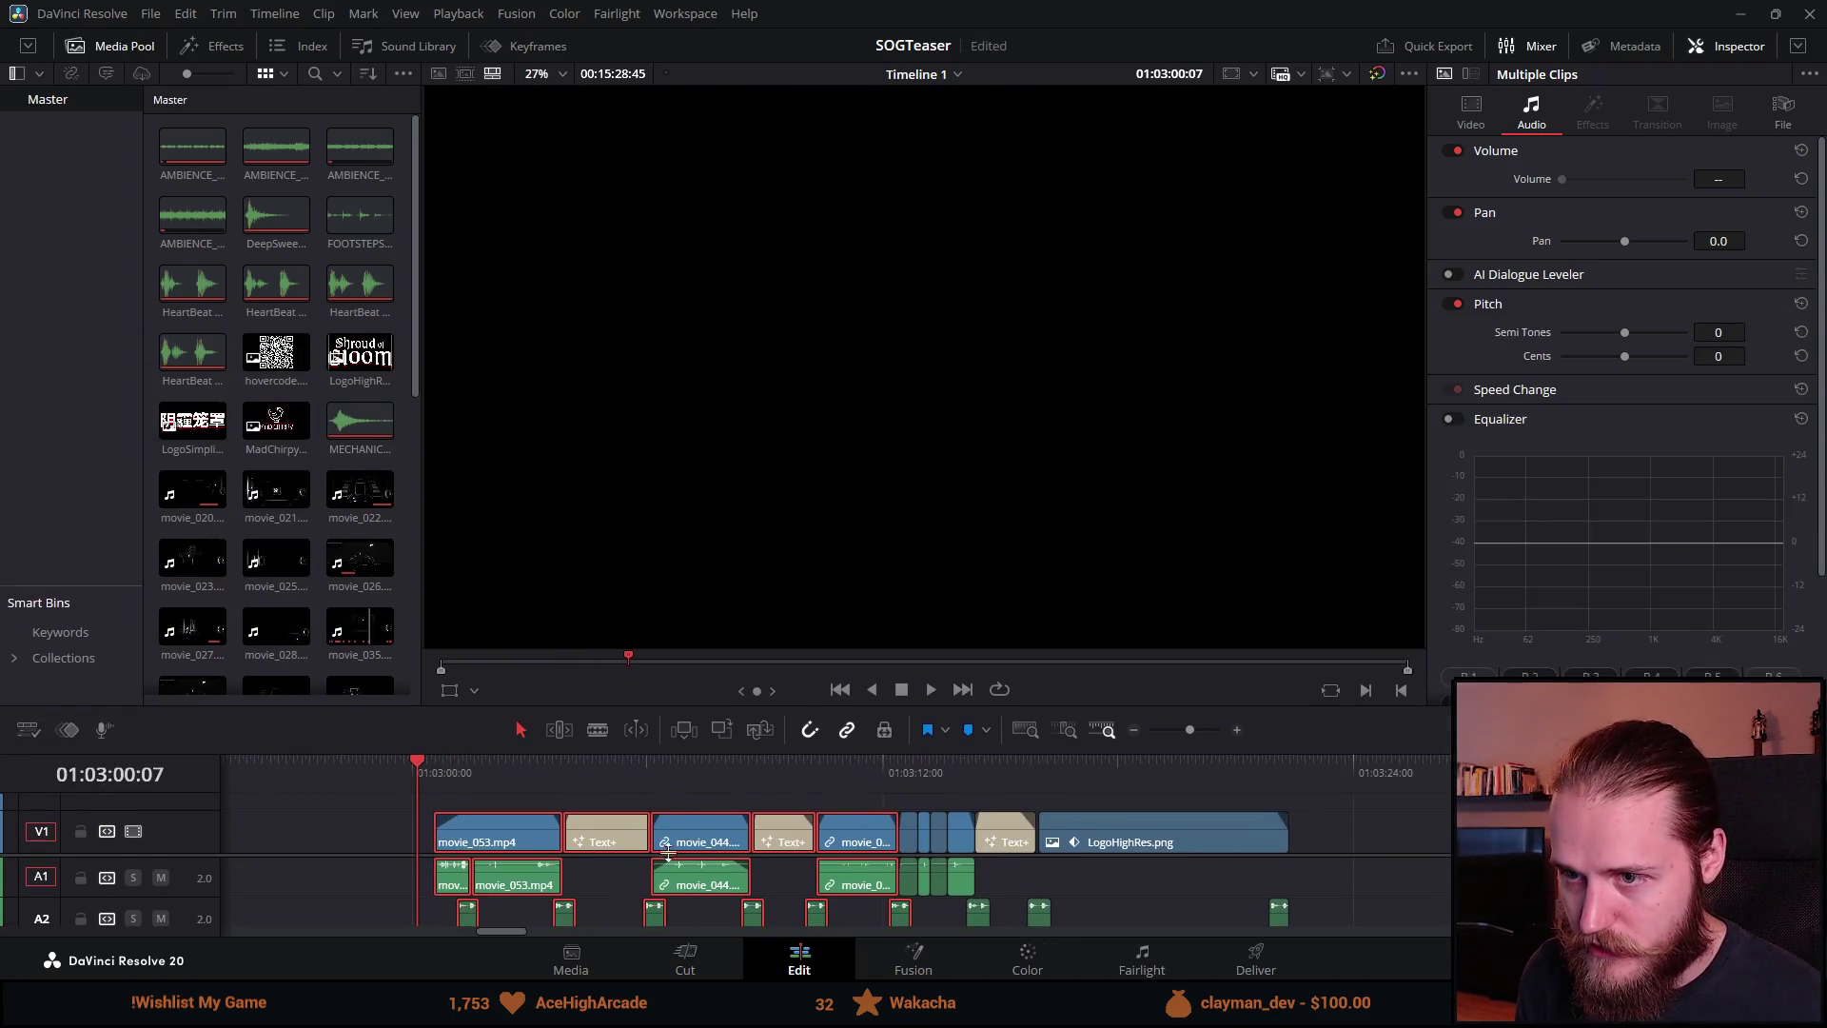
Step: Play the teaser to the OCTOBER 23RD title, then shrink the viewer to show all tracks
key("space")
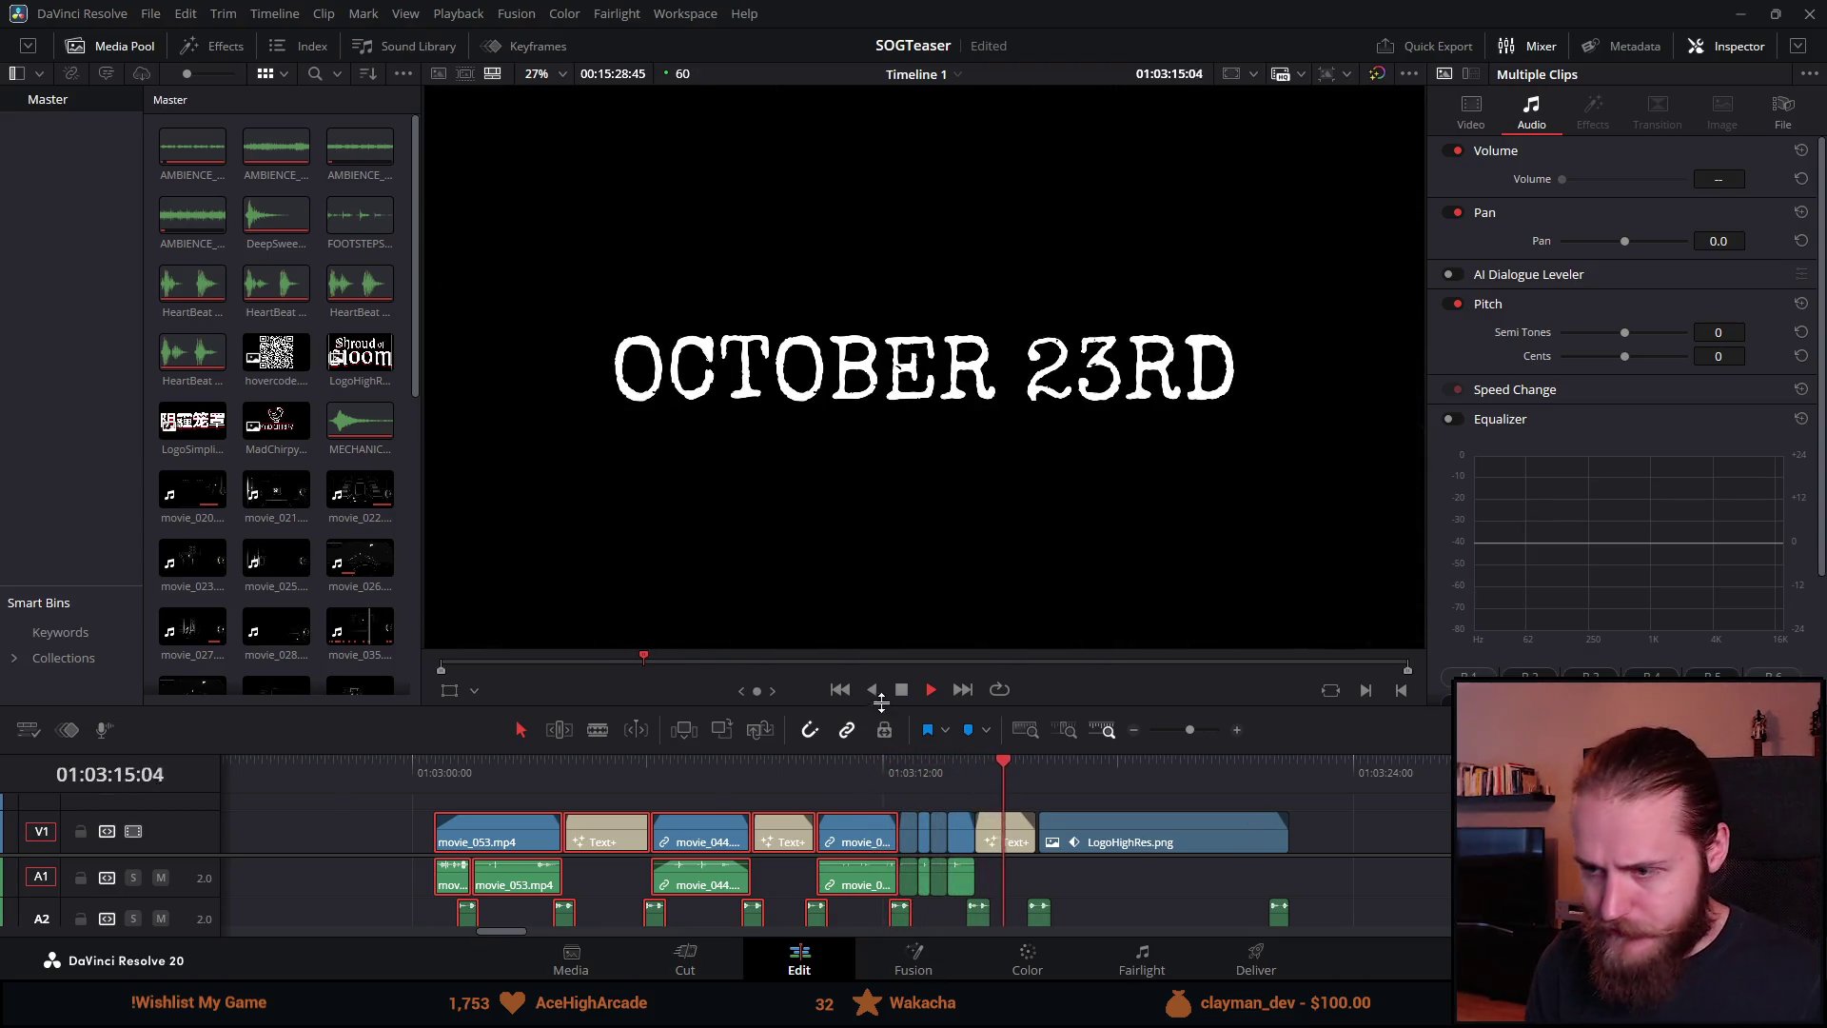
key("space")
left_click_drag(909, 752, 890, 464)
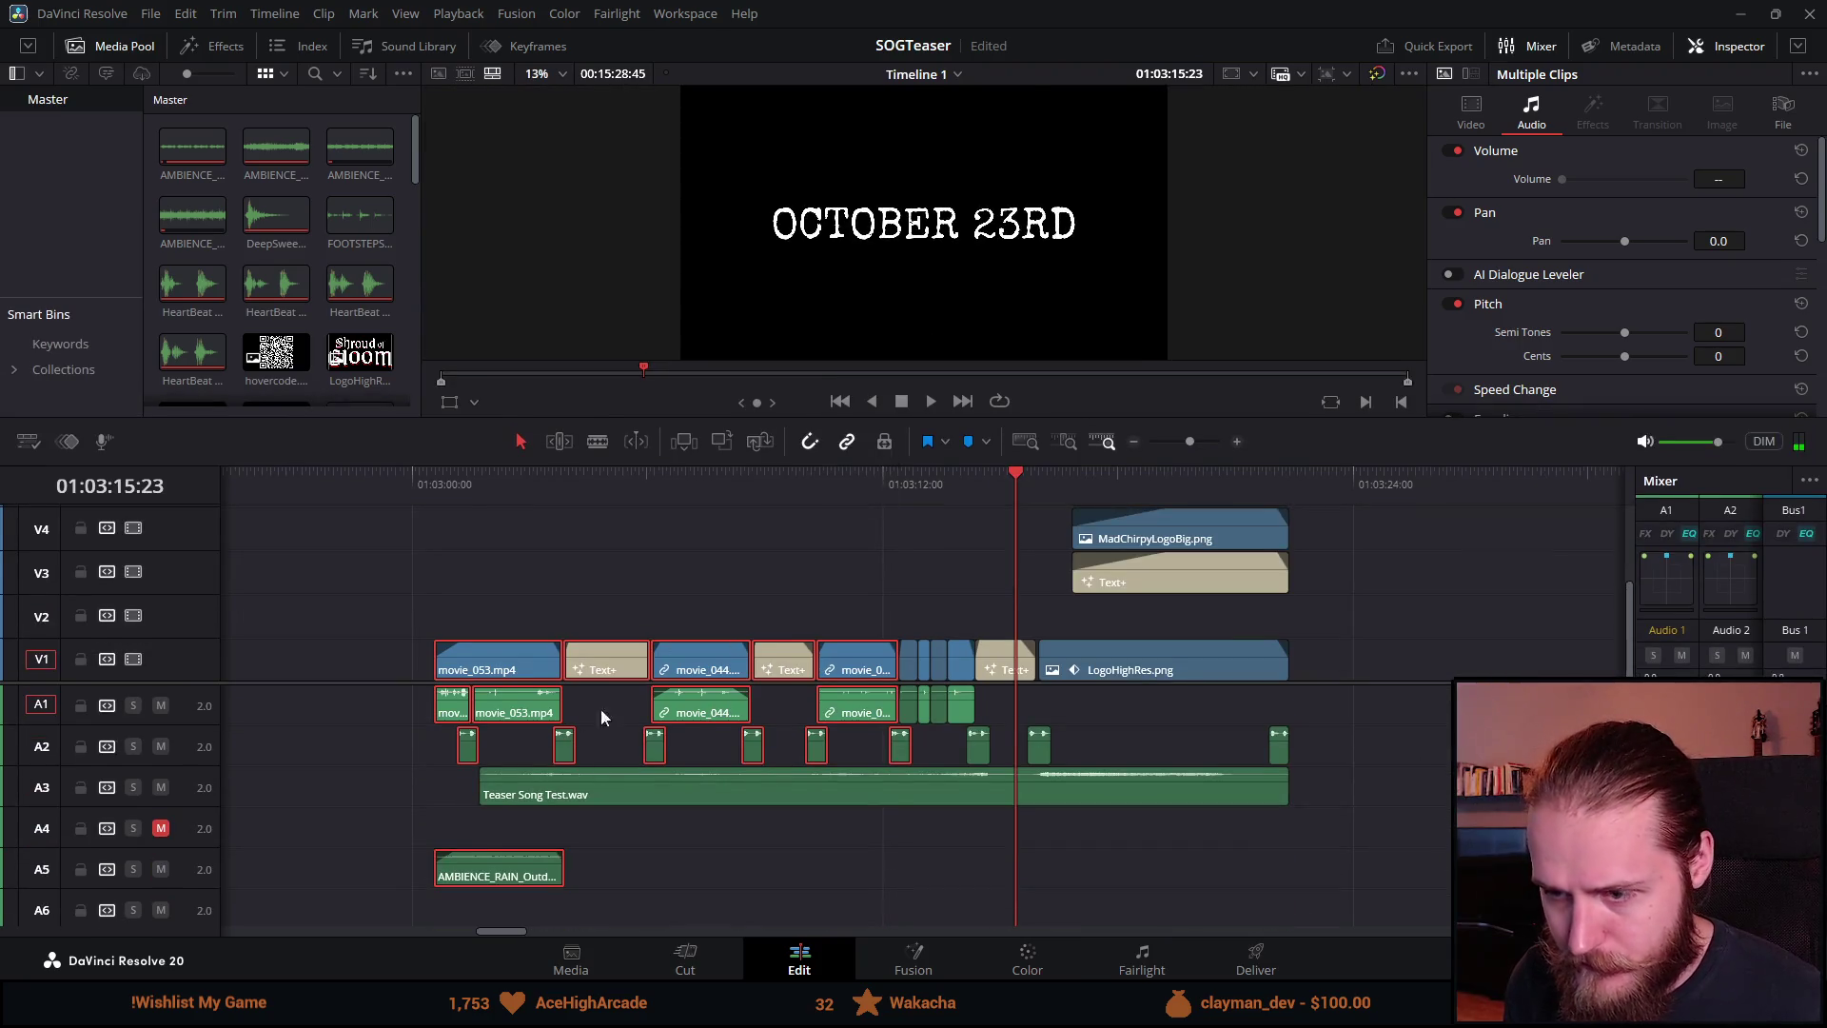
Step: Move the title earlier to meet movie_048 and the four short clips to end at LogoHighRes
left_click_drag(874, 675, 774, 675)
left_click_drag(1000, 676, 824, 676)
left_click_drag(888, 615, 971, 729)
scroll(1129, 761, "up", 2)
scroll(1205, 776, "up", 3)
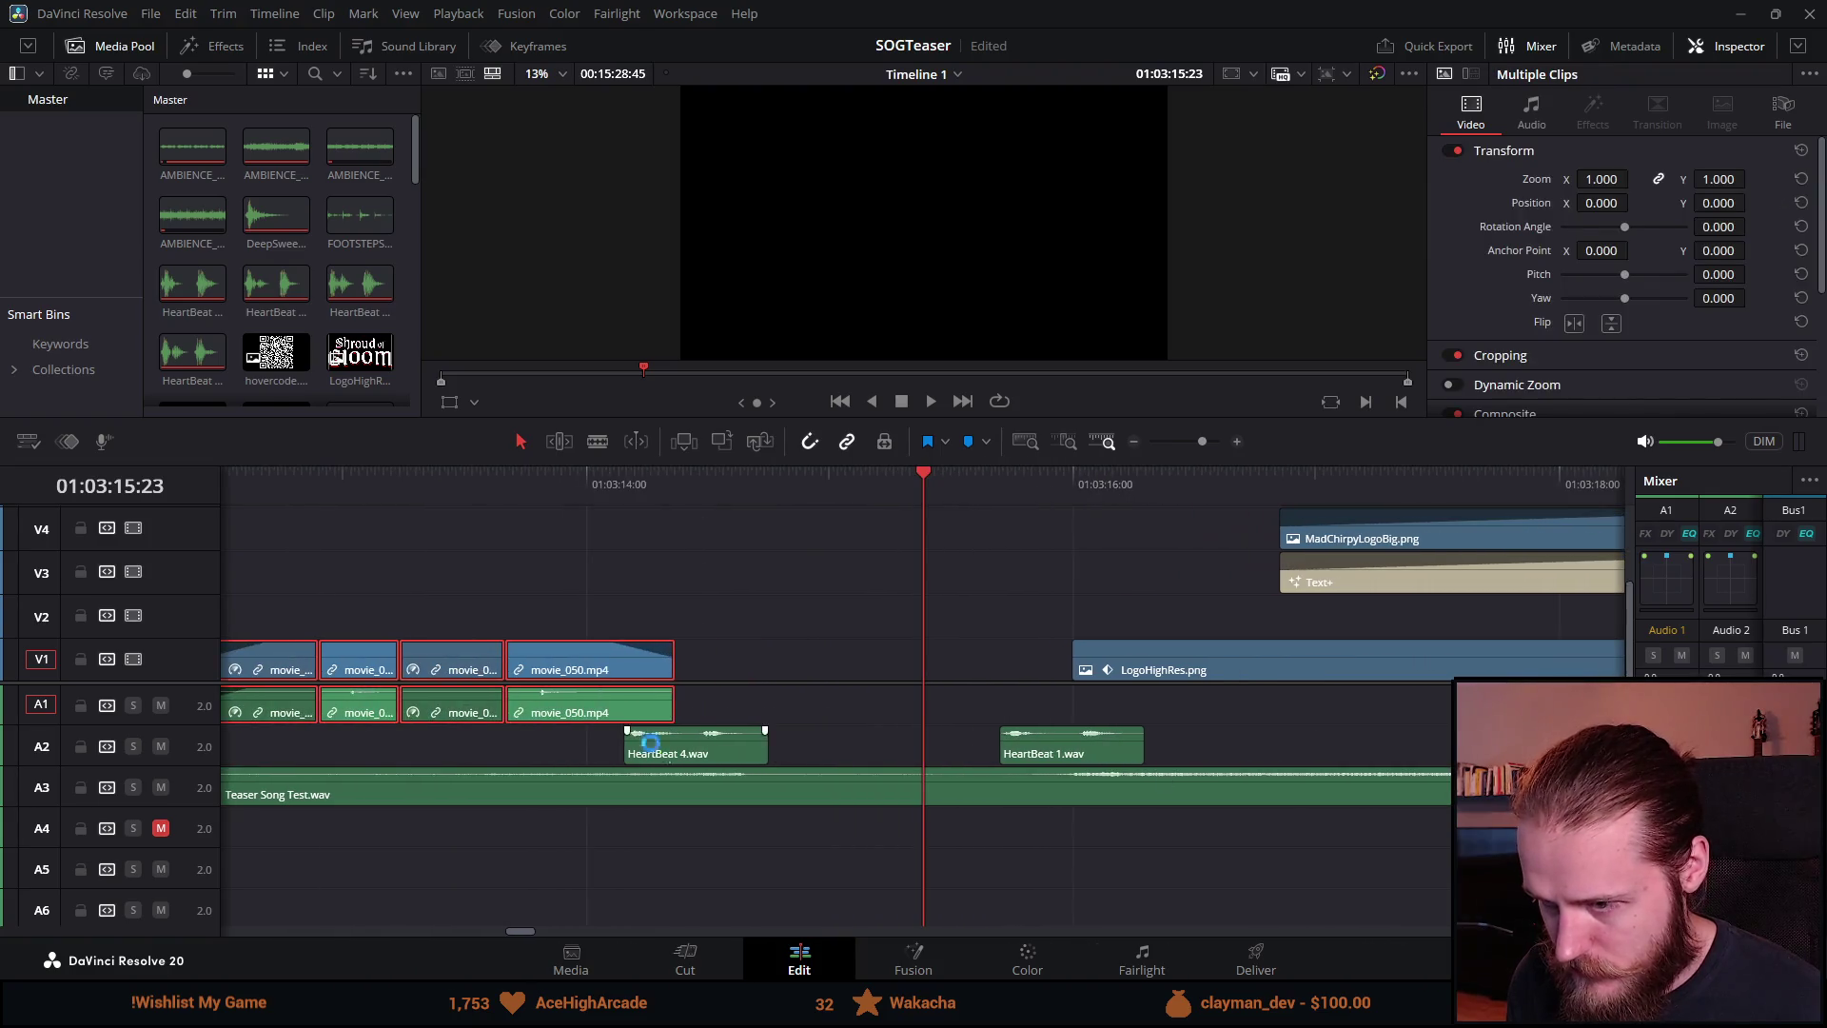
left_click_drag(638, 723, 1026, 714)
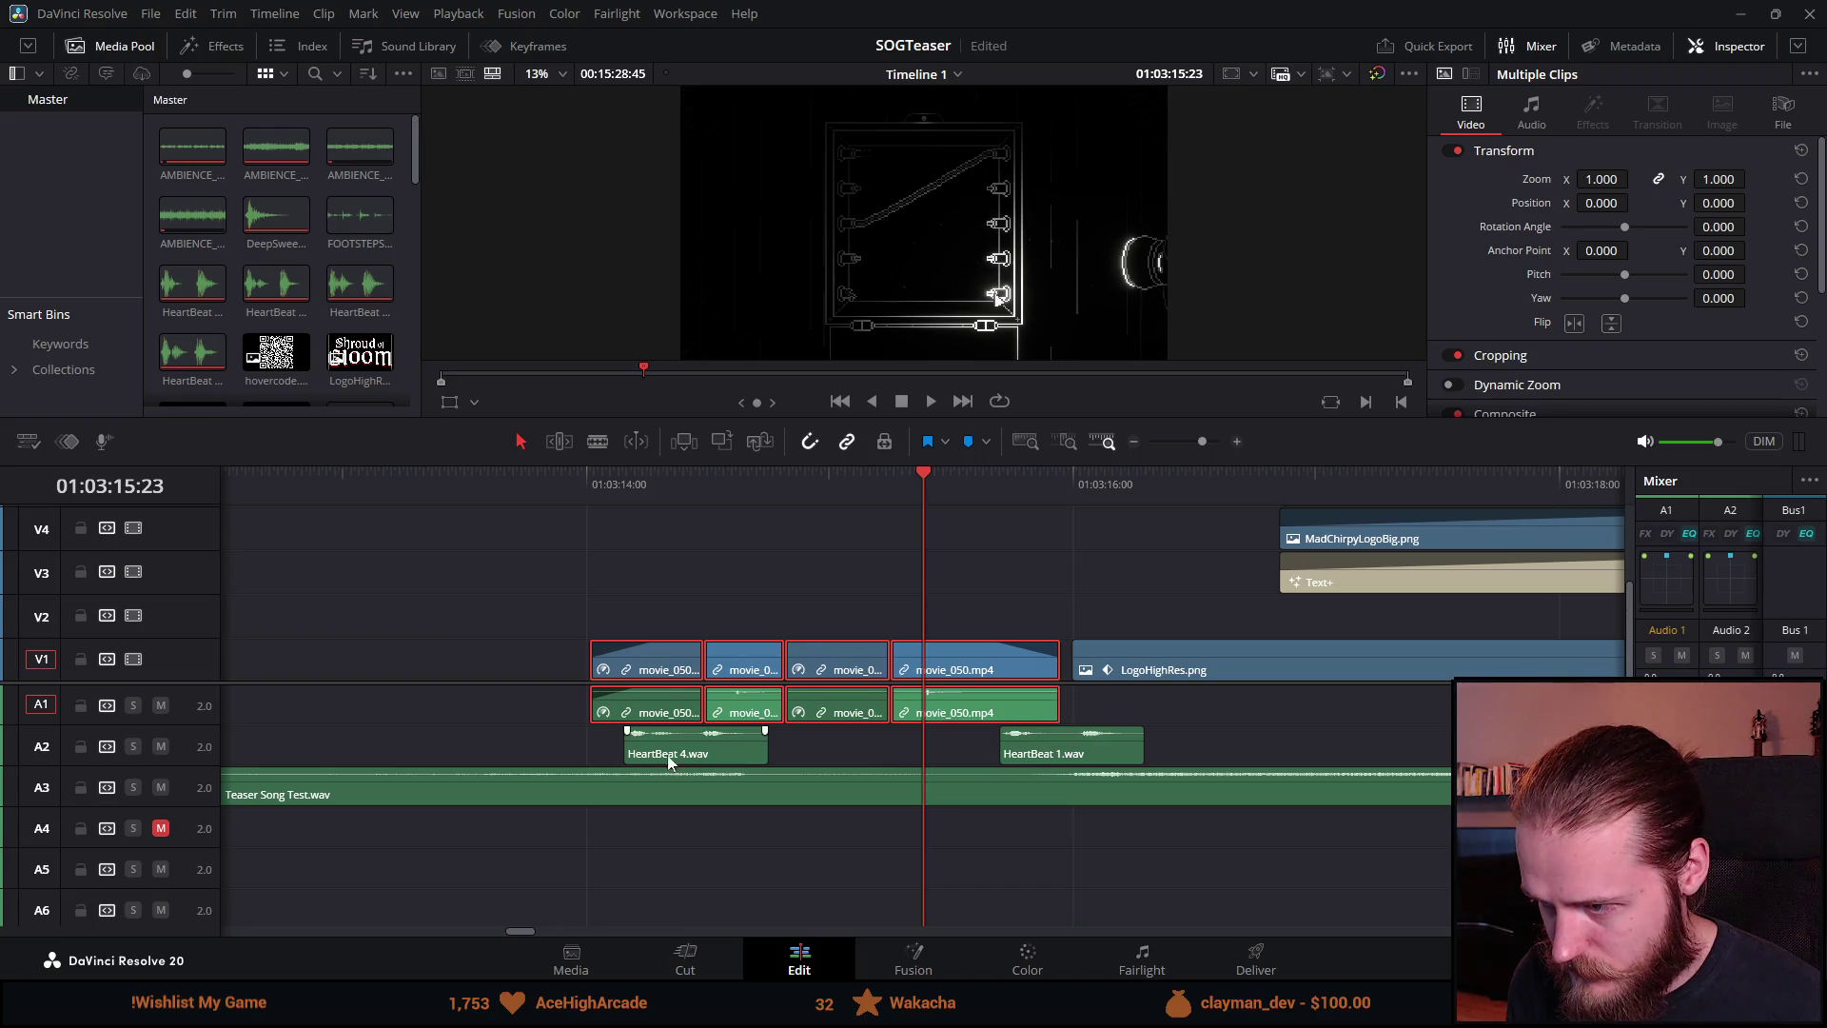
scroll(731, 767, "down", 3)
Step: Nudge HeartBeat 4.wav about 28 frames earlier, then deselect and return to the teaser start
left_click_drag(785, 757, 720, 759)
scroll(714, 756, "down", 3)
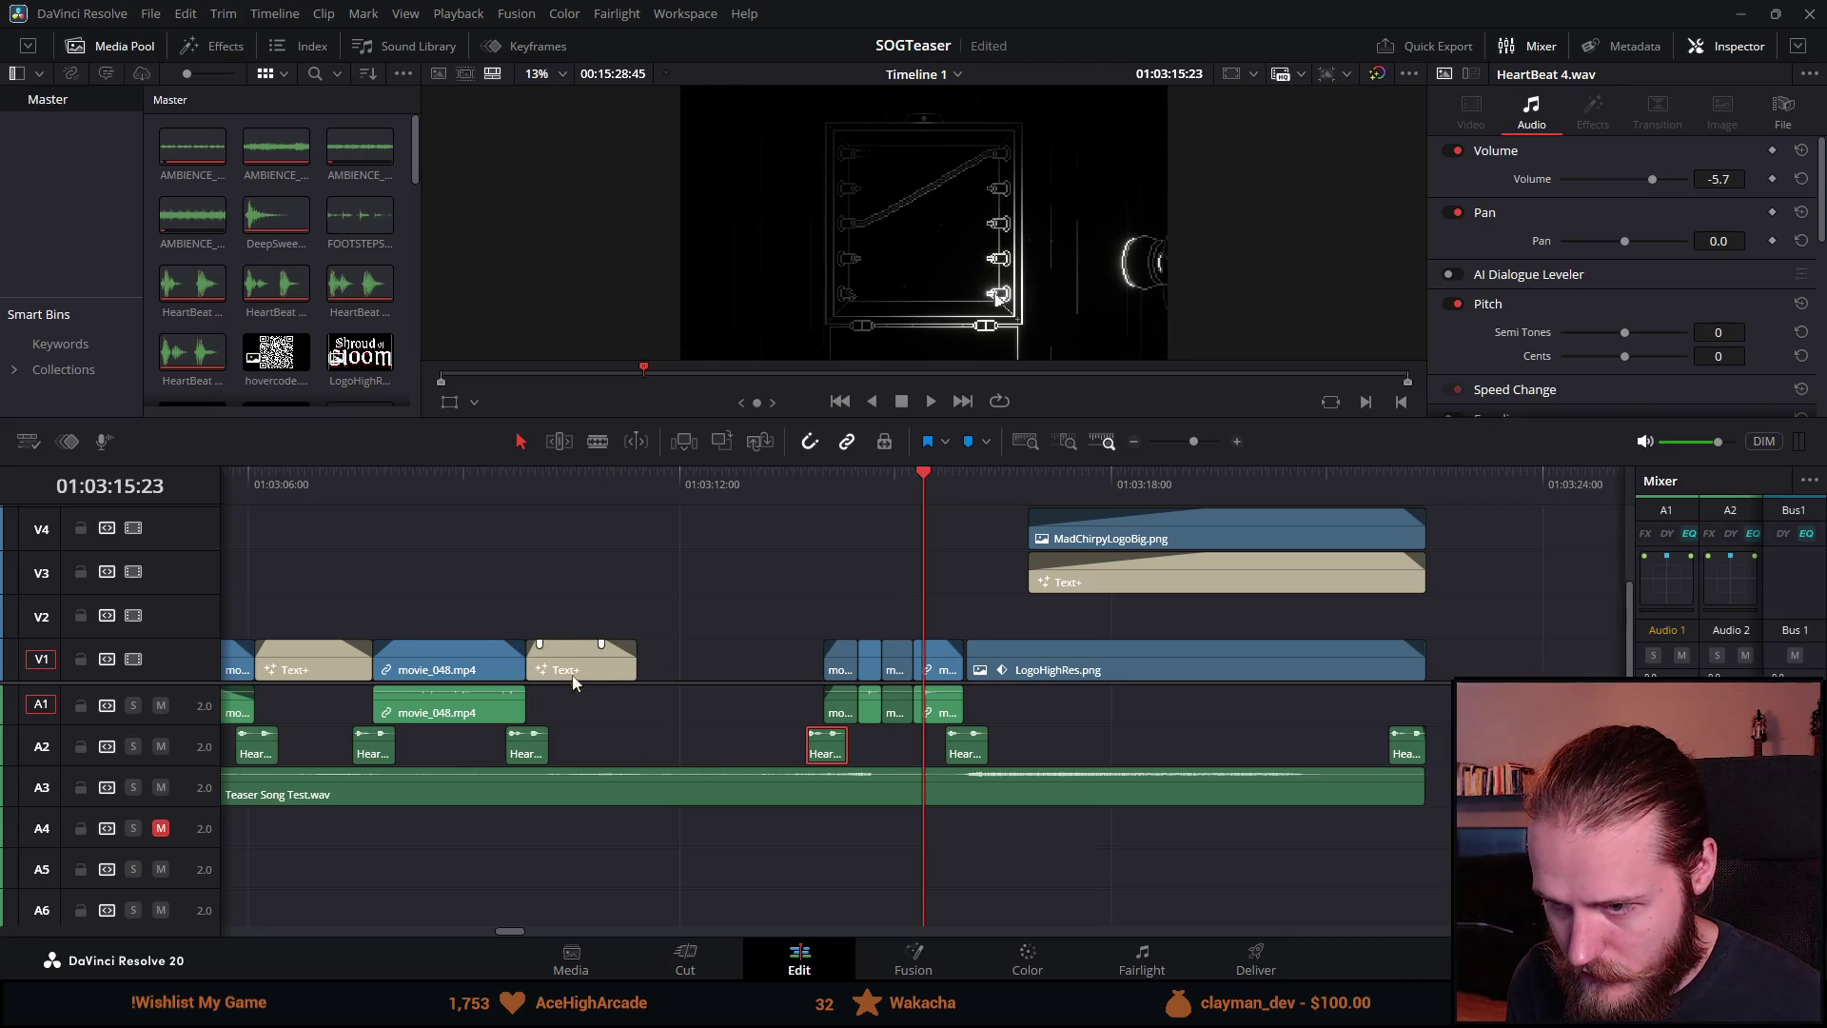
scroll(576, 683, "down", 3)
scroll(837, 726, "up", 1)
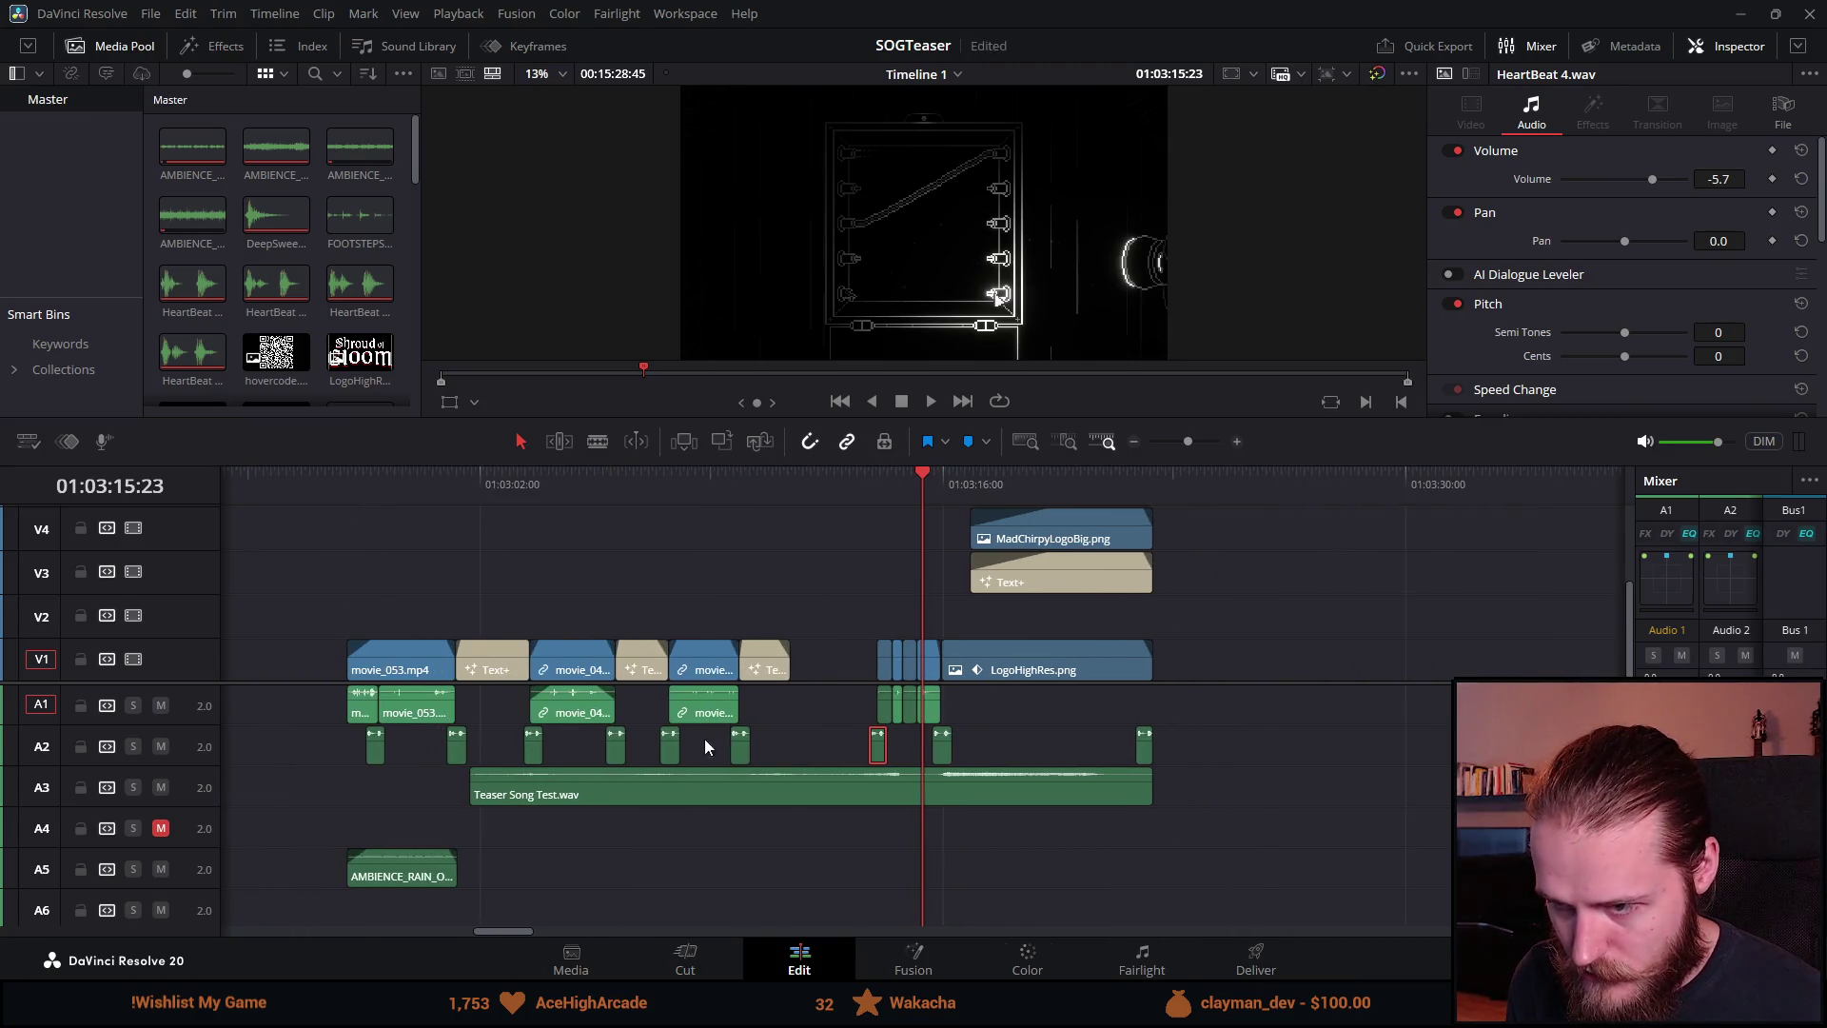
scroll(529, 689, "up", 1)
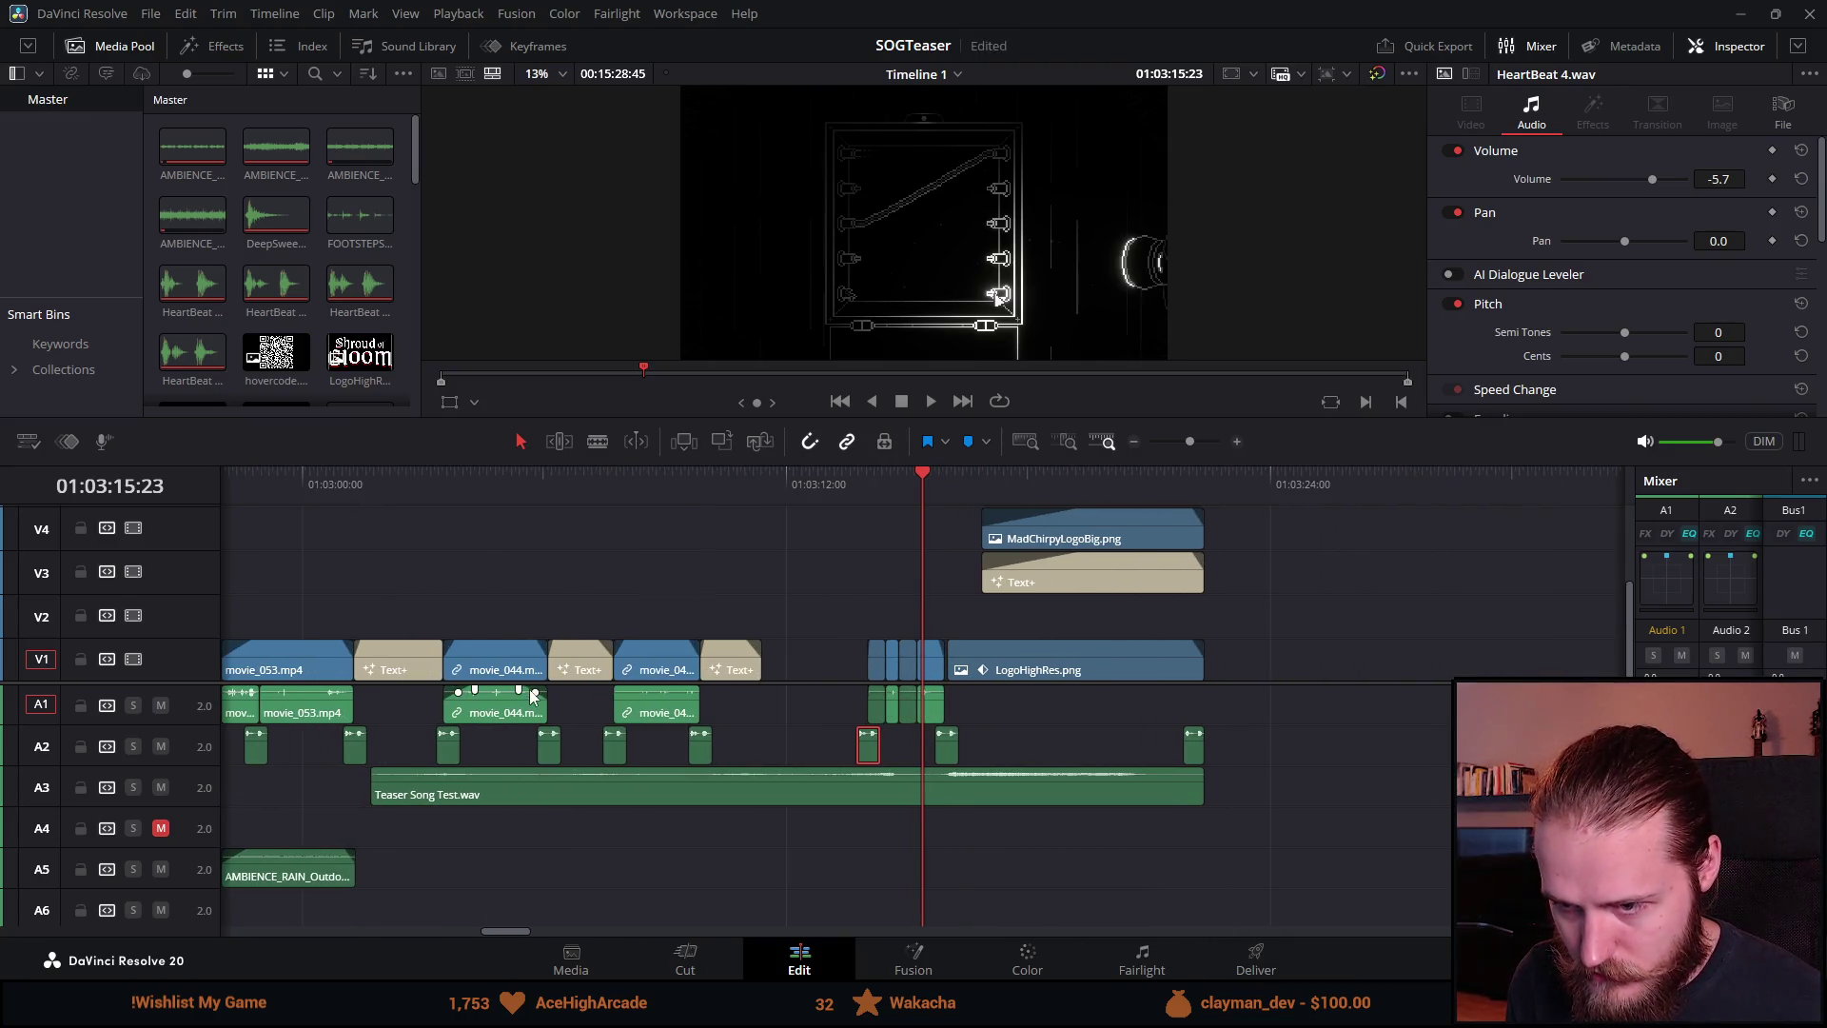
left_click(327, 550)
left_click(307, 476)
scroll(728, 635, "up", 2)
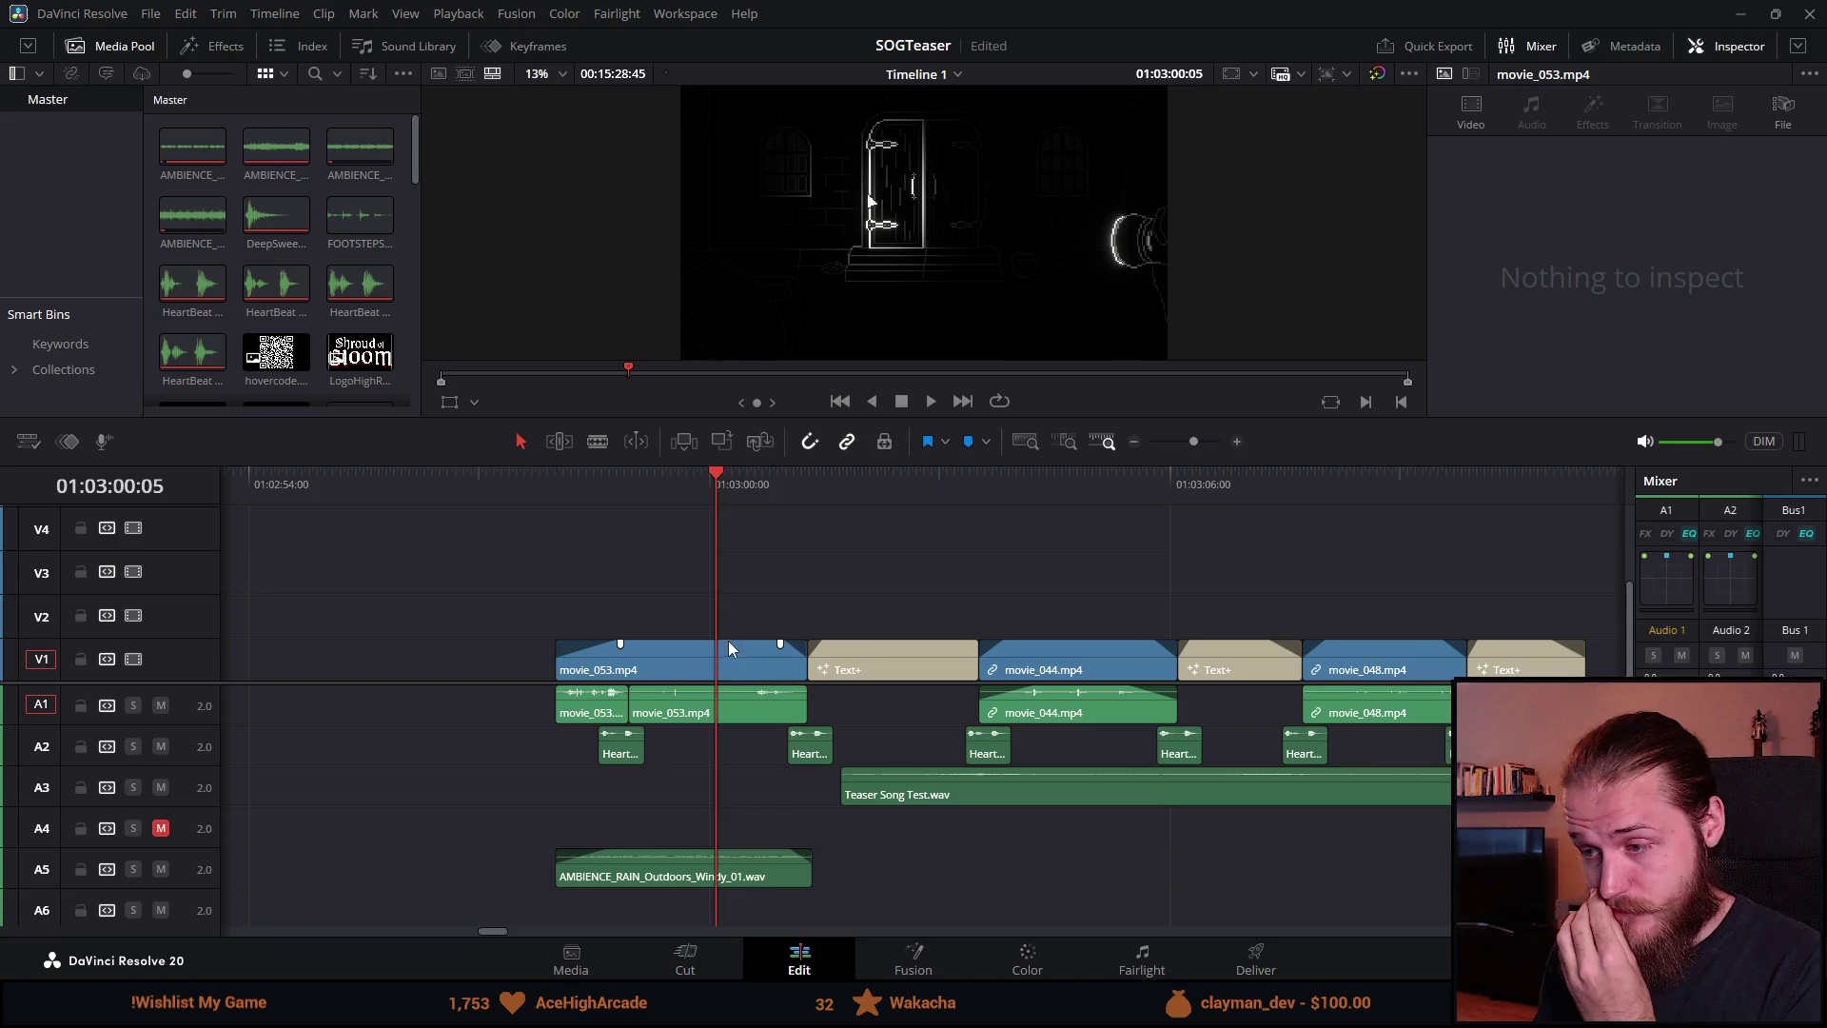
Step: Fit the whole timeline and preview from movie_044 up to the ON STEAM title
key("shift+z")
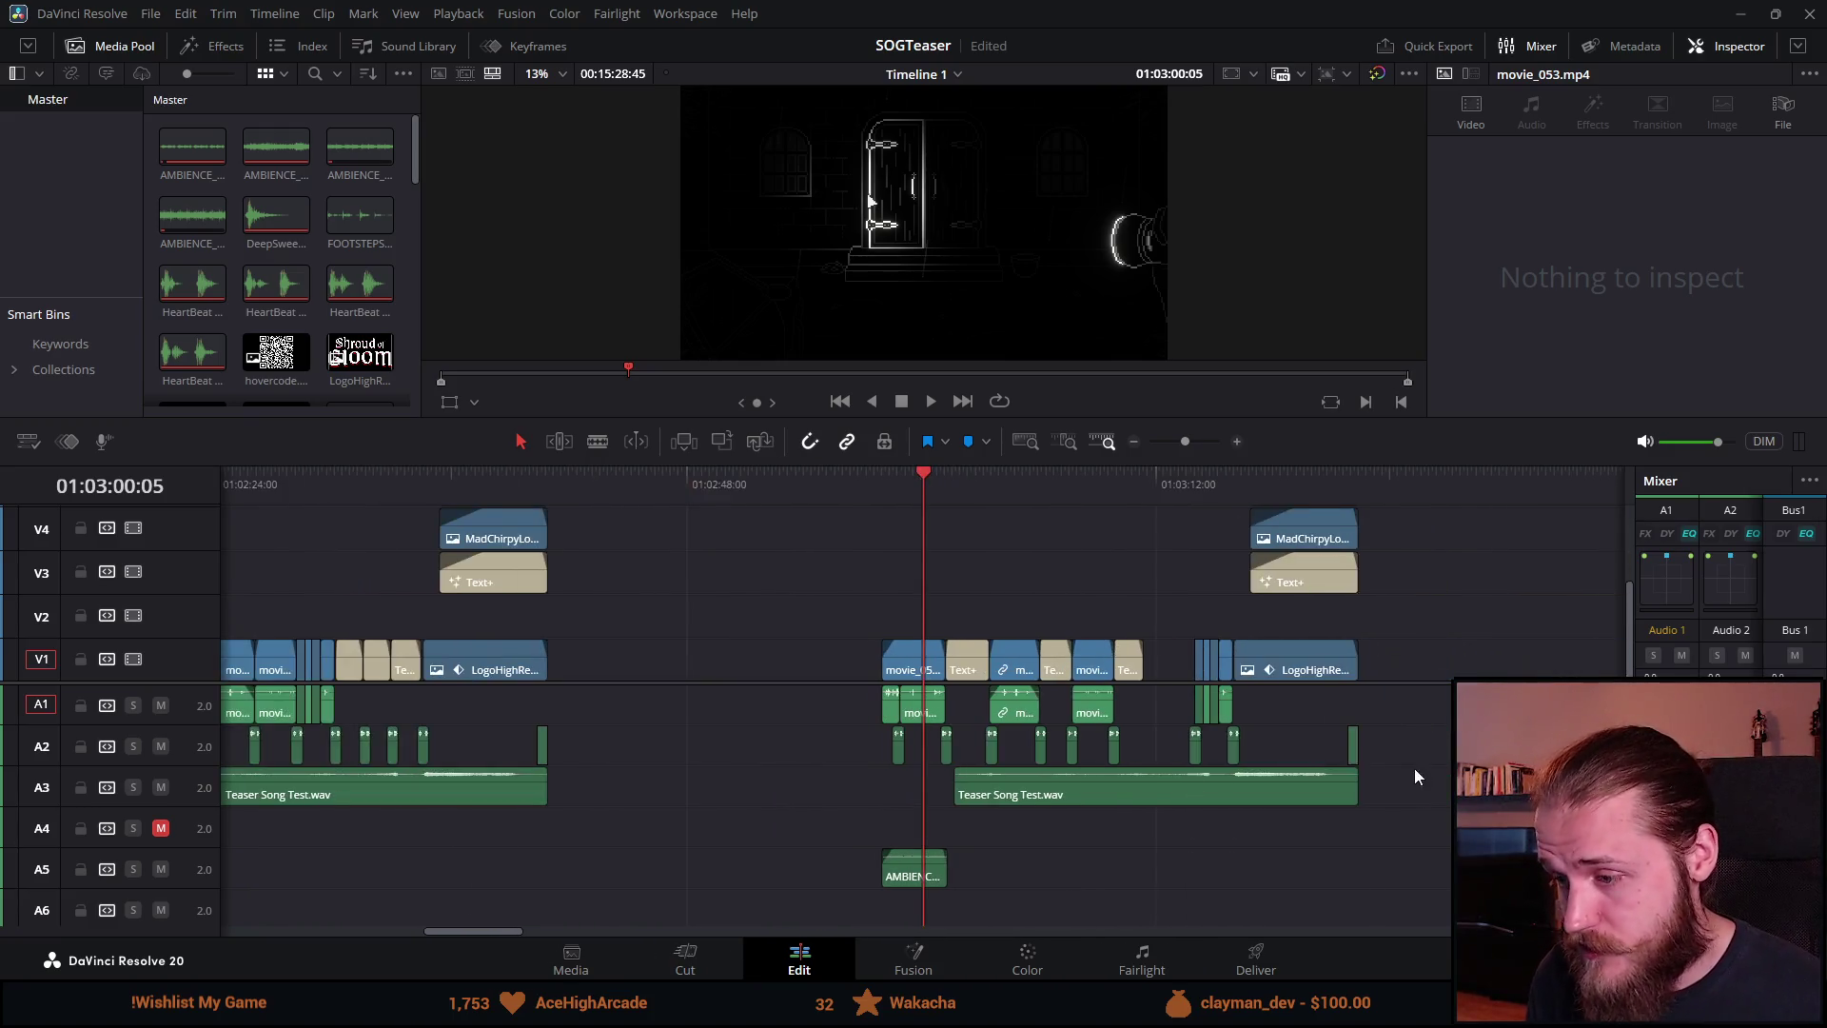
scroll(1414, 768, "up", 5)
scroll(1416, 767, "down", 3)
left_click_drag(462, 931, 480, 932)
left_click(704, 487)
scroll(1034, 715, "up", 3)
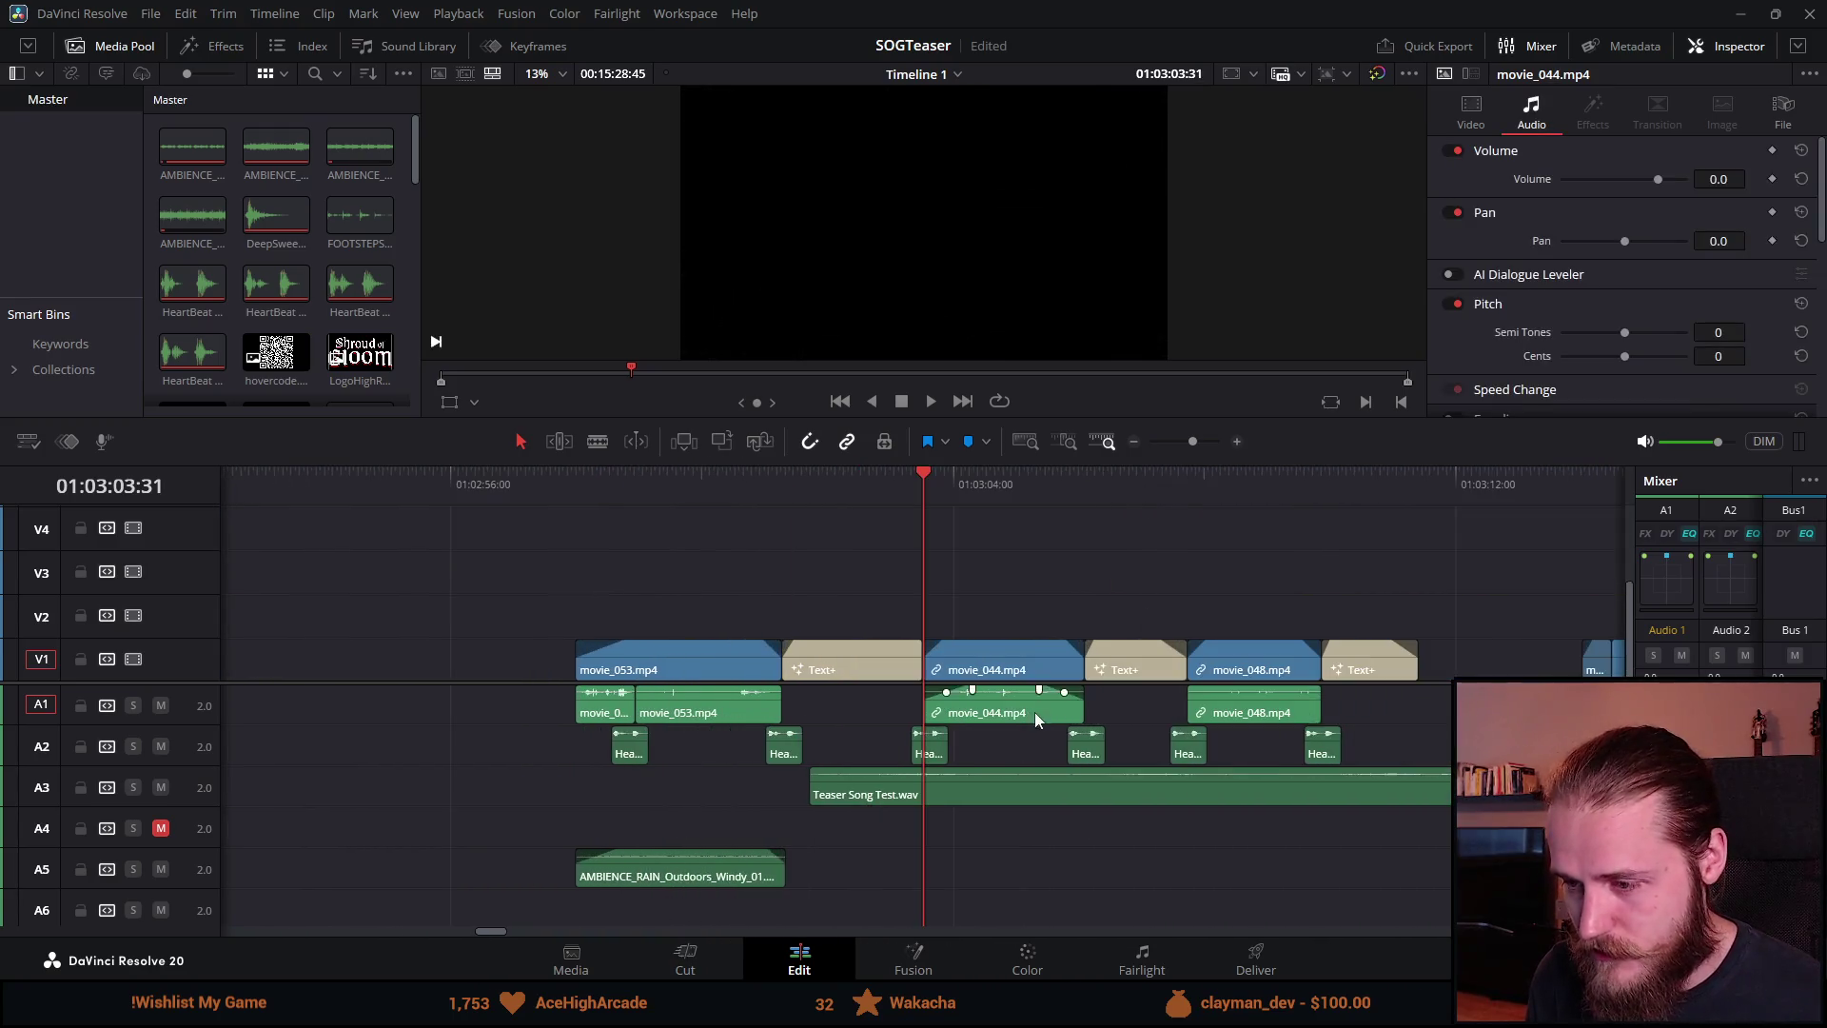
scroll(1123, 746, "down", 2)
scroll(1031, 740, "down", 1)
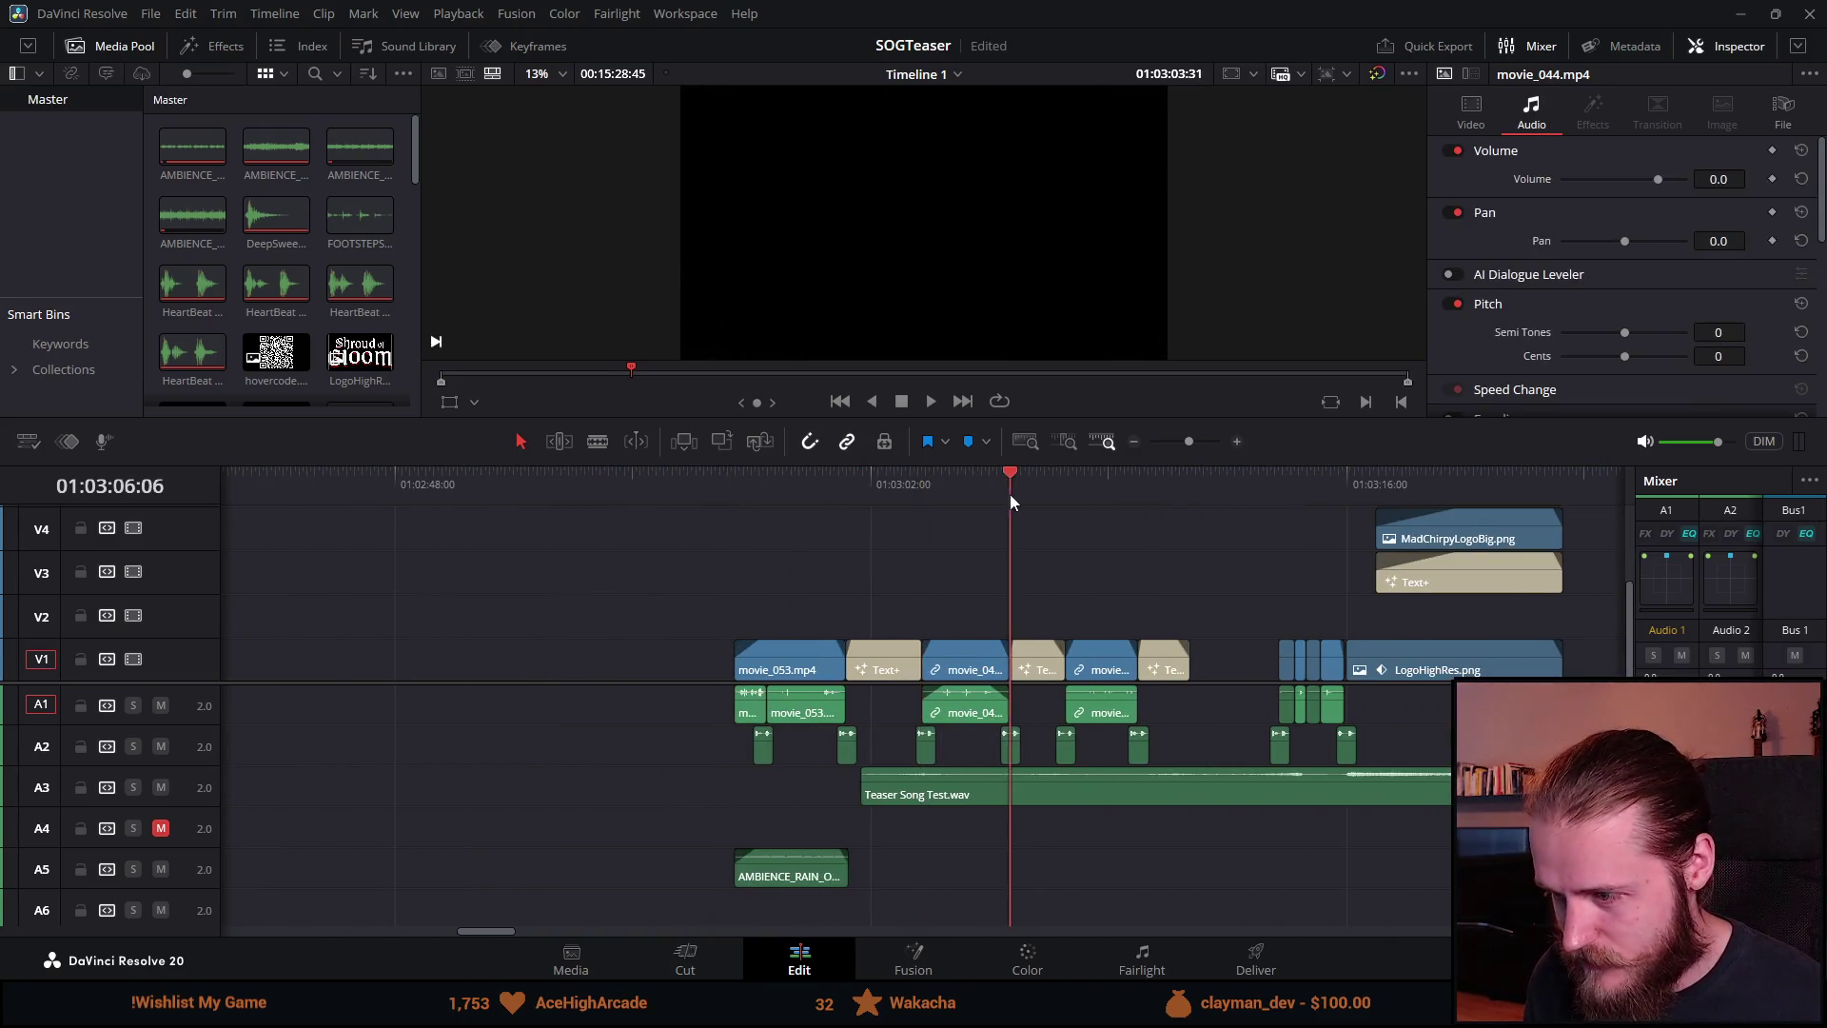
key("space")
key("space")
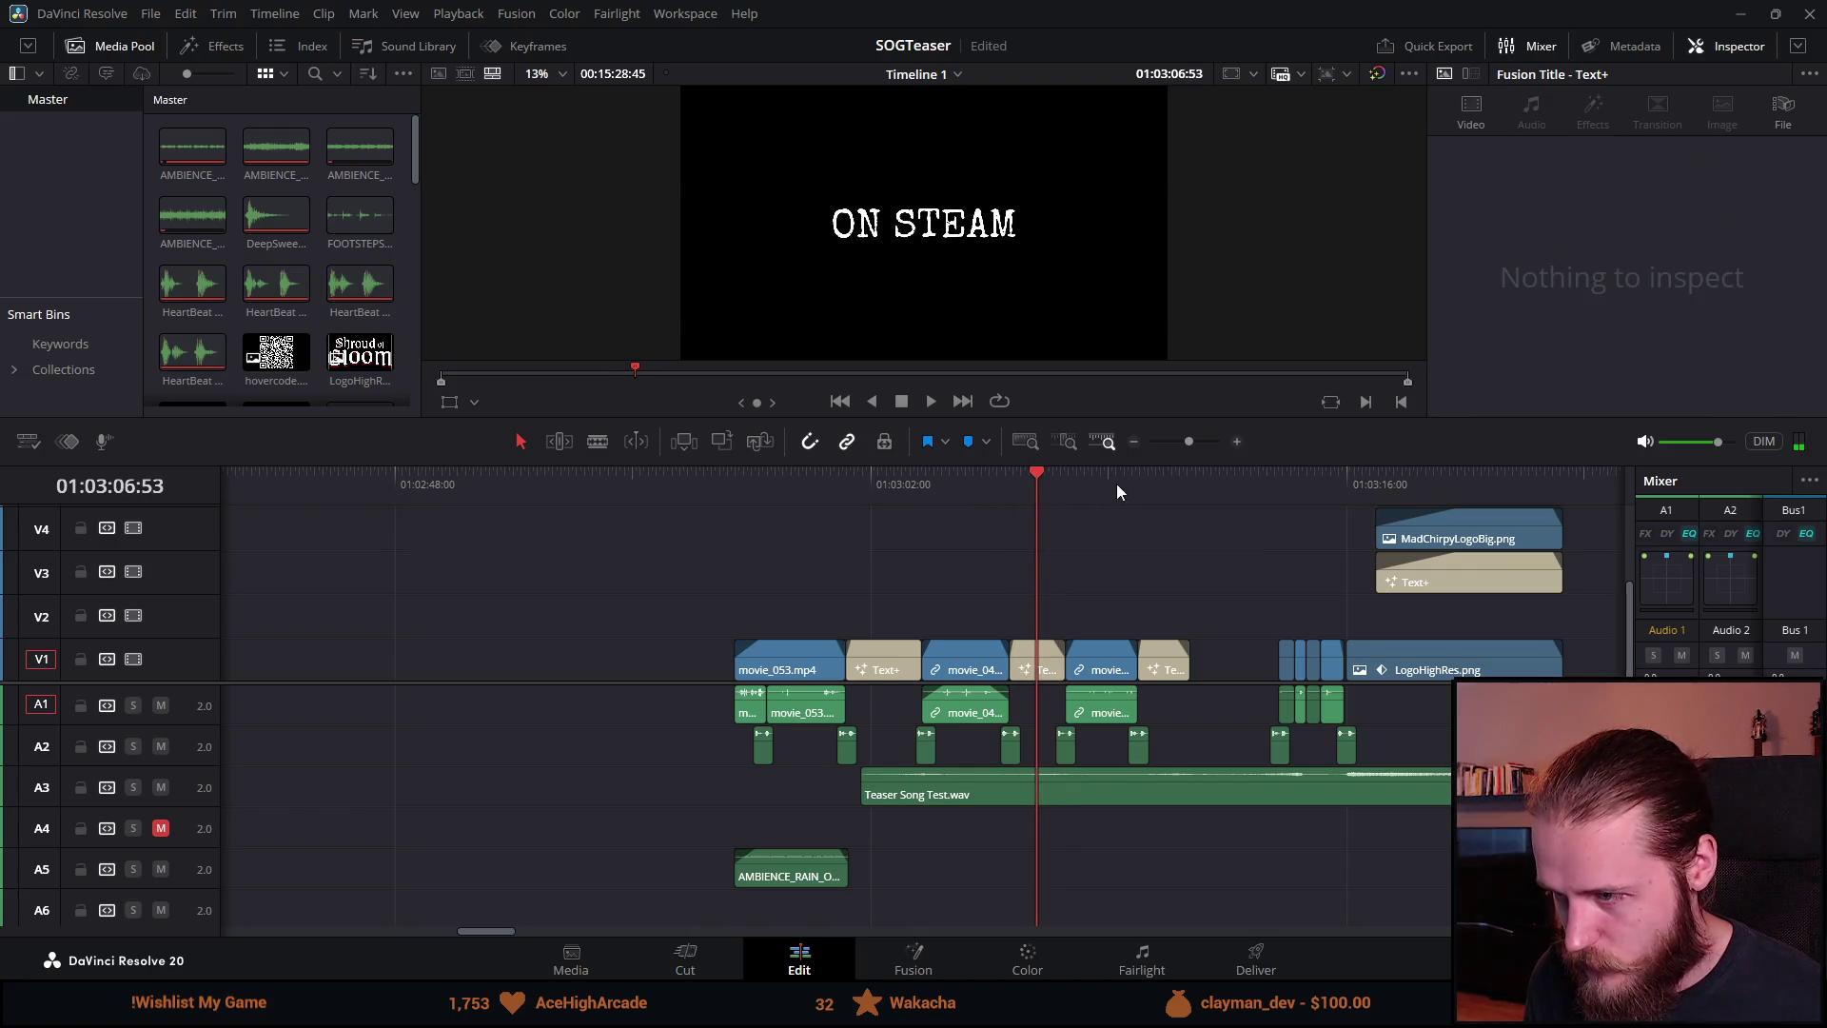
Step: Replay the opening titles, stopping at OCTOBER 23RD
scroll(1370, 714, "up", 2)
left_click(609, 474)
key("space")
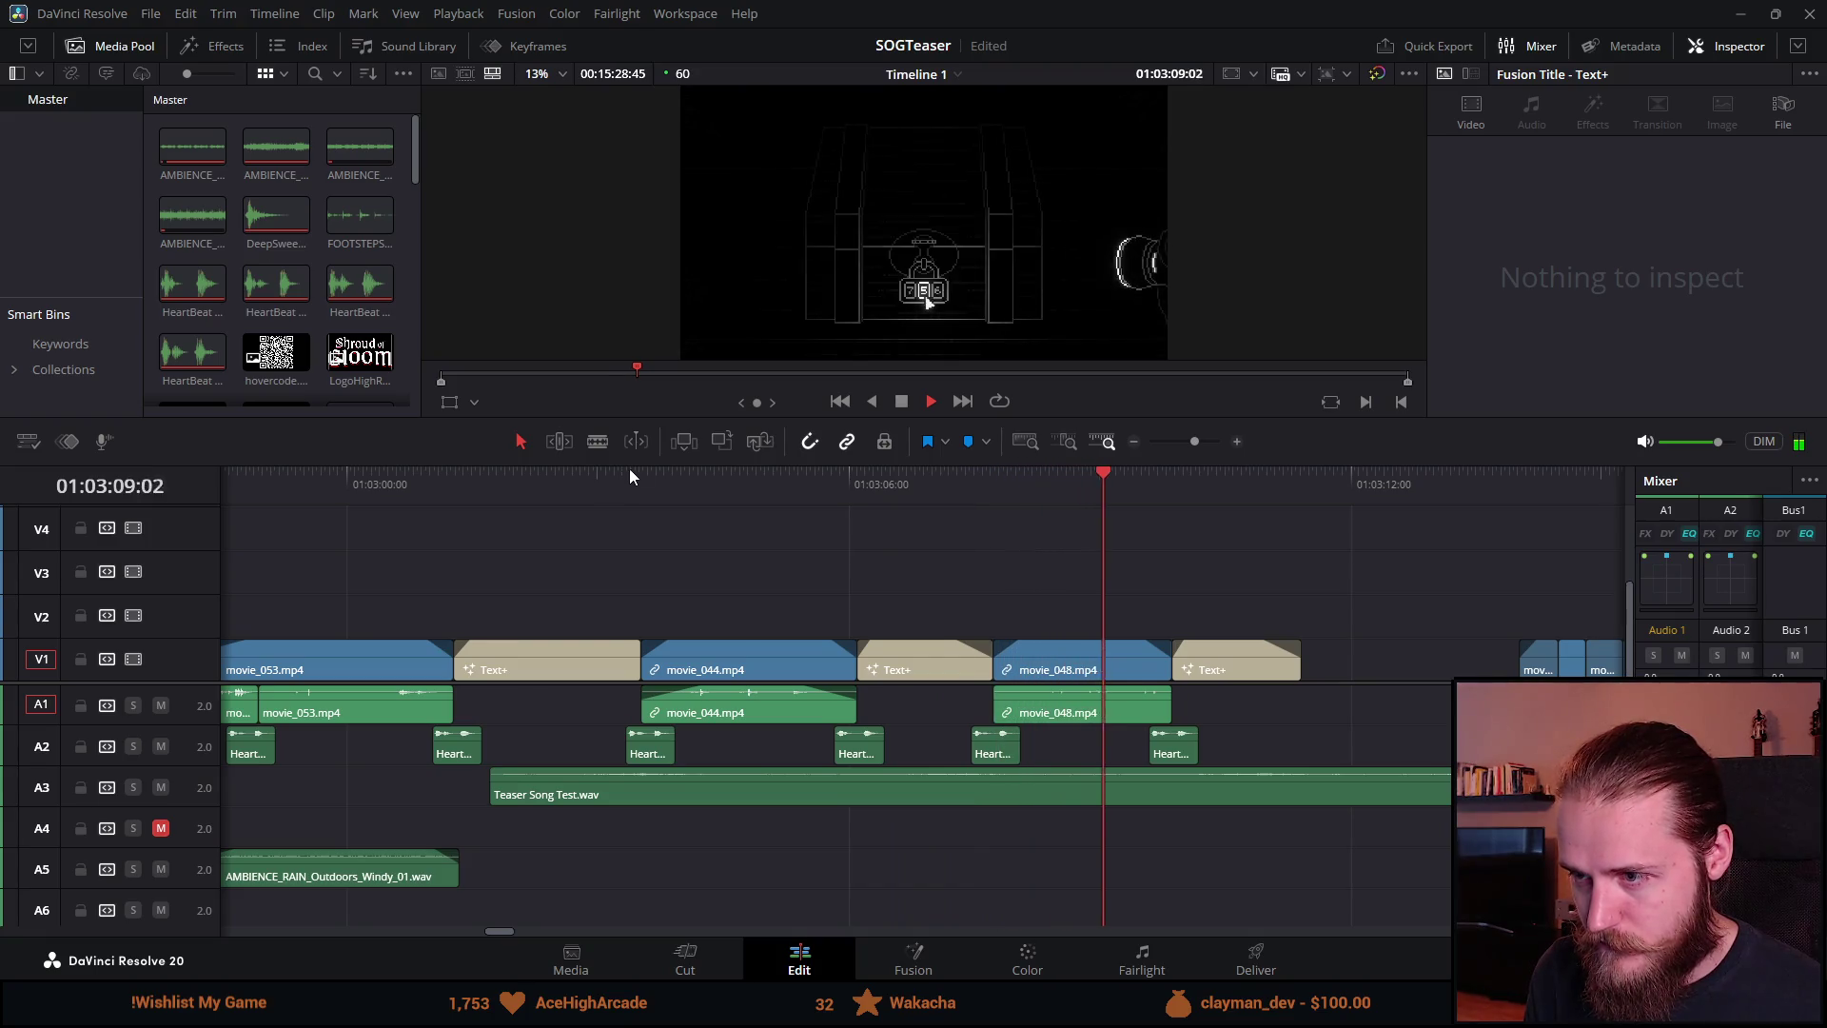
left_click(899, 401)
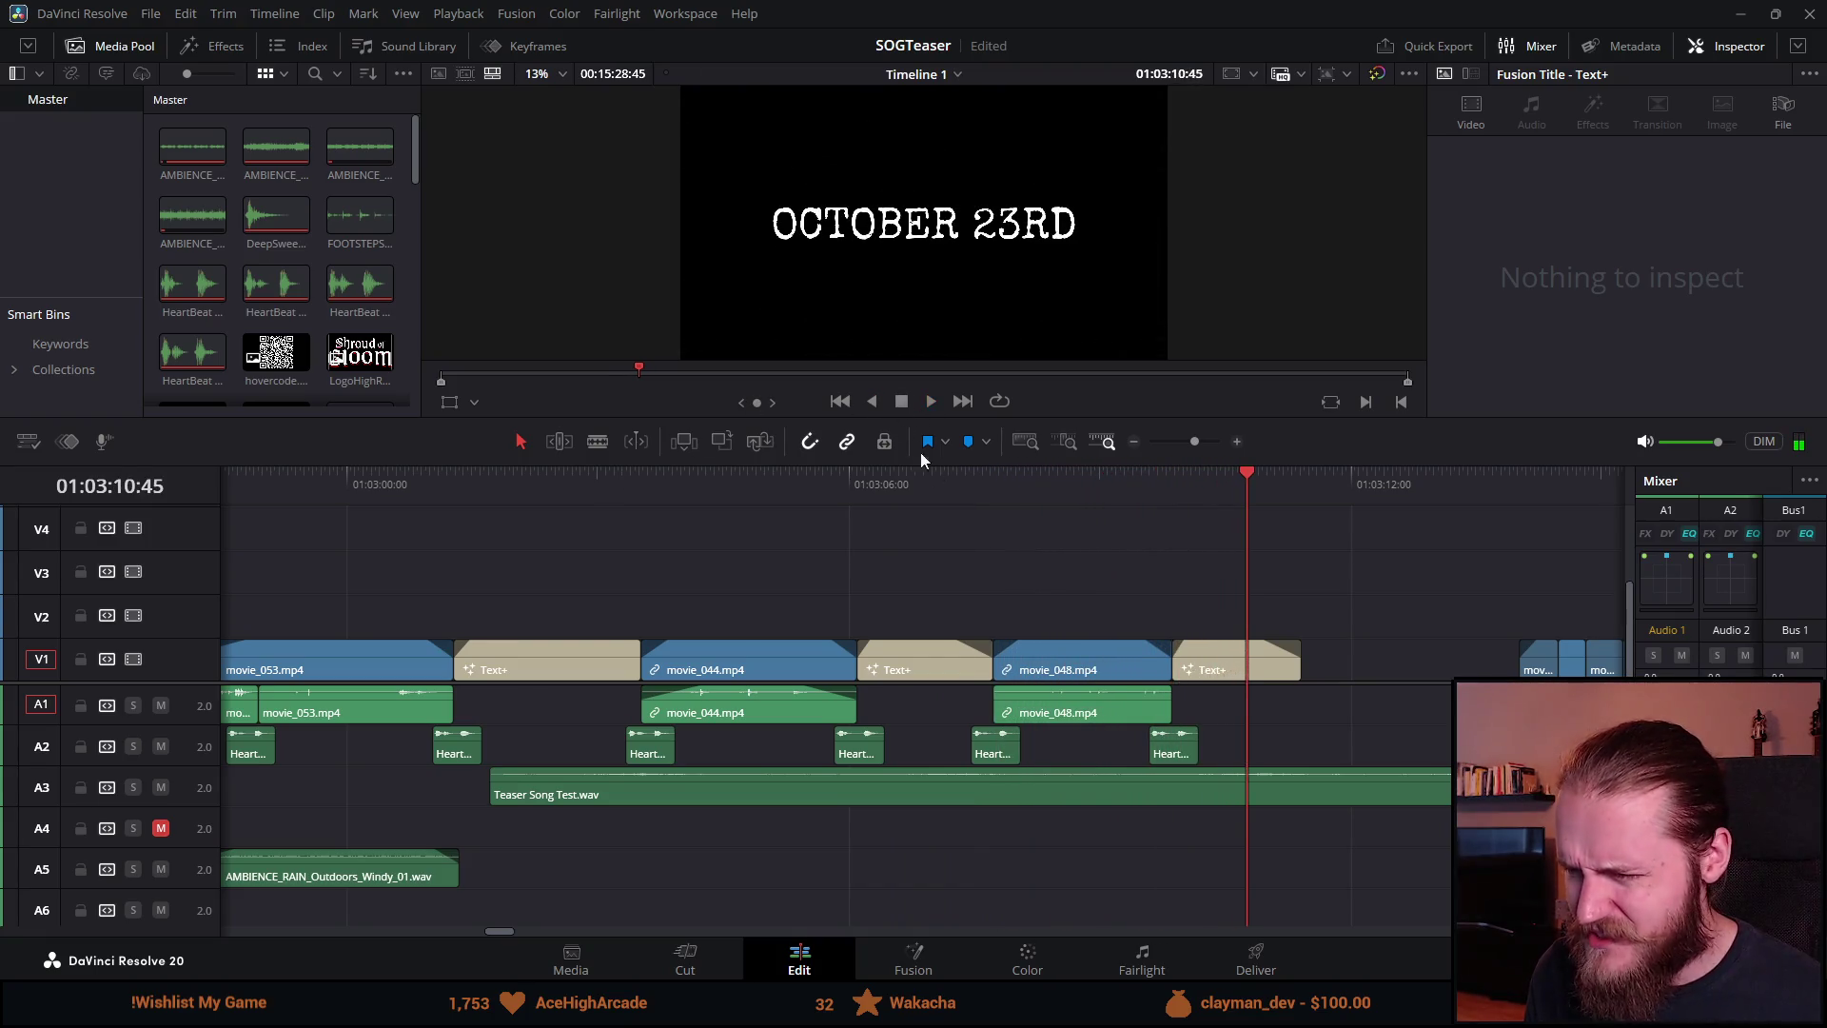
Step: Shorten the title after movie_053, nudge the opening clips later, then restore the title's length
left_click_drag(631, 660, 582, 670)
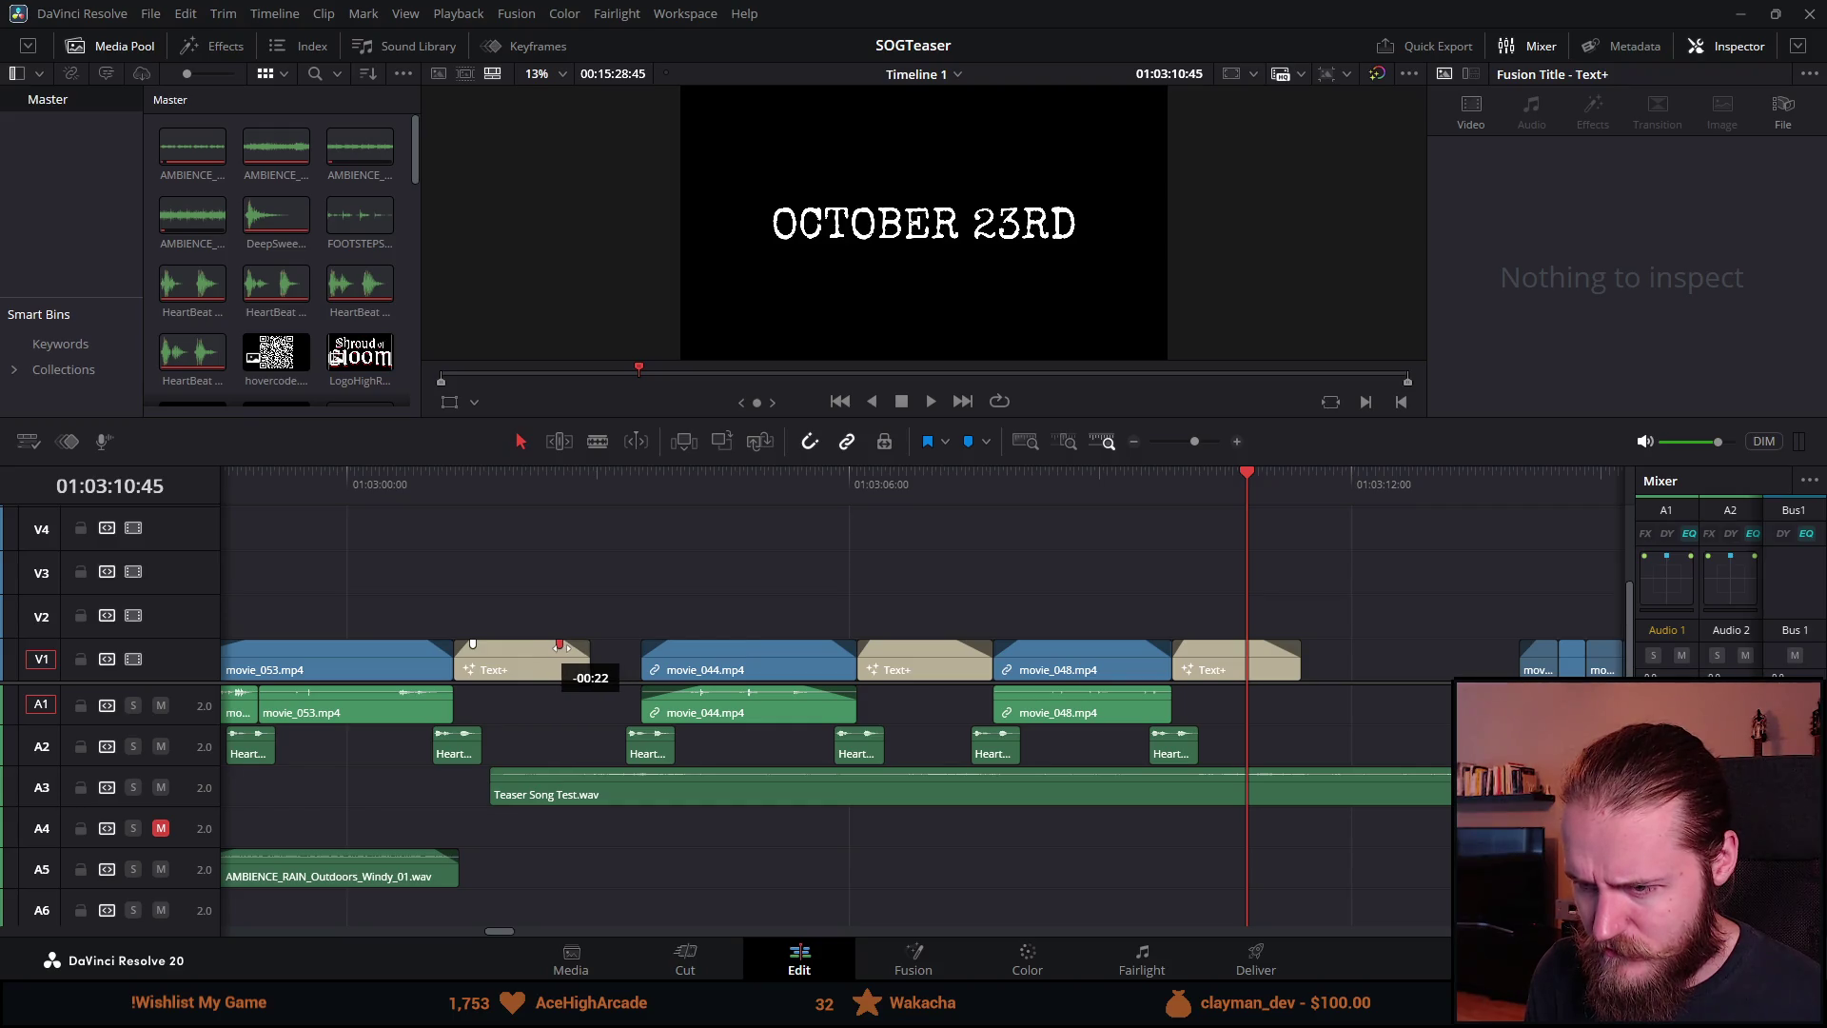
key("ctrl+minus")
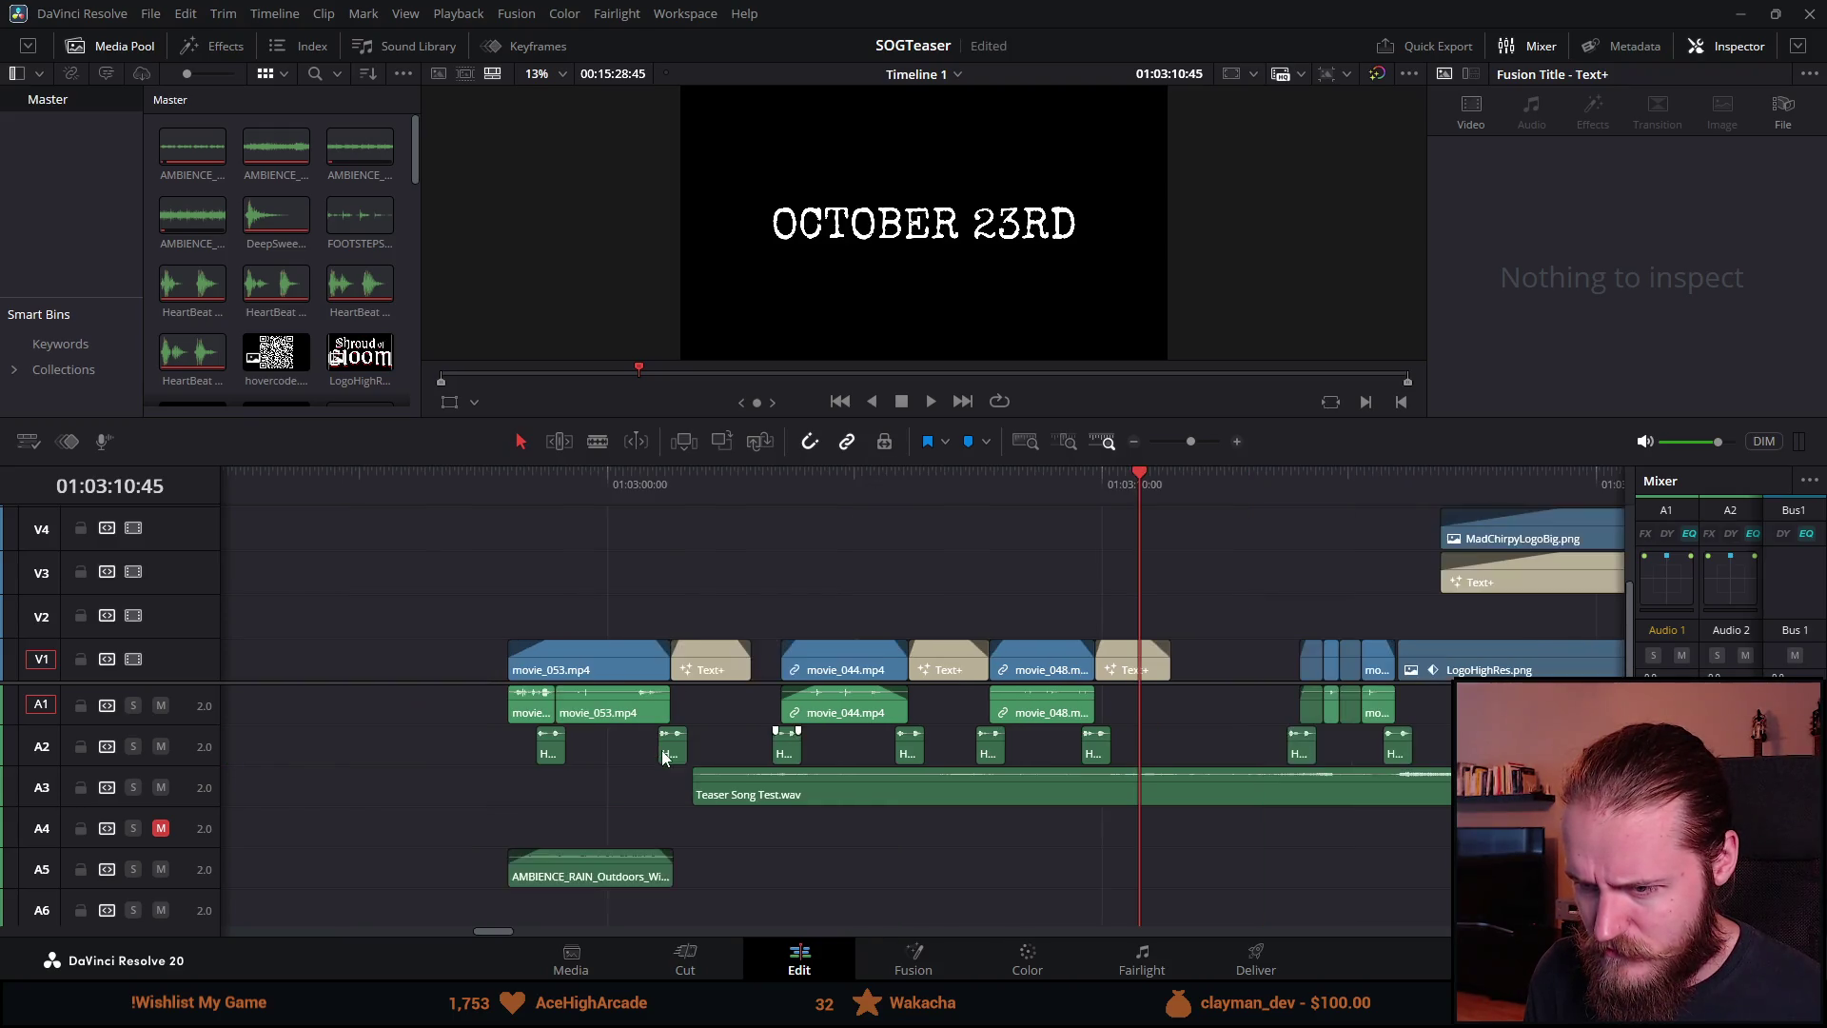
left_click_drag(448, 612, 706, 762)
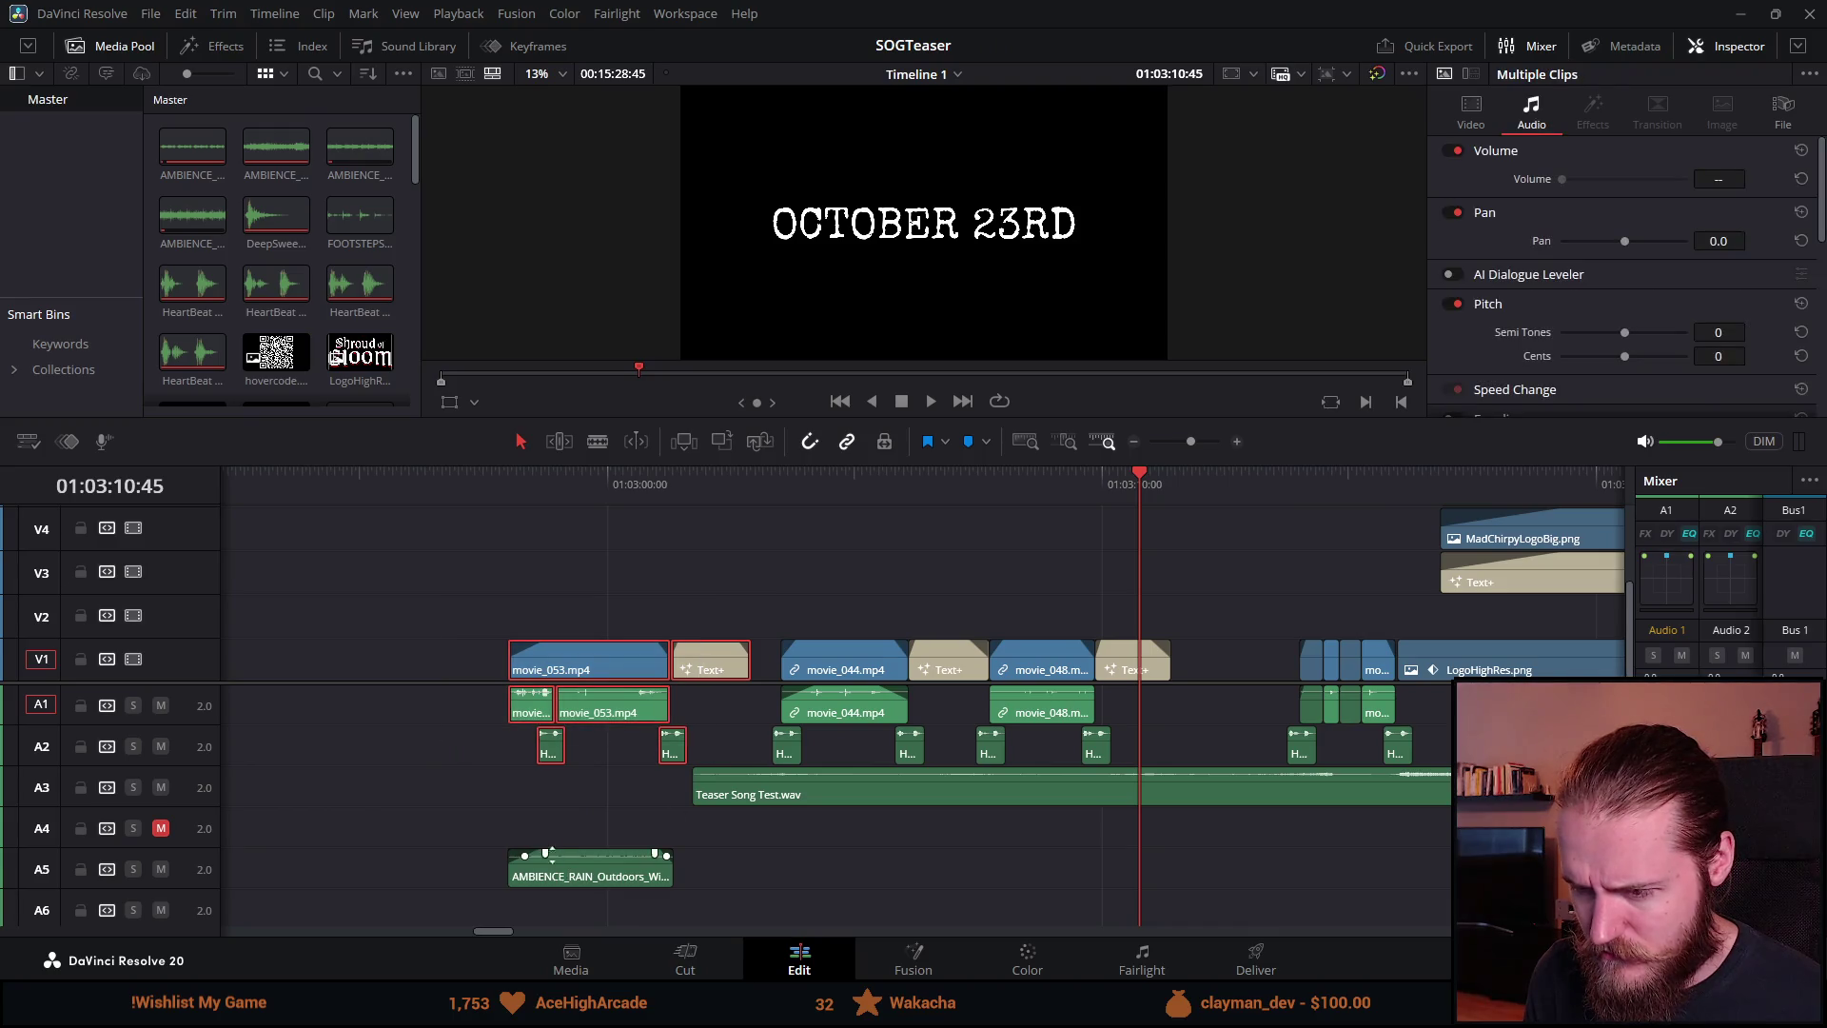
key("ctrl+equal")
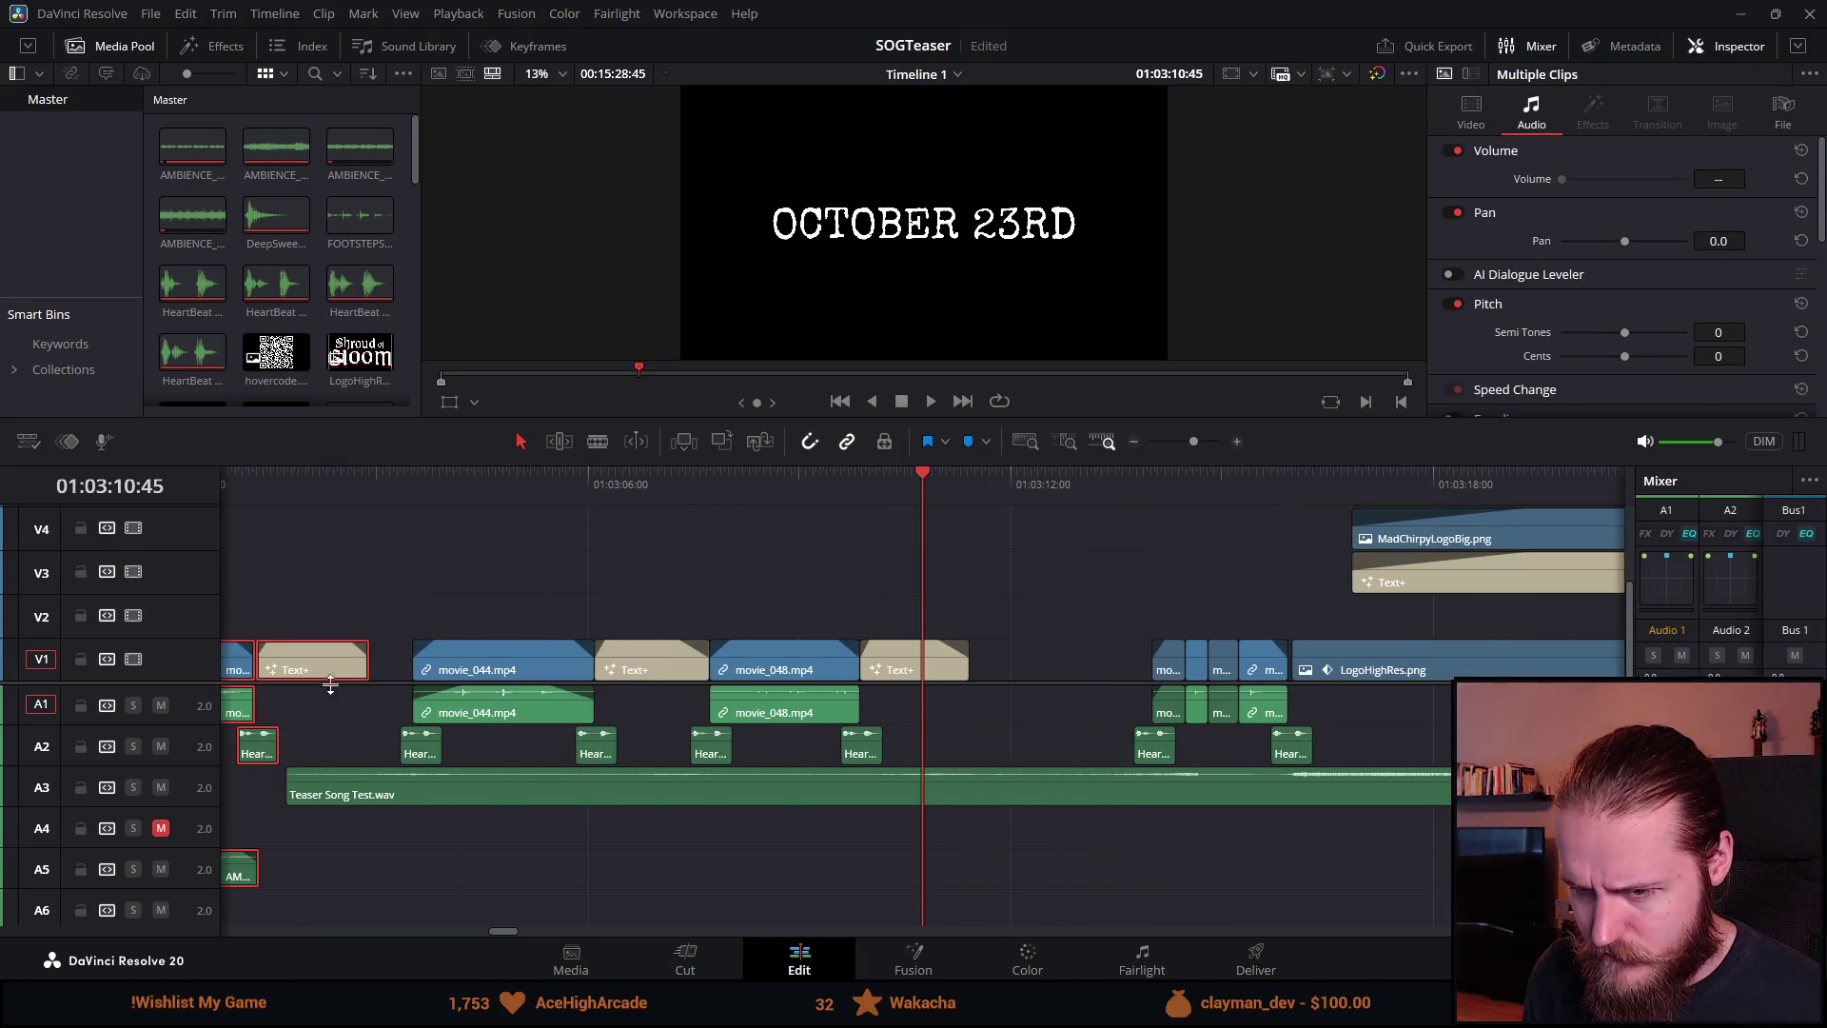
left_click_drag(328, 677, 361, 679)
left_click_drag(365, 685, 365, 685)
key("ctrl+minus")
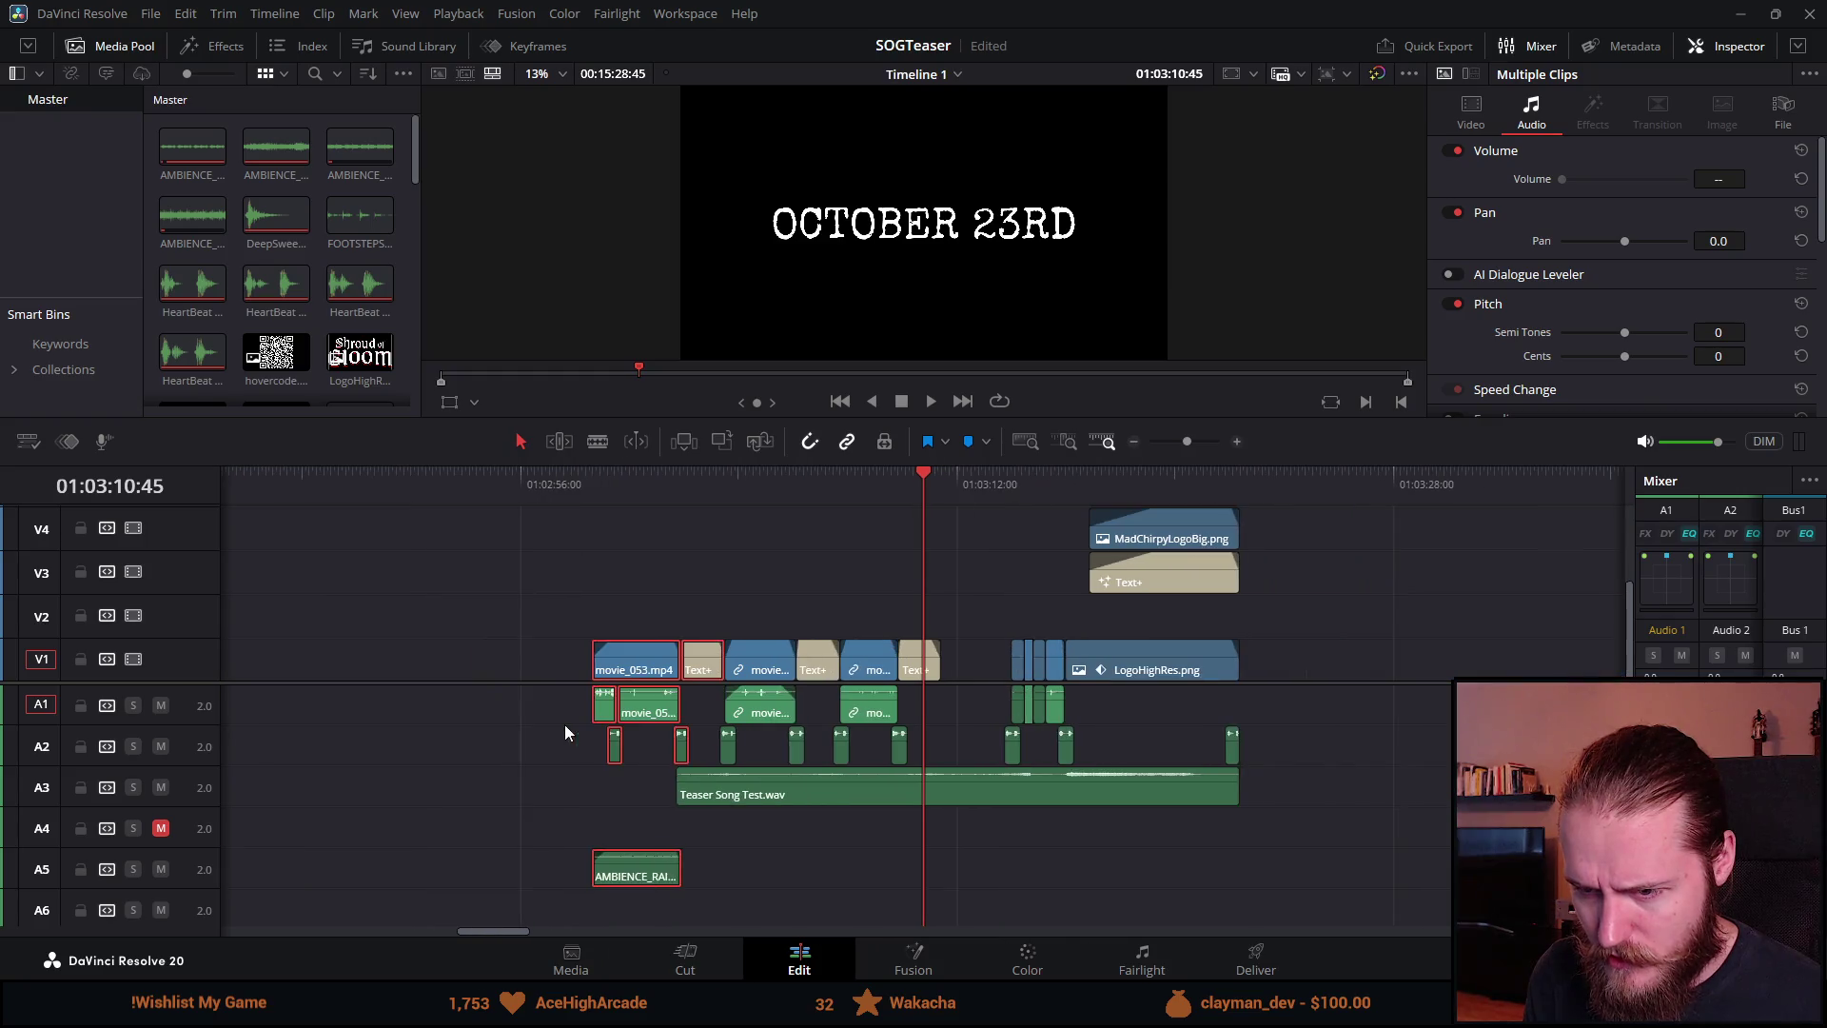
key("ctrl+equal")
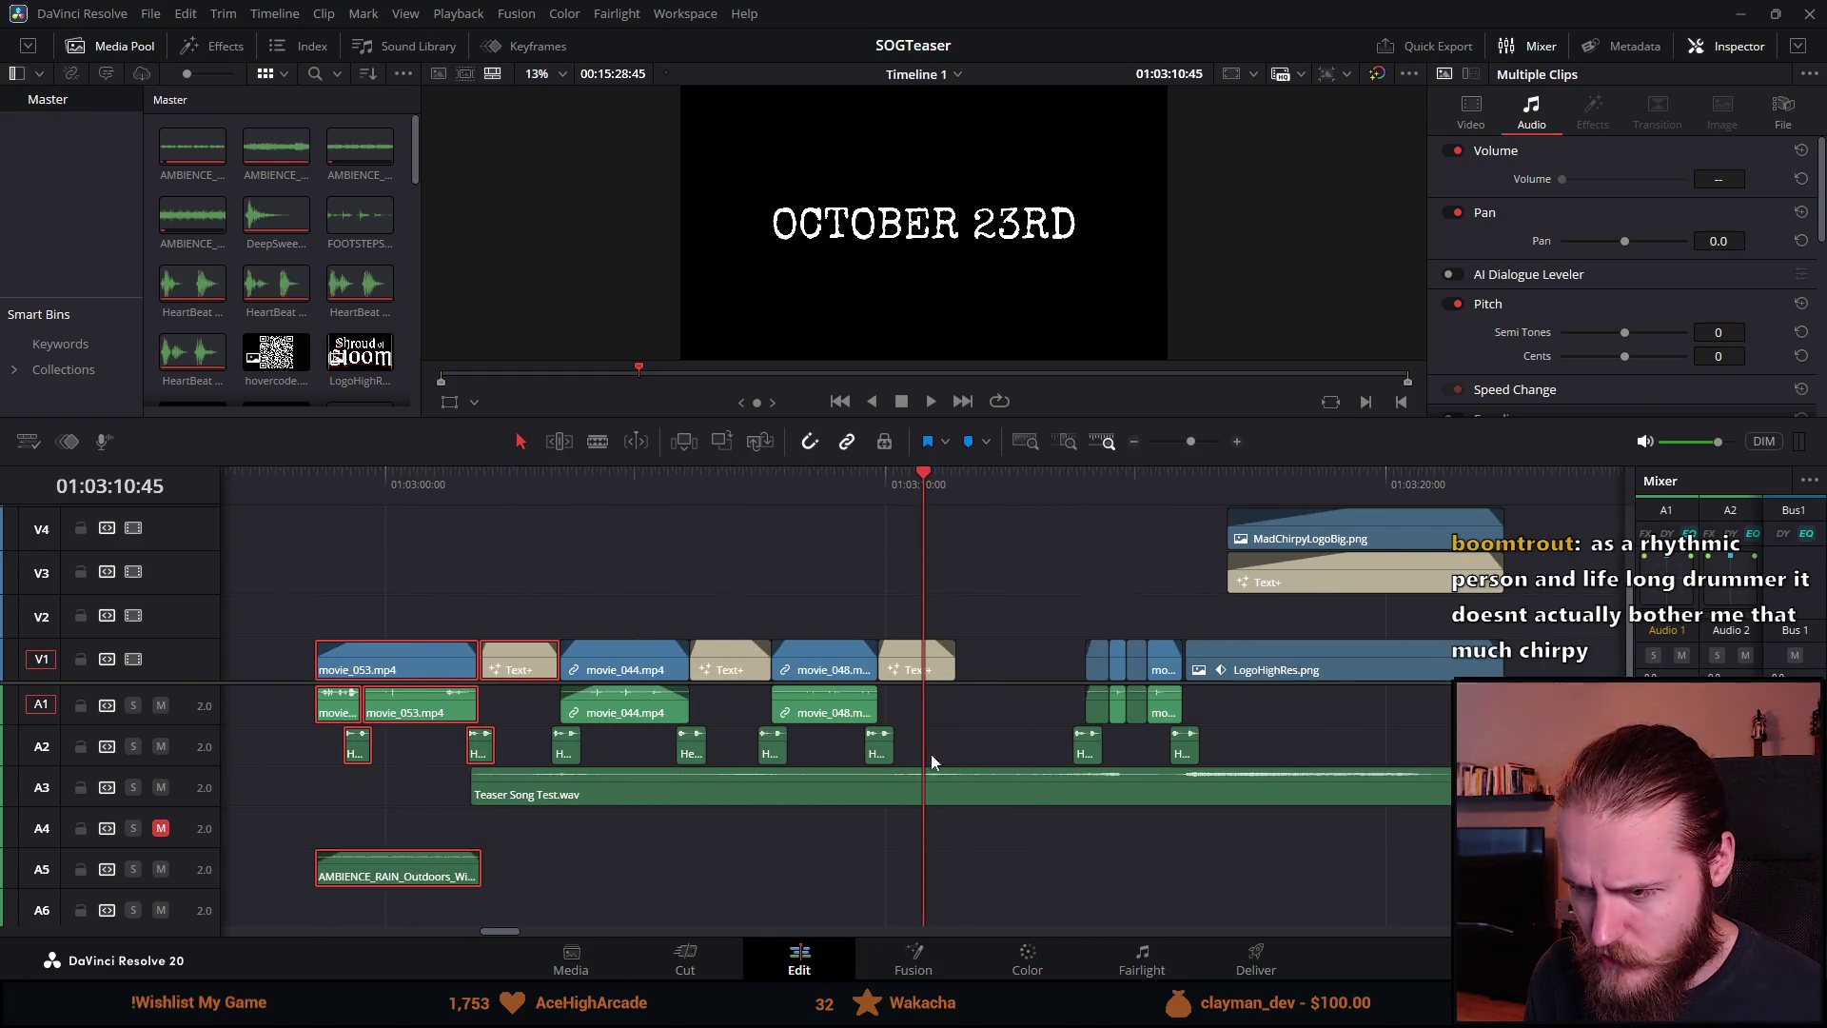
key("ctrl+equal")
key("ctrl+minus")
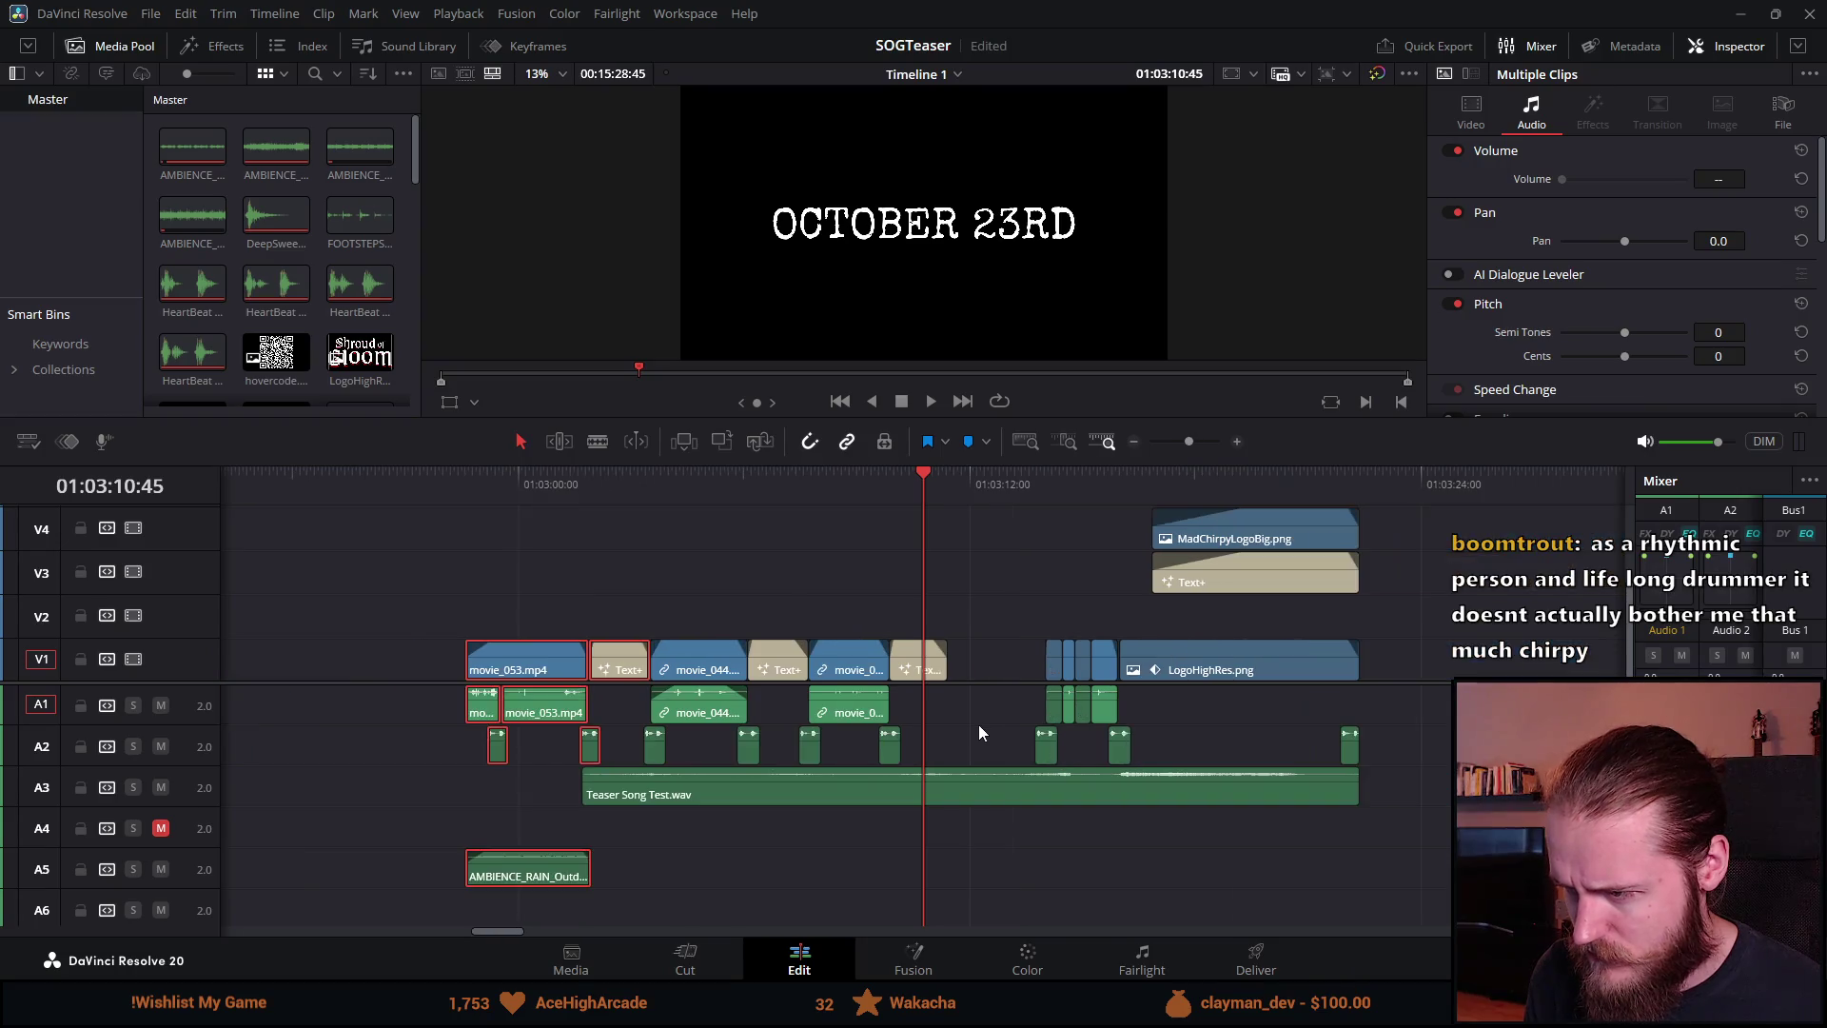
Step: Move the gameplay, title, ambience and heartbeat clips +02:26 later and save the project
left_click_drag(377, 605, 942, 756)
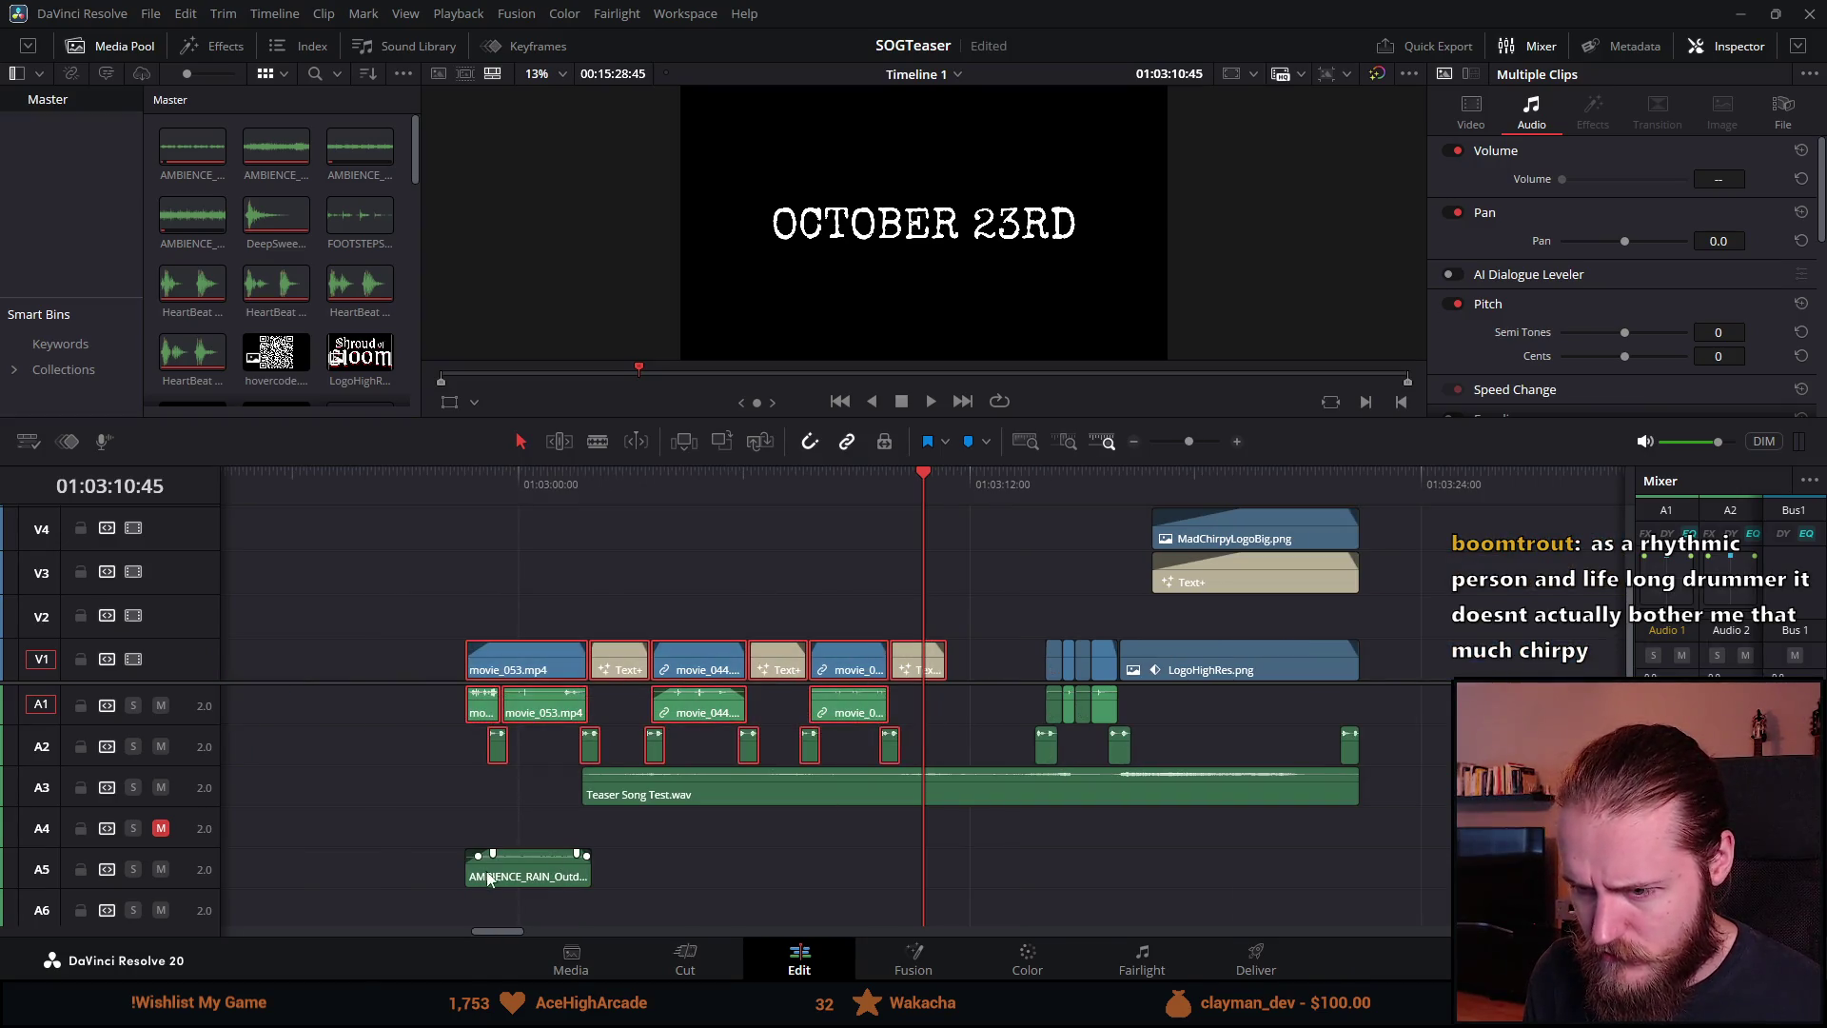
key("ctrl+equal")
left_click(1479, 491)
key("ctrl+minus")
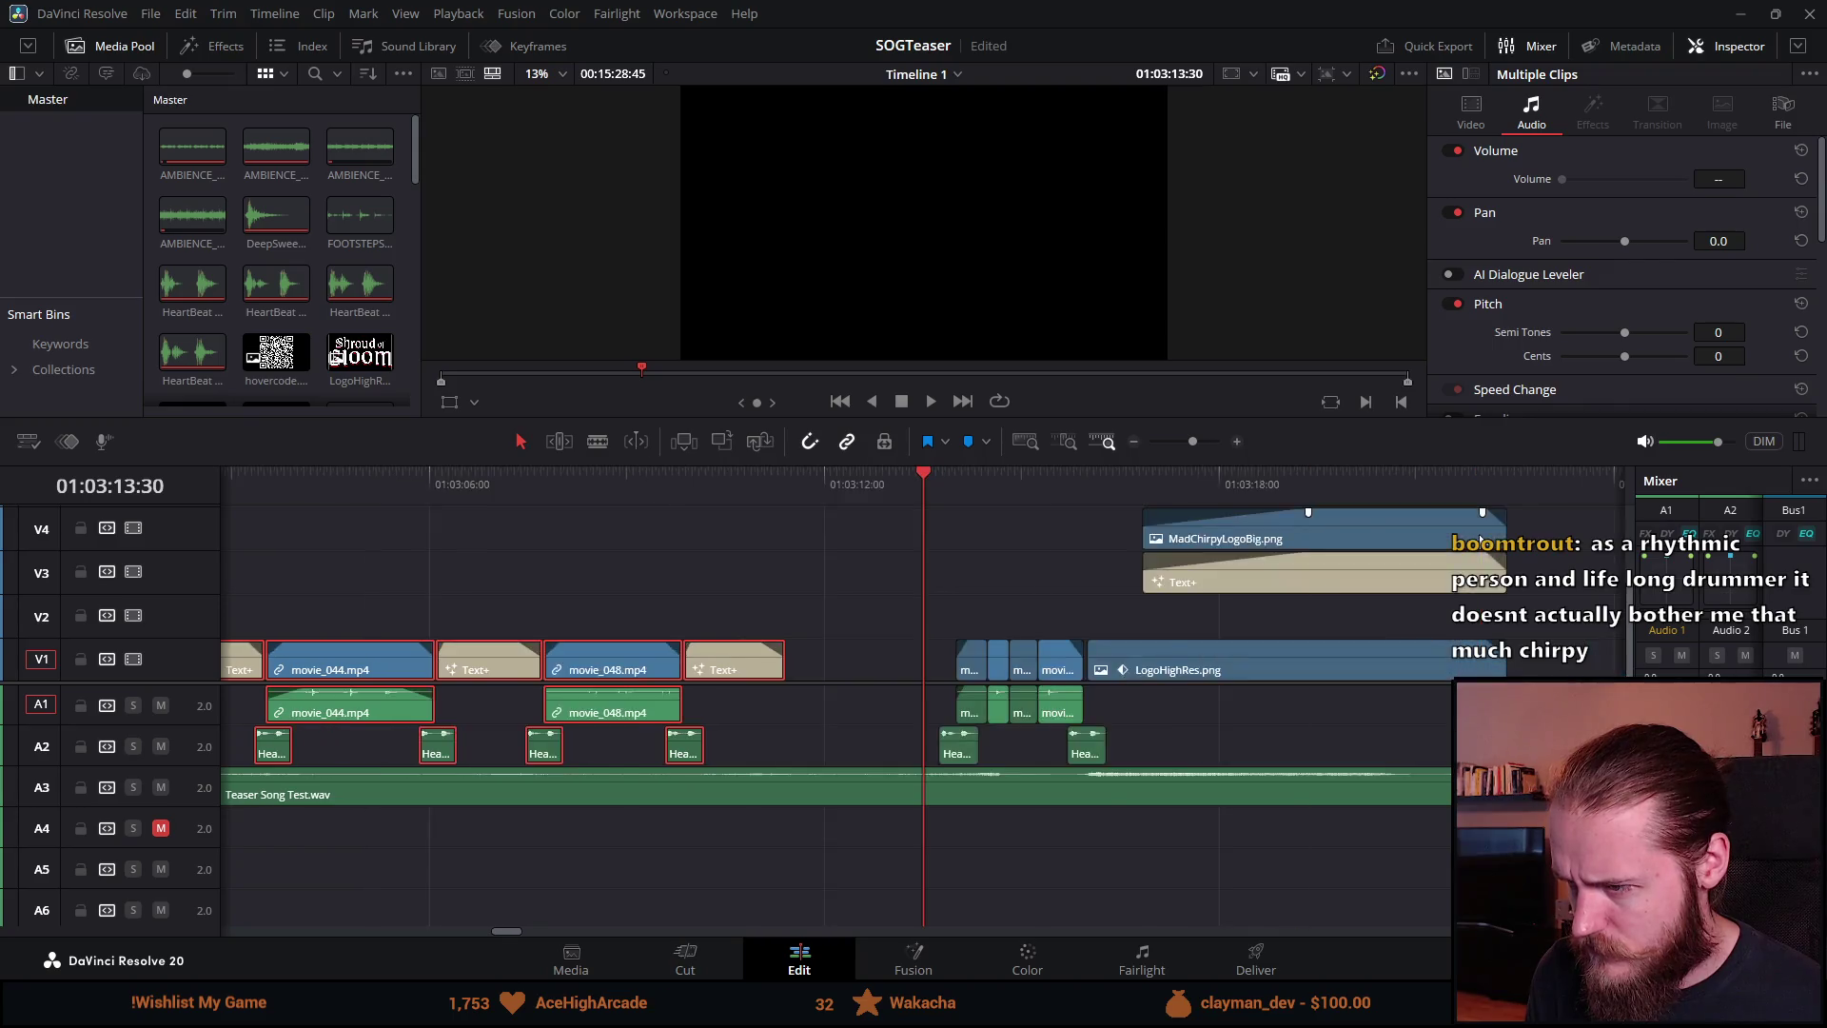
left_click_drag(453, 669, 883, 666)
key("ctrl+minus")
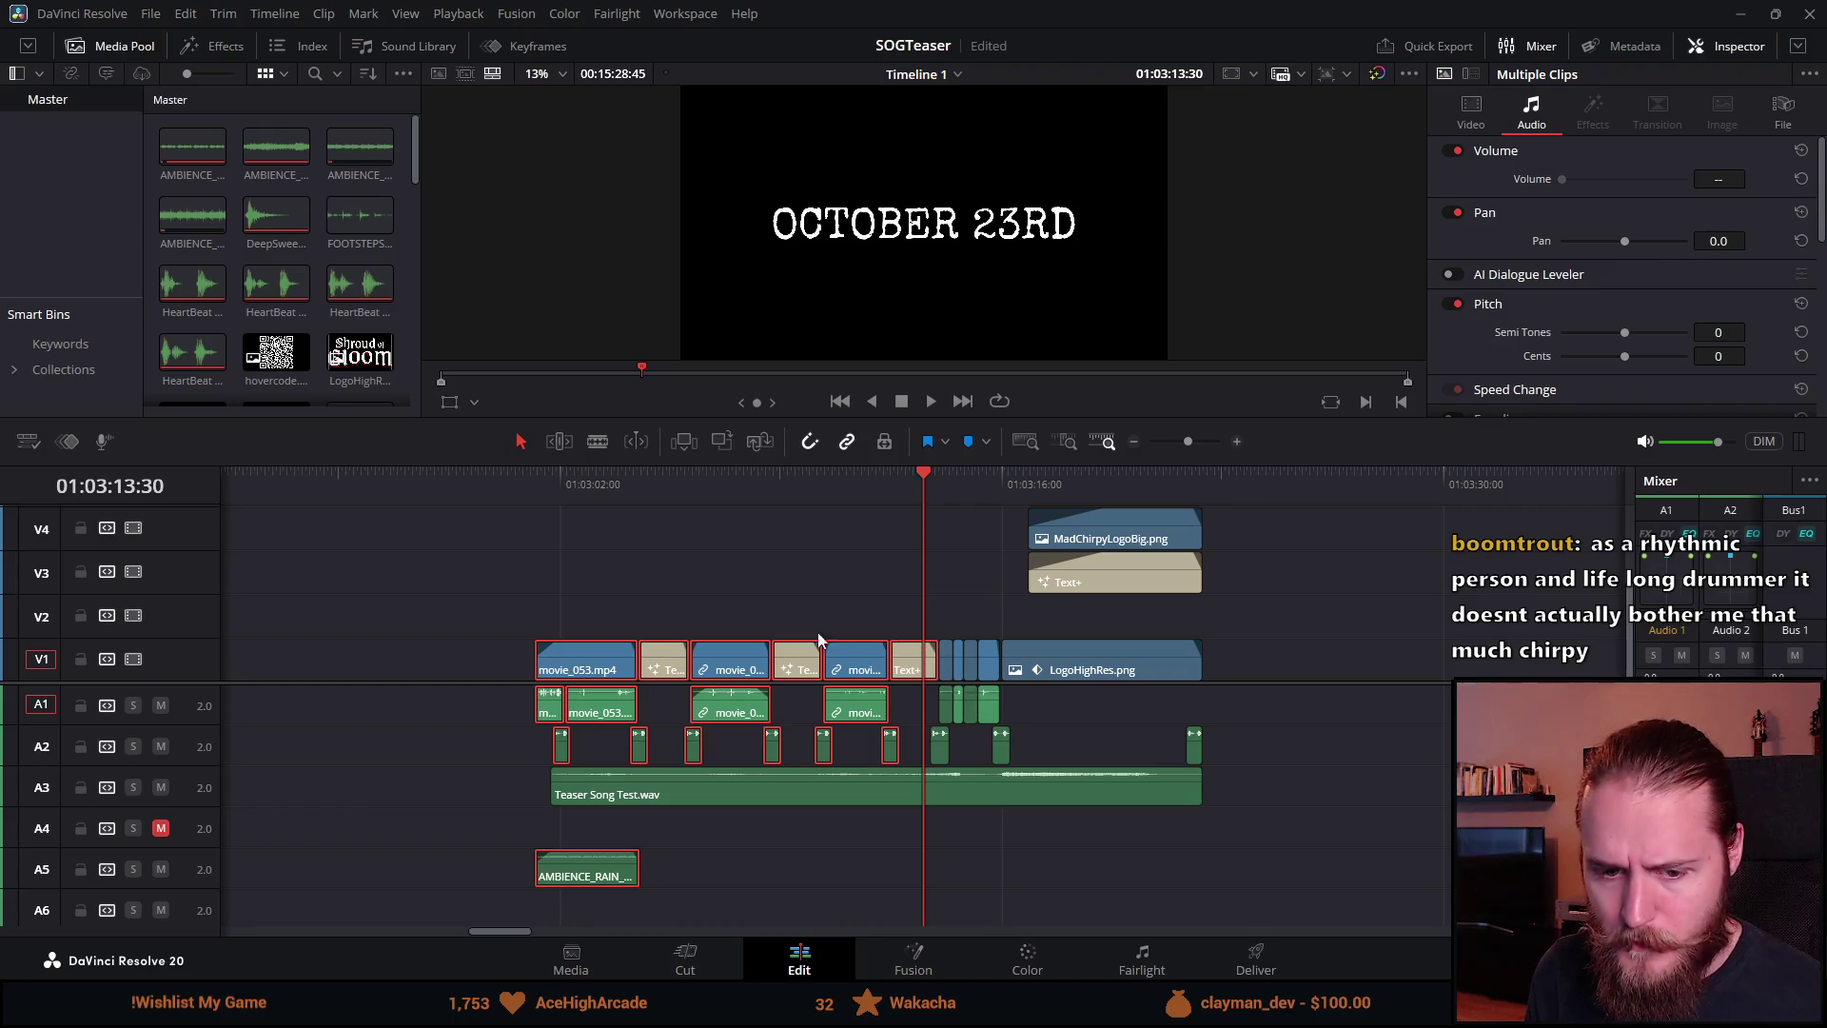
key("ctrl+s")
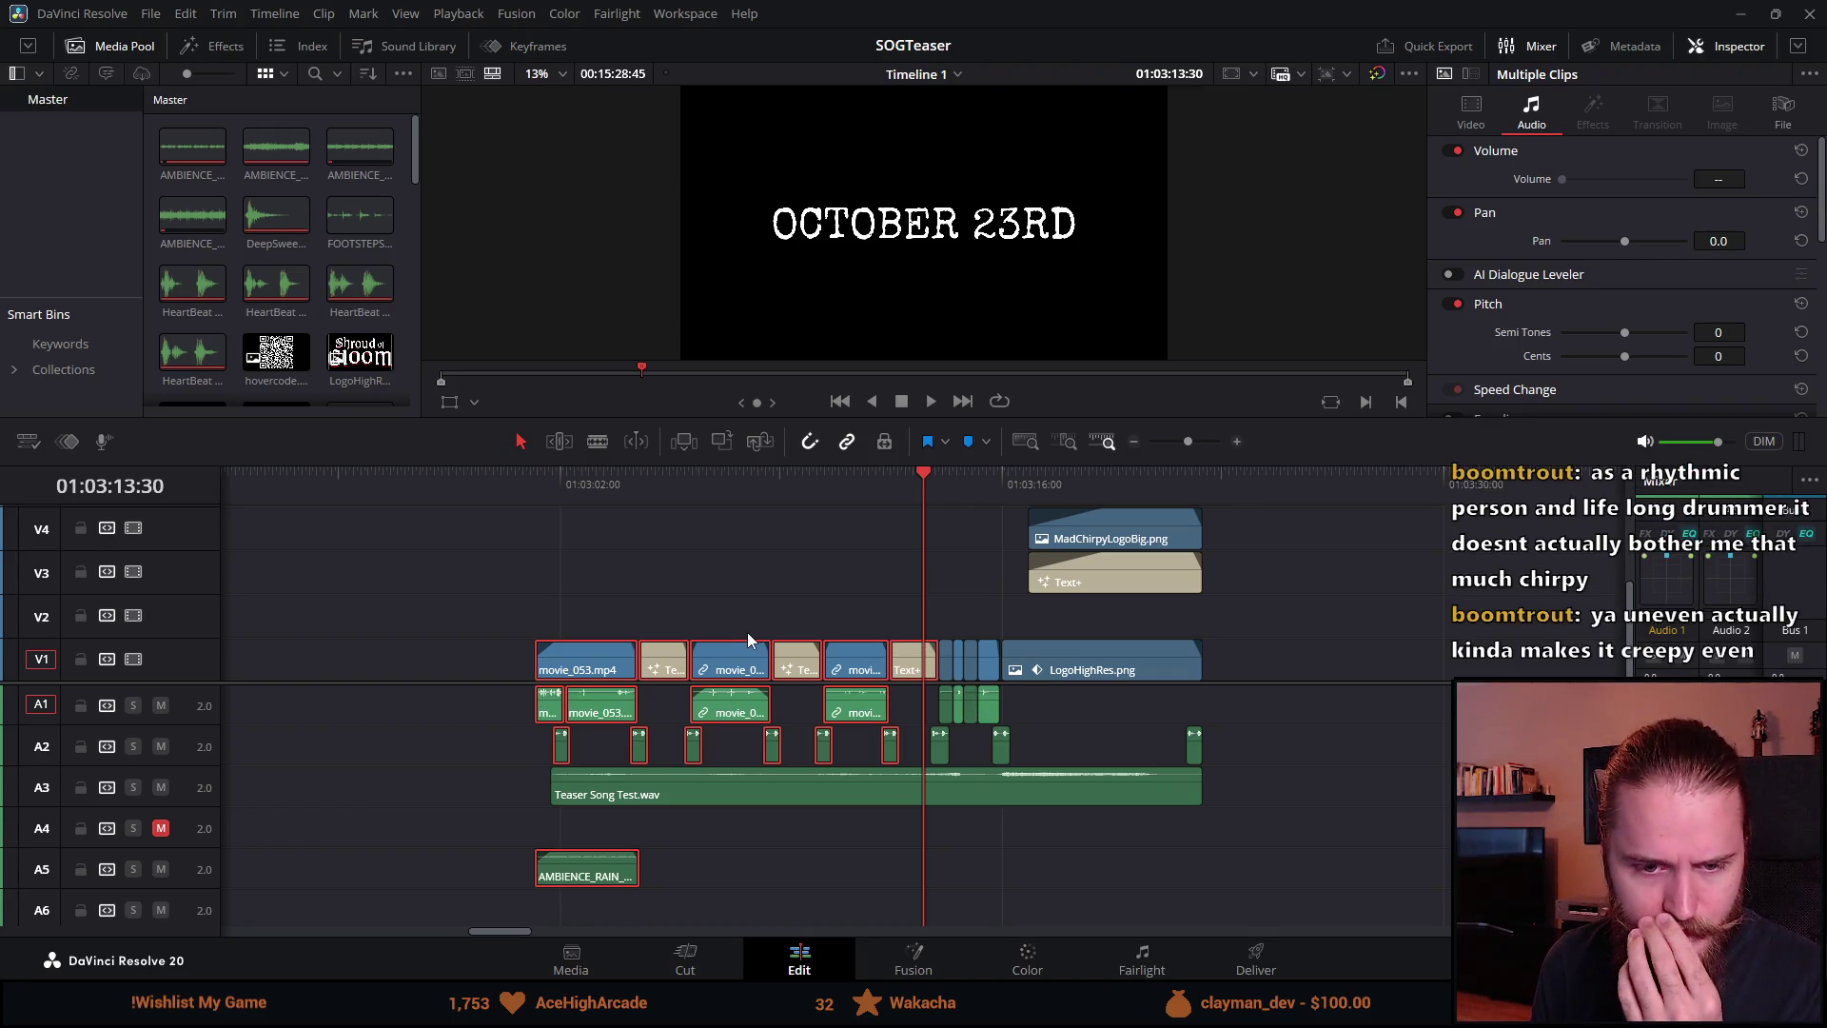
Step: Clear the clip selection and park the playhead just before the first clip
mouse_move(735, 647)
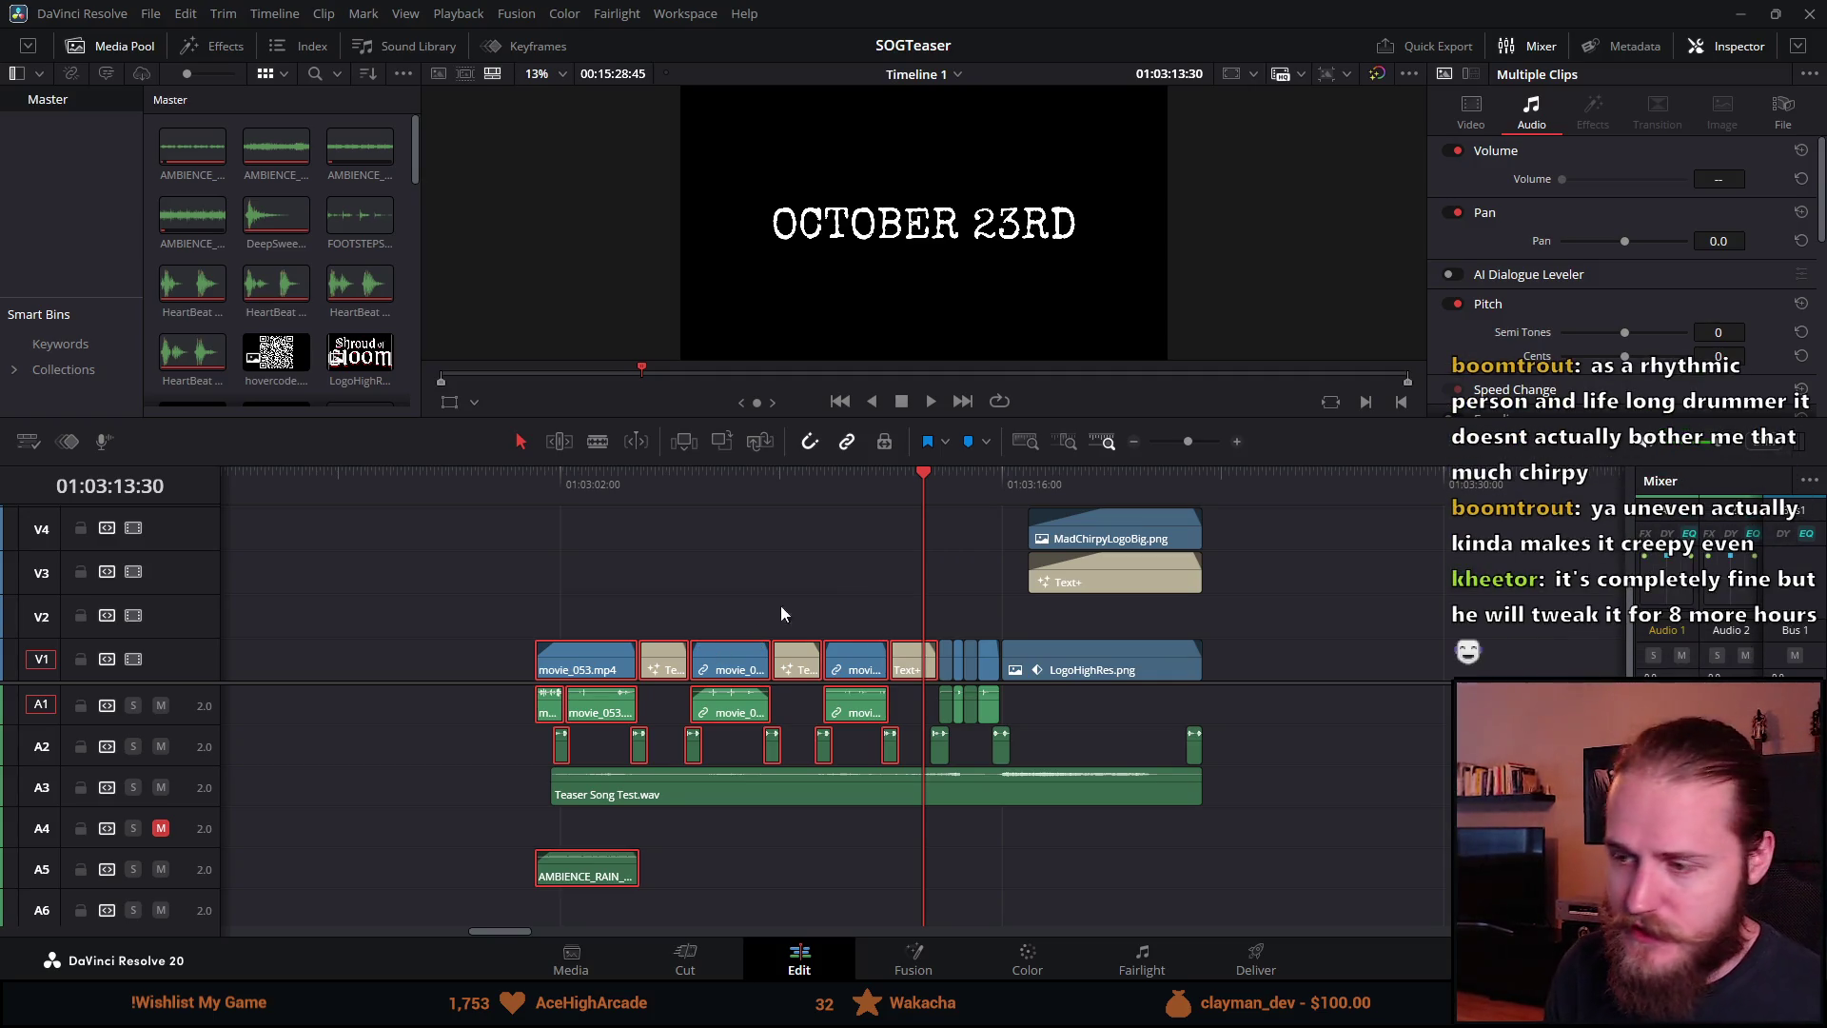
left_click(523, 483)
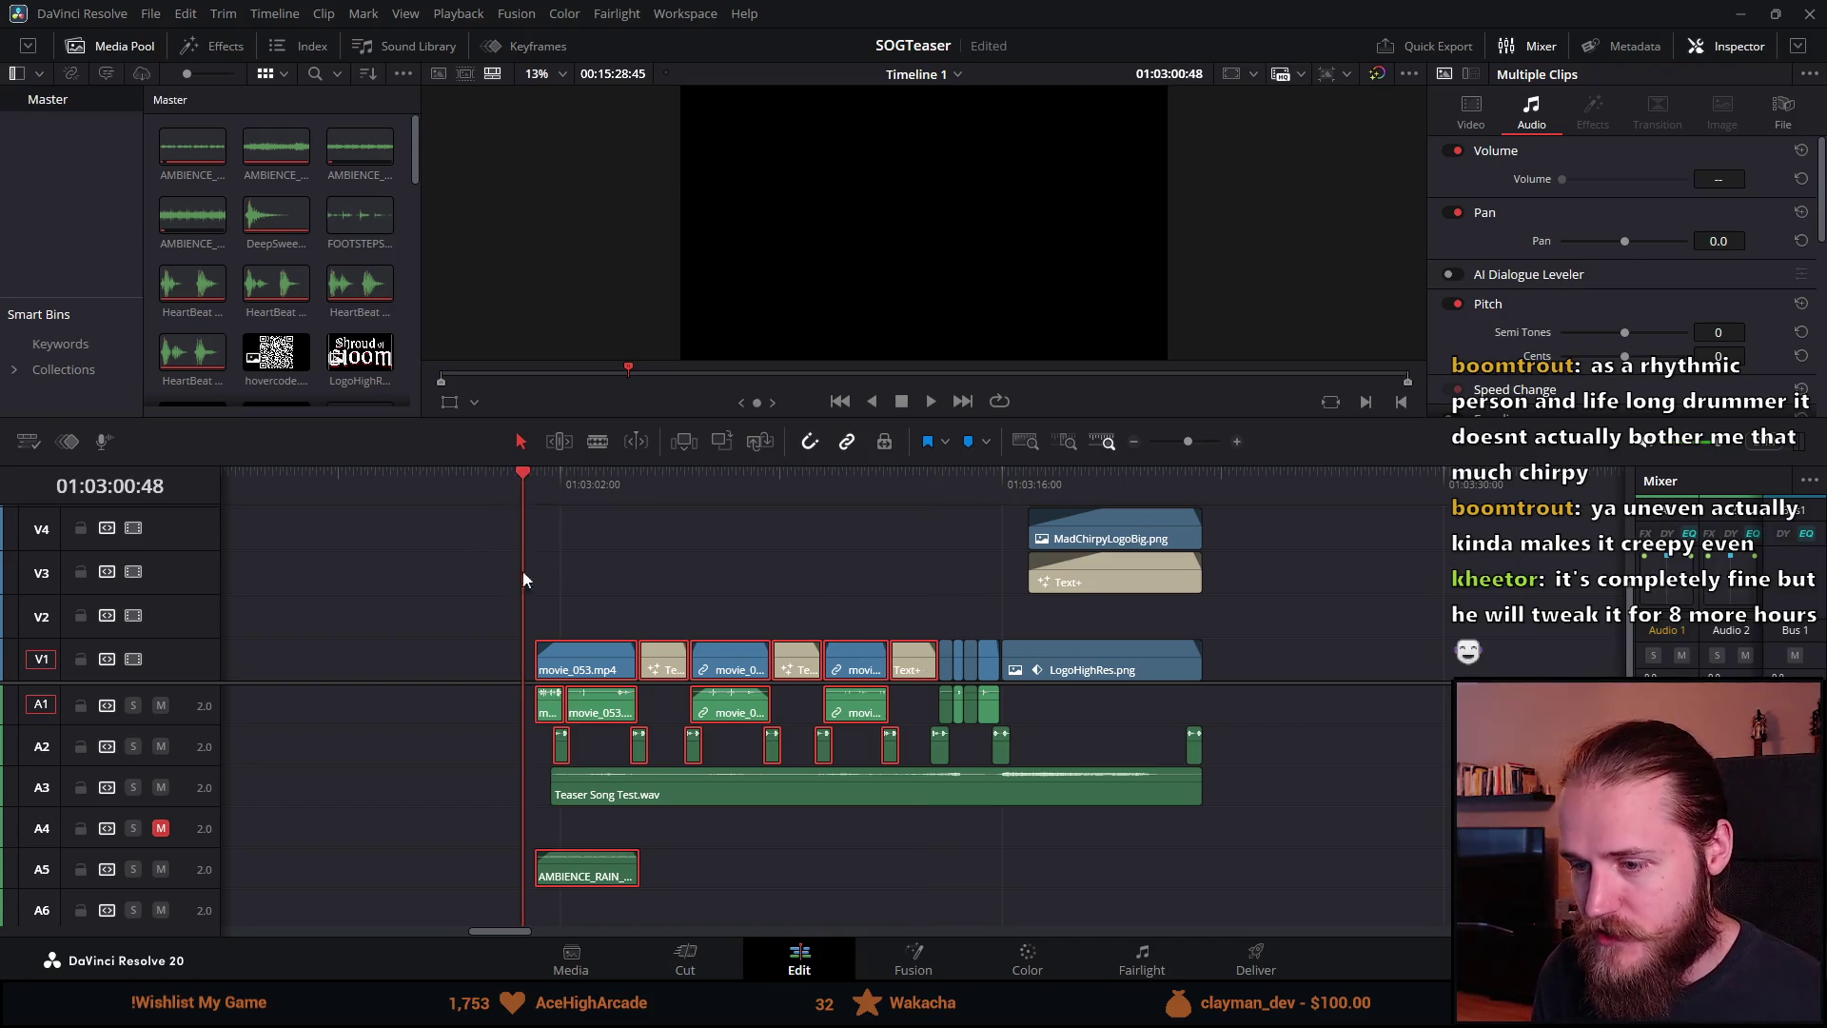
left_click(504, 626)
scroll(504, 626, "up", 2)
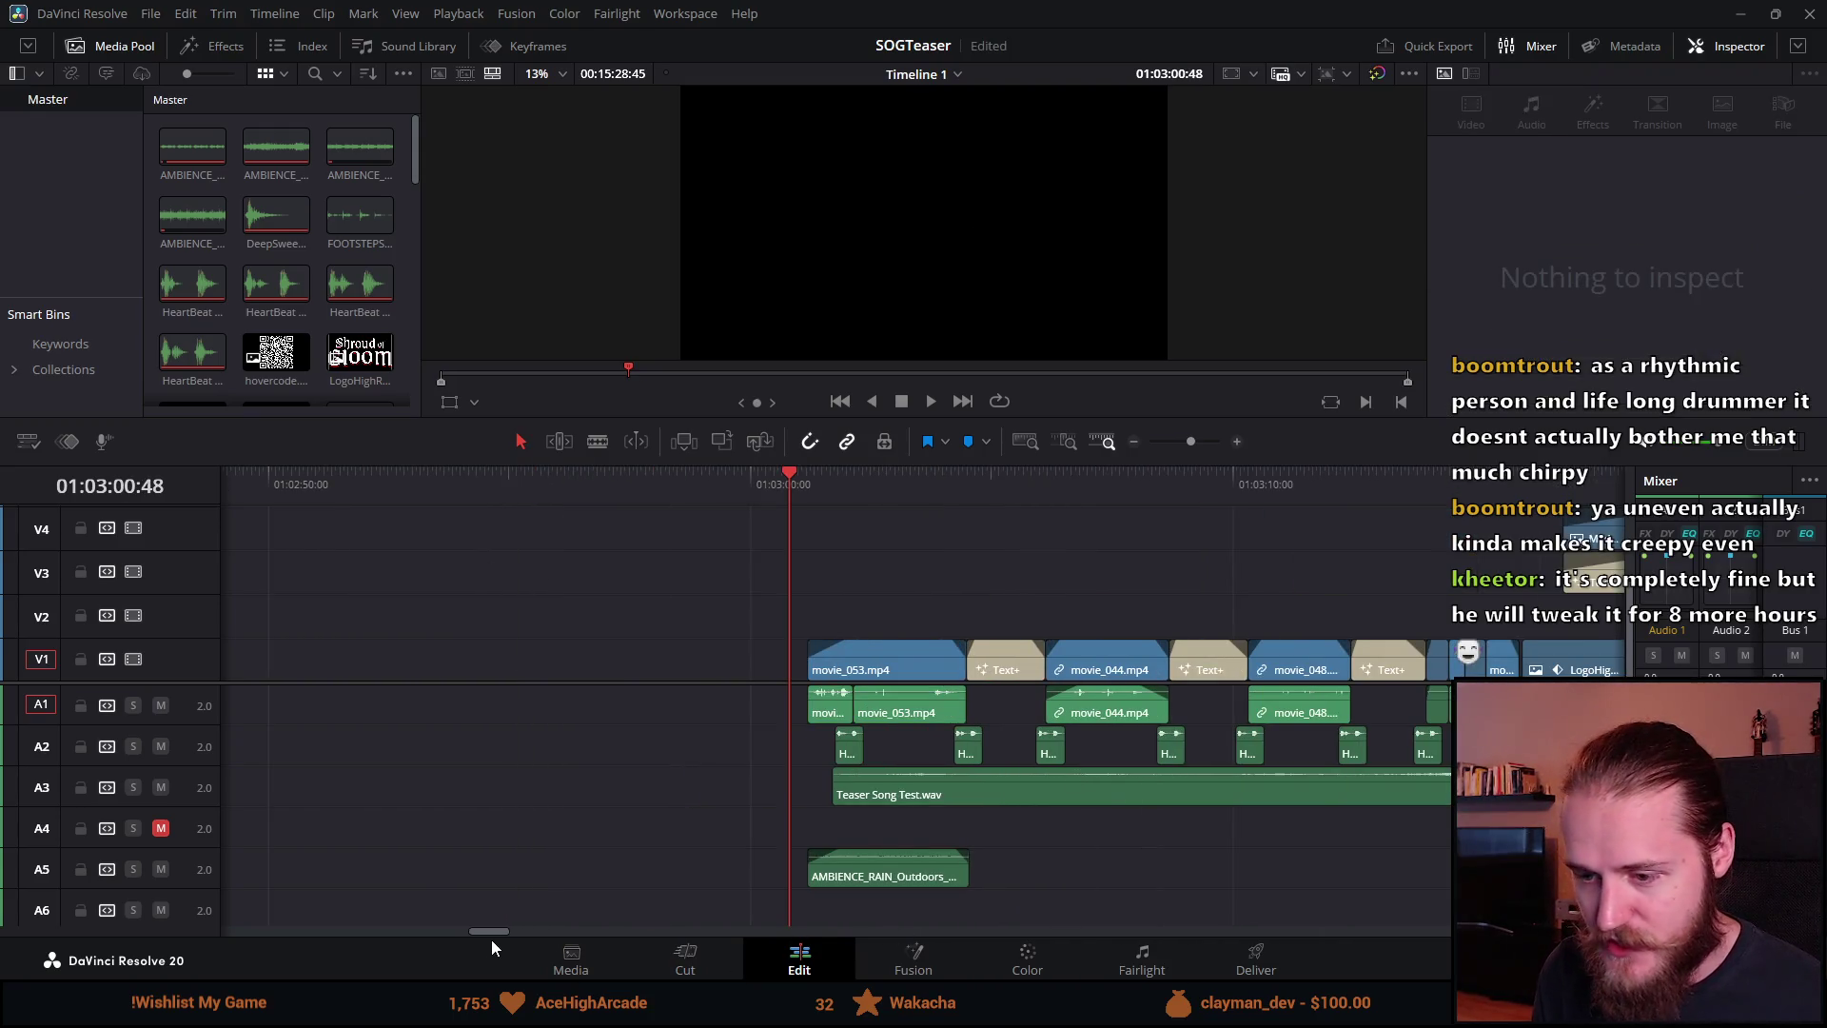
left_click_drag(493, 933, 506, 931)
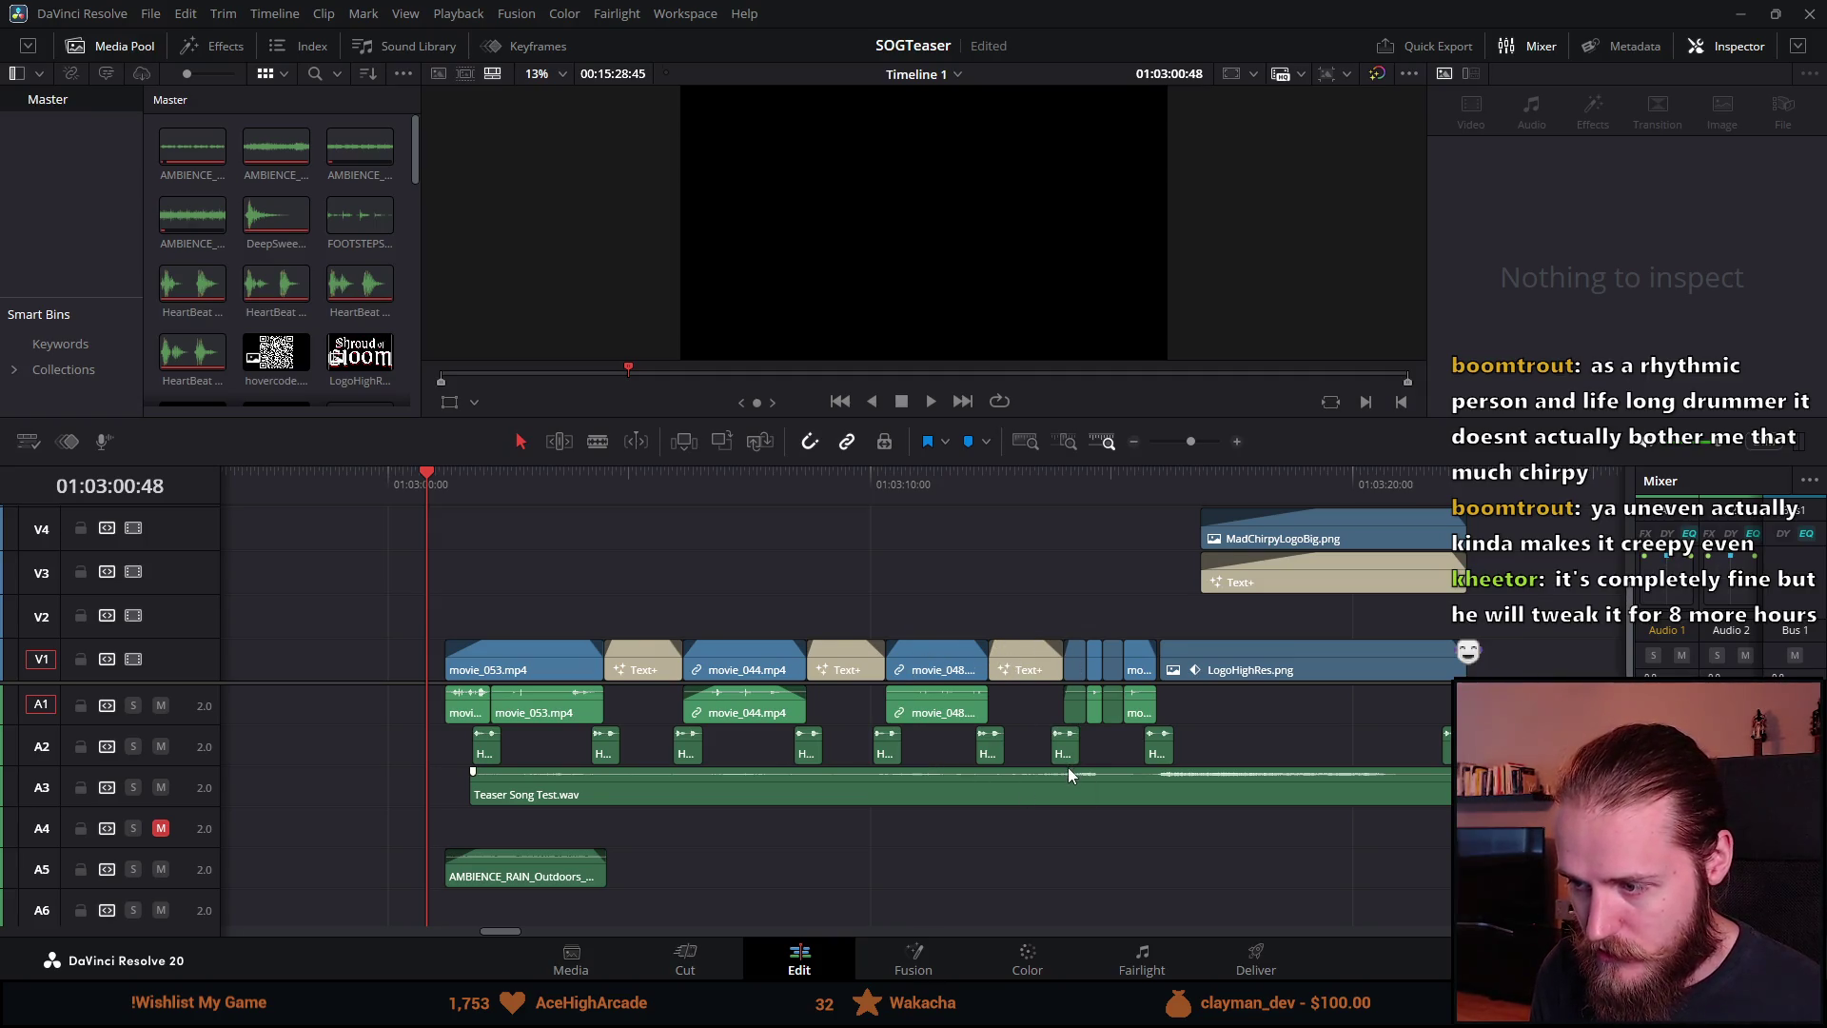
left_click(416, 496)
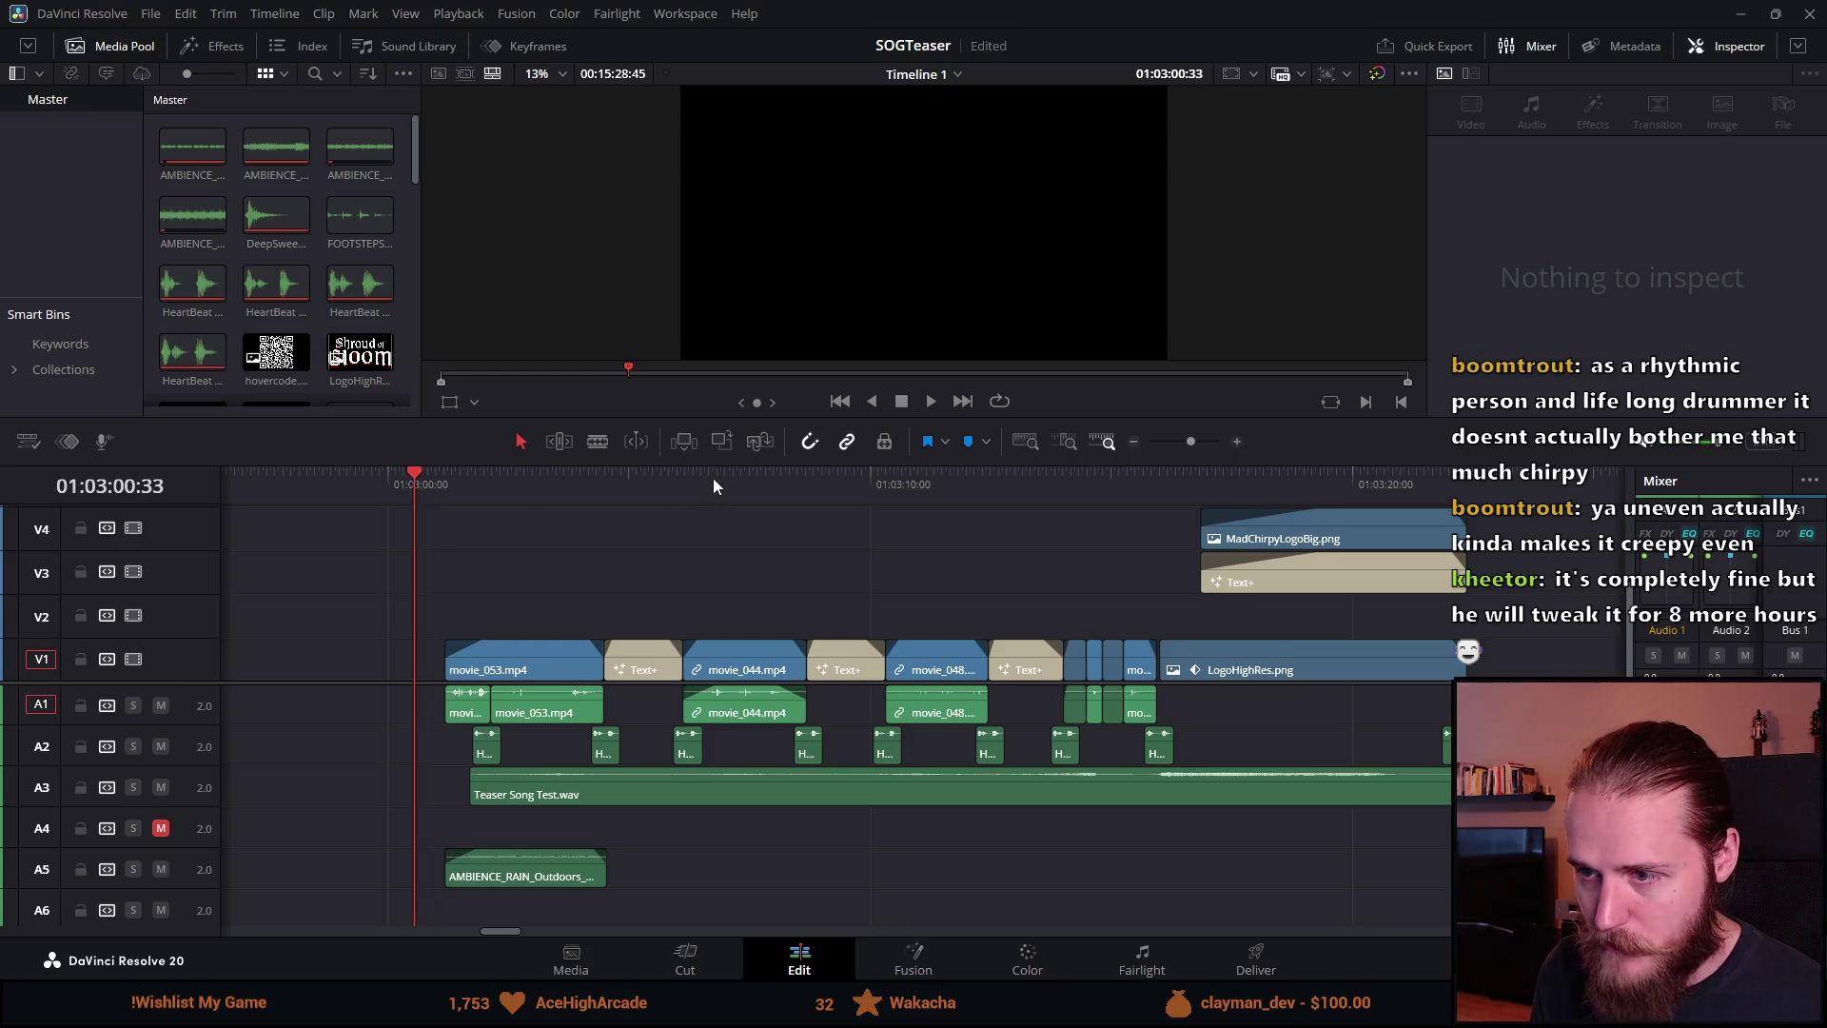
Step: Enlarge the viewer, play the edit from the start, then restore the timeline at PLAY THE DEMO
left_click_drag(721, 468, 709, 828)
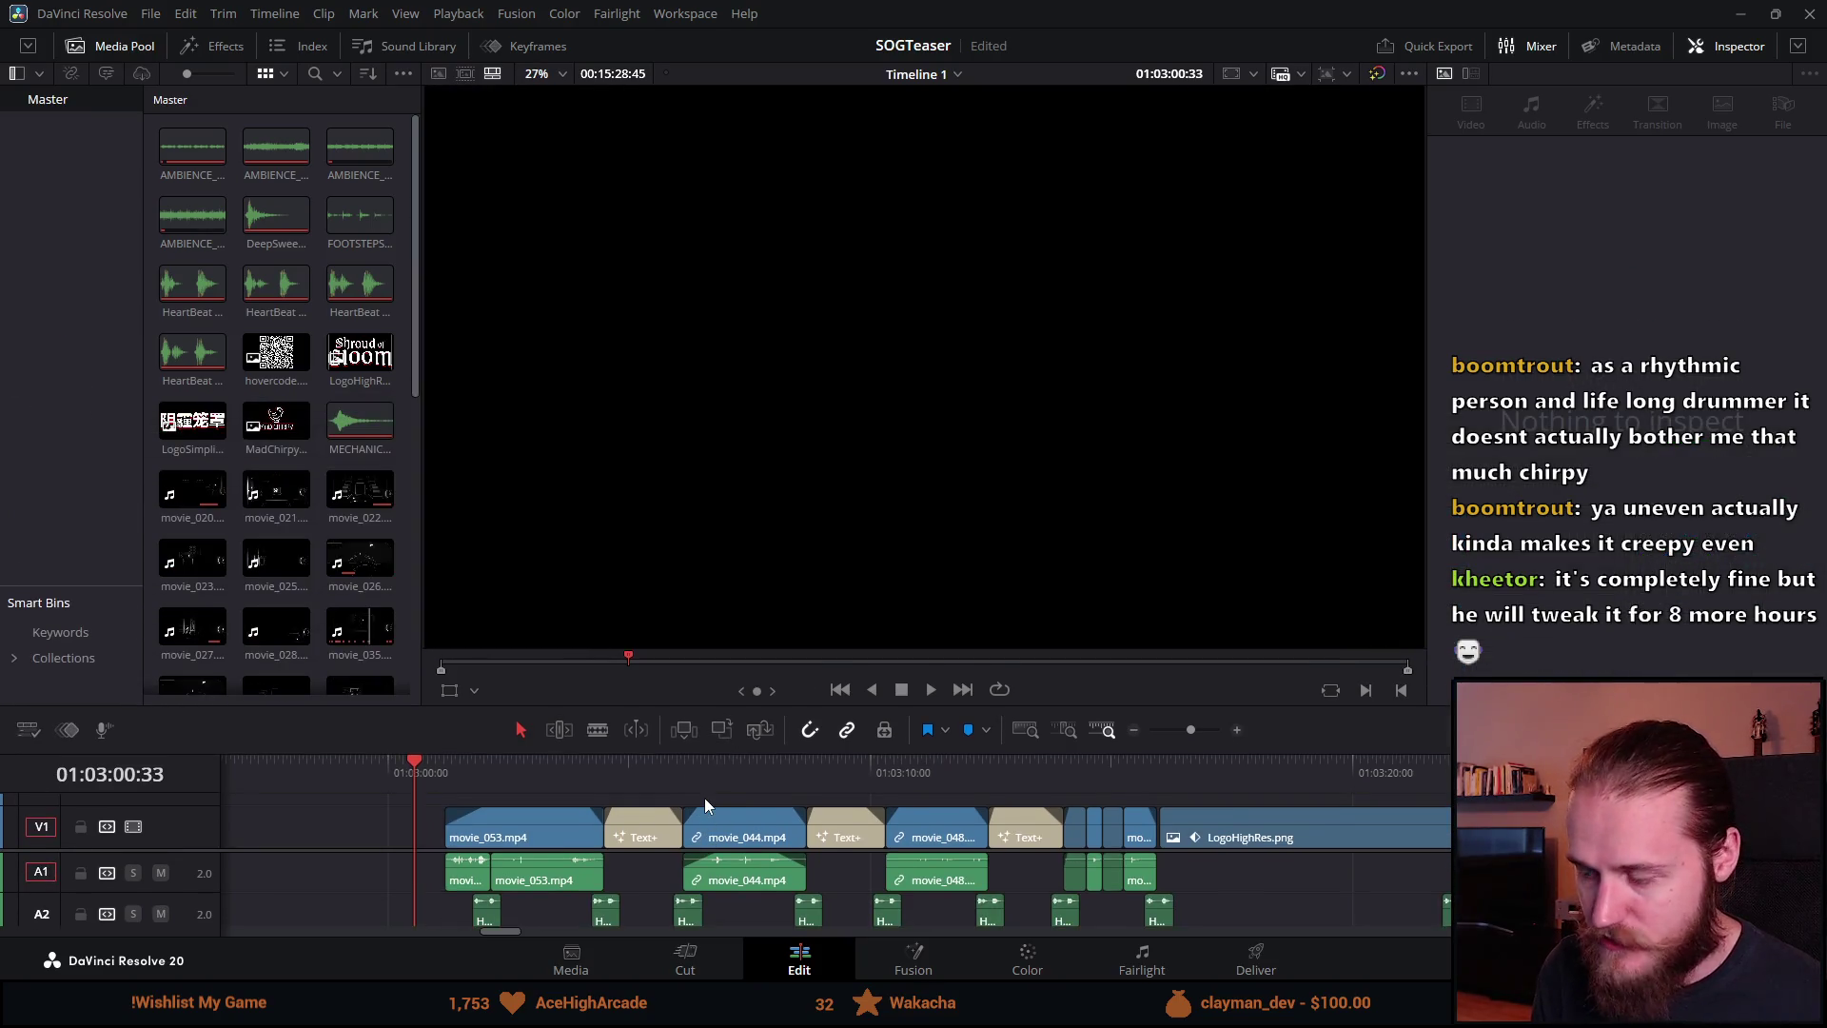
key("space")
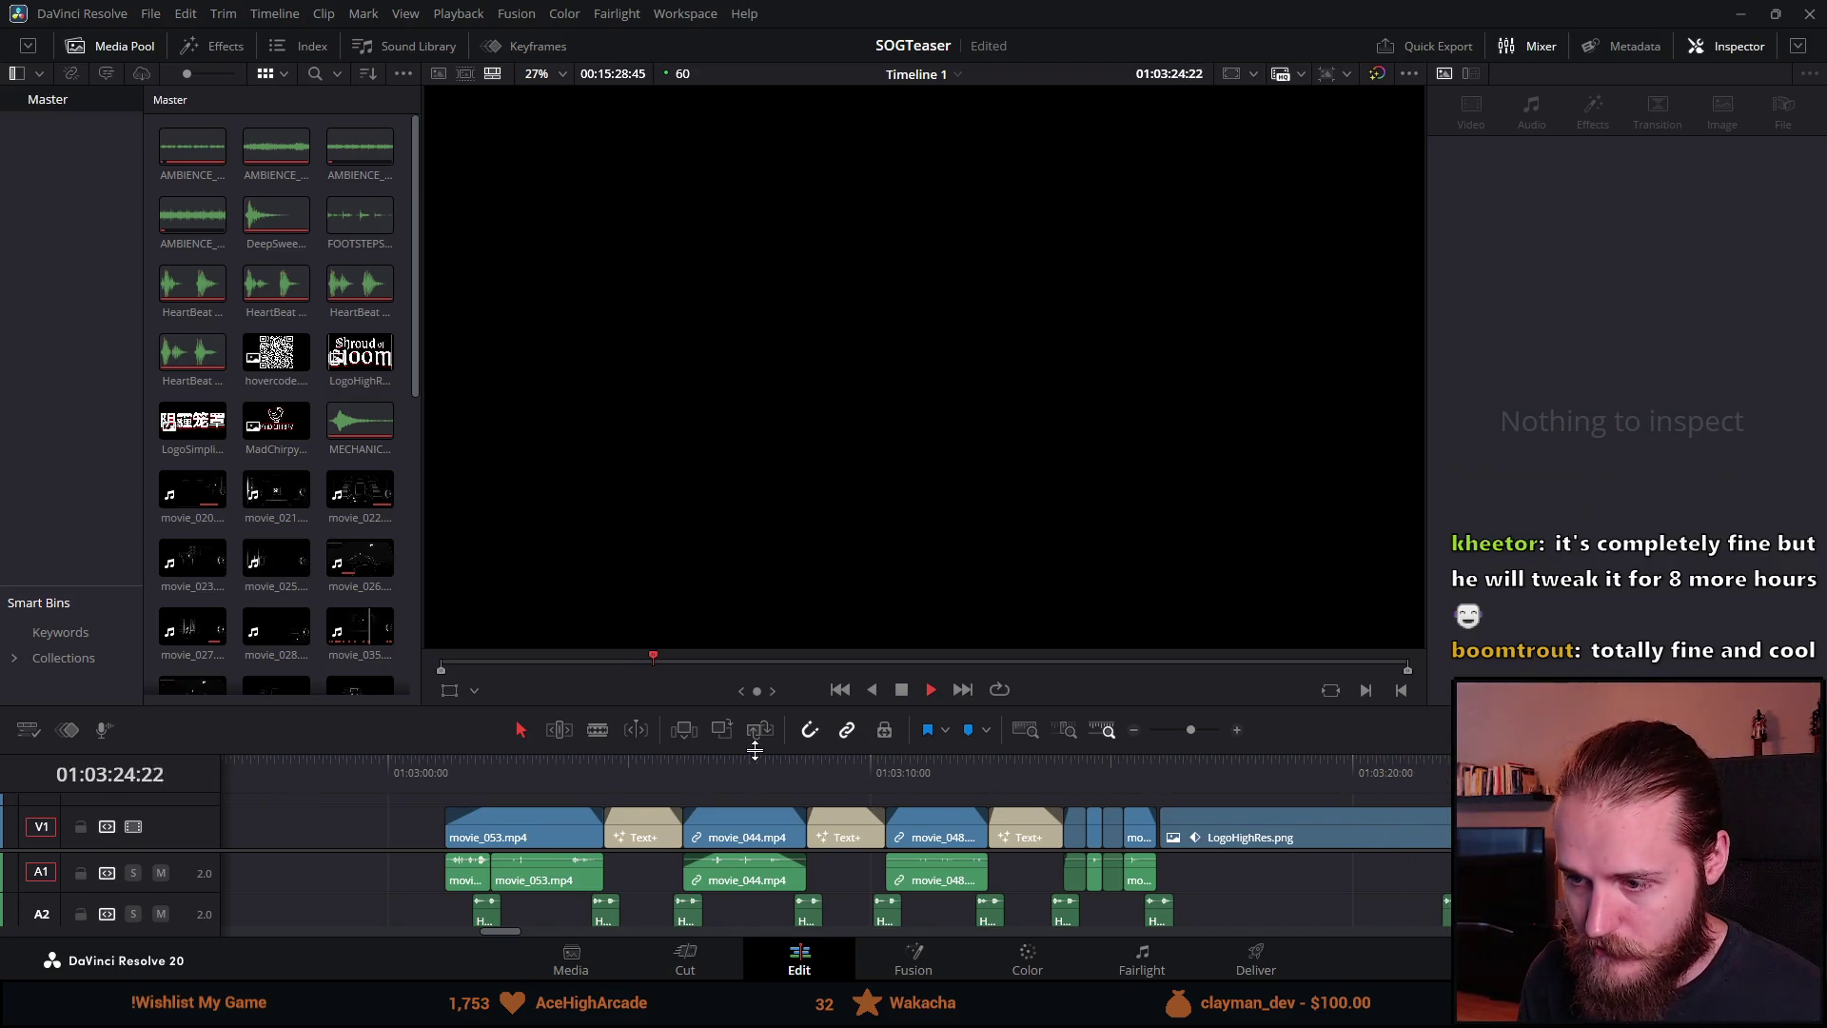
left_click_drag(757, 709, 928, 426)
left_click(928, 411)
Step: Step the playhead through the PLAY THE DEMO, ON STEAM and OCTOBER 23RD titles
scroll(518, 557, "down", 3)
left_click(514, 484)
scroll(865, 615, "up", 3)
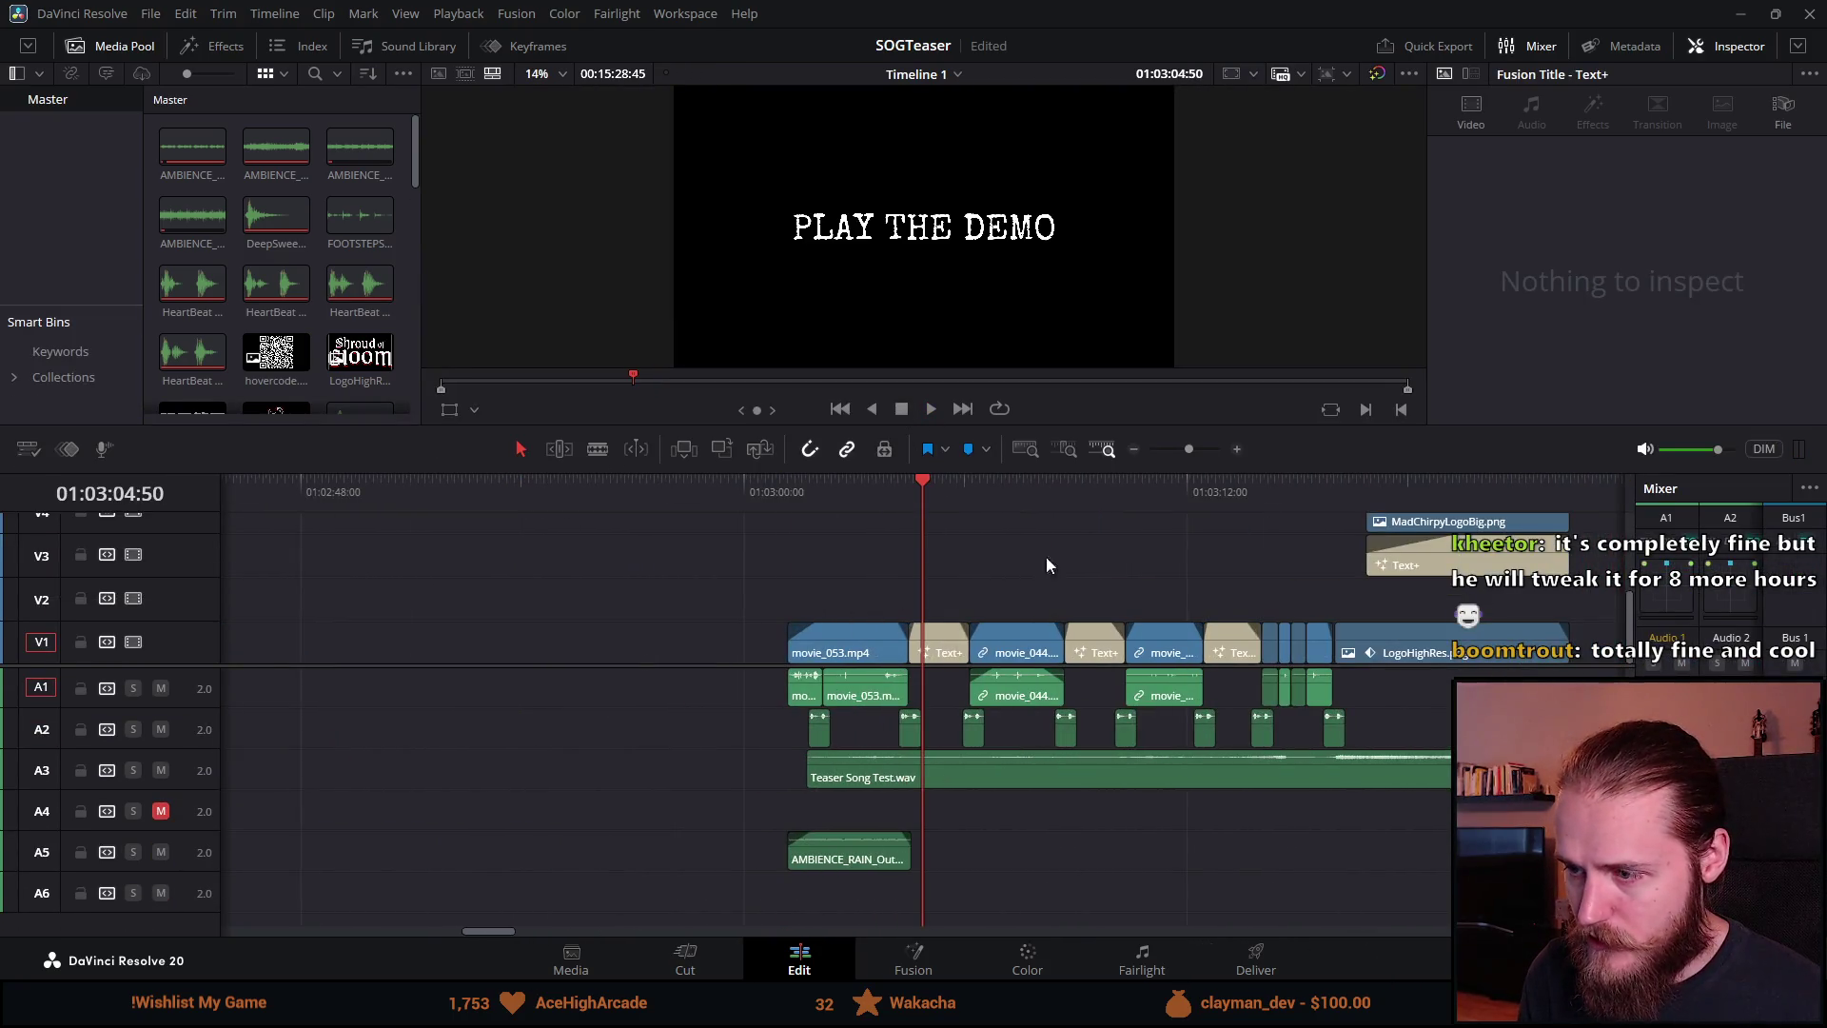
left_click(1078, 493)
left_click(1228, 489)
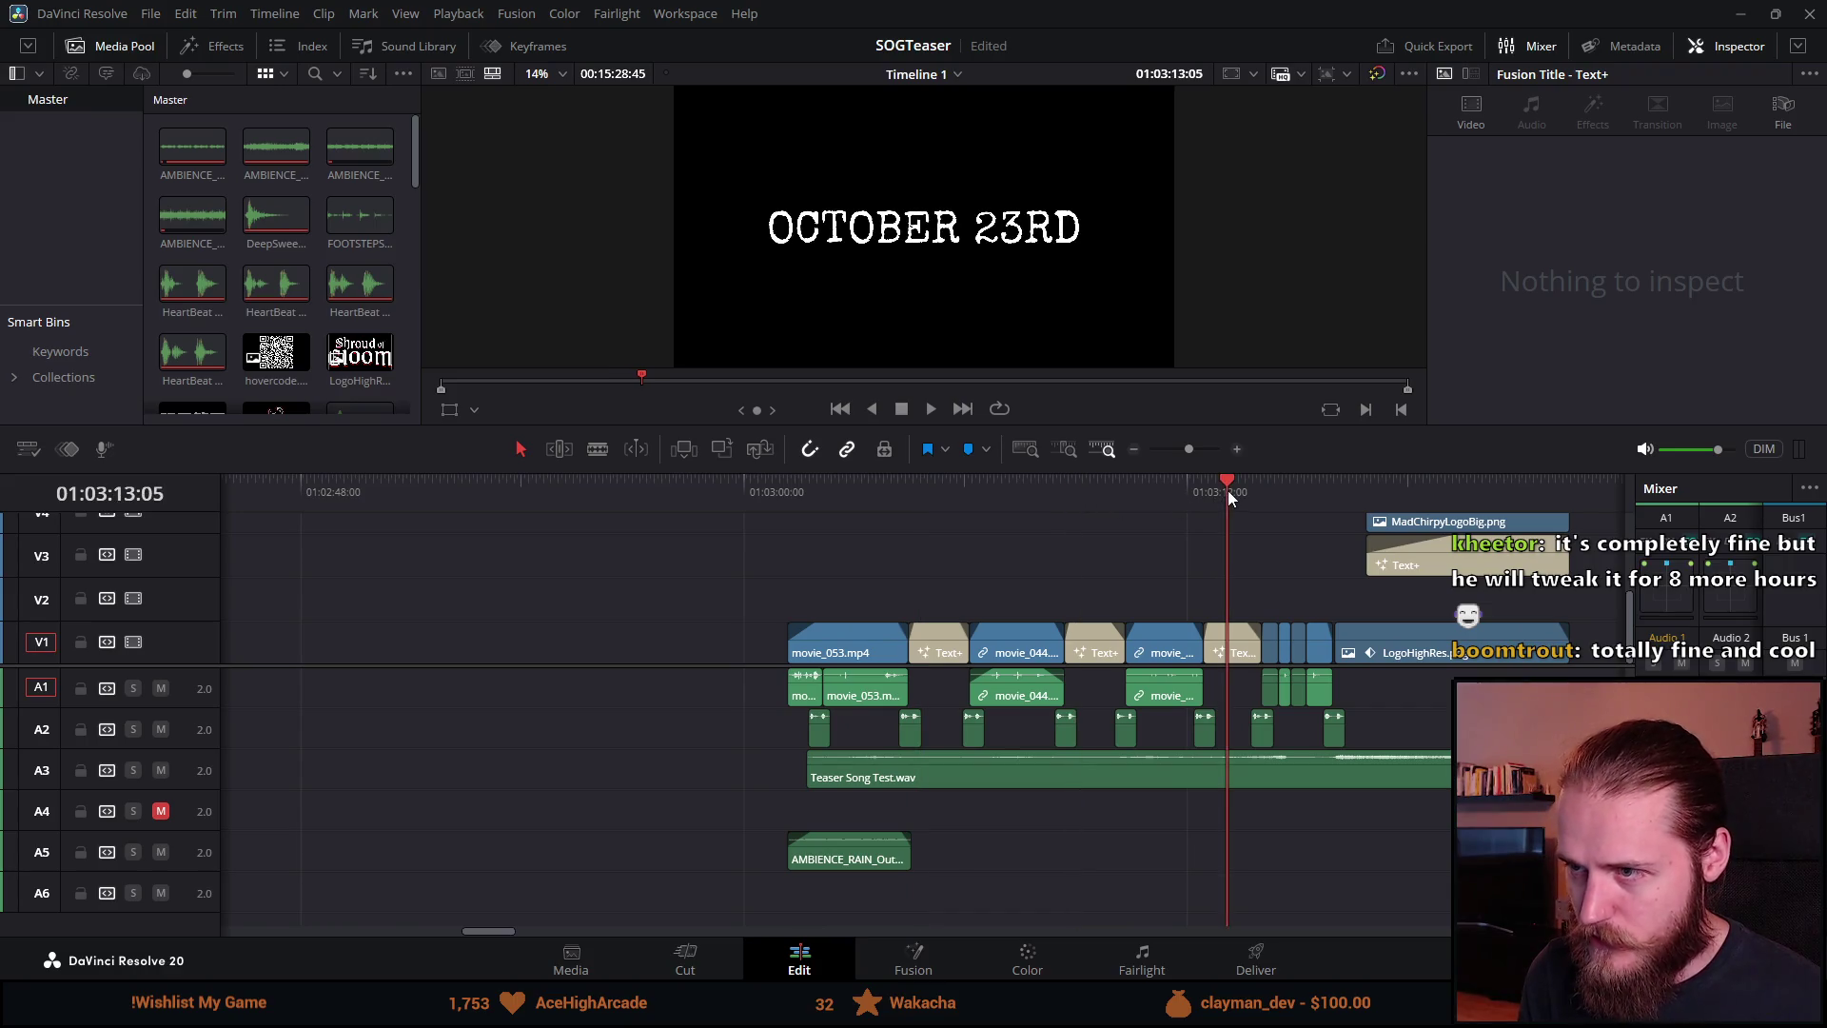
scroll(1195, 630, "up", 3)
scroll(929, 630, "down", 3)
scroll(929, 630, "up", 5)
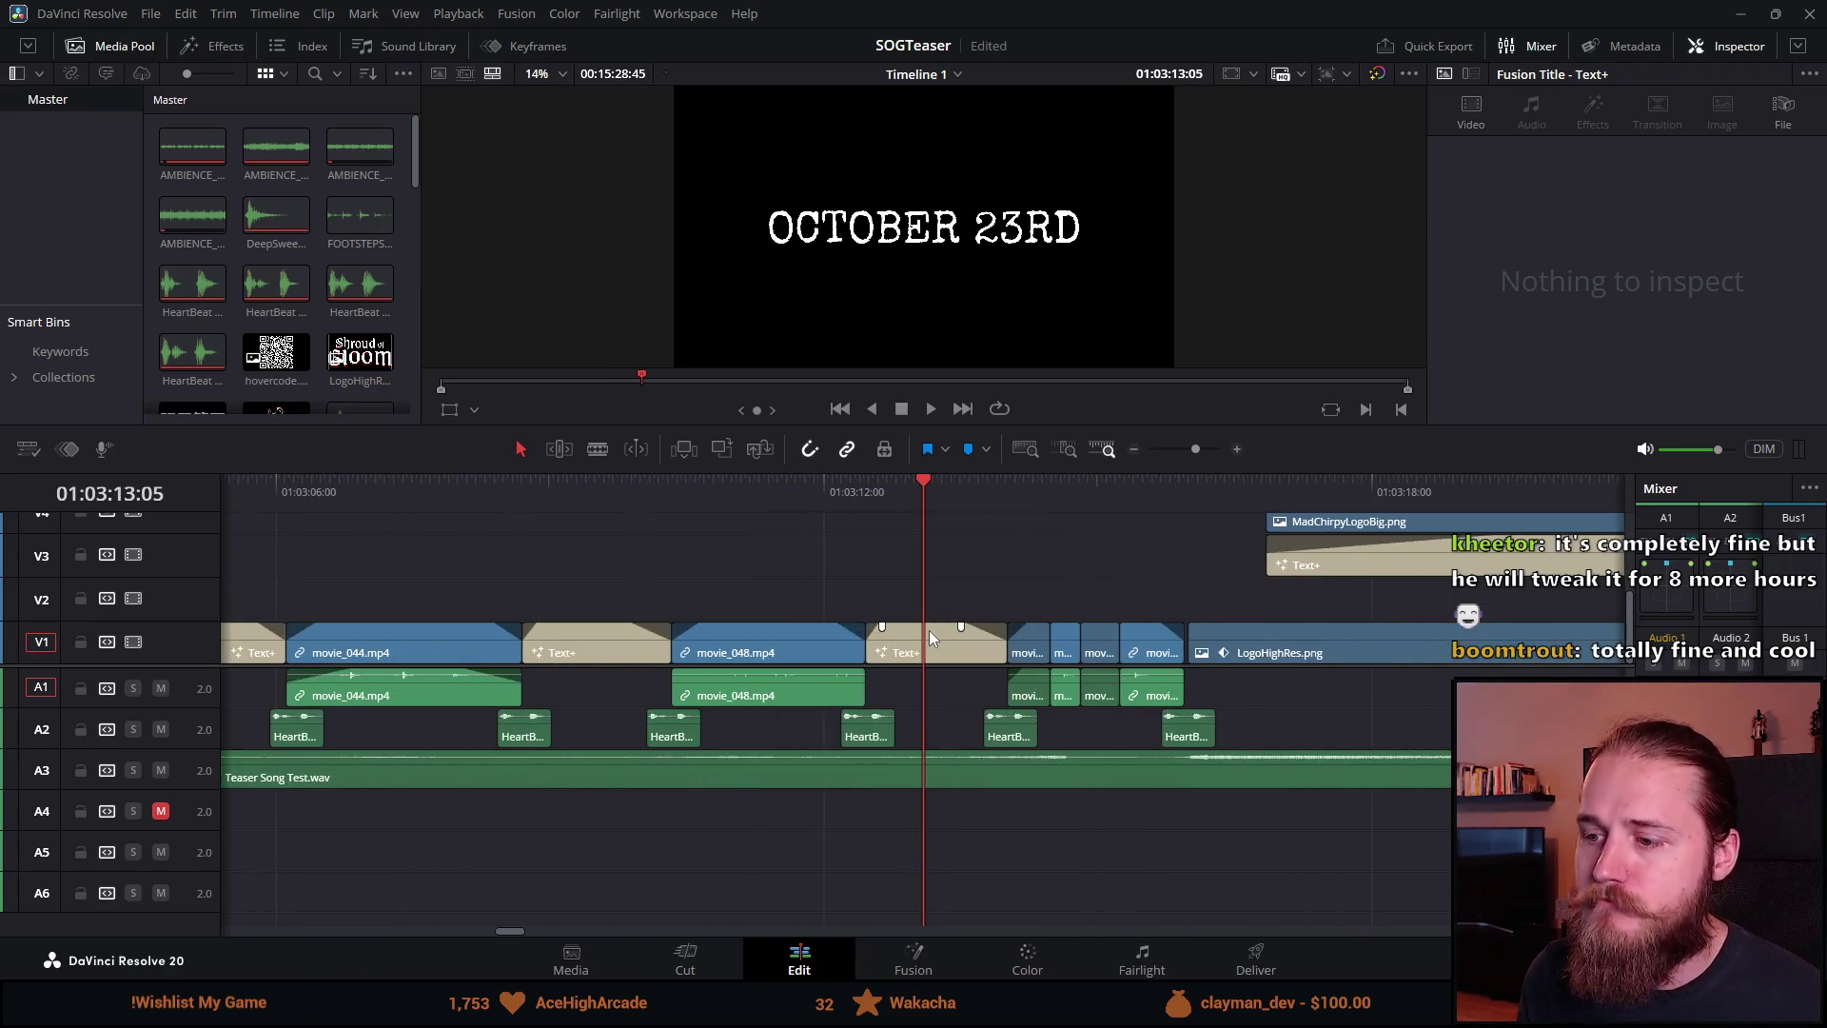
Step: Trim the OCTOBER 23RD title's start about six frames or more later
left_click(881, 648)
left_click_drag(805, 644, 825, 645)
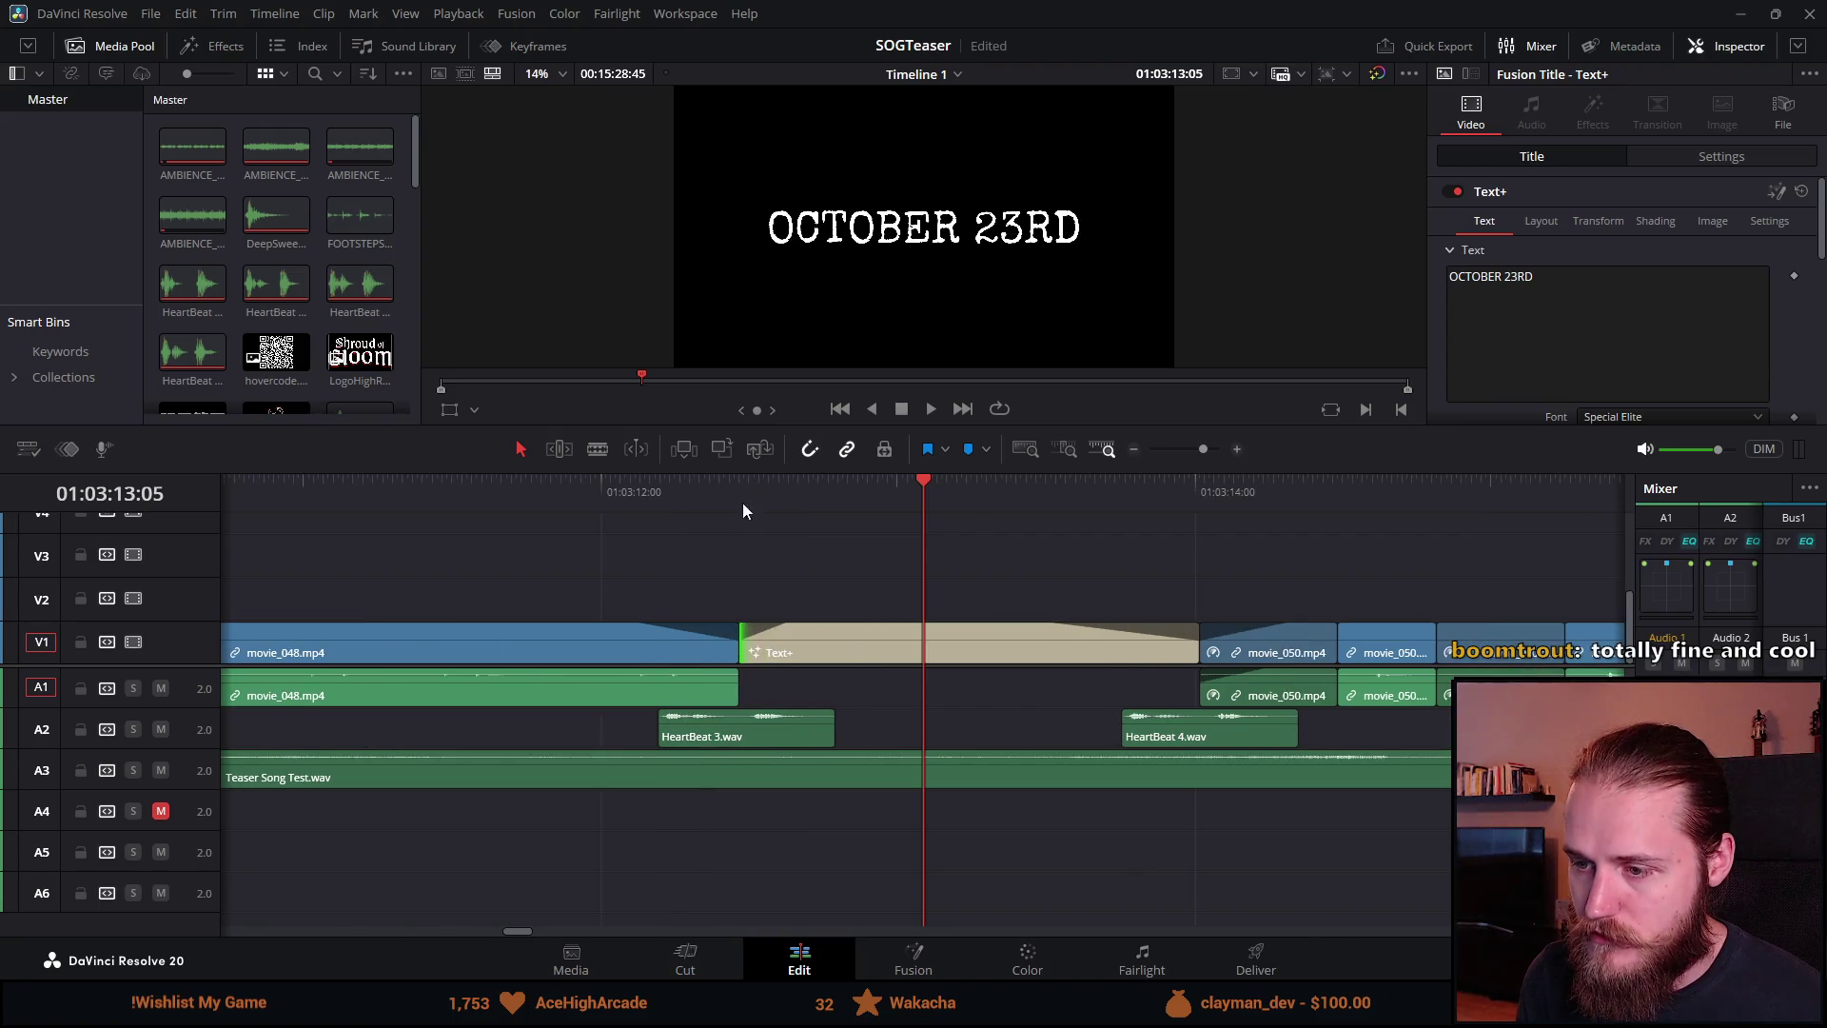
scroll(894, 637, "up", 3)
left_click(956, 653)
left_click_drag(957, 653, 971, 653)
scroll(734, 681, "down", 3)
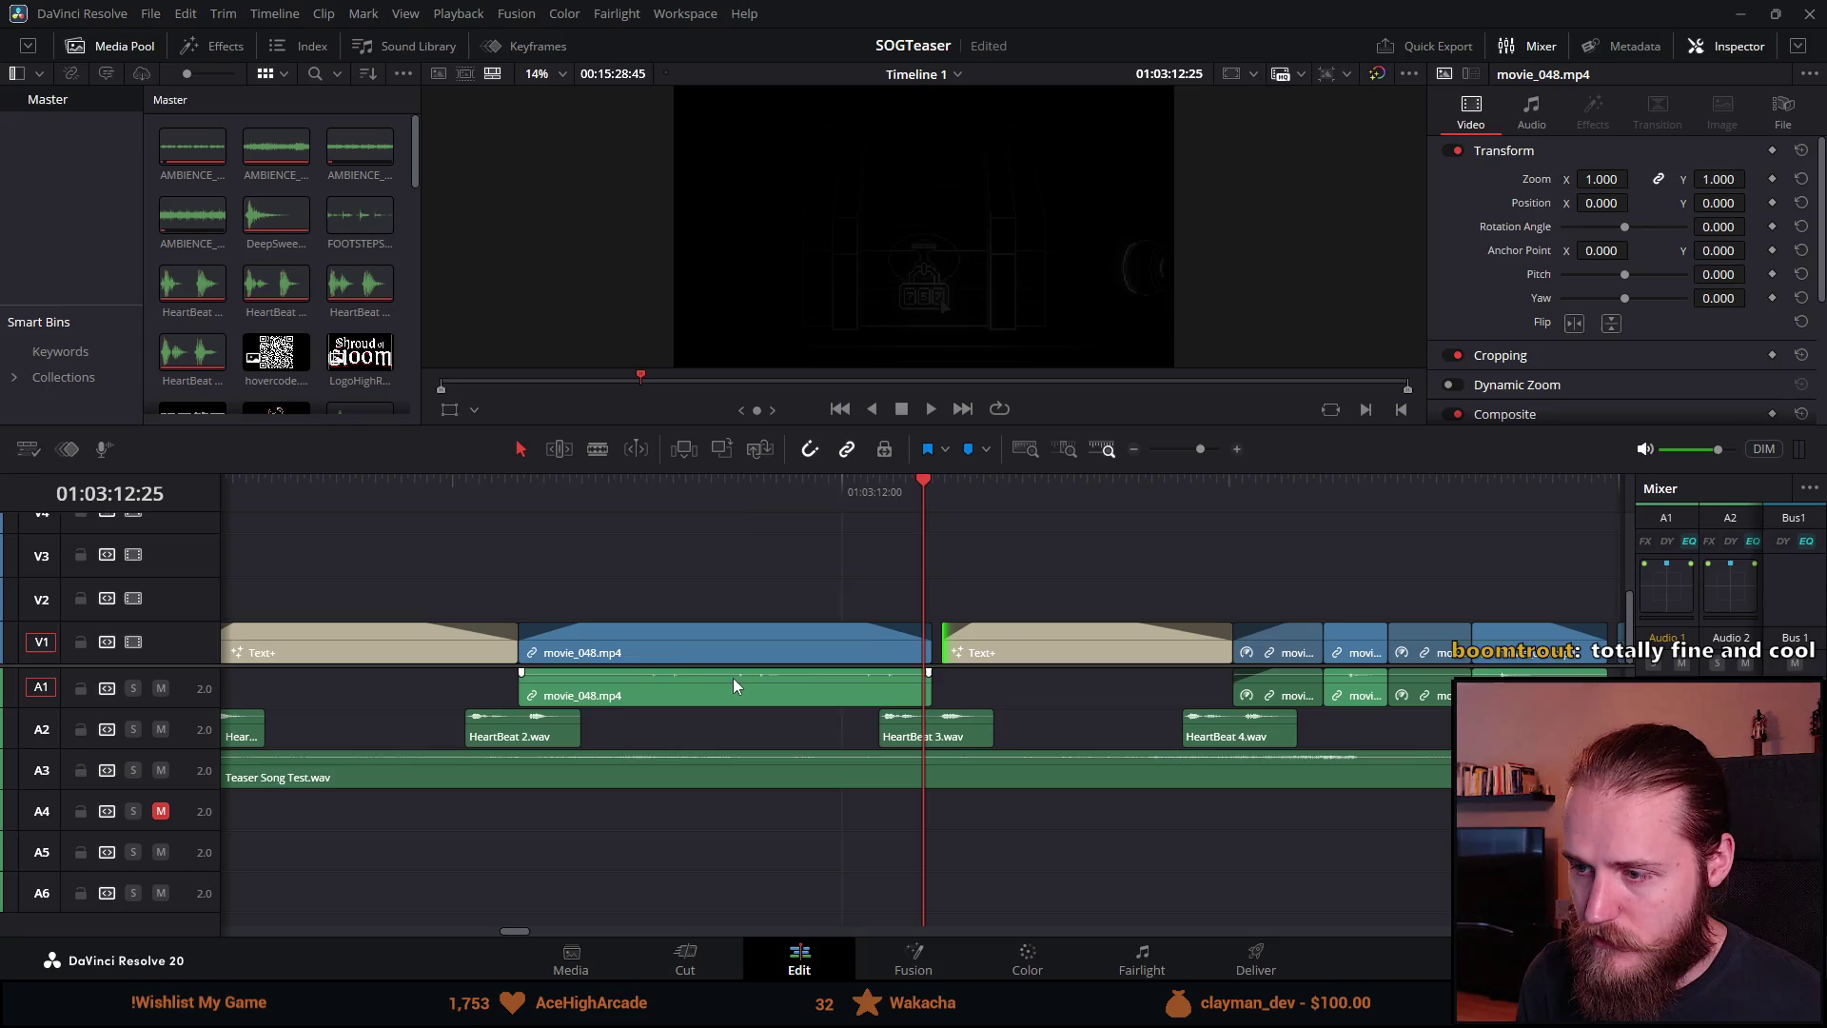
Step: Trim the ON STEAM title's start a few frames later
left_click(291, 481)
scroll(691, 569, "down", 2)
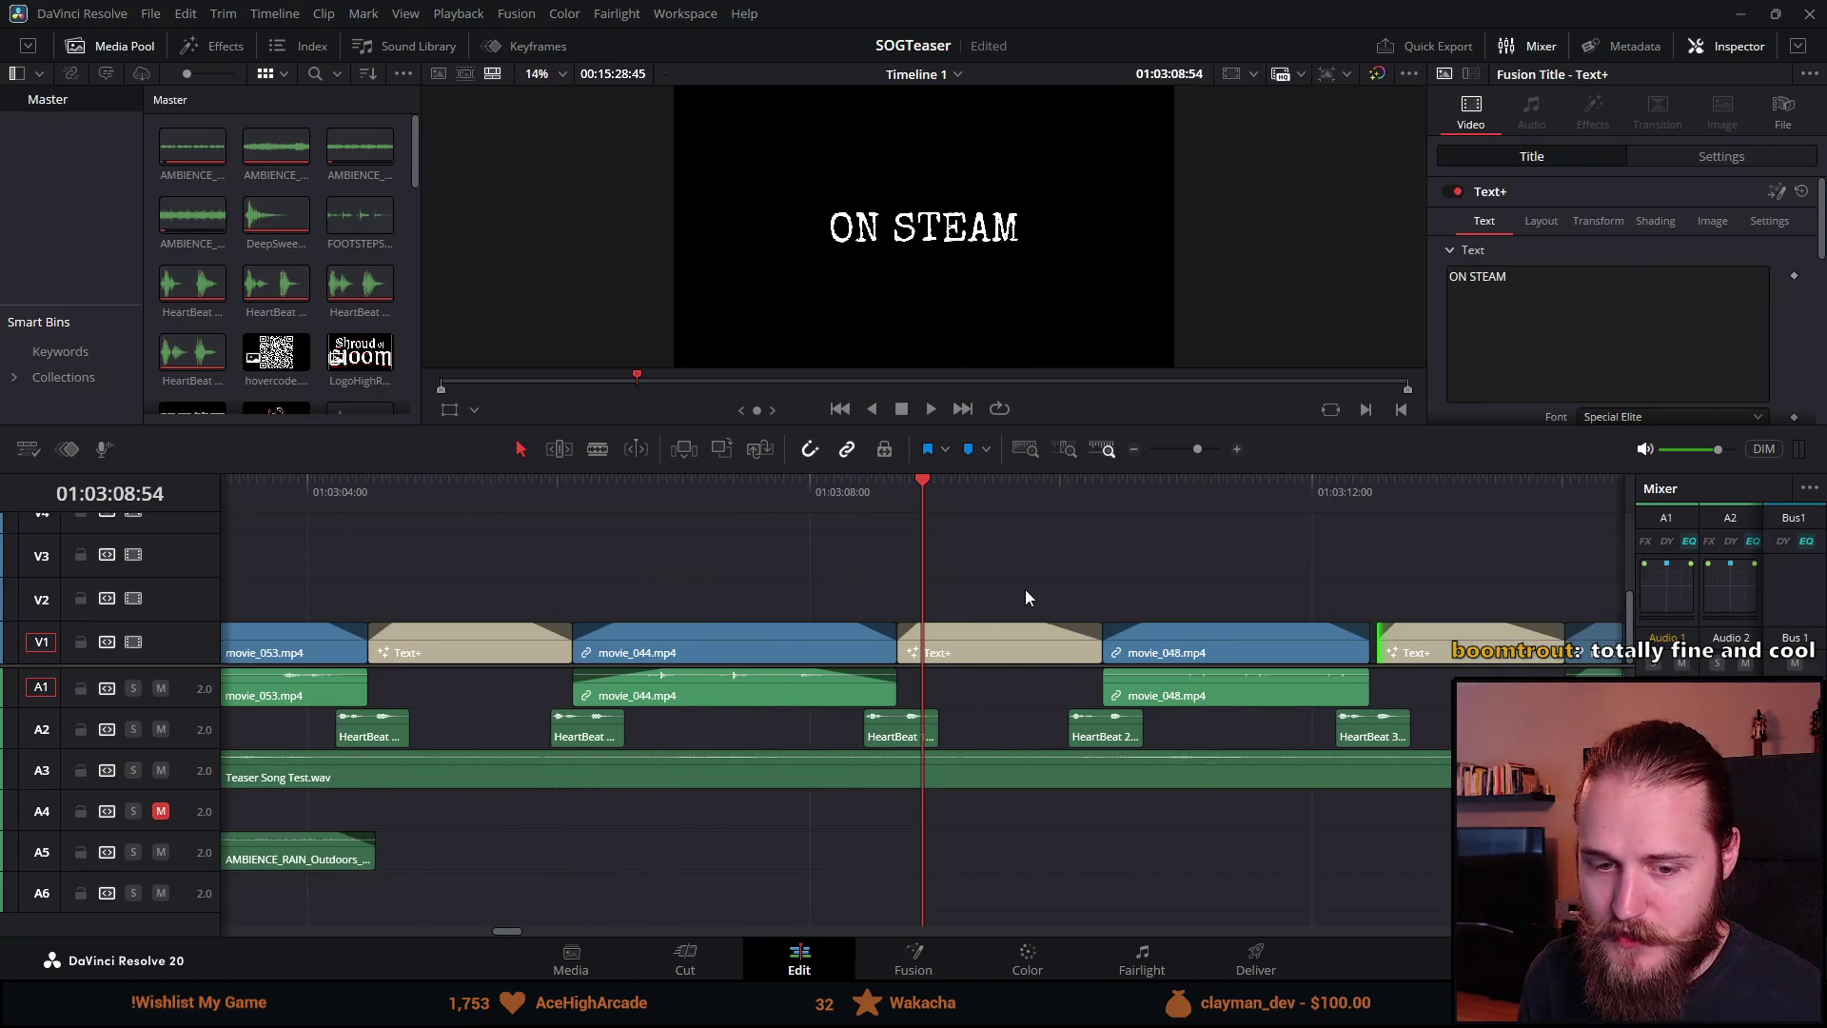
scroll(1168, 619, "up", 4)
left_click(841, 641)
left_click_drag(846, 641, 895, 648)
scroll(1021, 711, "down", 1)
scroll(1019, 706, "down", 3)
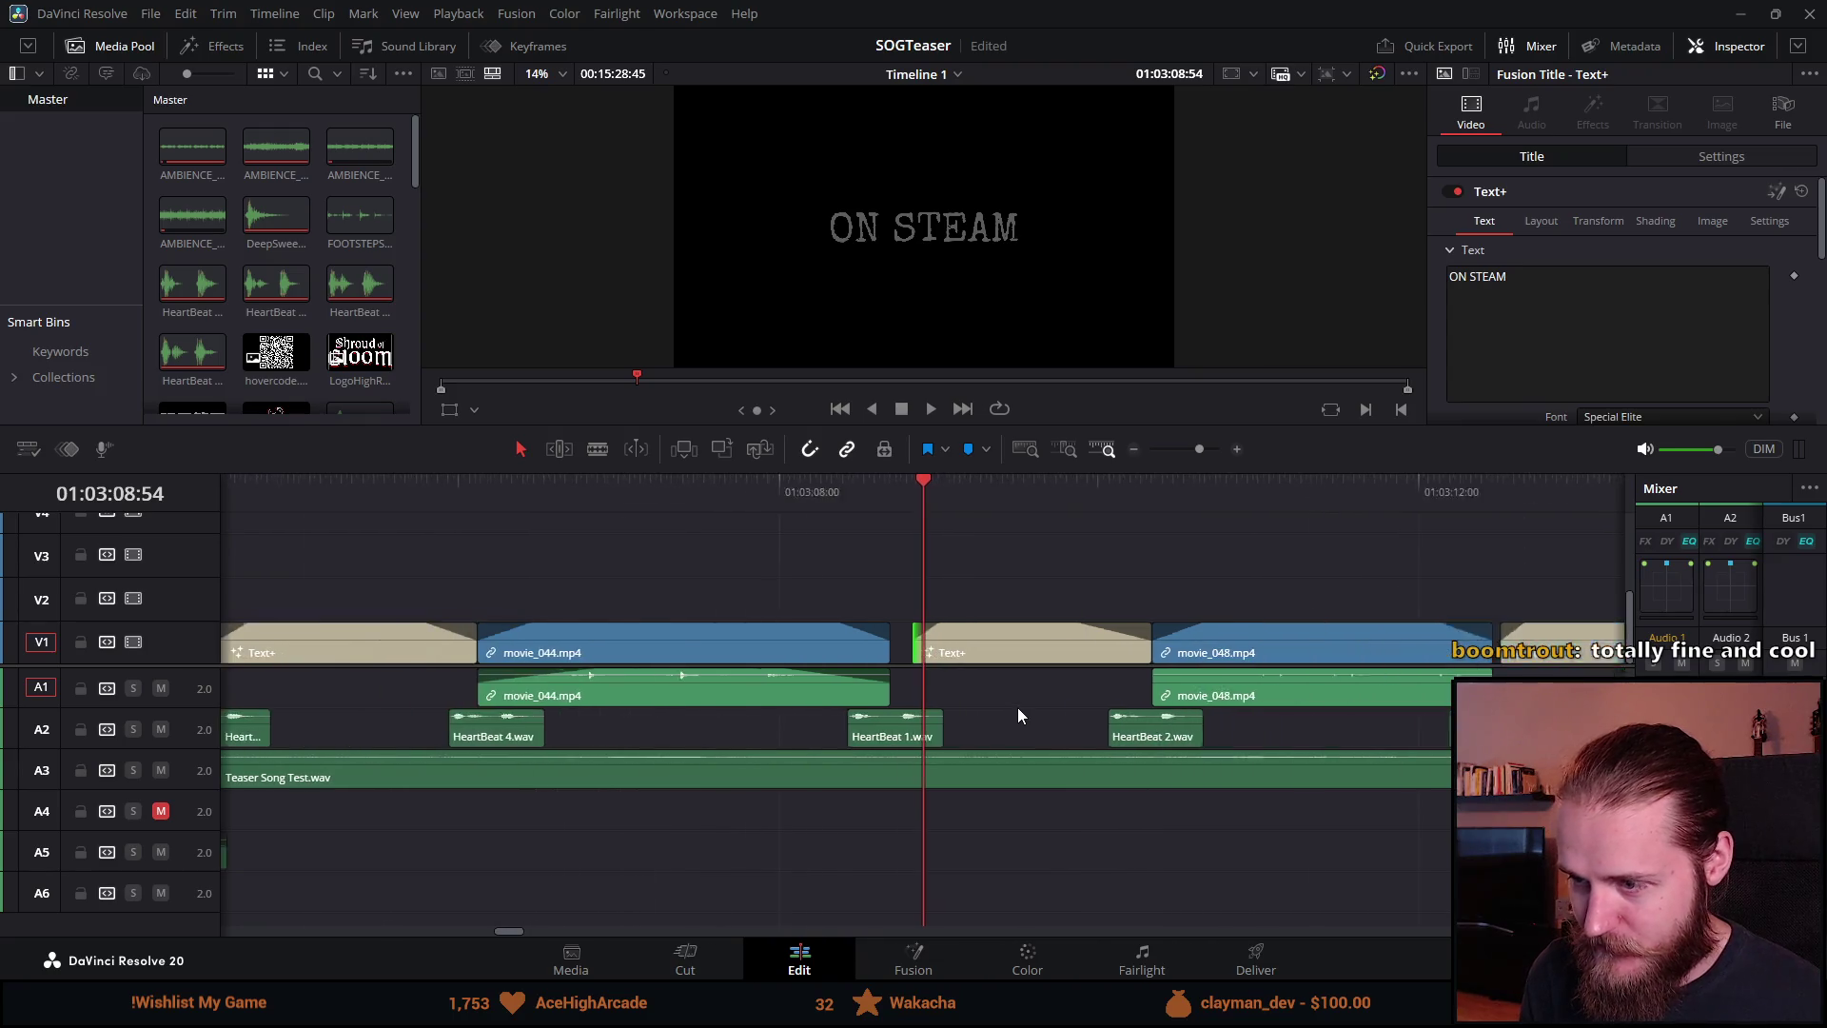
Step: Start the PLAY THE DEMO title seven frames later and play back the retimed opening
left_click(517, 487)
scroll(1013, 691, "up", 3)
left_click_drag(925, 648, 974, 648)
left_click(945, 493)
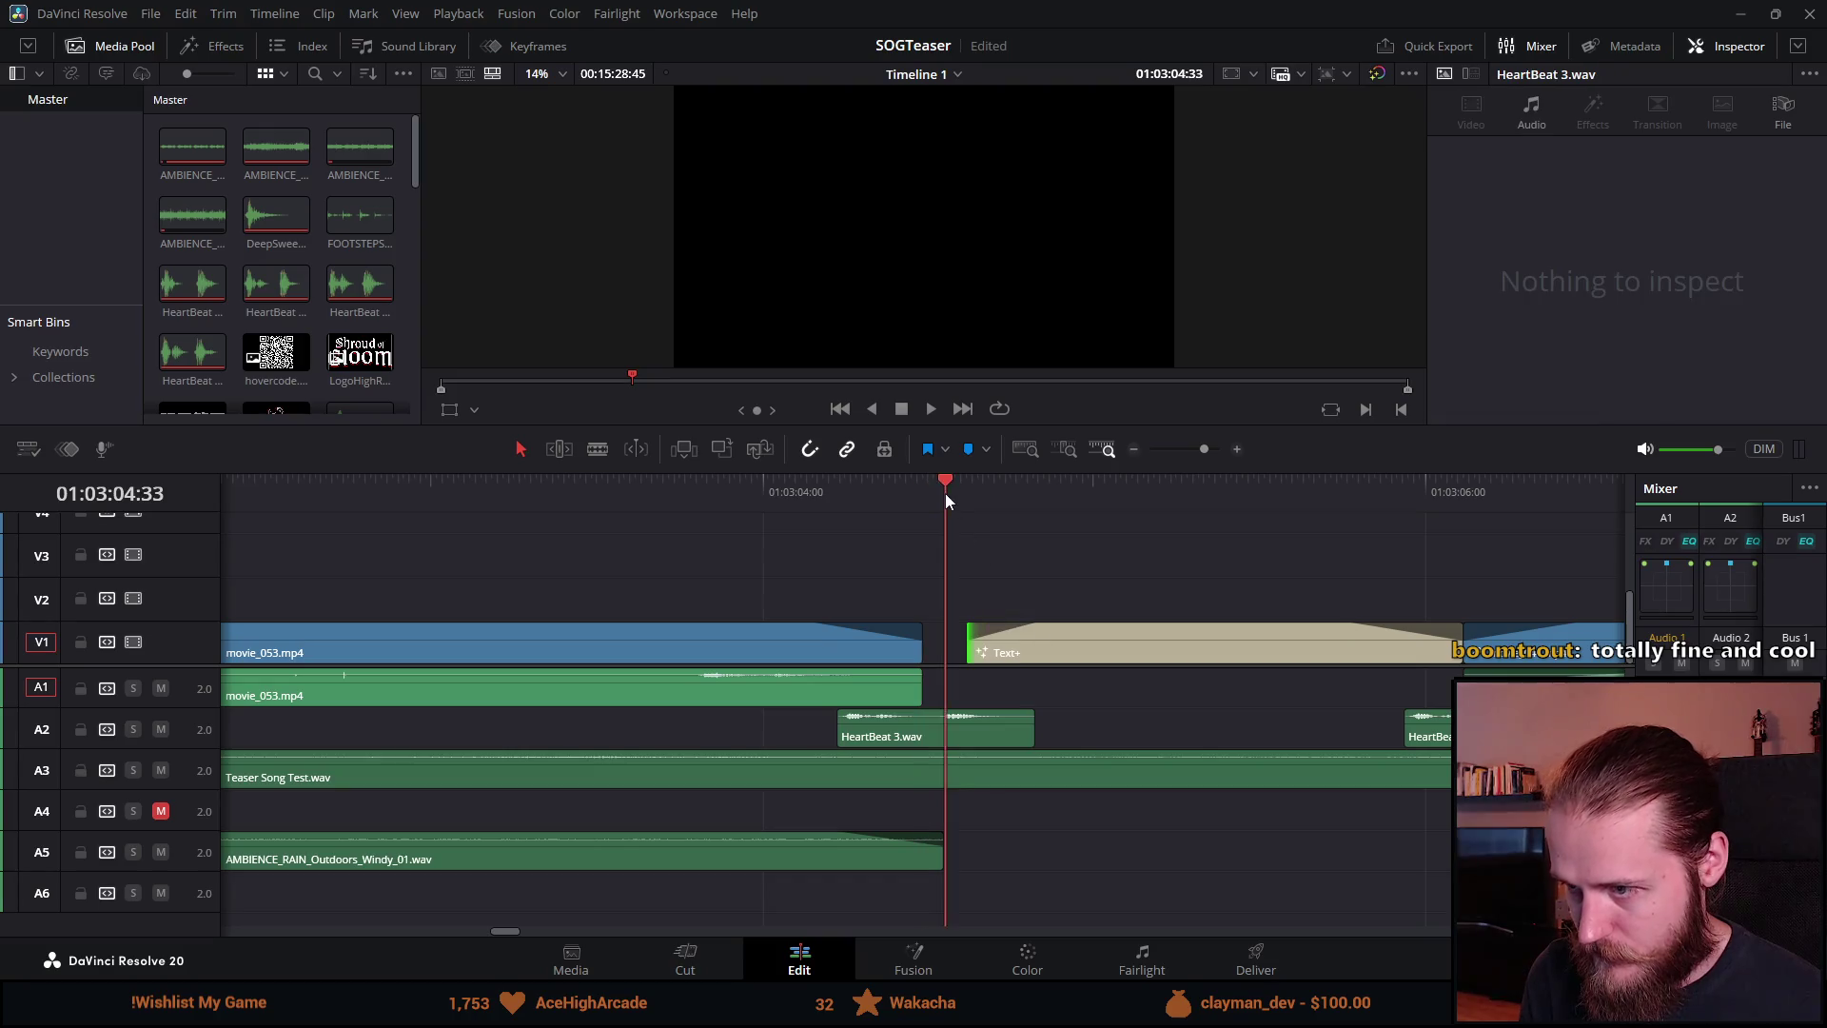
key("space")
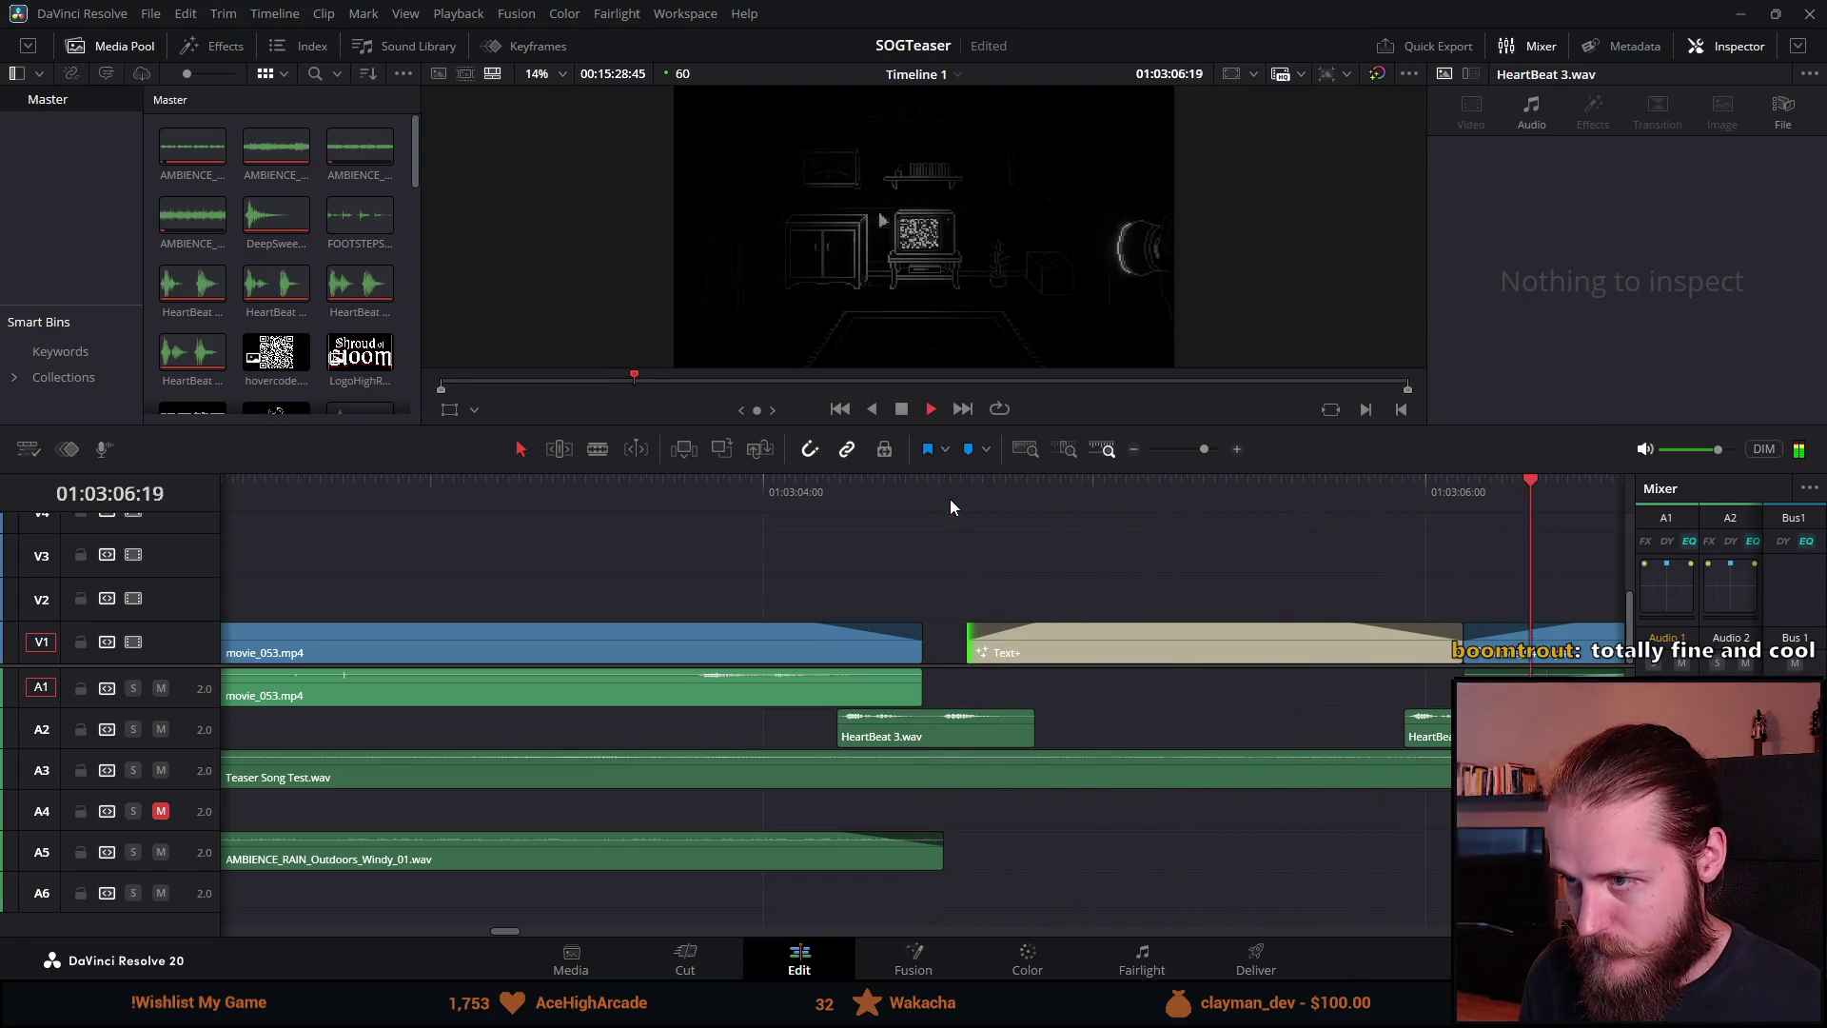
left_click(794, 662)
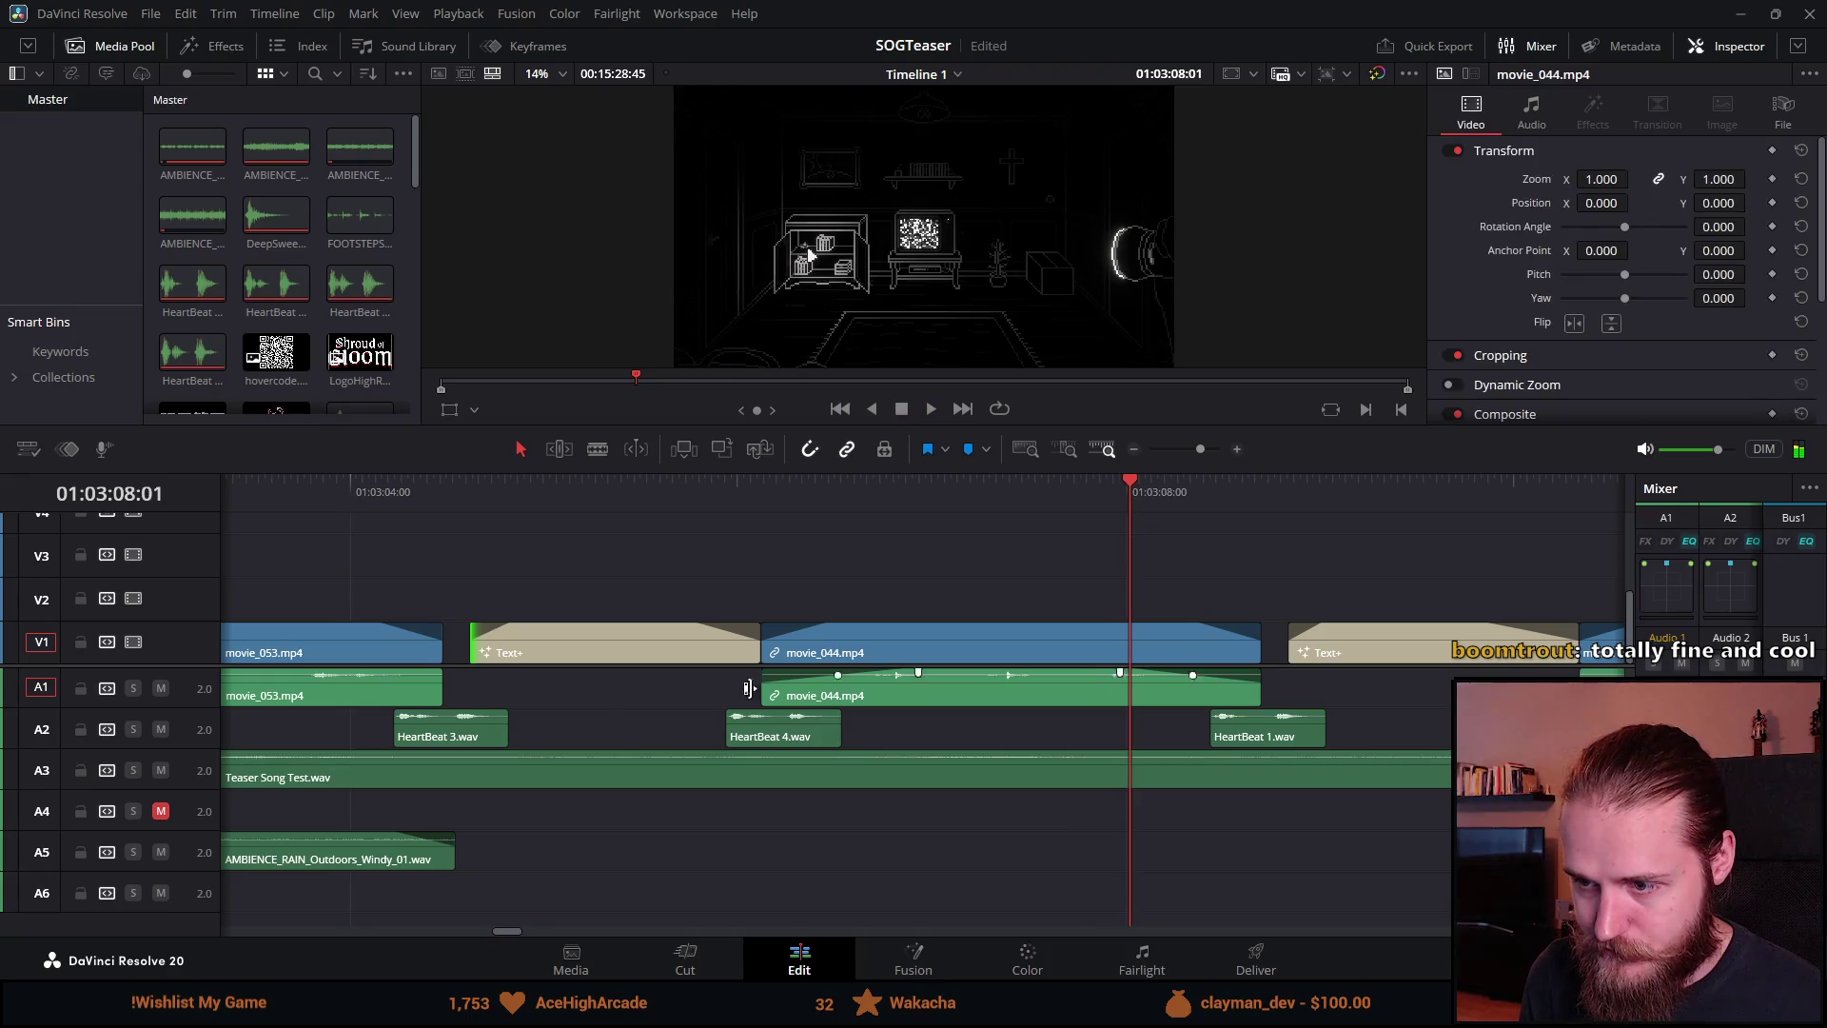
Step: Review the three retimed titles, scrubbing through OCTOBER 23RD, then zoom out to the whole edit
left_click(609, 644)
left_click(617, 494)
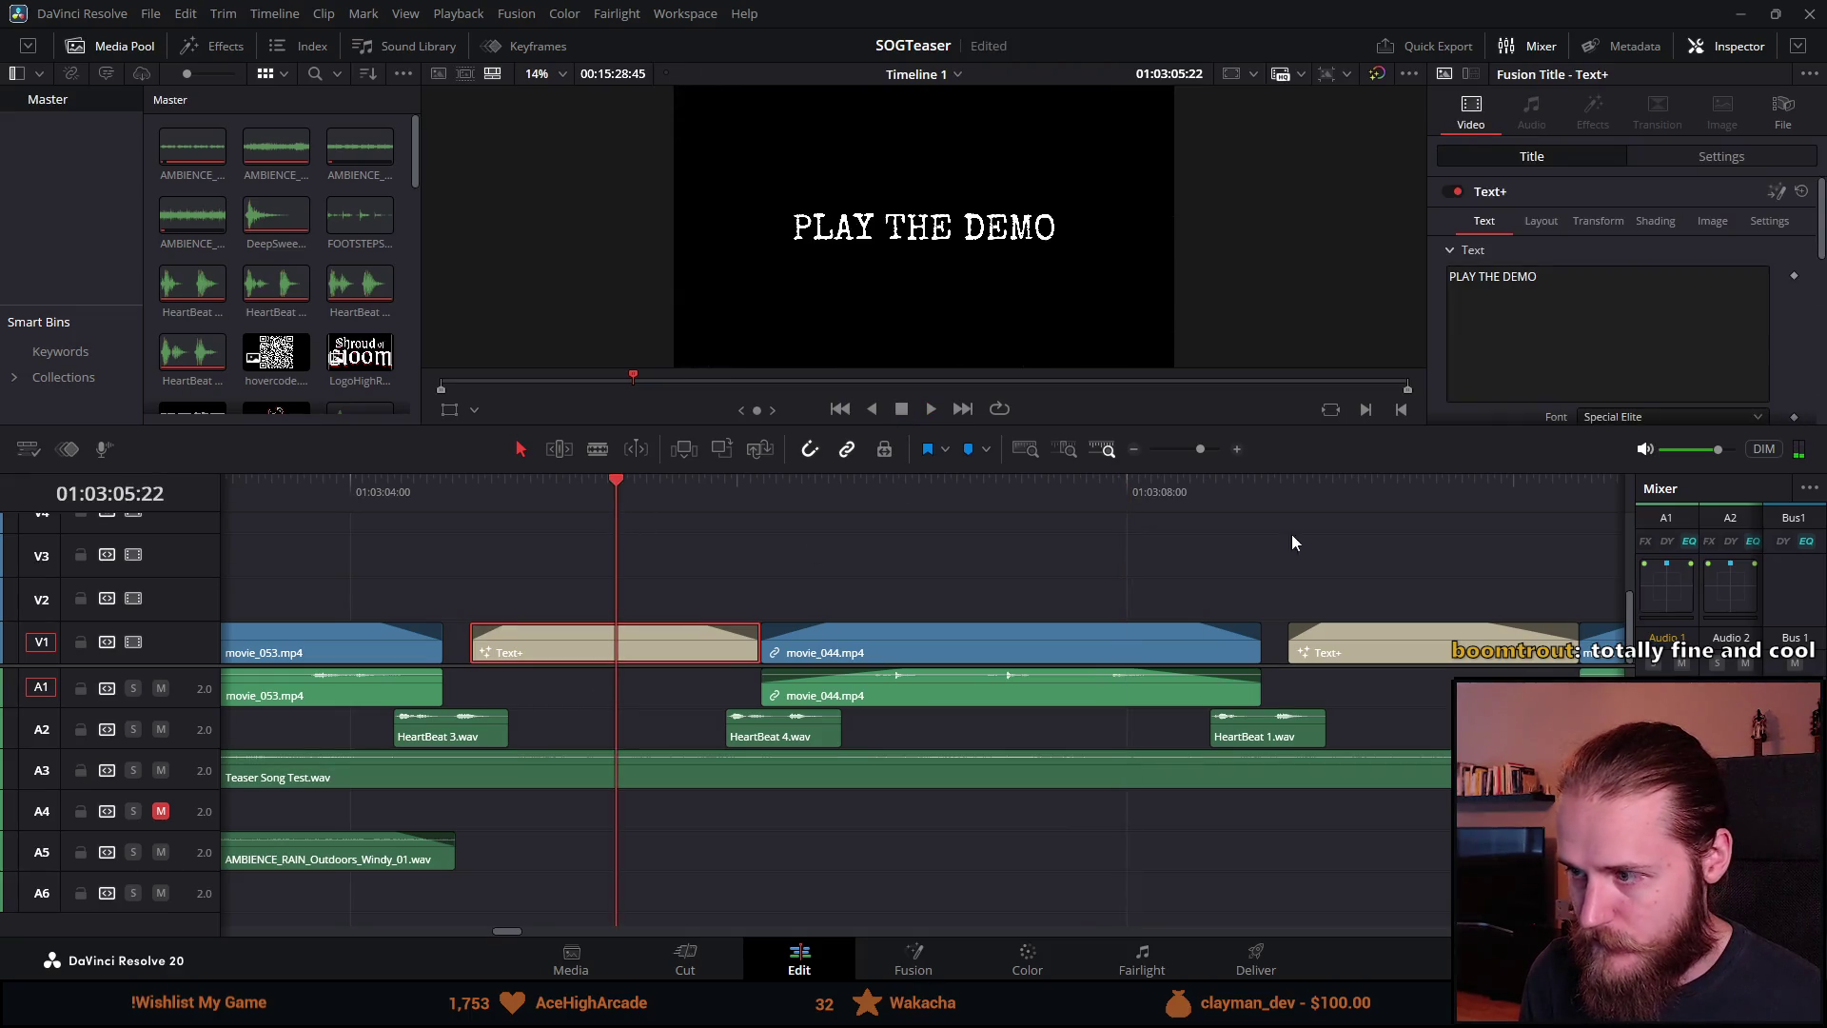
left_click(1378, 505)
key("ctrl+minus")
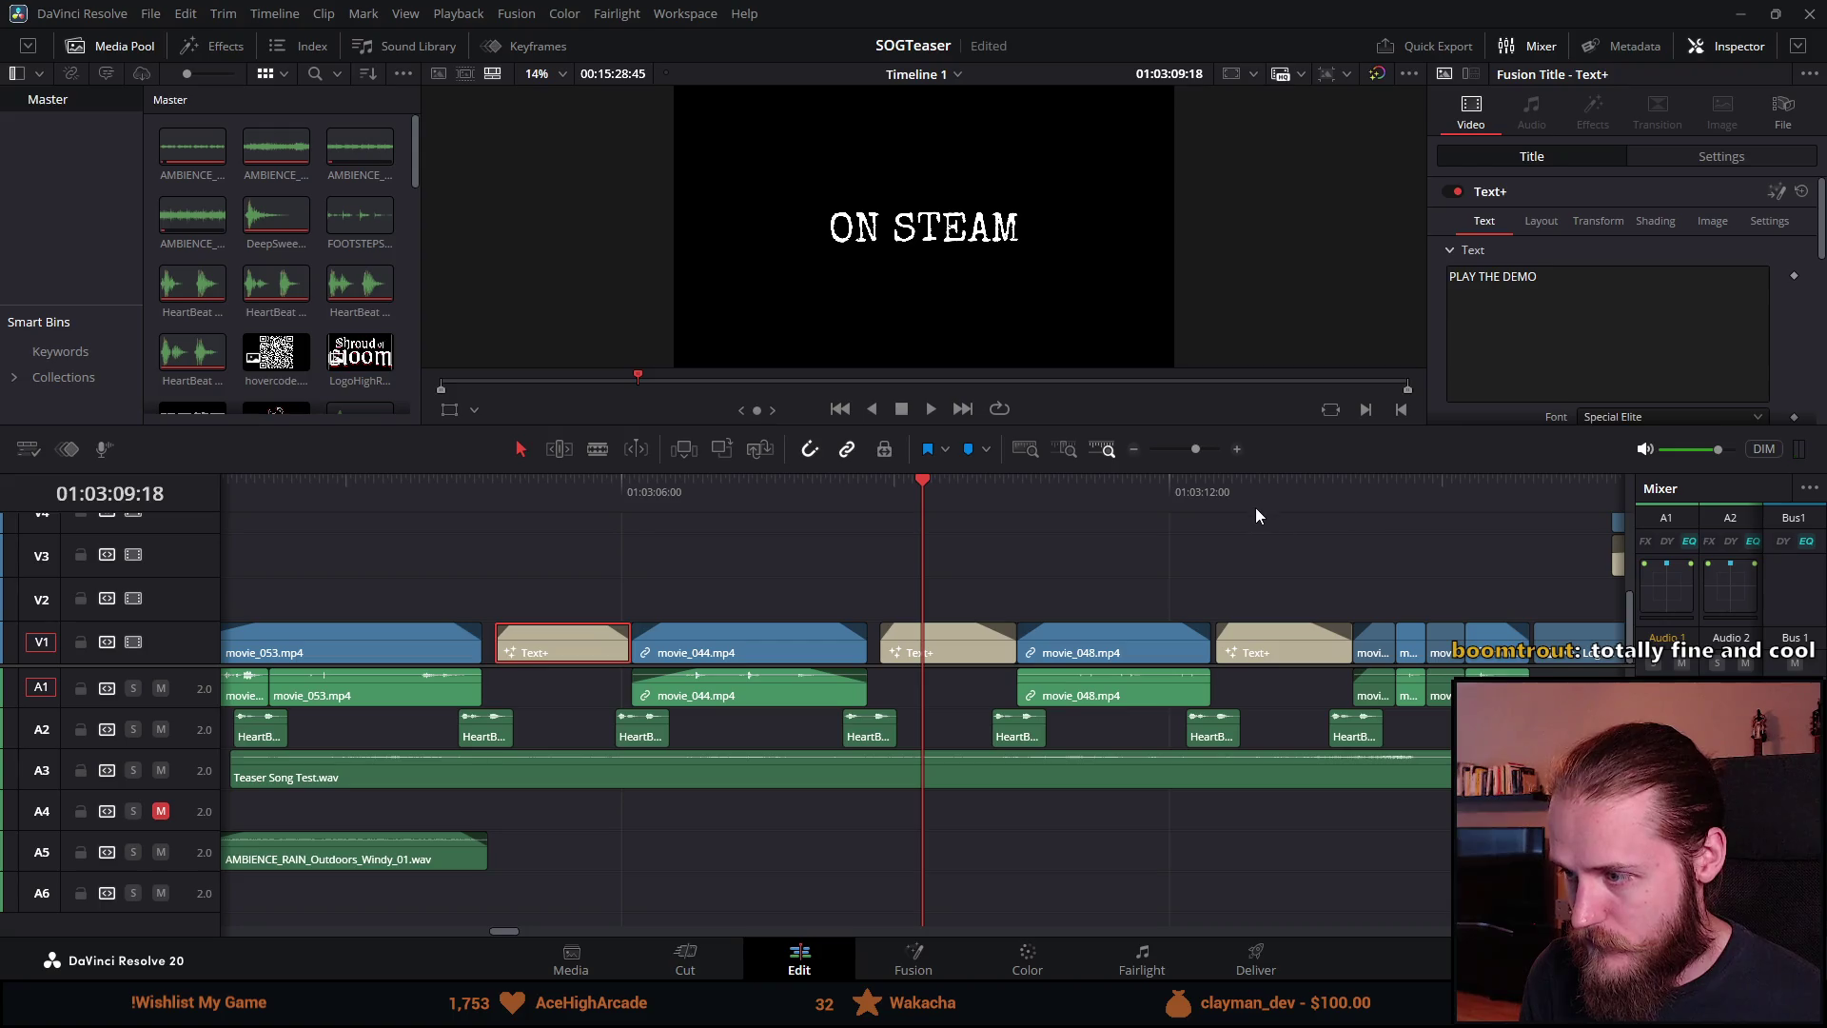
left_click(1260, 499)
mouse_move(1260, 499)
left_mouse_down()
mouse_move(1296, 498)
mouse_move(1269, 499)
left_mouse_up()
key("ctrl+minus")
key("ctrl+minus")
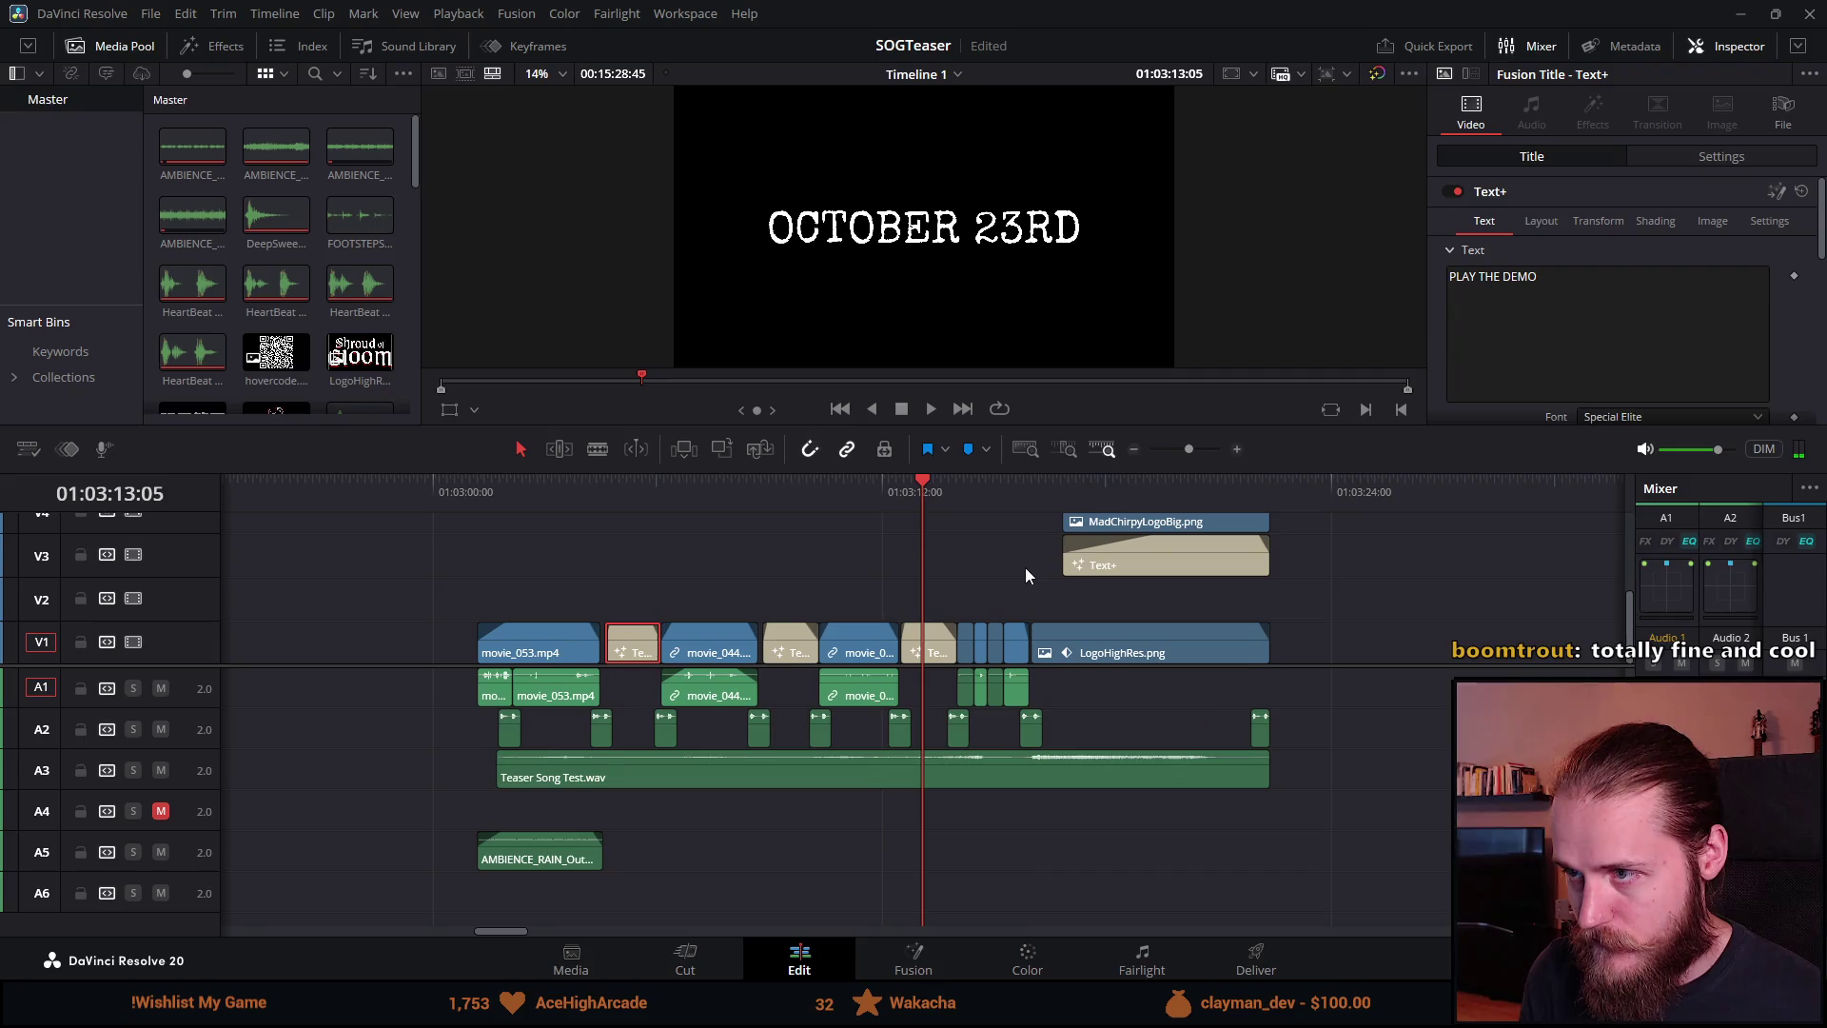
Step: Check each title in turn, park on the Shroud of Gloom end card, and enlarge the viewer
scroll(1534, 381, "down", 3)
scroll(1532, 381, "up", 3)
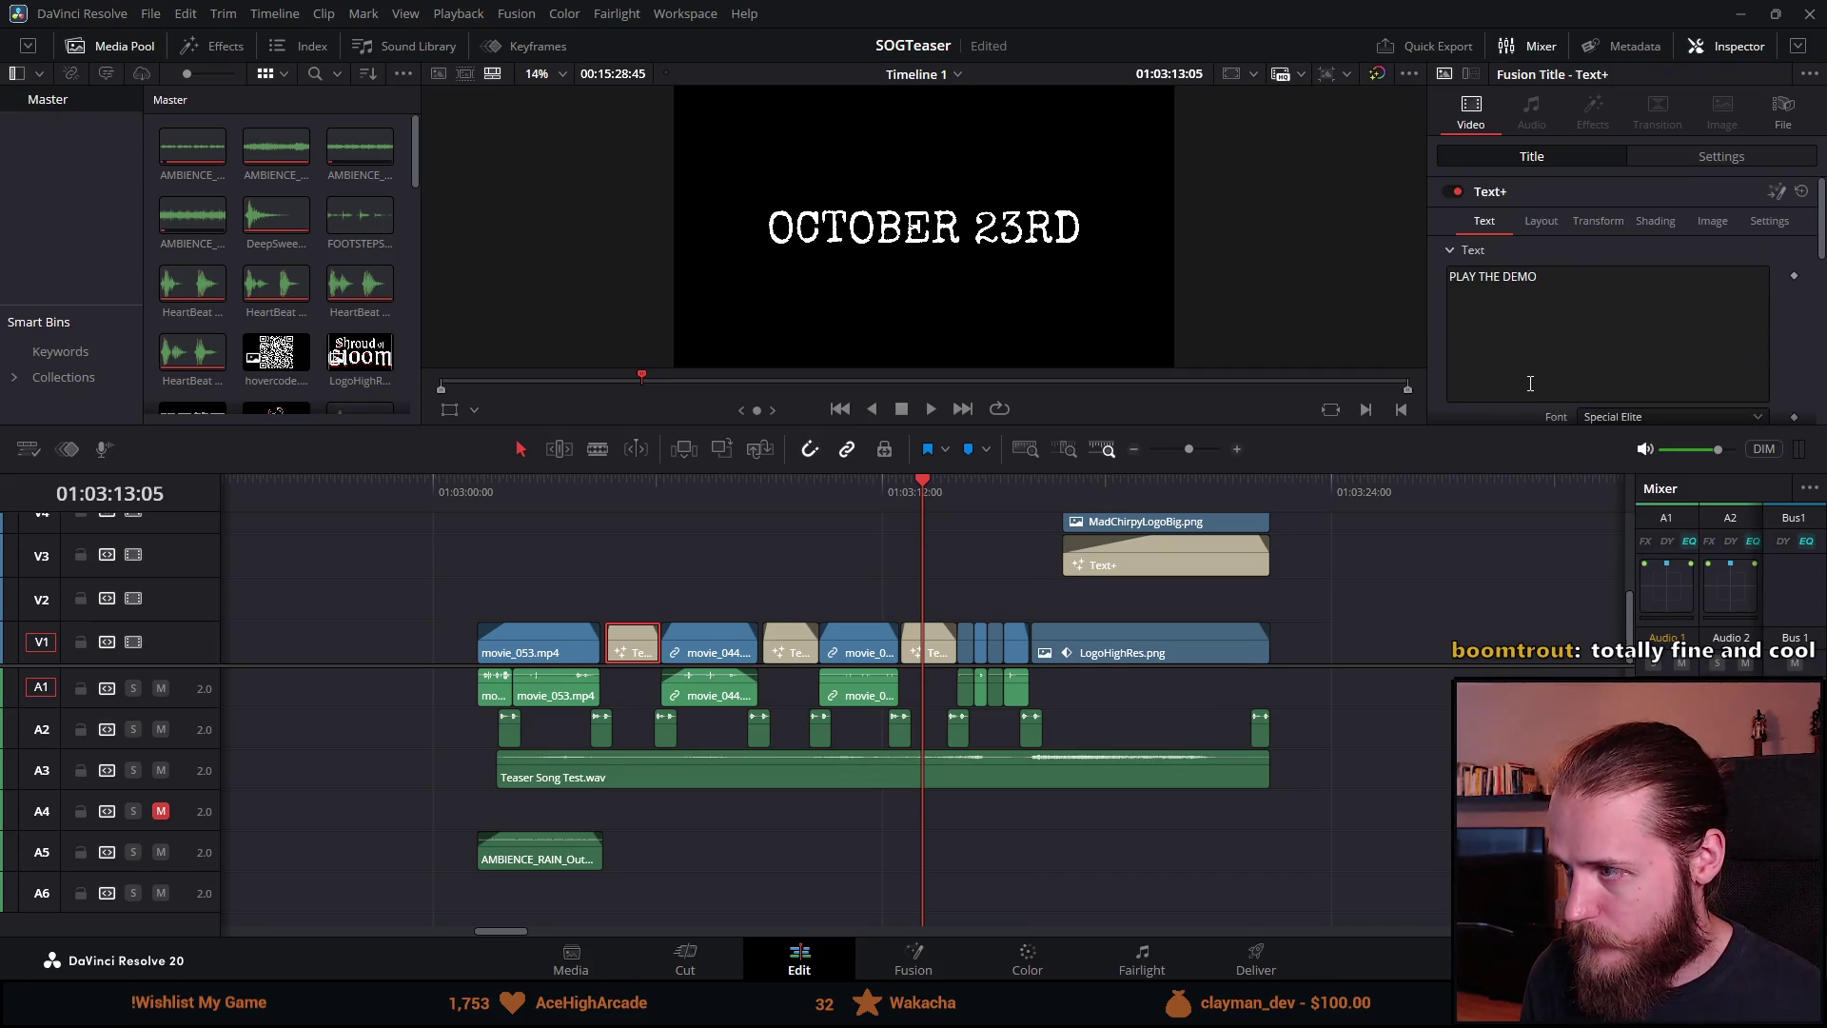
left_click(630, 490)
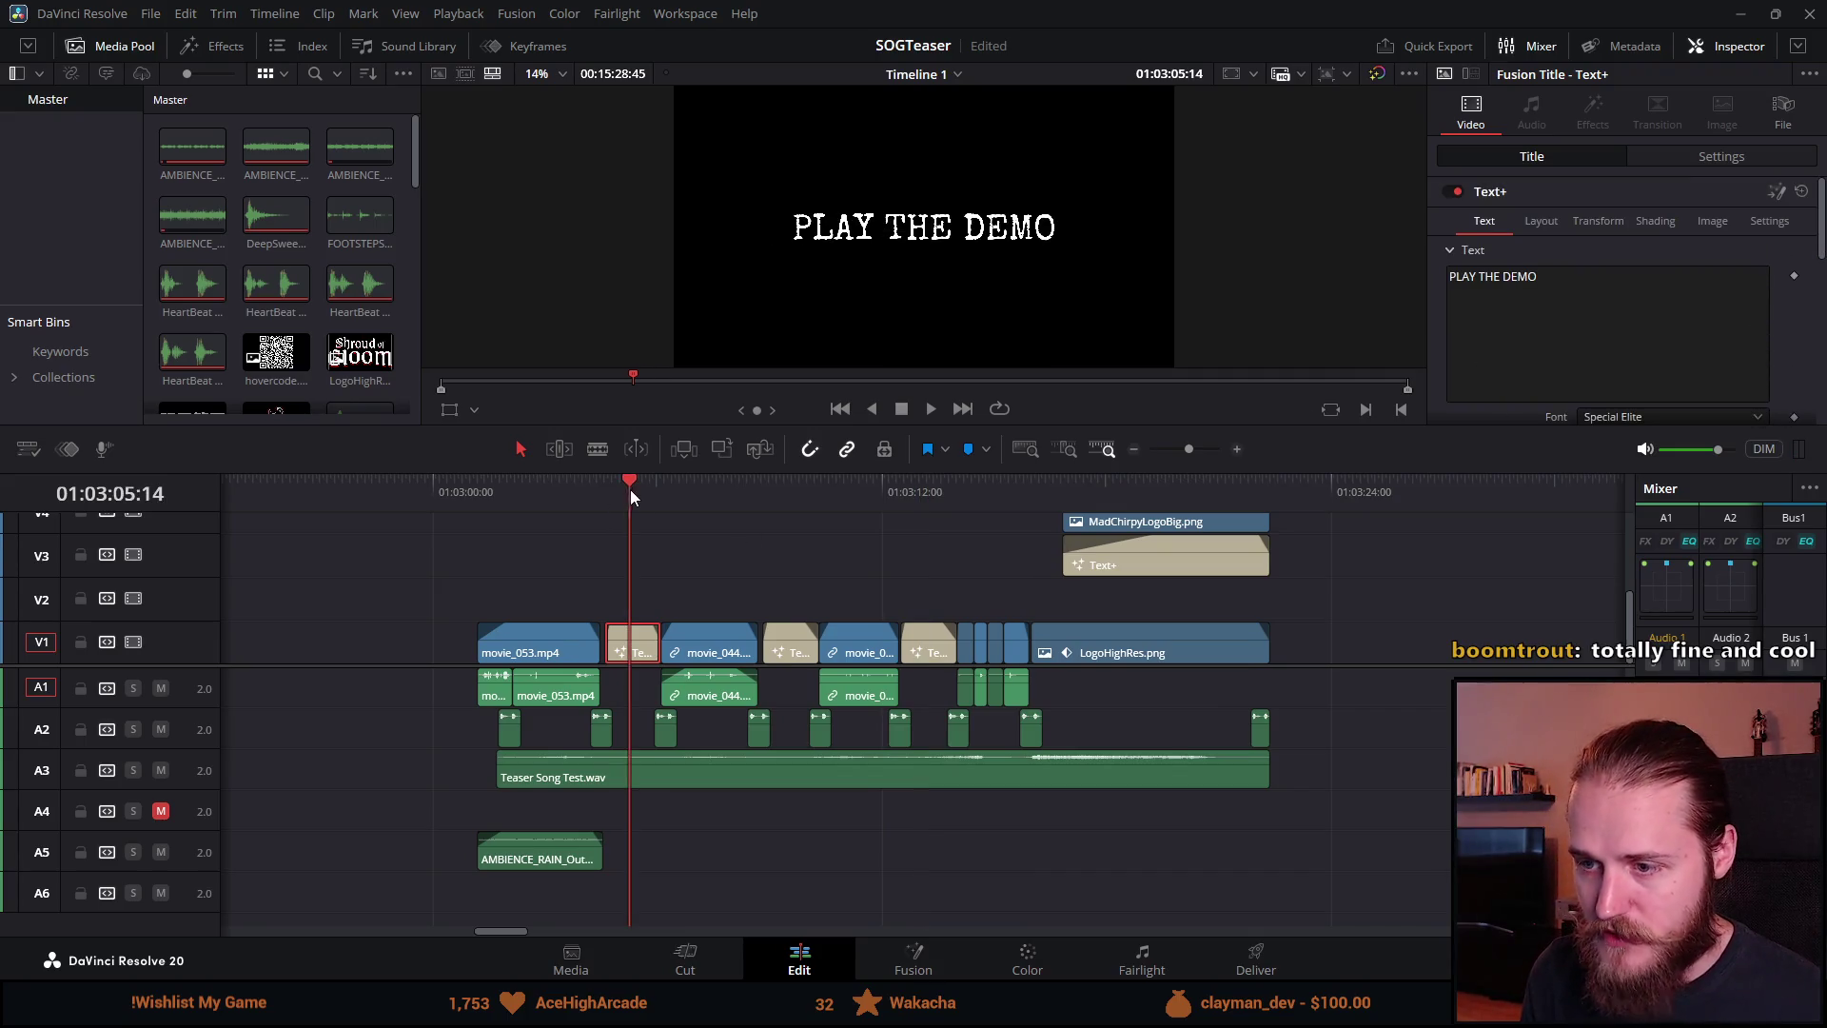
left_click(788, 491)
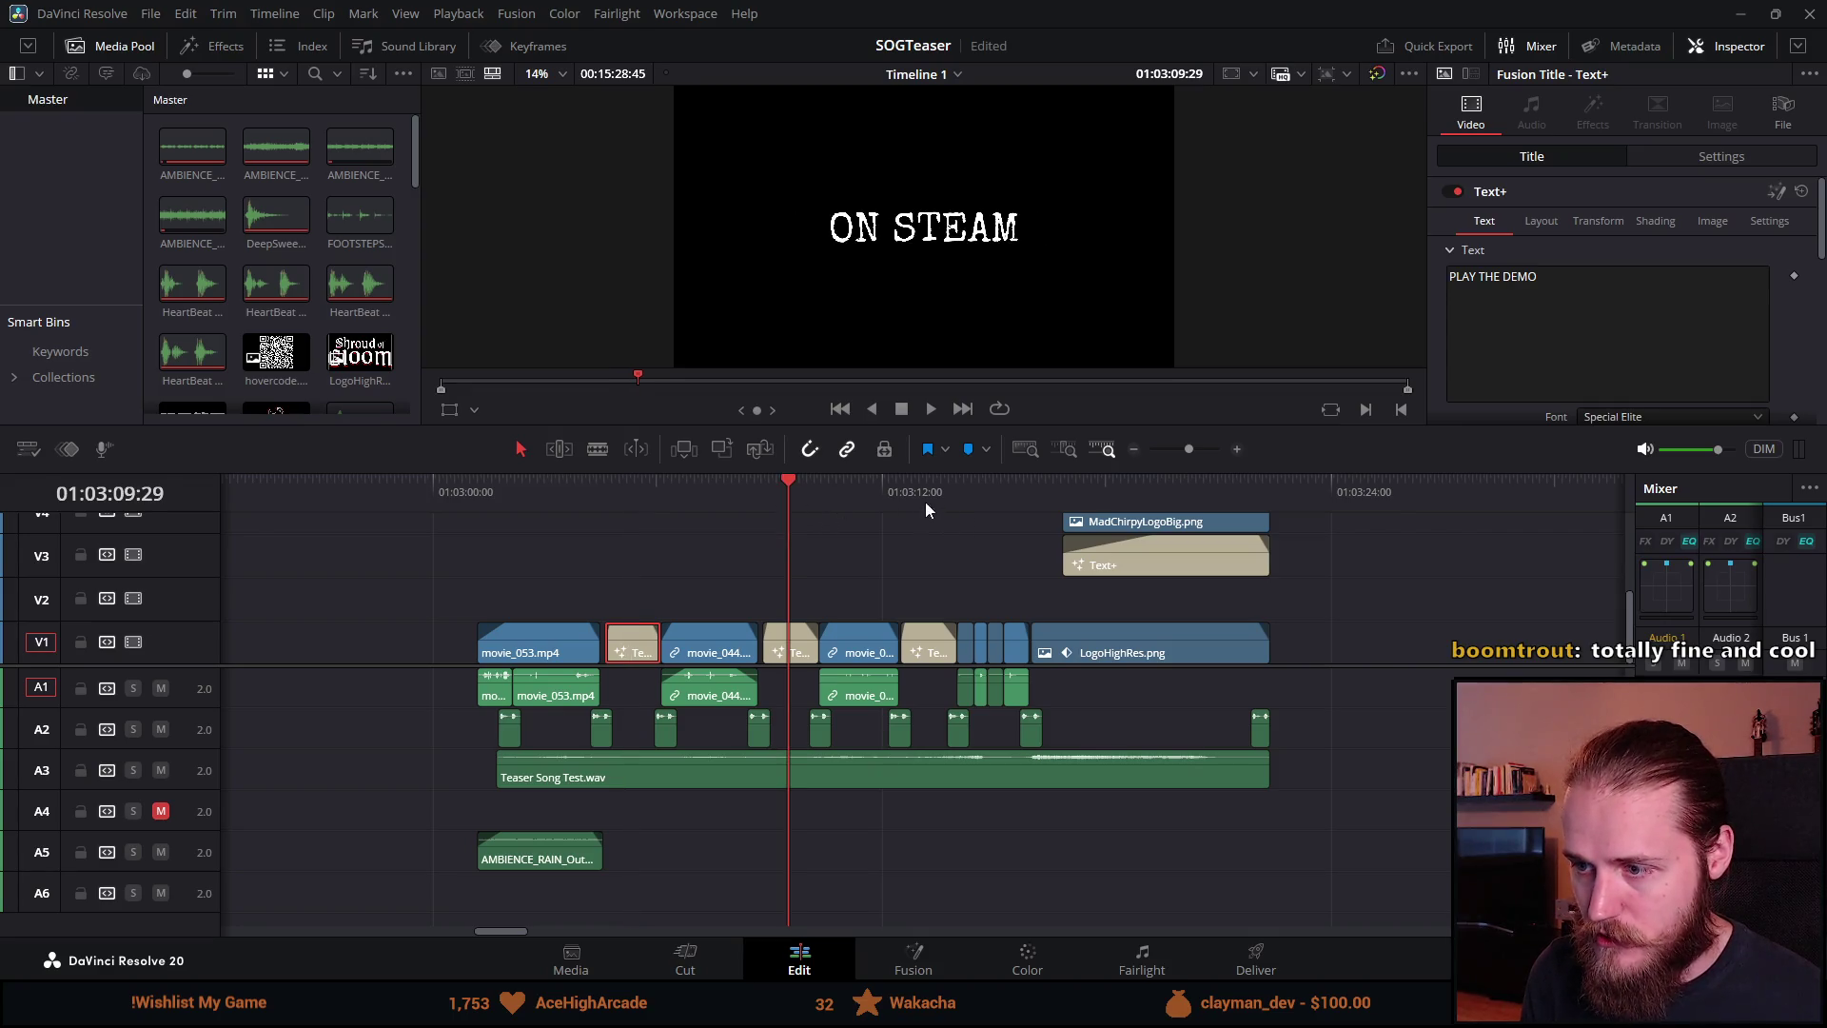
left_click(932, 503)
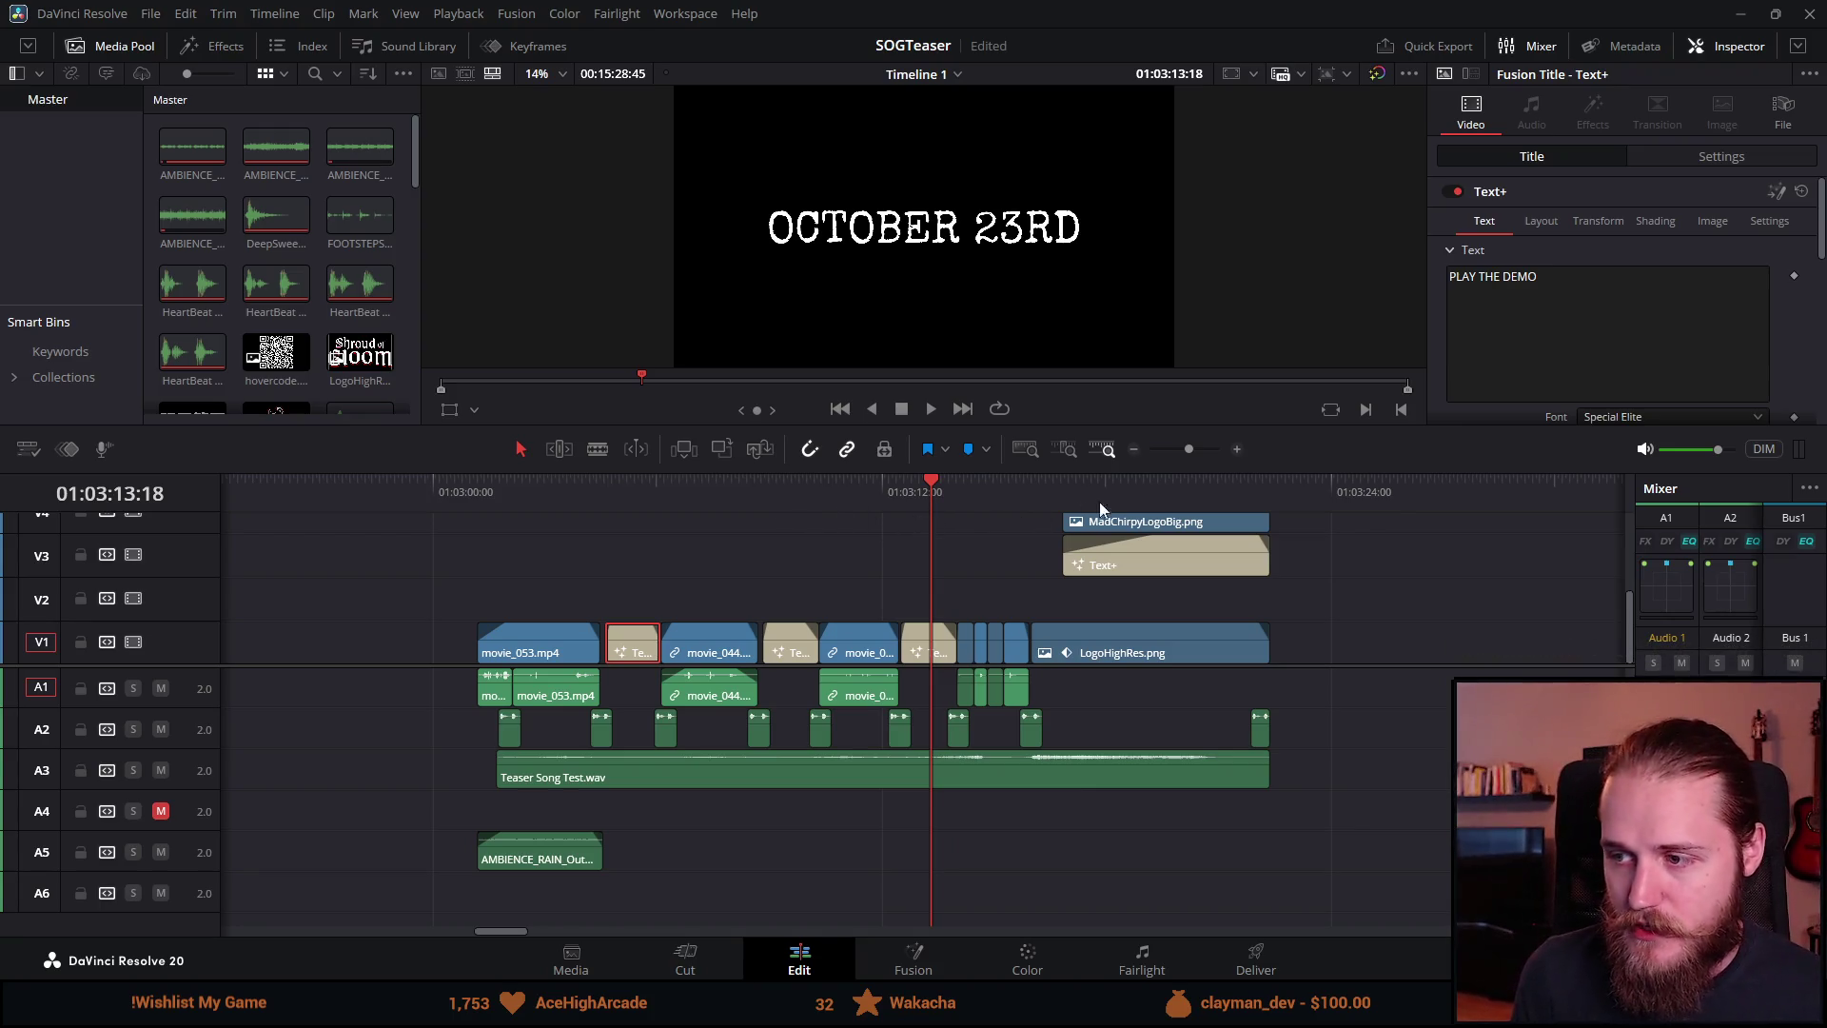
left_click(1142, 493)
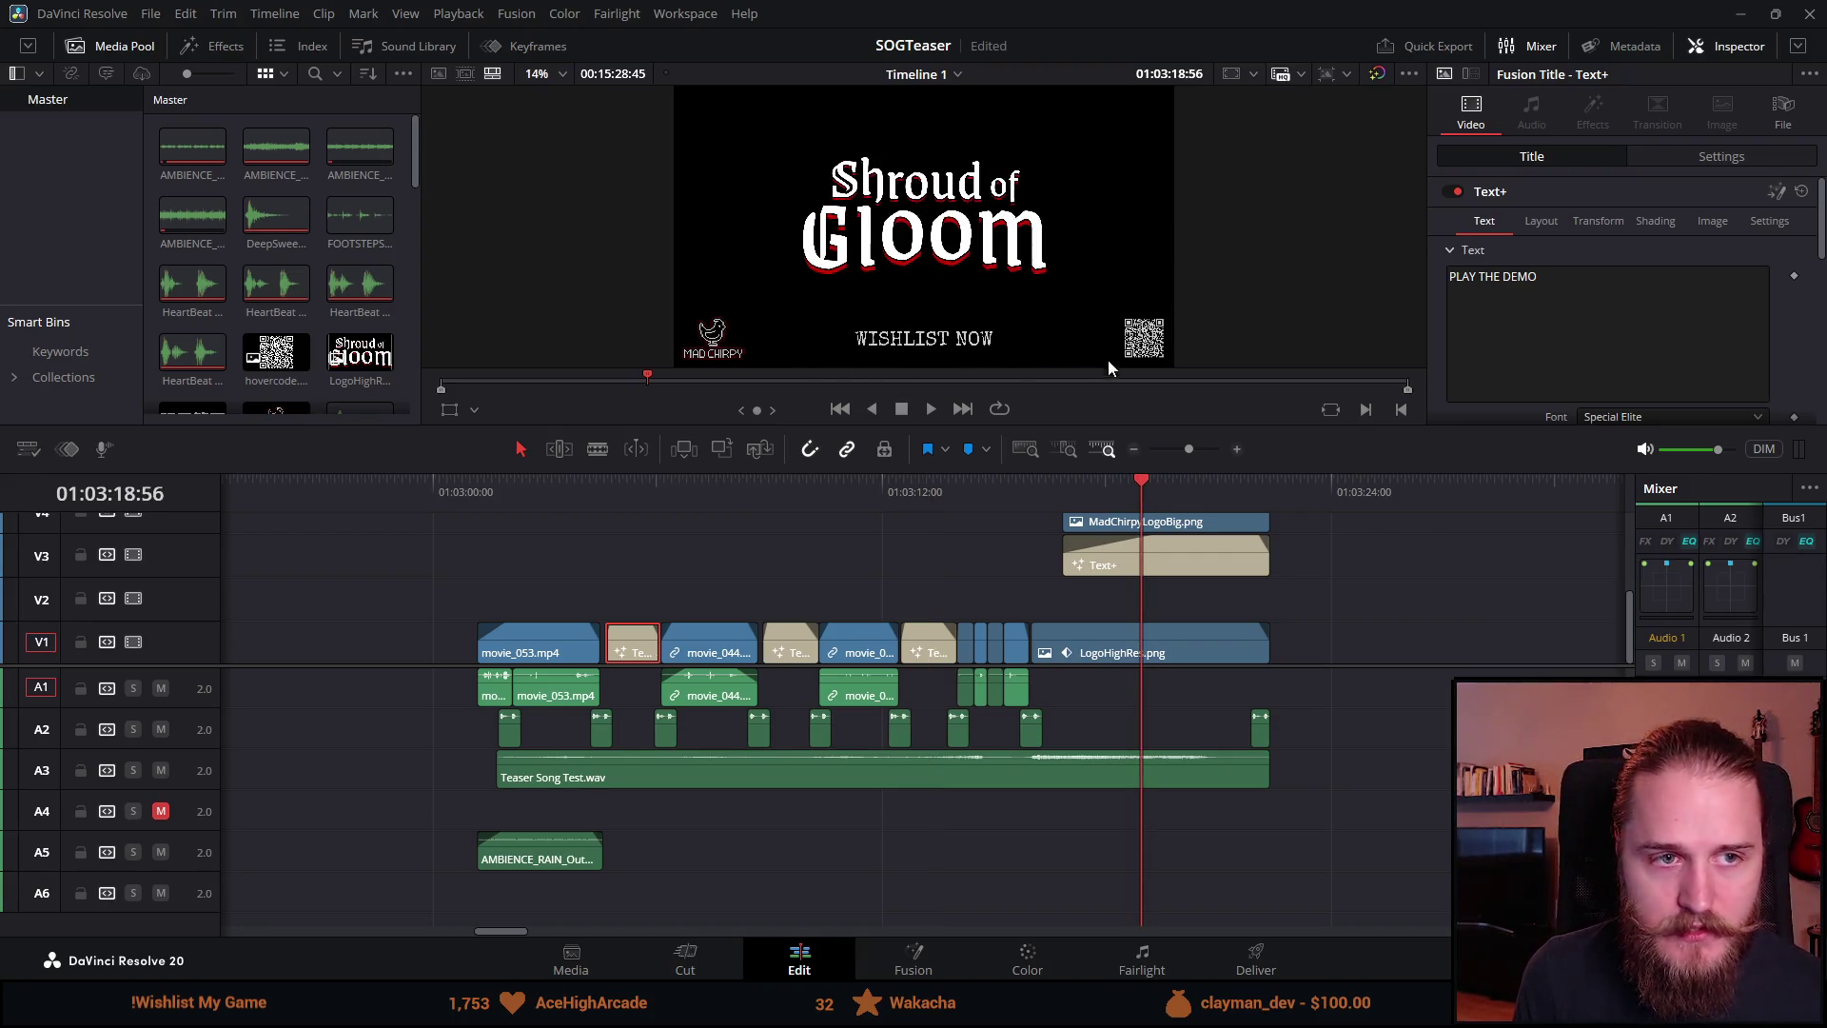
mouse_move(889, 473)
left_mouse_down()
mouse_move(943, 688)
mouse_move(933, 619)
left_mouse_up()
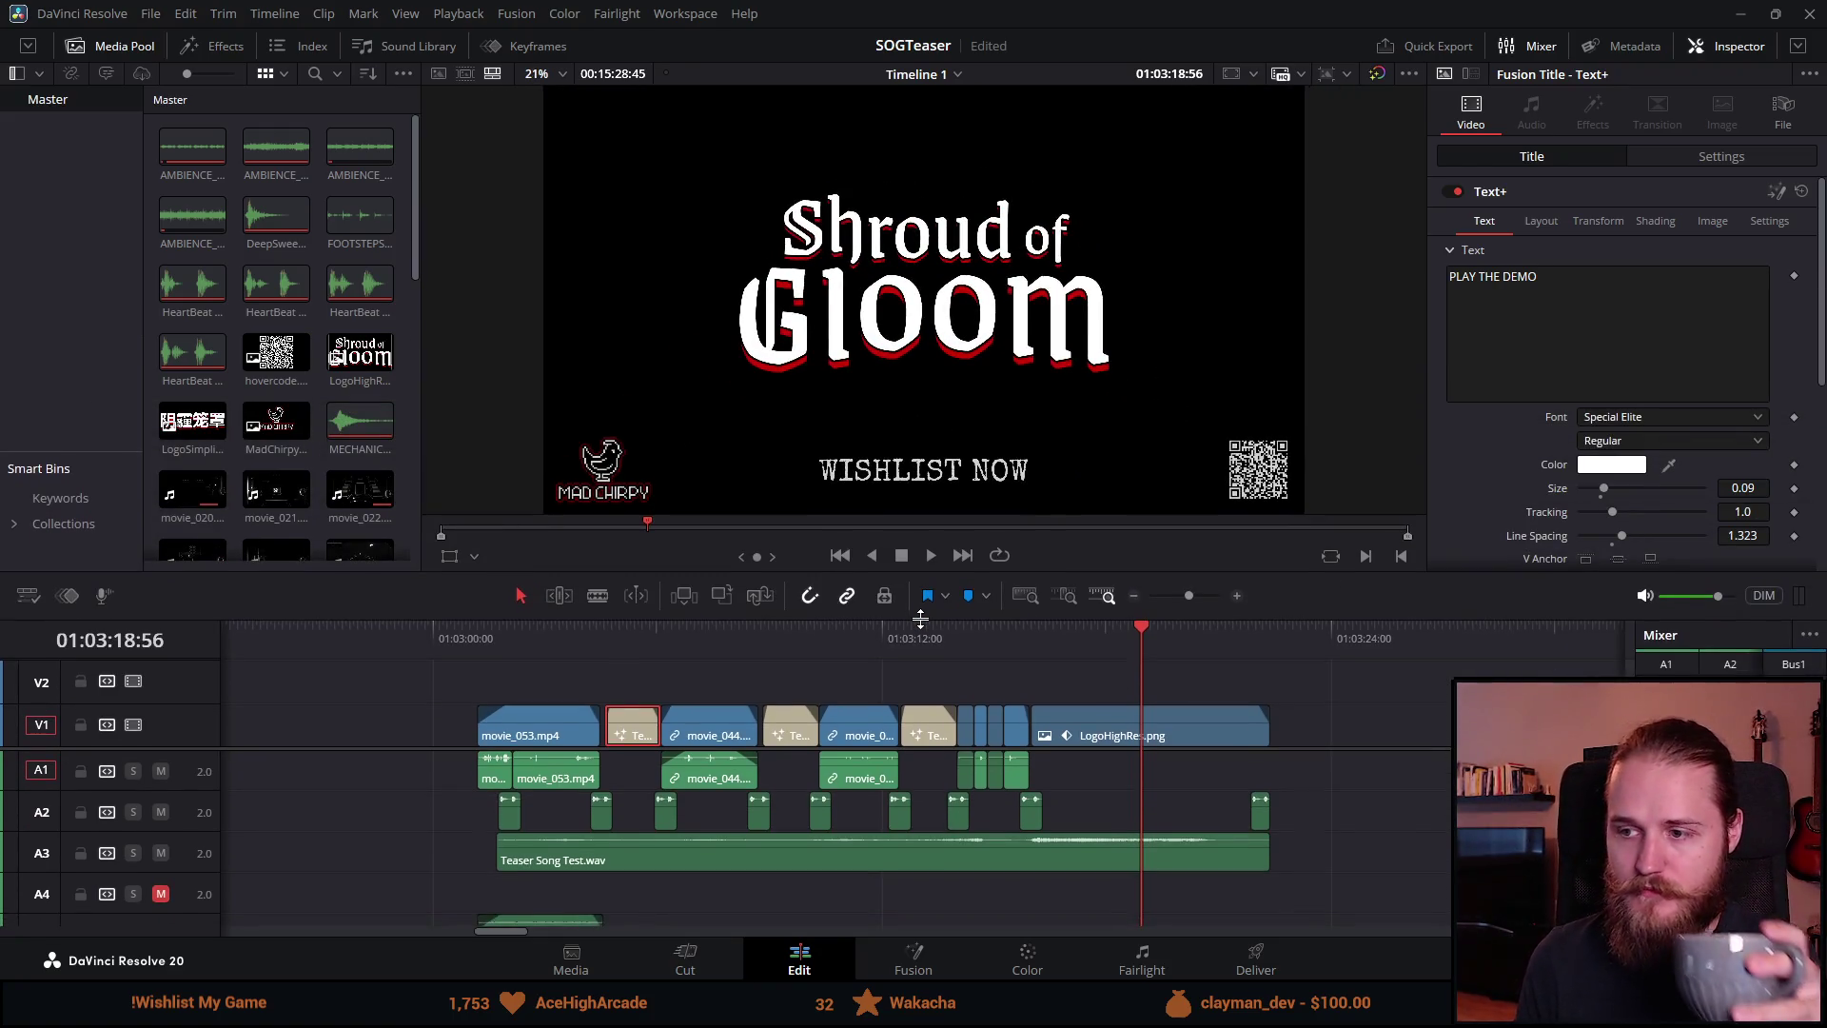
left_click(930, 648)
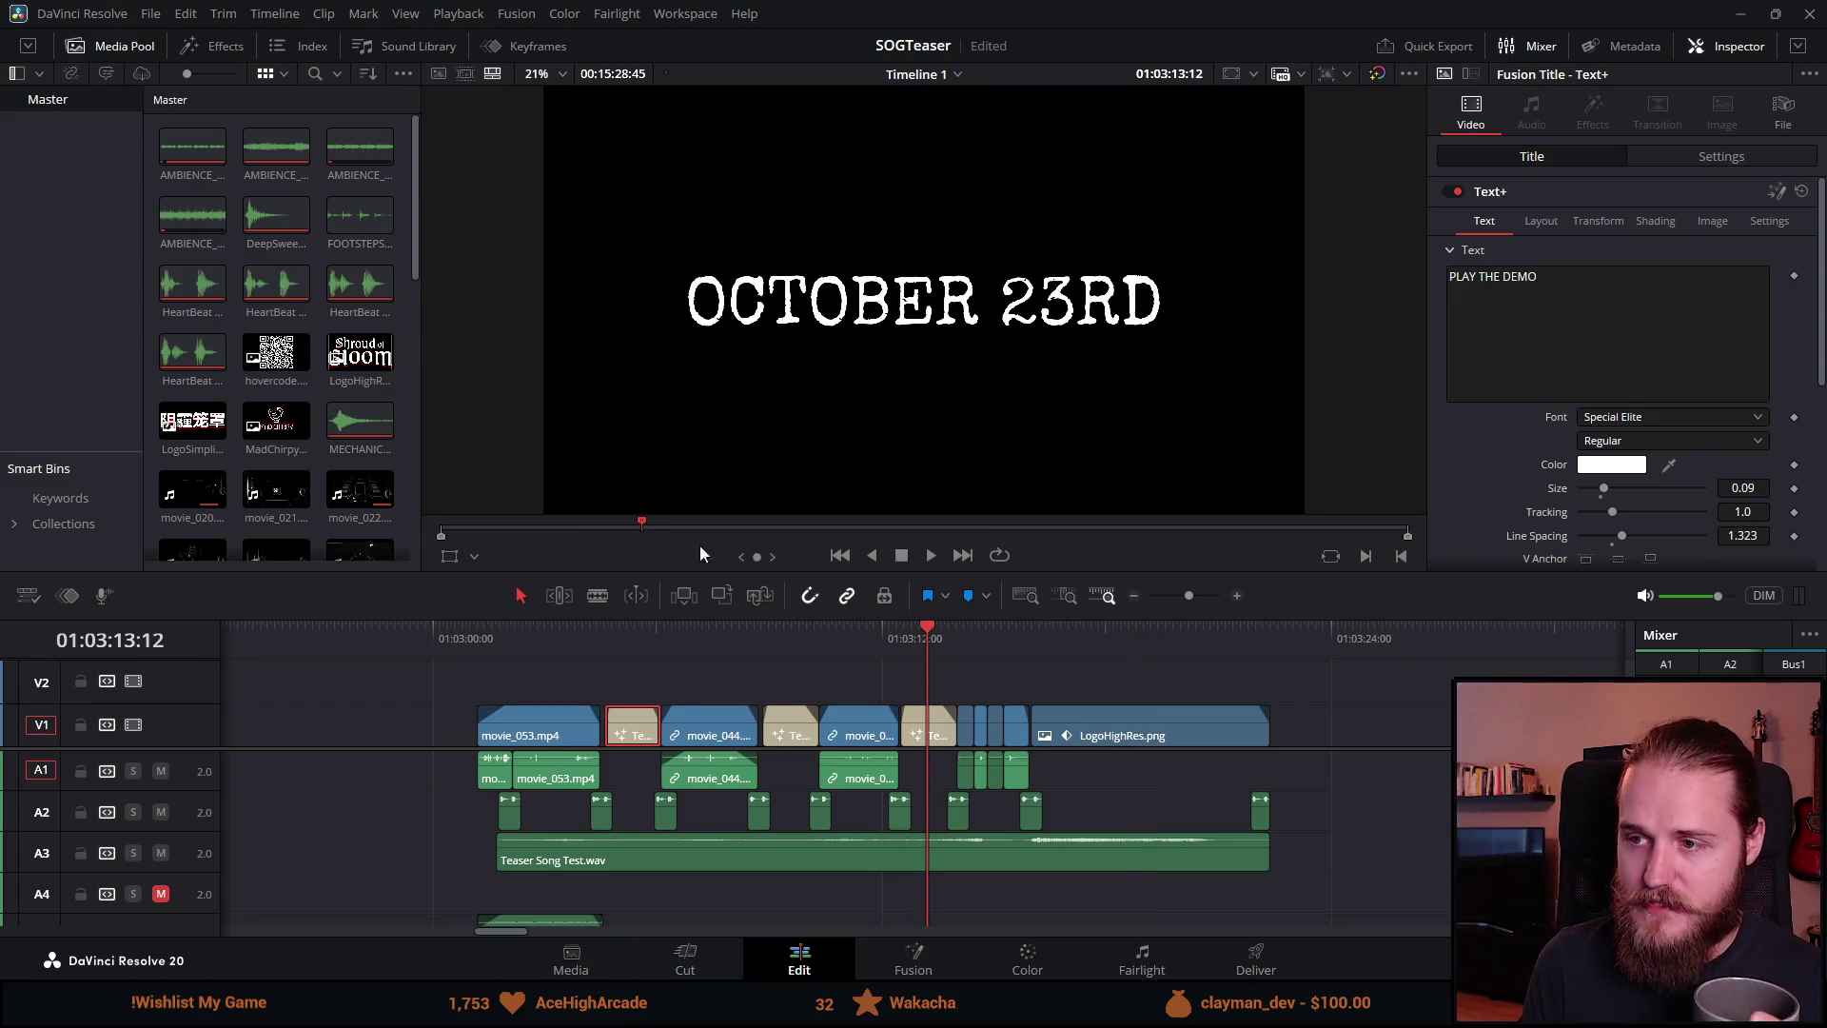
left_click(628, 642)
left_click(923, 638)
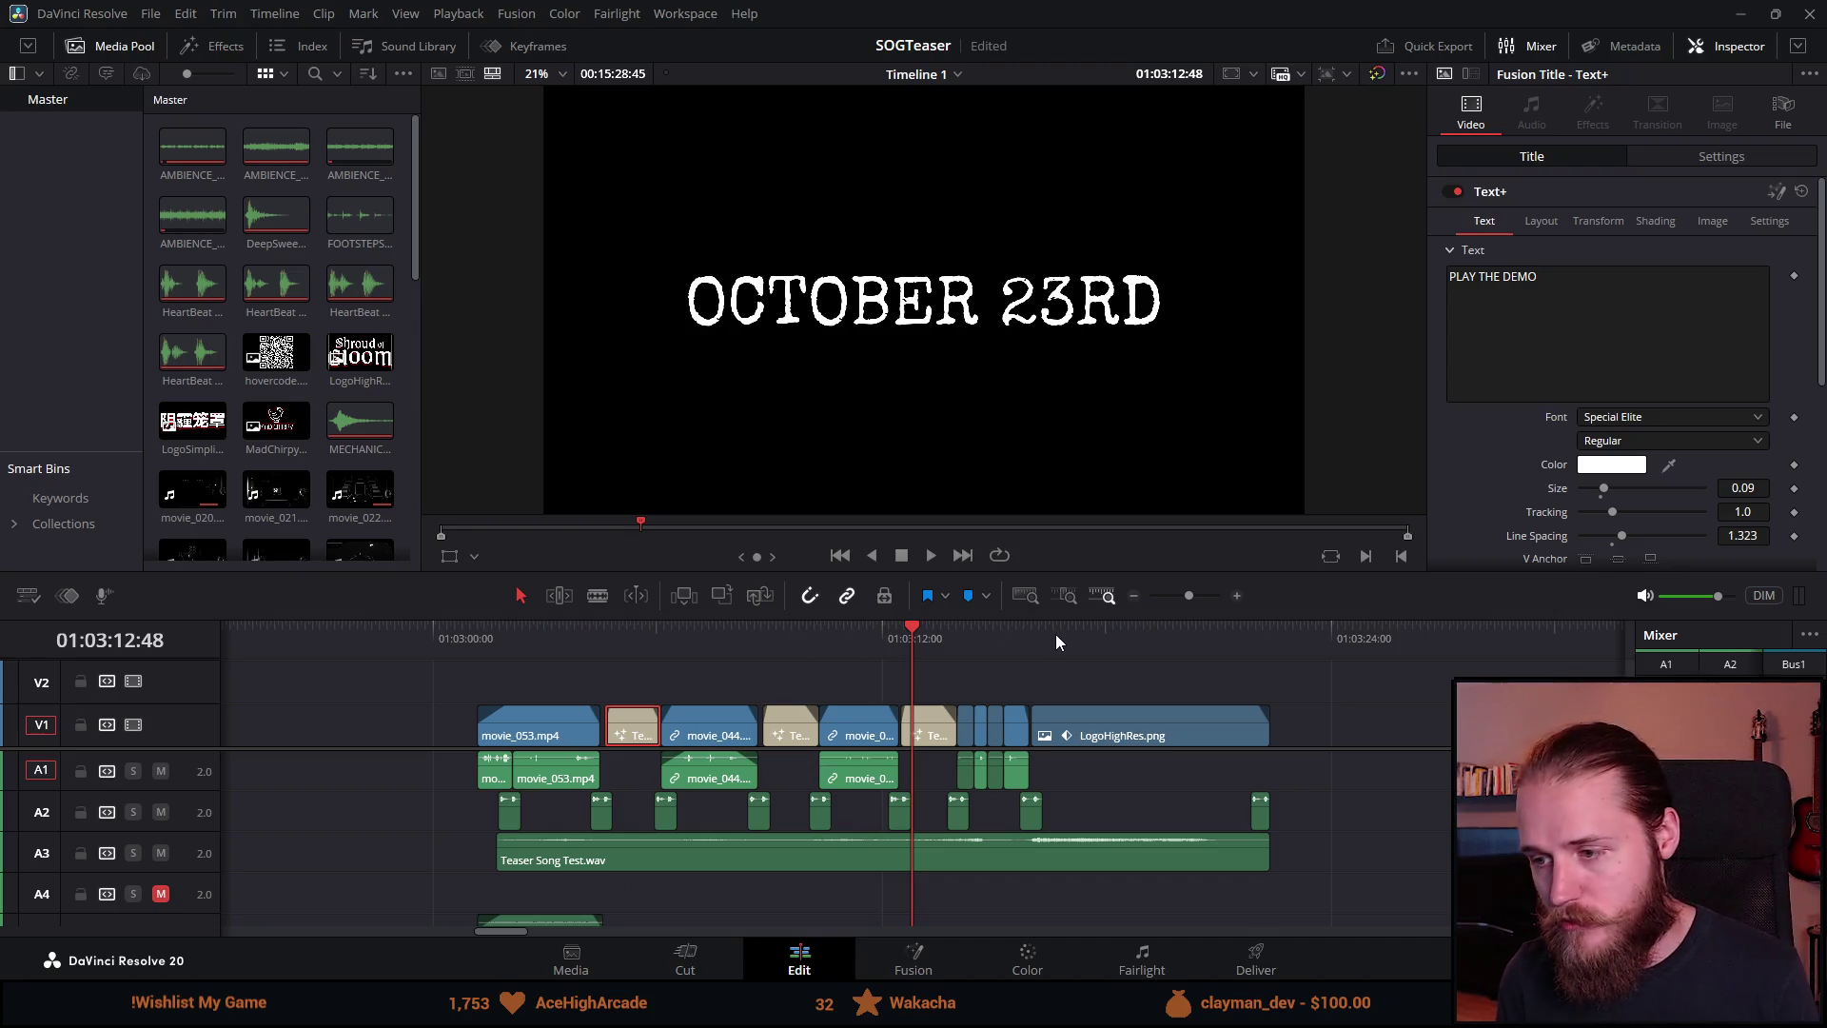
left_click(1133, 644)
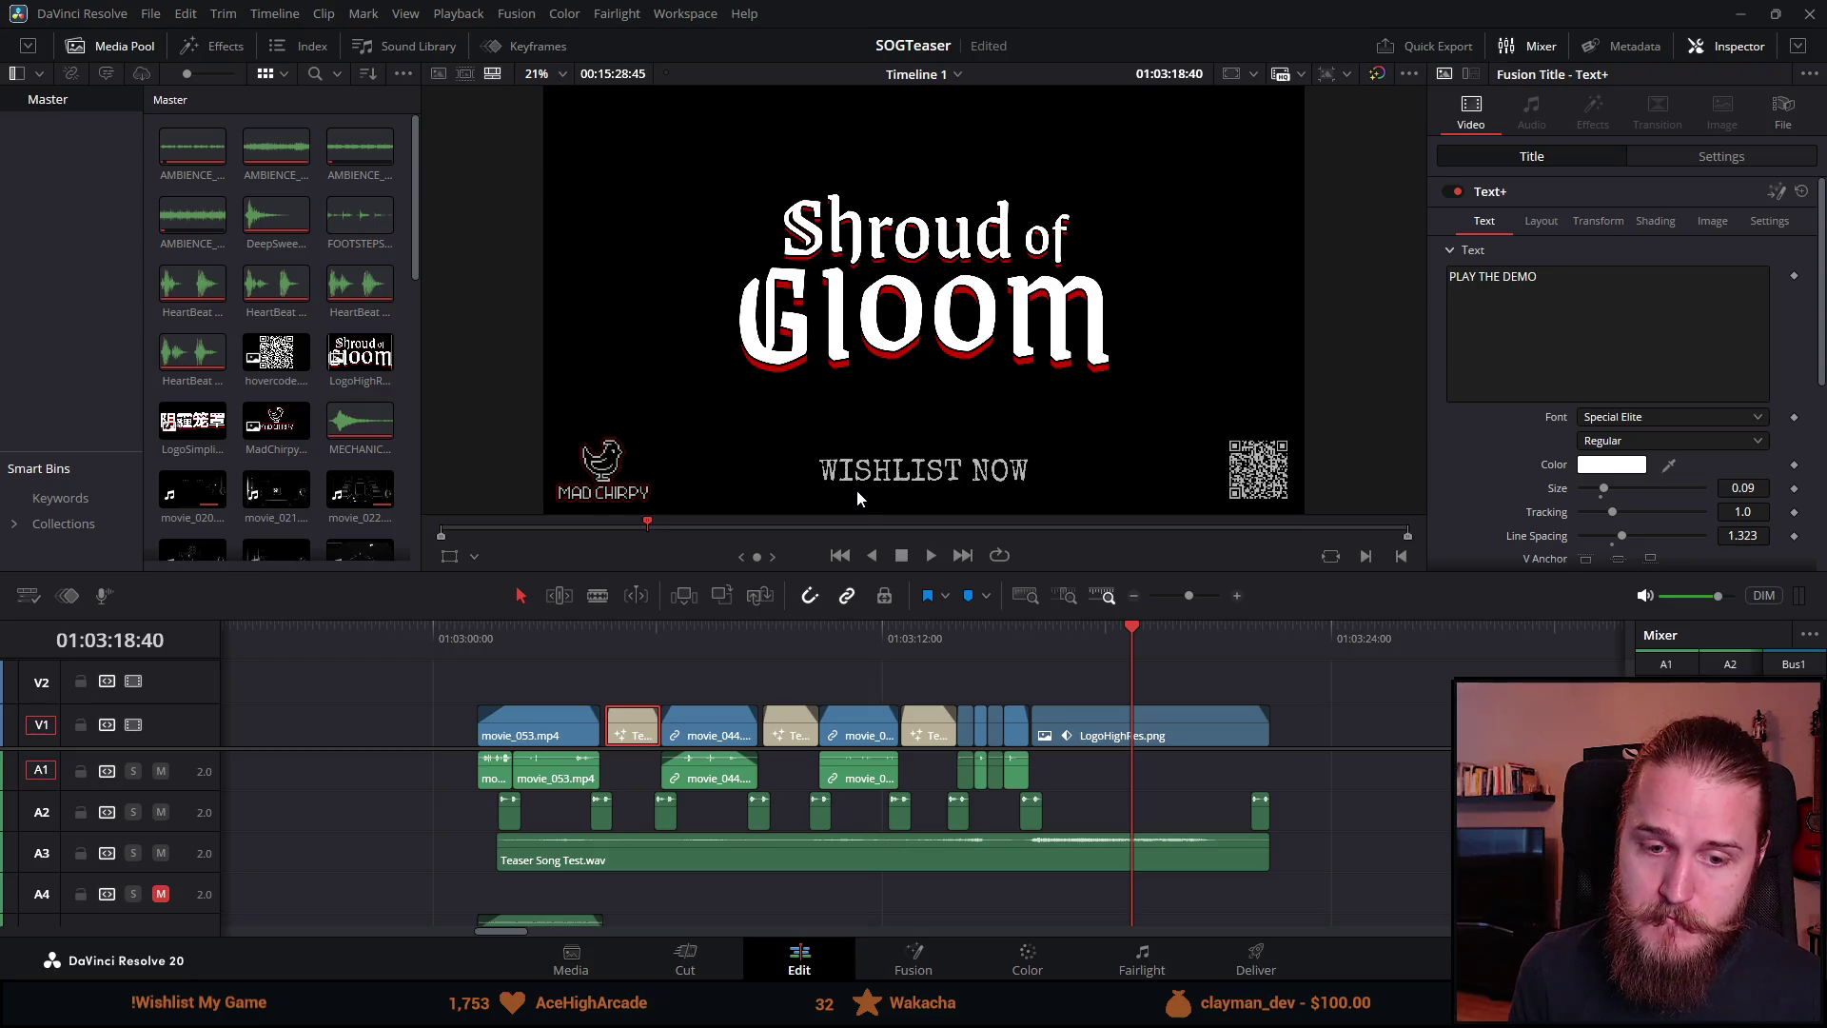
left_click(633, 637)
left_click(923, 643)
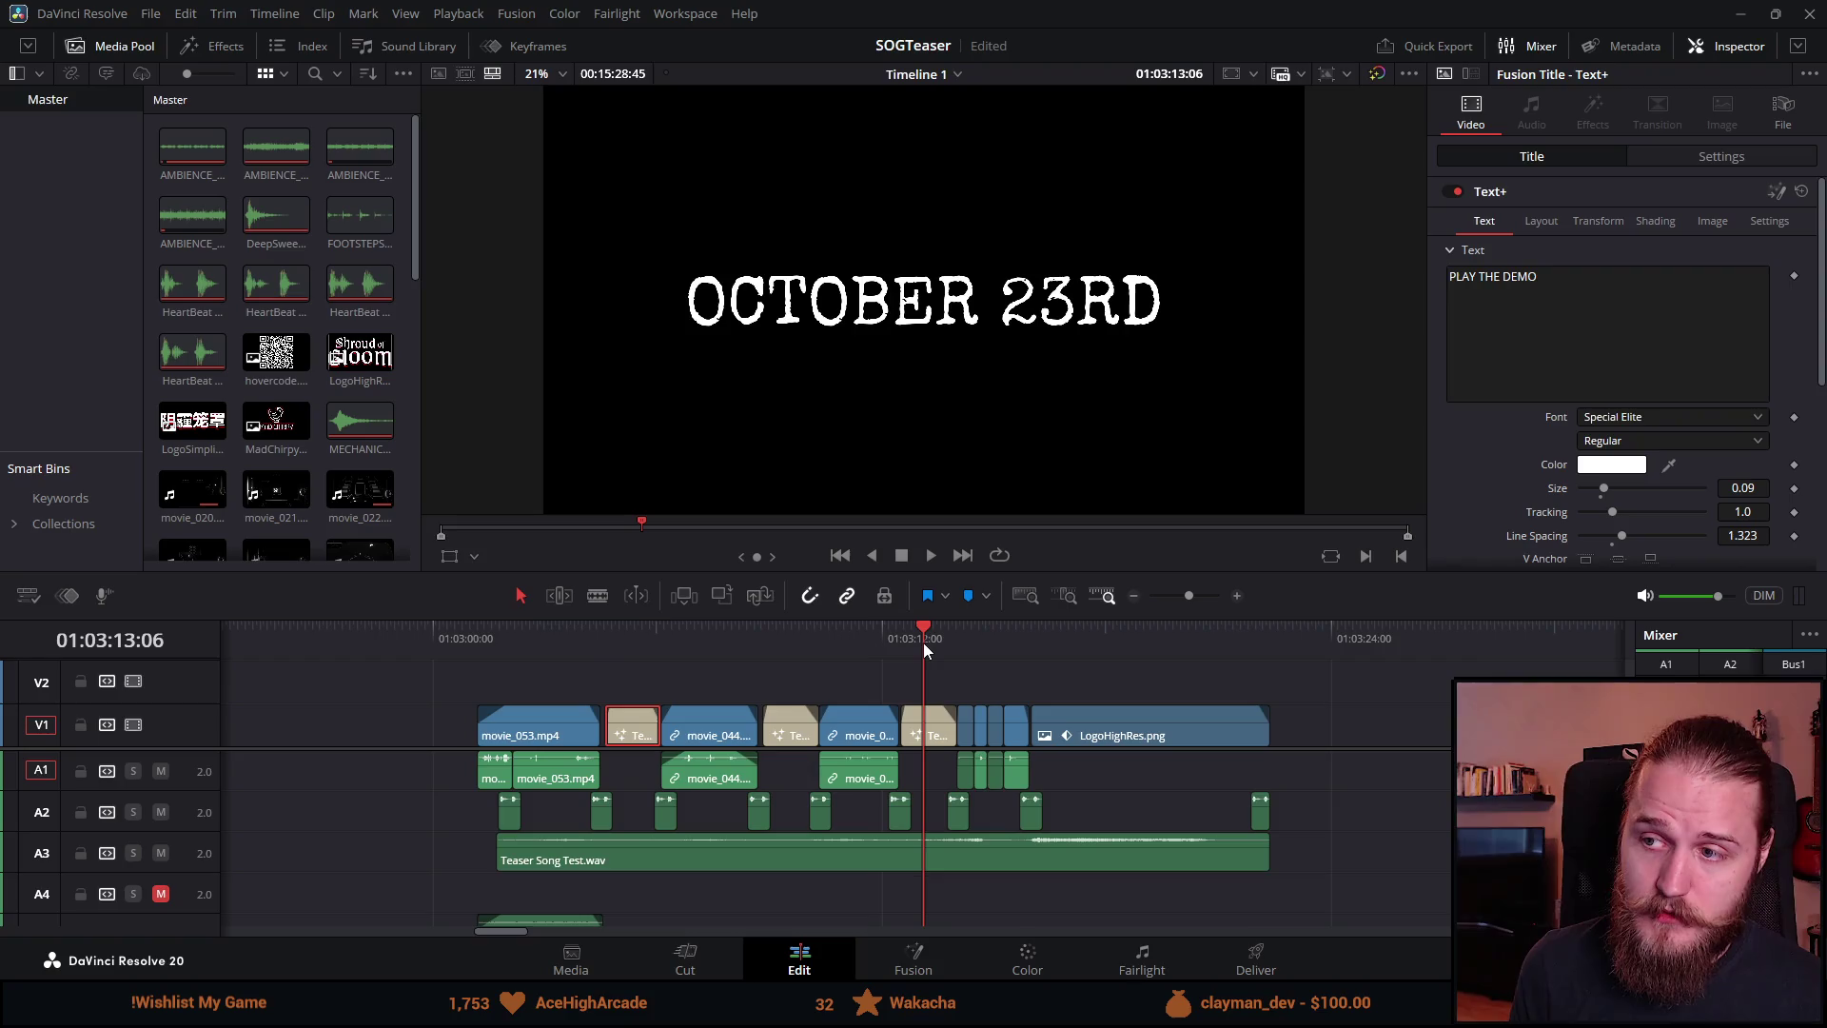
left_click(785, 637)
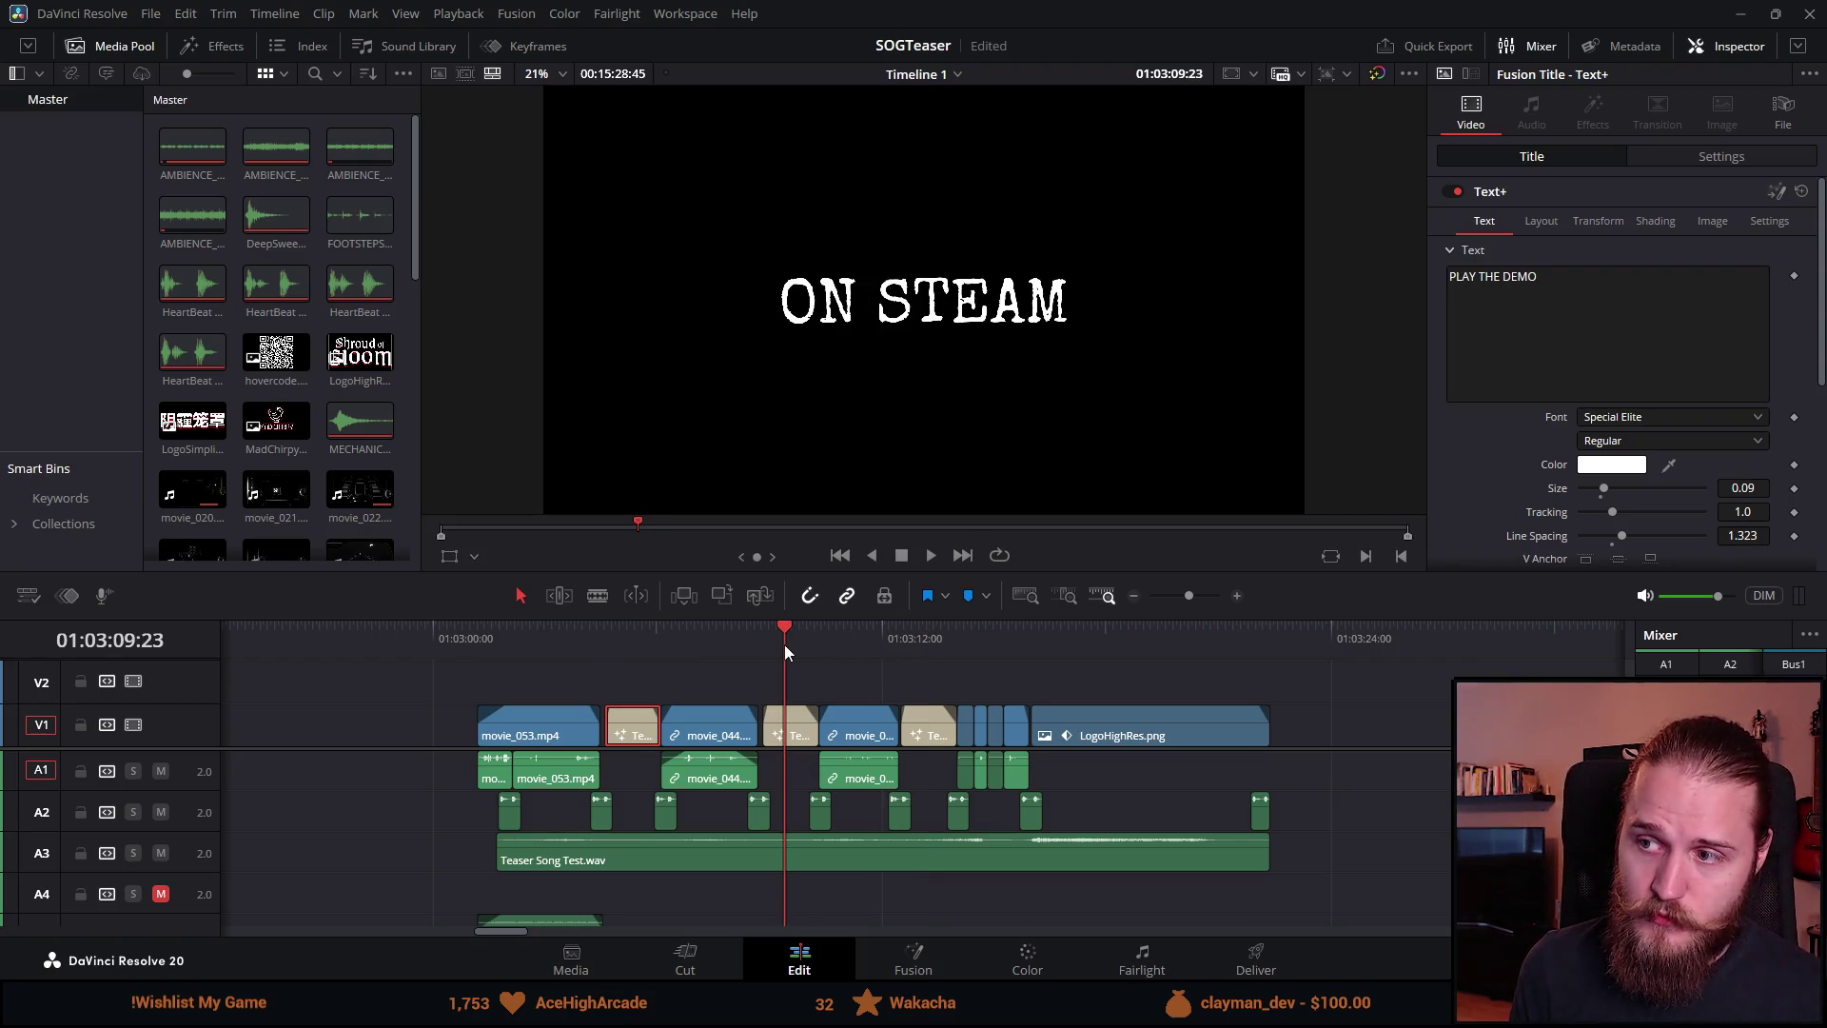
left_click(1106, 640)
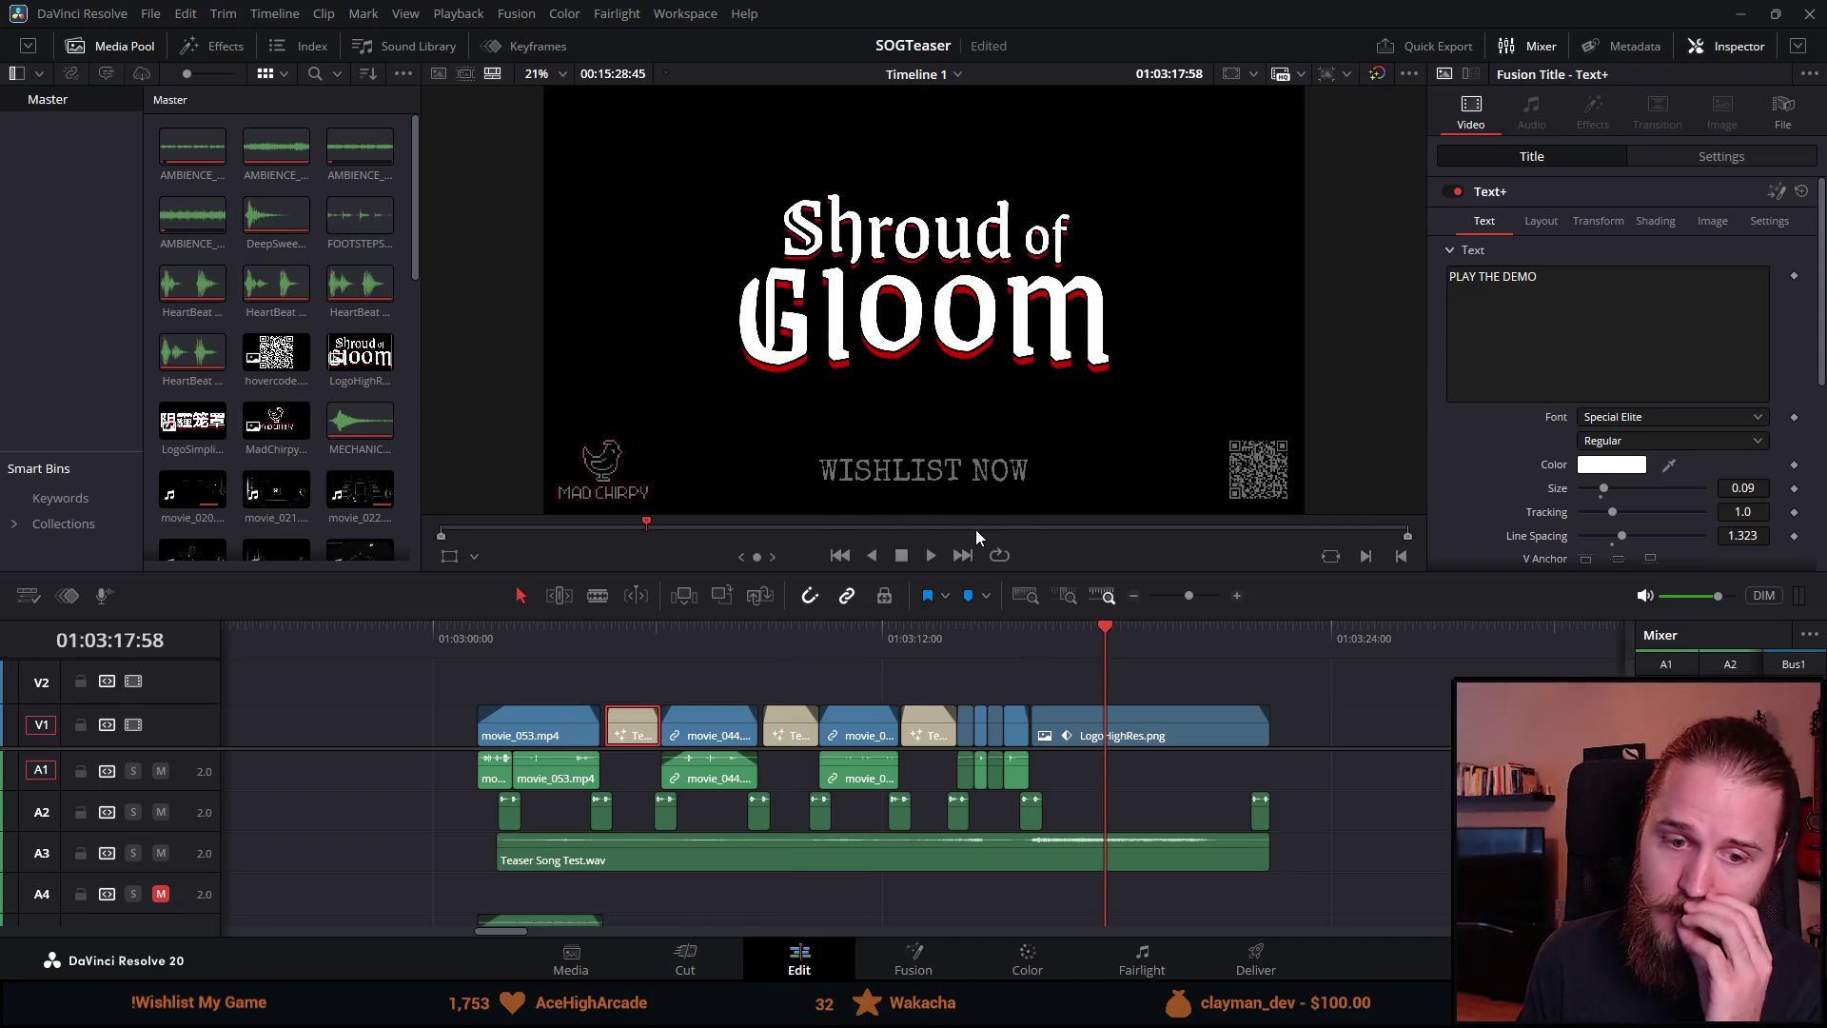
left_click(1013, 631)
key("space")
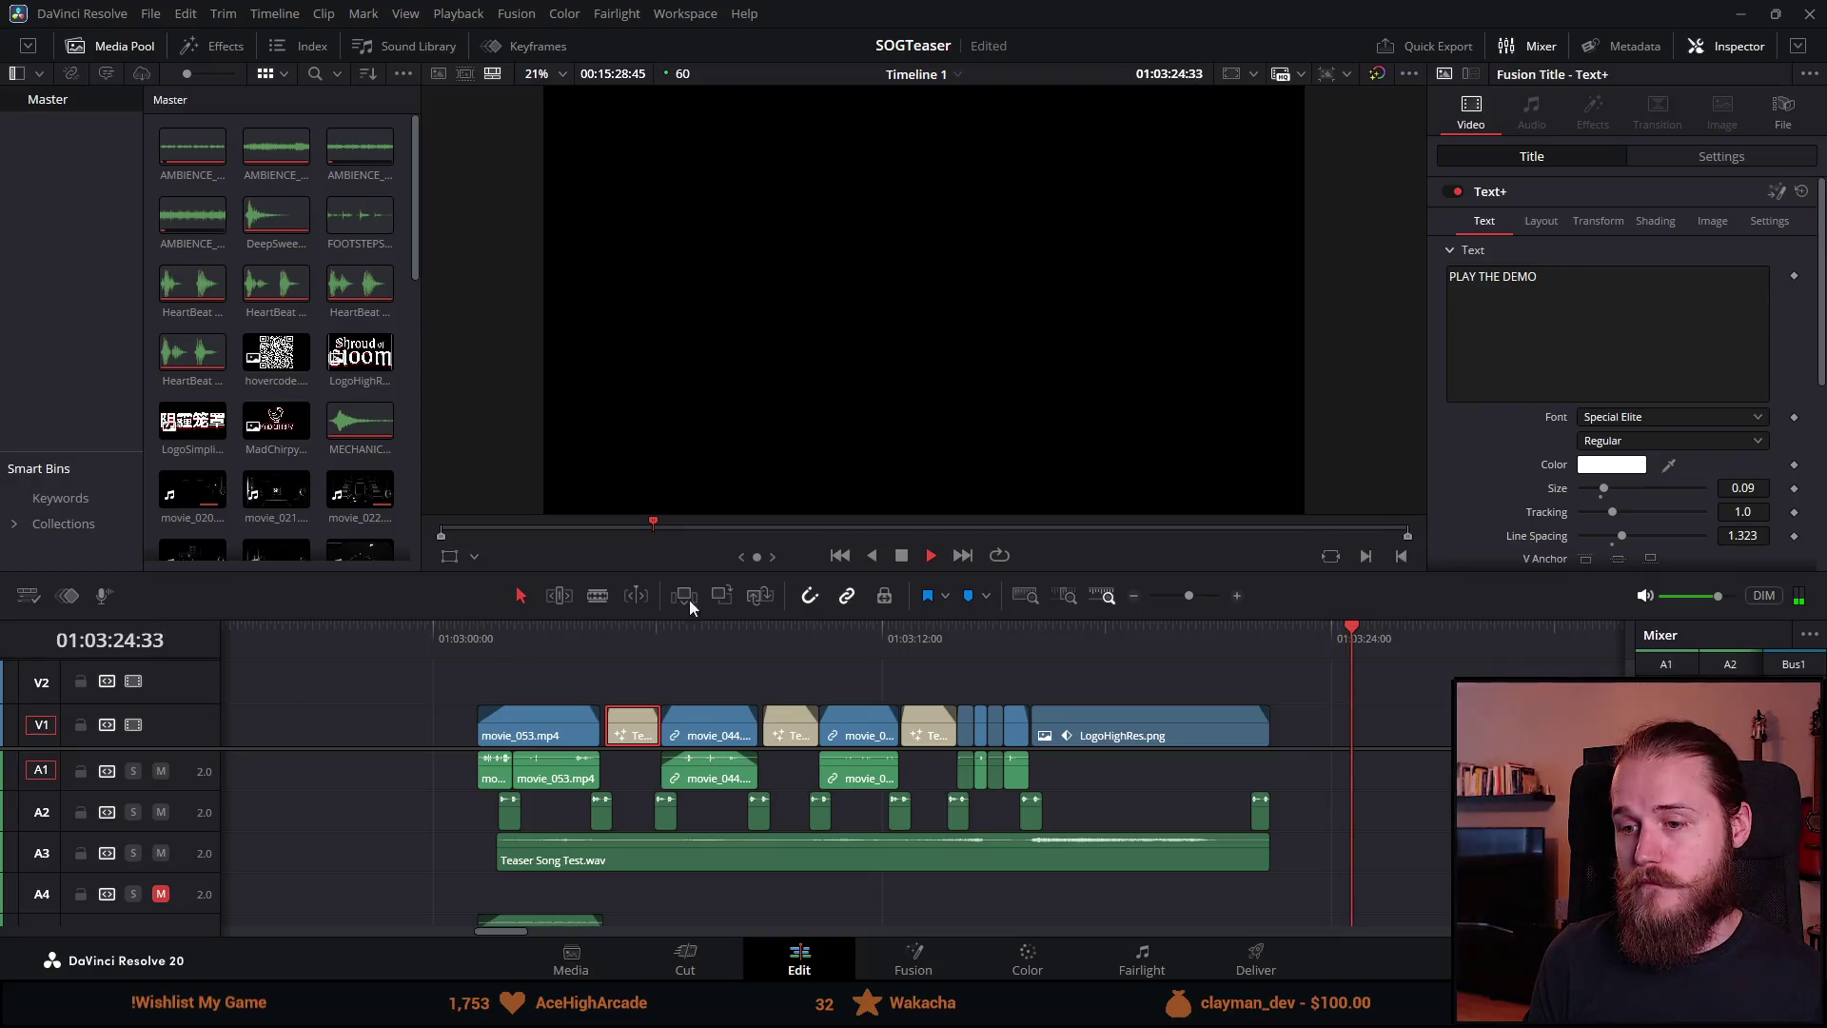
left_click(899, 557)
scroll(985, 706, "up", 3)
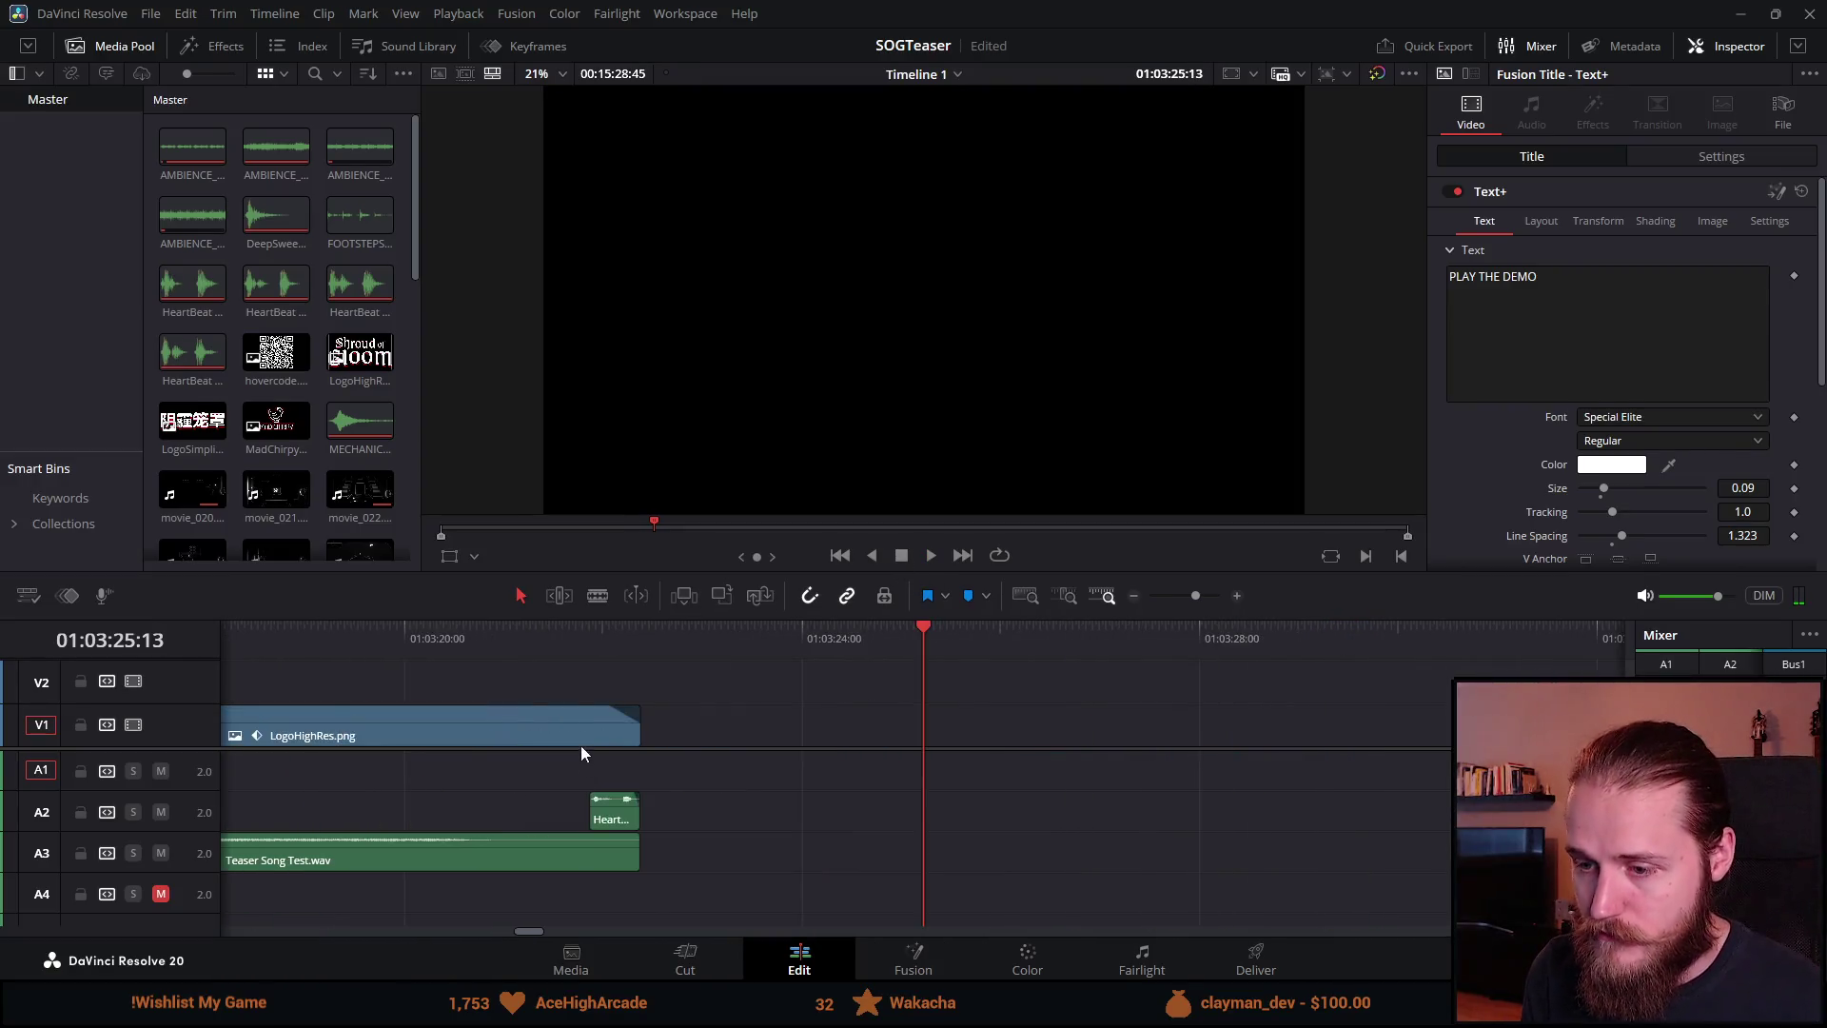
scroll(523, 744, "down", 3)
left_click(568, 638)
scroll(870, 740, "up", 3)
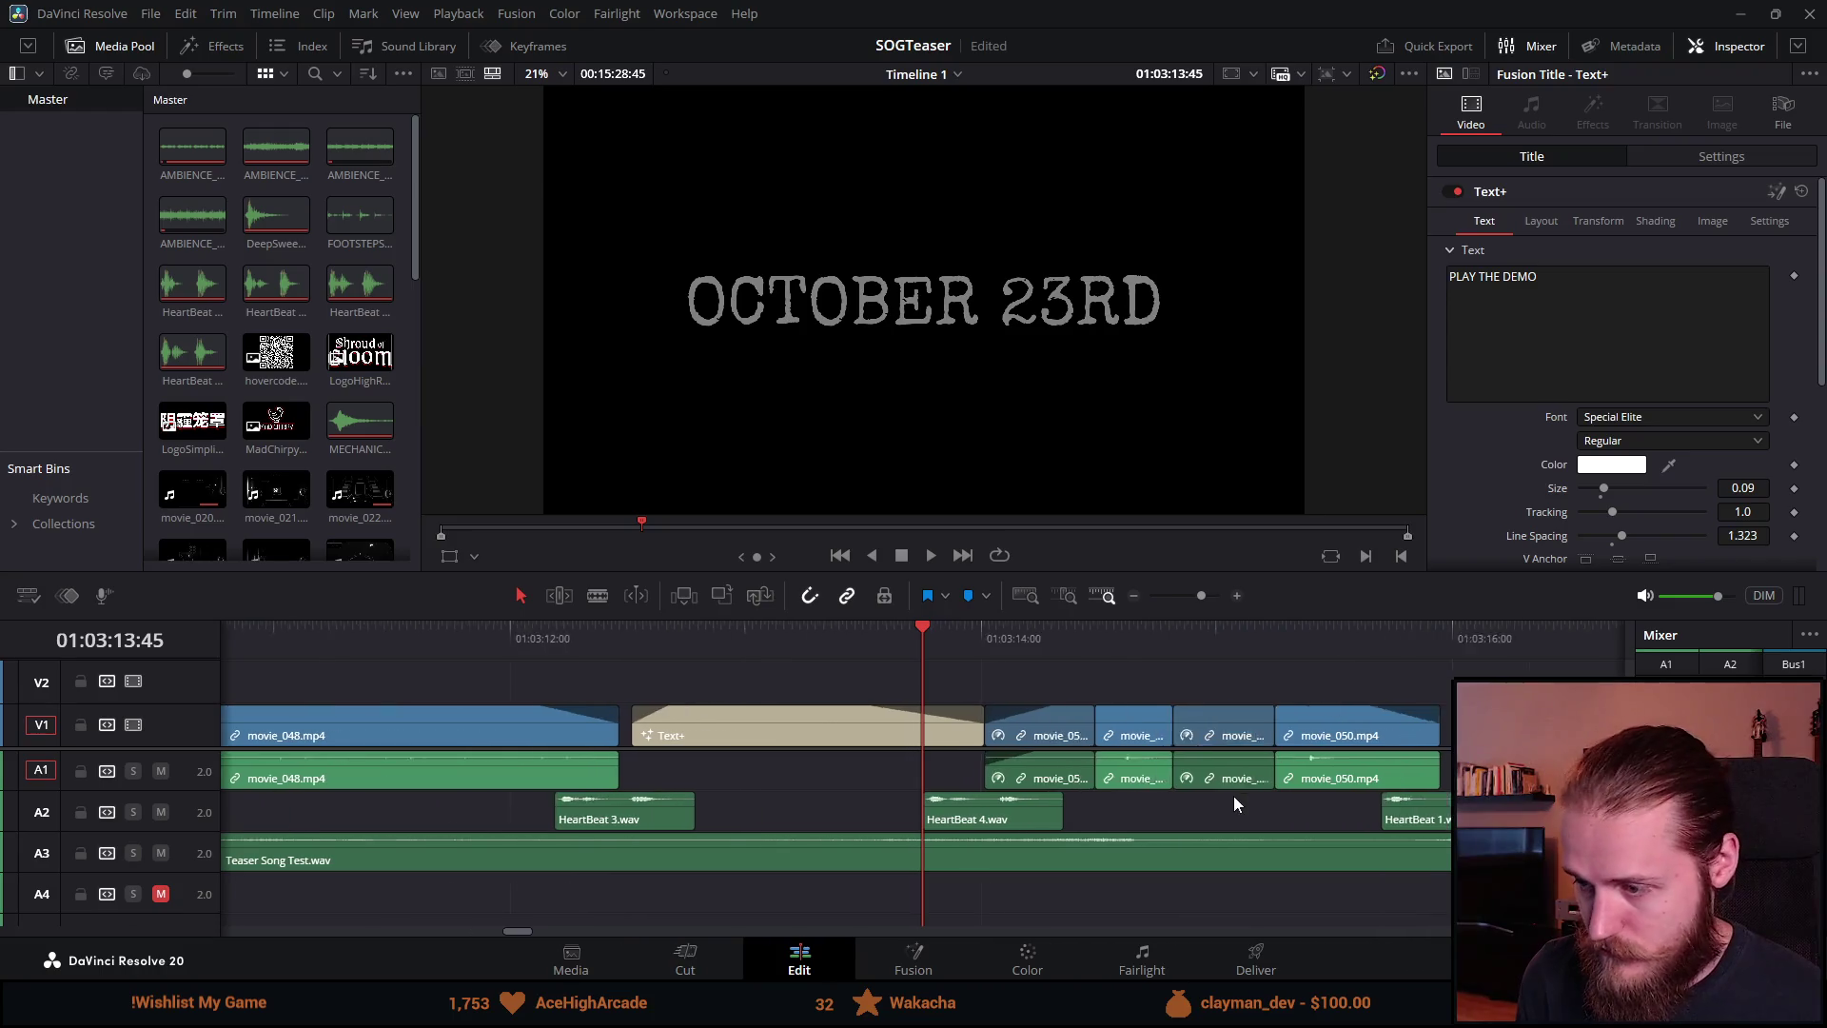
scroll(1109, 836, "up", 2)
key("space")
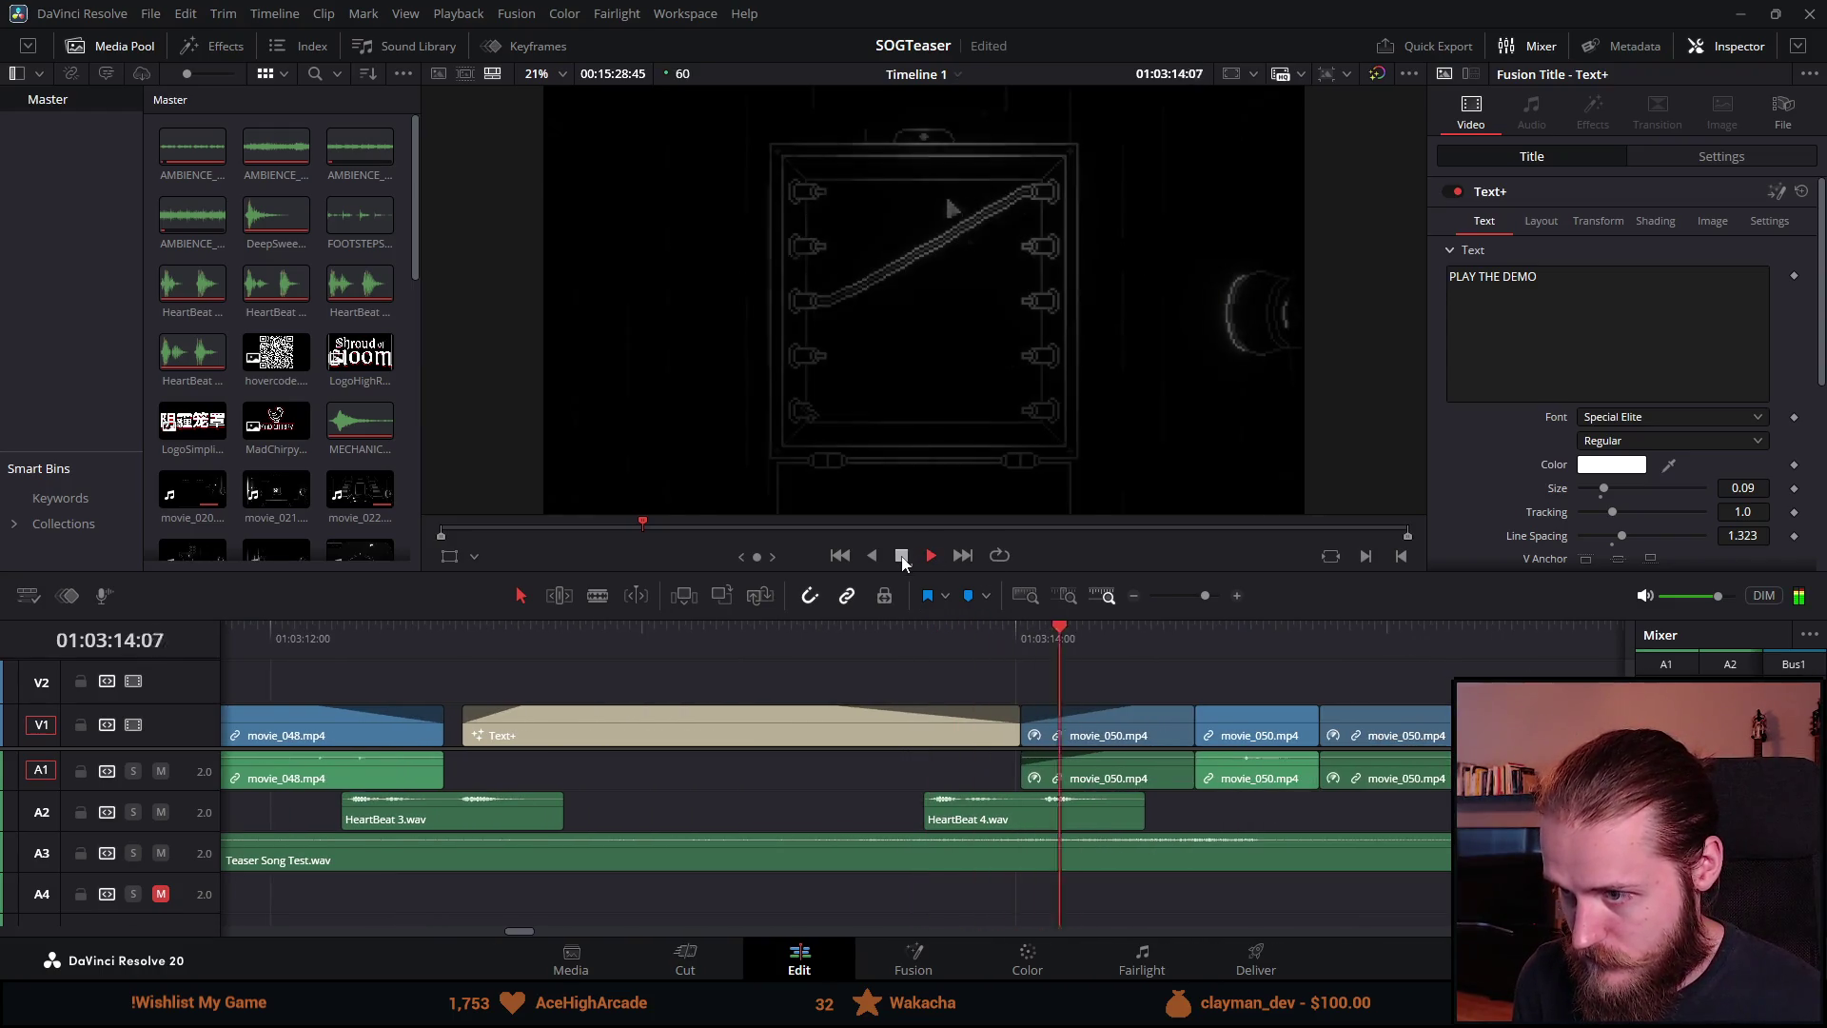
Step: Shorten the OCTOBER 23RD title's fade-out and lengthen its fade-in, then preview it
mouse_move(830, 709)
left_mouse_down()
mouse_move(904, 709)
mouse_move(896, 730)
left_mouse_up()
left_click_drag(1138, 709, 1138, 709)
left_click_drag(527, 709, 585, 709)
left_click(463, 630)
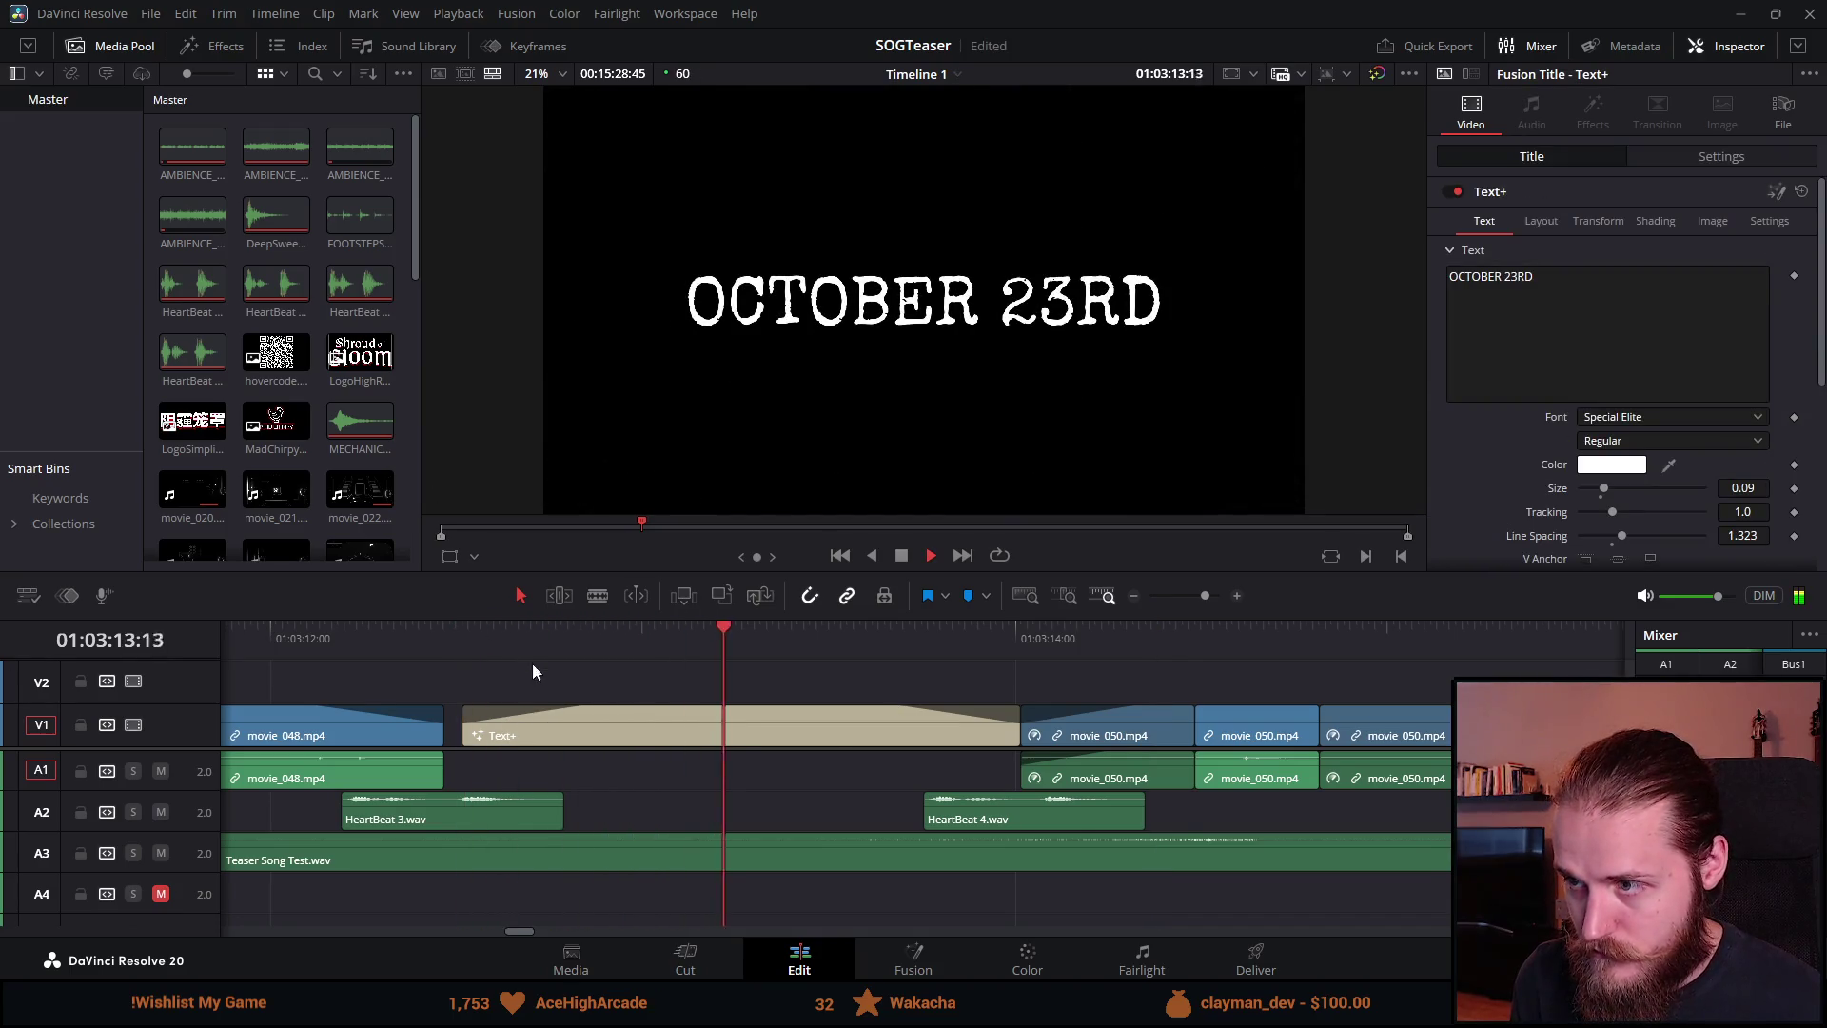
key("ctrl+minus")
key("space")
Step: Shorten the PLAY THE DEMO title's fade-out and play the sequence to review the fades
scroll(767, 753, "down", 3)
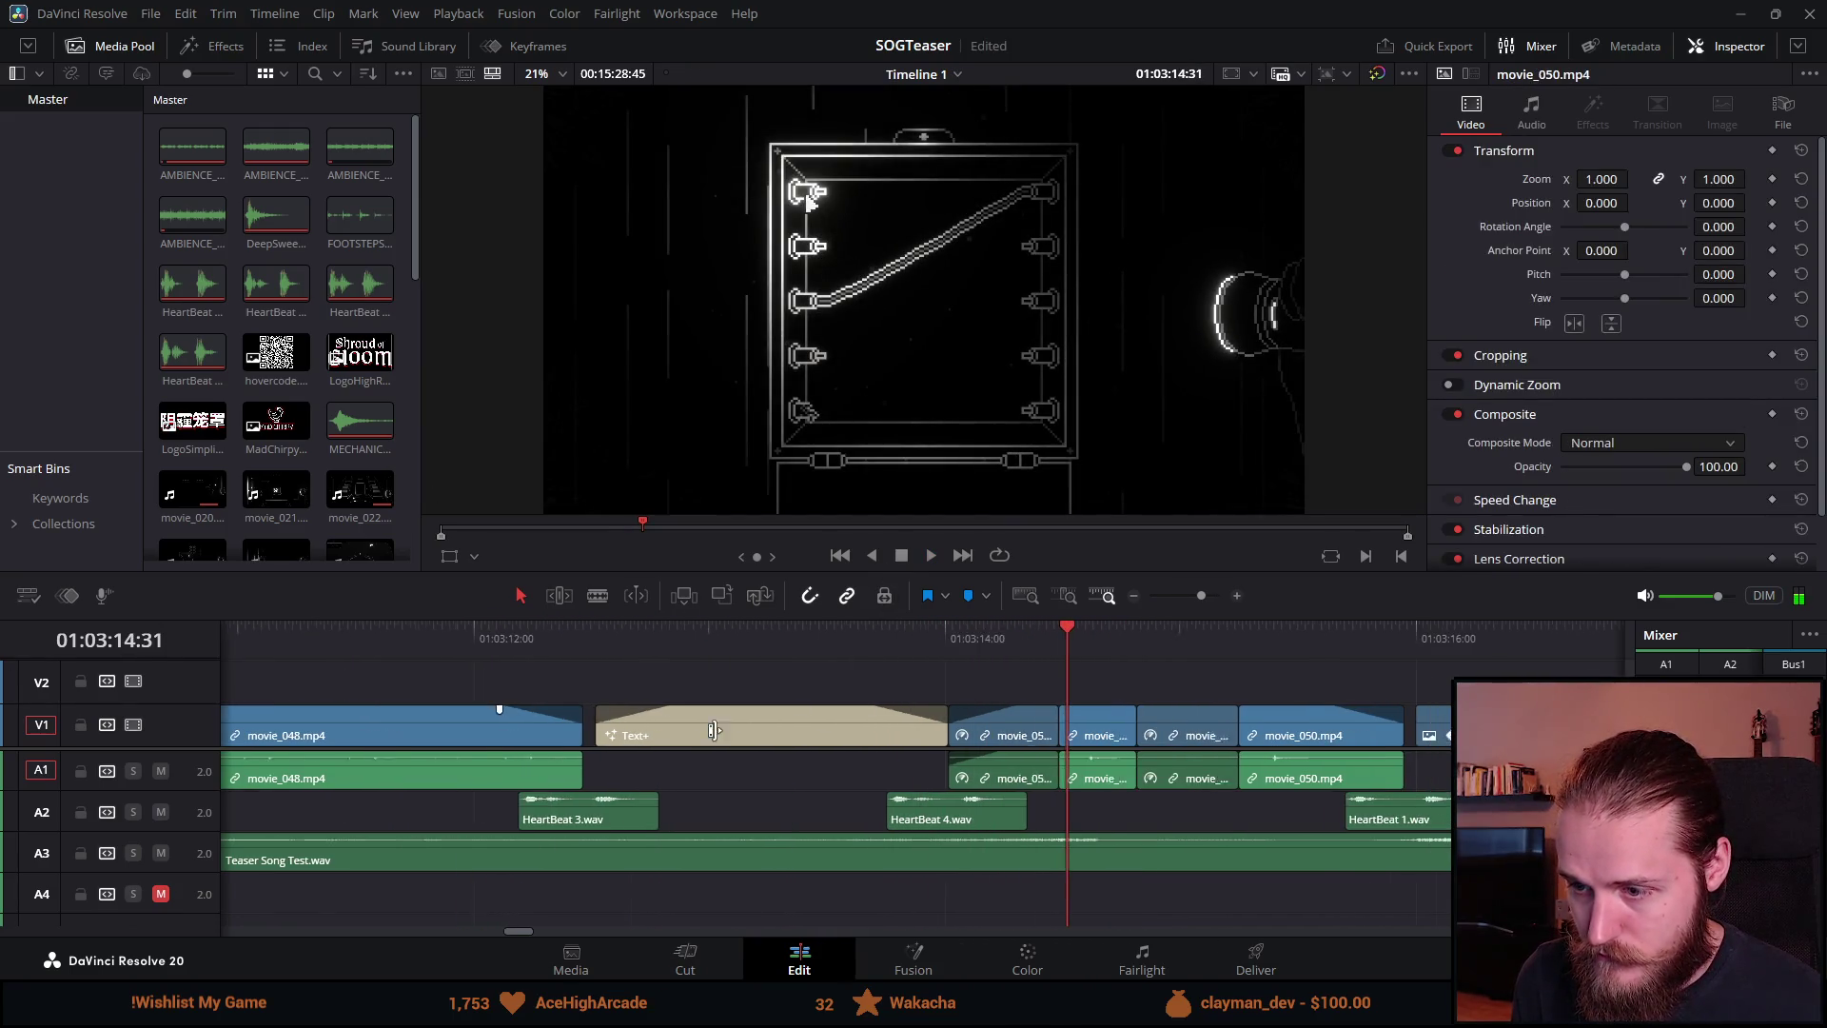
left_click(462, 701)
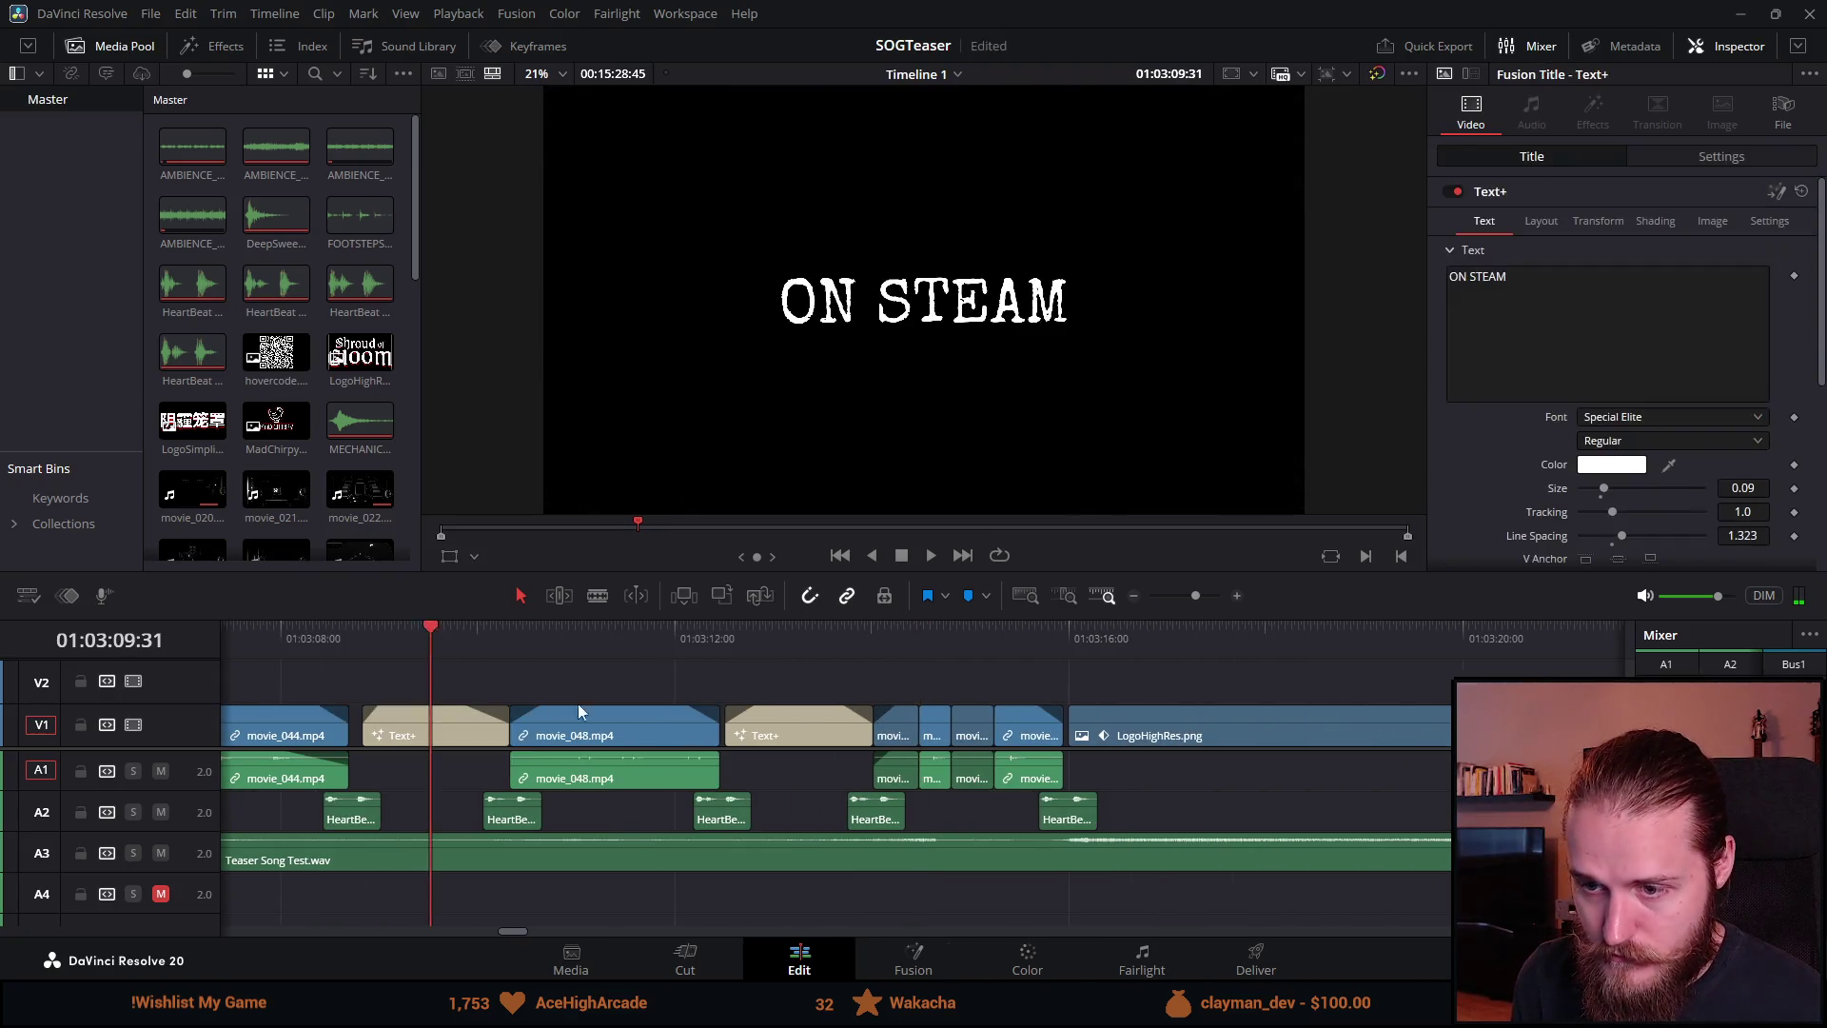
scroll(1102, 748, "up", 4)
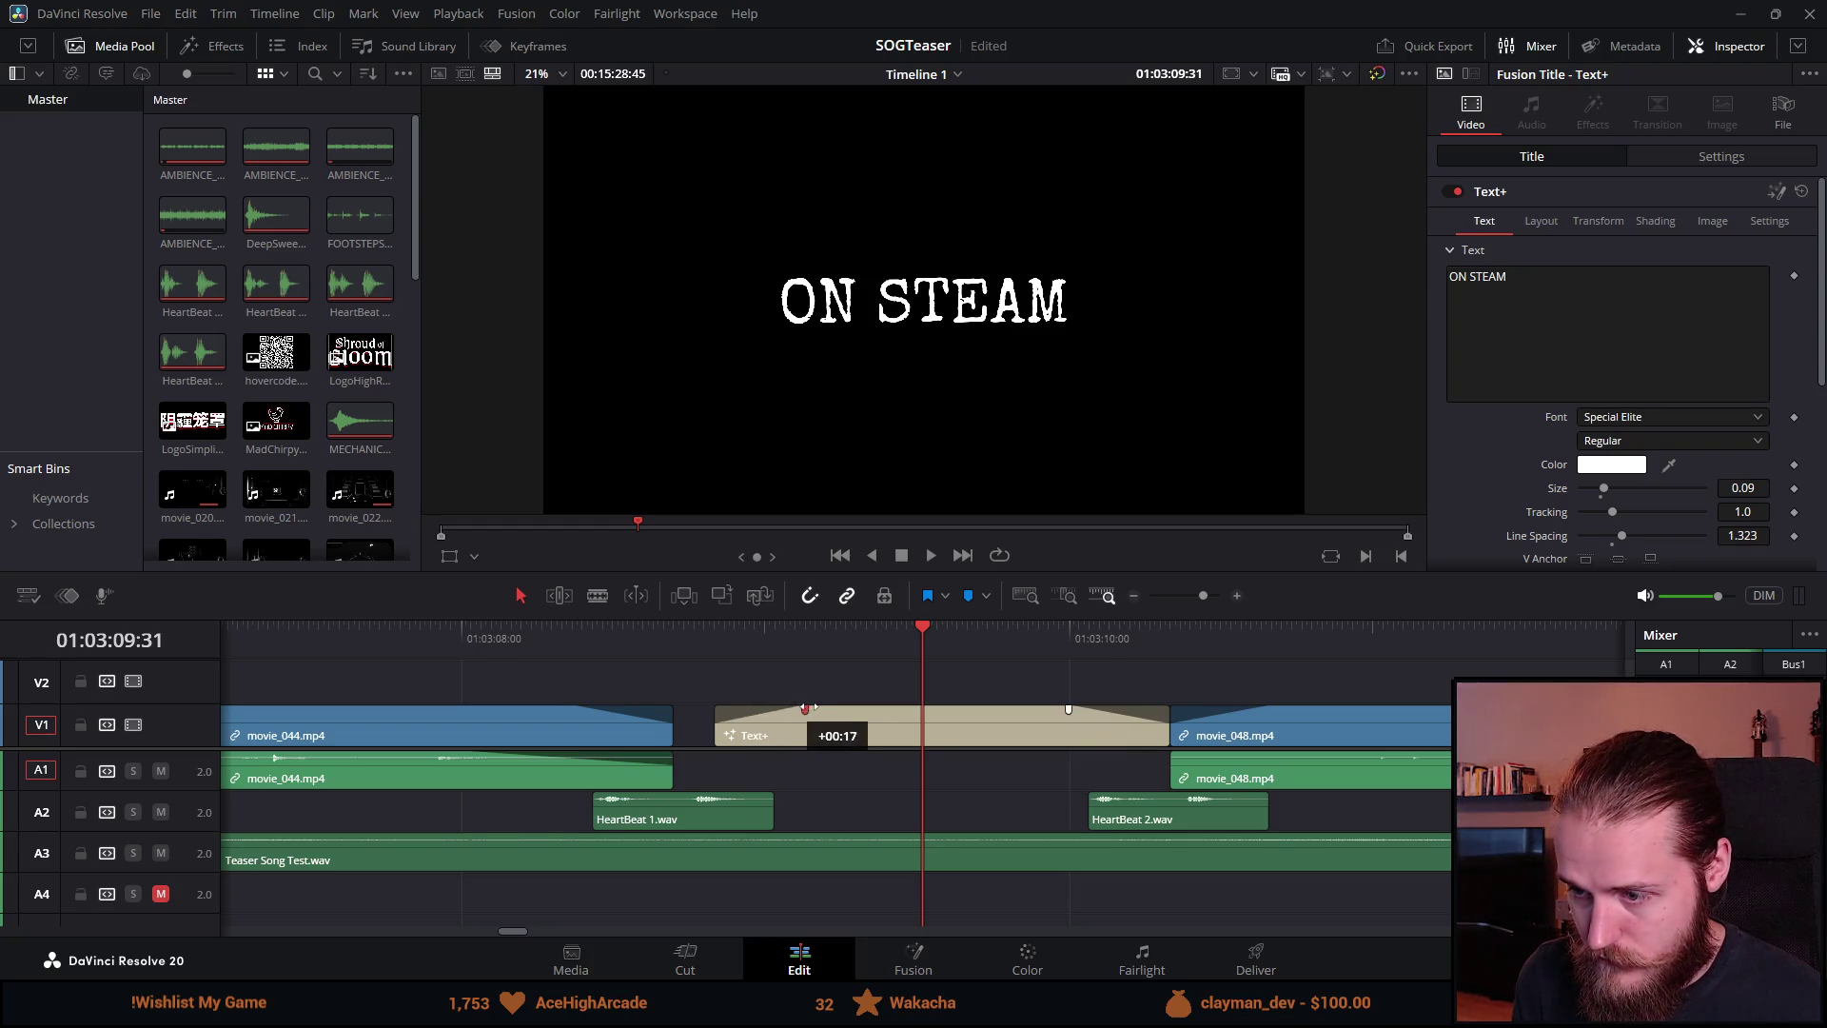
scroll(718, 714, "down", 5)
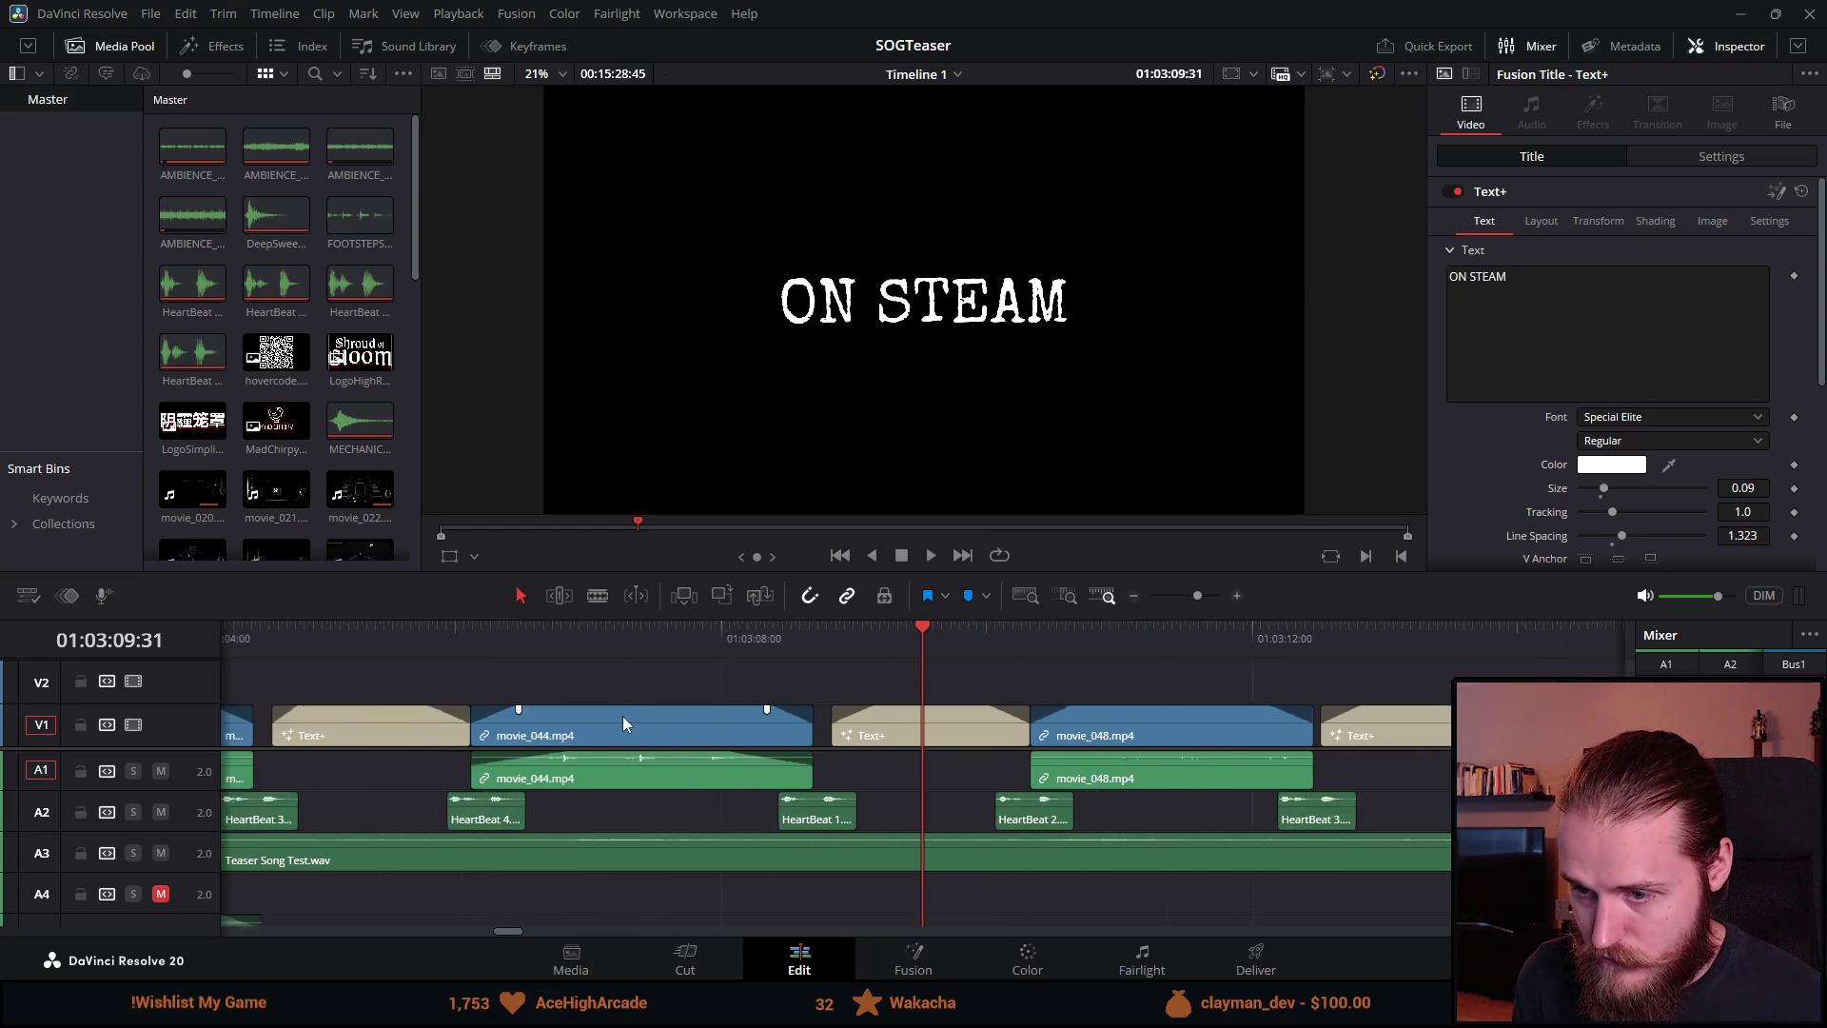
left_click(534, 634)
scroll(903, 752, "up", 5)
left_click_drag(990, 706, 991, 709)
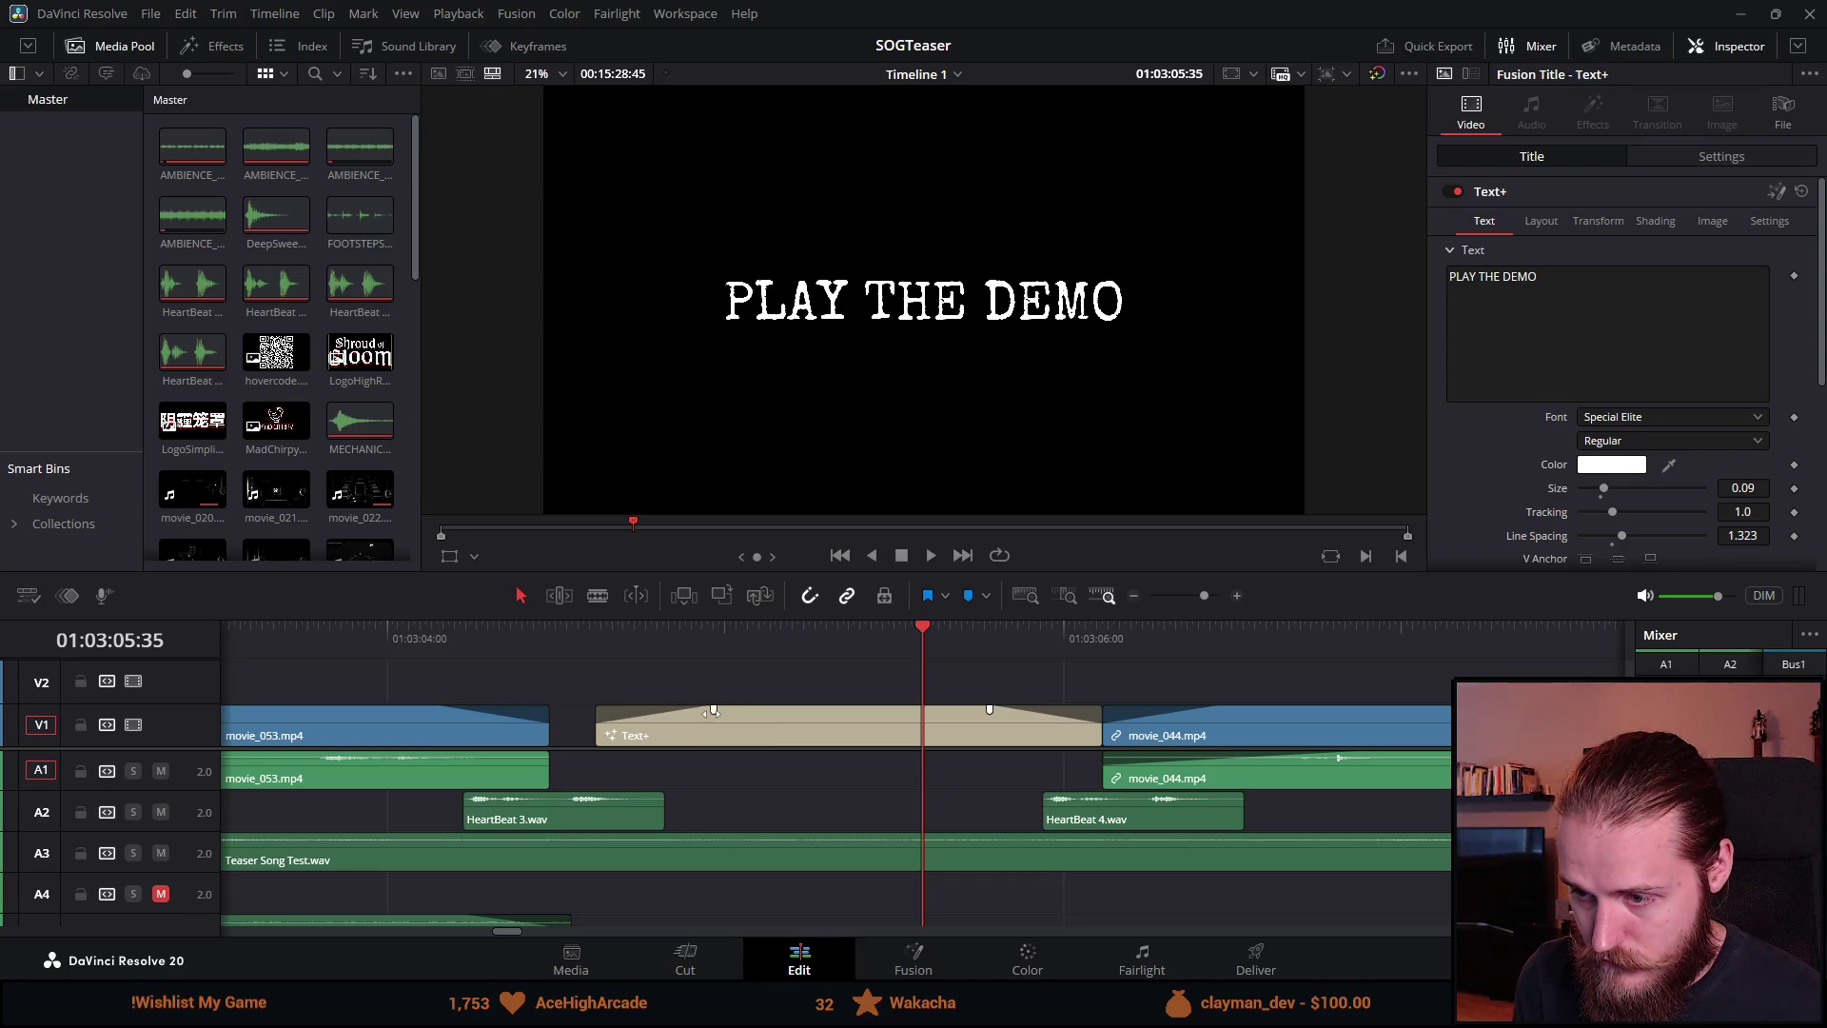
left_click(568, 627)
key("space")
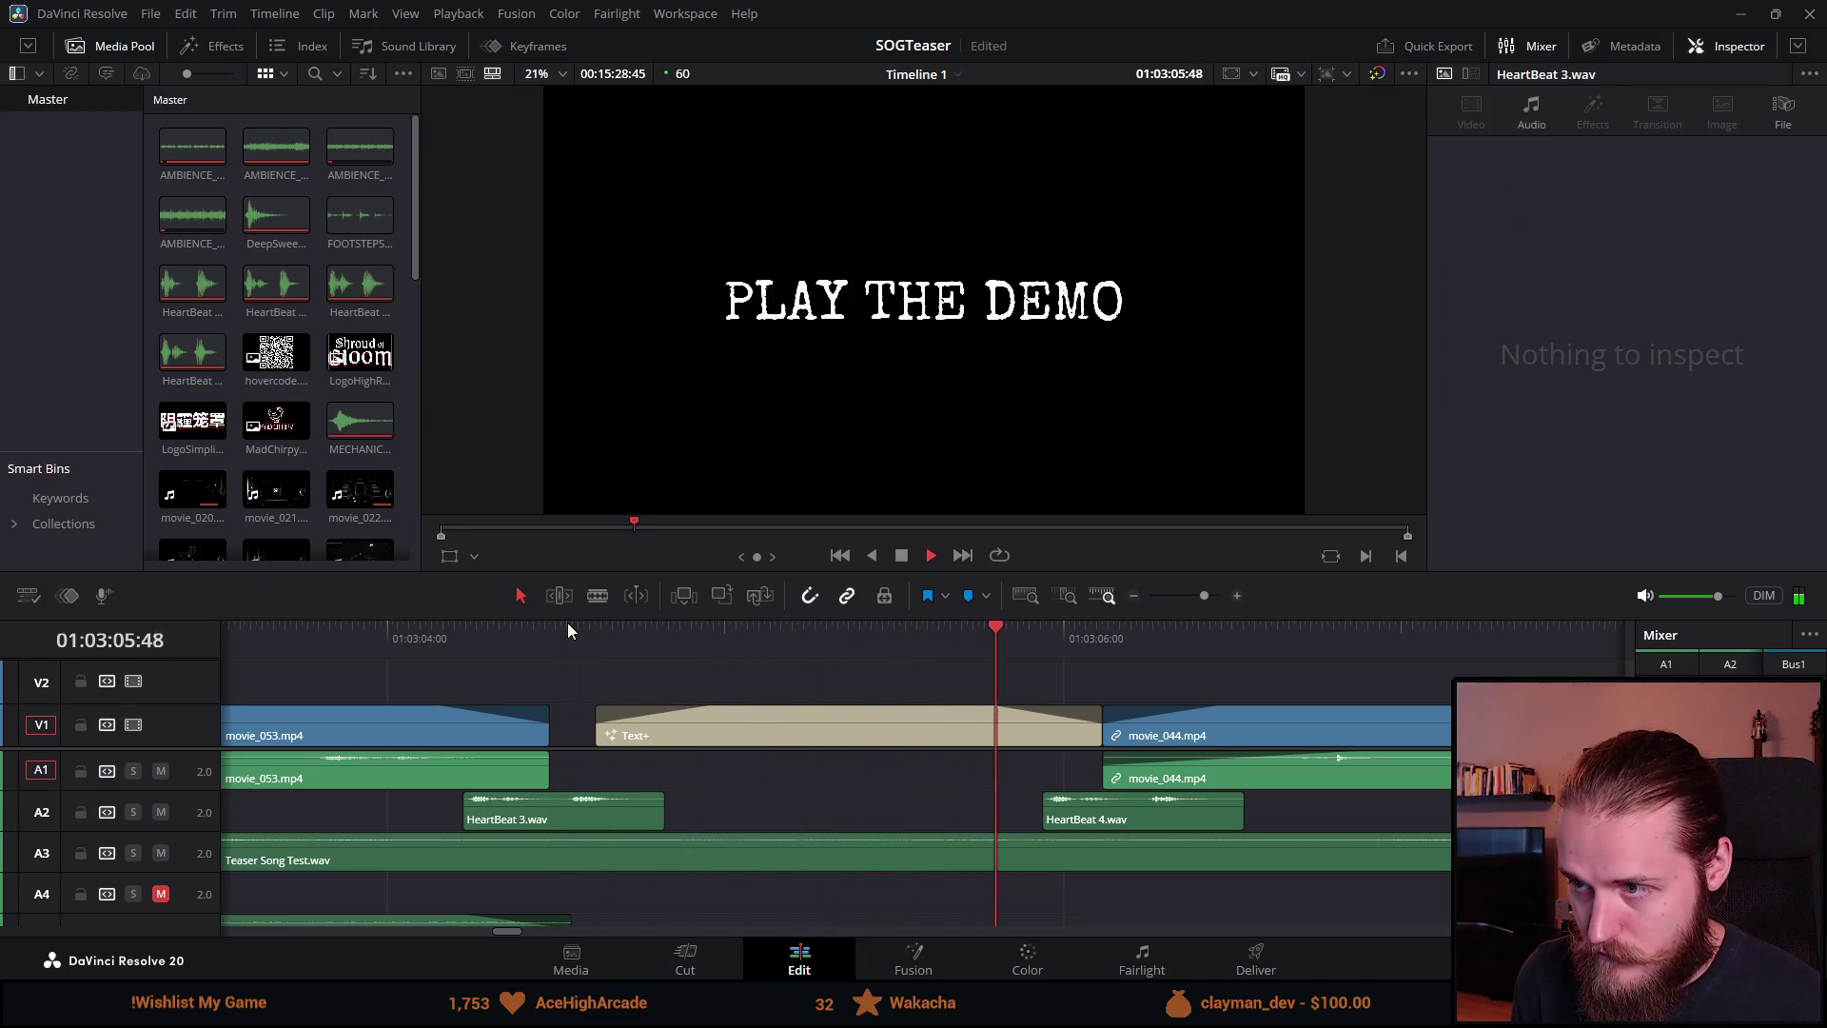
Step: Stop playback on the end card, then replay the teaser from near the start
scroll(699, 675, "down", 2)
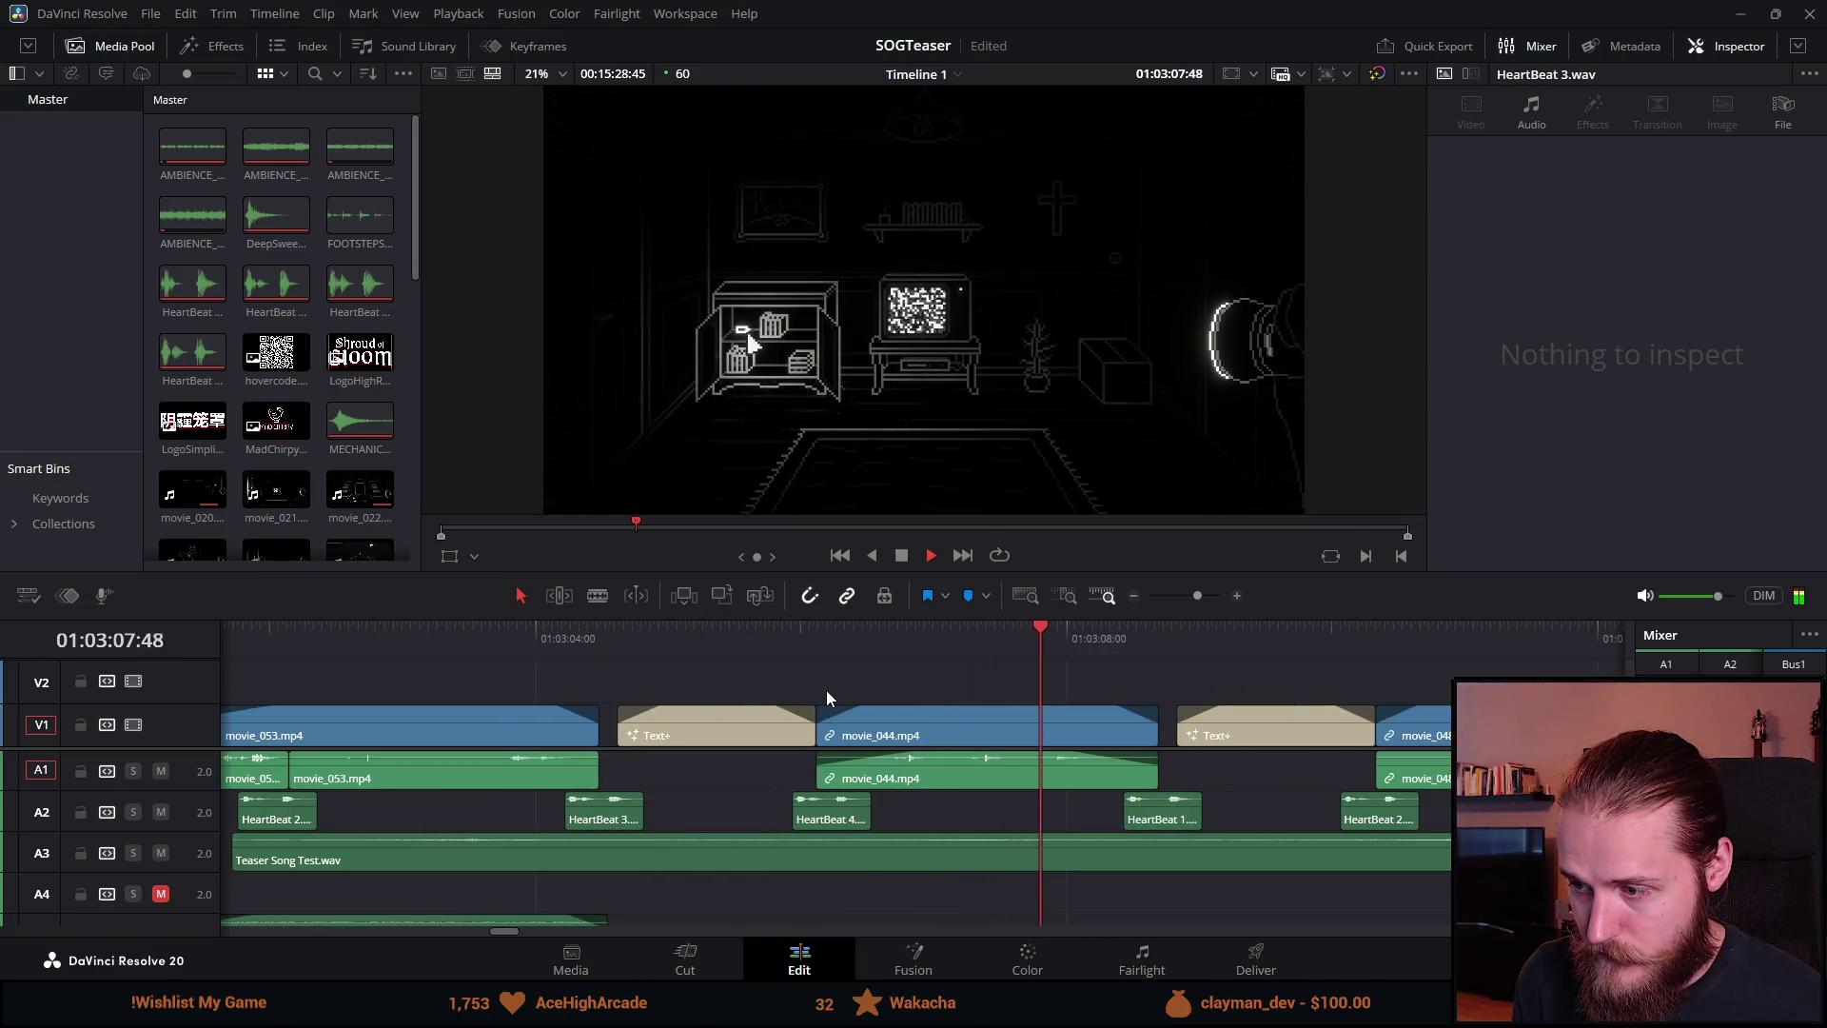
scroll(826, 689, "down", 3)
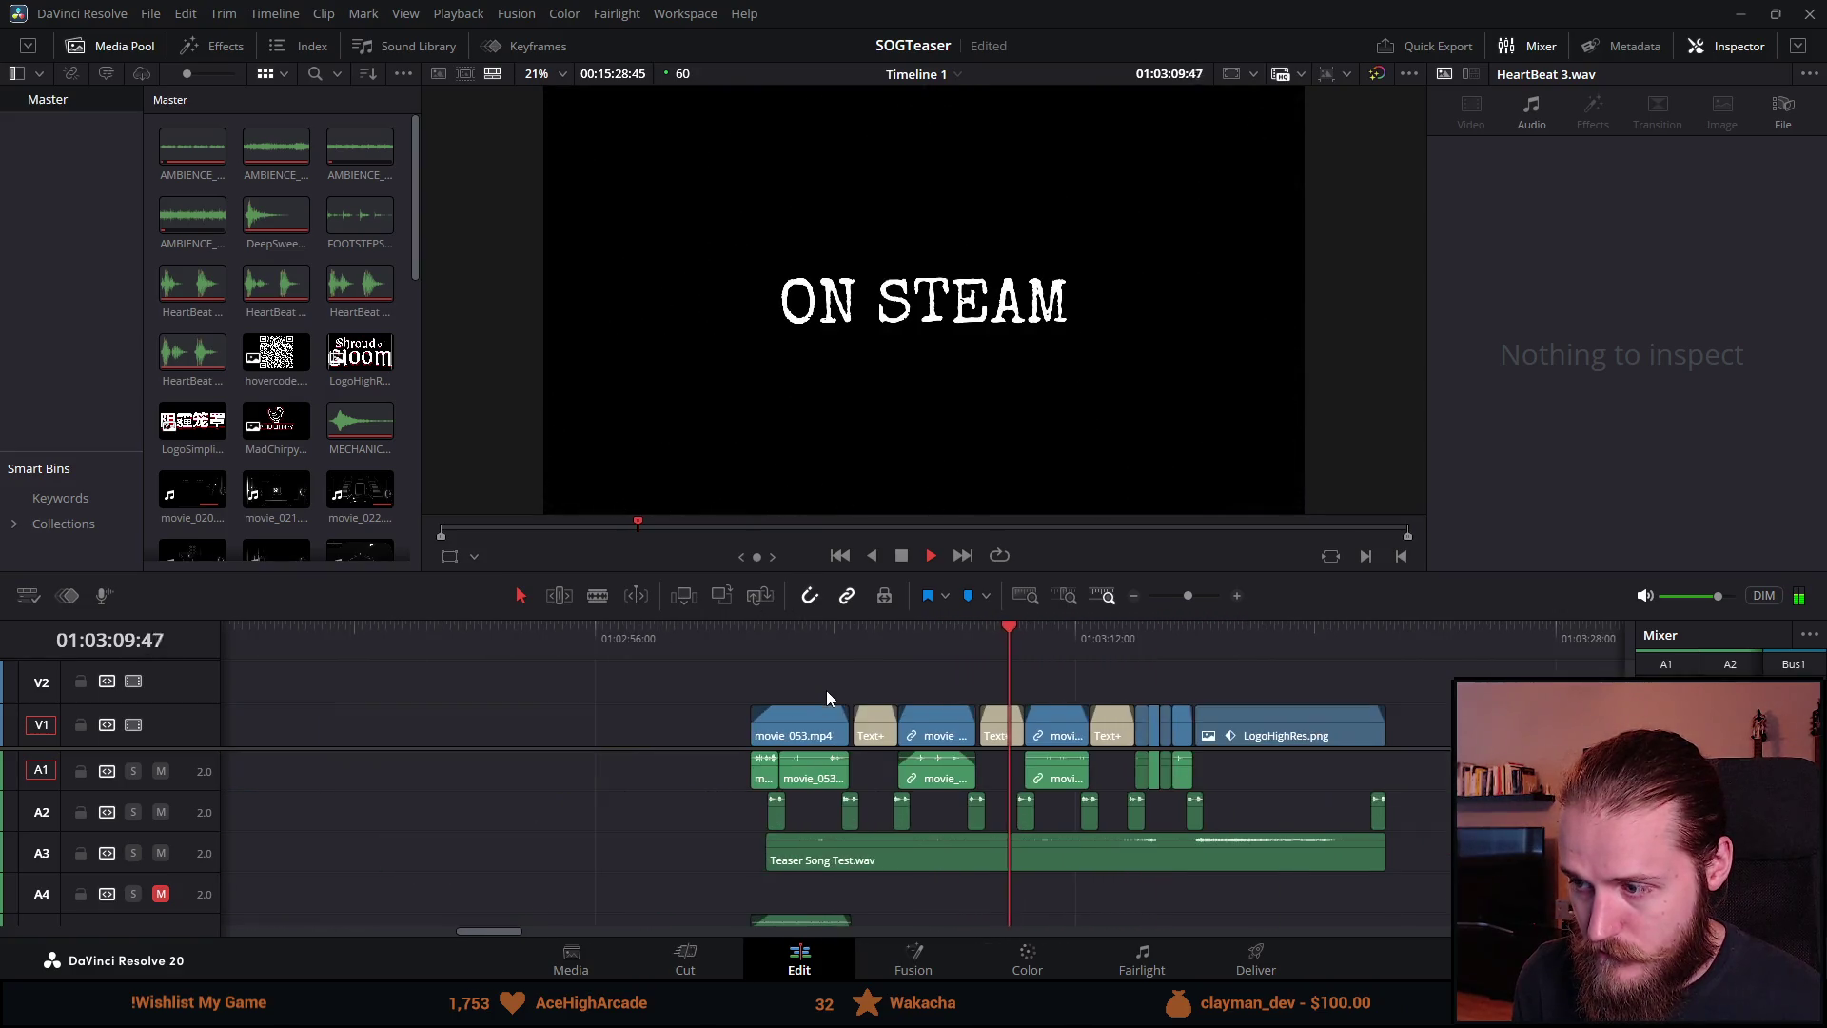
scroll(1150, 712, "up", 2)
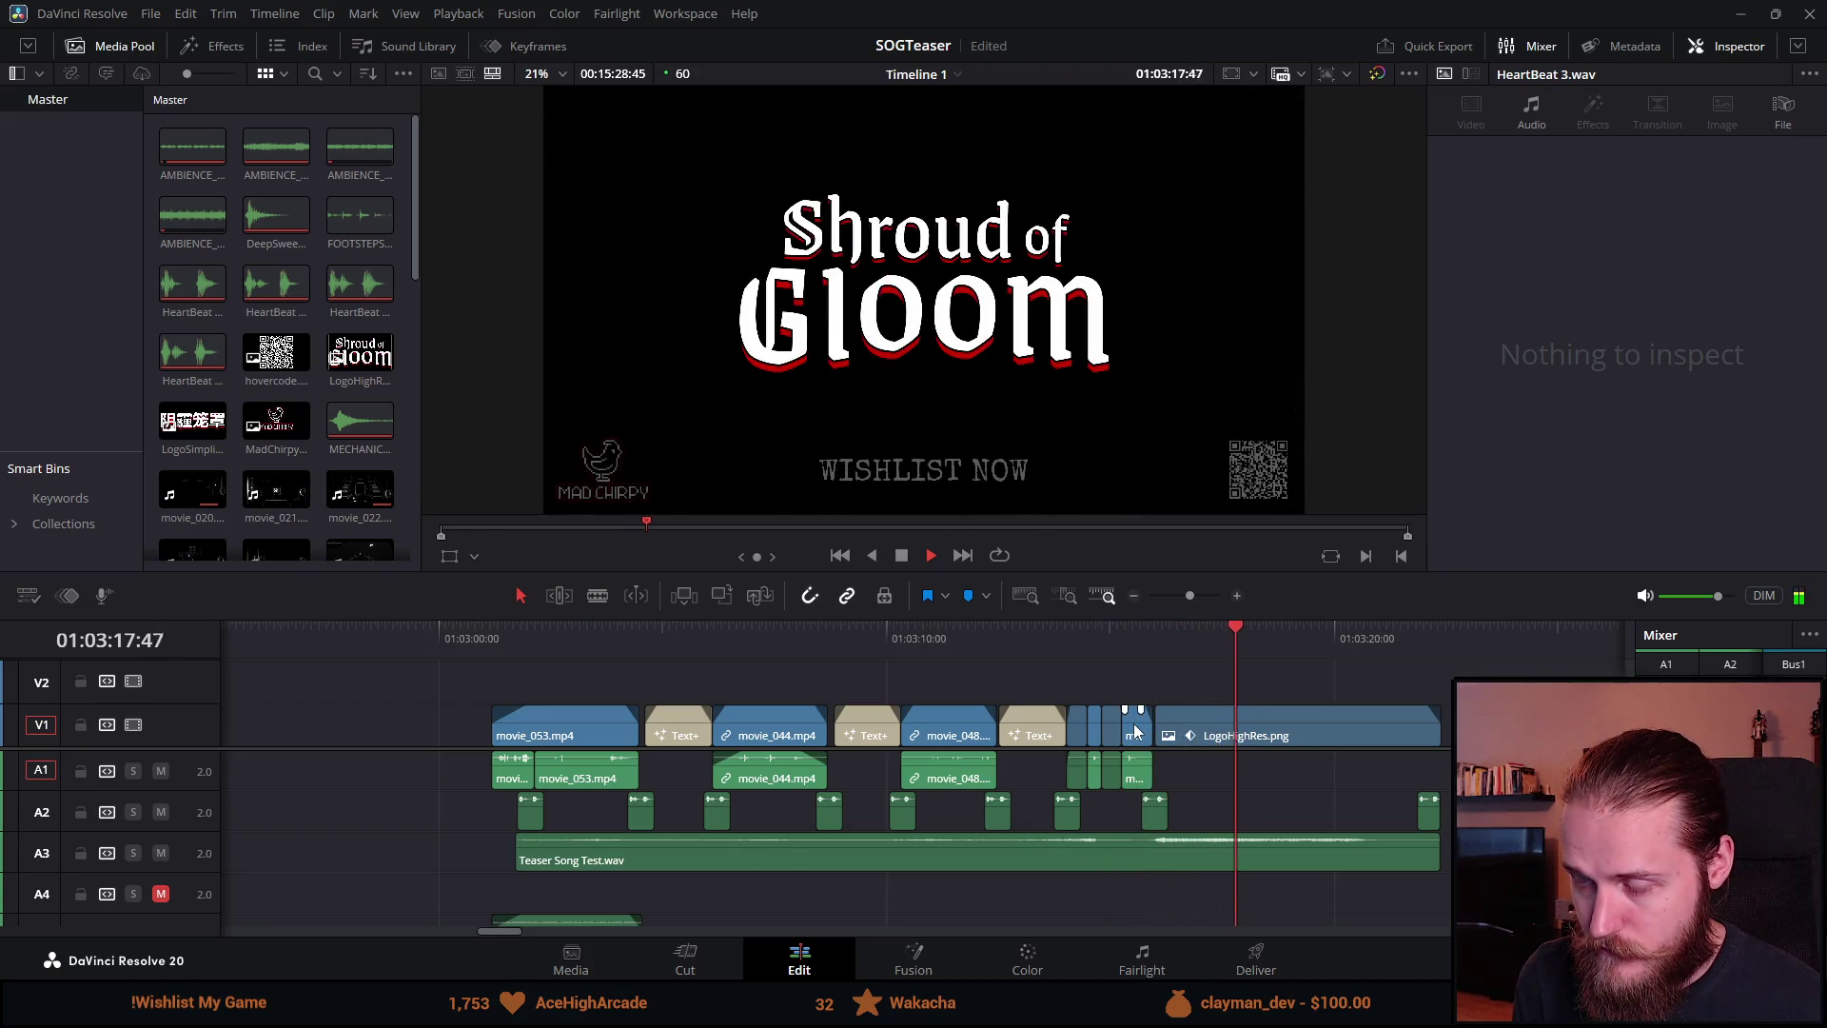
left_click(900, 556)
scroll(613, 690, "down", 3)
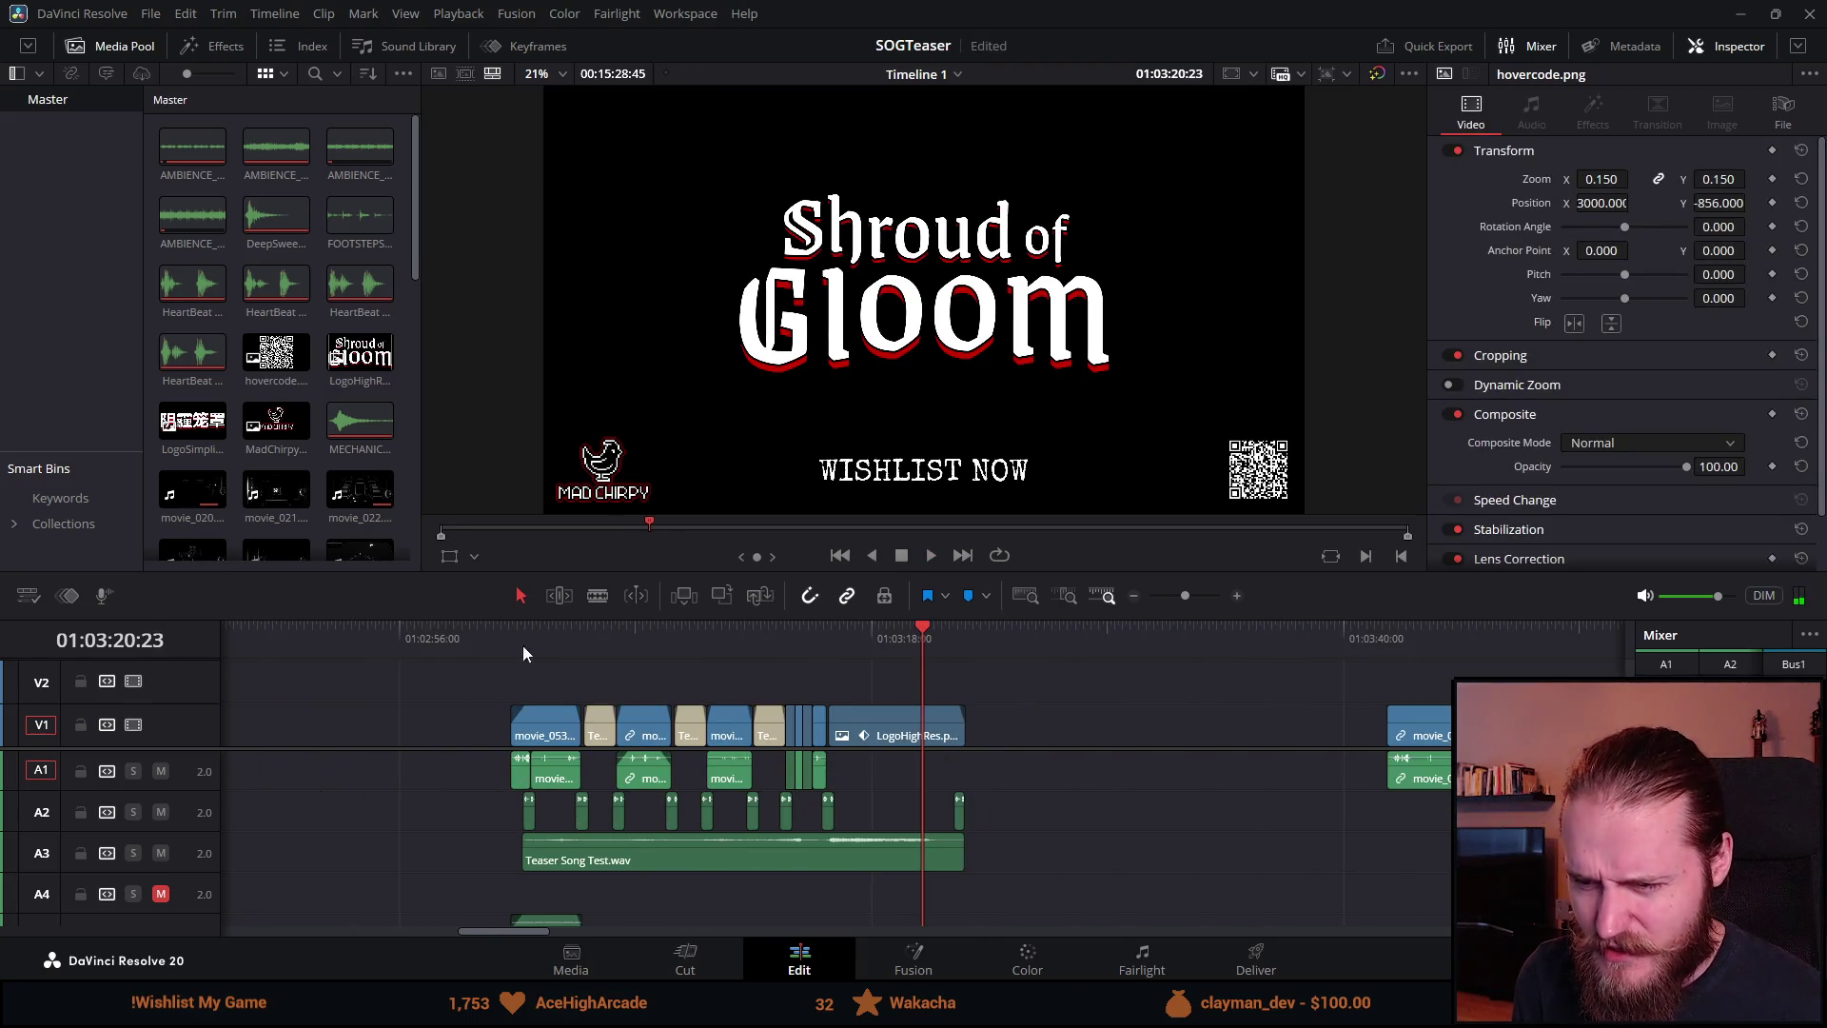
left_click(584, 628)
key("space")
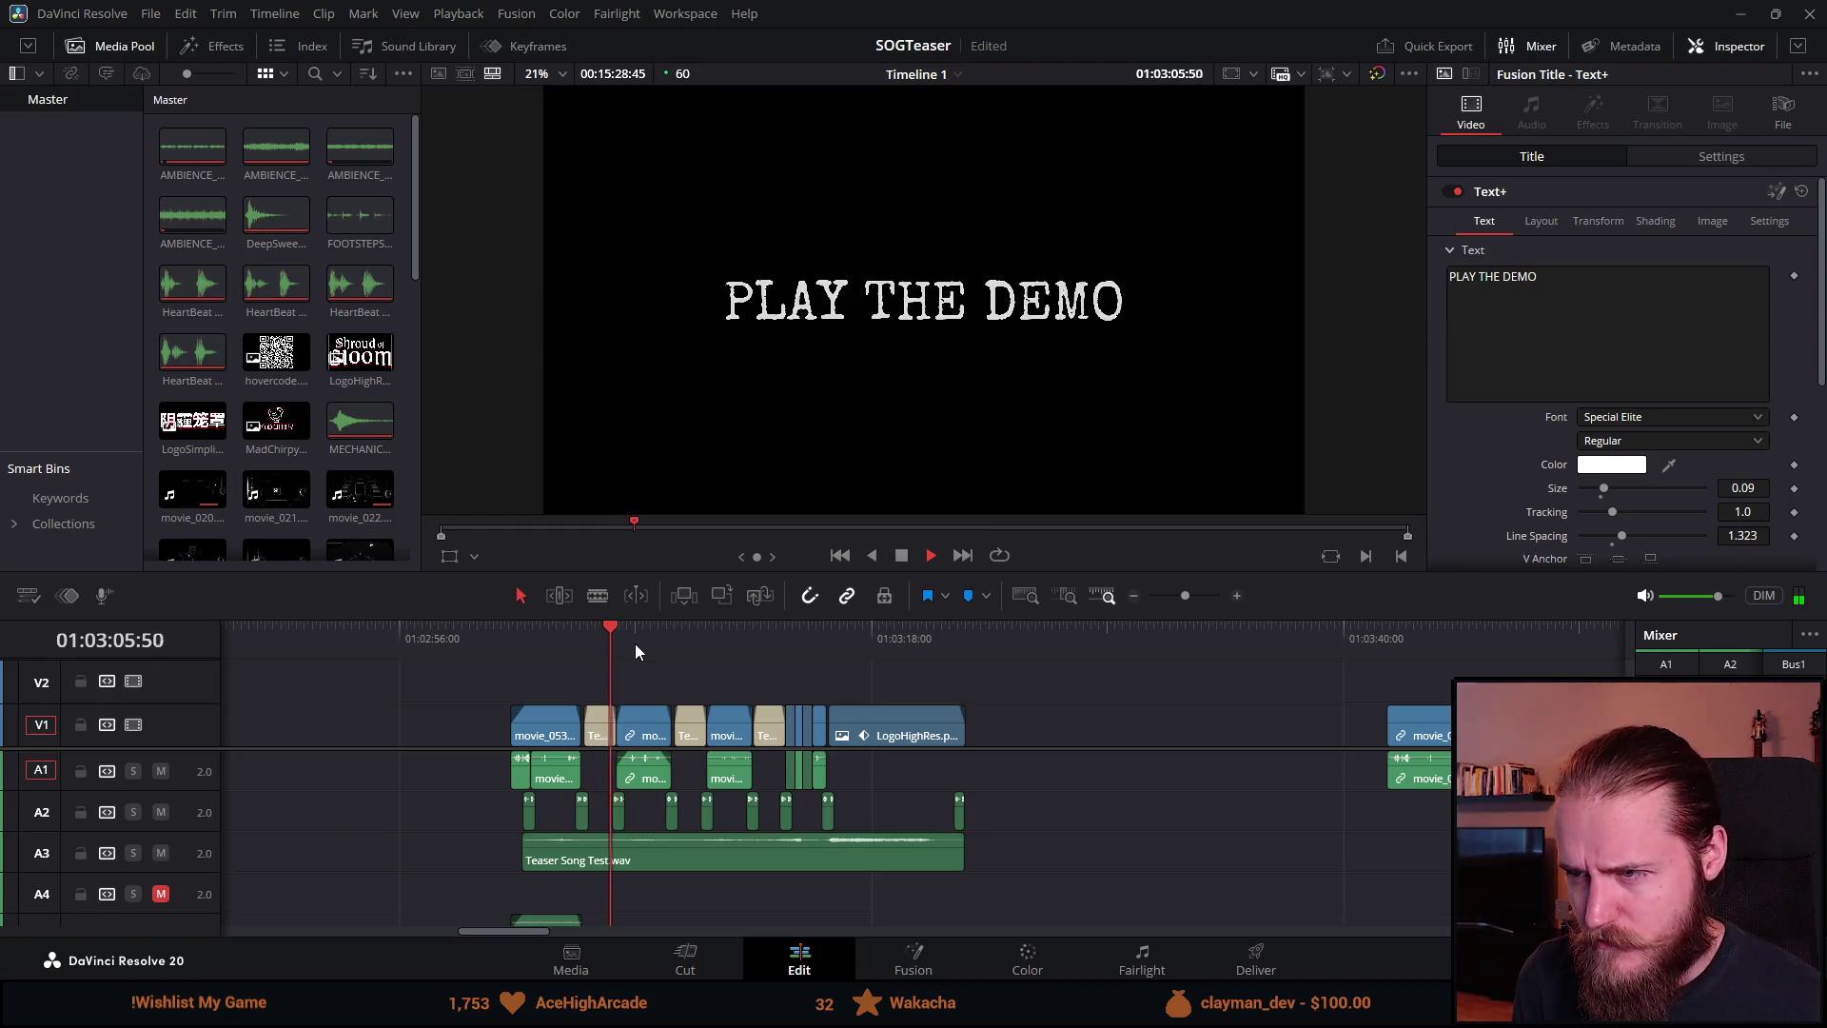
Step: Select the Teaser Song clip's start edge and return the playhead to the teaser start
scroll(658, 655, "up", 3)
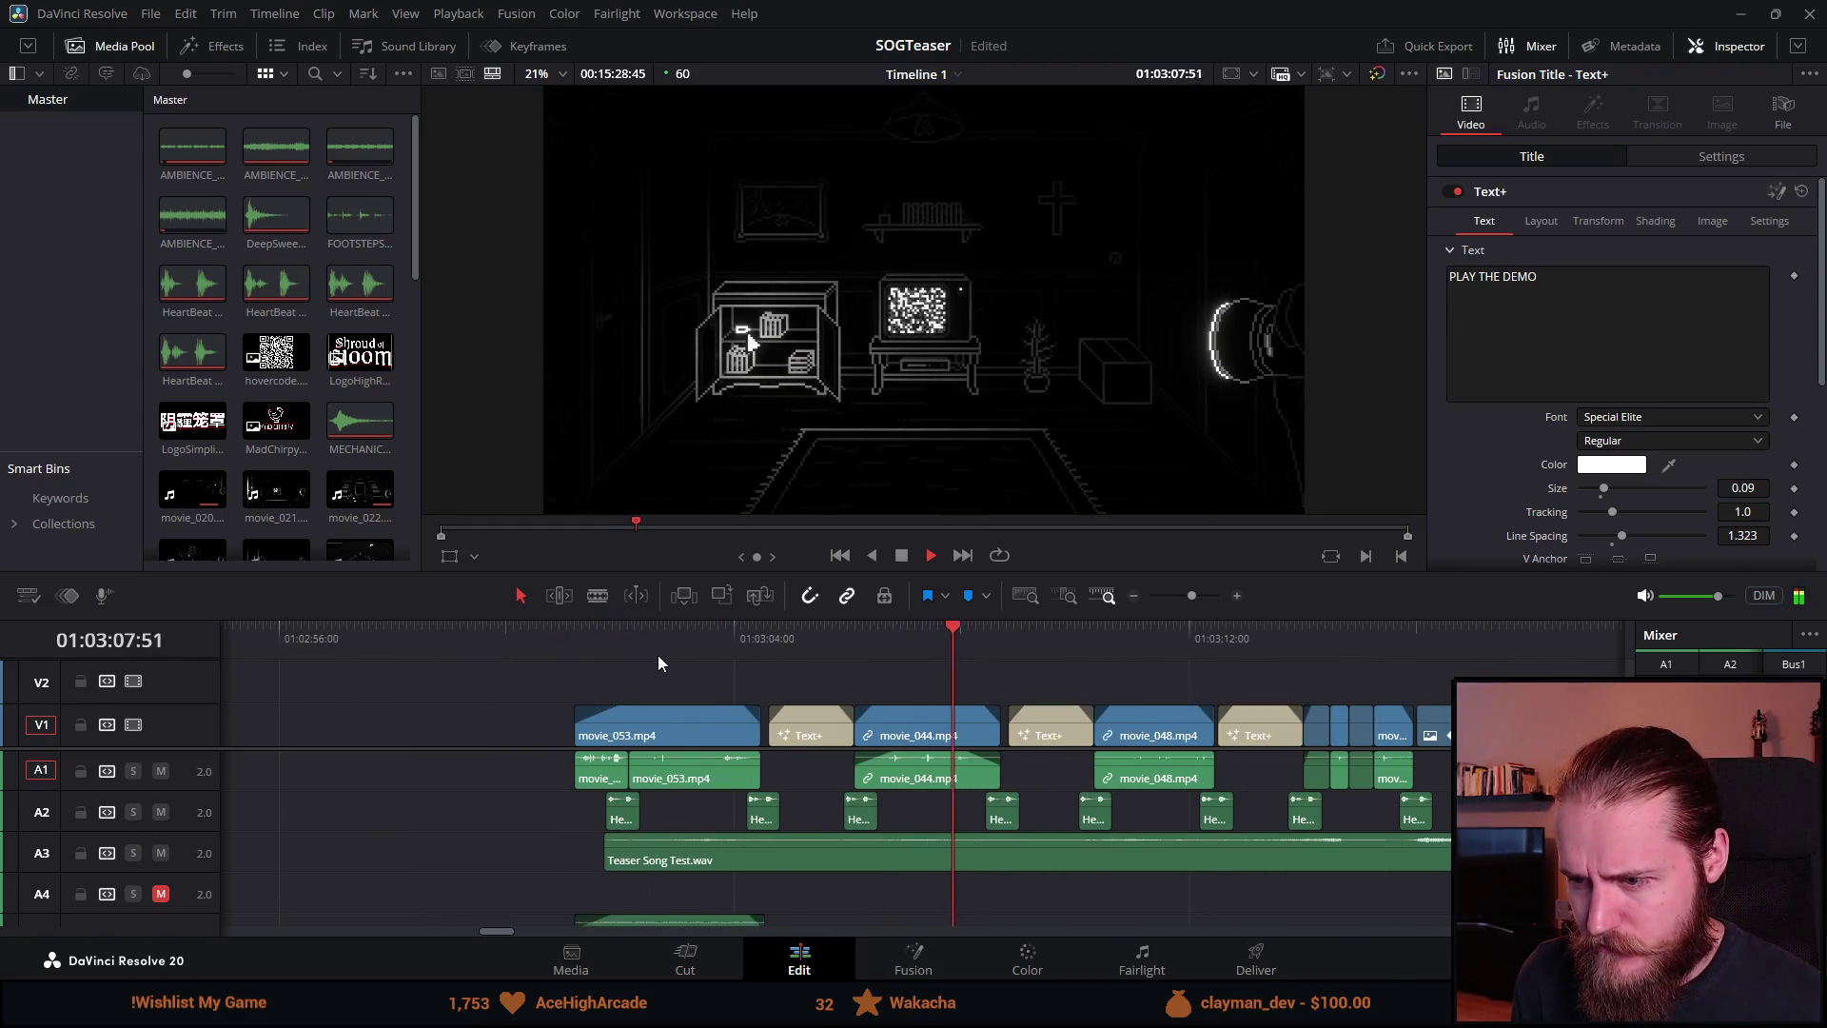
scroll(659, 655, "down", 3)
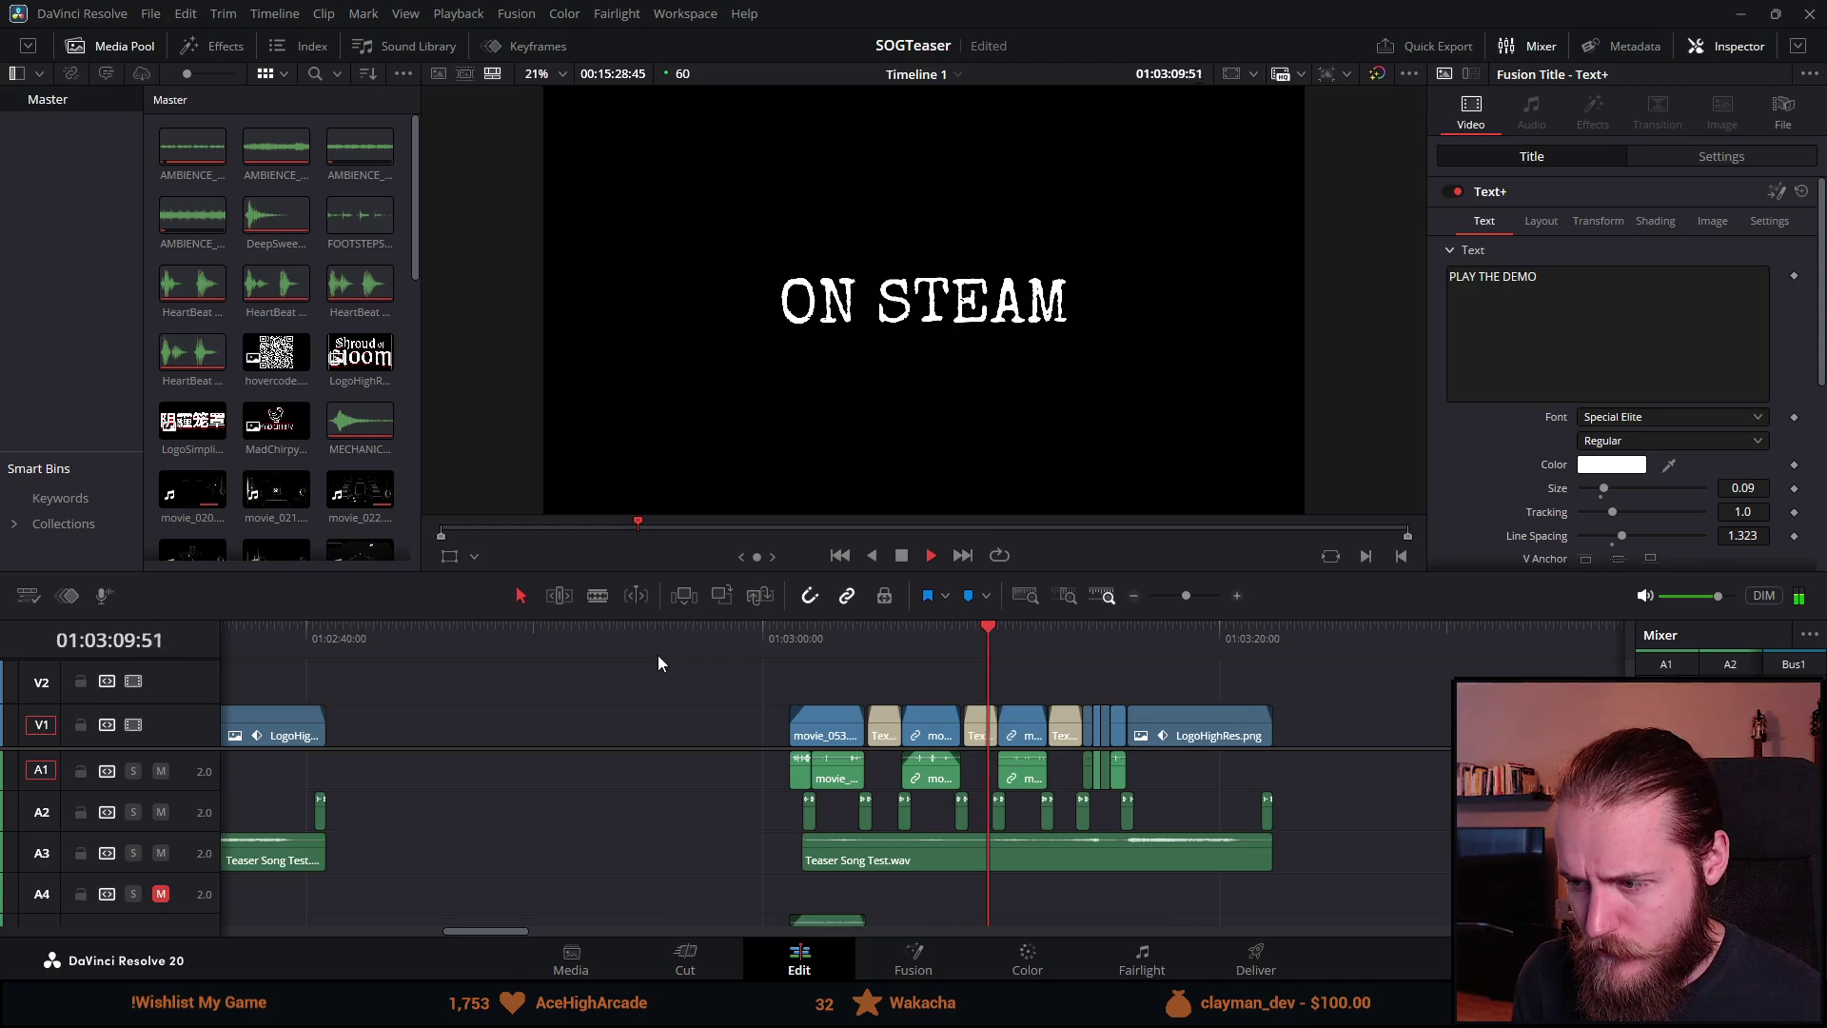
scroll(659, 654, "up", 2)
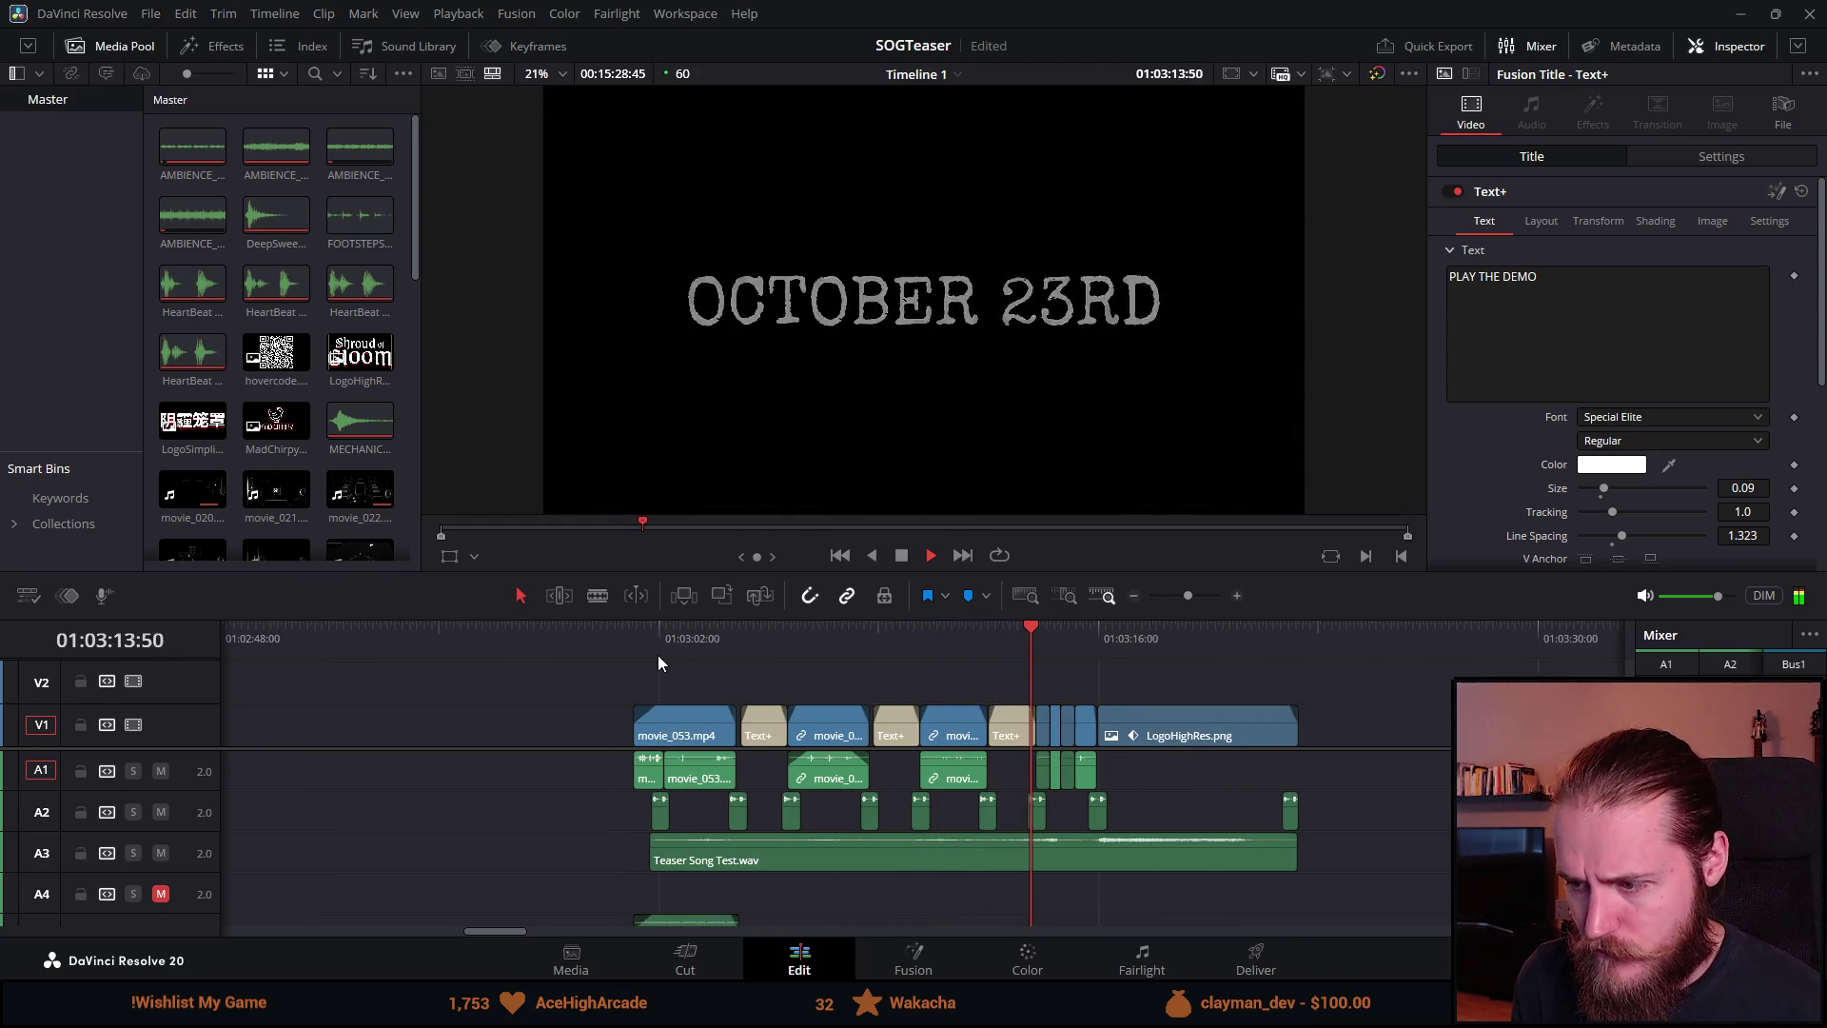
left_click(640, 850)
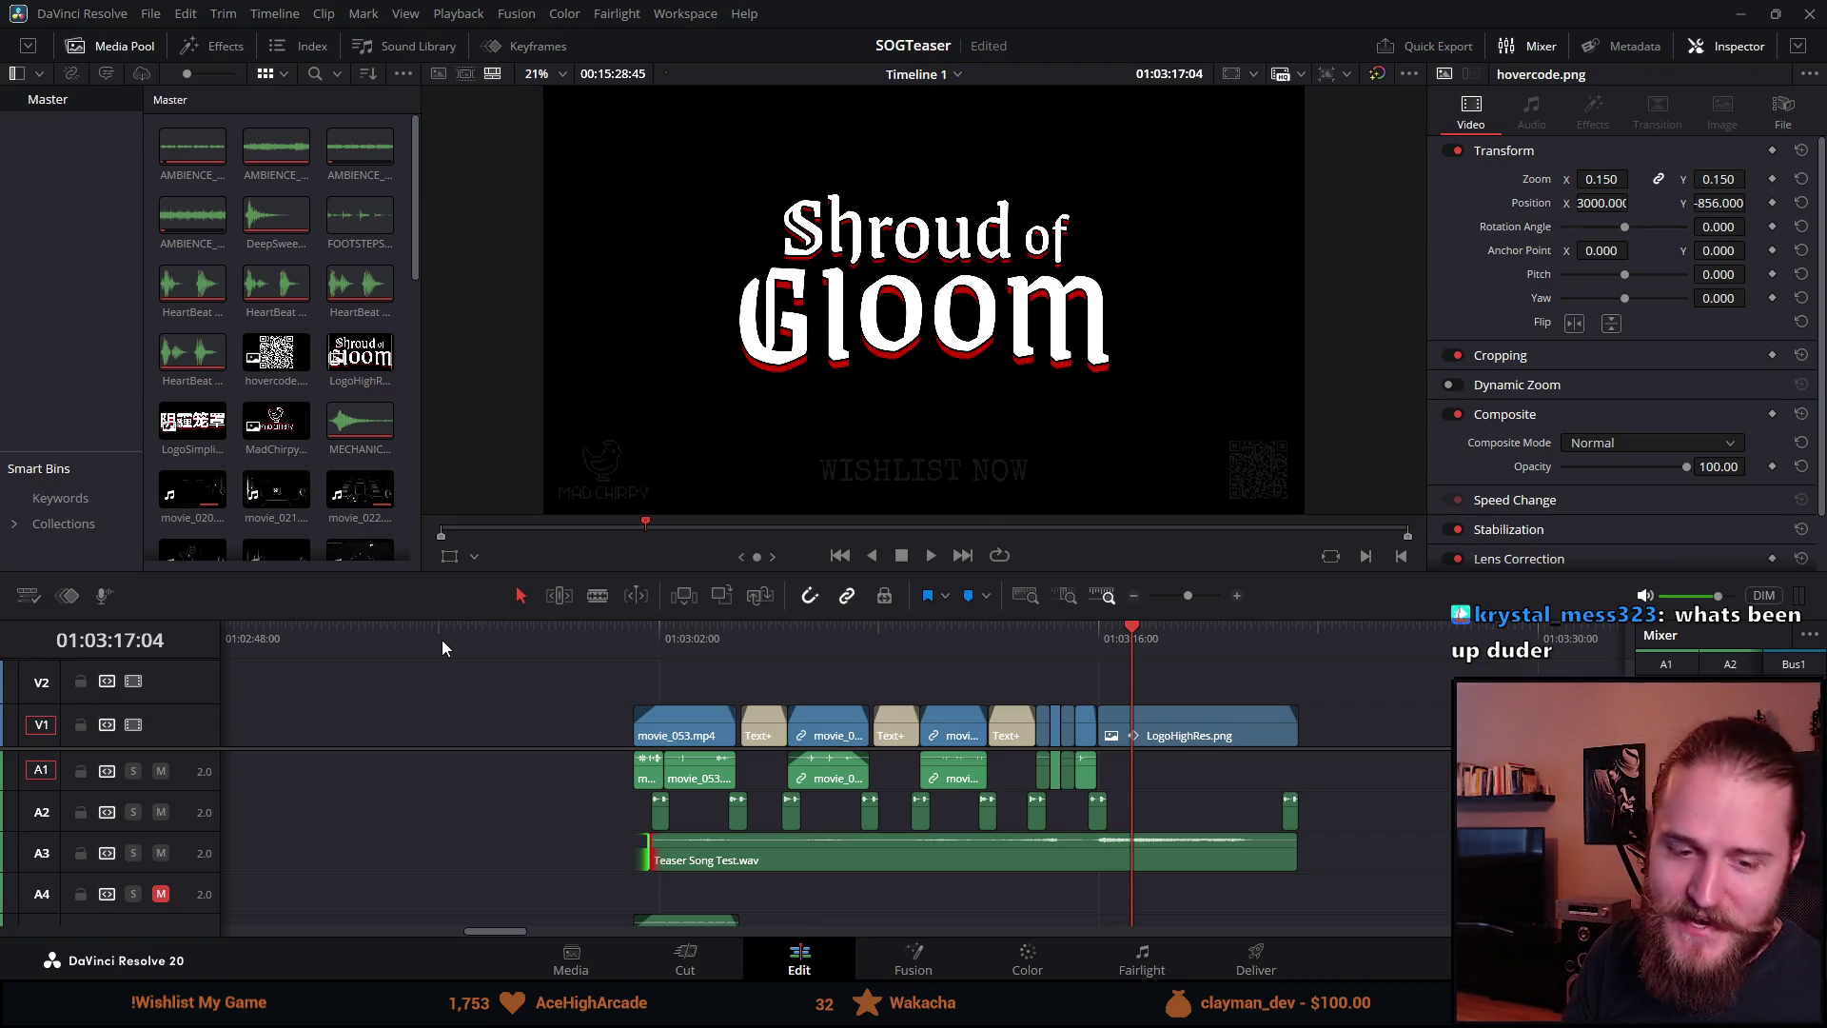
left_click(636, 632)
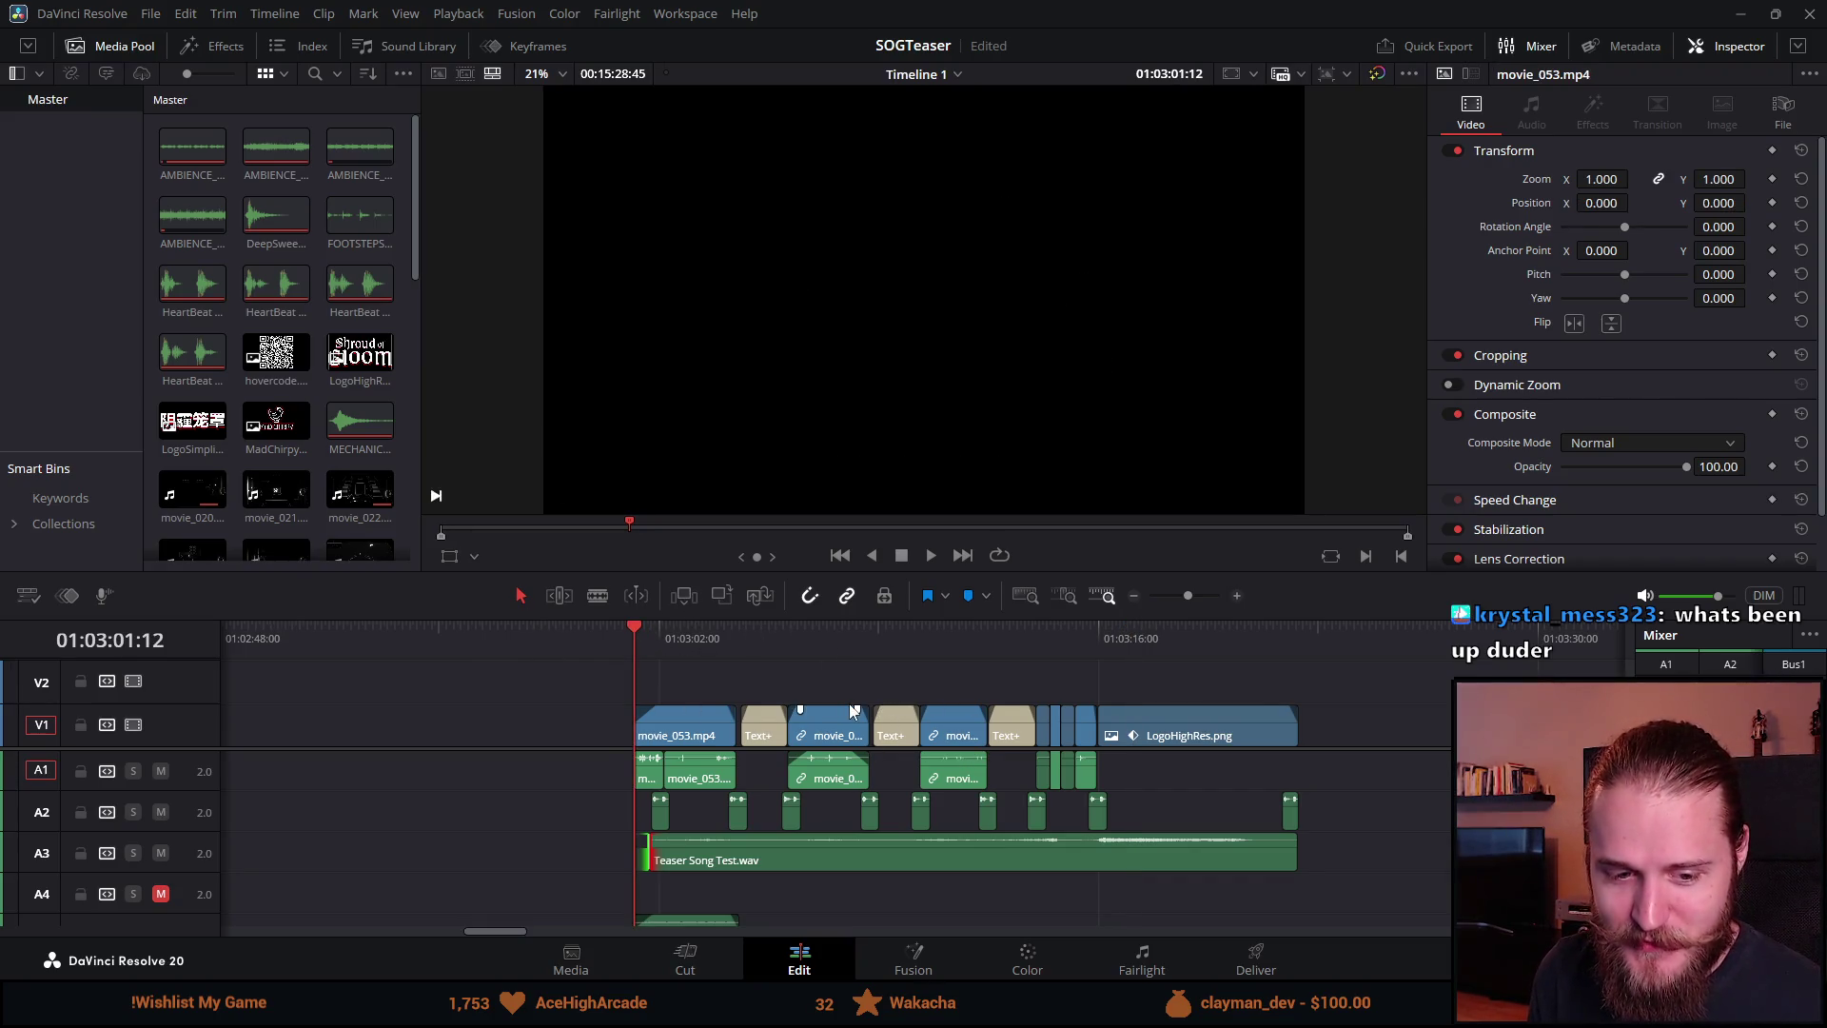
Step: Enlarge the preview and trim the first title card to start slightly earlier
scroll(934, 897, "left", 5)
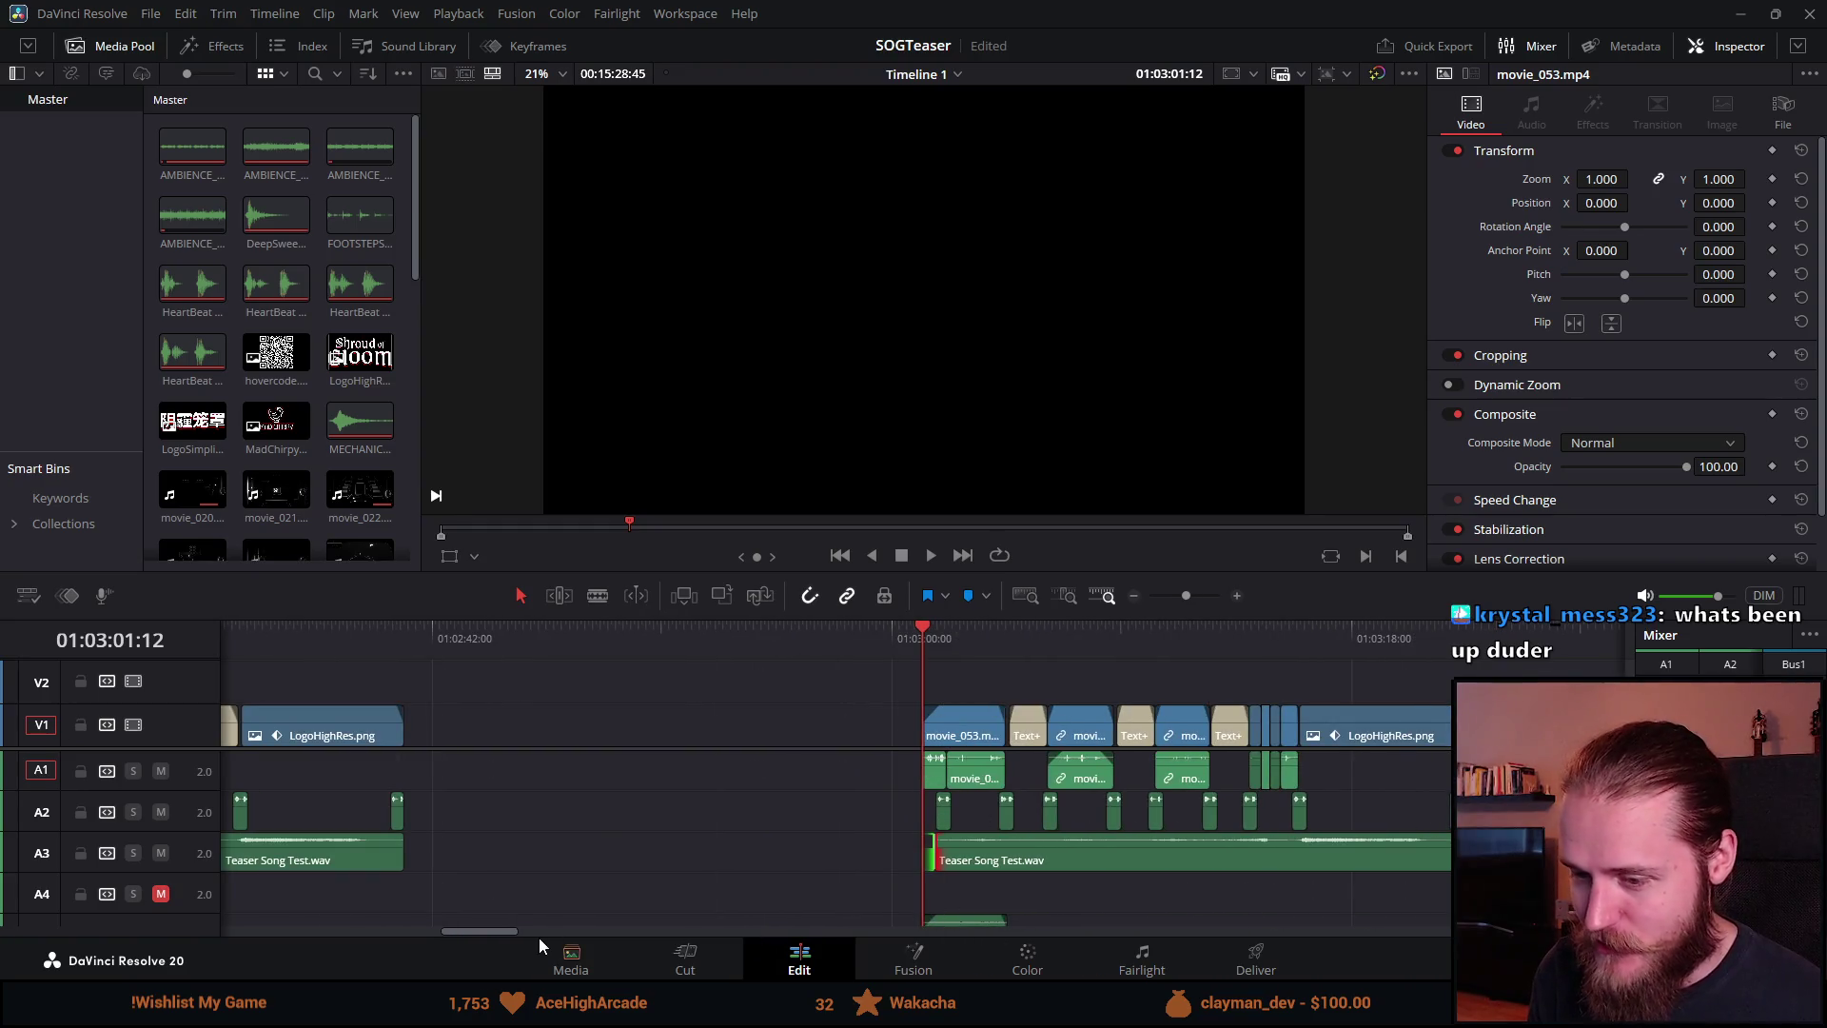
left_click_drag(505, 932, 527, 933)
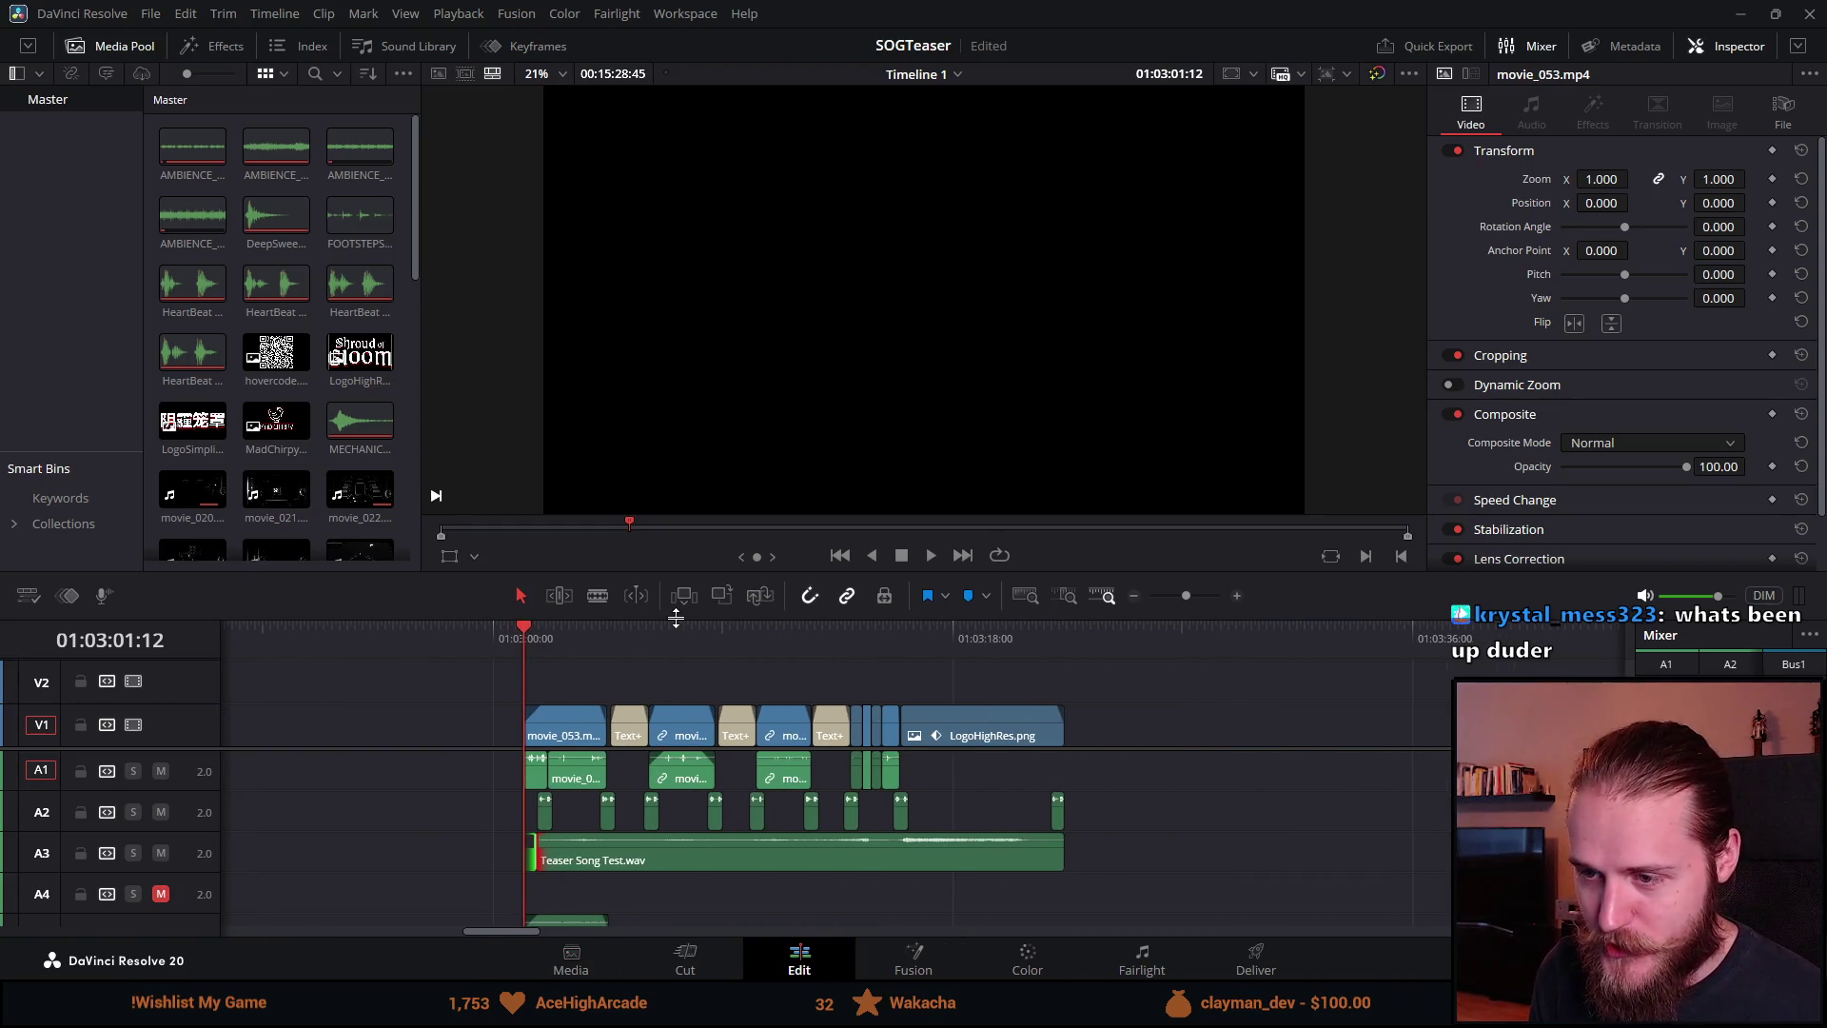
left_click_drag(675, 619, 675, 672)
scroll(818, 800, "up", 3)
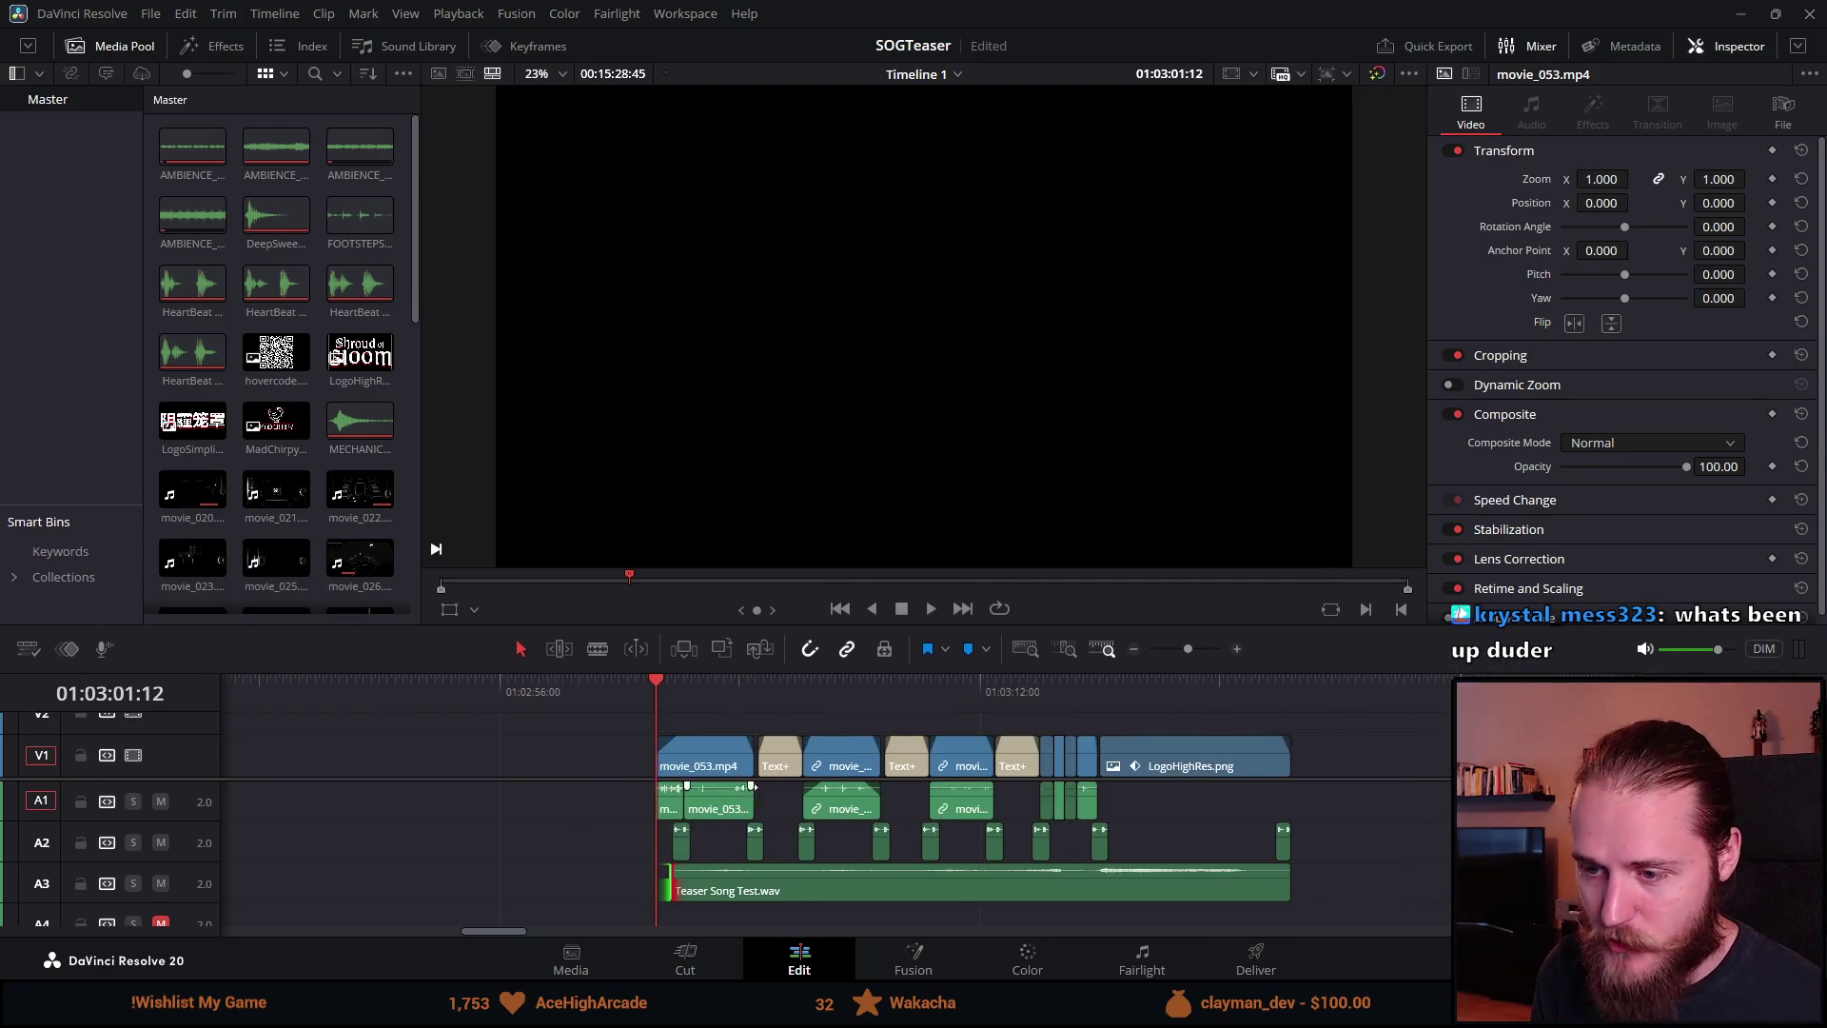
left_click_drag(489, 931, 506, 935)
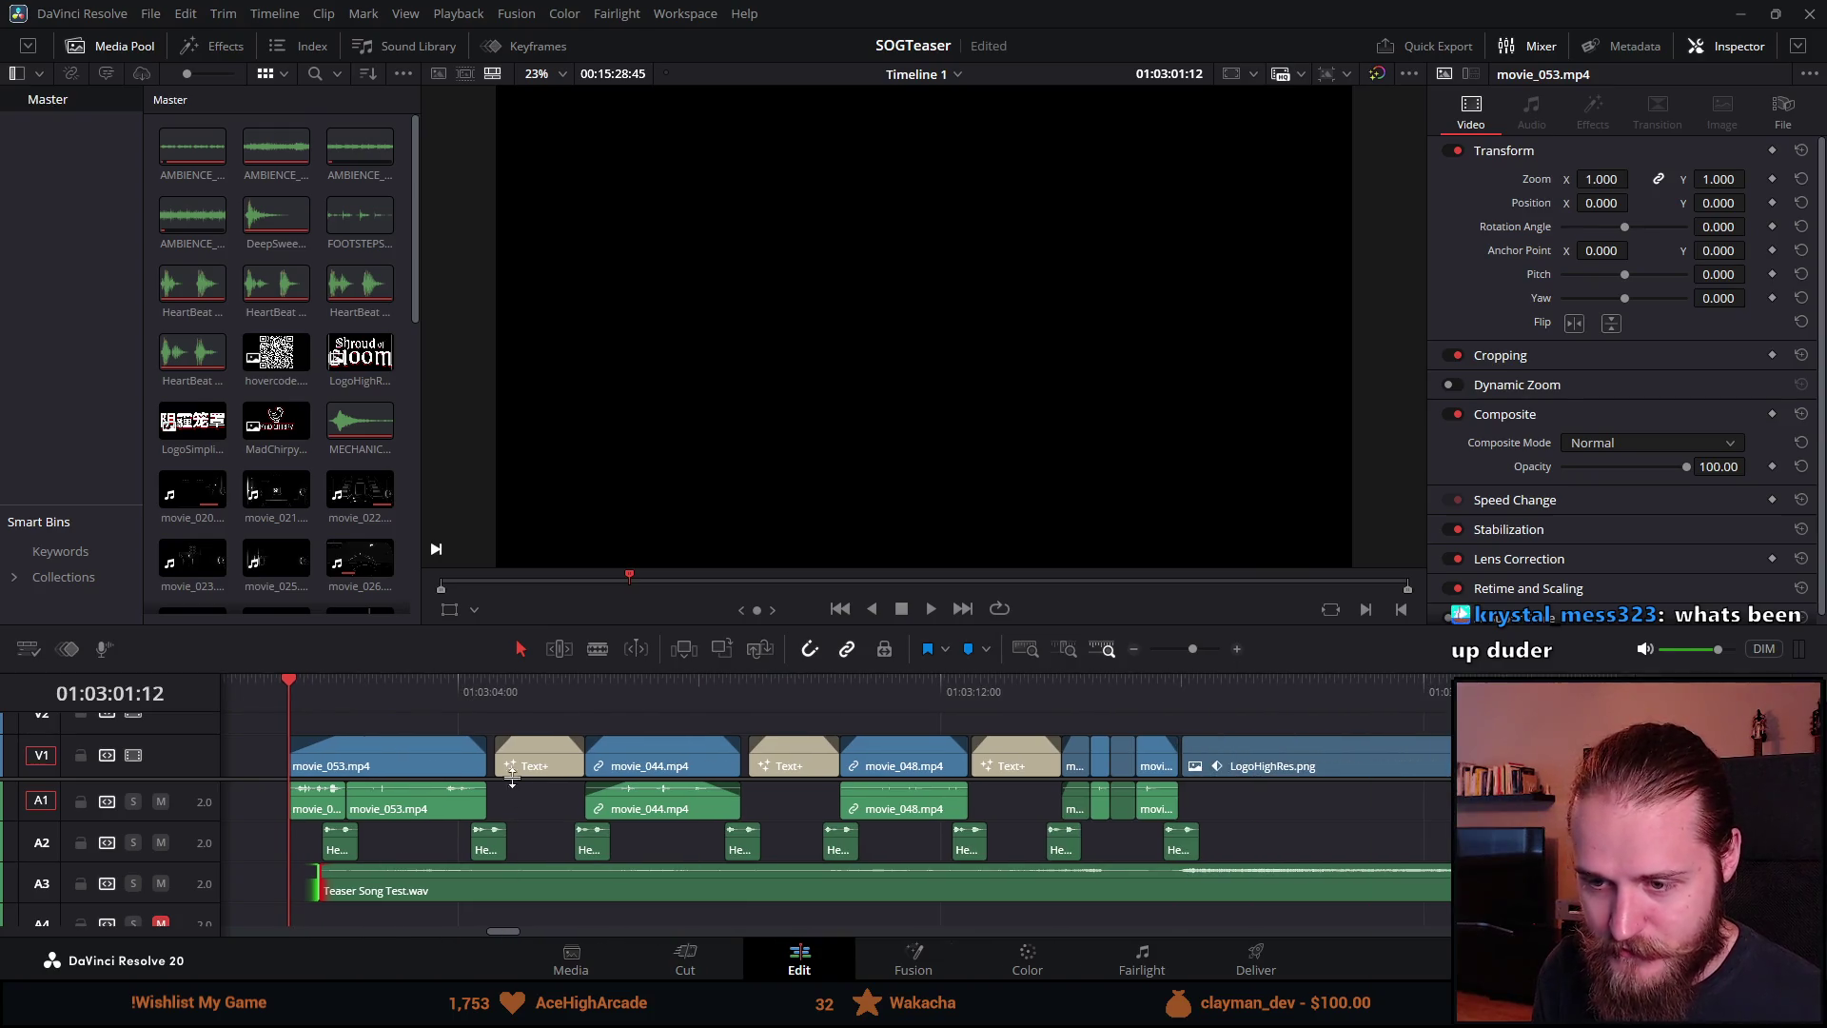
left_click(488, 688)
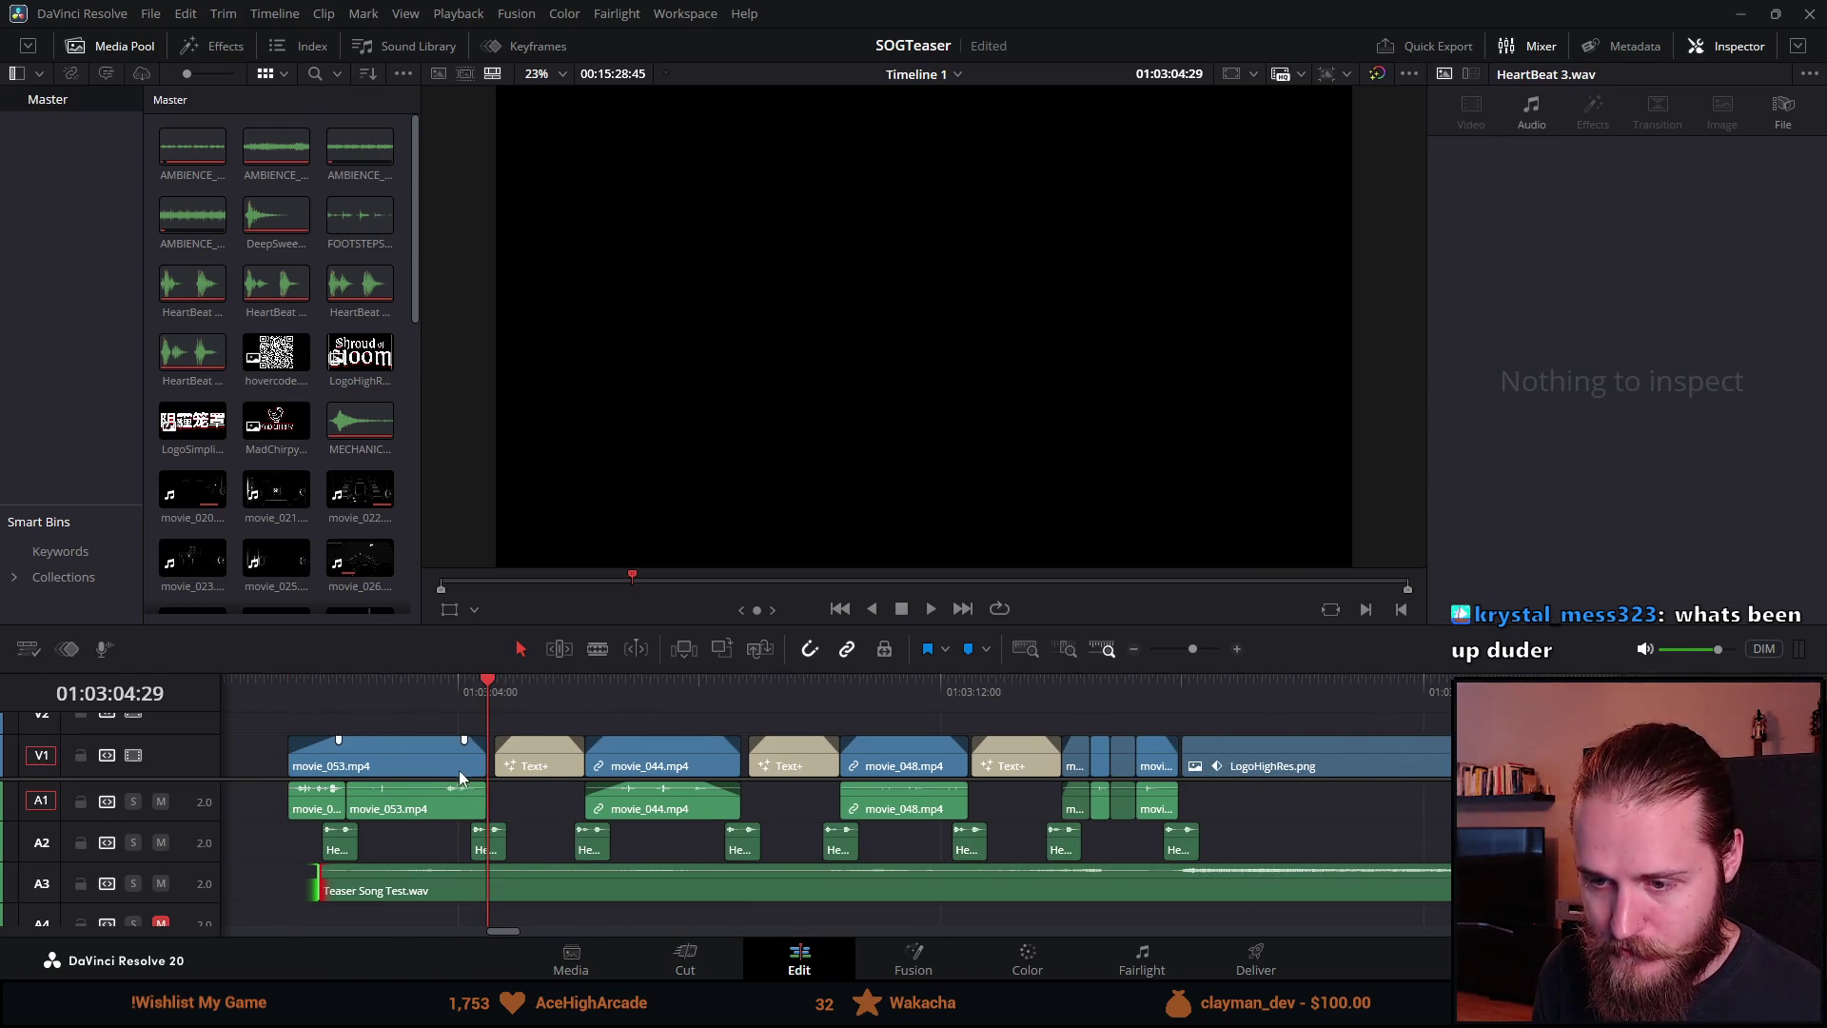
scroll(505, 780, "up", 4)
left_click_drag(968, 761, 949, 767)
Step: Shift the opening clip and heartbeats left, start PLAY THE DEMO earlier, and review it
scroll(947, 776, "down", 4)
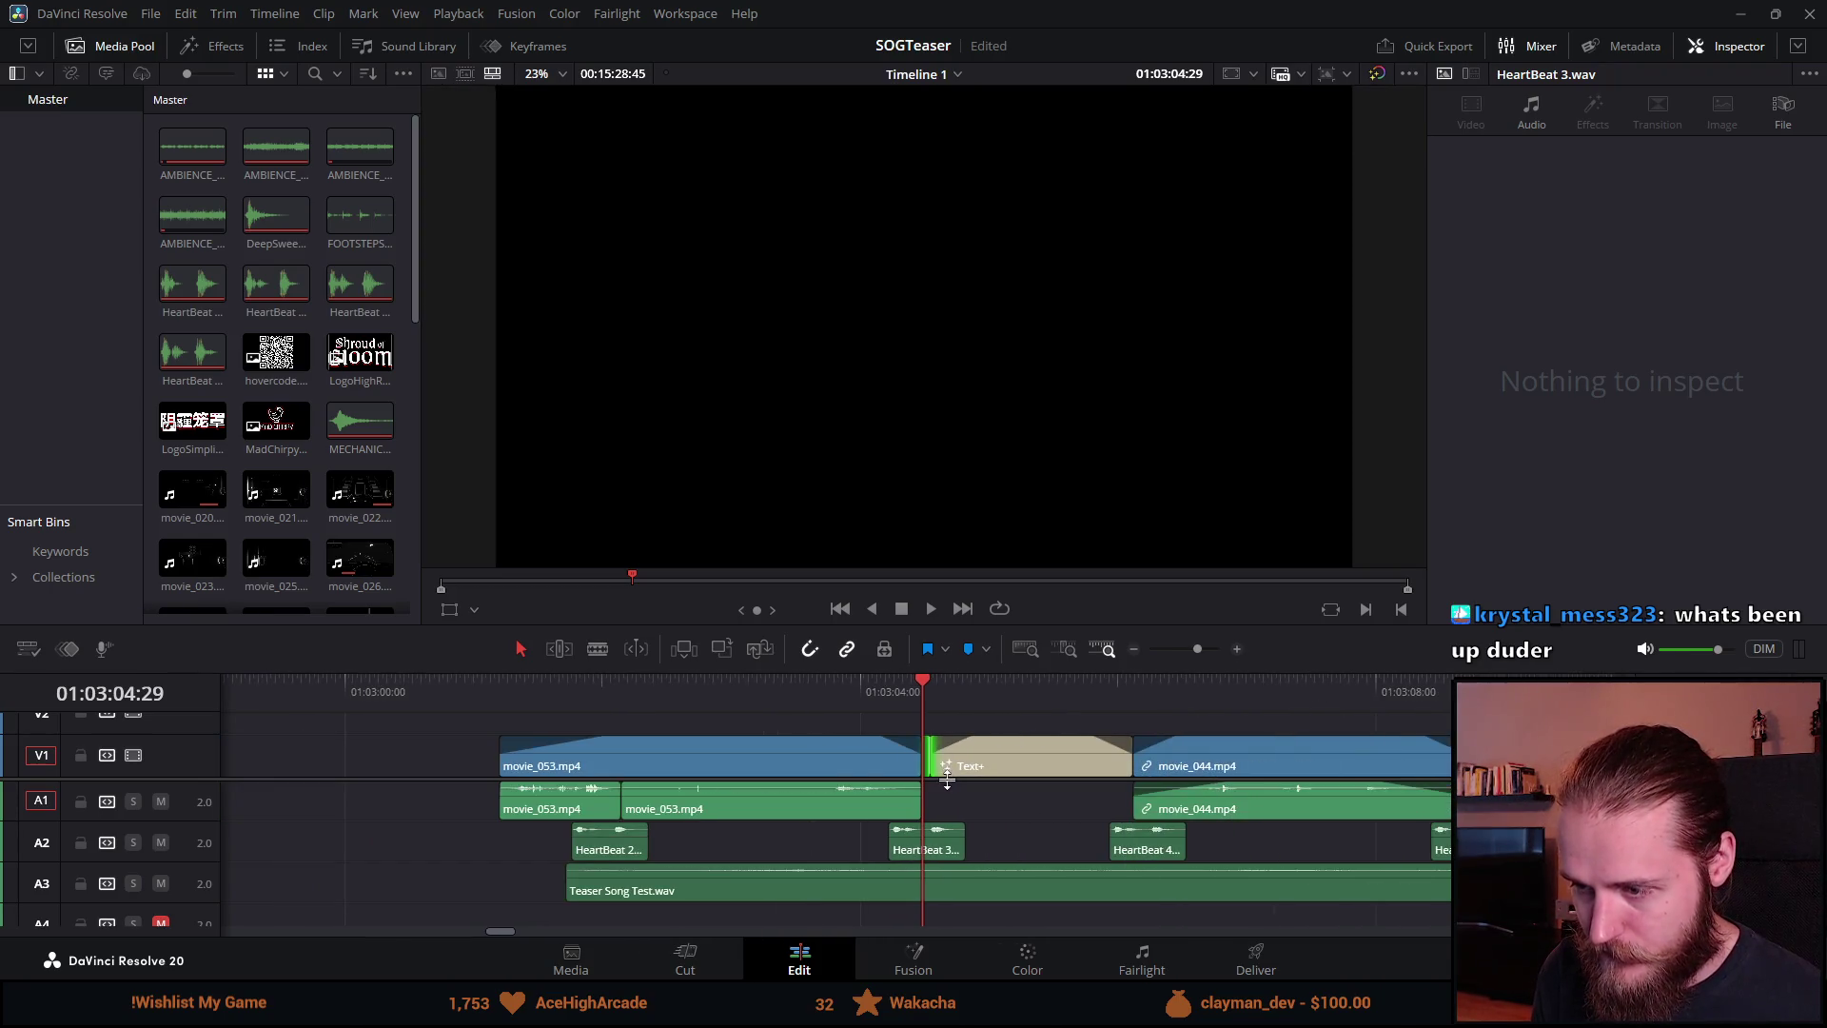
mouse_move(437, 727)
left_mouse_down()
mouse_move(747, 835)
mouse_move(914, 852)
mouse_move(760, 812)
left_mouse_up()
left_click(958, 682)
scroll(961, 723, "up", 2)
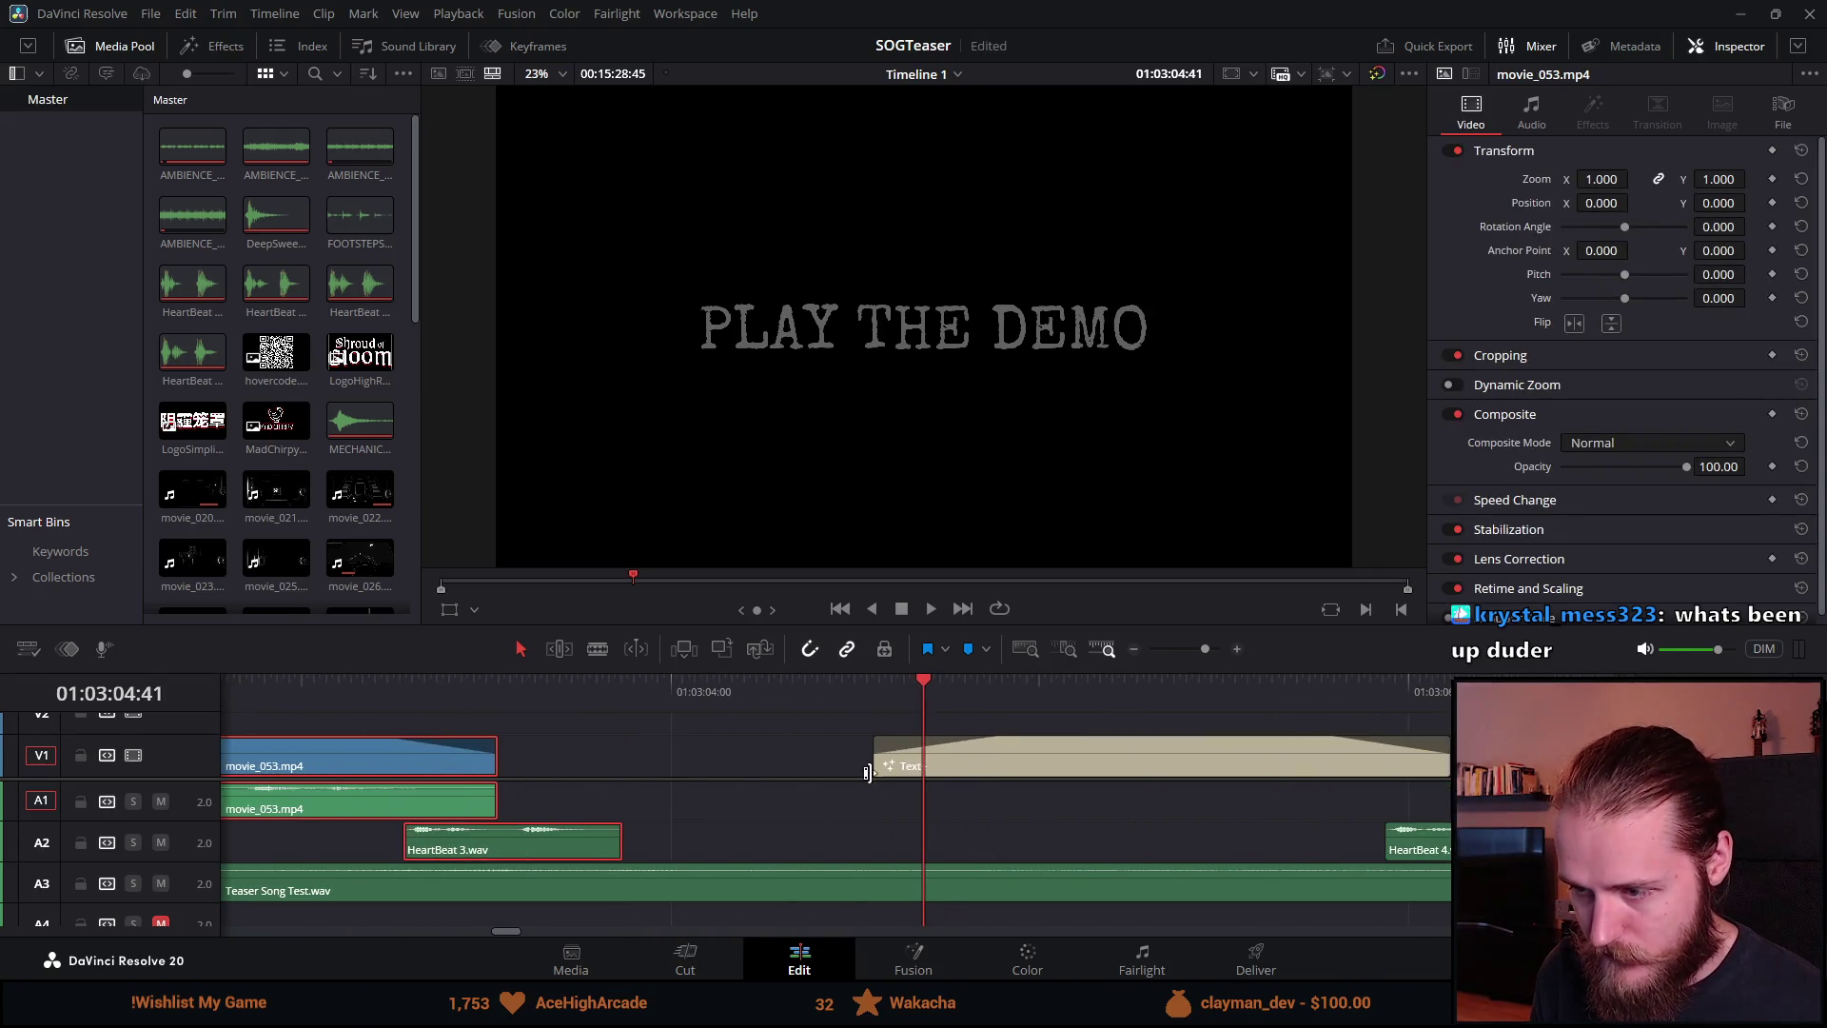
left_click_drag(878, 765, 836, 765)
scroll(893, 714, "down", 3)
left_click(879, 689)
key("space")
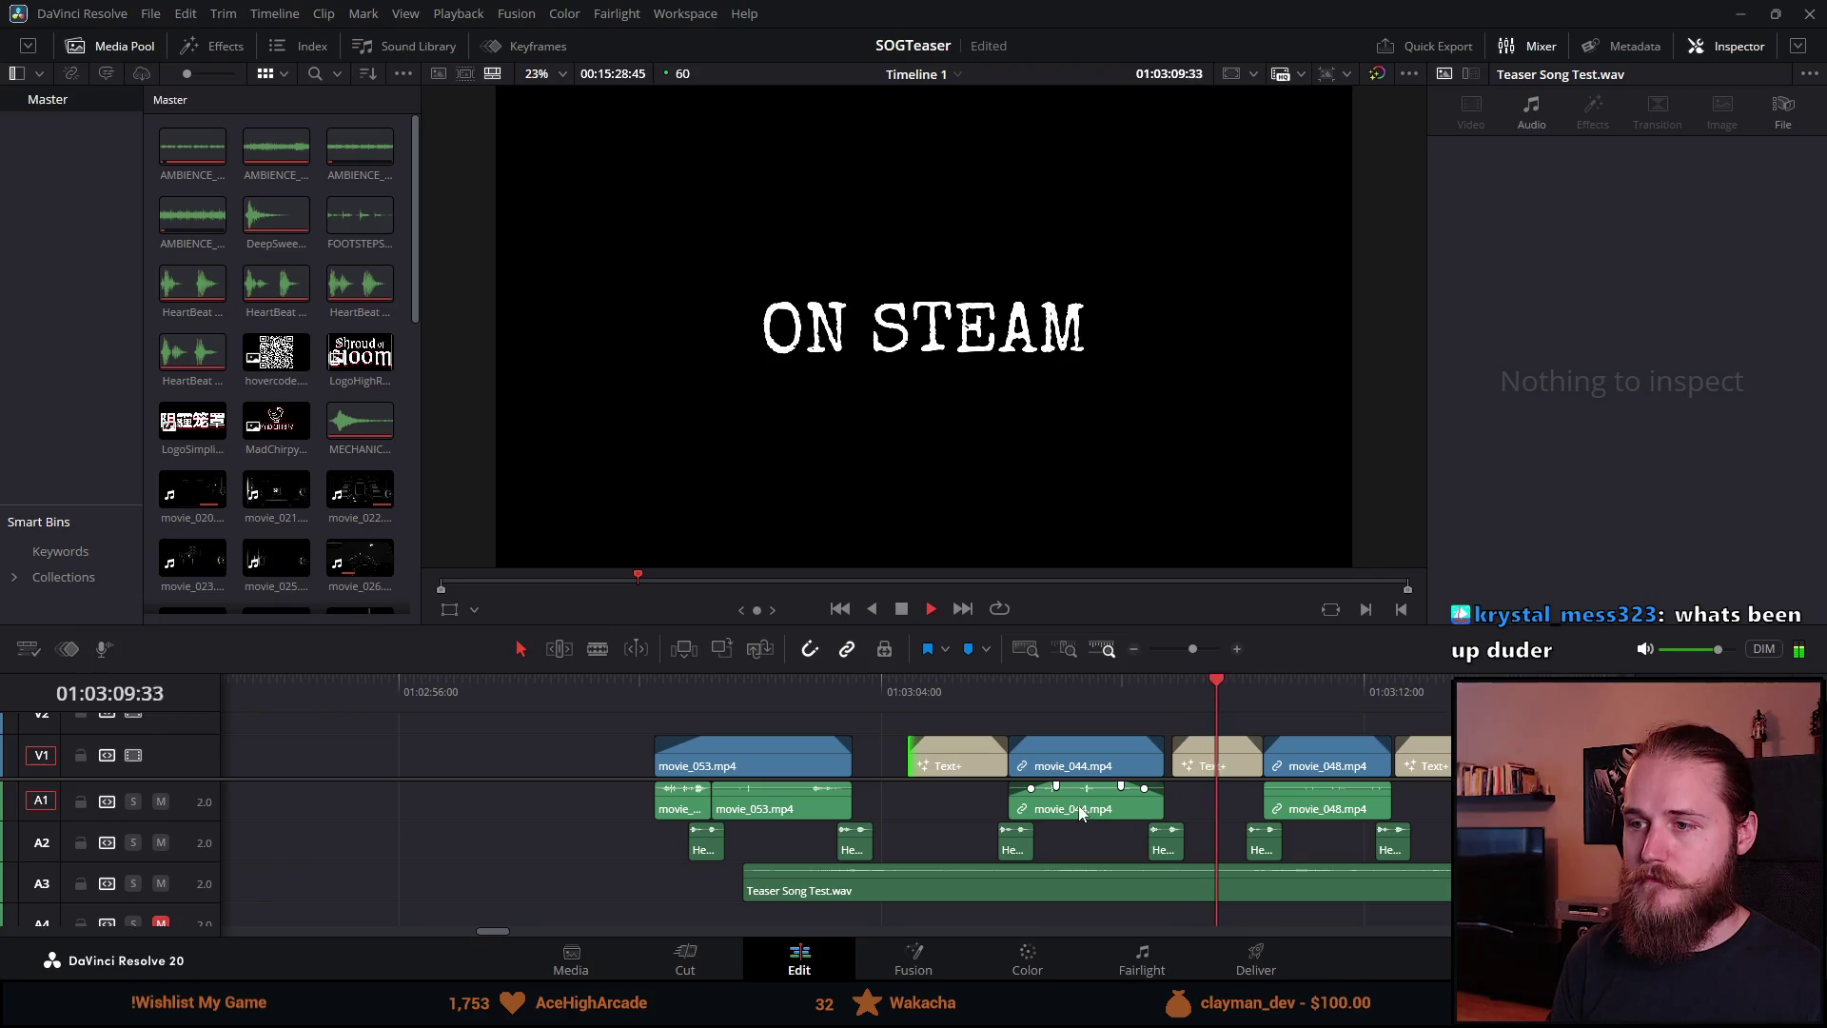
left_click(900, 611)
Step: Shift the movie_044 group with its title and heartbeats earlier to close the gap
scroll(1222, 860, "up", 2)
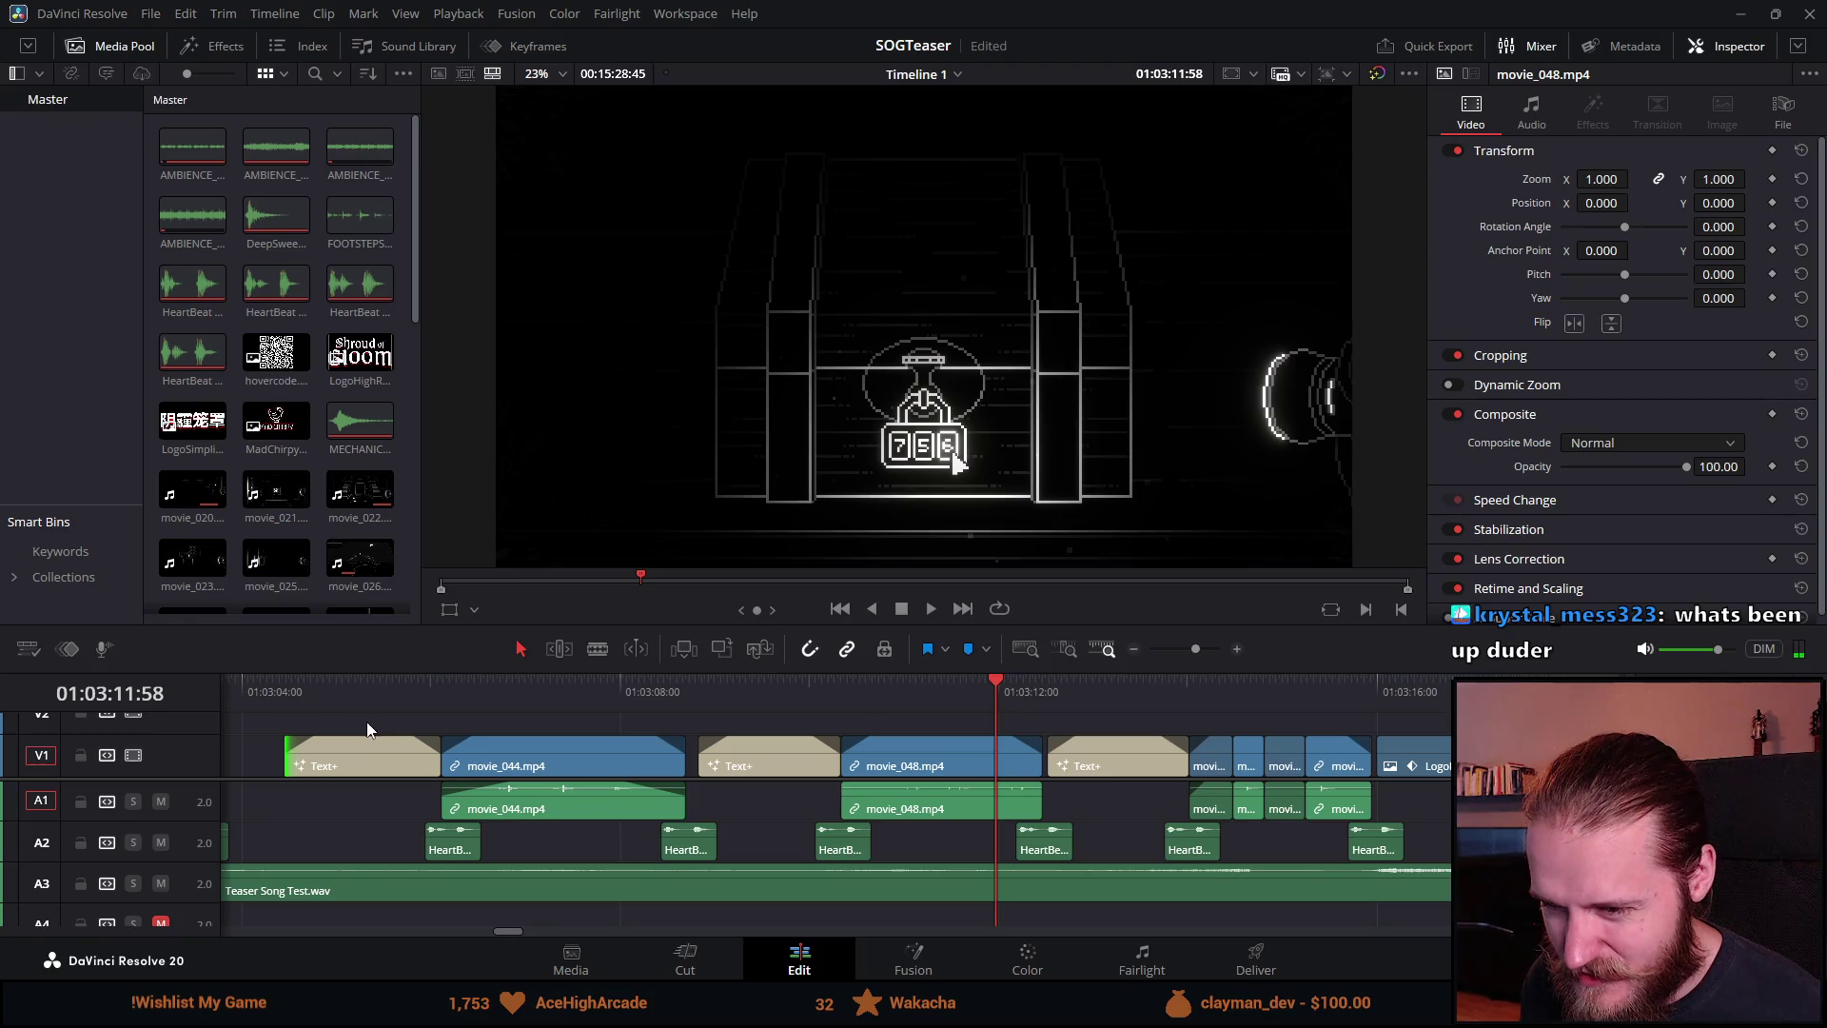
left_click_drag(358, 721, 666, 842)
key("ctrl+minus")
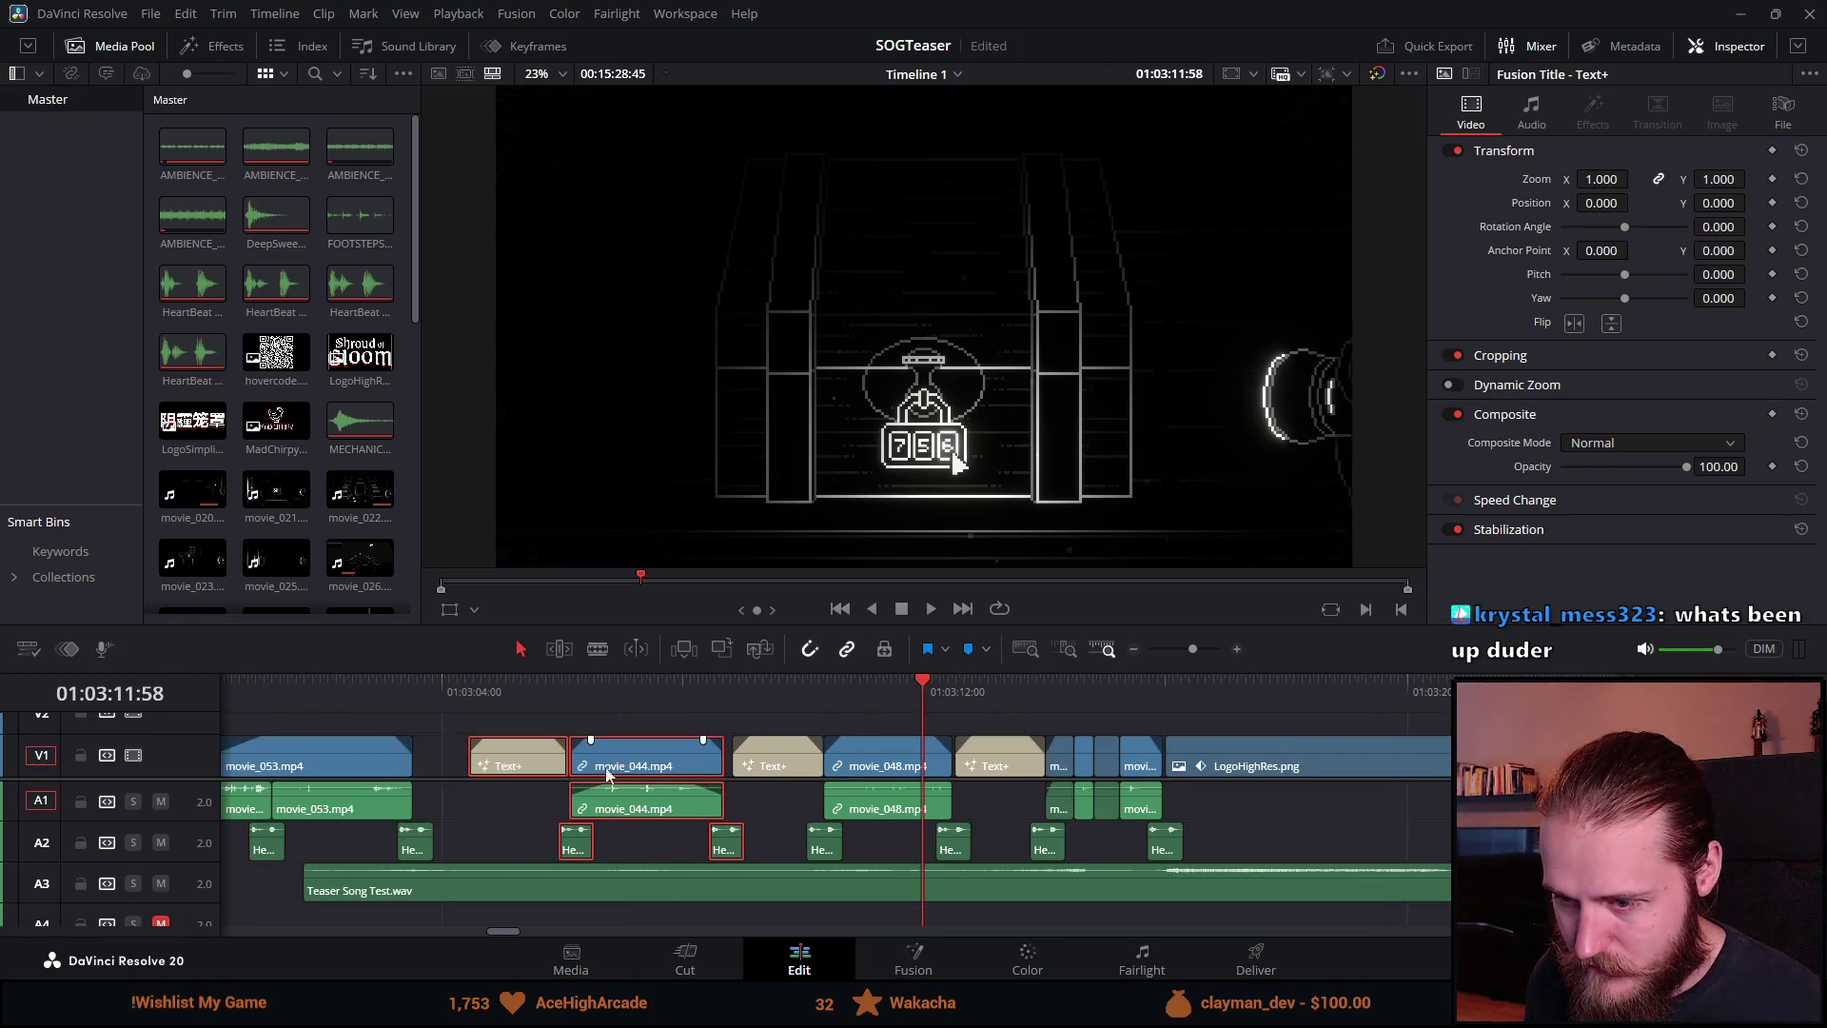
left_click_drag(609, 773, 619, 769)
Step: Start the ON STEAM title earlier and shift the movie_048 group left, then play it back
left_click(733, 706)
key("ctrl+equal")
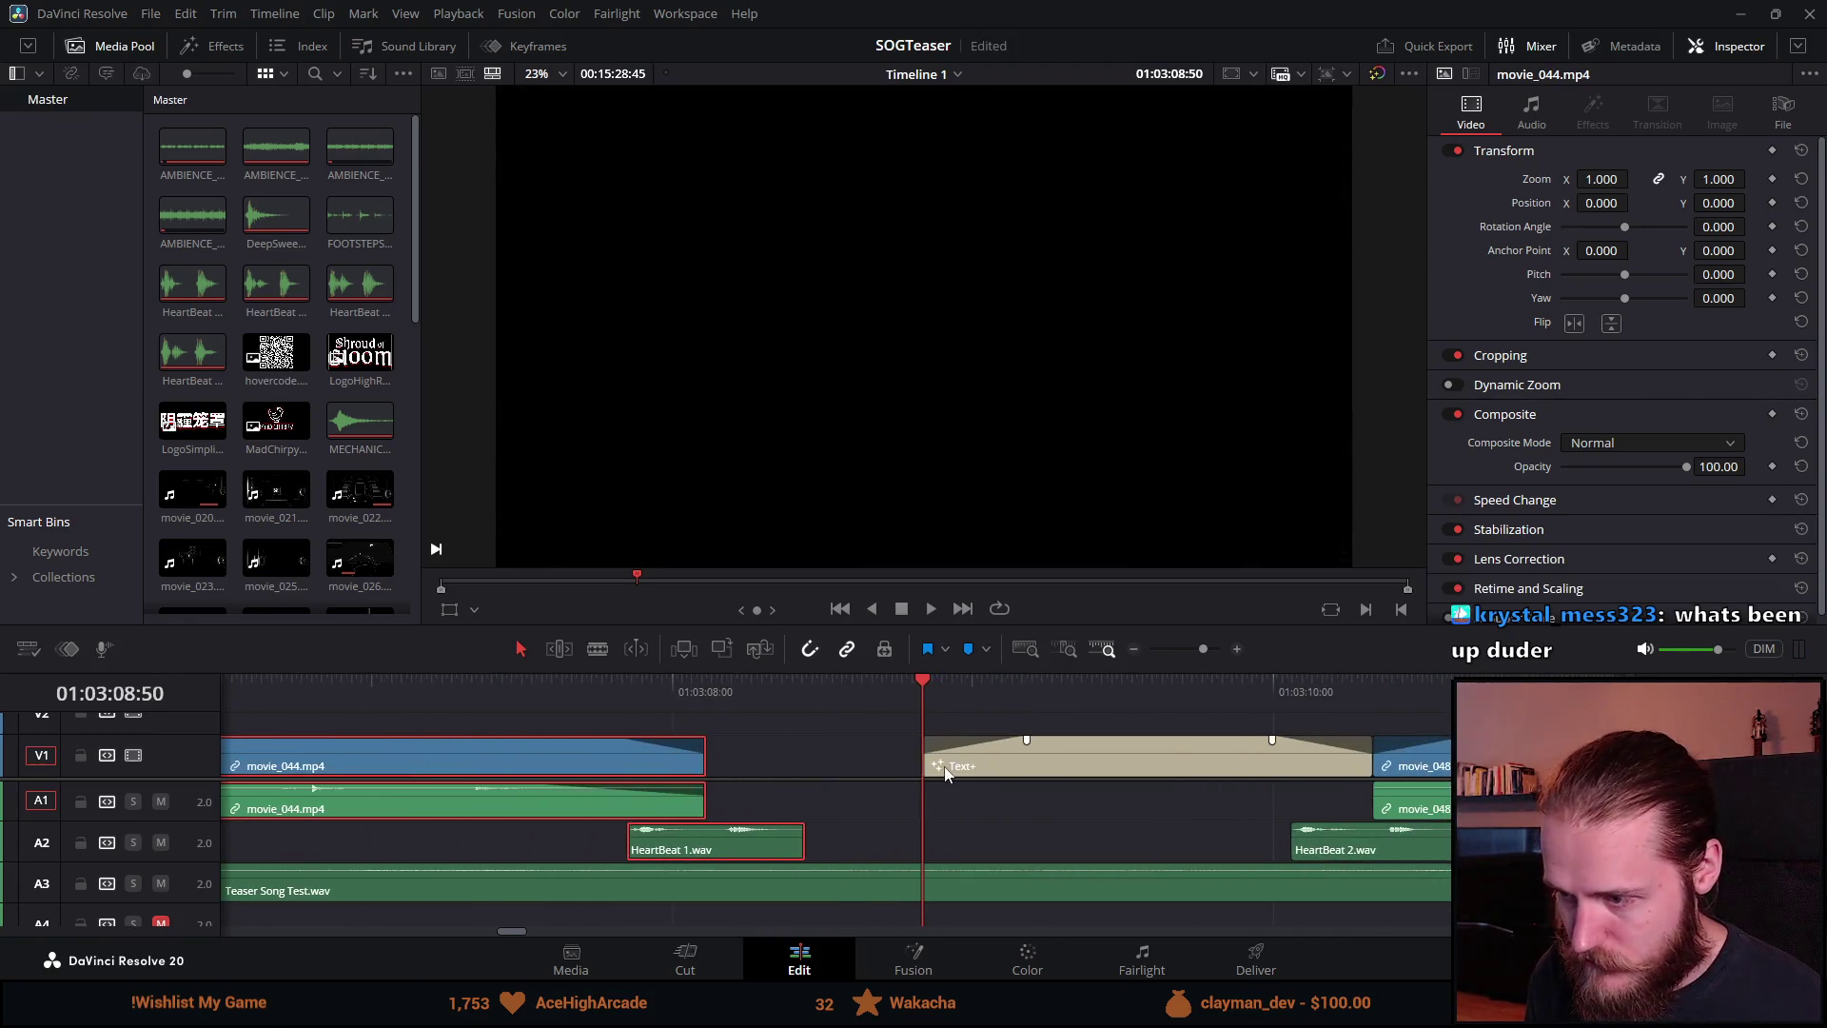
left_click(928, 758)
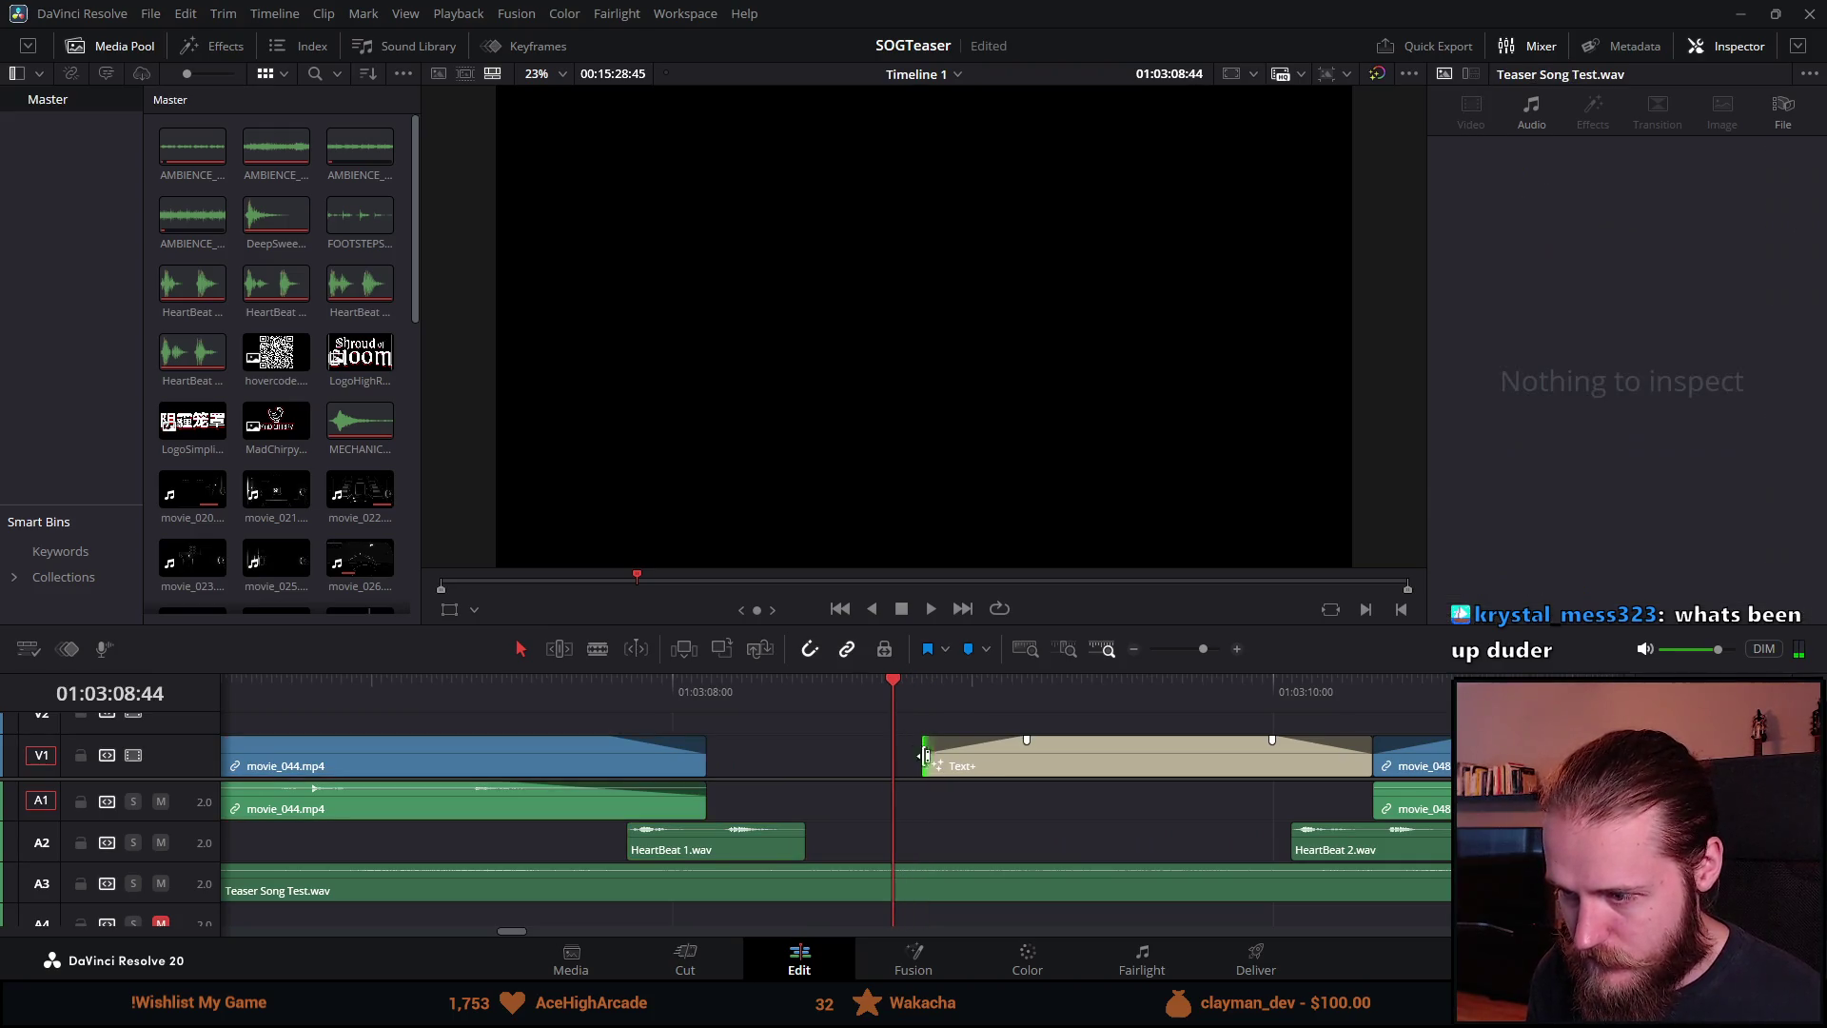
key("ctrl+minus")
mouse_move(877, 766)
left_mouse_down()
mouse_move(1019, 764)
mouse_move(1361, 852)
left_mouse_up()
left_click(1328, 831)
left_click_drag(1356, 776, 1304, 779)
key("space")
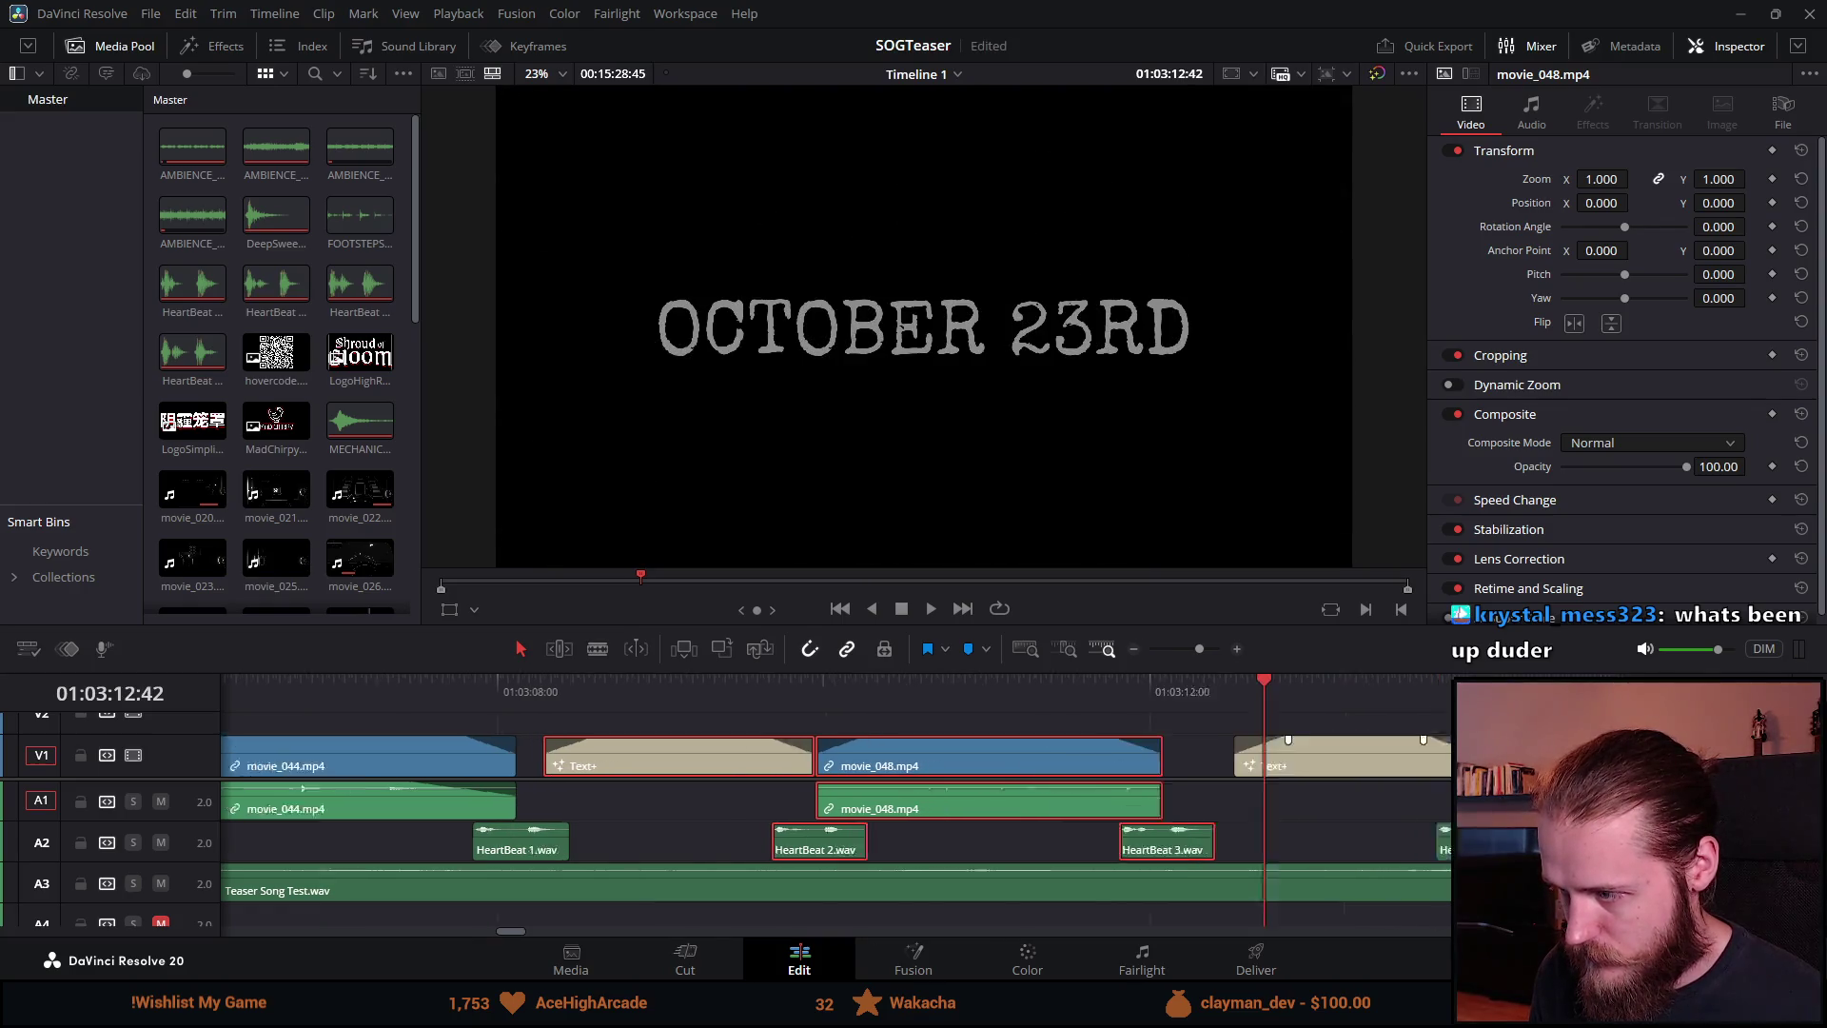
Step: Trim the OCTOBER 23RD title's start edge further earlier
left_click(854, 762)
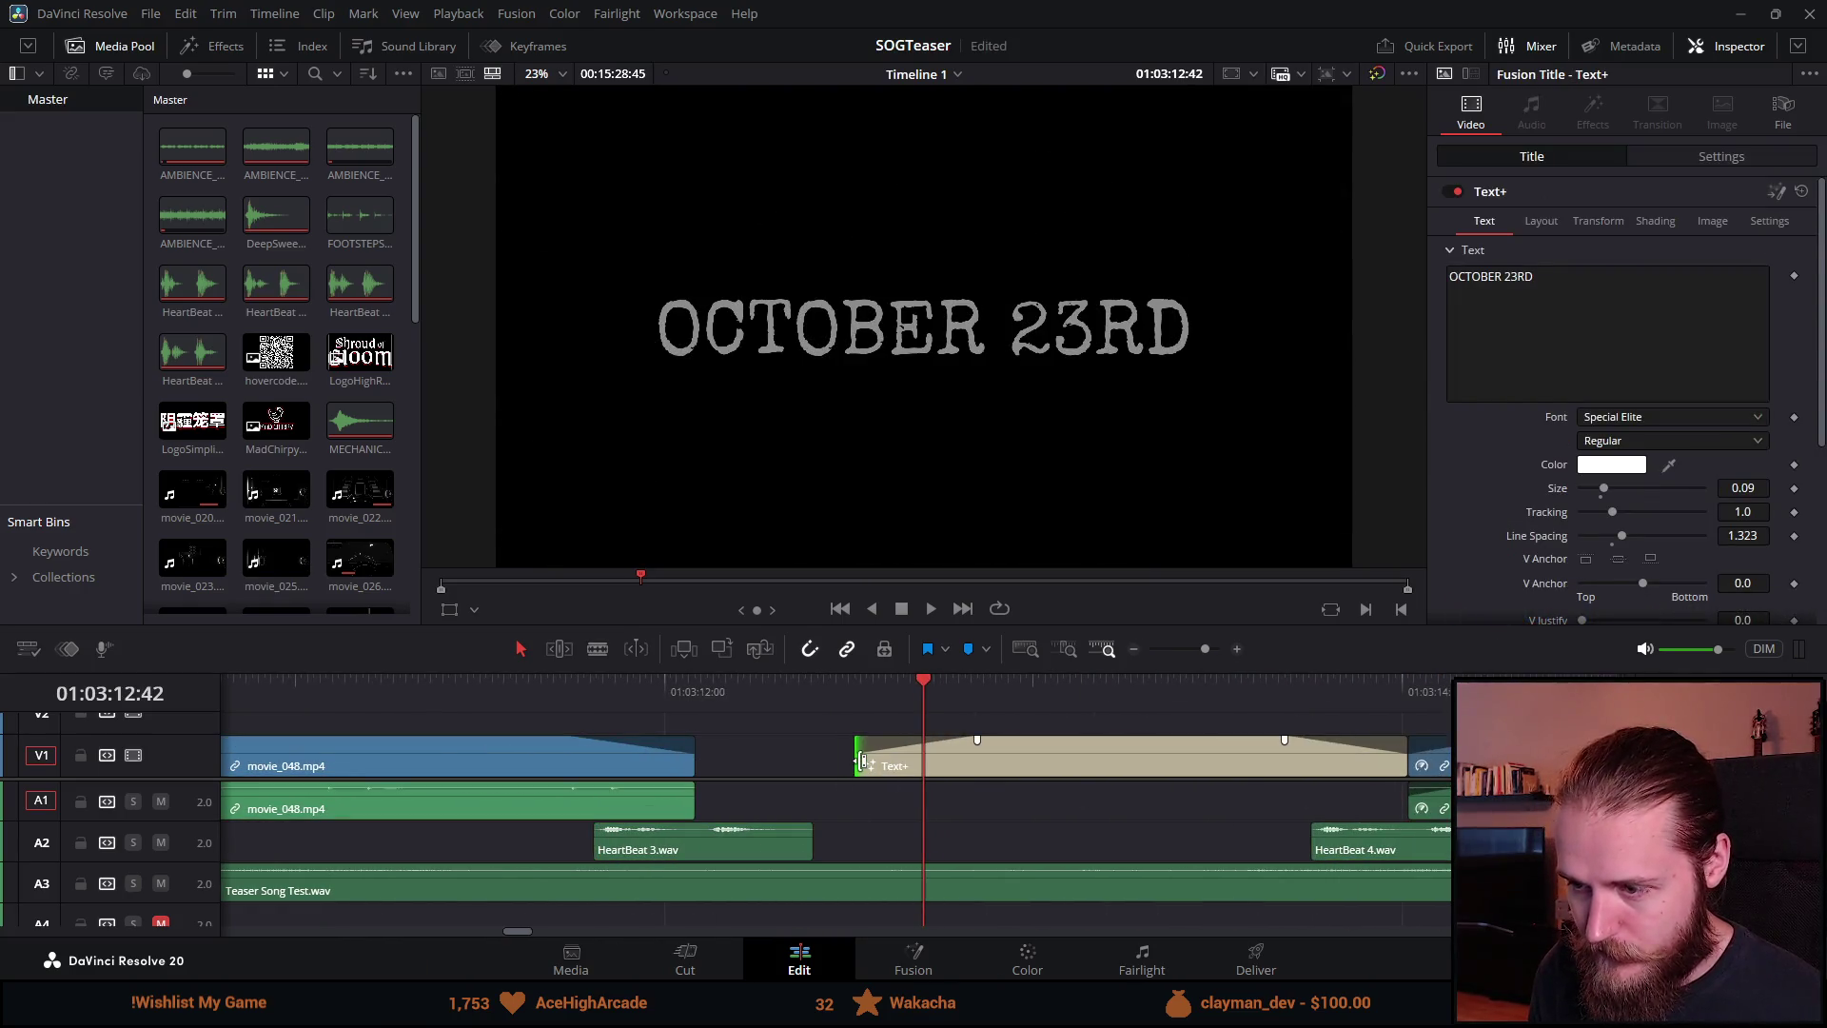
left_click_drag(862, 761, 846, 764)
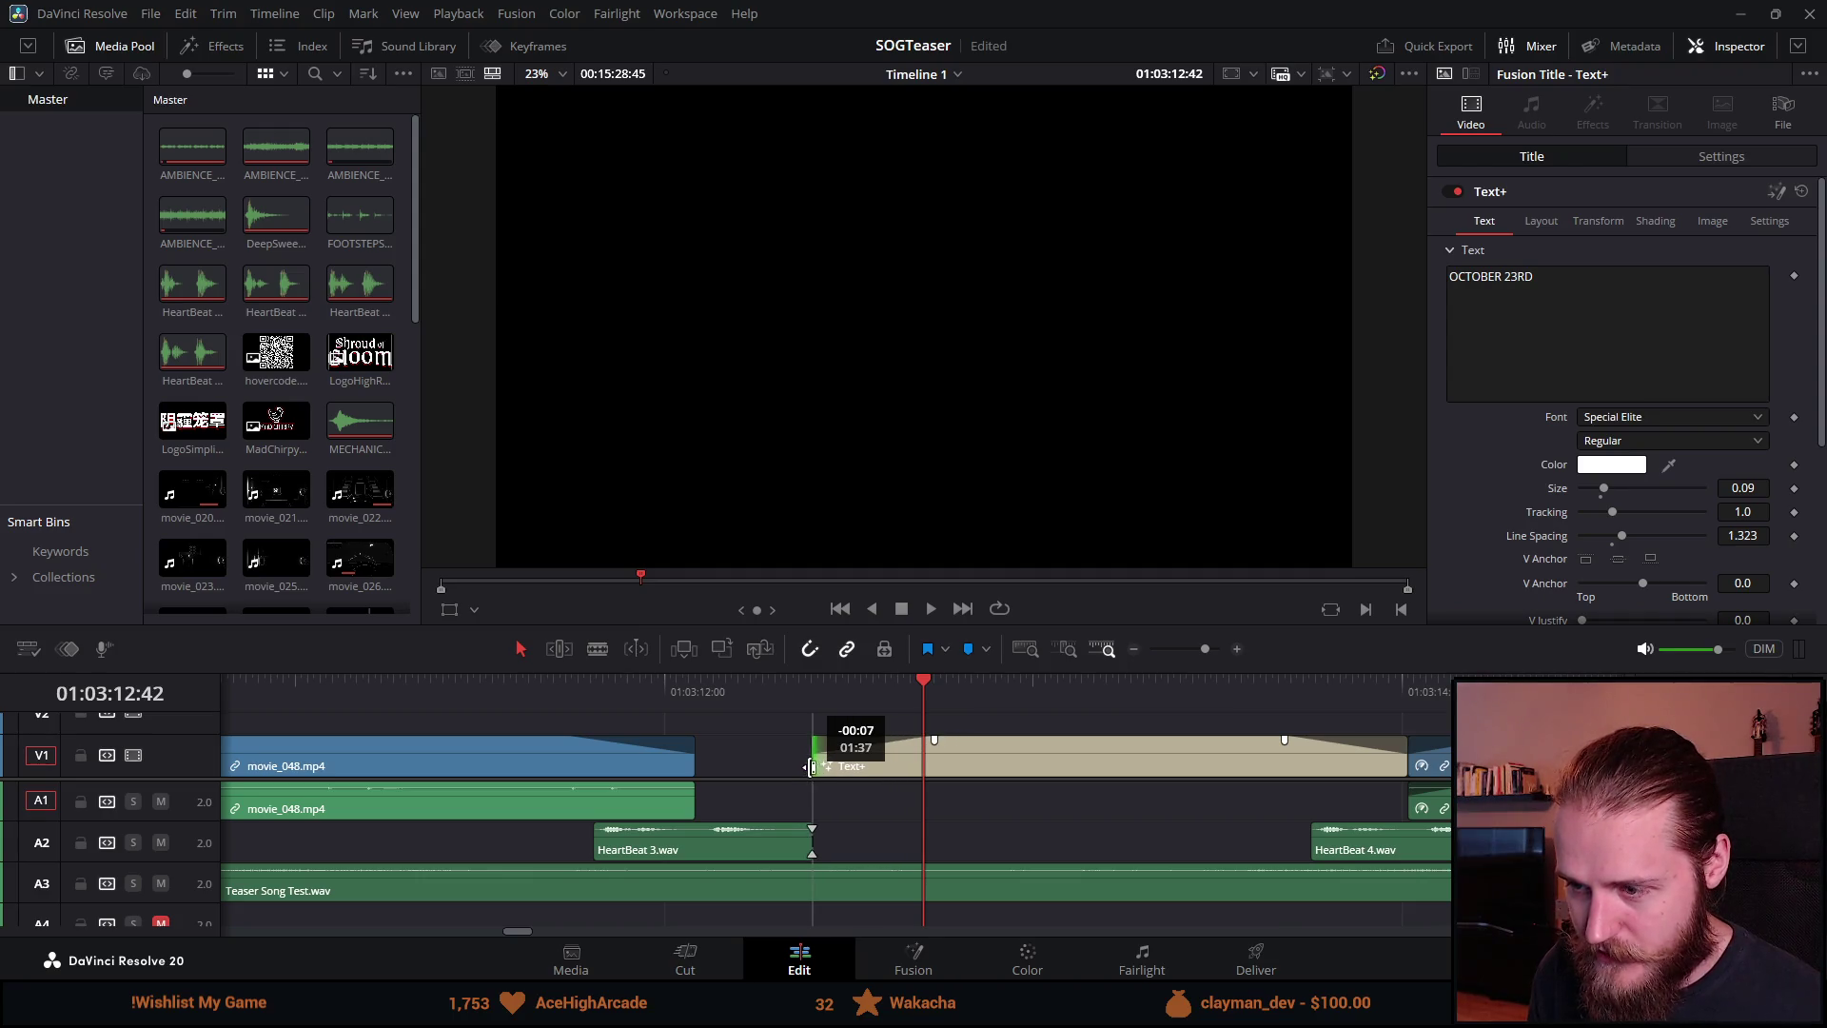
left_click_drag(798, 770, 797, 769)
scroll(798, 769, "down", 6)
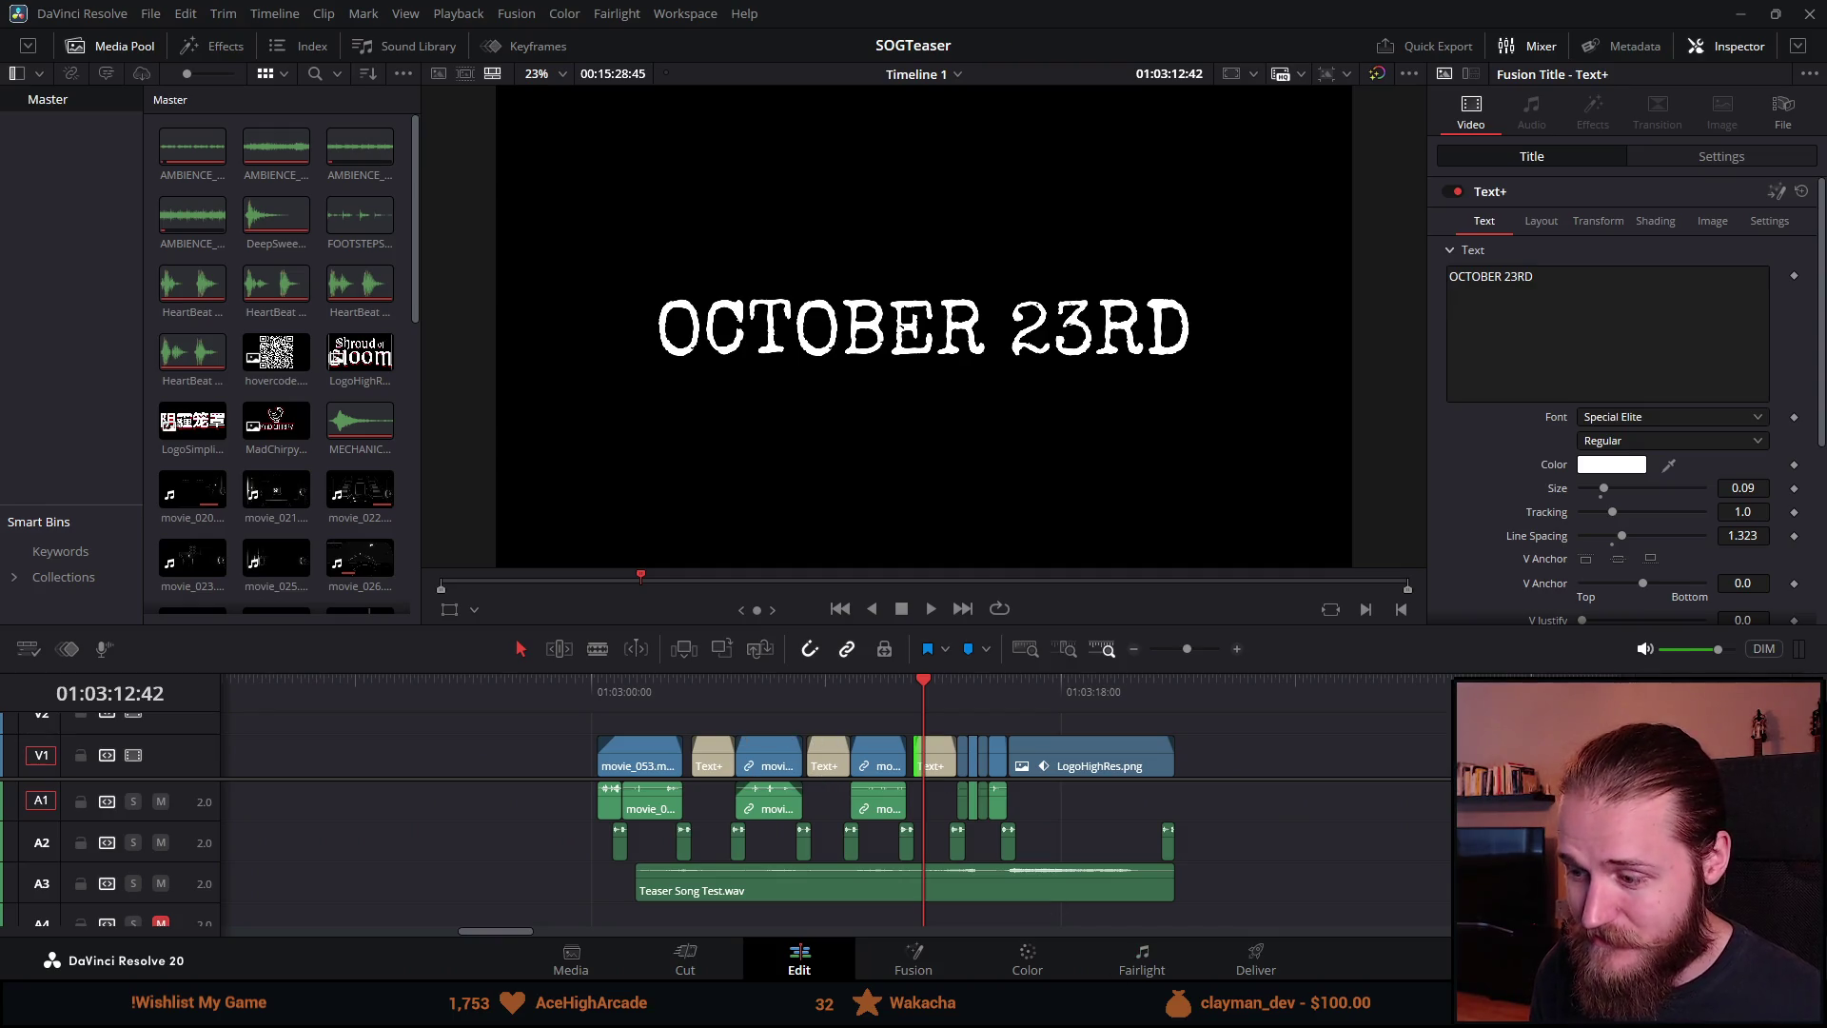
Step: In File Explorer open S.o.G. Marketing Material > Trailer > October Trailers and launch the Simplified Chinese 1080 trailer
key("super+e")
mouse_move(785, 225)
left_mouse_down()
mouse_move(834, 207)
mouse_move(983, 226)
left_mouse_up()
double_click(978, 571)
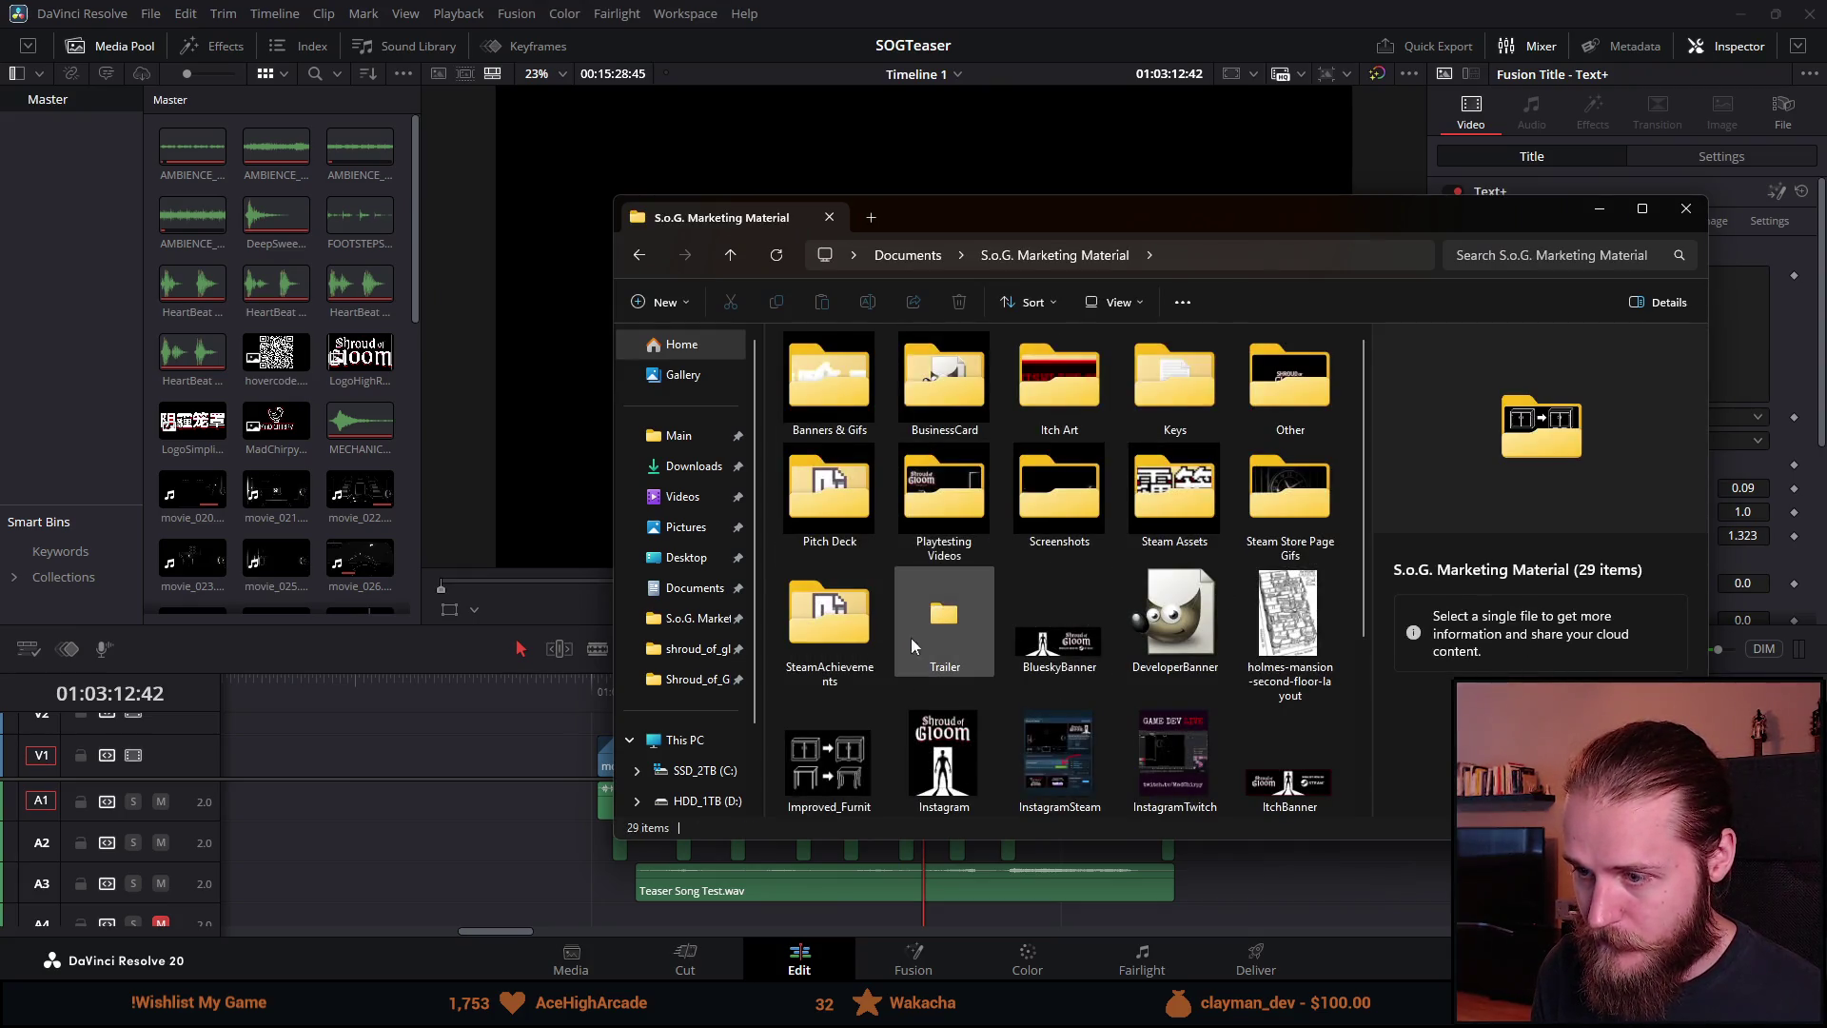
double_click(920, 630)
double_click(876, 386)
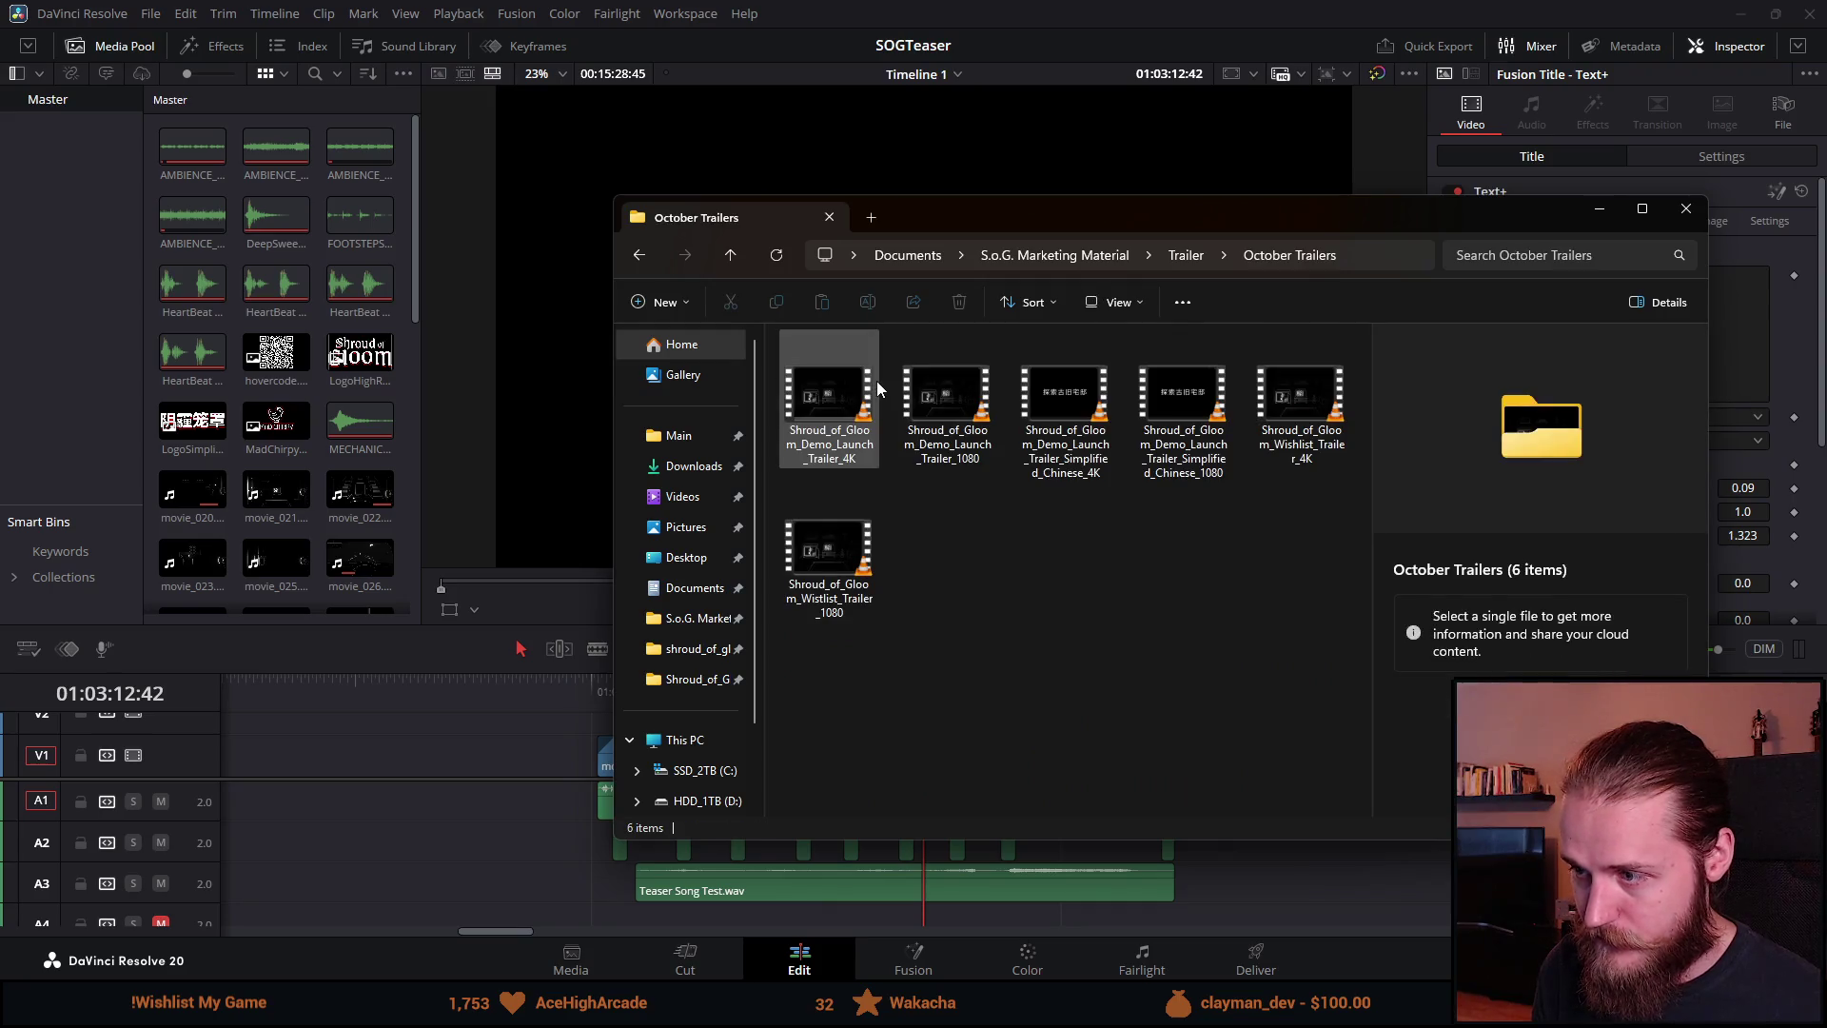
double_click(1176, 433)
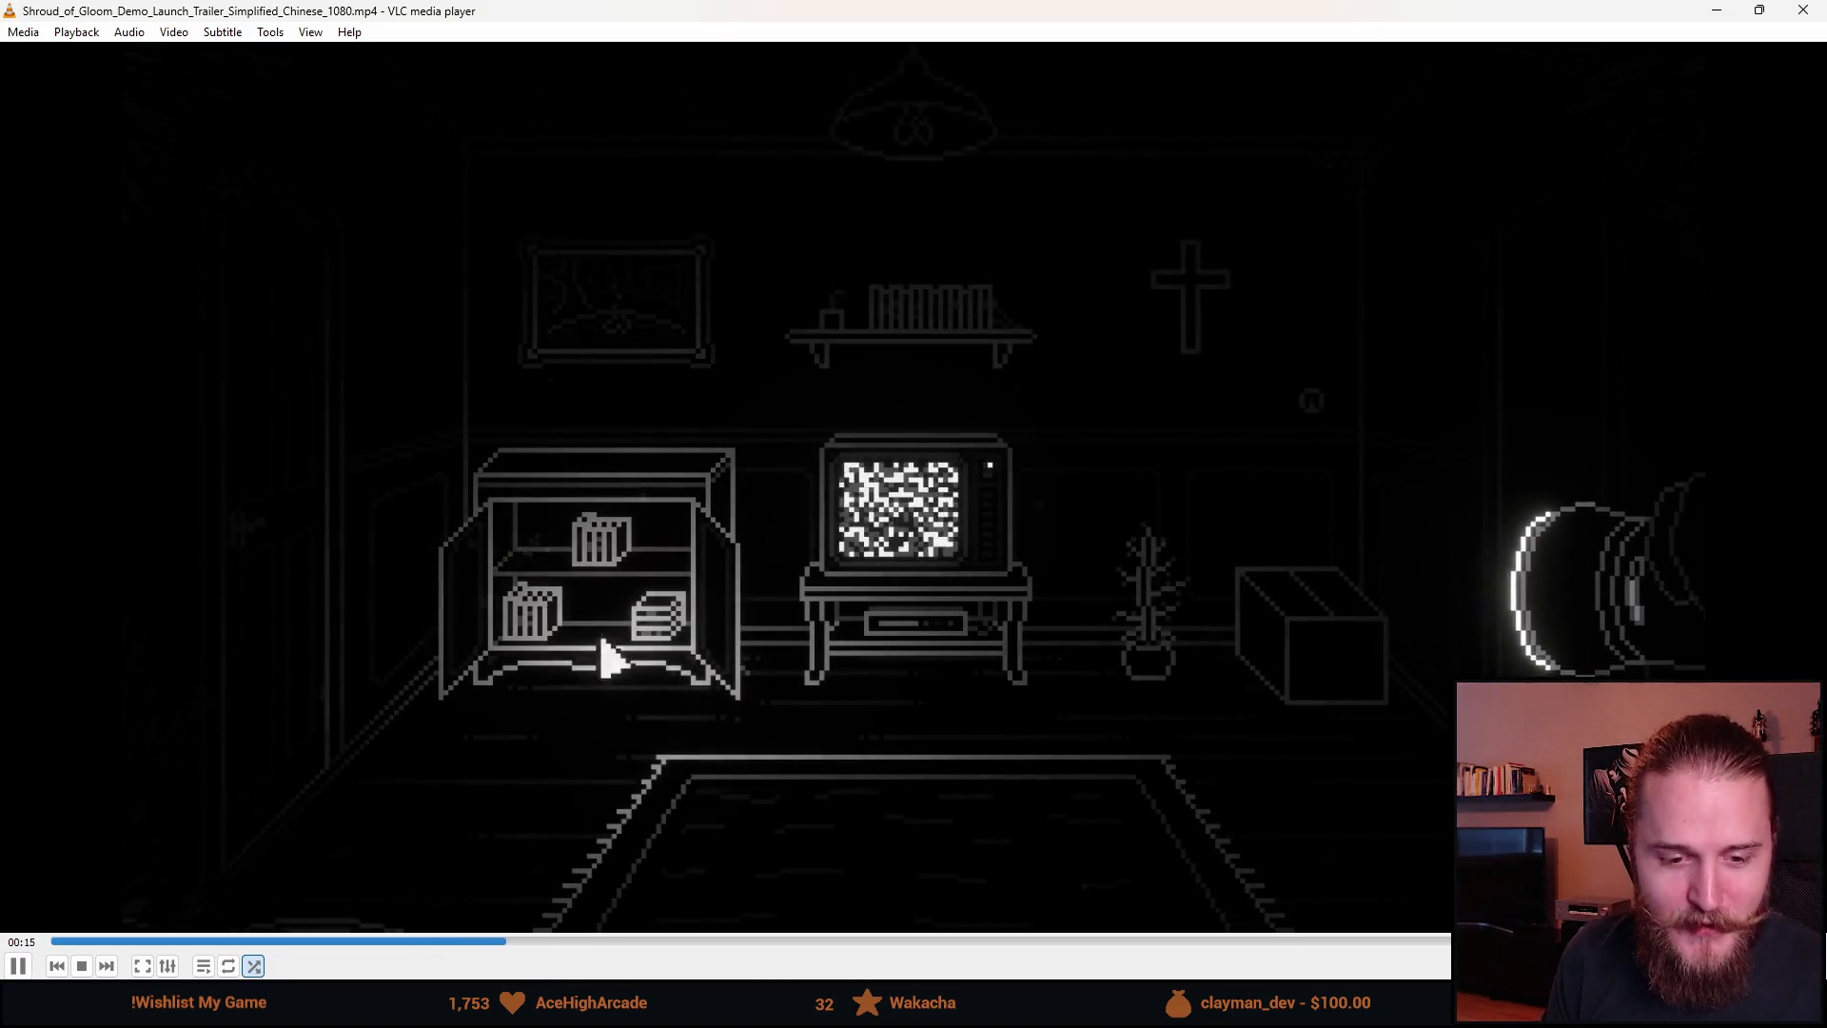
Step: Watch the Simplified Chinese 1080 trailer full screen in VLC, then quit VLC
scroll(1225, 543, "down", 4)
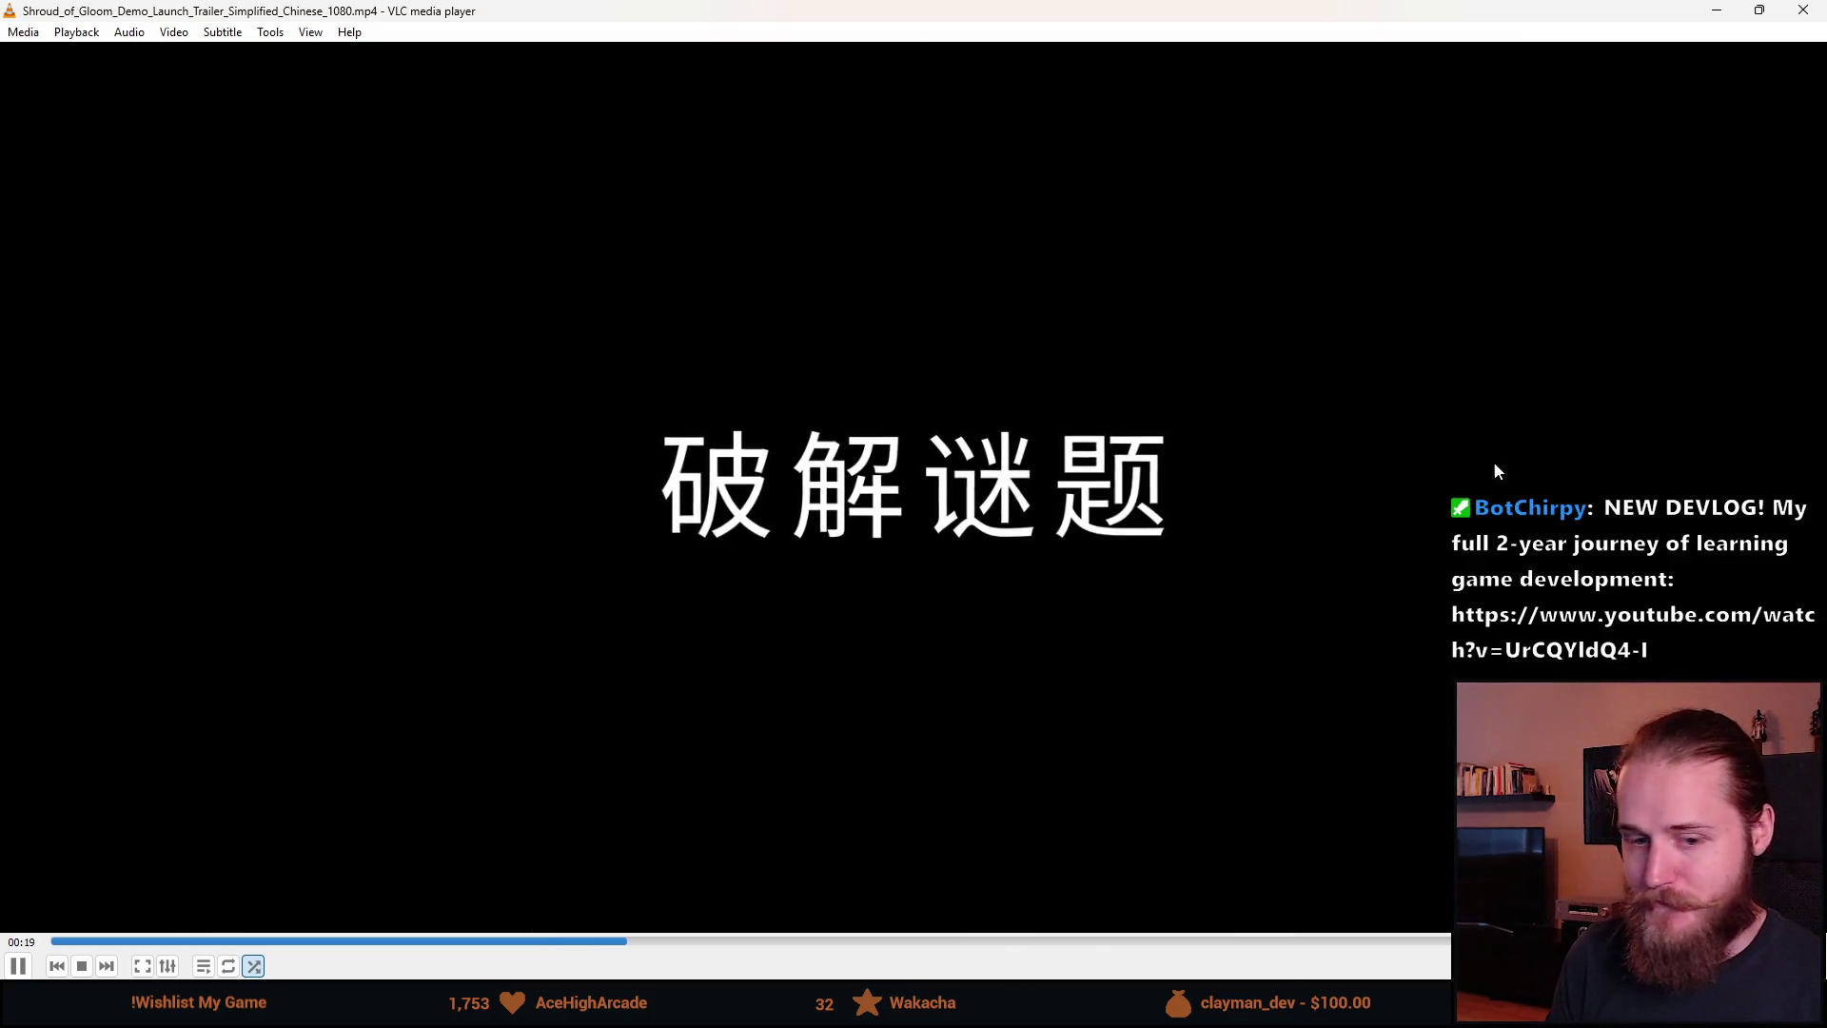
double_click(1294, 476)
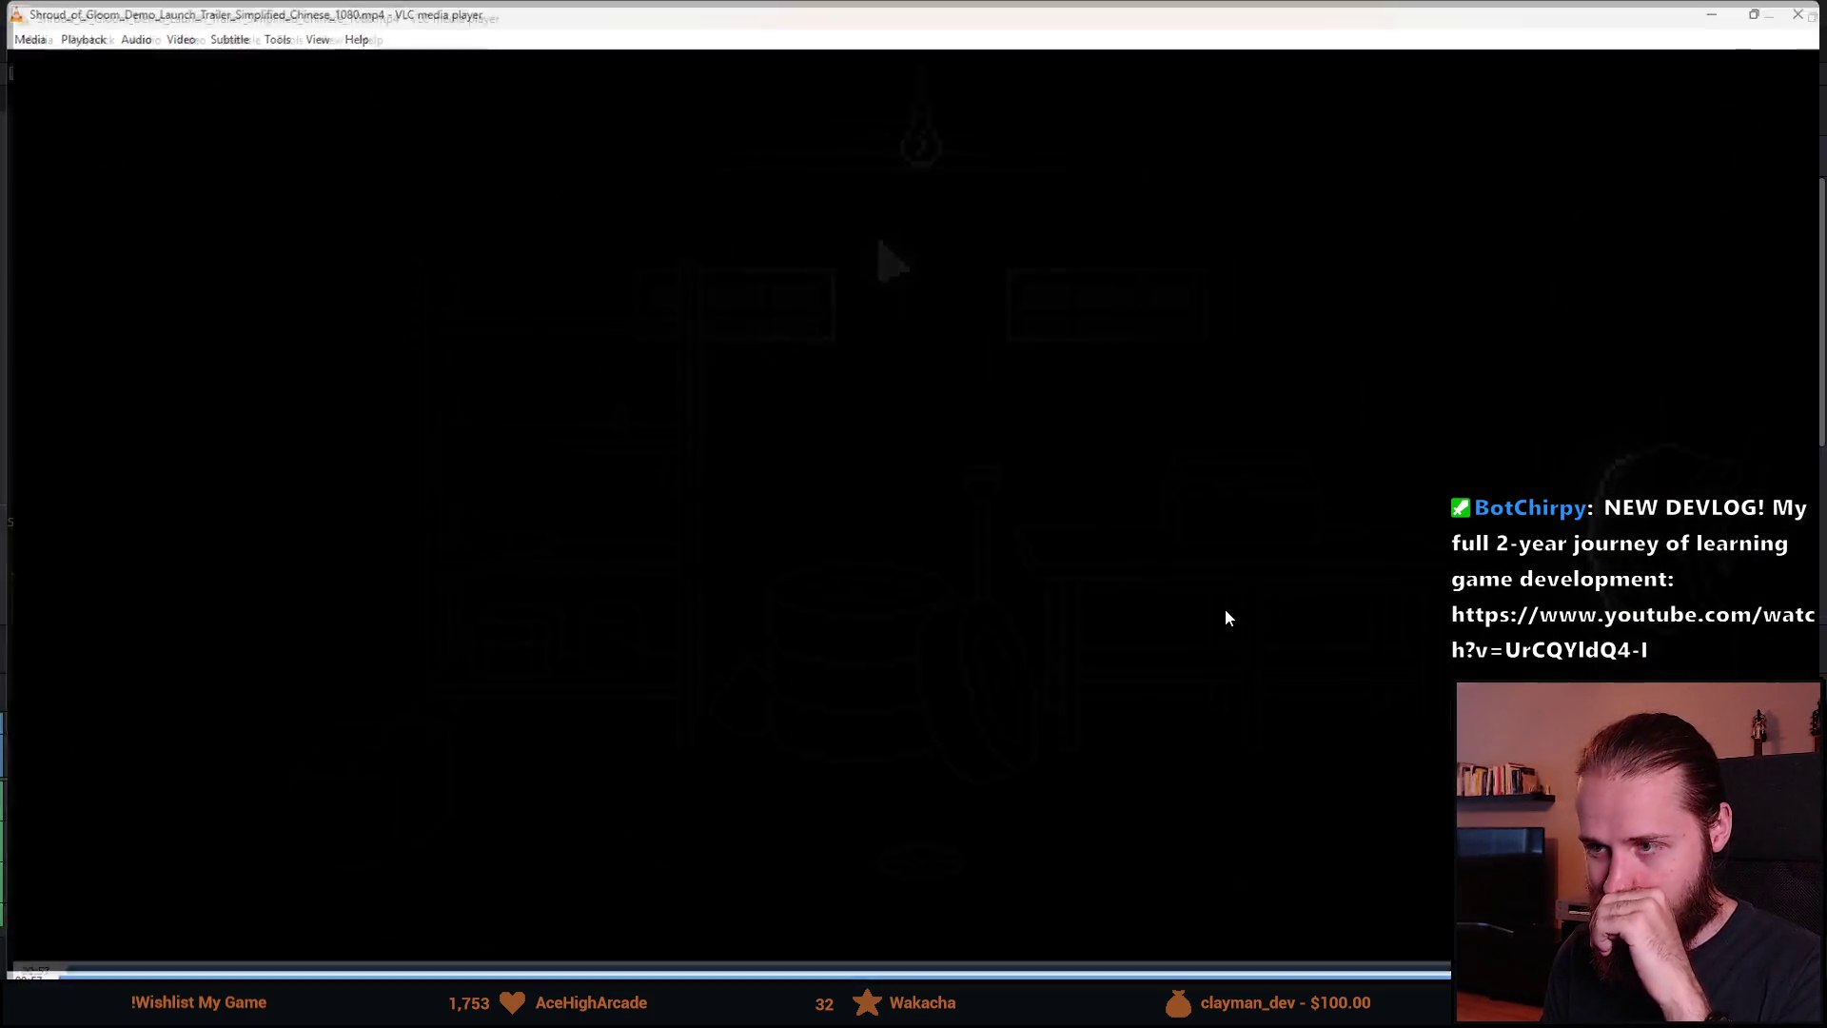
key("ctrl+q")
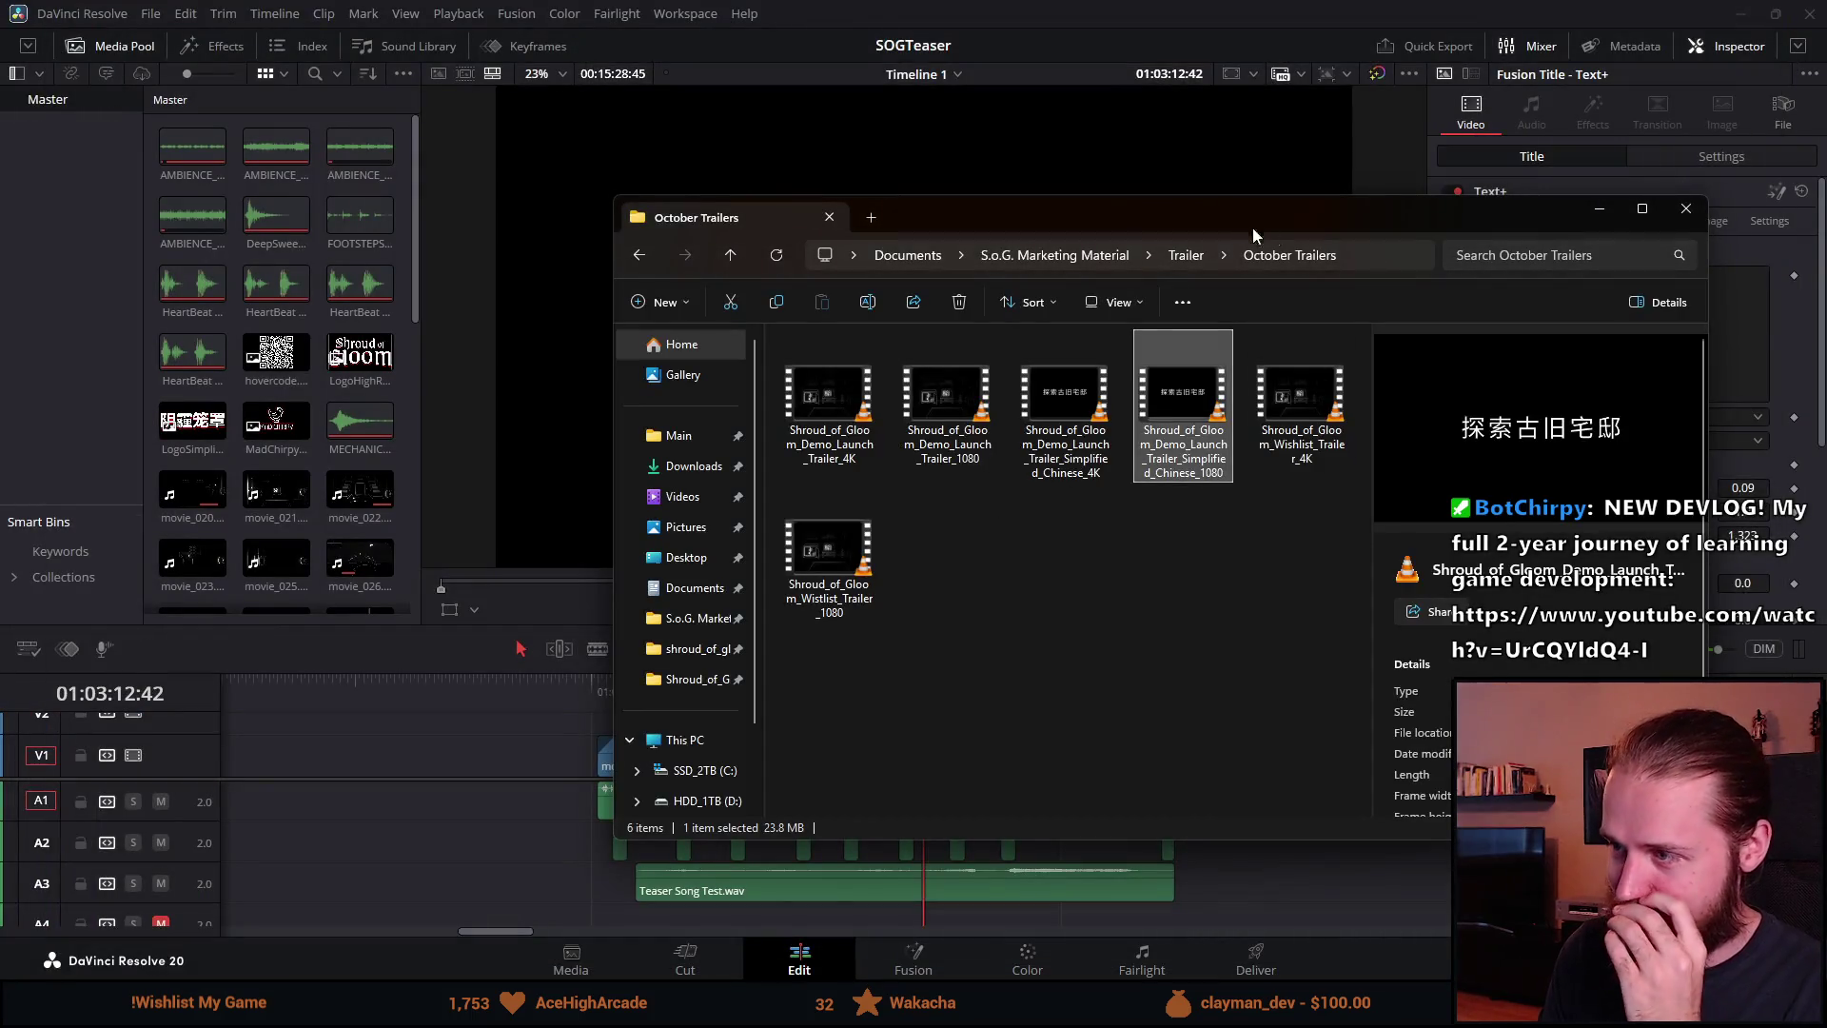
left_click(1687, 208)
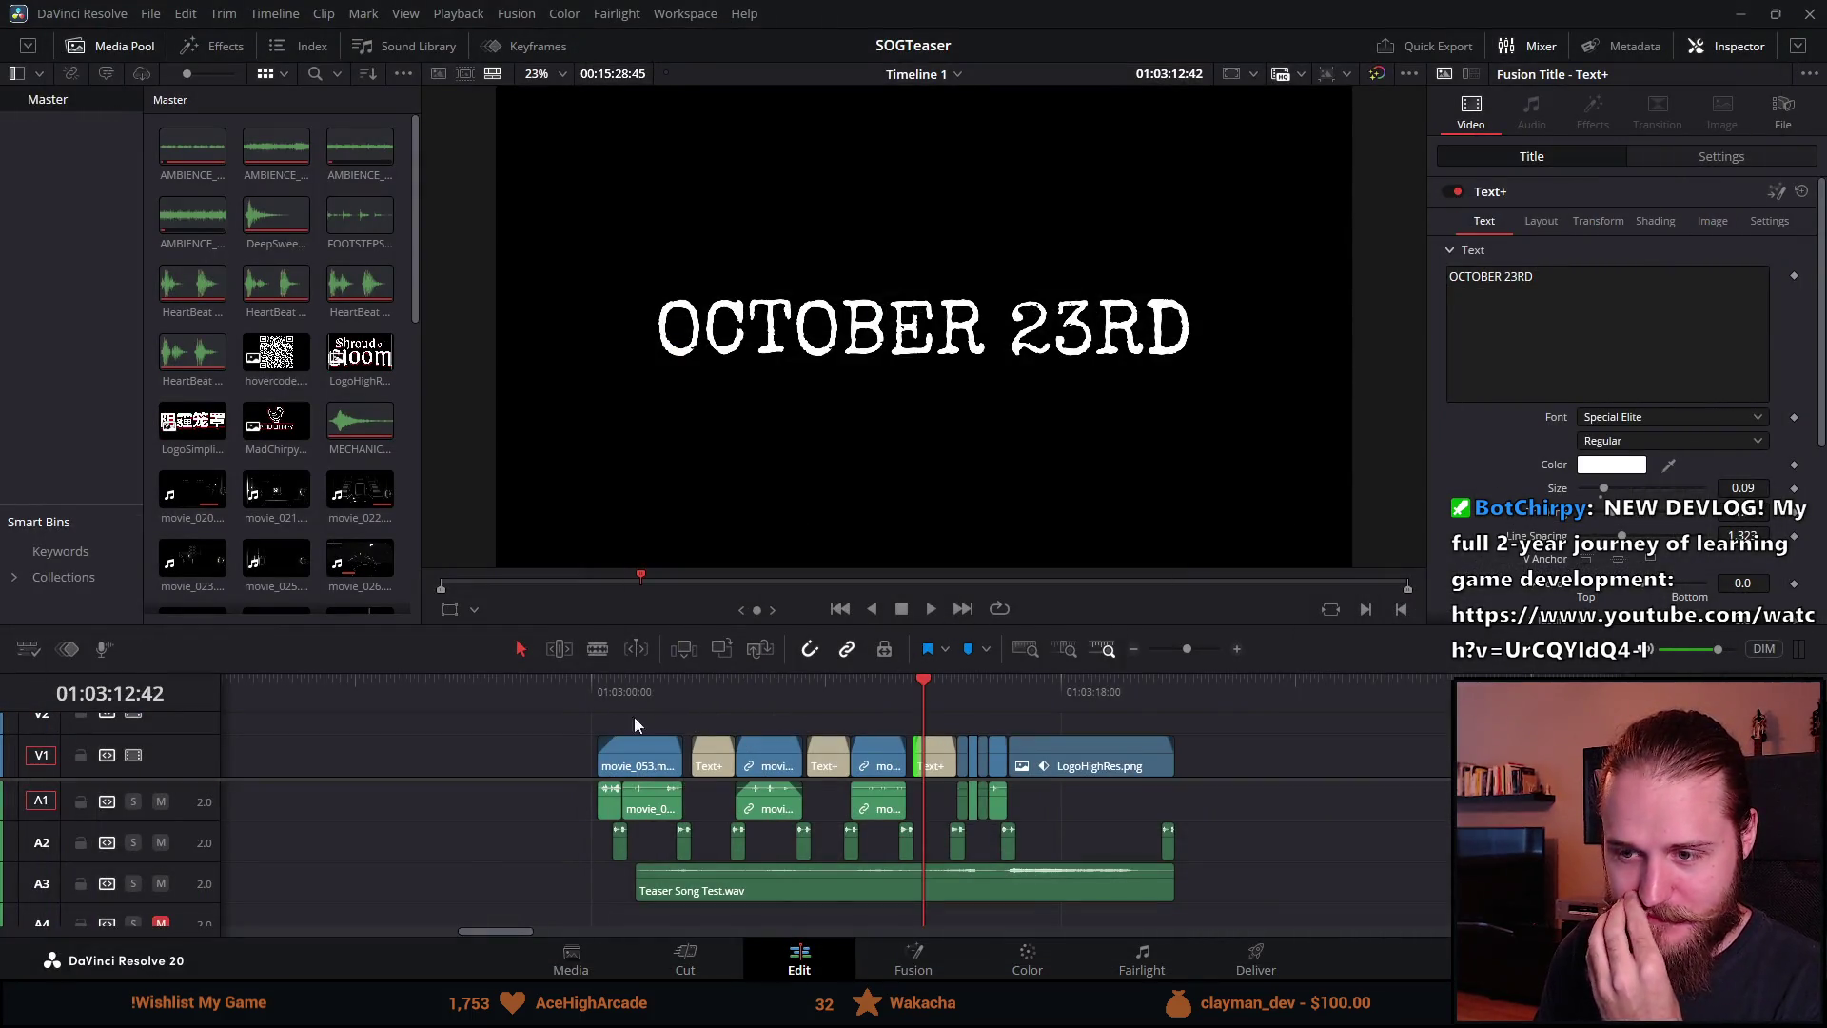
left_click(596, 699)
scroll(1048, 744, "left", 5)
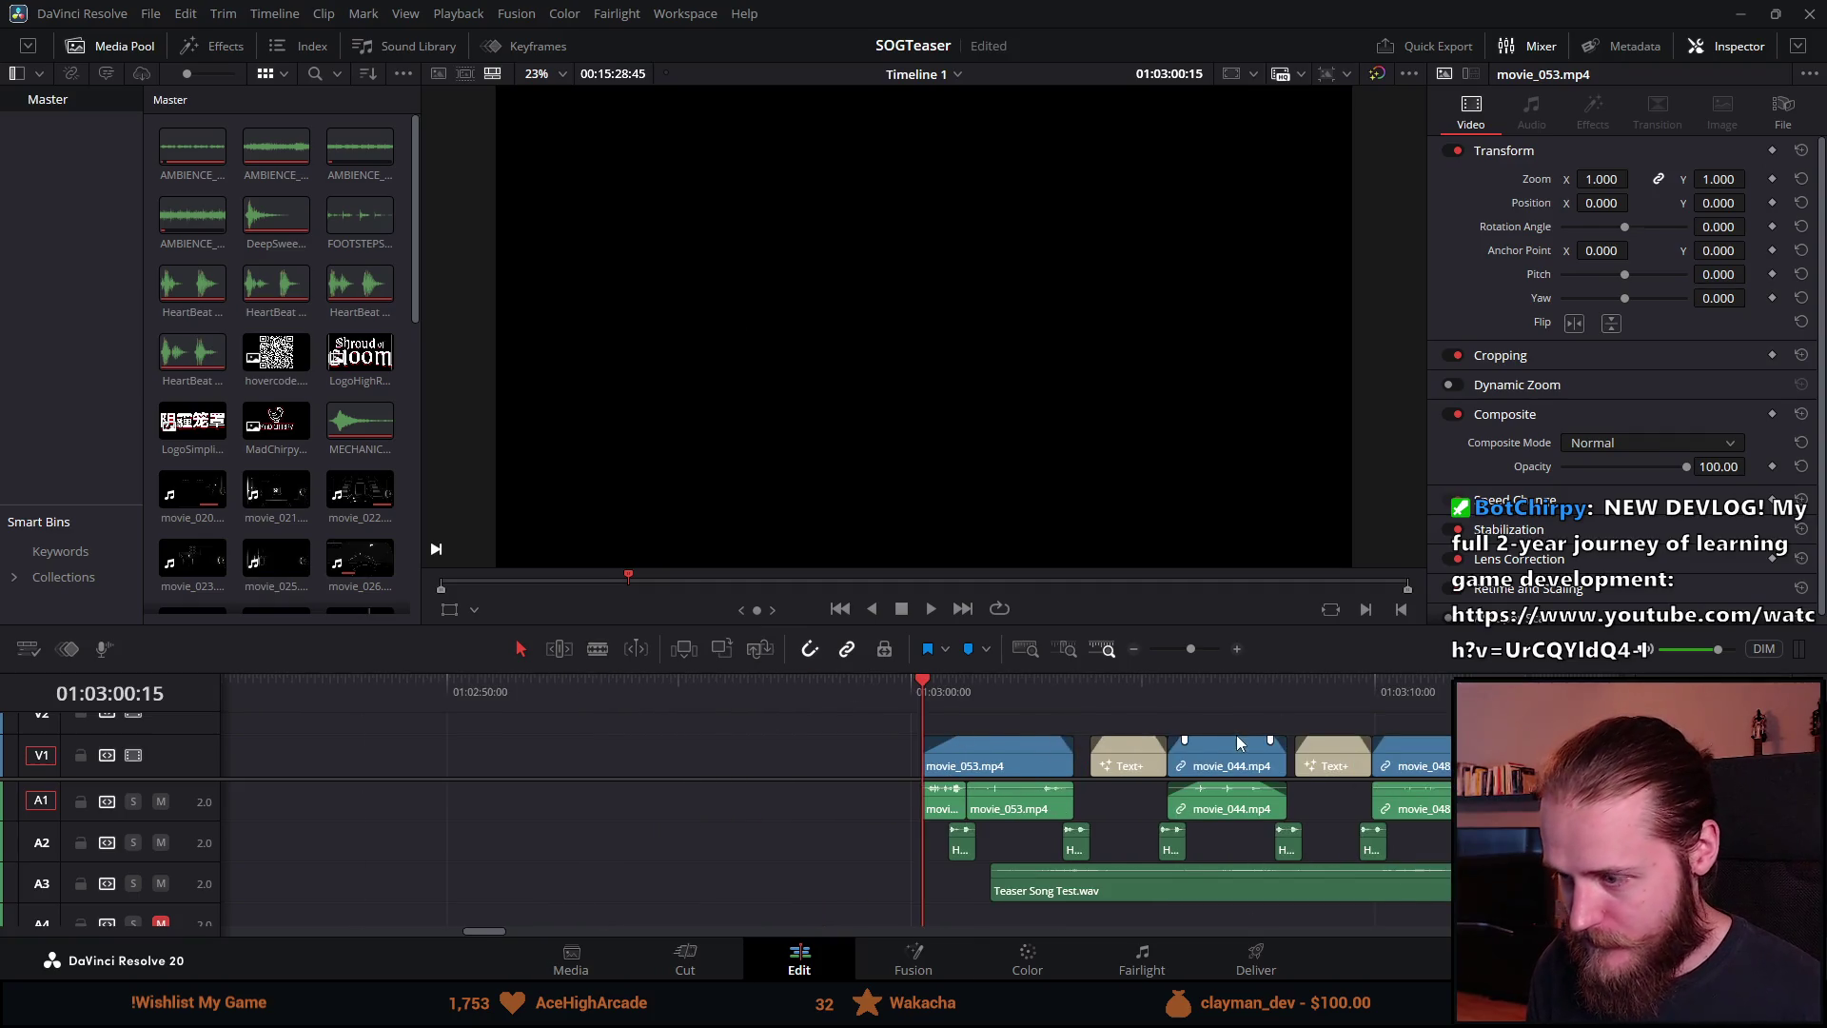
scroll(1361, 752, "up", 3)
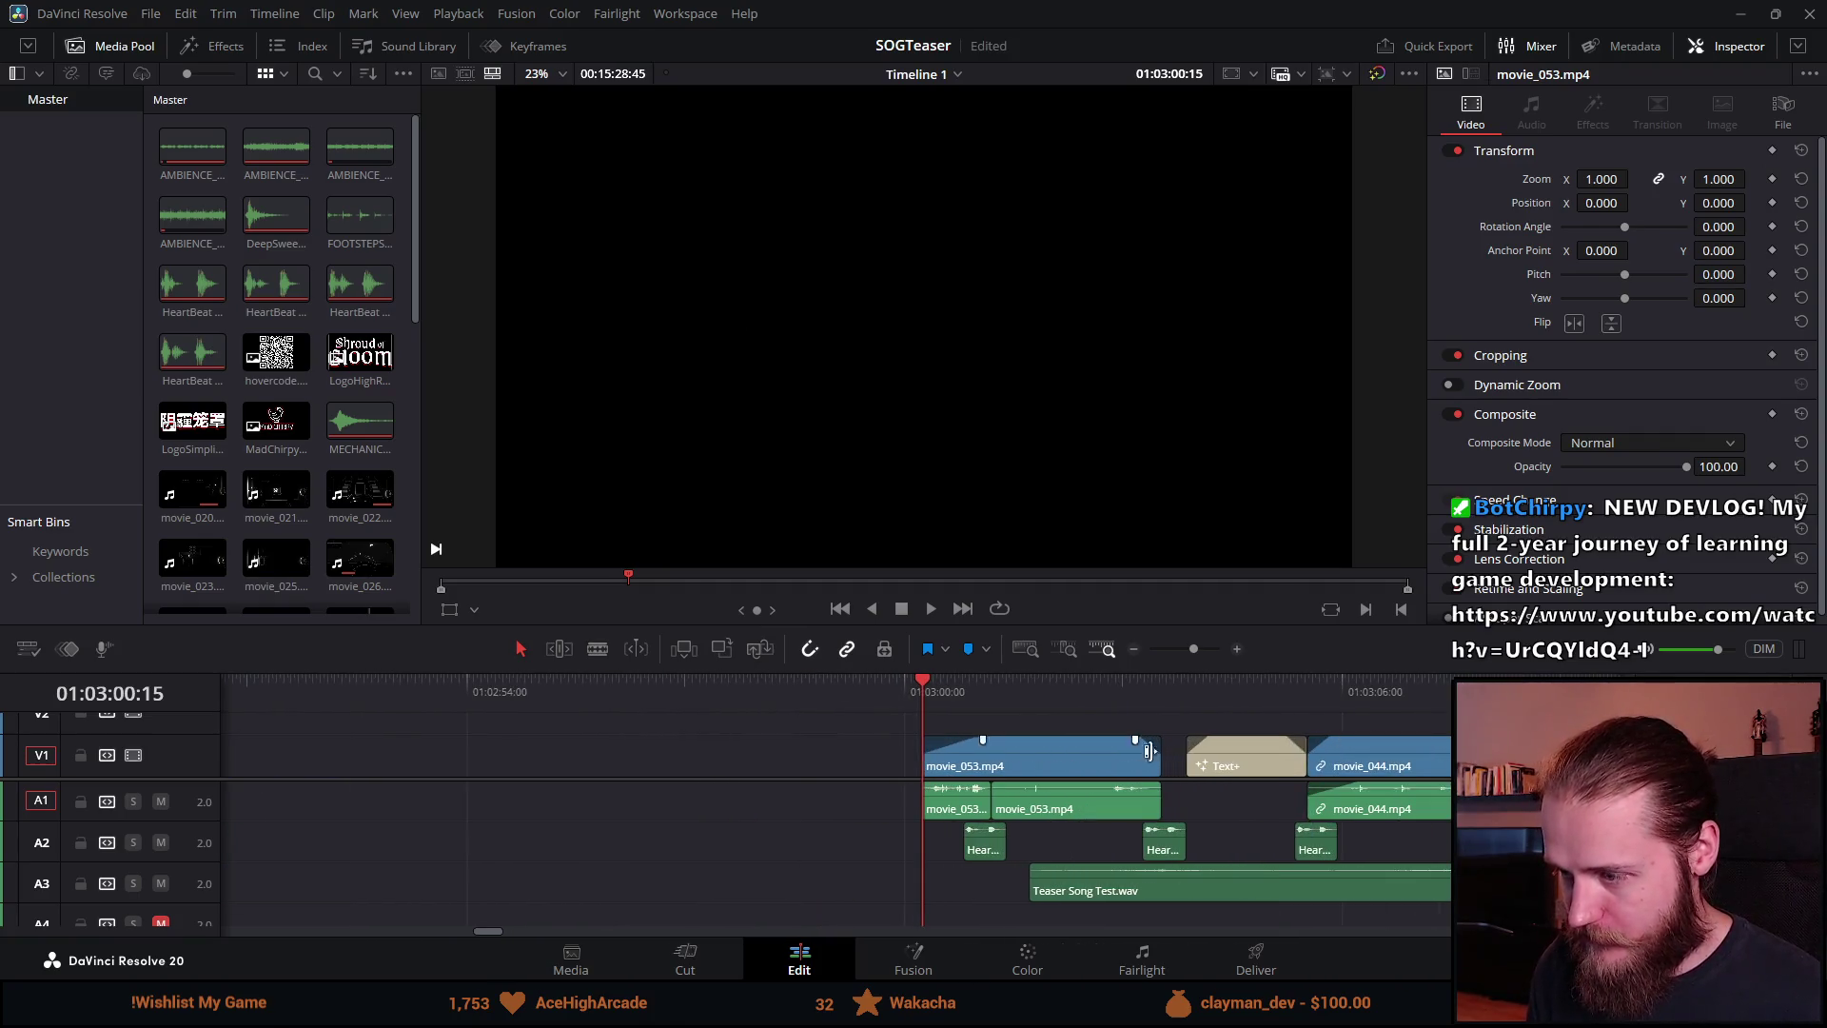
scroll(1302, 700, "down", 3)
left_click(1302, 700)
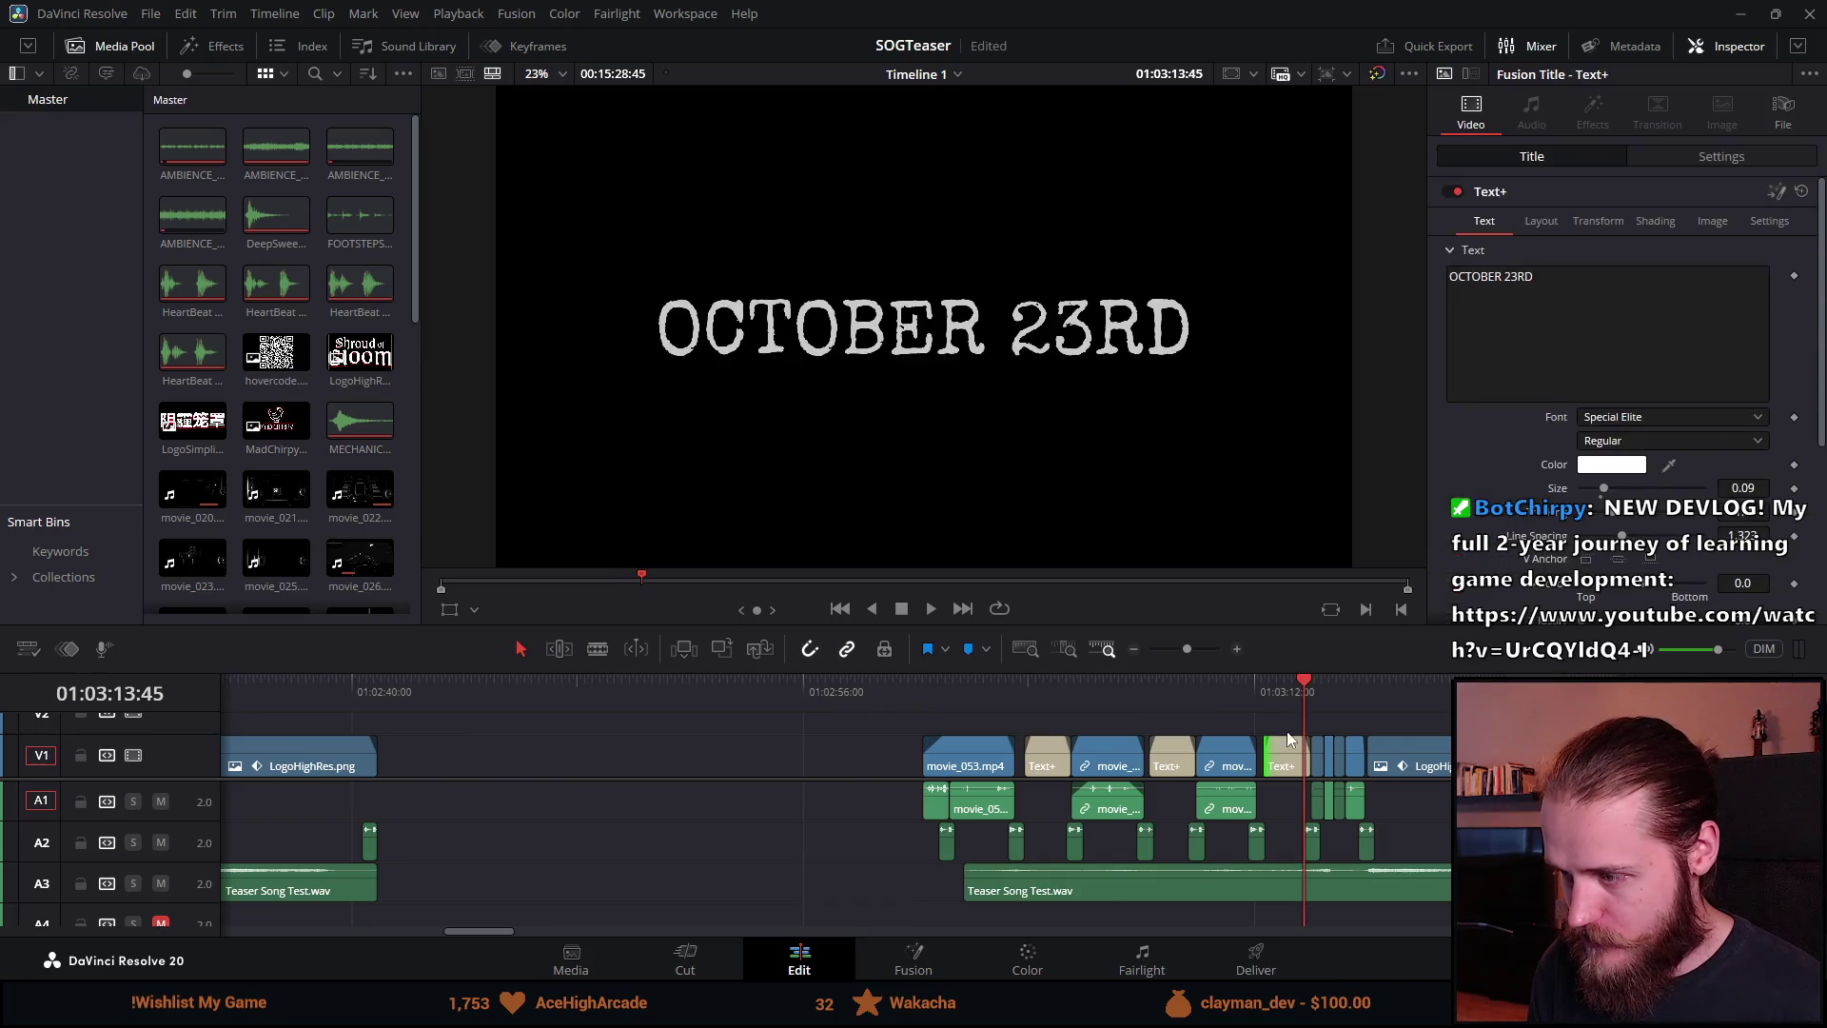
scroll(1217, 744, "up", 3)
left_click_drag(582, 685, 746, 686)
left_click(926, 692)
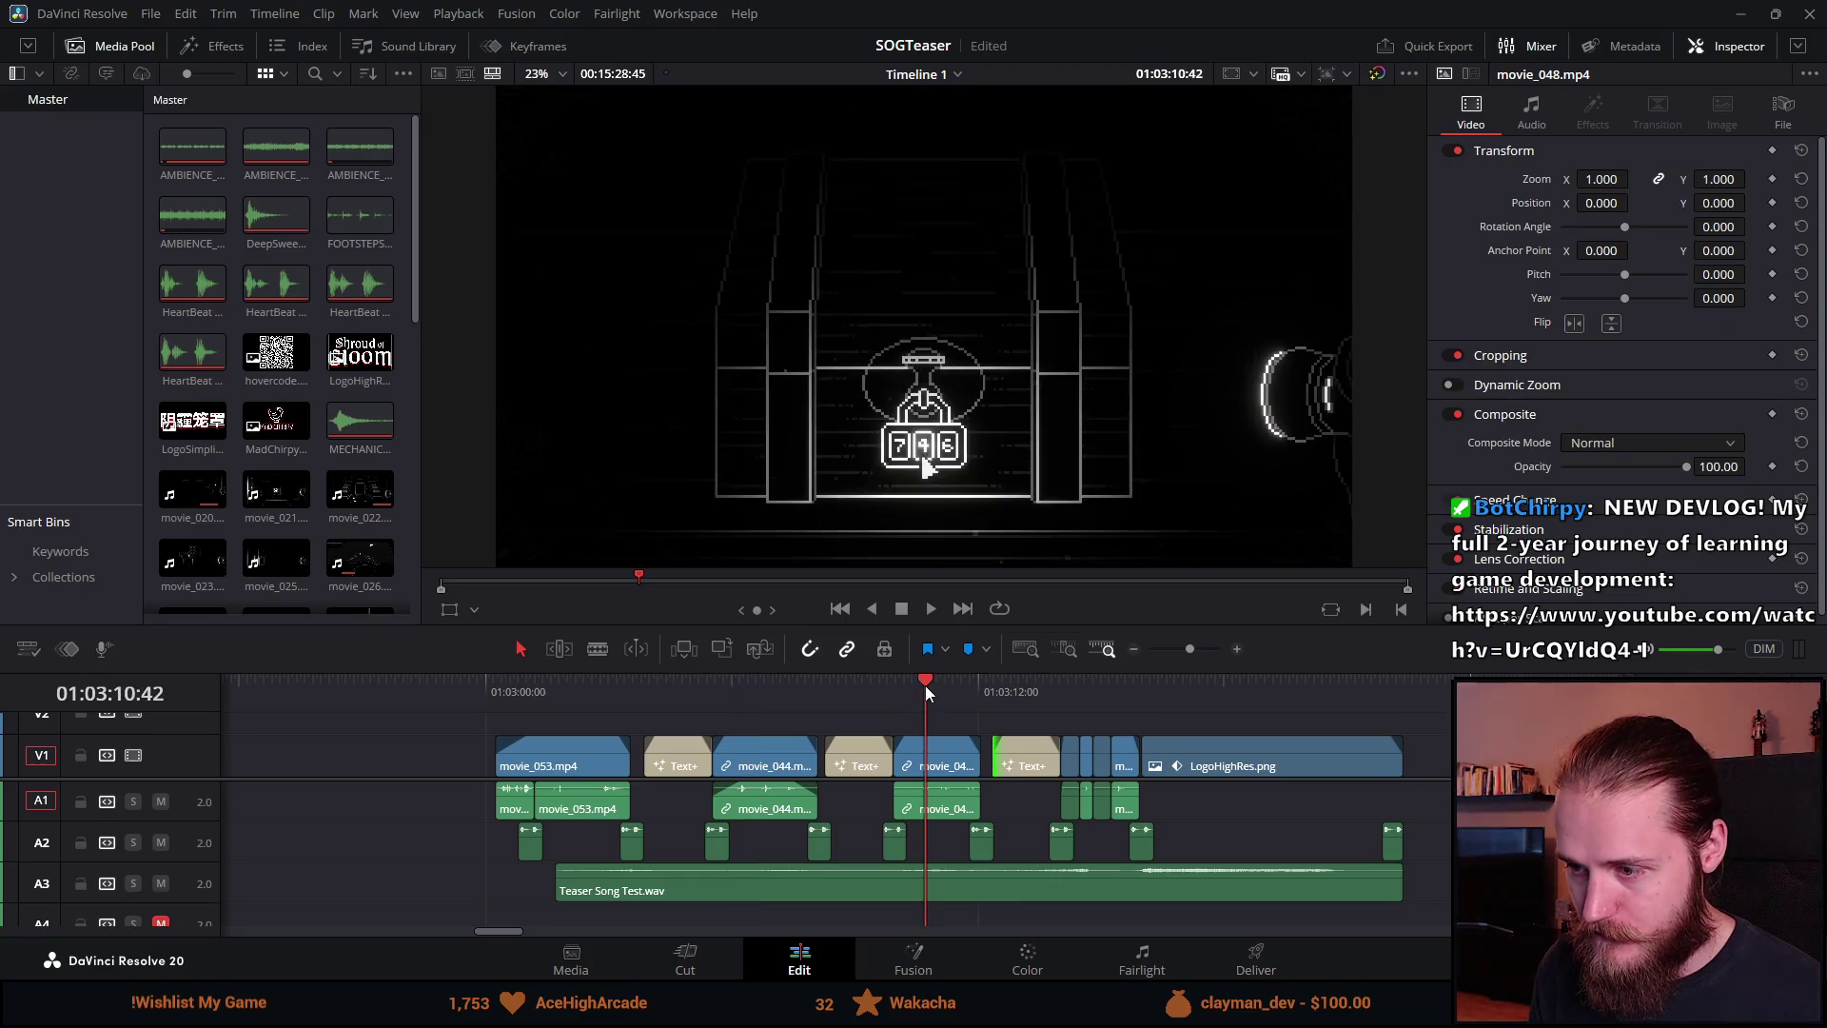
left_click(1097, 687)
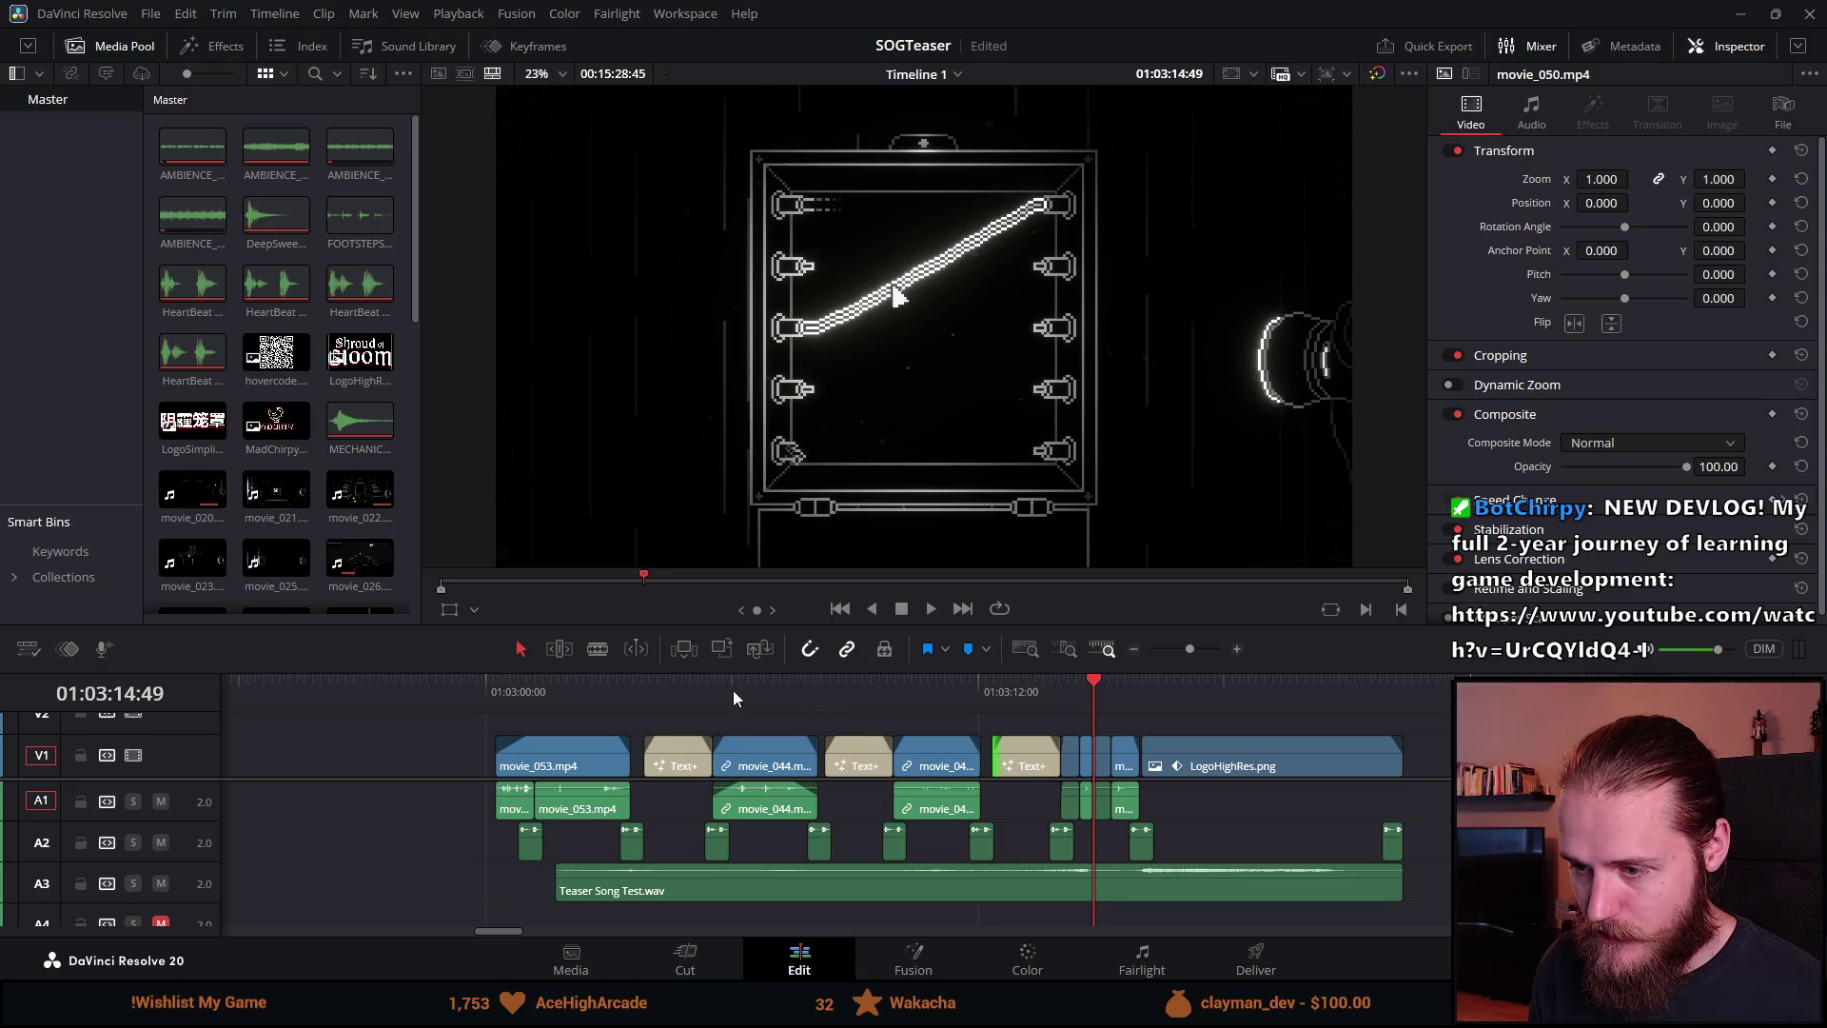
left_click(585, 688)
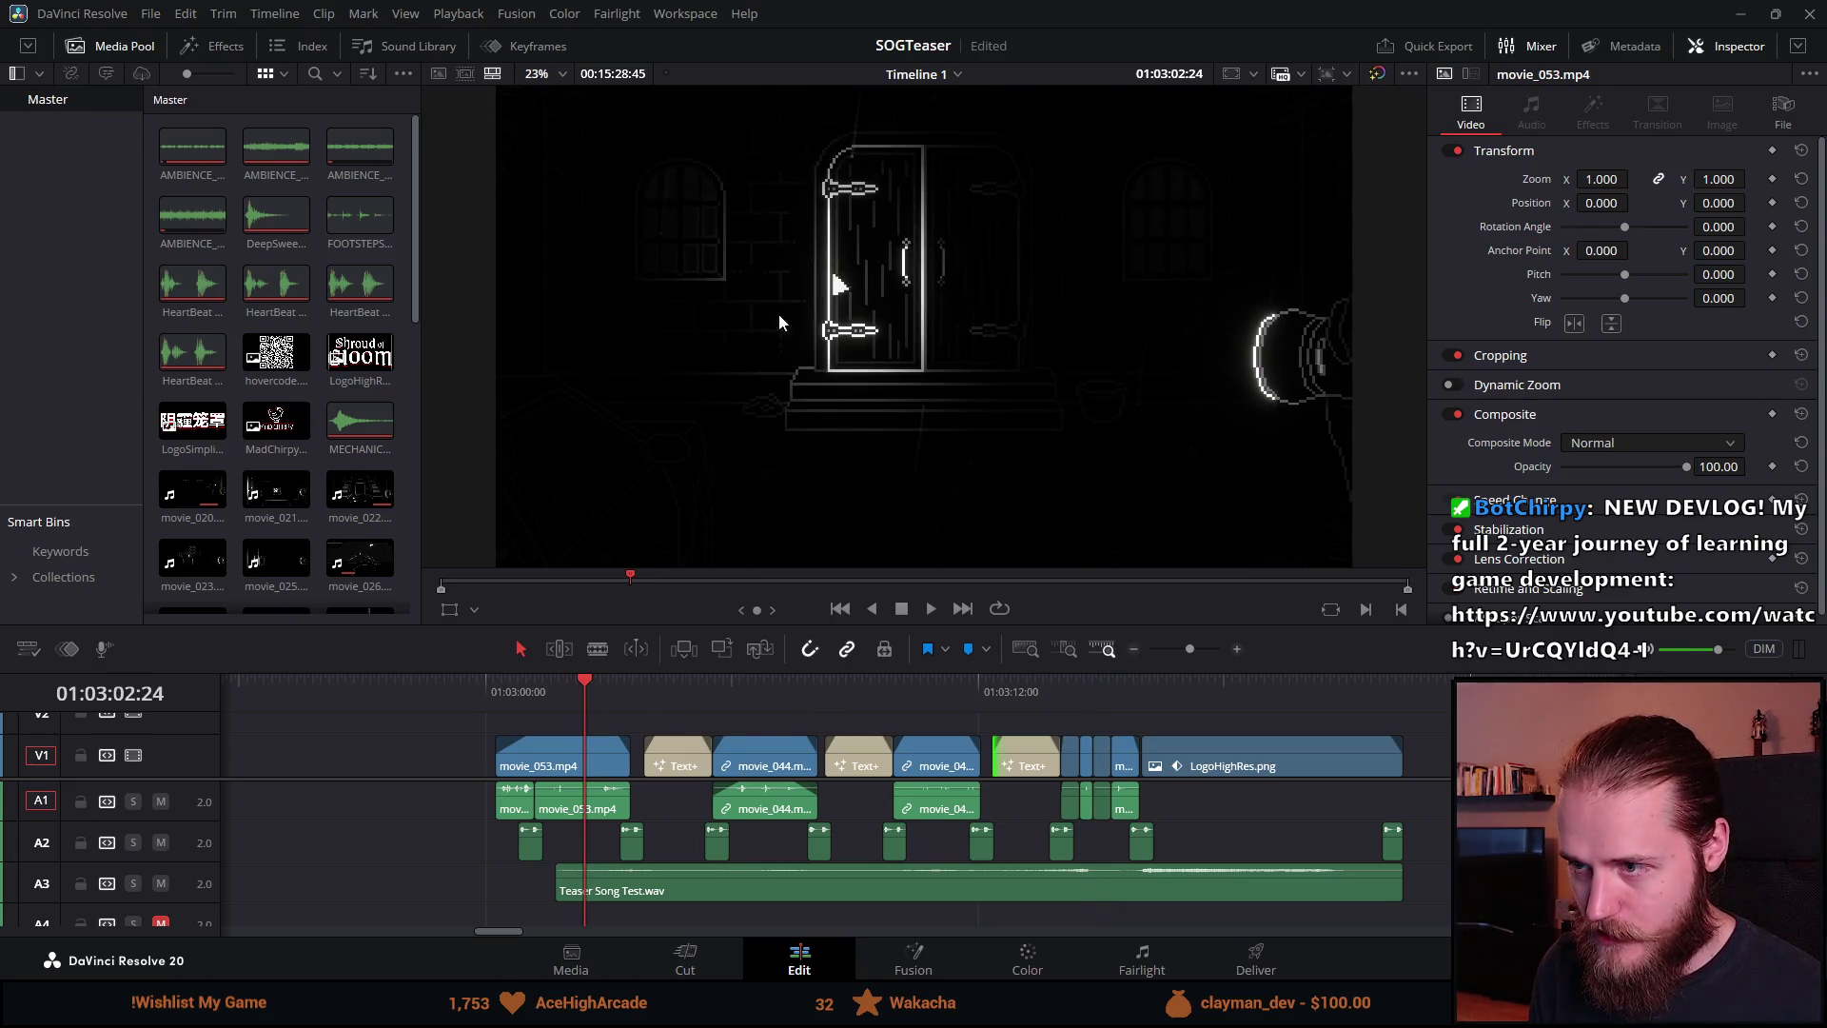
left_click(763, 694)
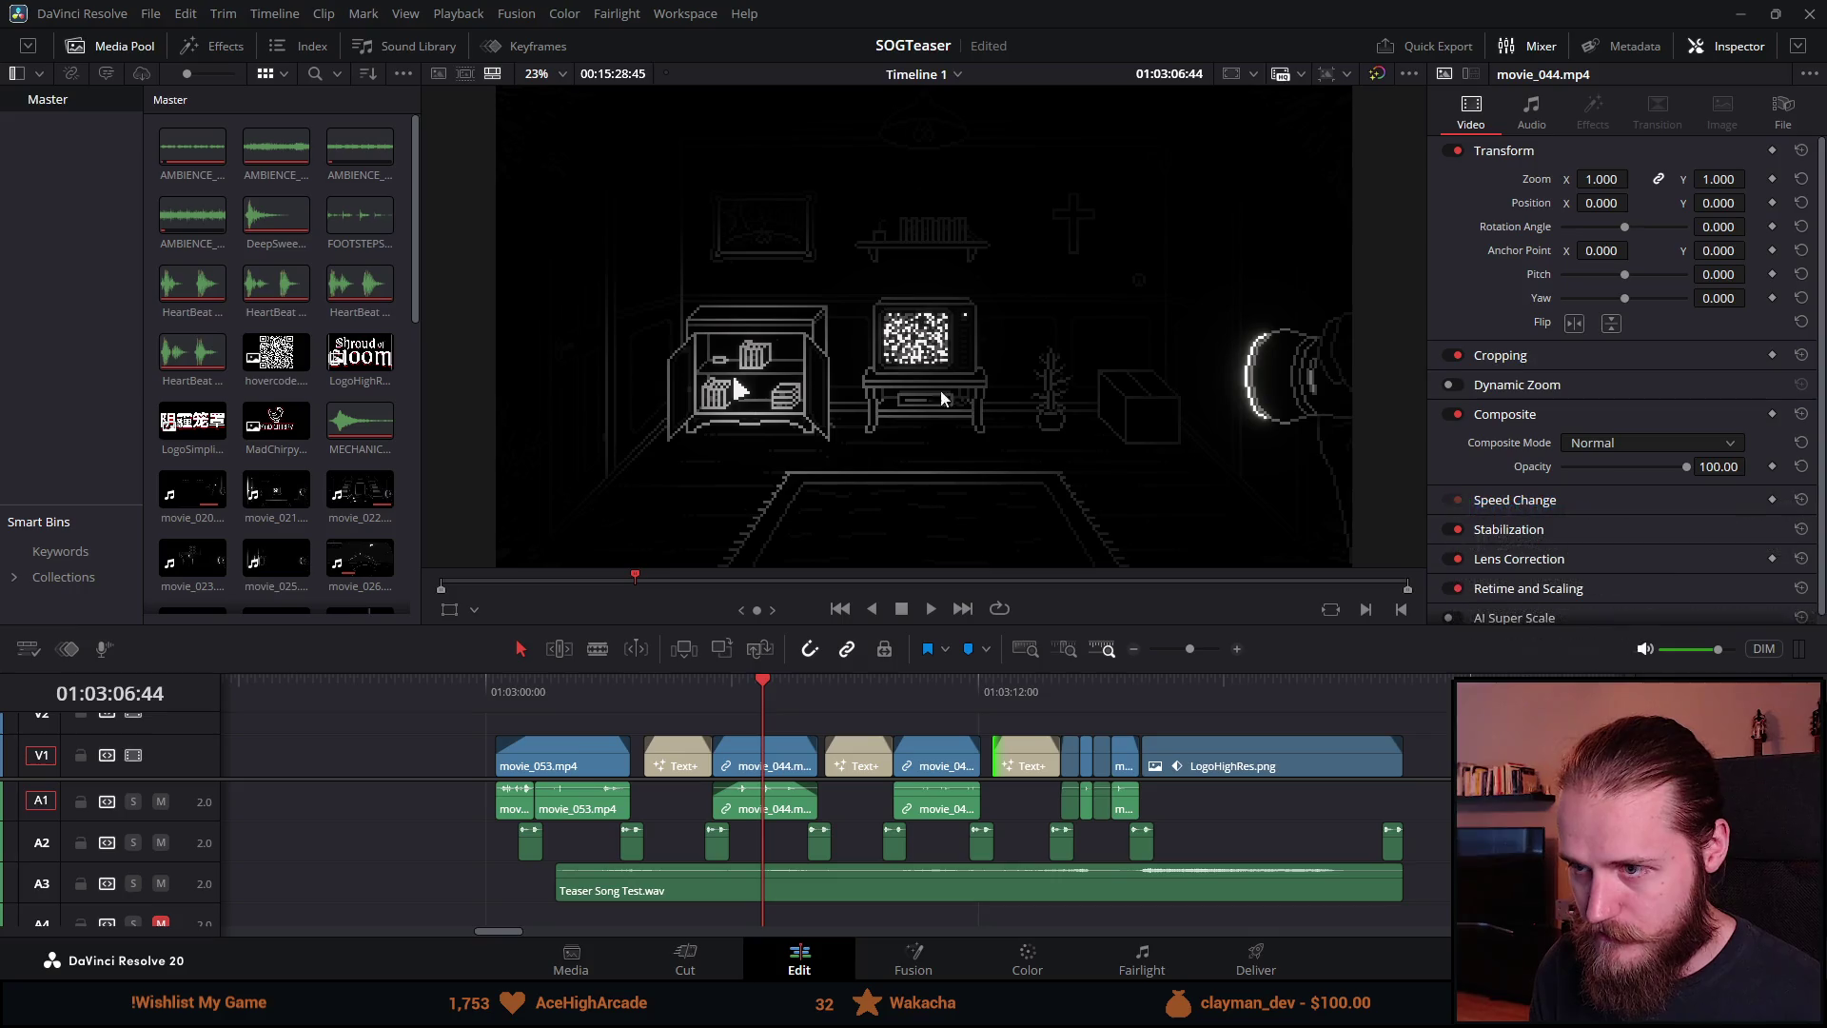
left_click_drag(940, 704, 1094, 704)
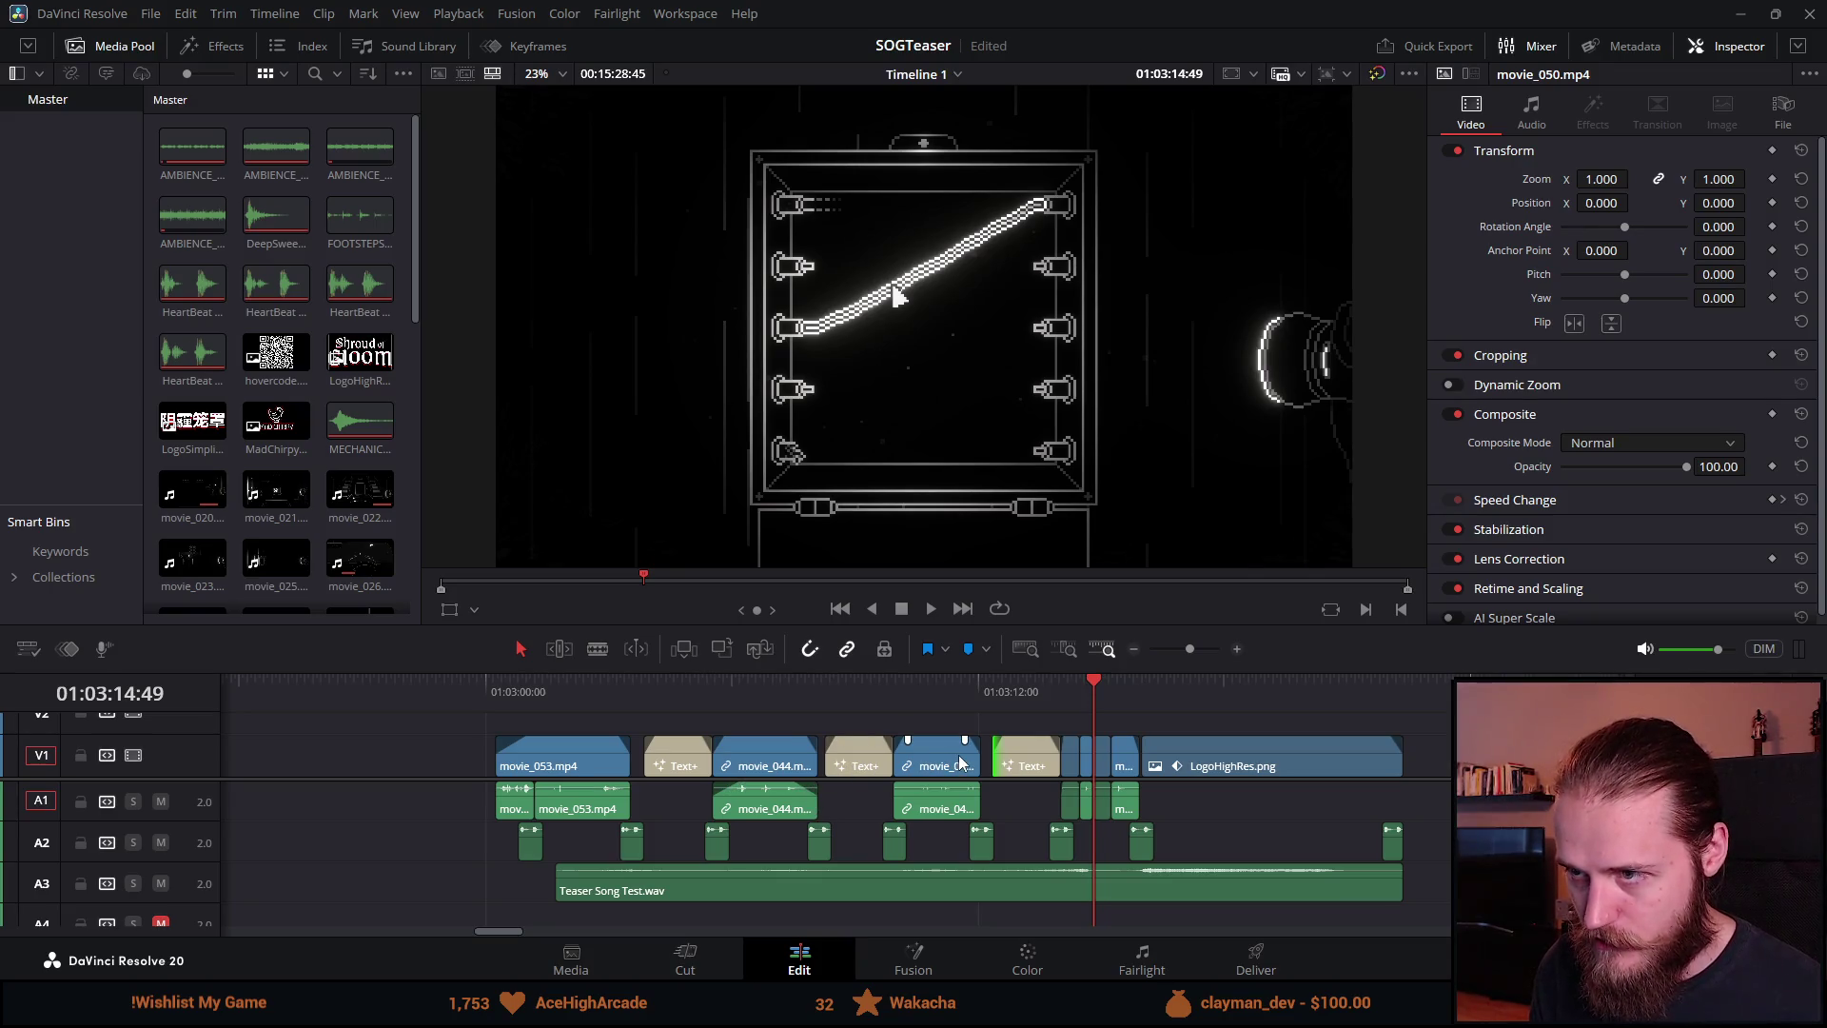
key("space")
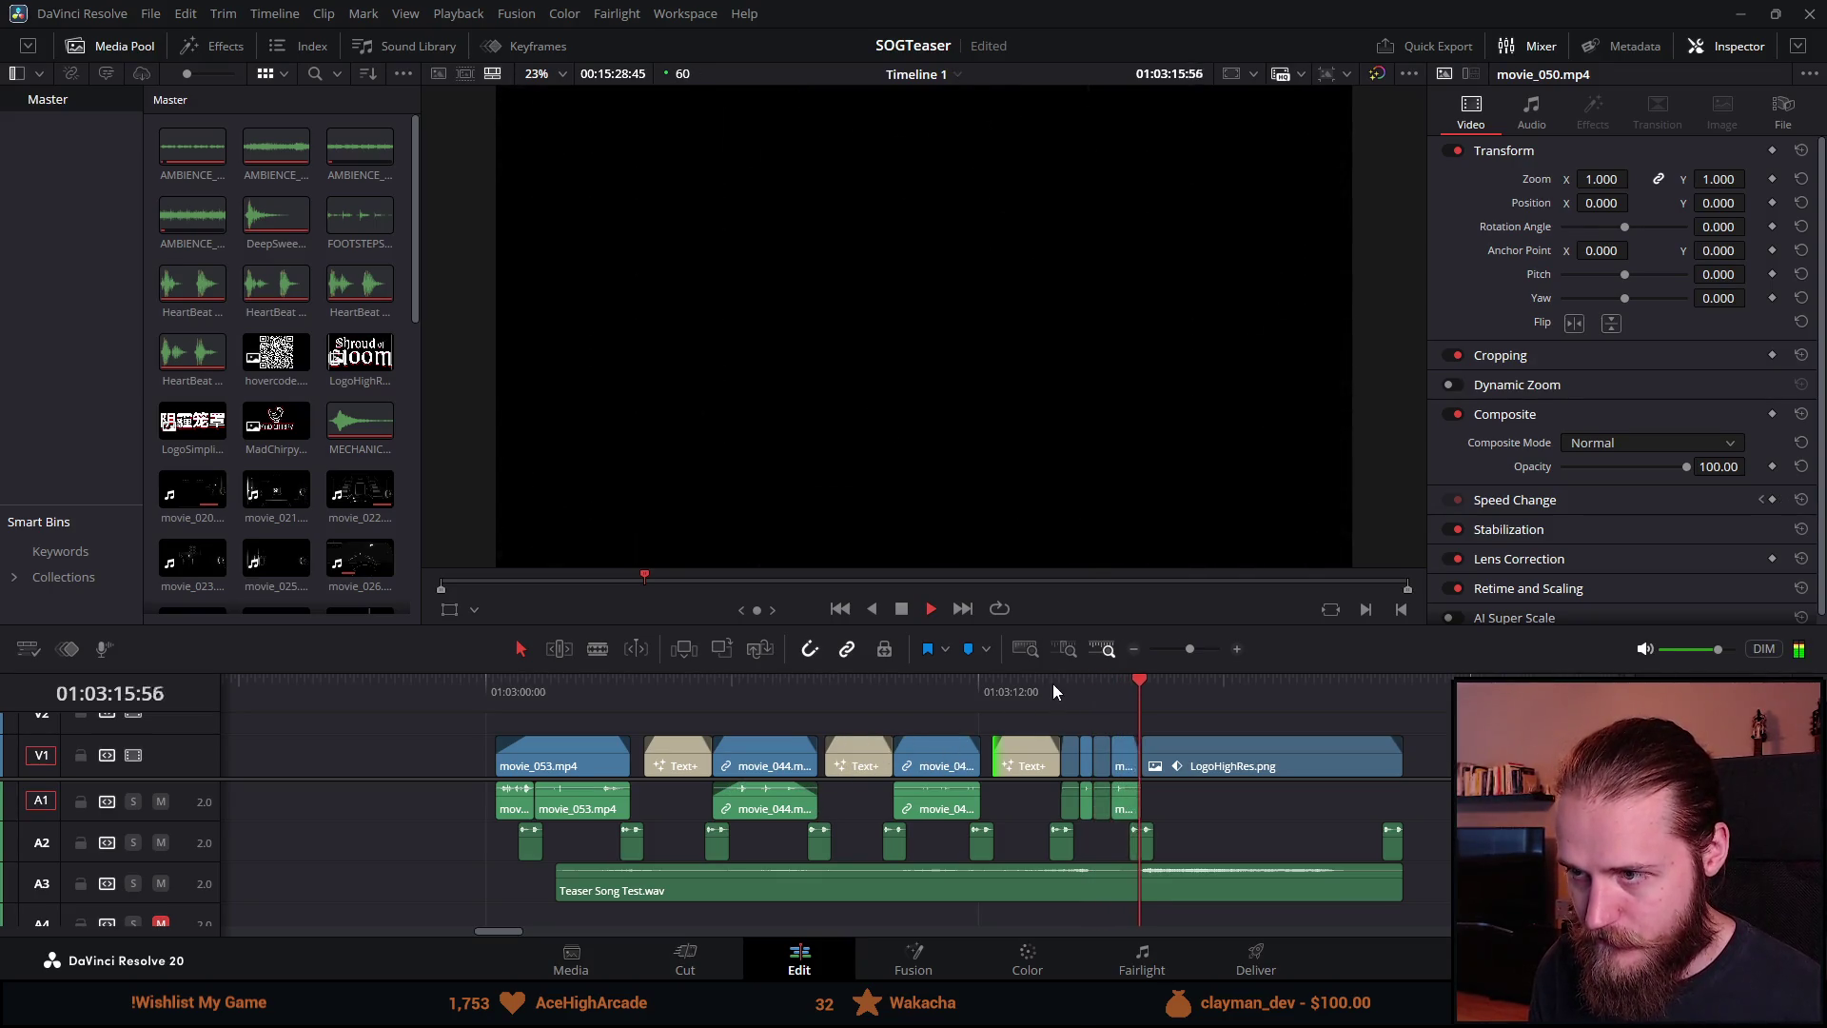
left_click(901, 610)
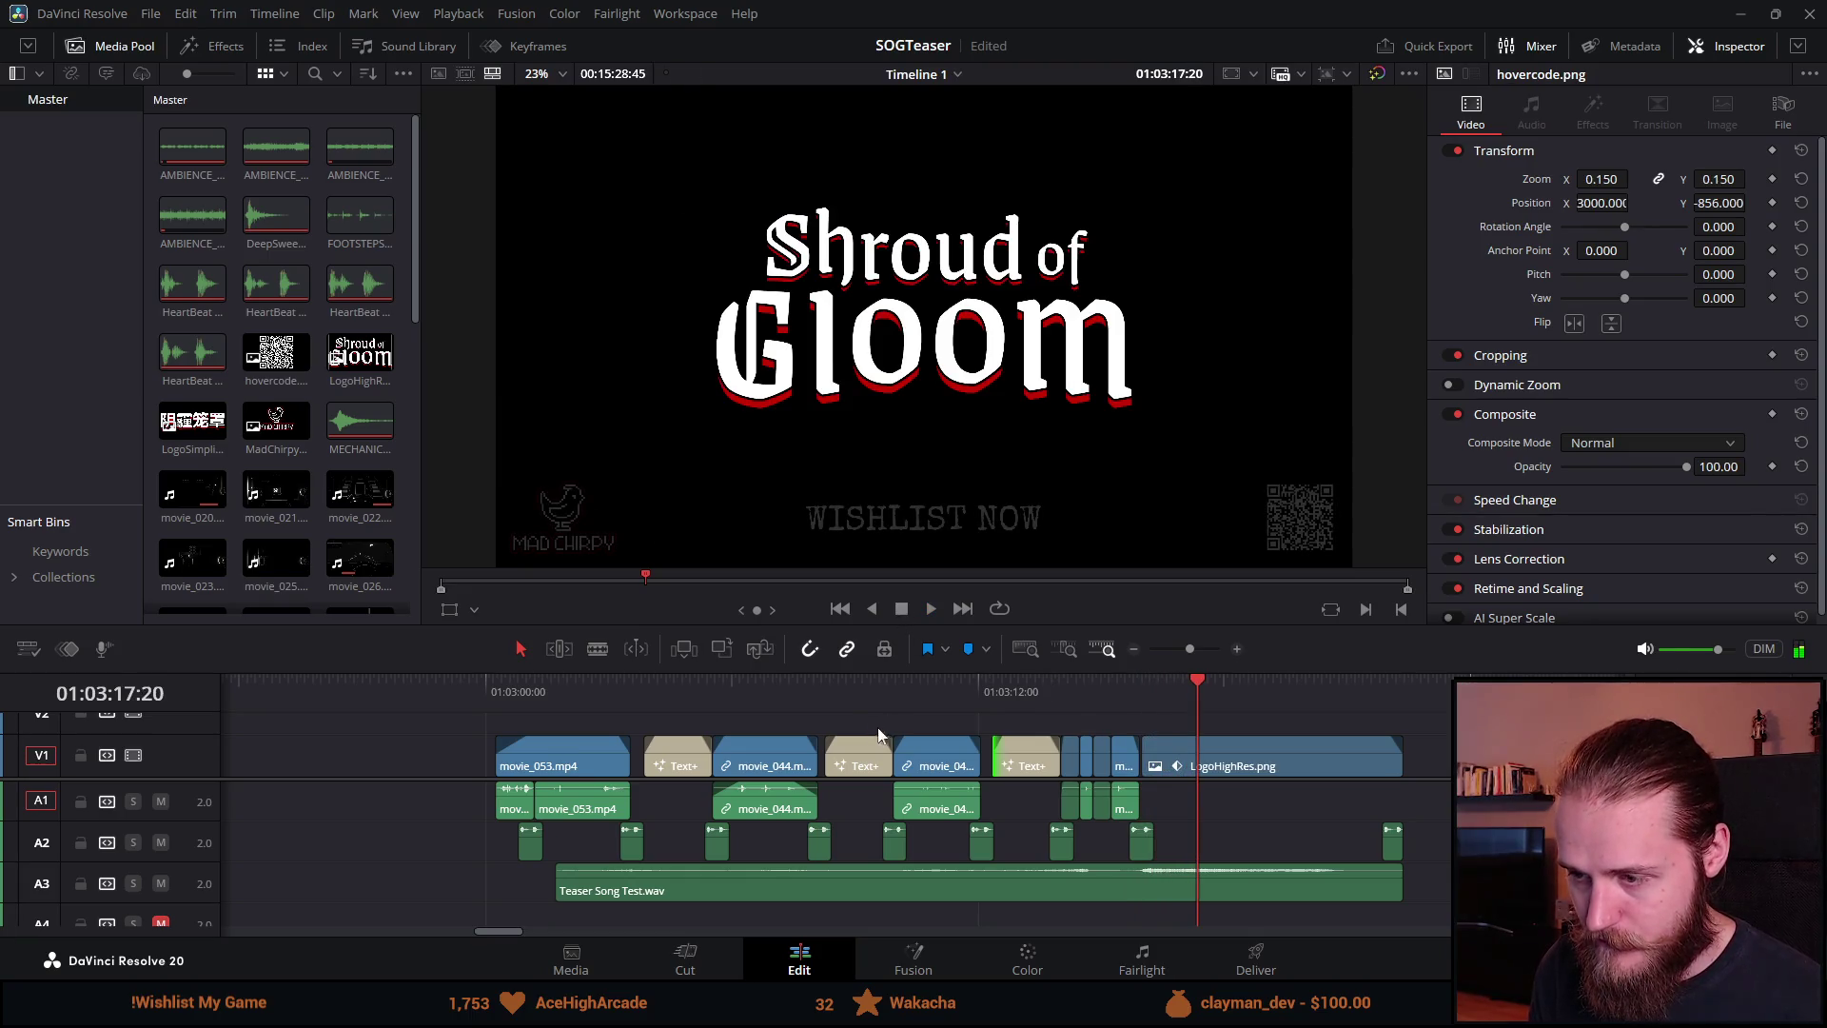
left_click(837, 693)
left_click(904, 684)
key("space")
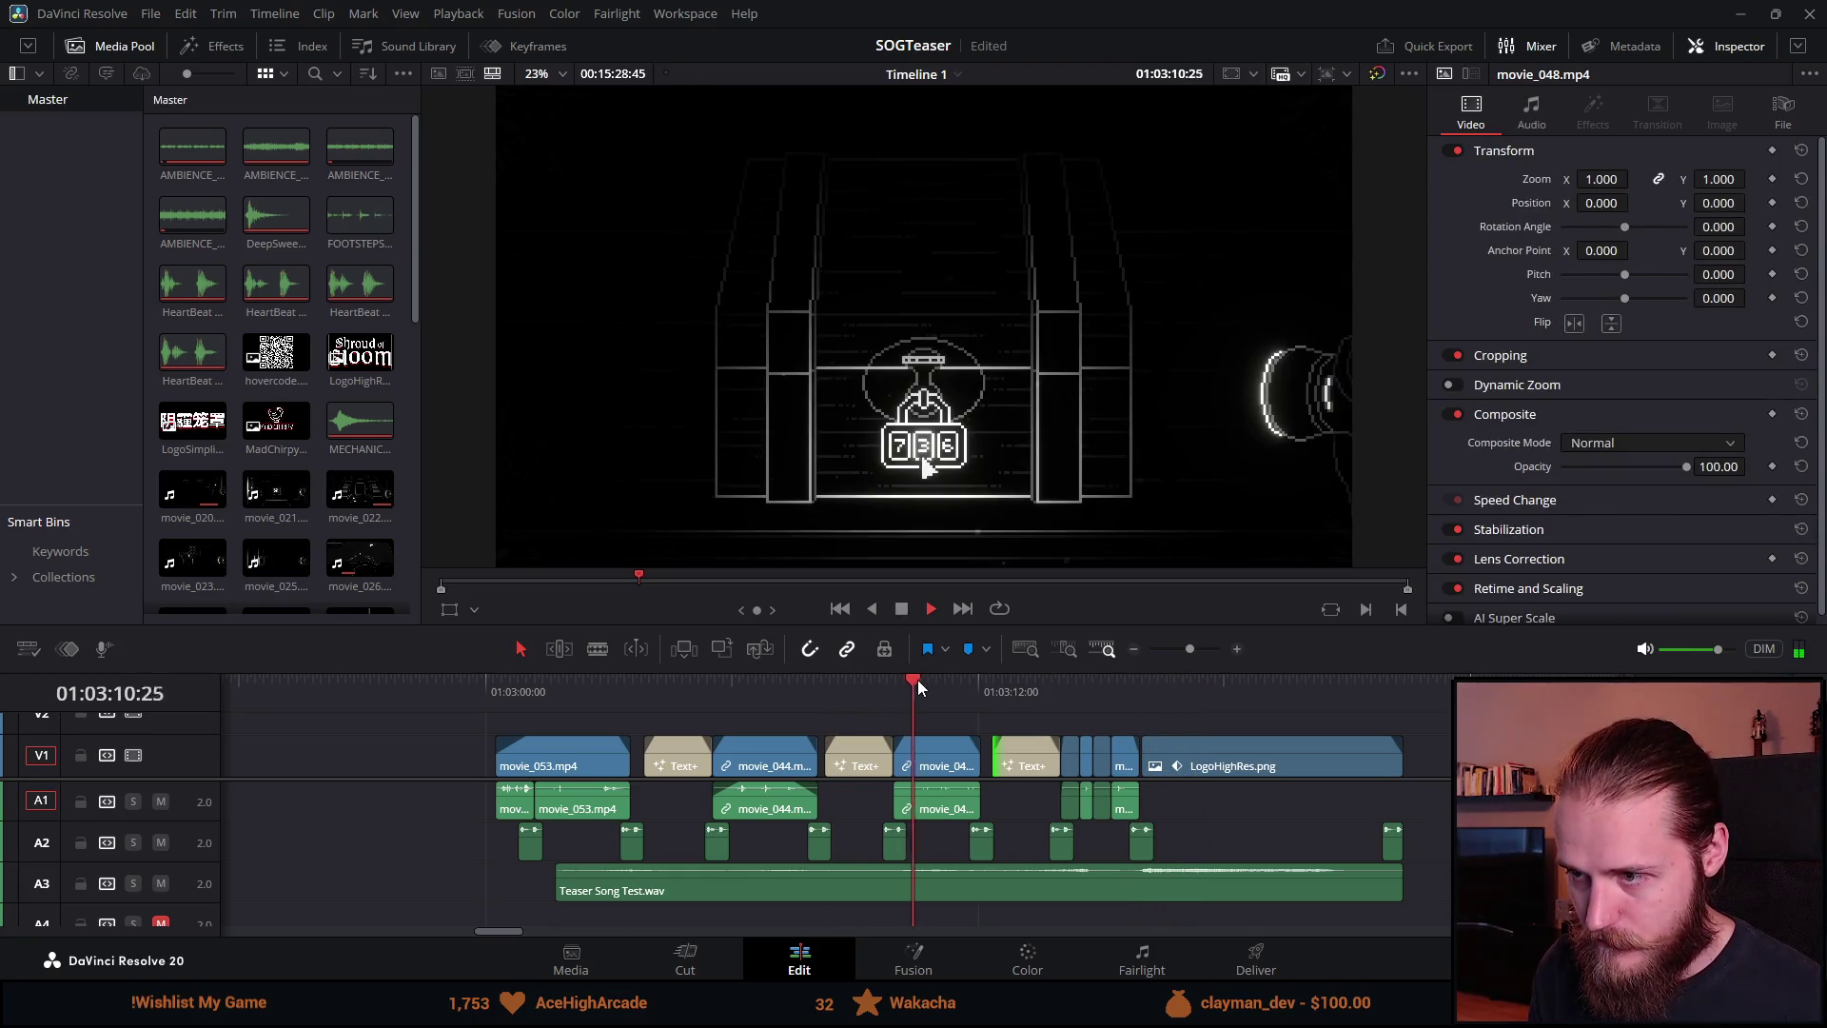
left_click(901, 611)
left_click(750, 694)
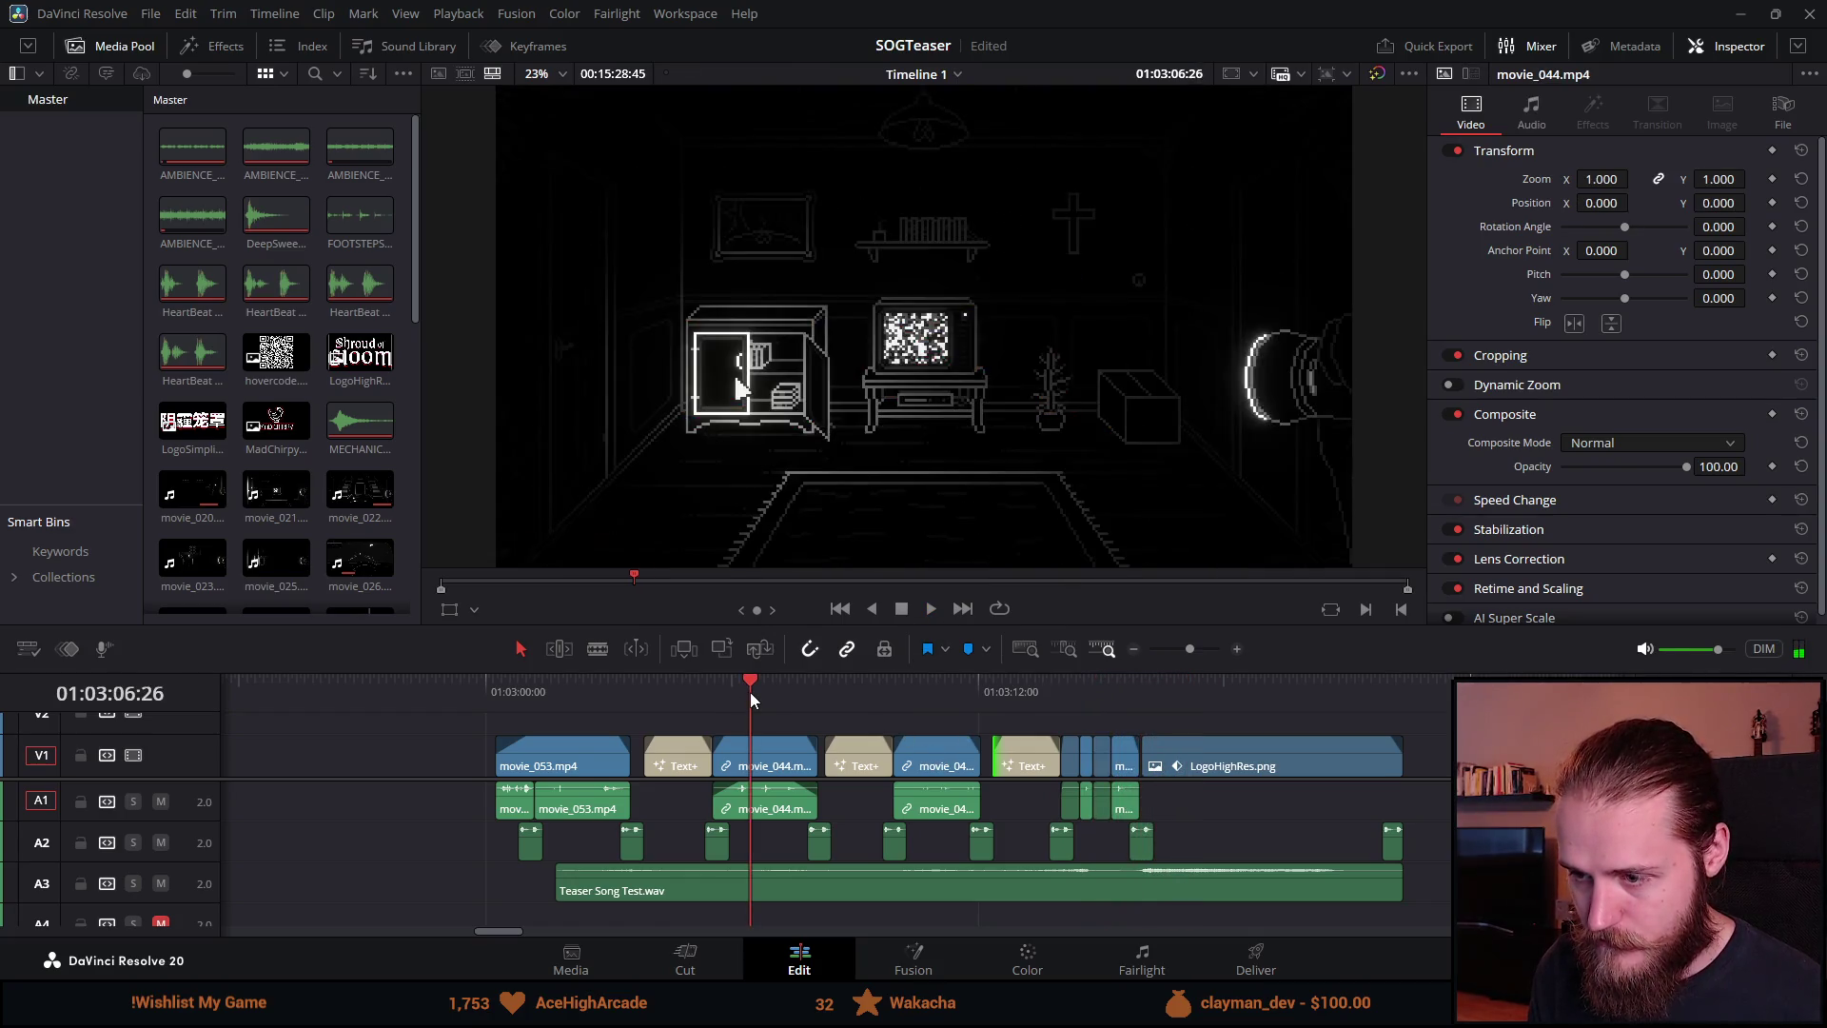
mouse_move(459, 717)
left_mouse_down()
mouse_move(654, 860)
mouse_move(676, 844)
mouse_move(643, 855)
left_mouse_up()
Step: Enlarge the timeline and move the movie_053 opening clips, rain ambience and title earlier
scroll(644, 854, "right", 2)
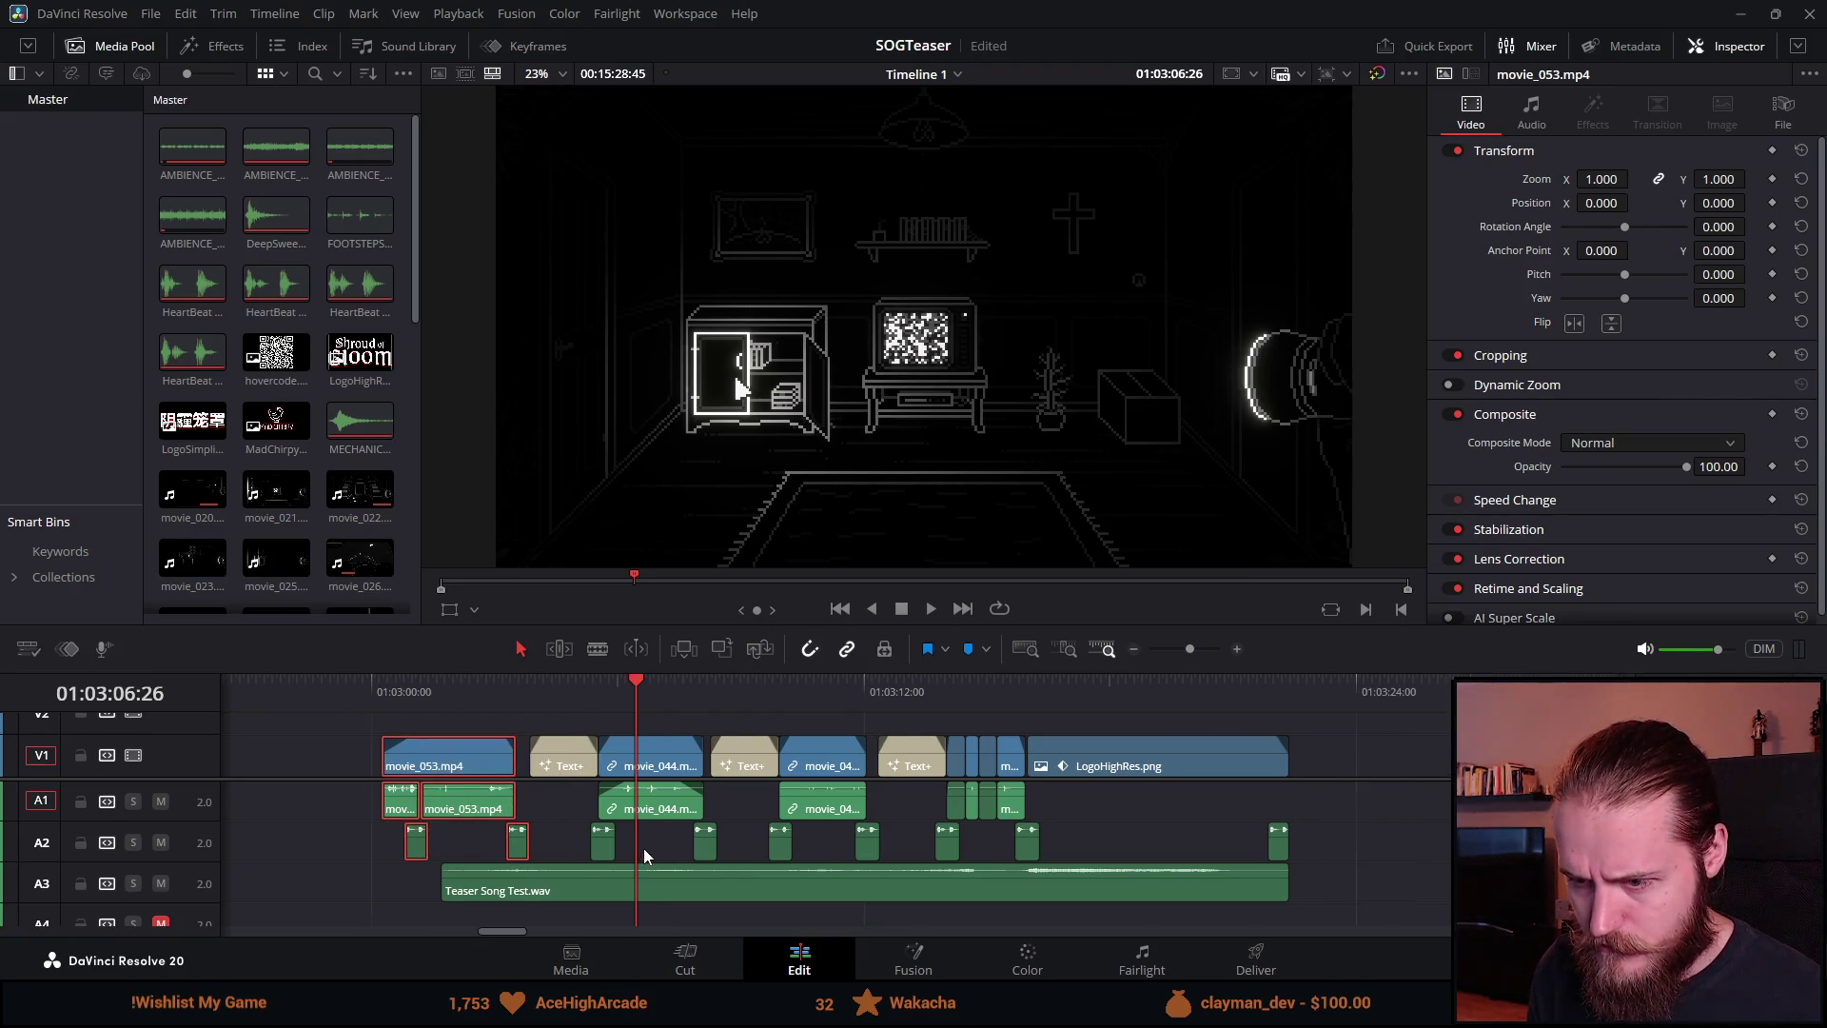
left_click_drag(620, 672, 620, 467)
left_click_drag(545, 825, 466, 828)
left_click_drag(334, 520, 432, 864)
mouse_move(481, 618)
left_mouse_down()
mouse_move(448, 603)
mouse_move(494, 603)
mouse_move(484, 590)
left_mouse_up()
left_click_drag(342, 524, 574, 688)
left_click_drag(572, 617, 398, 619)
Step: Swap movie_048 and movie_044 so movie_048 follows the first title, then return to the start
left_click_drag(672, 610, 1526, 612)
left_click_drag(801, 615, 475, 617)
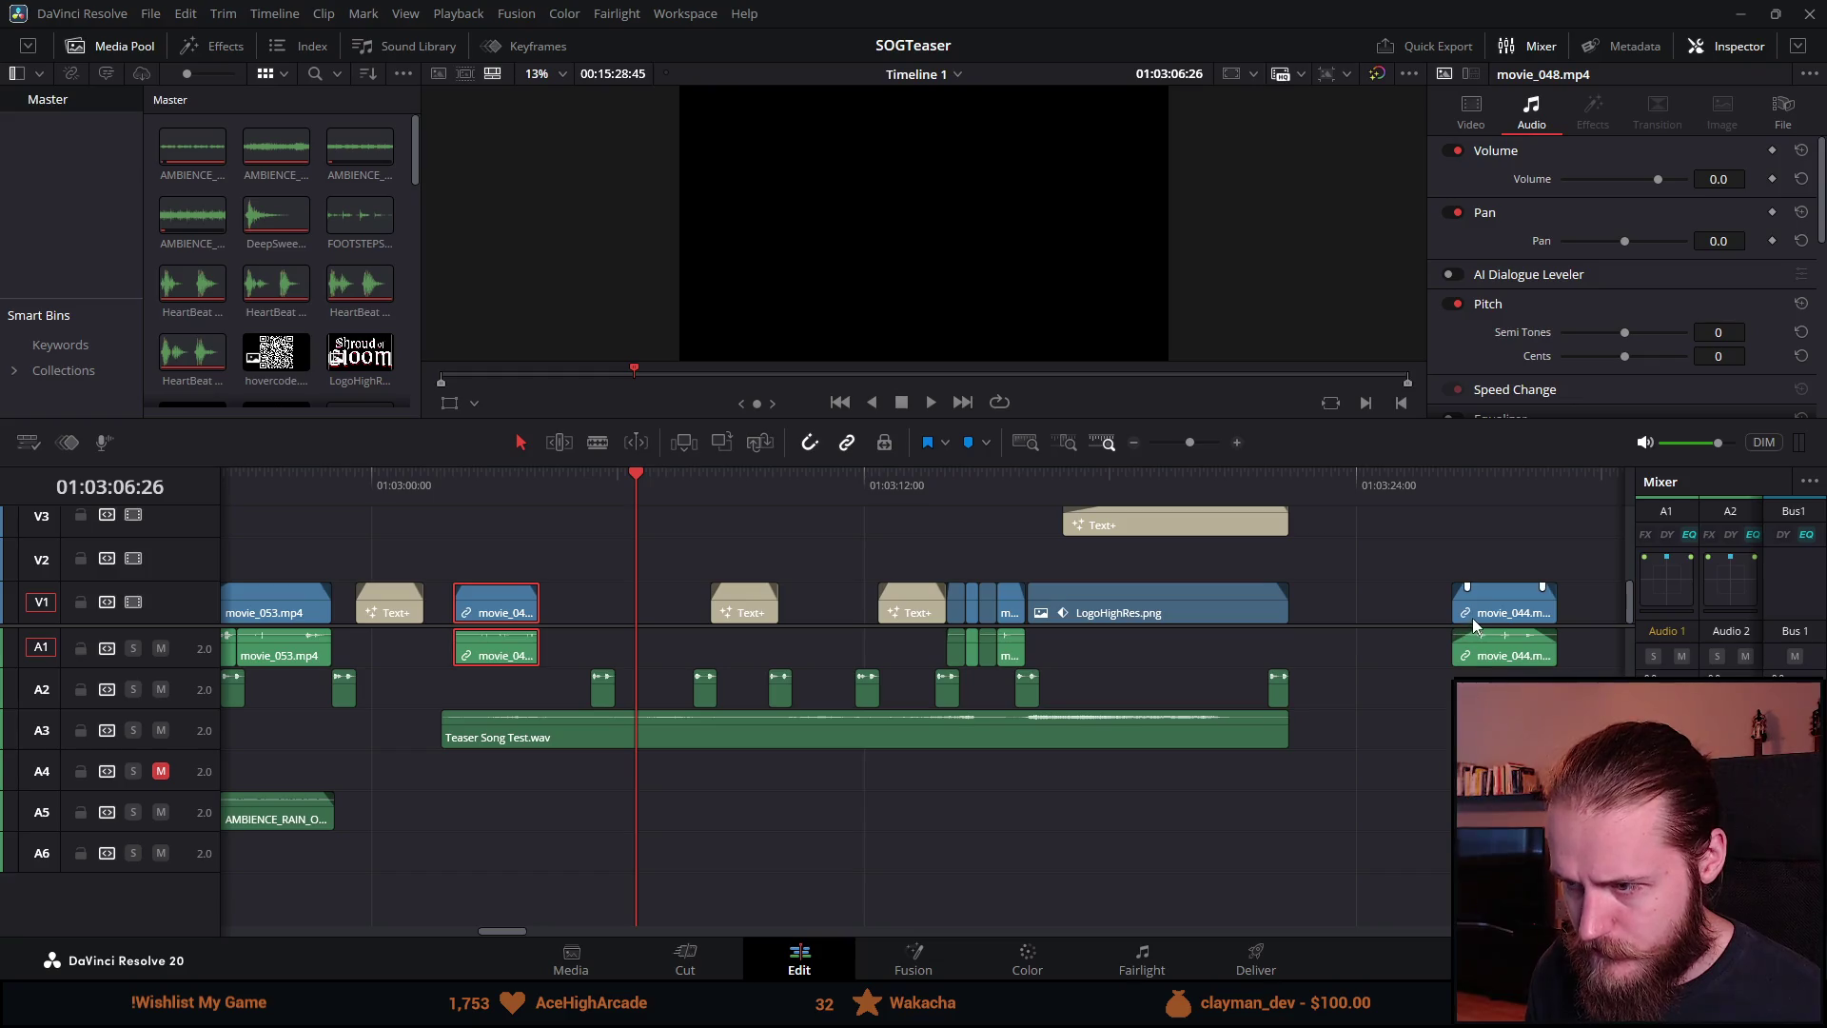
left_click_drag(752, 614, 710, 614)
left_click_drag(1504, 612, 804, 611)
left_click(282, 483)
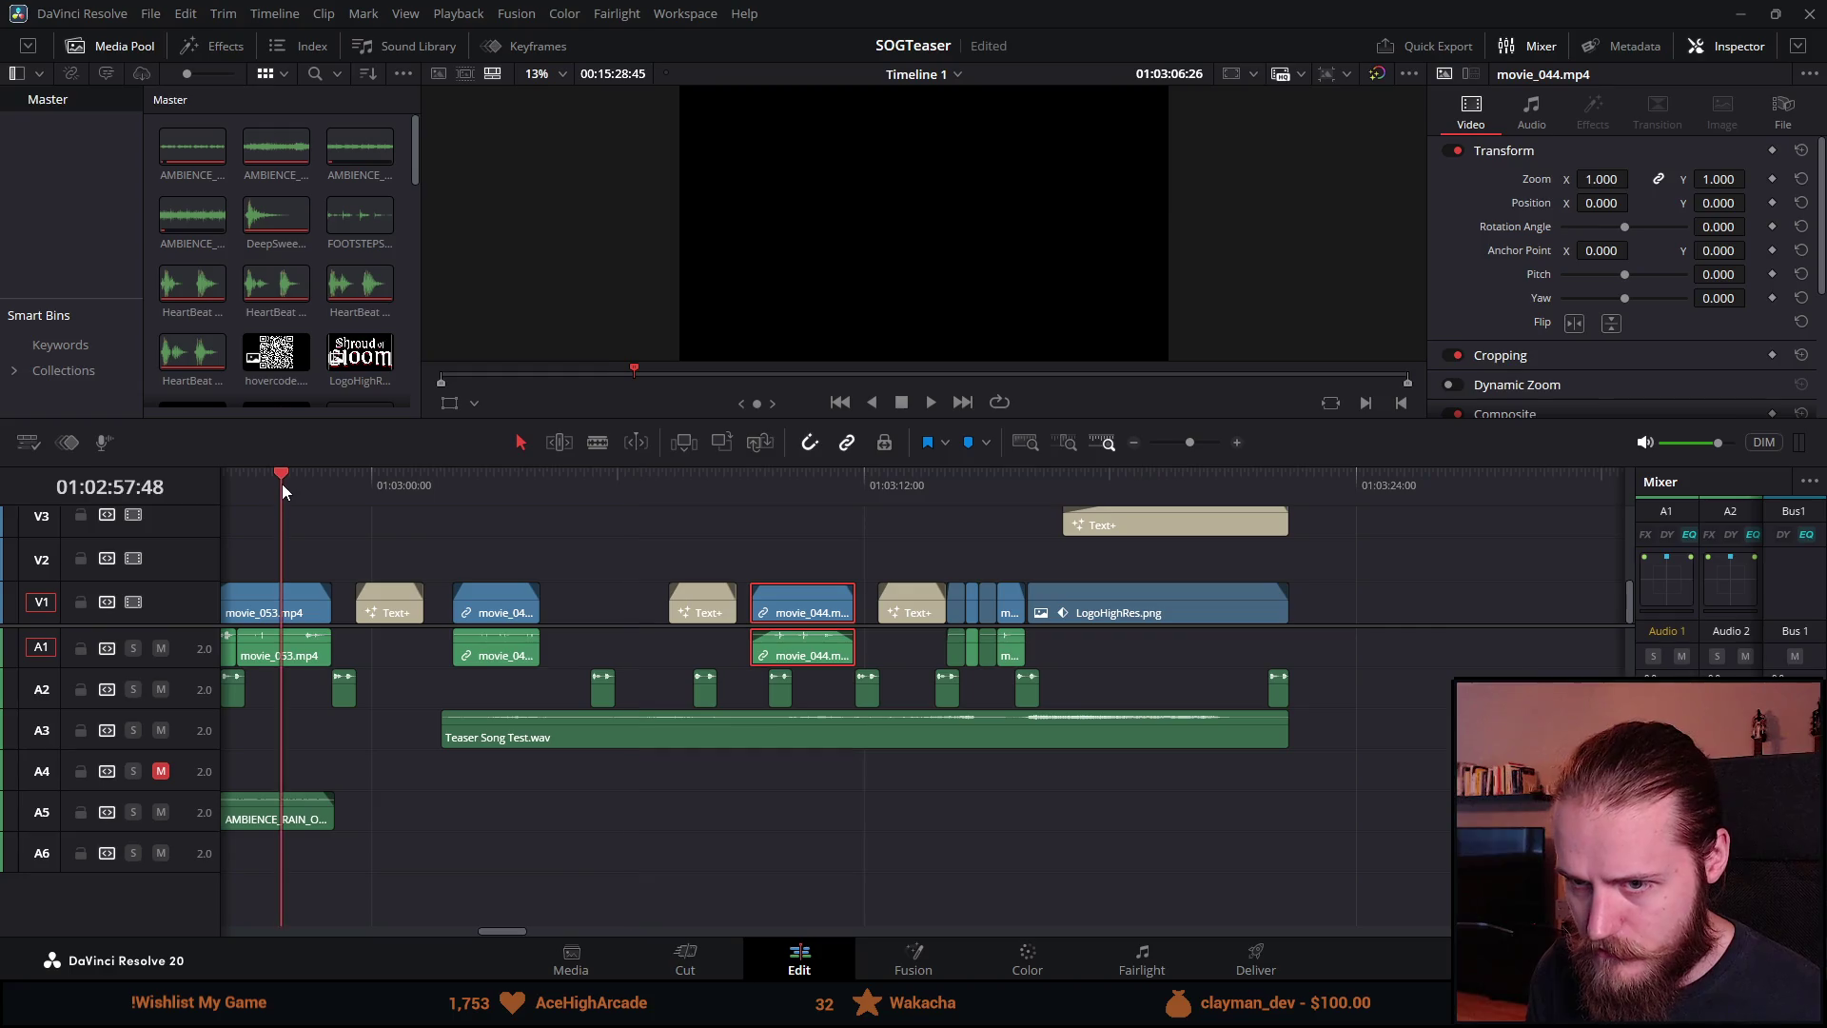
left_click(490, 482)
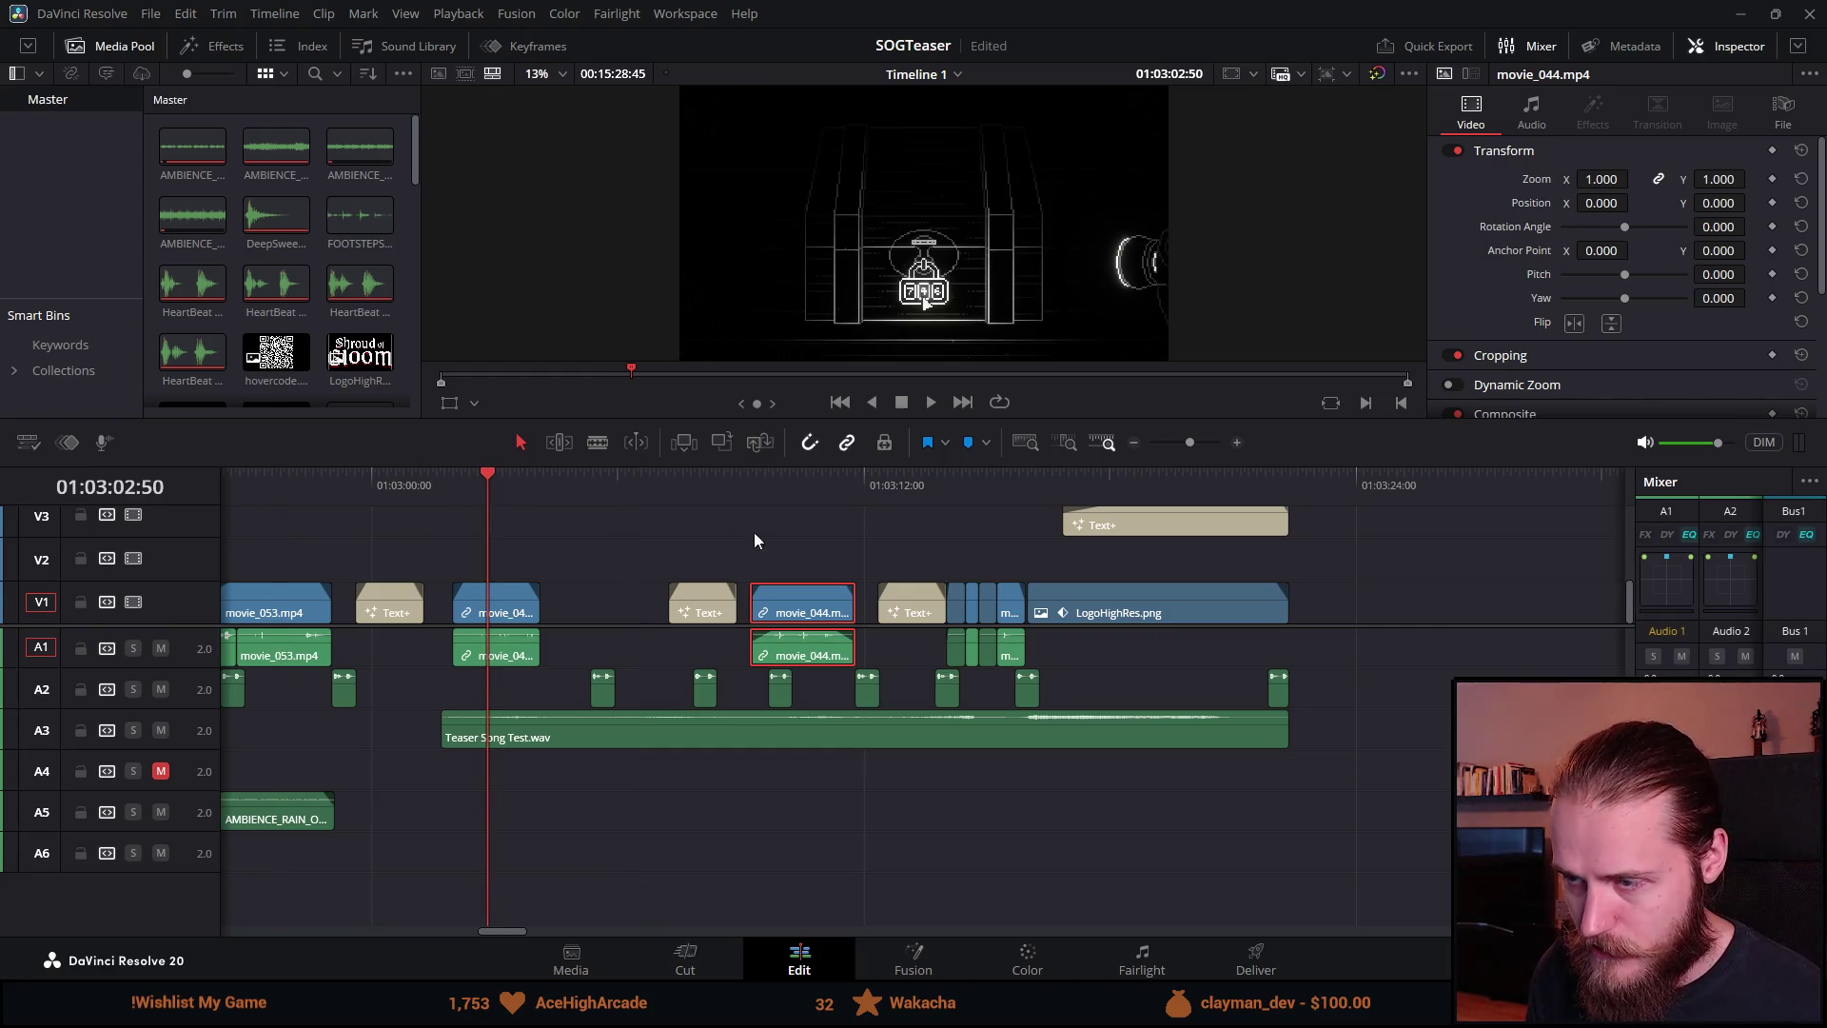
left_click(795, 484)
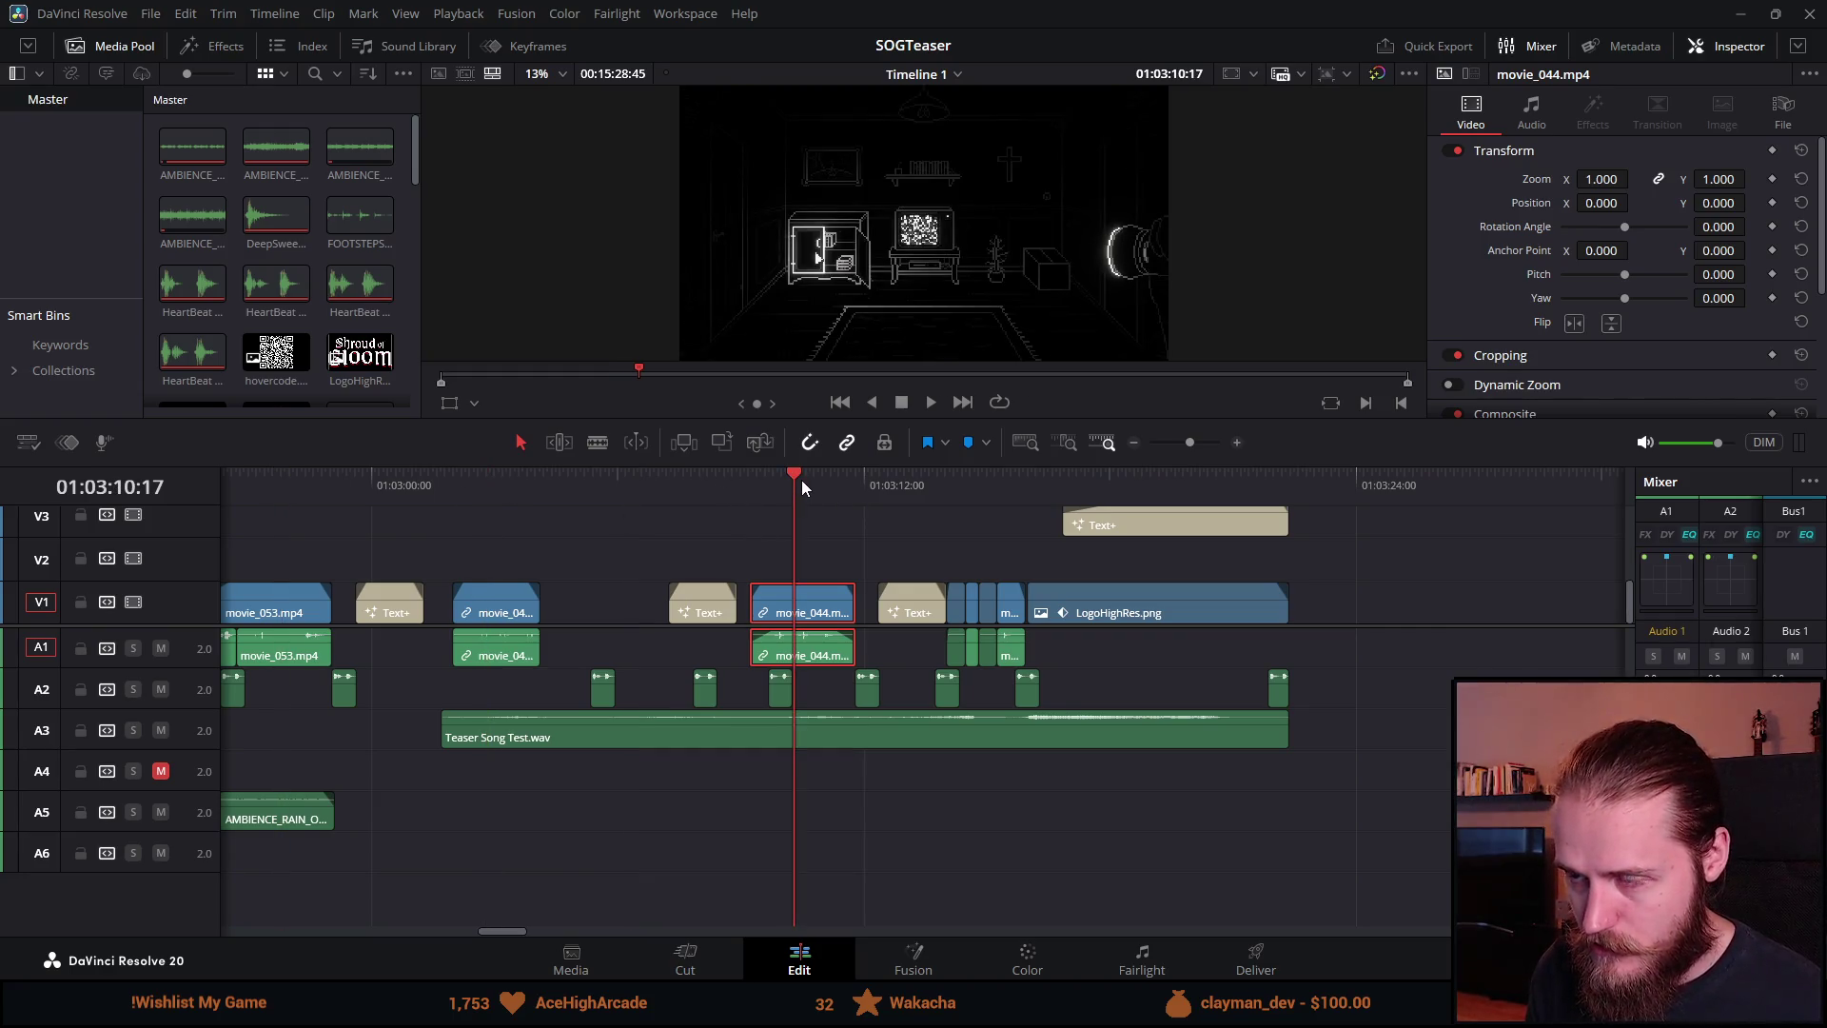
left_click(977, 480)
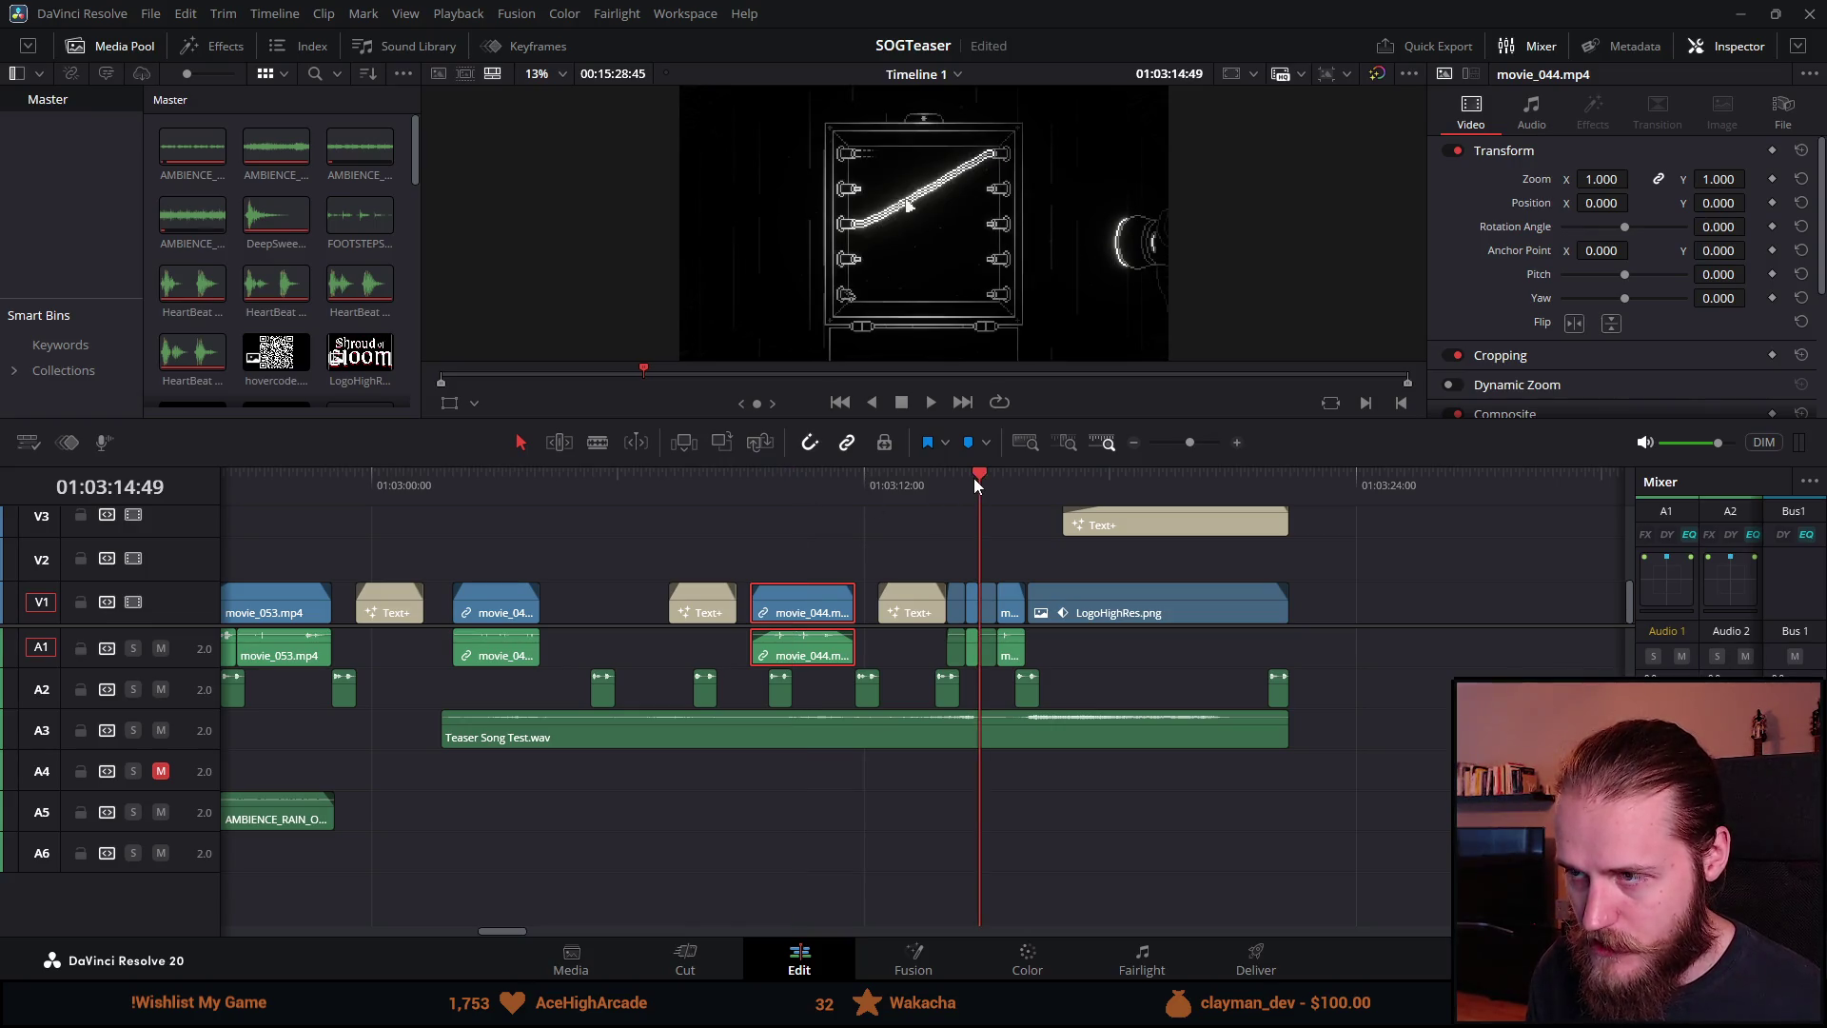
left_click(1083, 482)
scroll(887, 531, "up", 2)
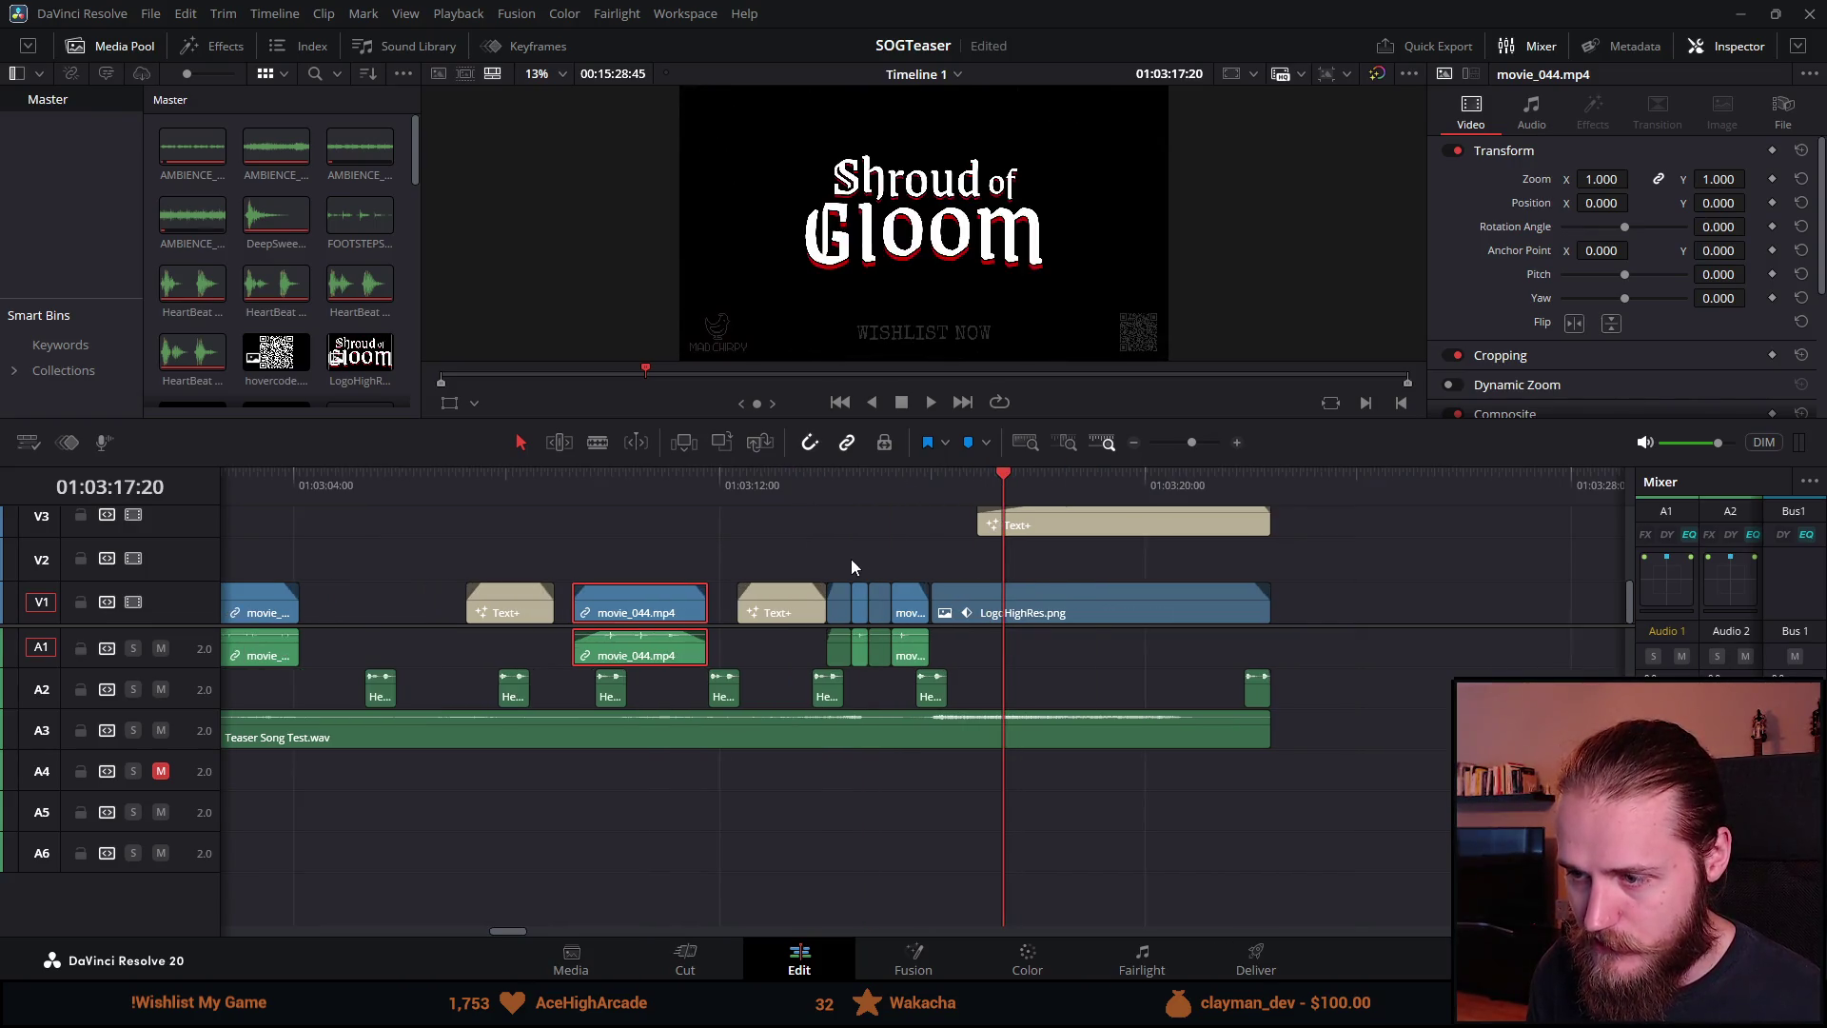
scroll(610, 607, "up", 1)
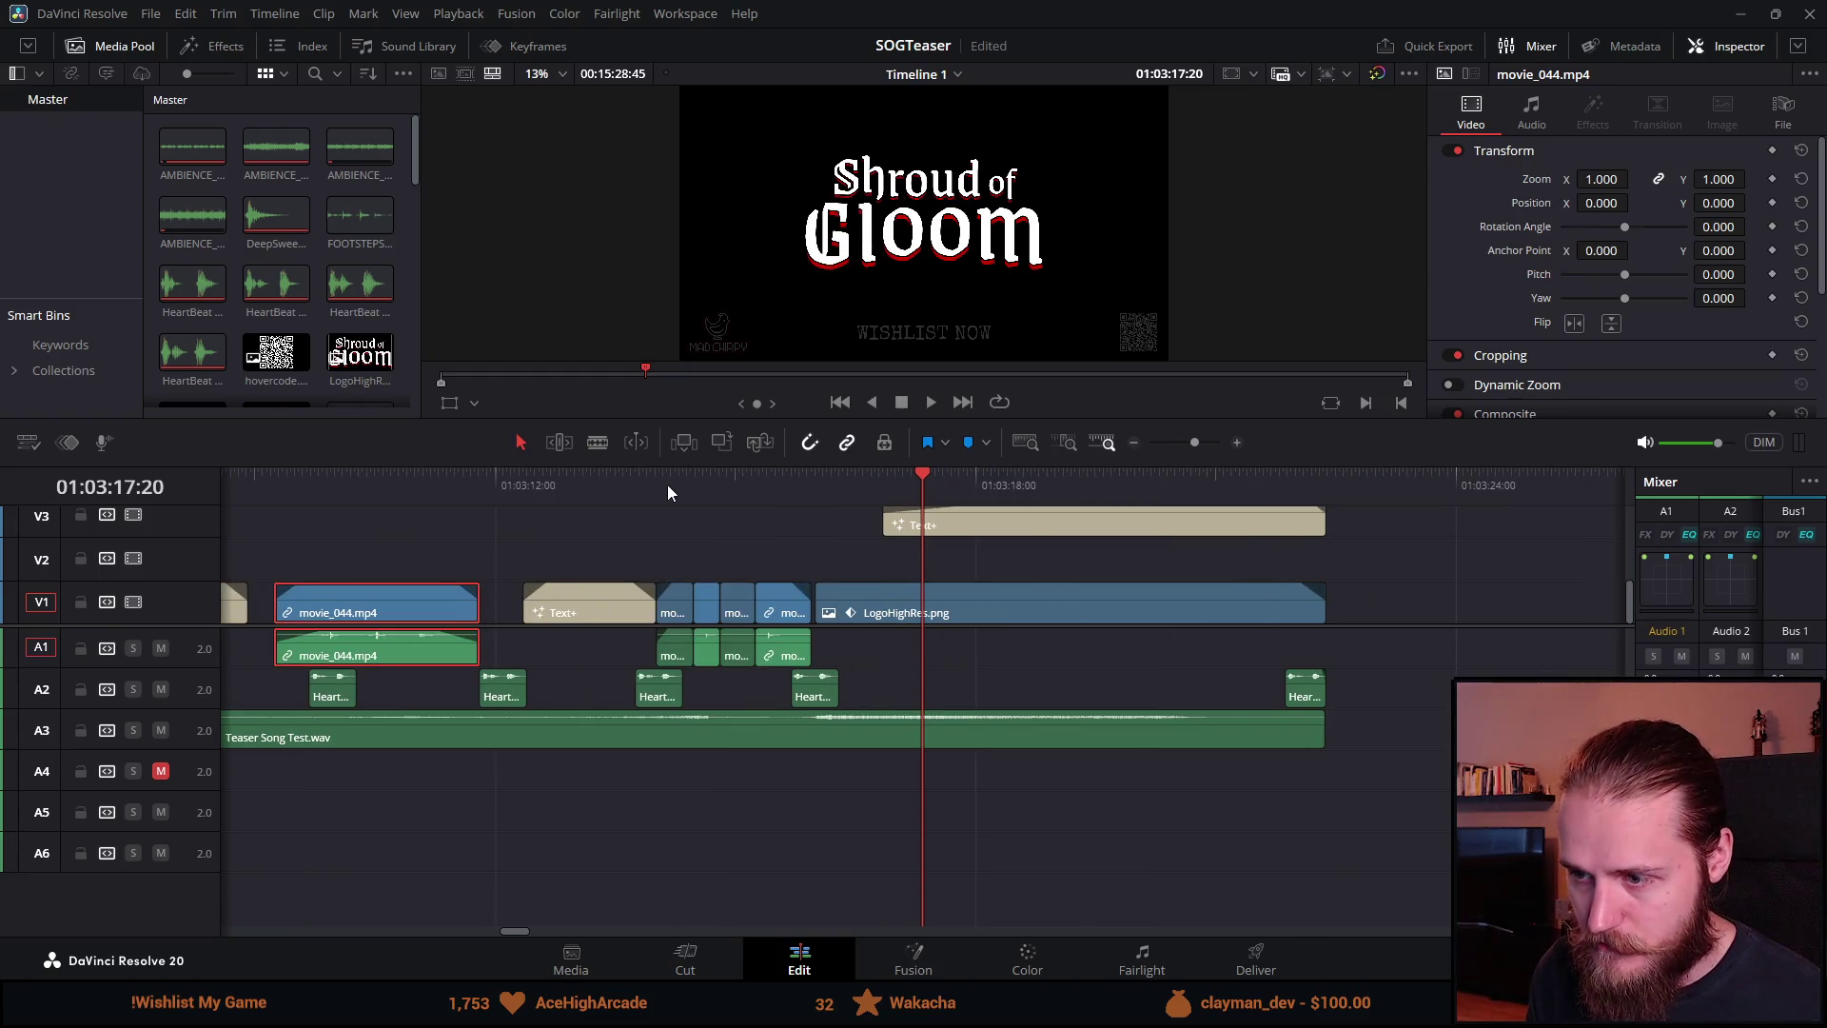
left_click(620, 497)
scroll(857, 552, "up", 1)
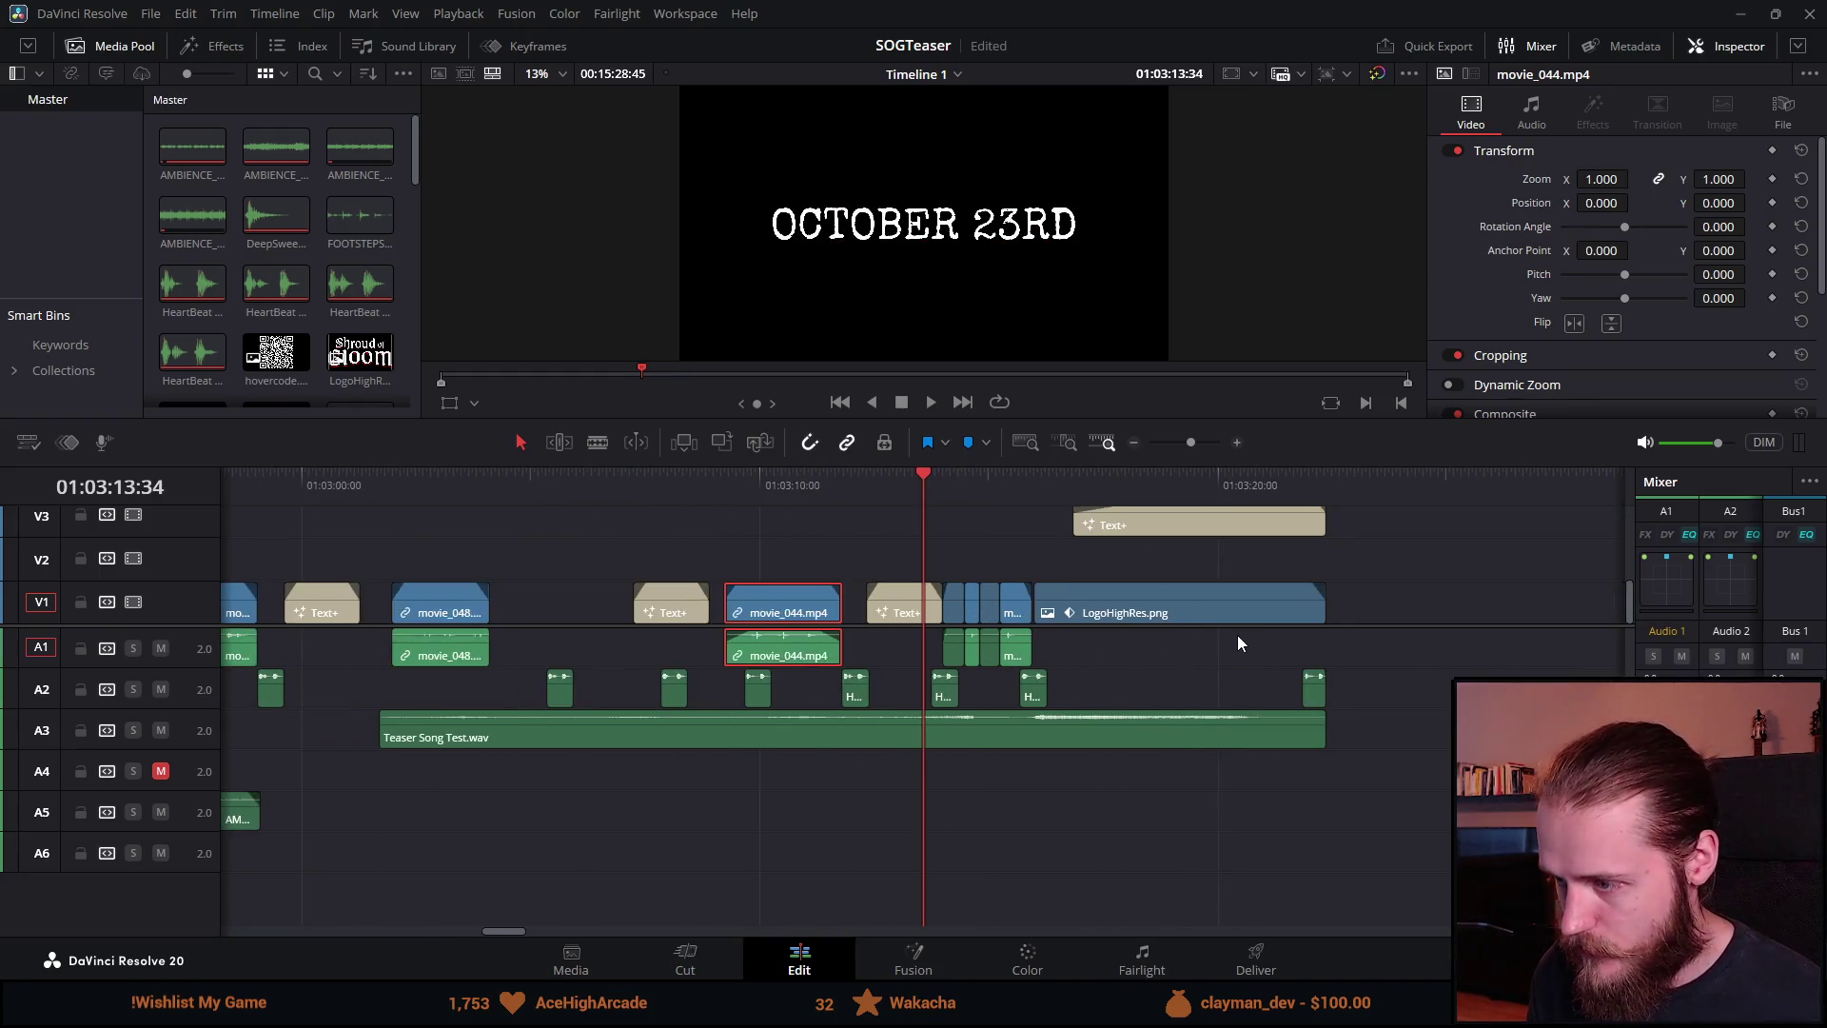
scroll(1241, 630, "down", 2)
scroll(1241, 630, "up", 2)
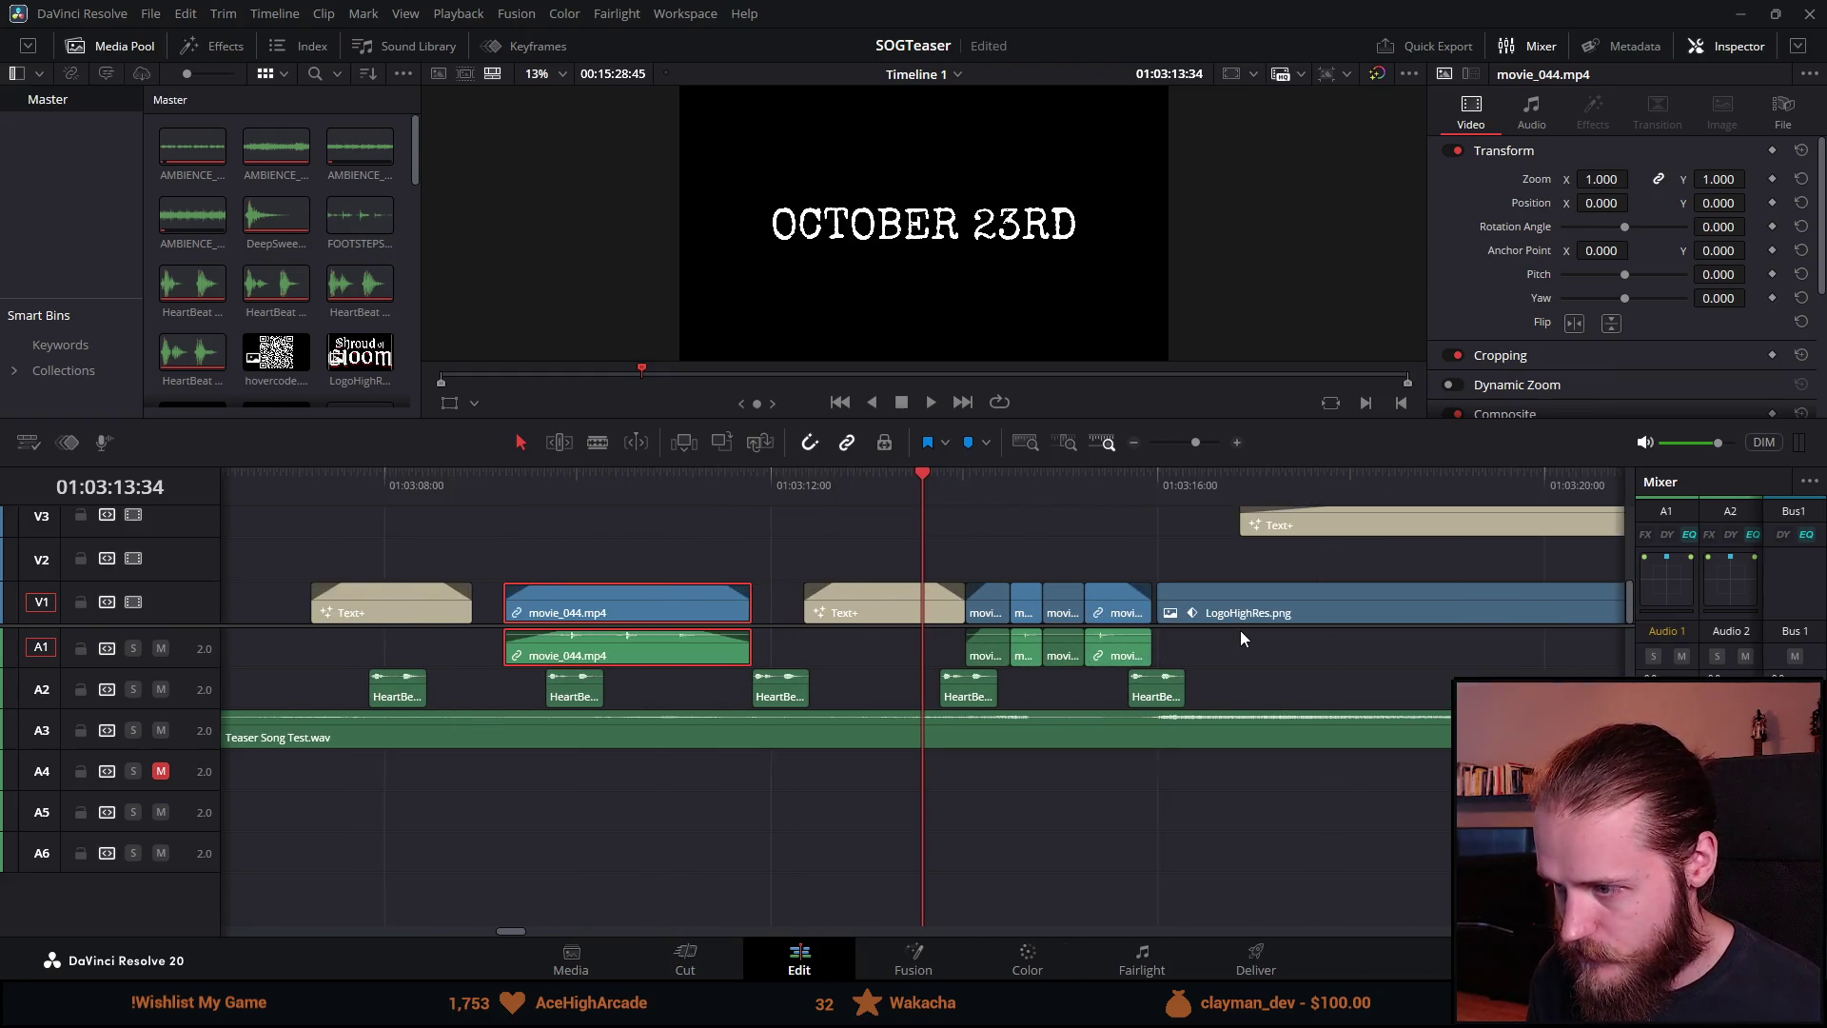
scroll(1002, 619, "up", 3)
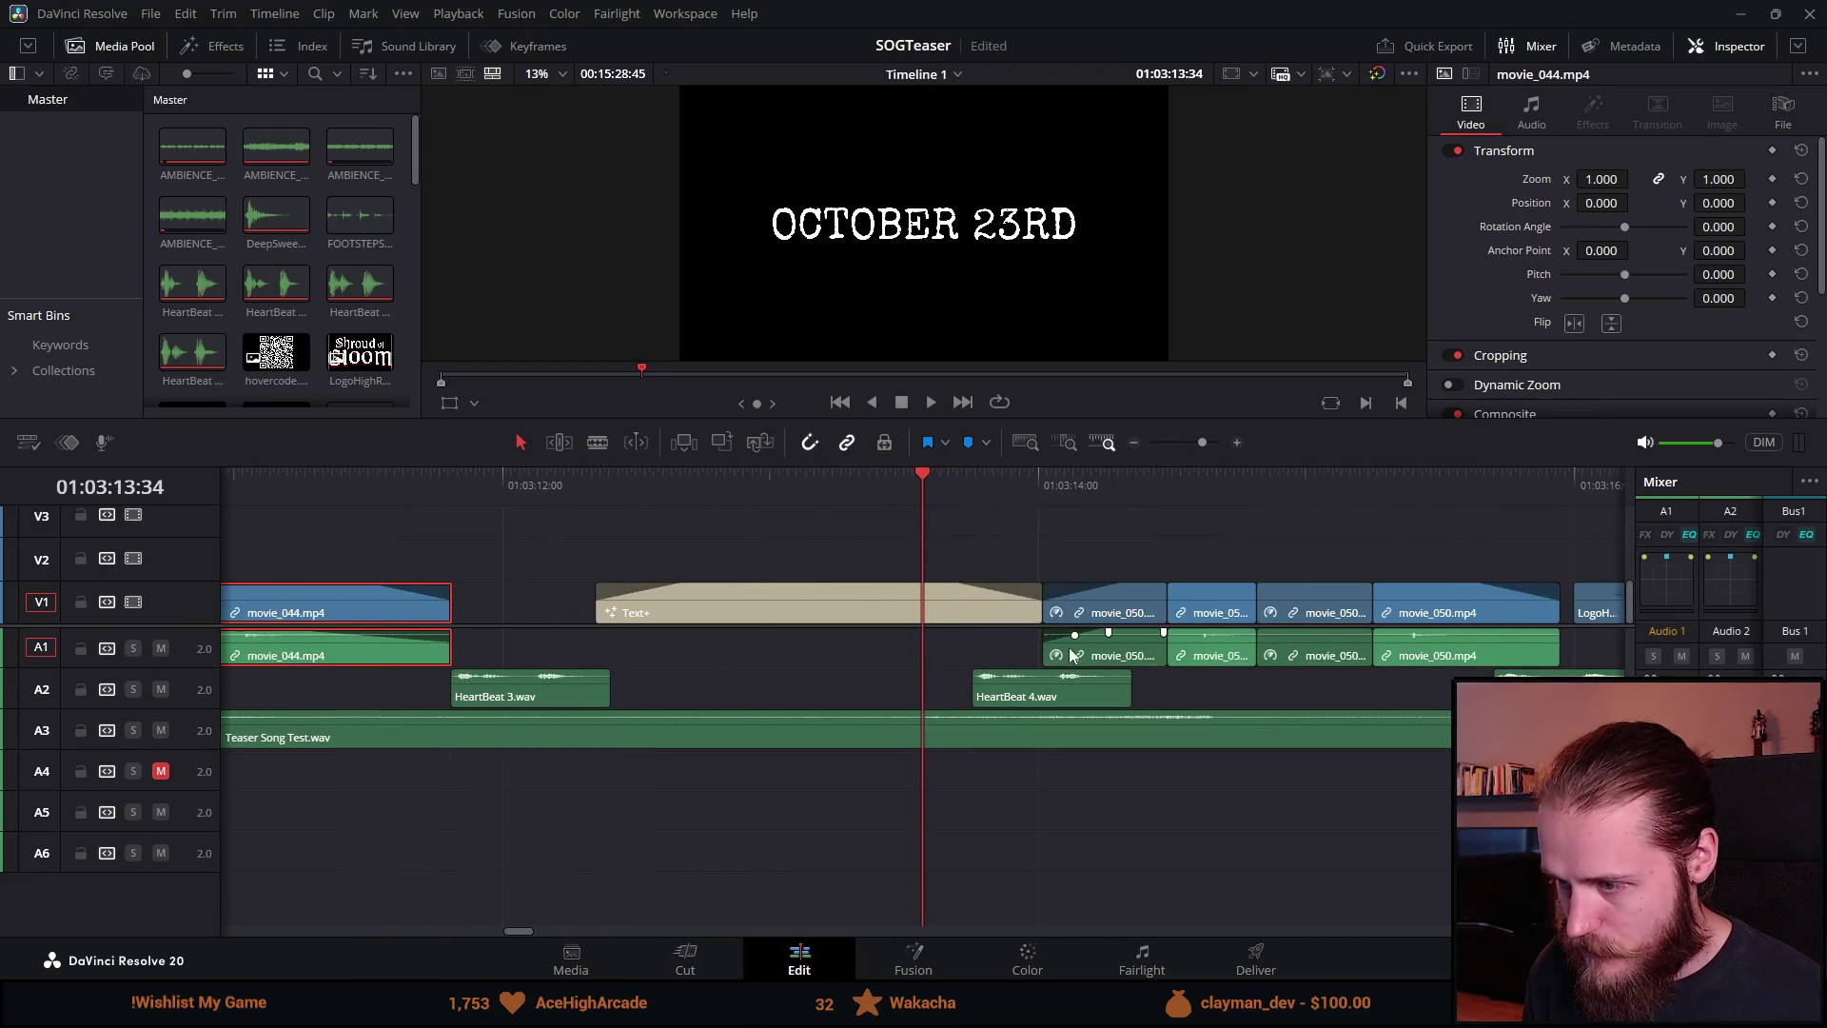
key("space")
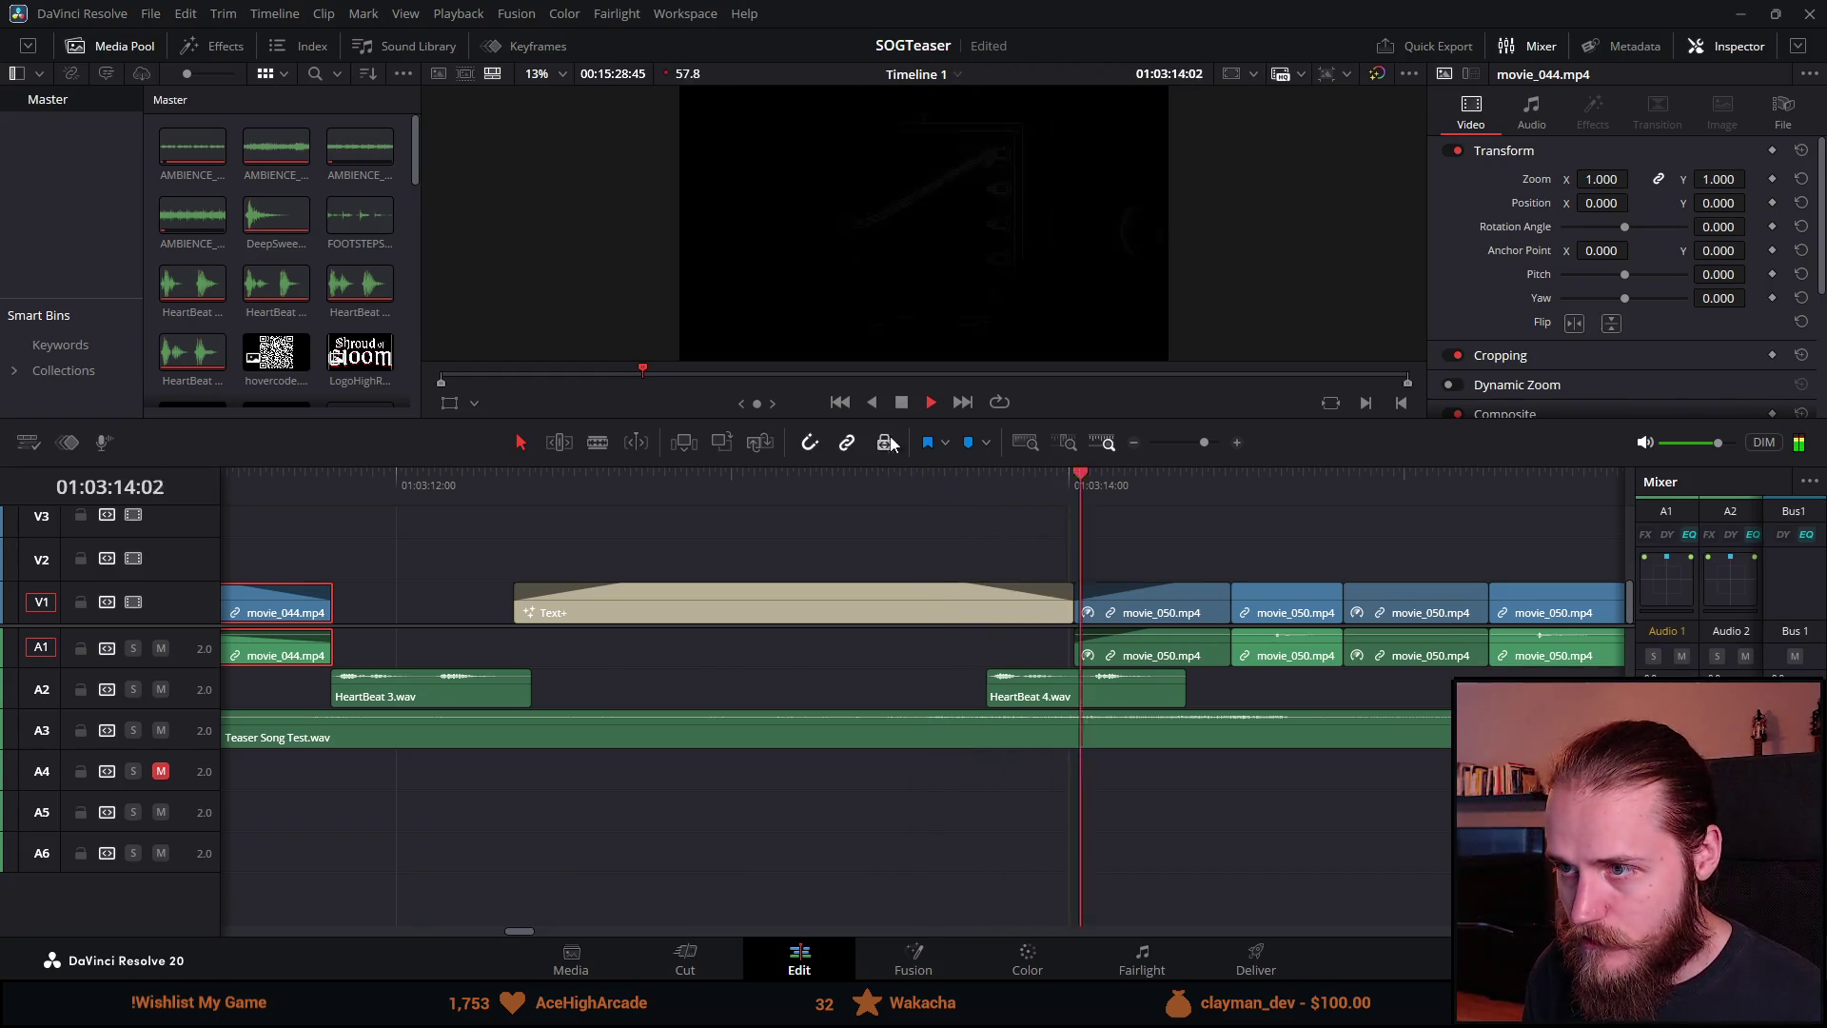
left_click(954, 489)
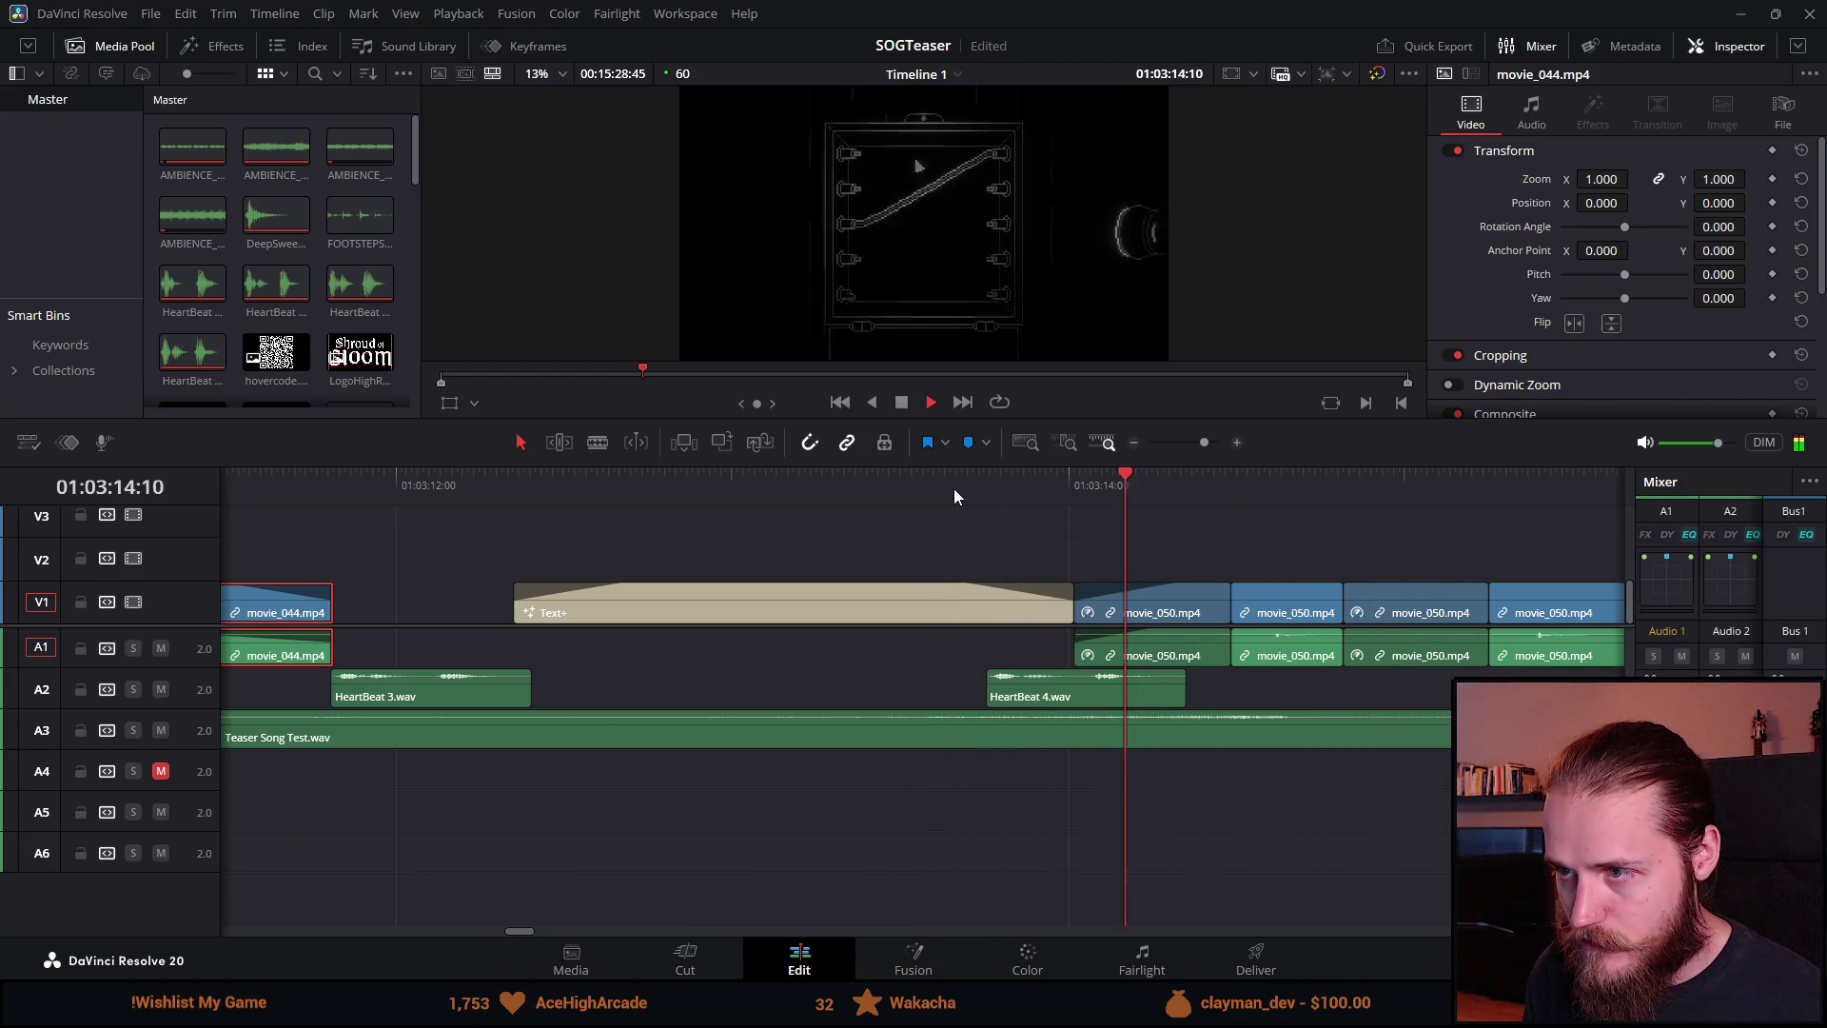
key("space")
left_click(875, 482)
key("space")
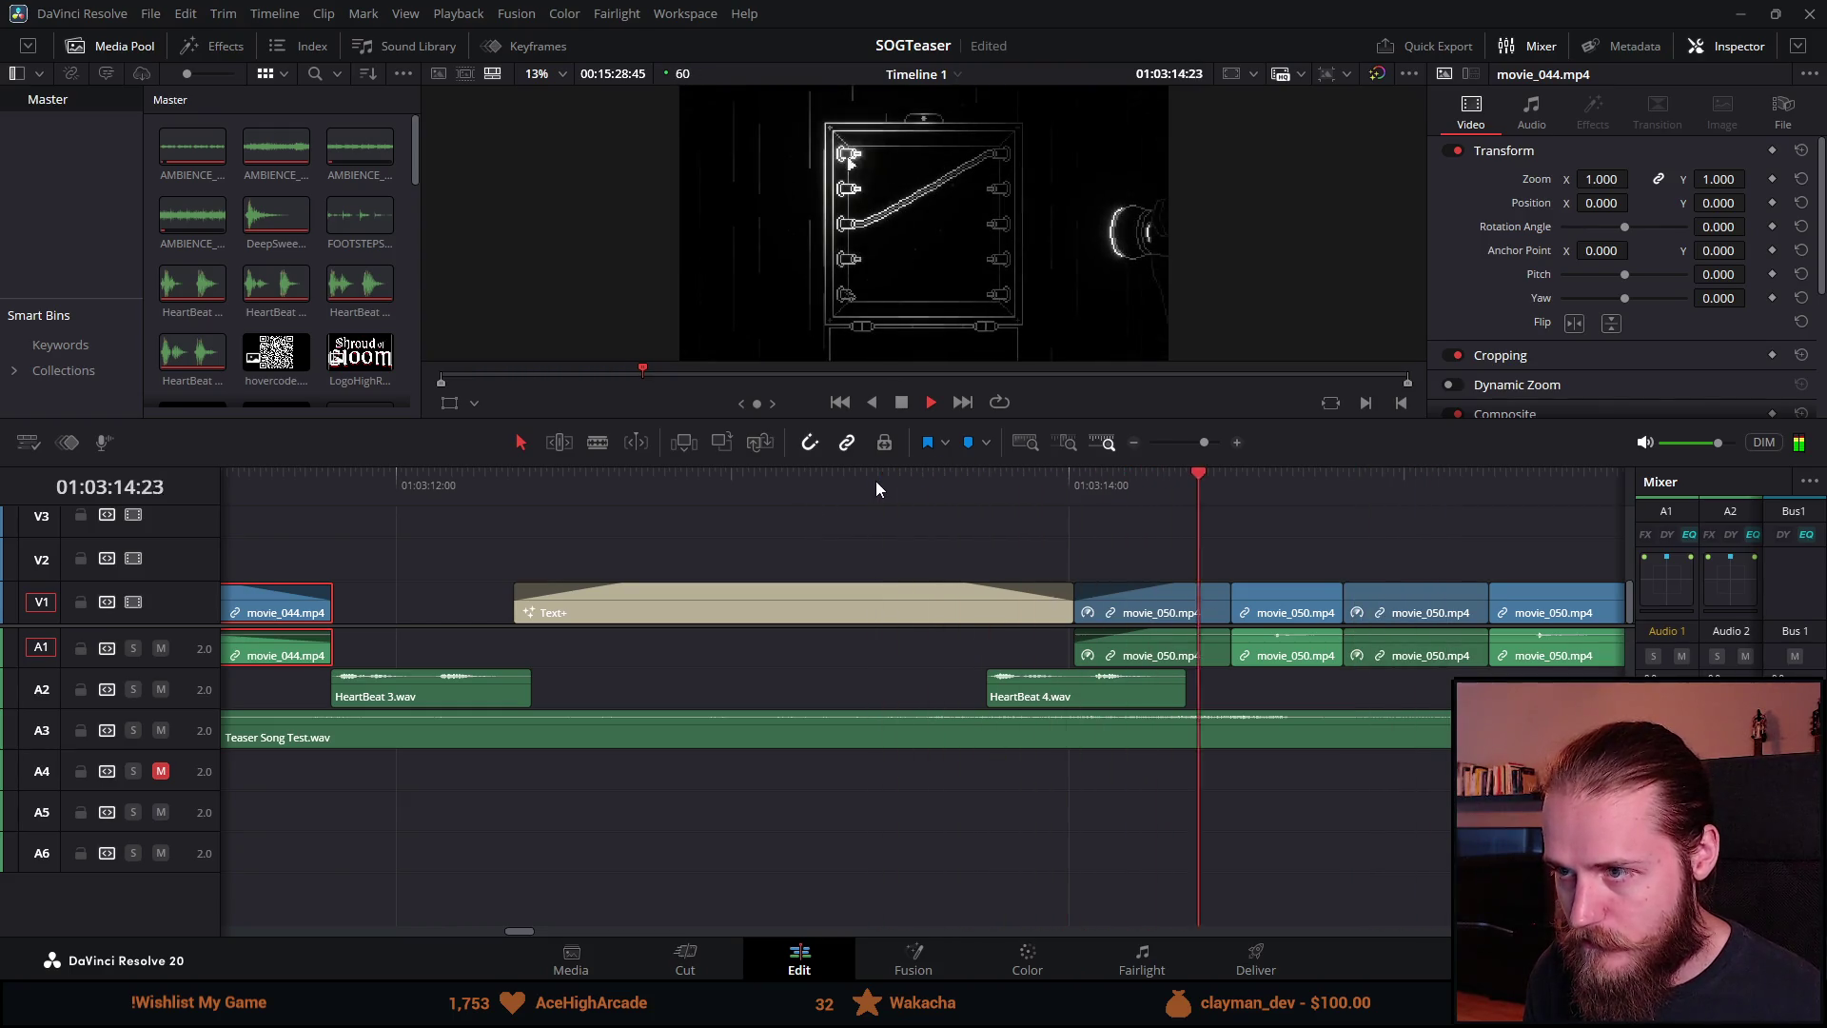
scroll(445, 637, "down", 3)
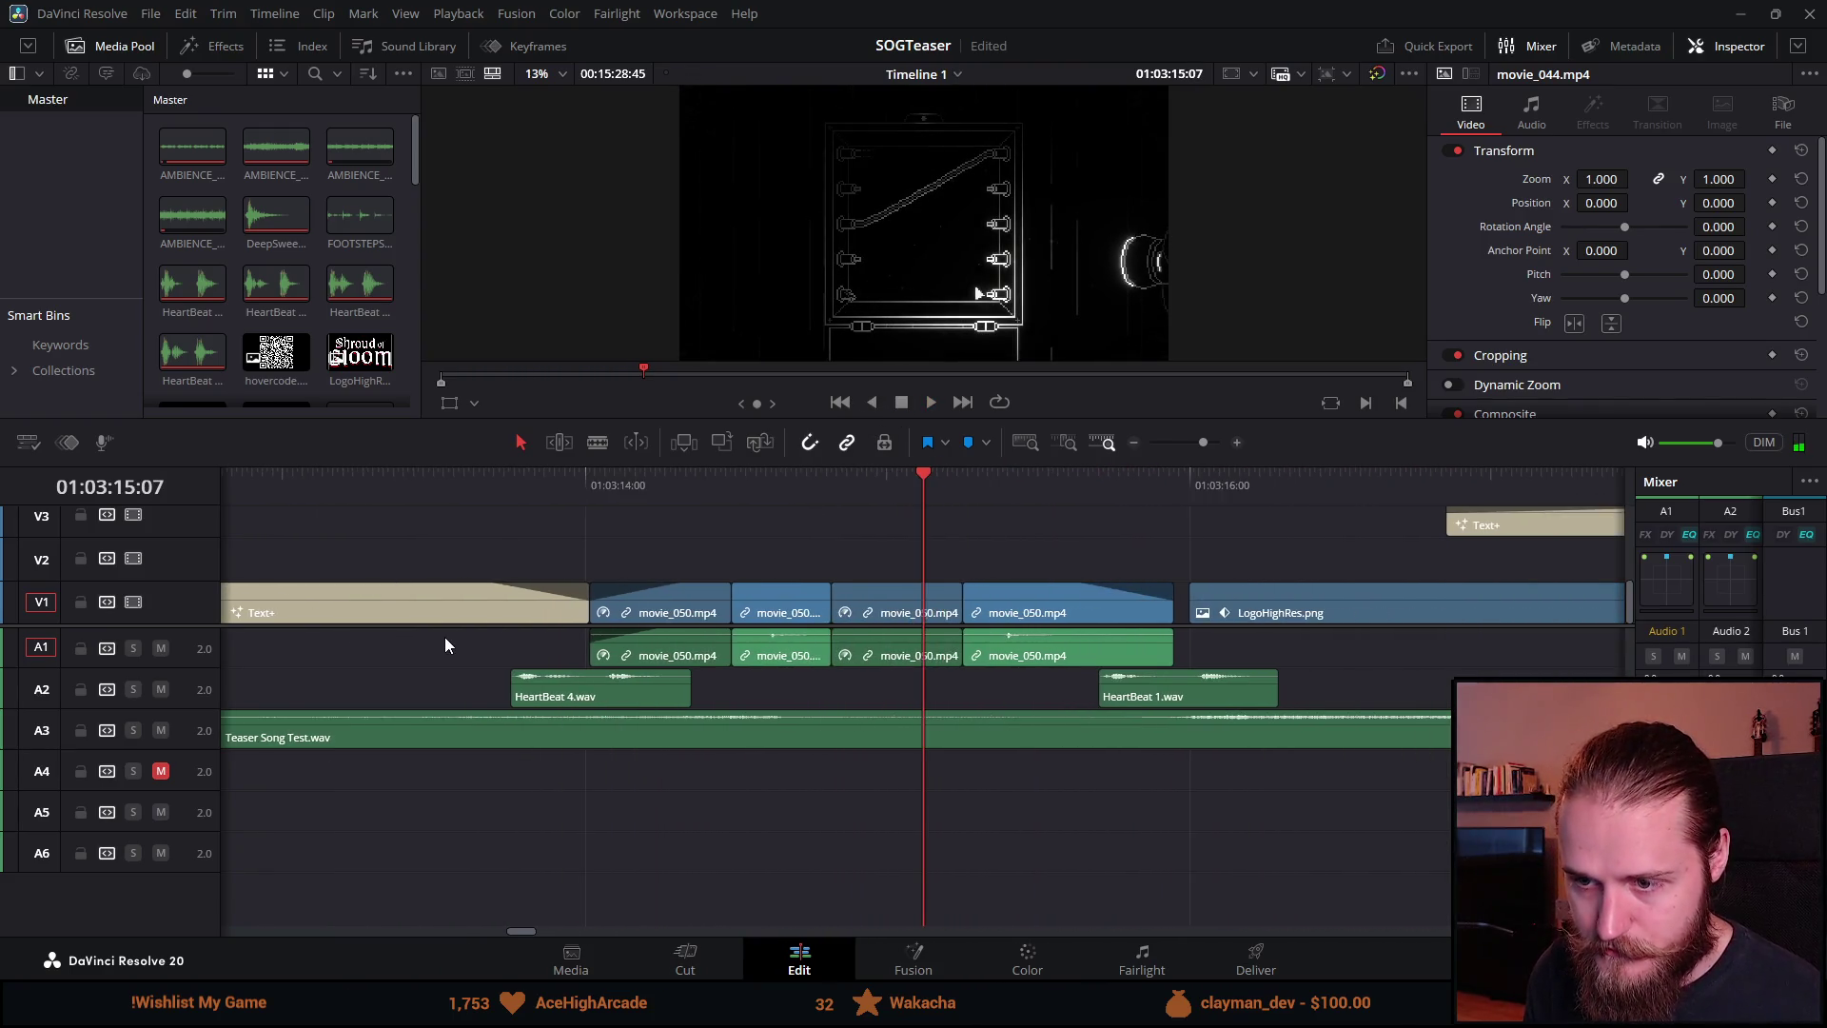
key("space")
left_click_drag(858, 606, 854, 607)
Step: Move HeartBeat 3.wav later so it sits under the title cut
scroll(918, 639, "up", 2)
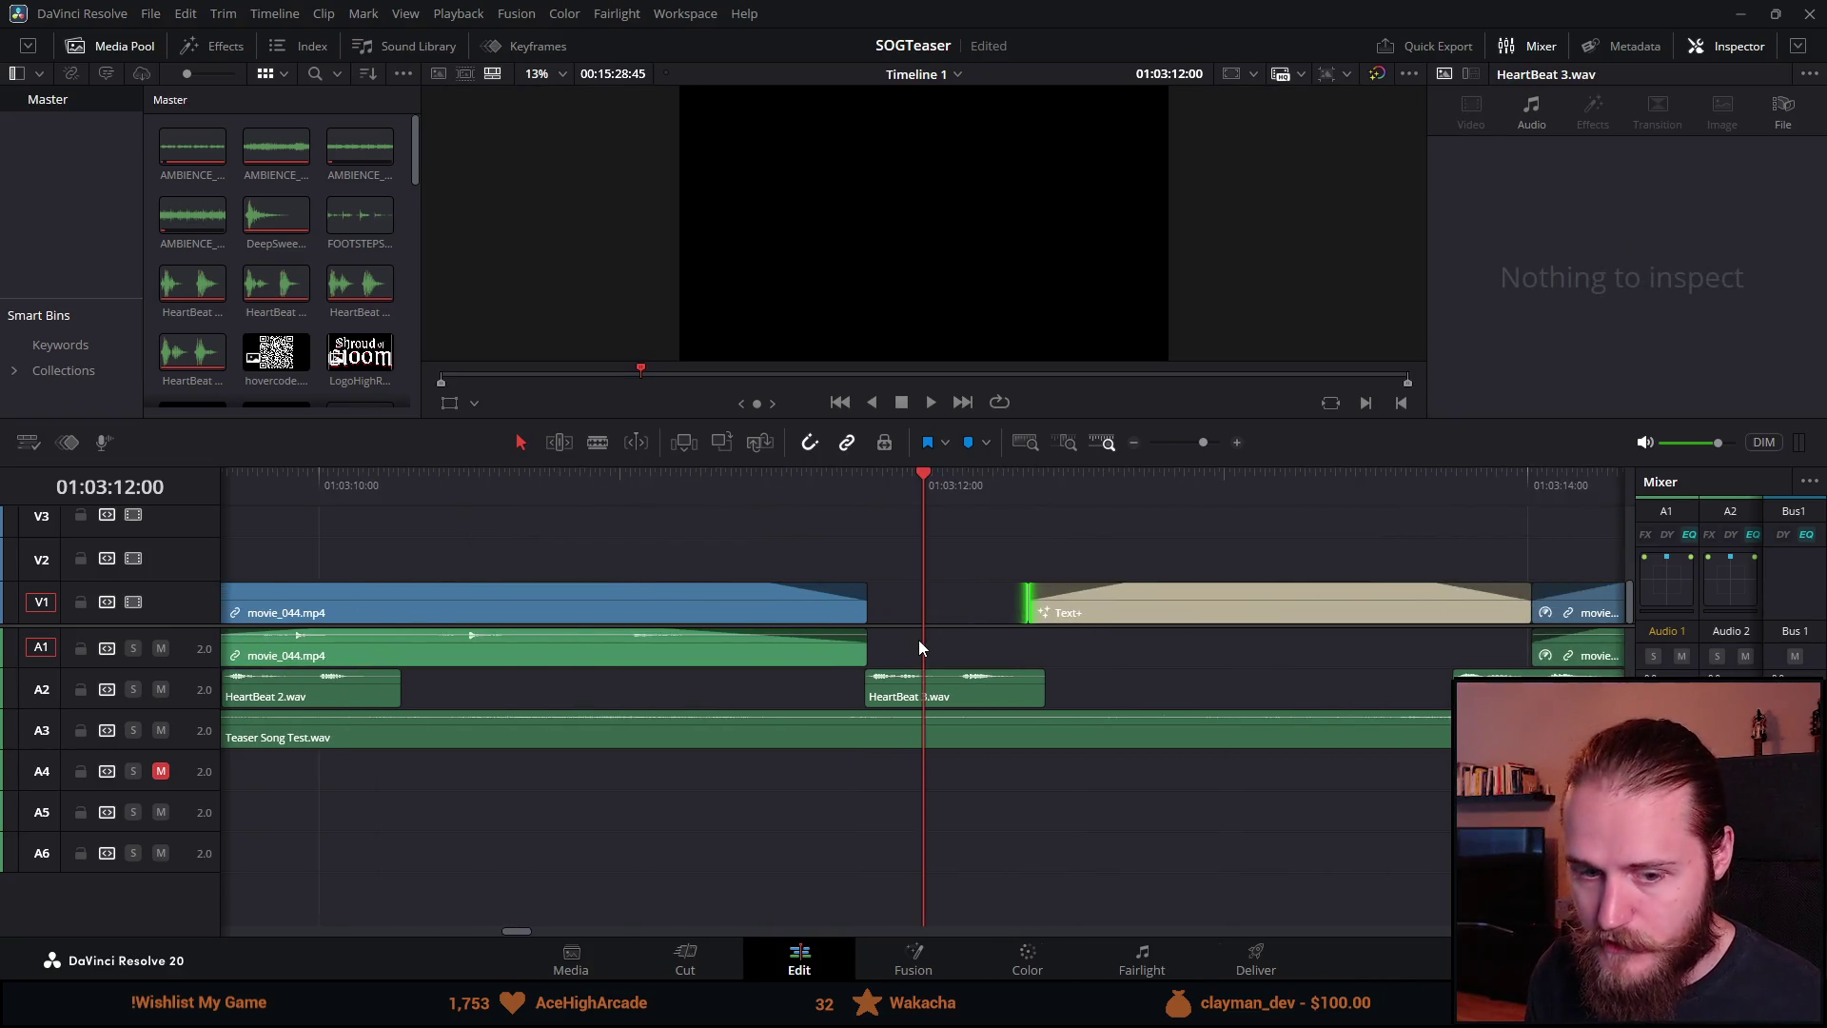
left_click(1009, 695)
left_click_drag(1009, 692, 1092, 688)
scroll(1093, 687, "down", 1)
scroll(1093, 688, "down", 1)
Step: Butt movie_044 against OCTOBER 23RD, lengthen its fade-out and the title's fade-in, and play it
left_click_drag(344, 541, 640, 634)
left_click_drag(802, 604, 936, 602)
left_click_drag(752, 471, 862, 481)
mouse_move(944, 605)
left_click_drag(925, 586, 923, 586)
left_click_drag(1083, 586, 1080, 586)
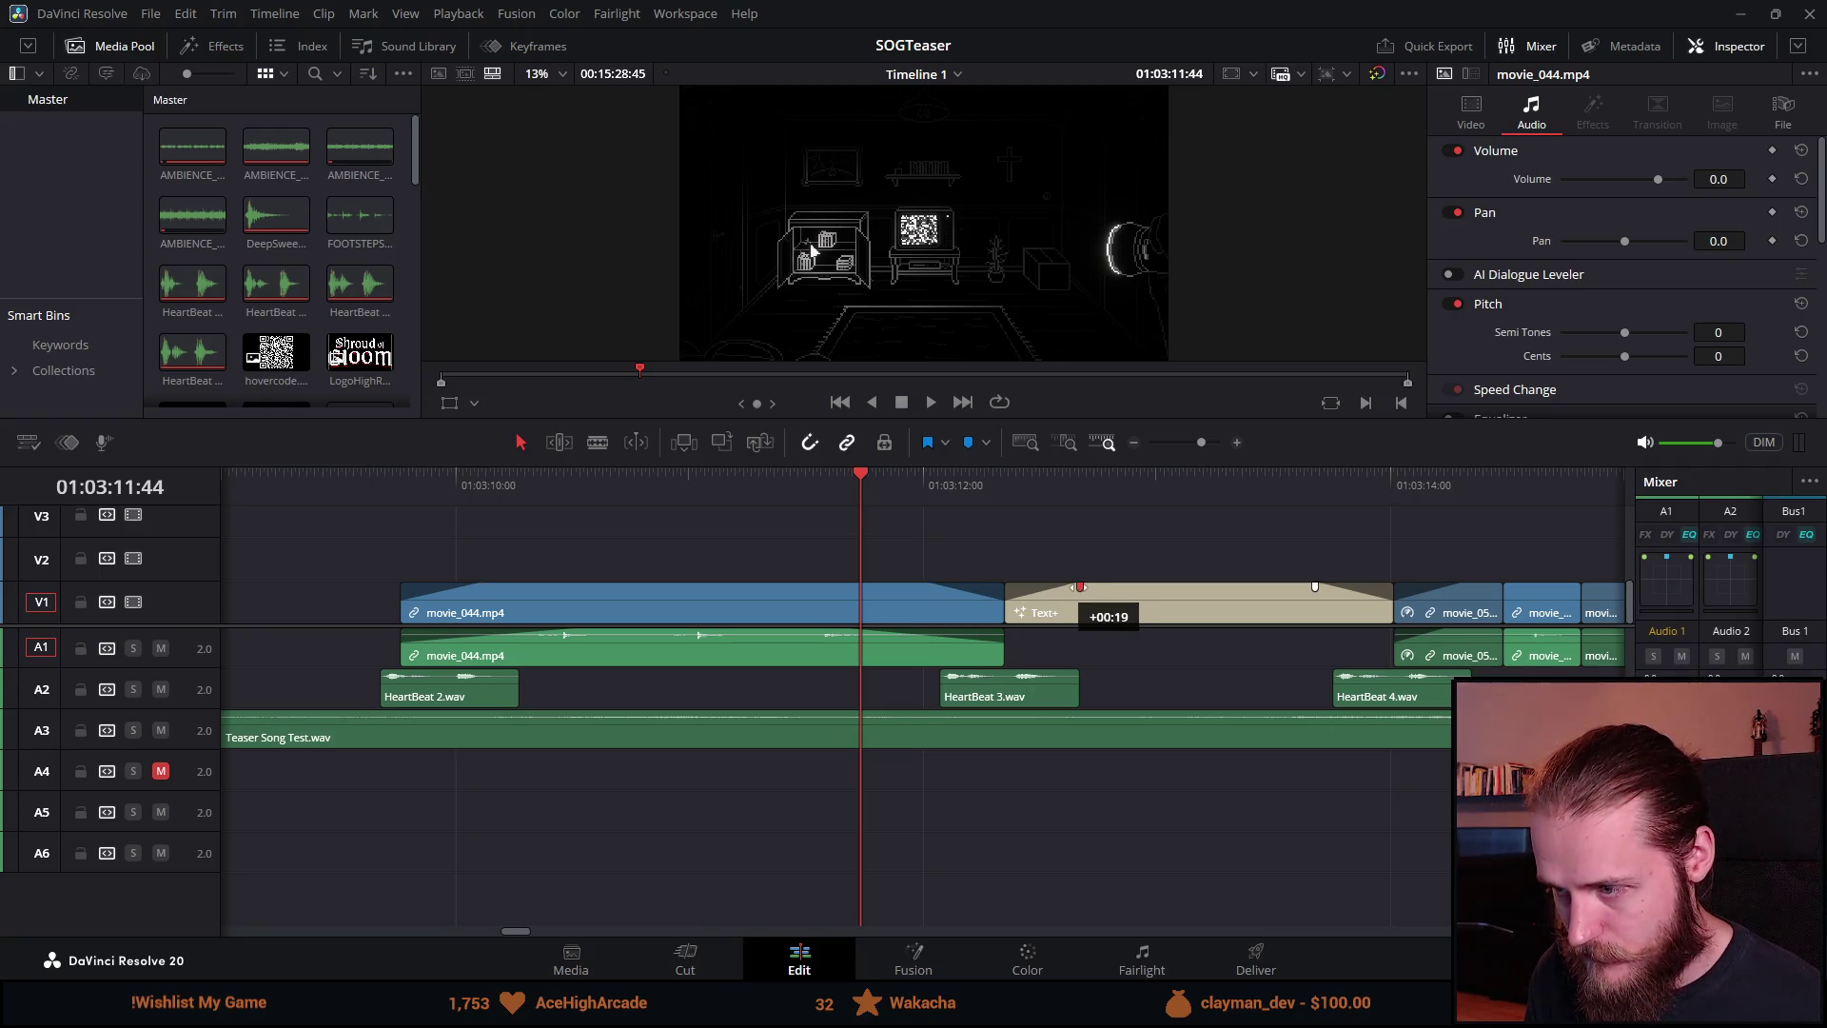
key("space")
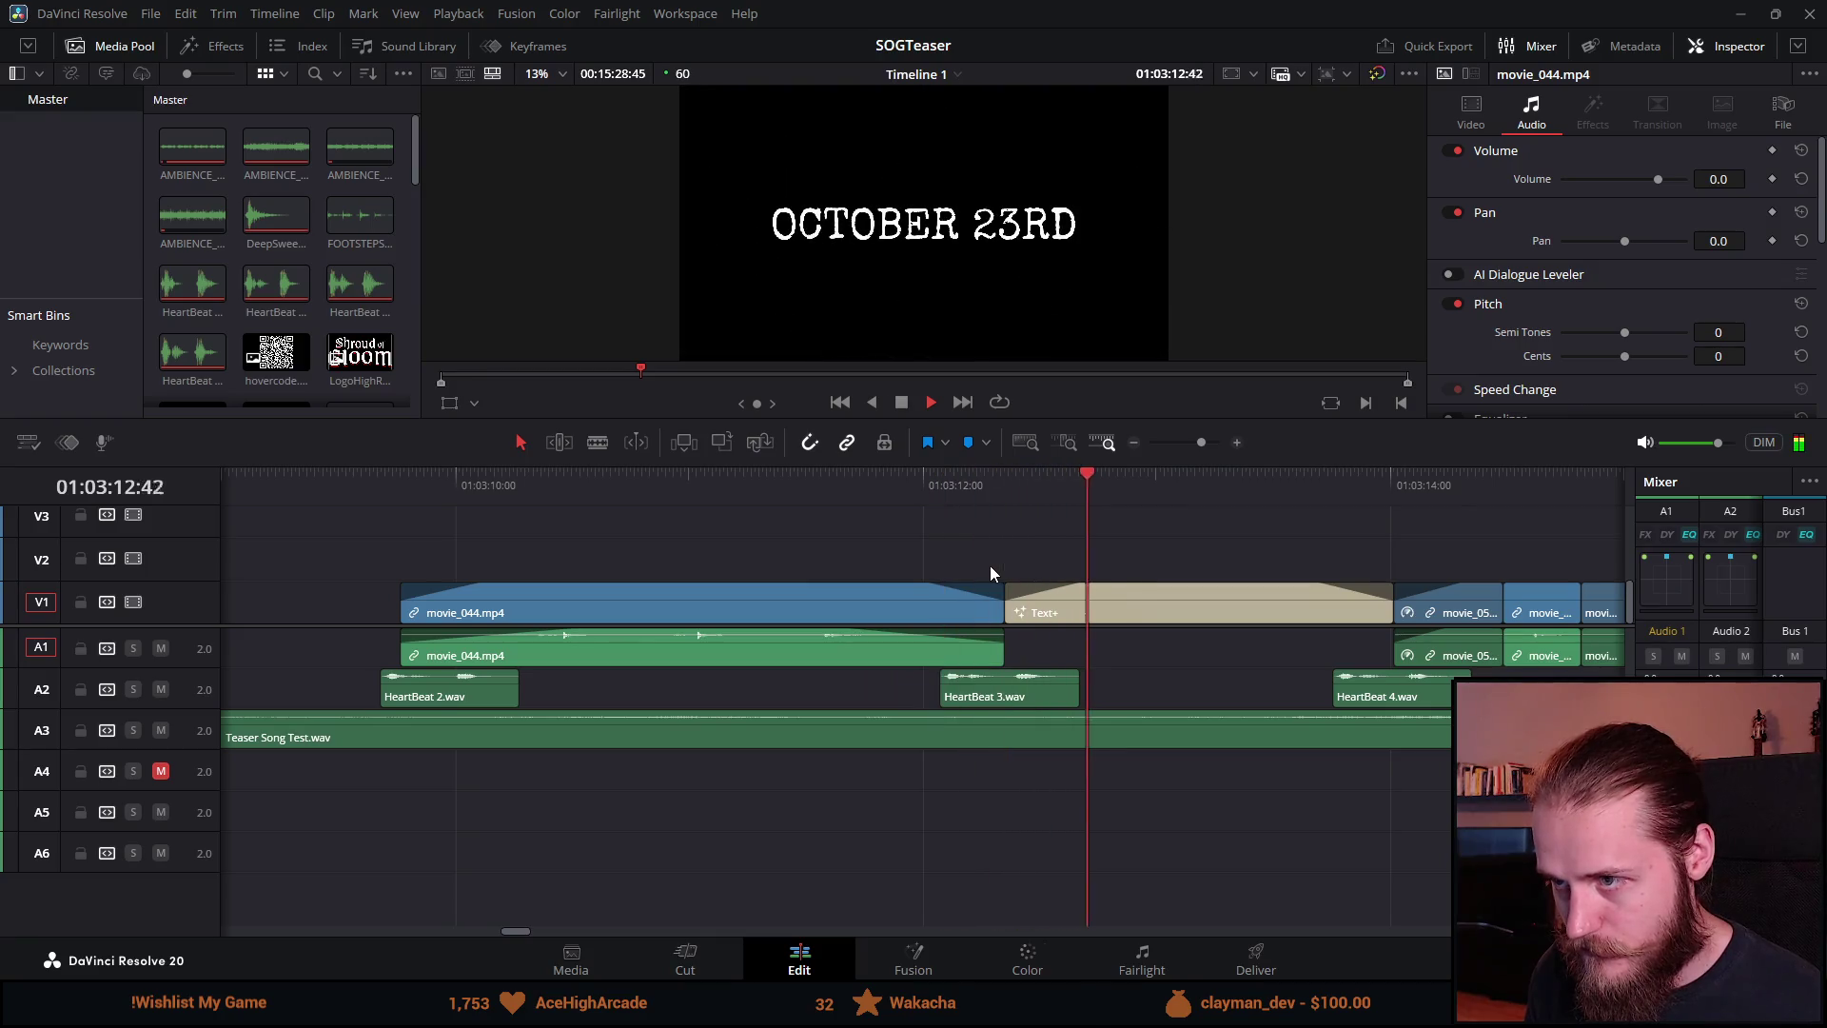
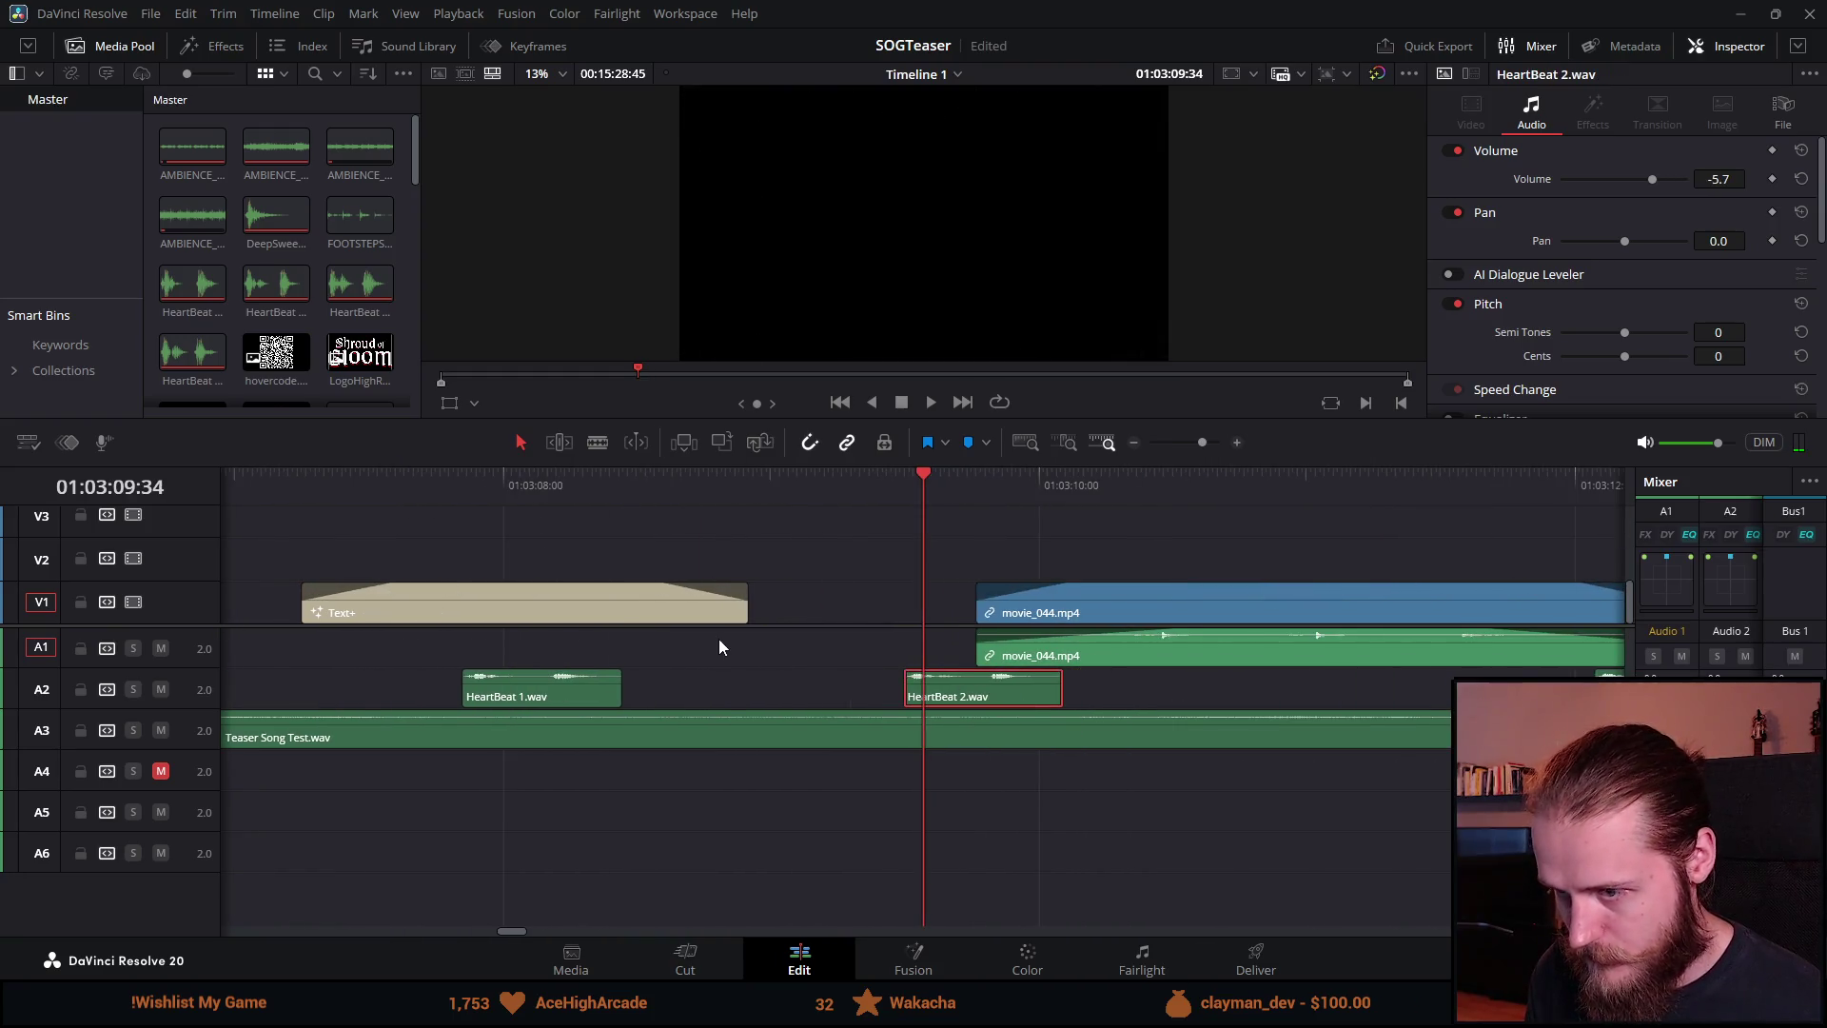
Step: Slide the Text+ title card later and shift HeartBeat 1.wav slightly earlier
key("ctrl+minus")
left_click_drag(709, 609, 850, 604)
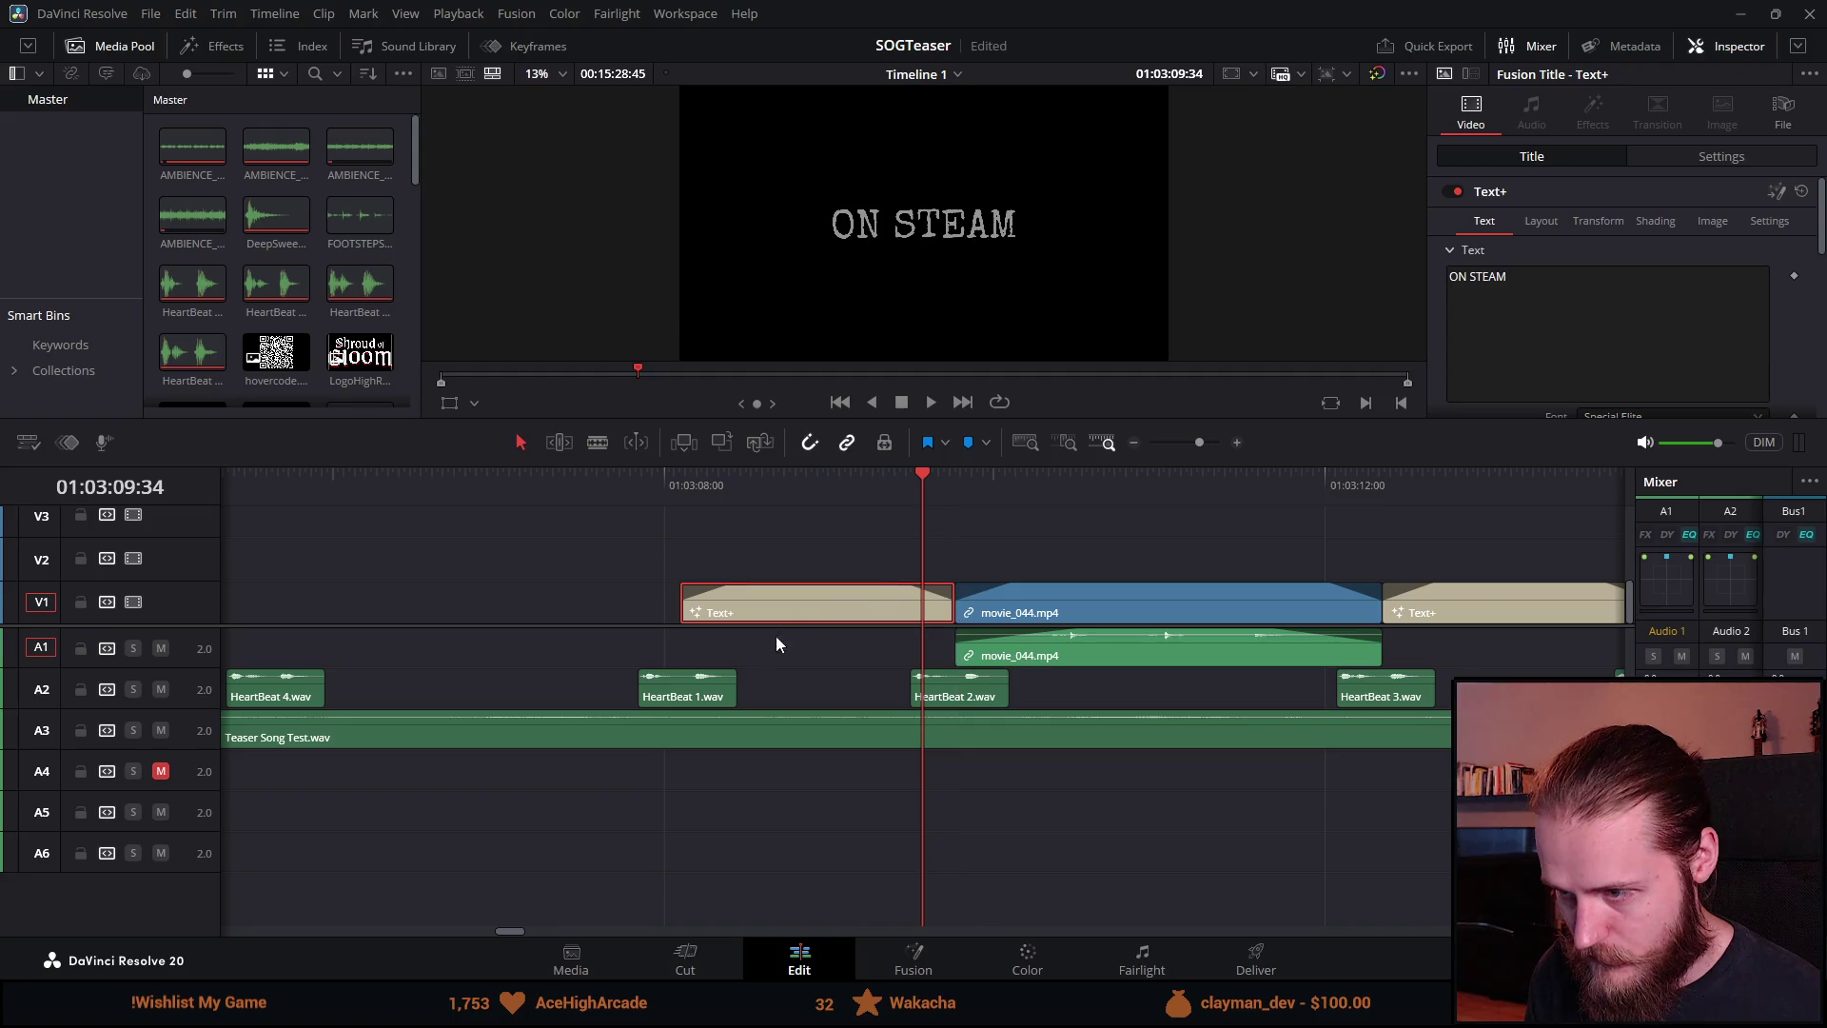
key("ctrl+equal")
key("ctrl+equal")
left_click(518, 489)
key("ctrl+equal")
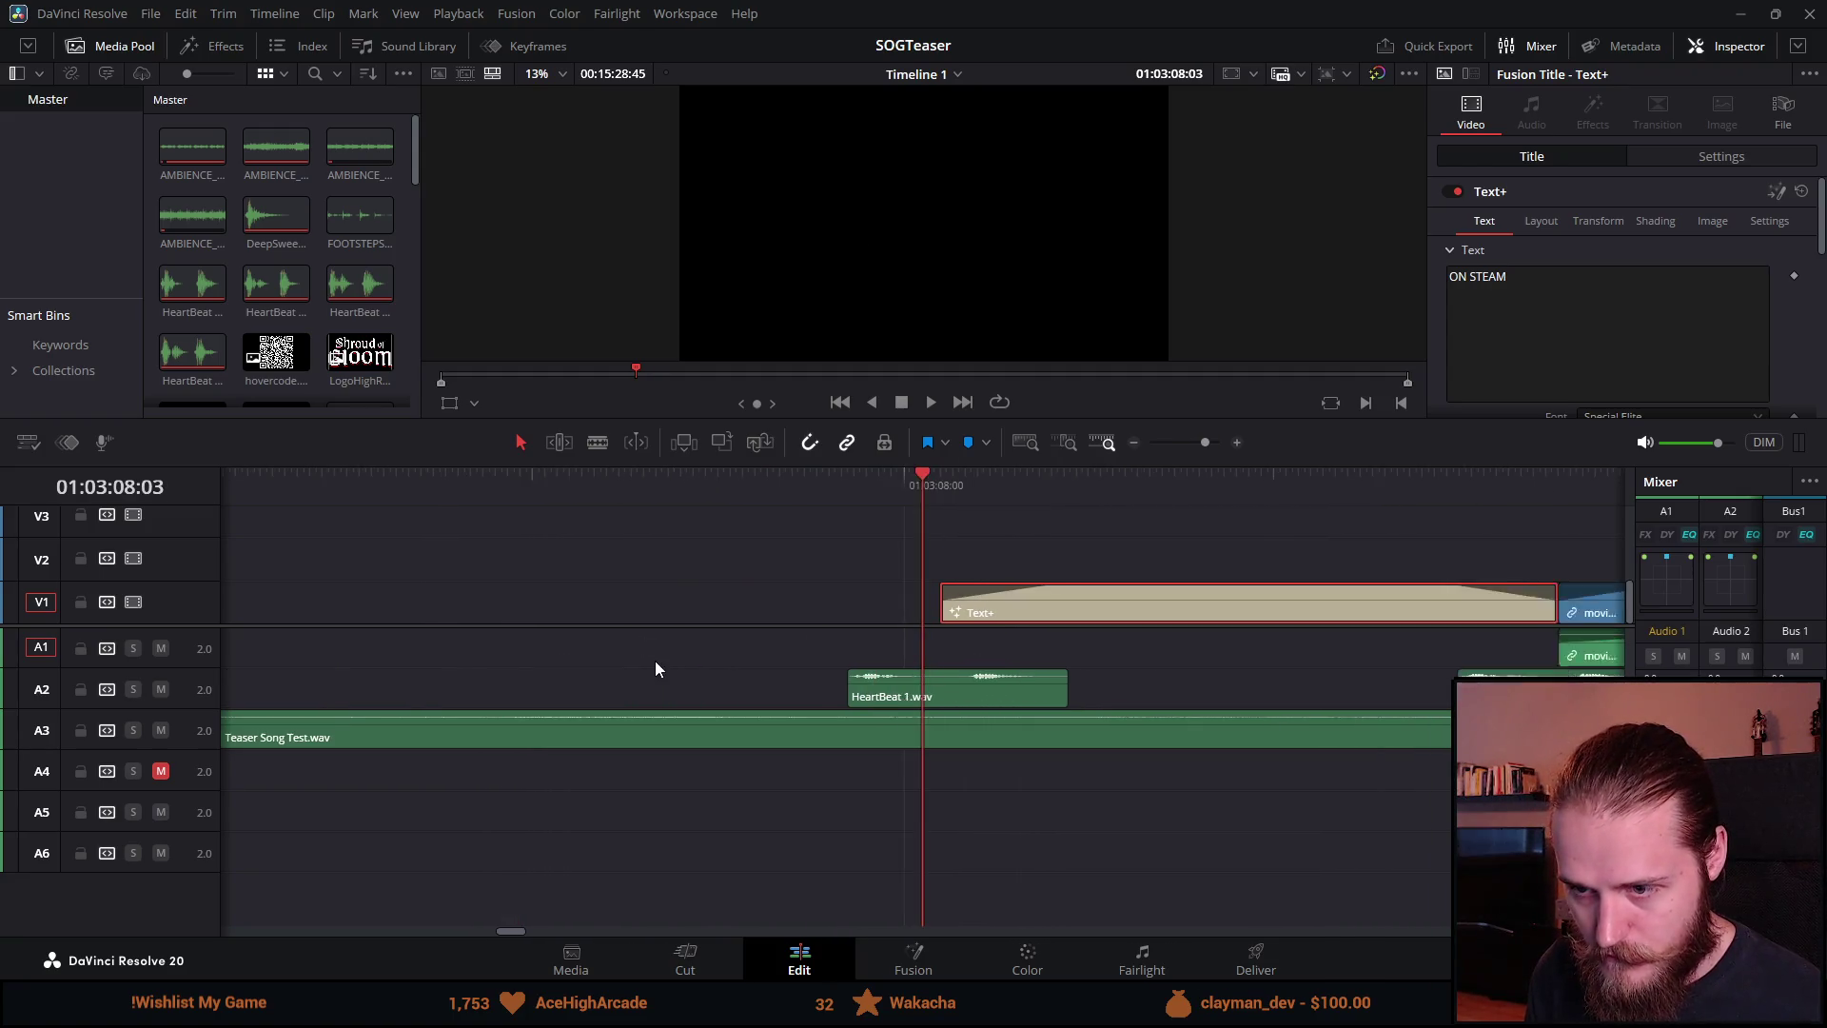
left_click(944, 481)
left_click_drag(980, 689, 952, 688)
key("ctrl+minus")
Step: Move movie_048.mp4 later in the timeline and slide HeartBeat 4.wav later to match
key("space")
key("ctrl+minus")
key("ctrl+minus")
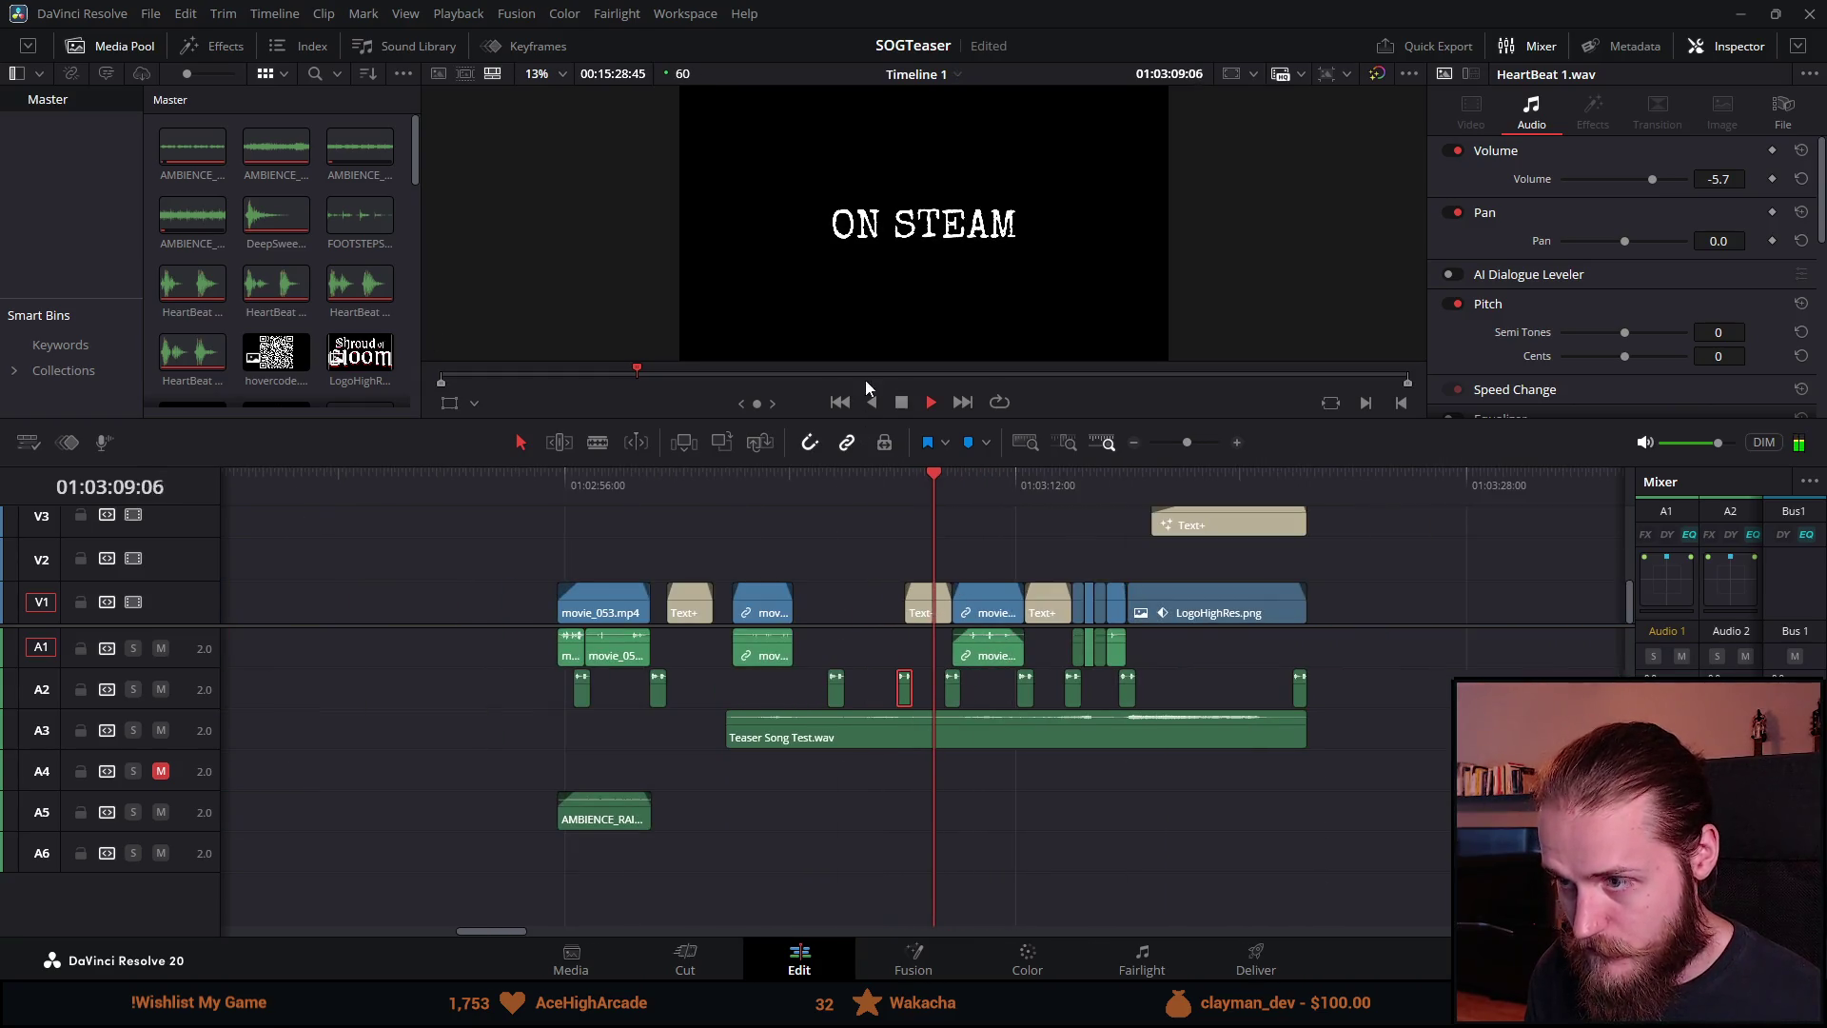
key("ctrl+equal")
key("ctrl+equal")
mouse_move(437, 617)
left_mouse_down()
mouse_move(779, 617)
mouse_move(754, 616)
left_mouse_up()
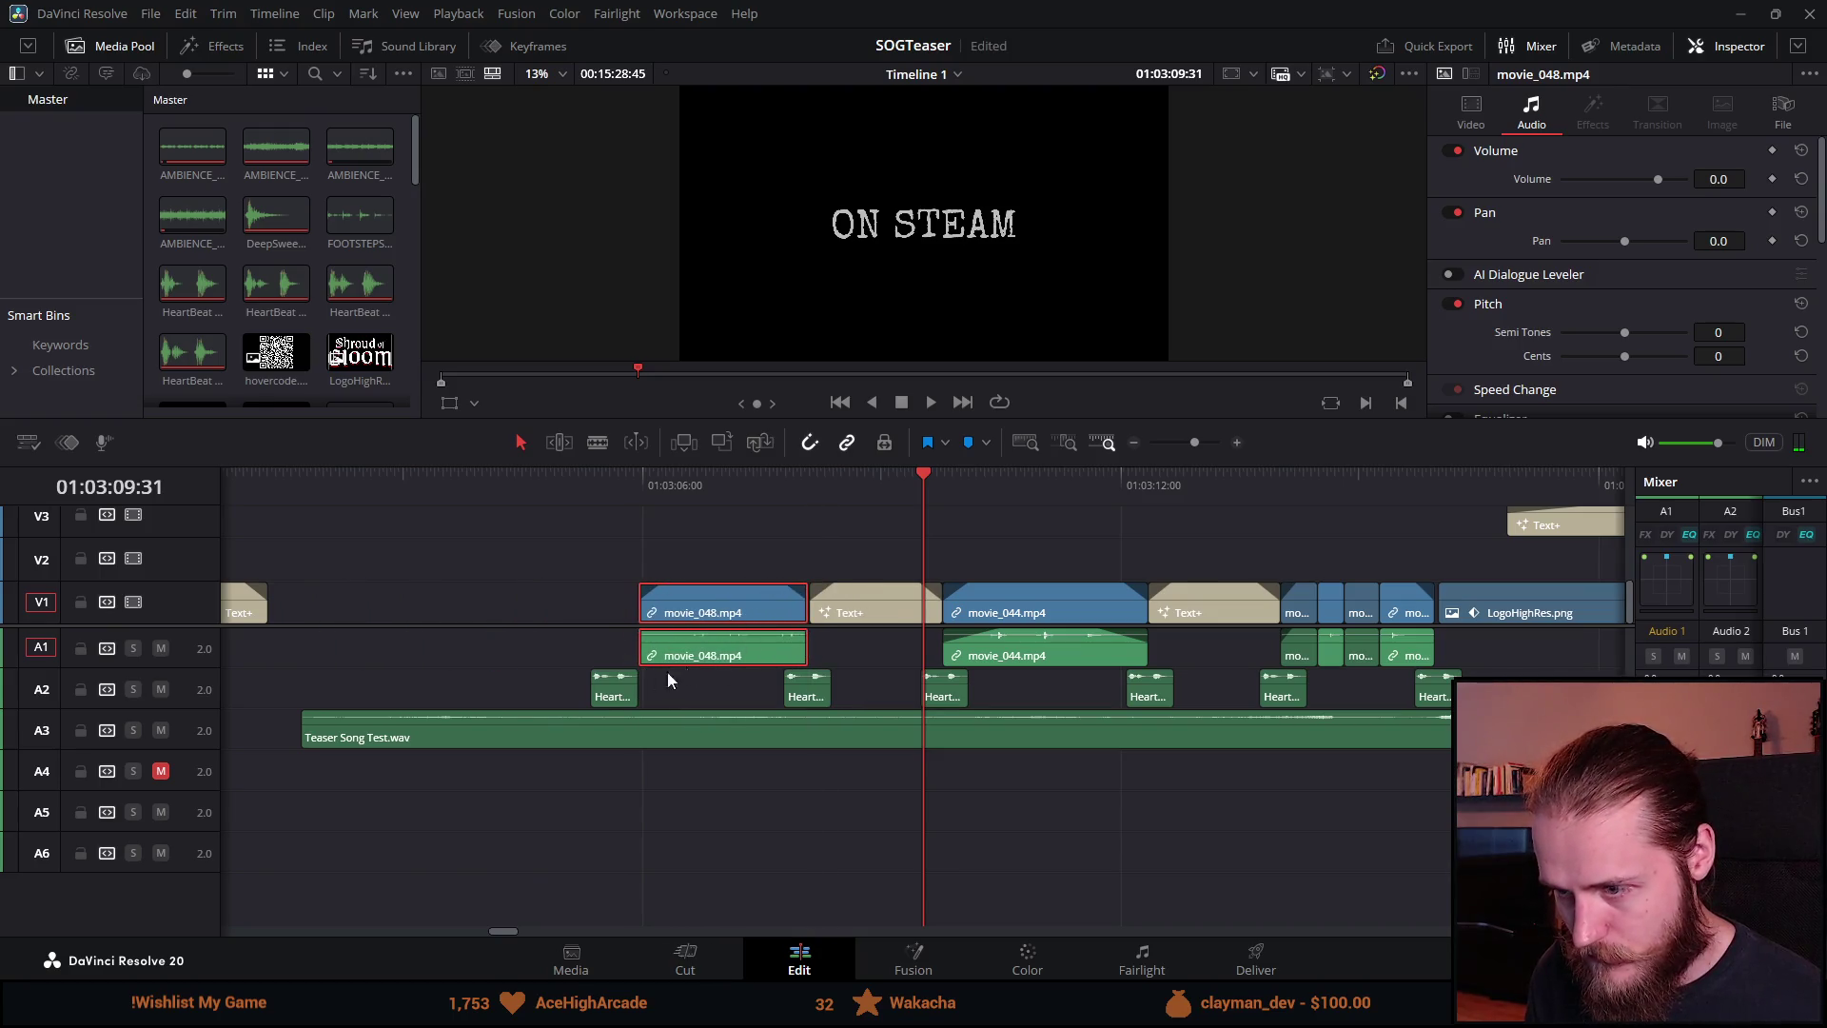
left_click(615, 487)
key("ctrl+equal")
key("ctrl+equal")
key("ctrl+equal")
left_click_drag(977, 700, 1197, 698)
key("ctrl+equal")
key("ctrl+equal")
key("ctrl+minus")
key("ctrl+minus")
key("ctrl+minus")
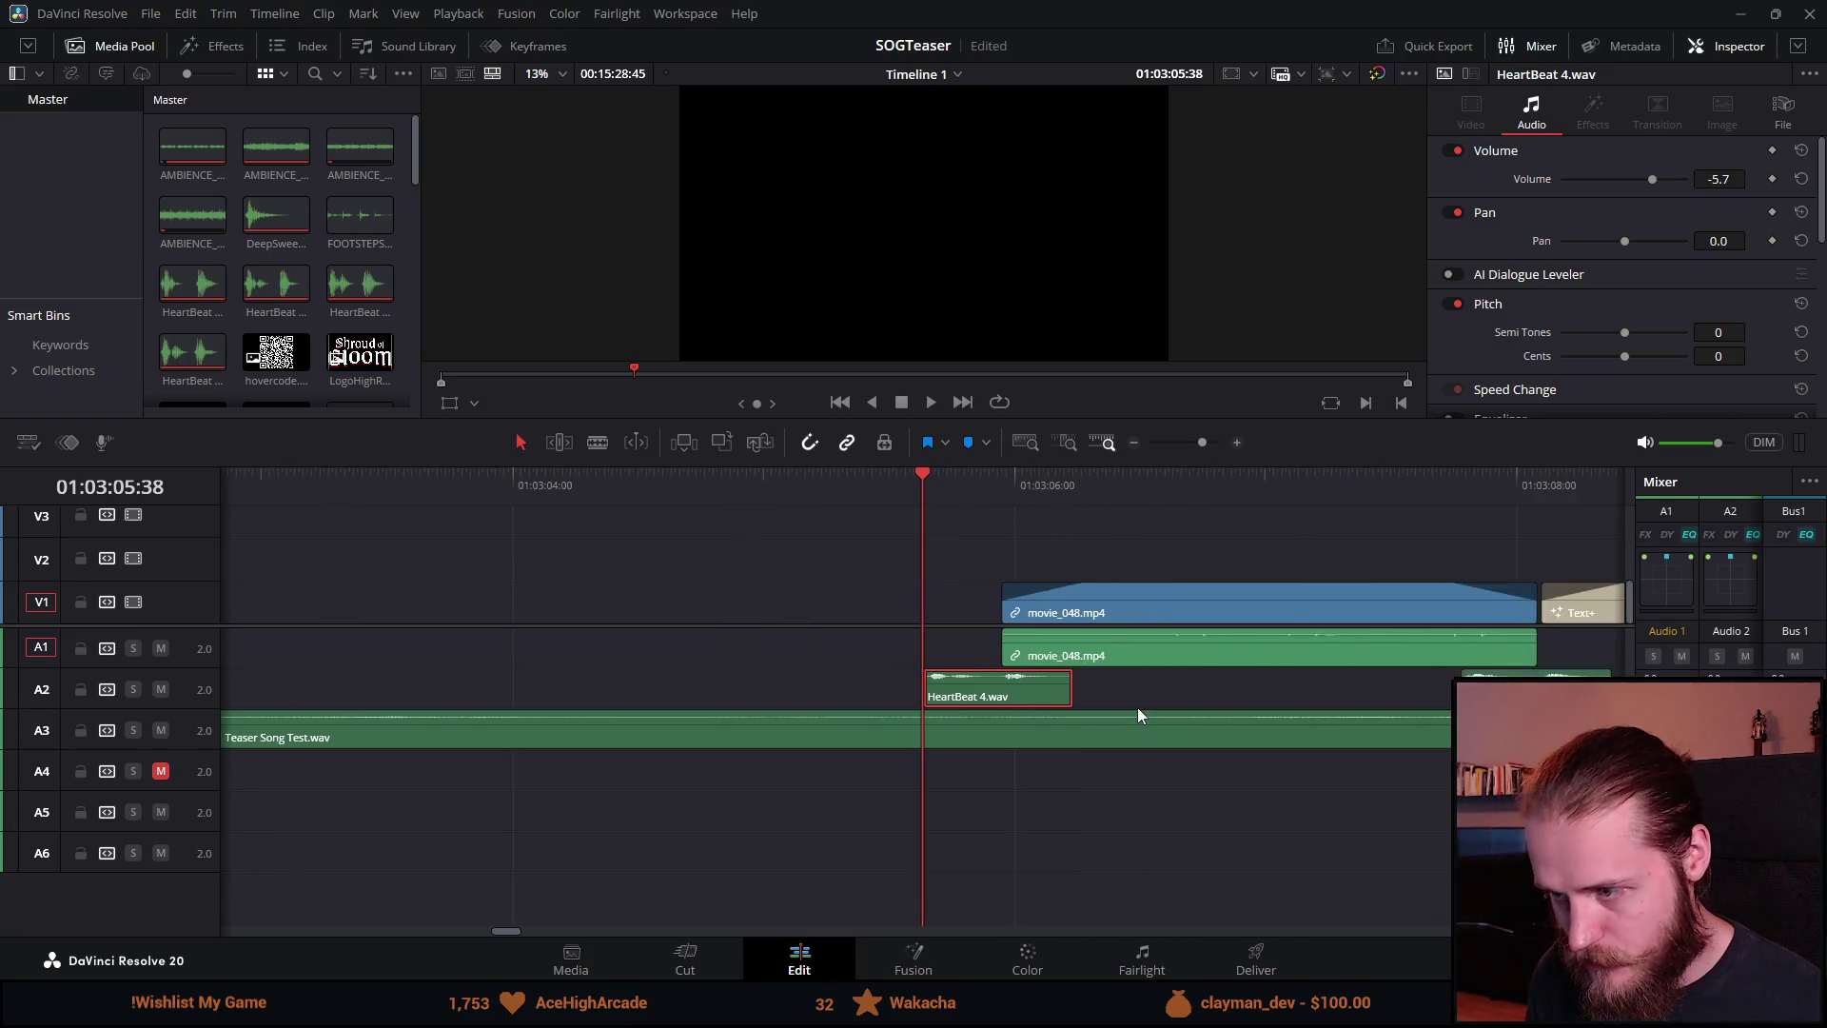
Step: Place the Text+ title right after movie_048.mp4 and move HeartBeat 3.wav later to match it
left_click_drag(538, 614, 905, 617)
left_click_drag(436, 698, 832, 697)
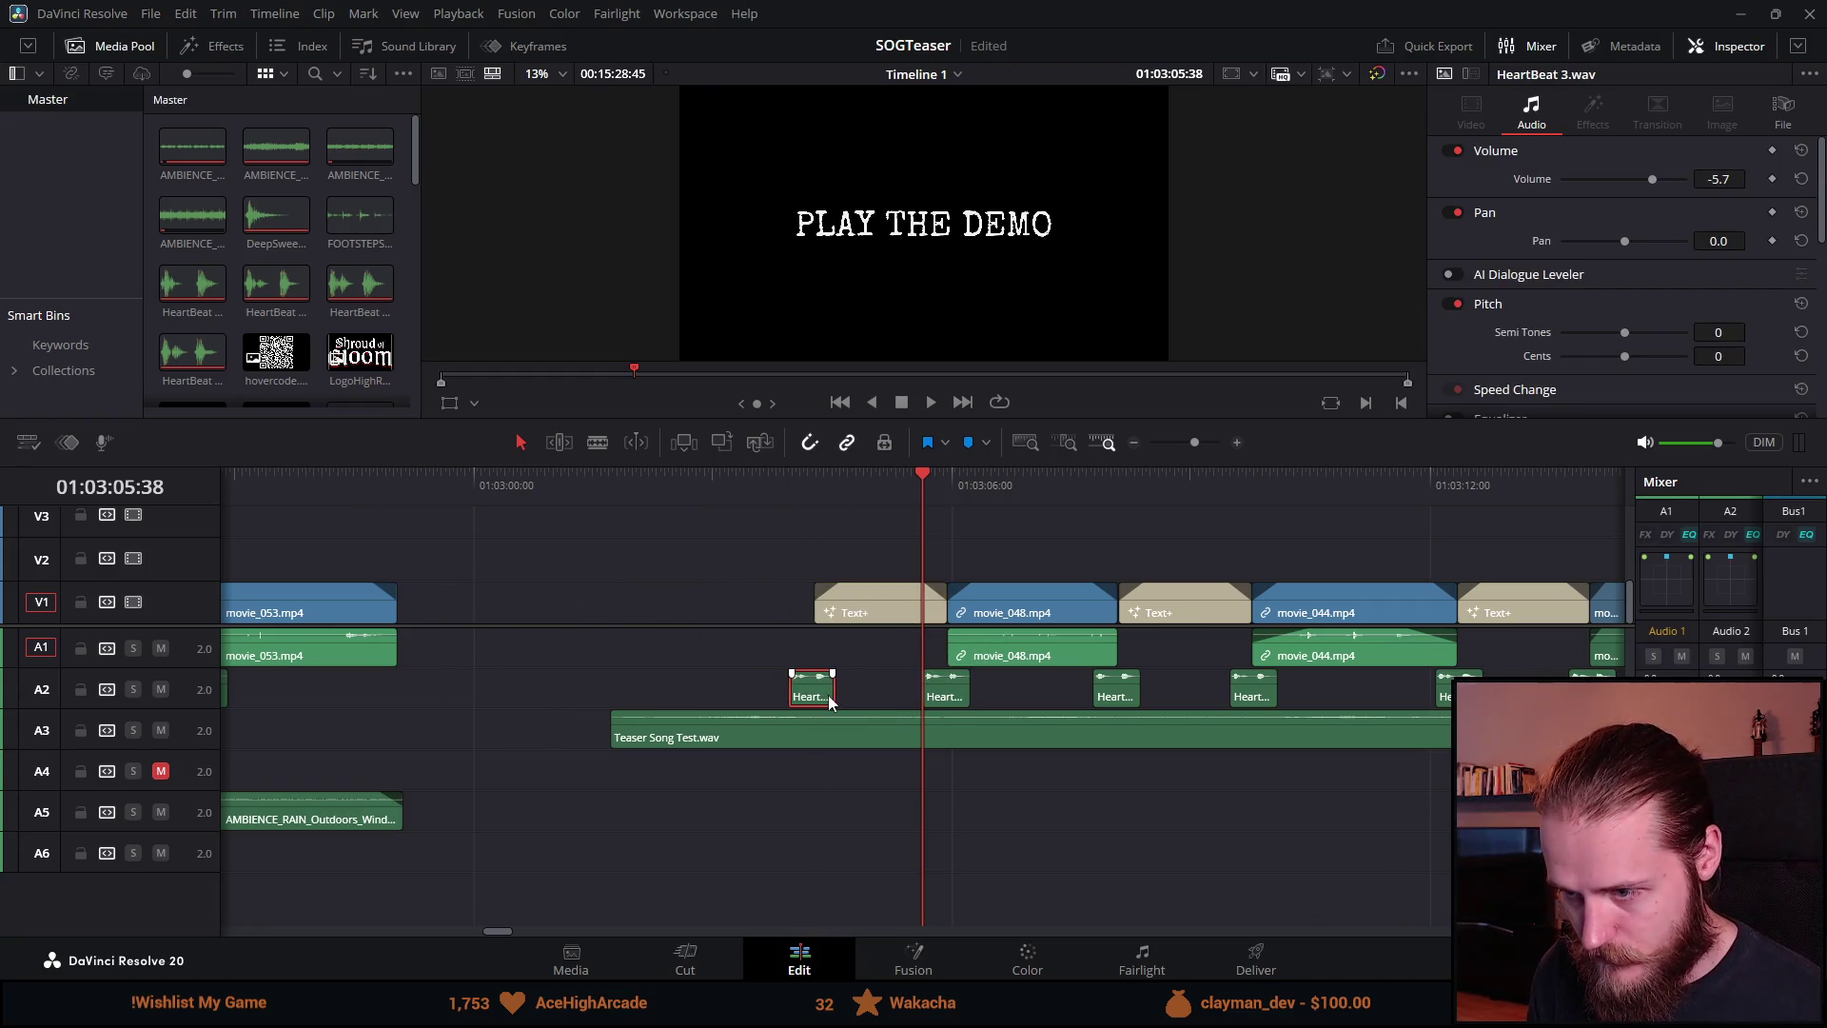
key("ctrl+equal")
key("ctrl+equal")
key("Up")
key("ctrl+equal")
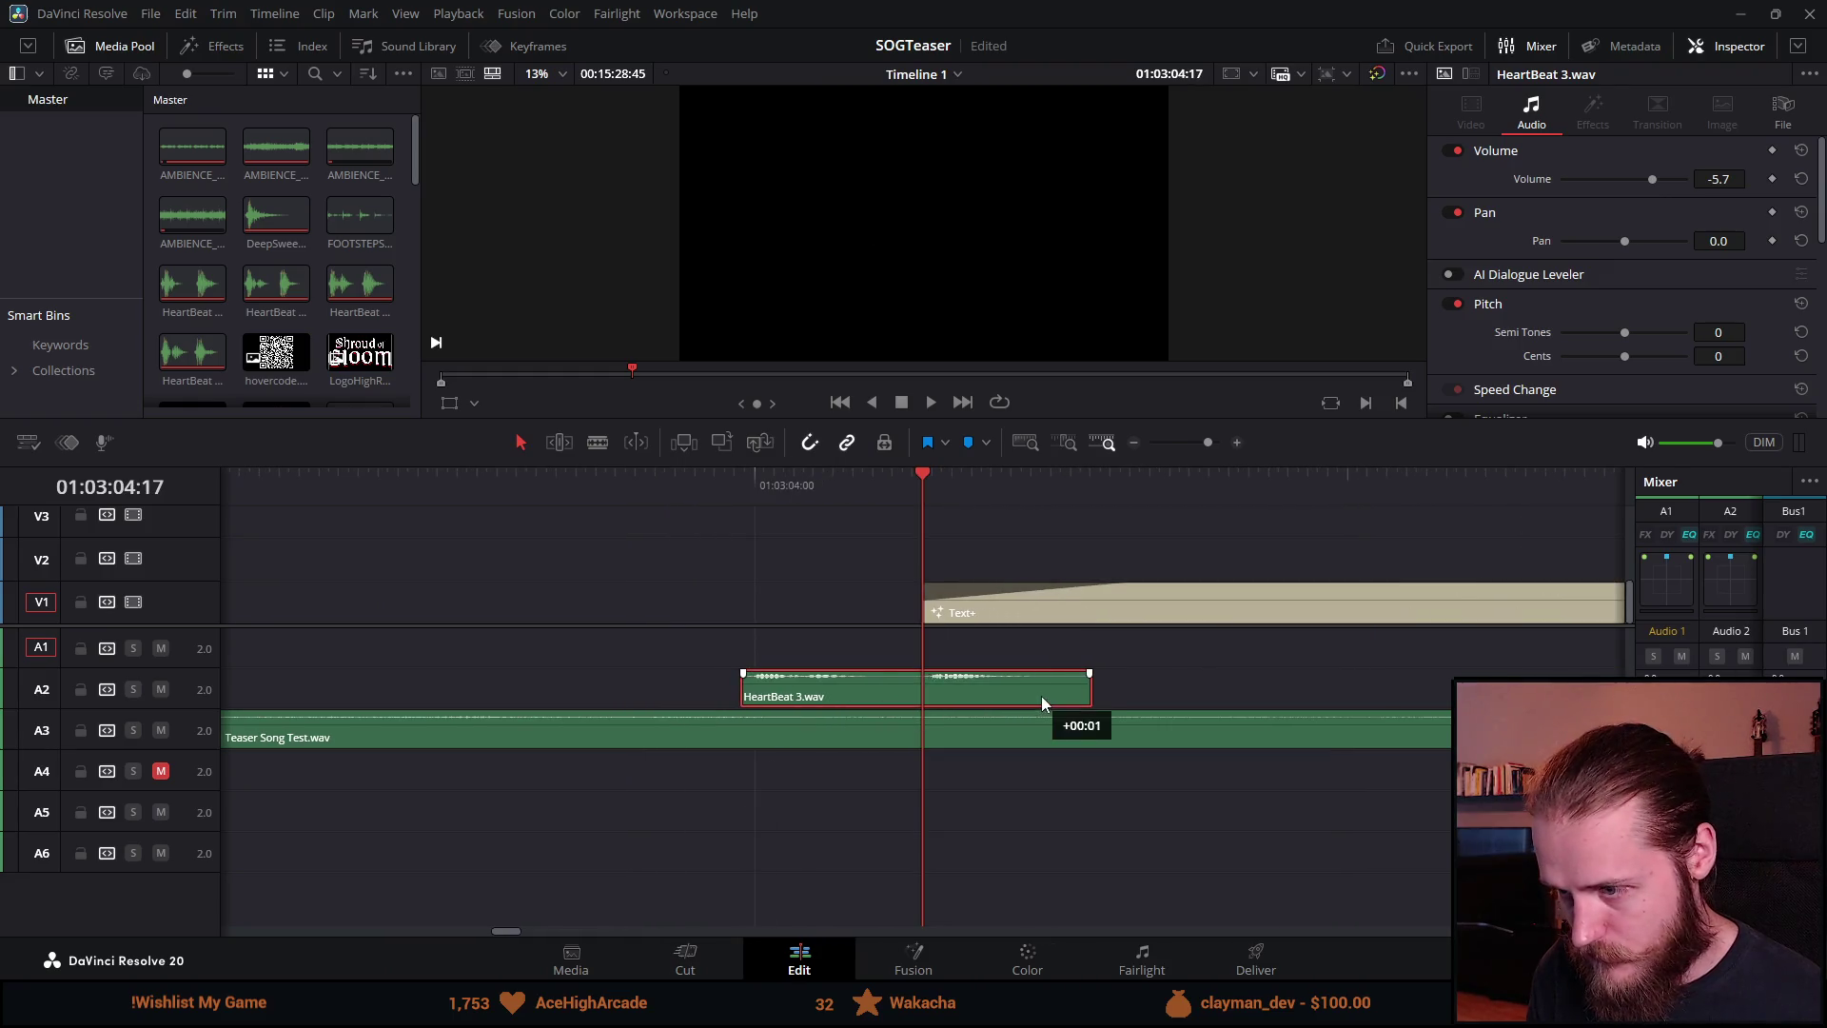
key("ctrl+minus")
key("ctrl+minus")
Step: Move the left group of clips later in time and save the project
left_click_drag(277, 519, 505, 889)
left_click_drag(459, 602, 864, 624)
key("ctrl+equal")
key("ctrl+equal")
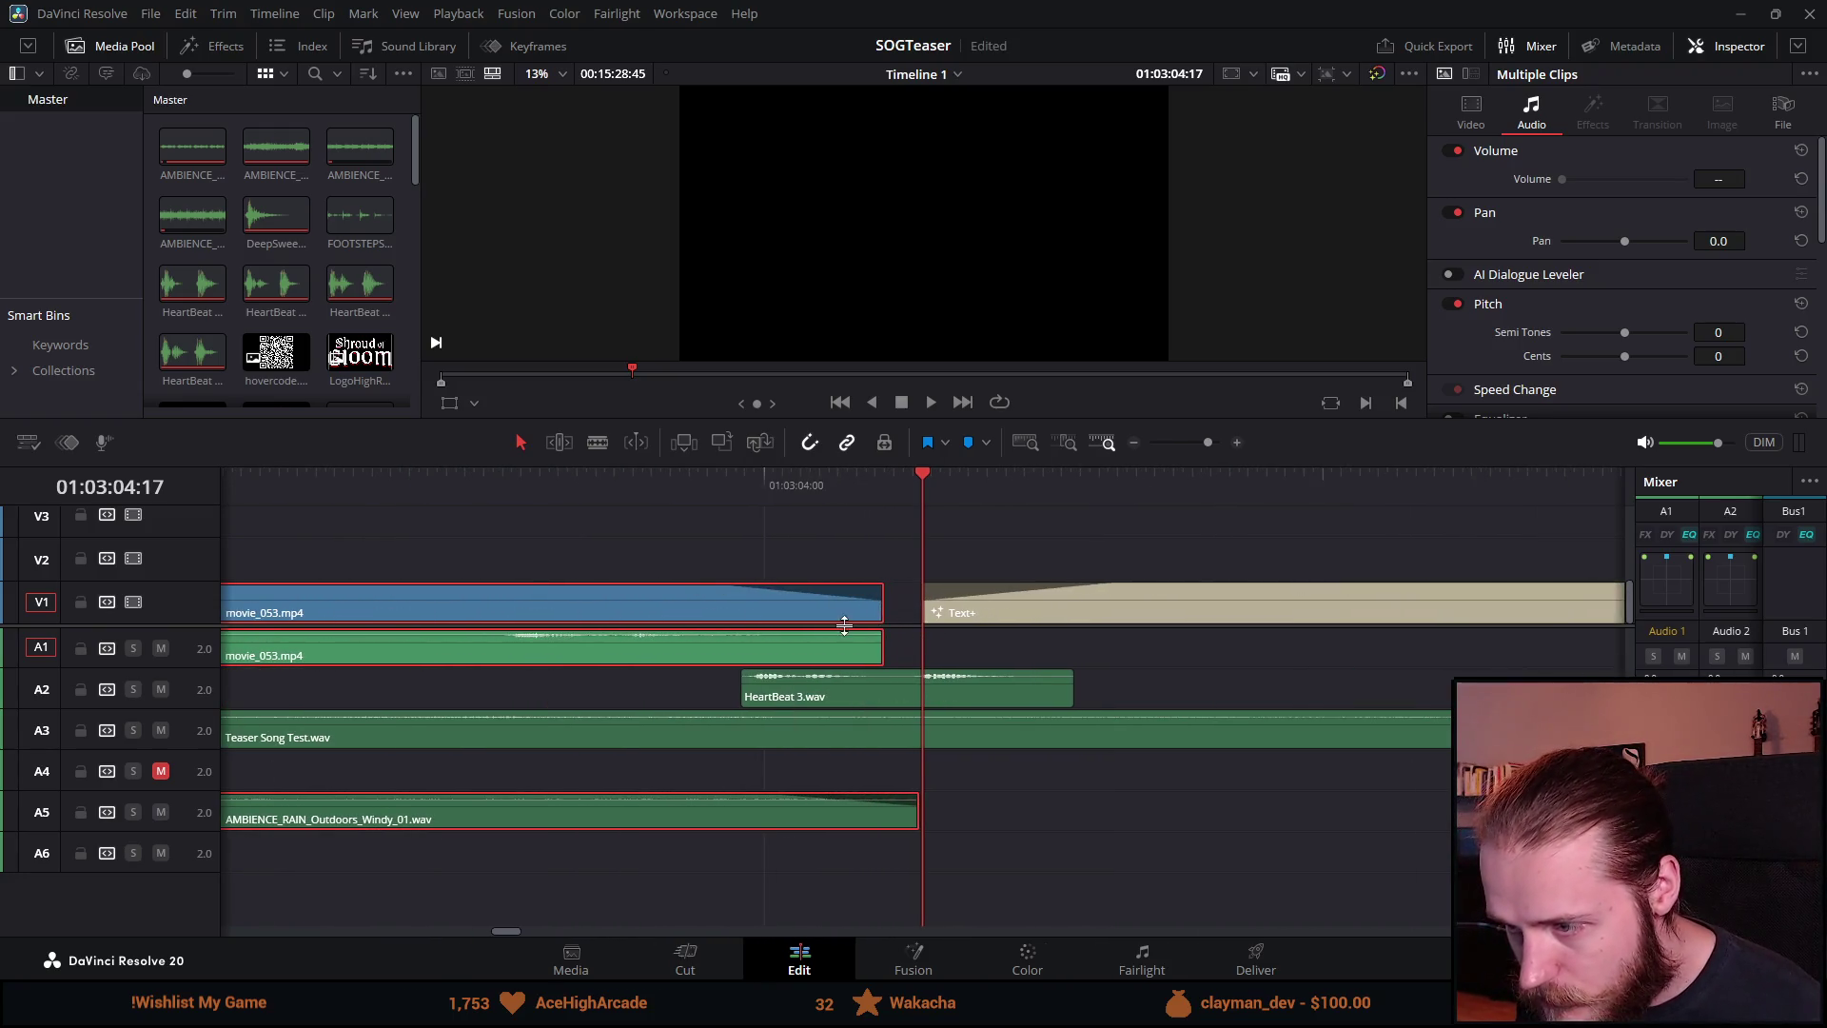
key("ctrl+minus")
key("ctrl+minus")
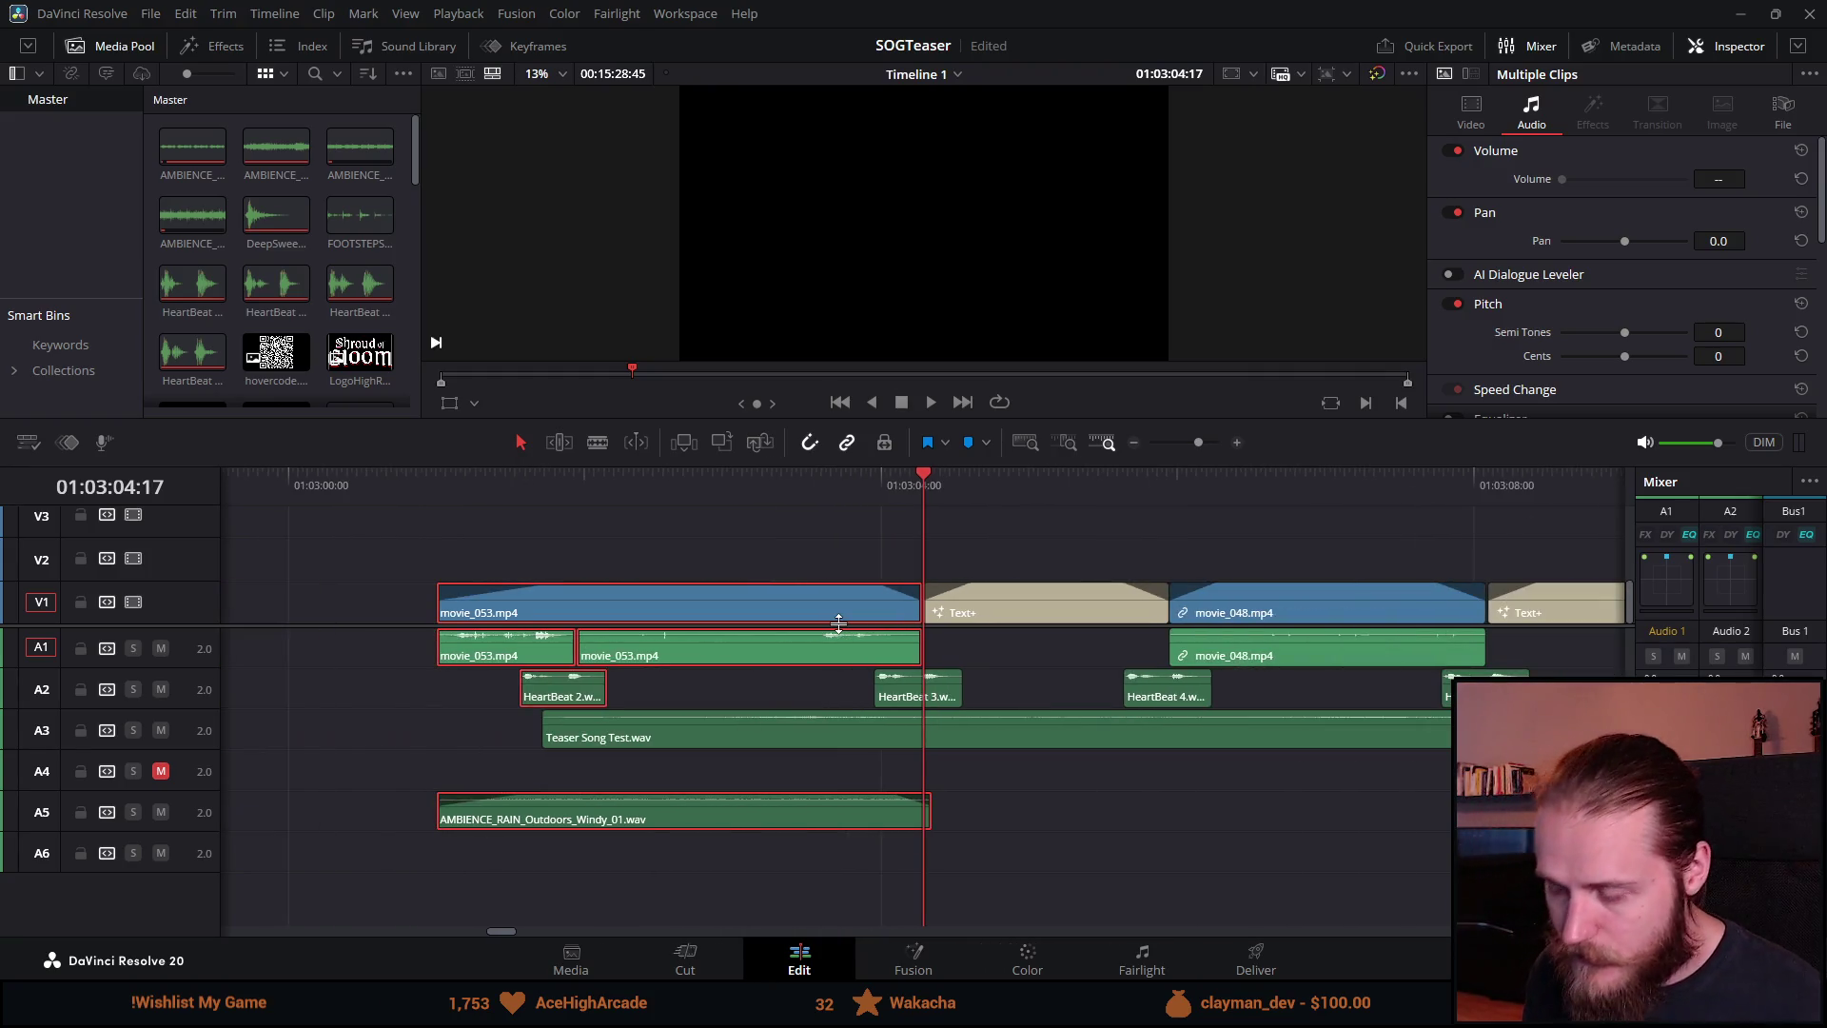
key("ctrl+minus")
key("ctrl+s")
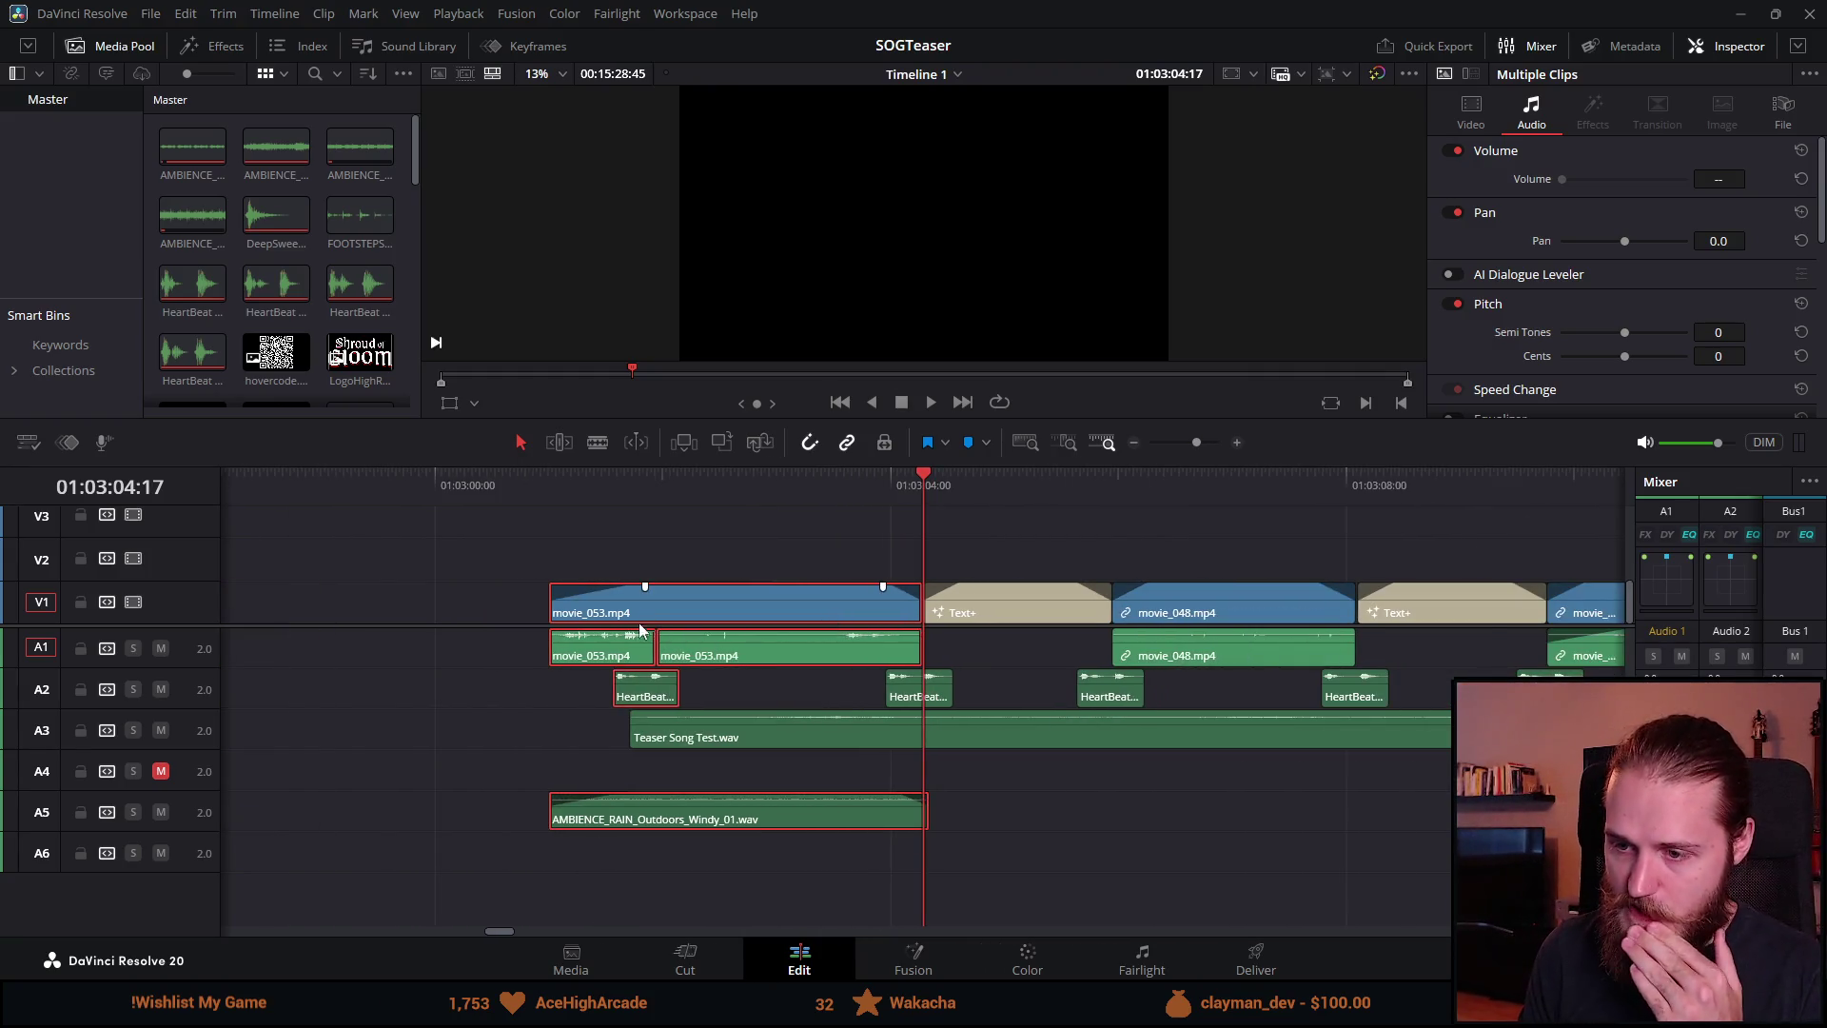
left_click(631, 712)
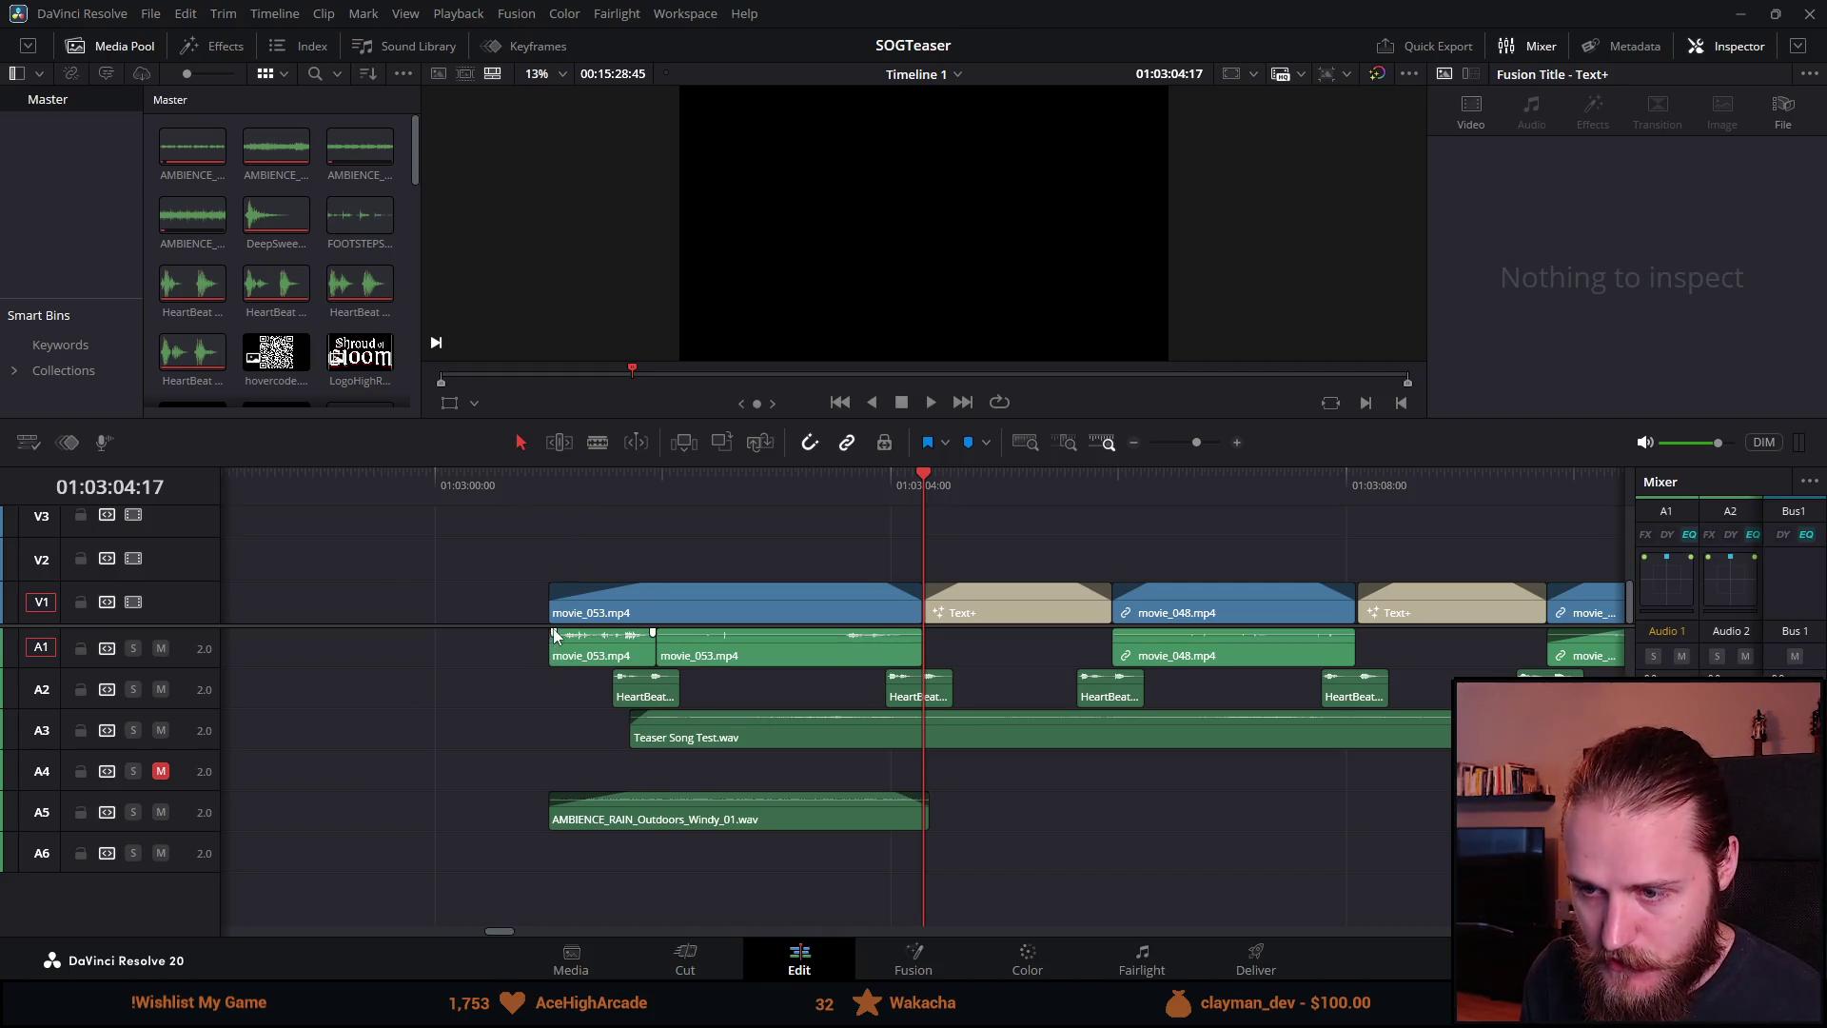
Step: Add an audio fade-in at the start of movie_053.mp4 on A1
left_click_drag(554, 639, 561, 641)
left_click(518, 495)
key("ctrl+minus")
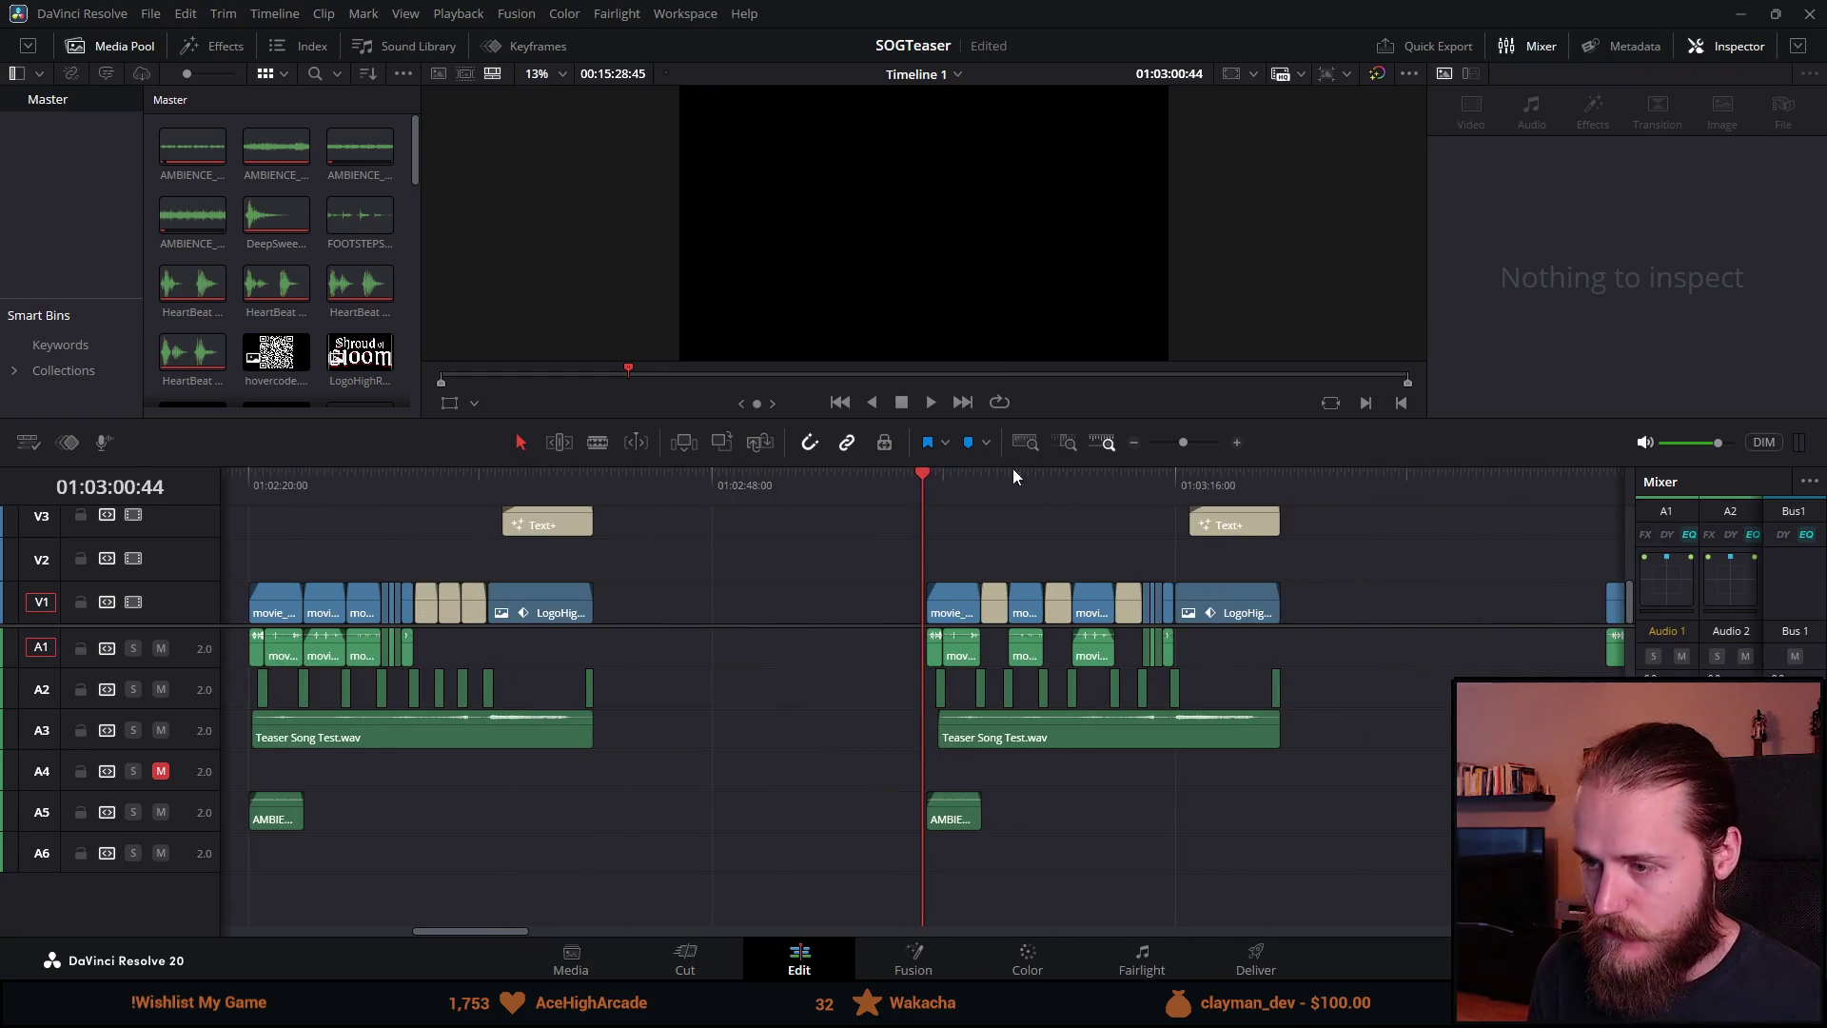
Step: Enlarge the viewer over the timeline and play the teaser from the earlier and newer versions' starts
left_click_drag(989, 465, 1062, 938)
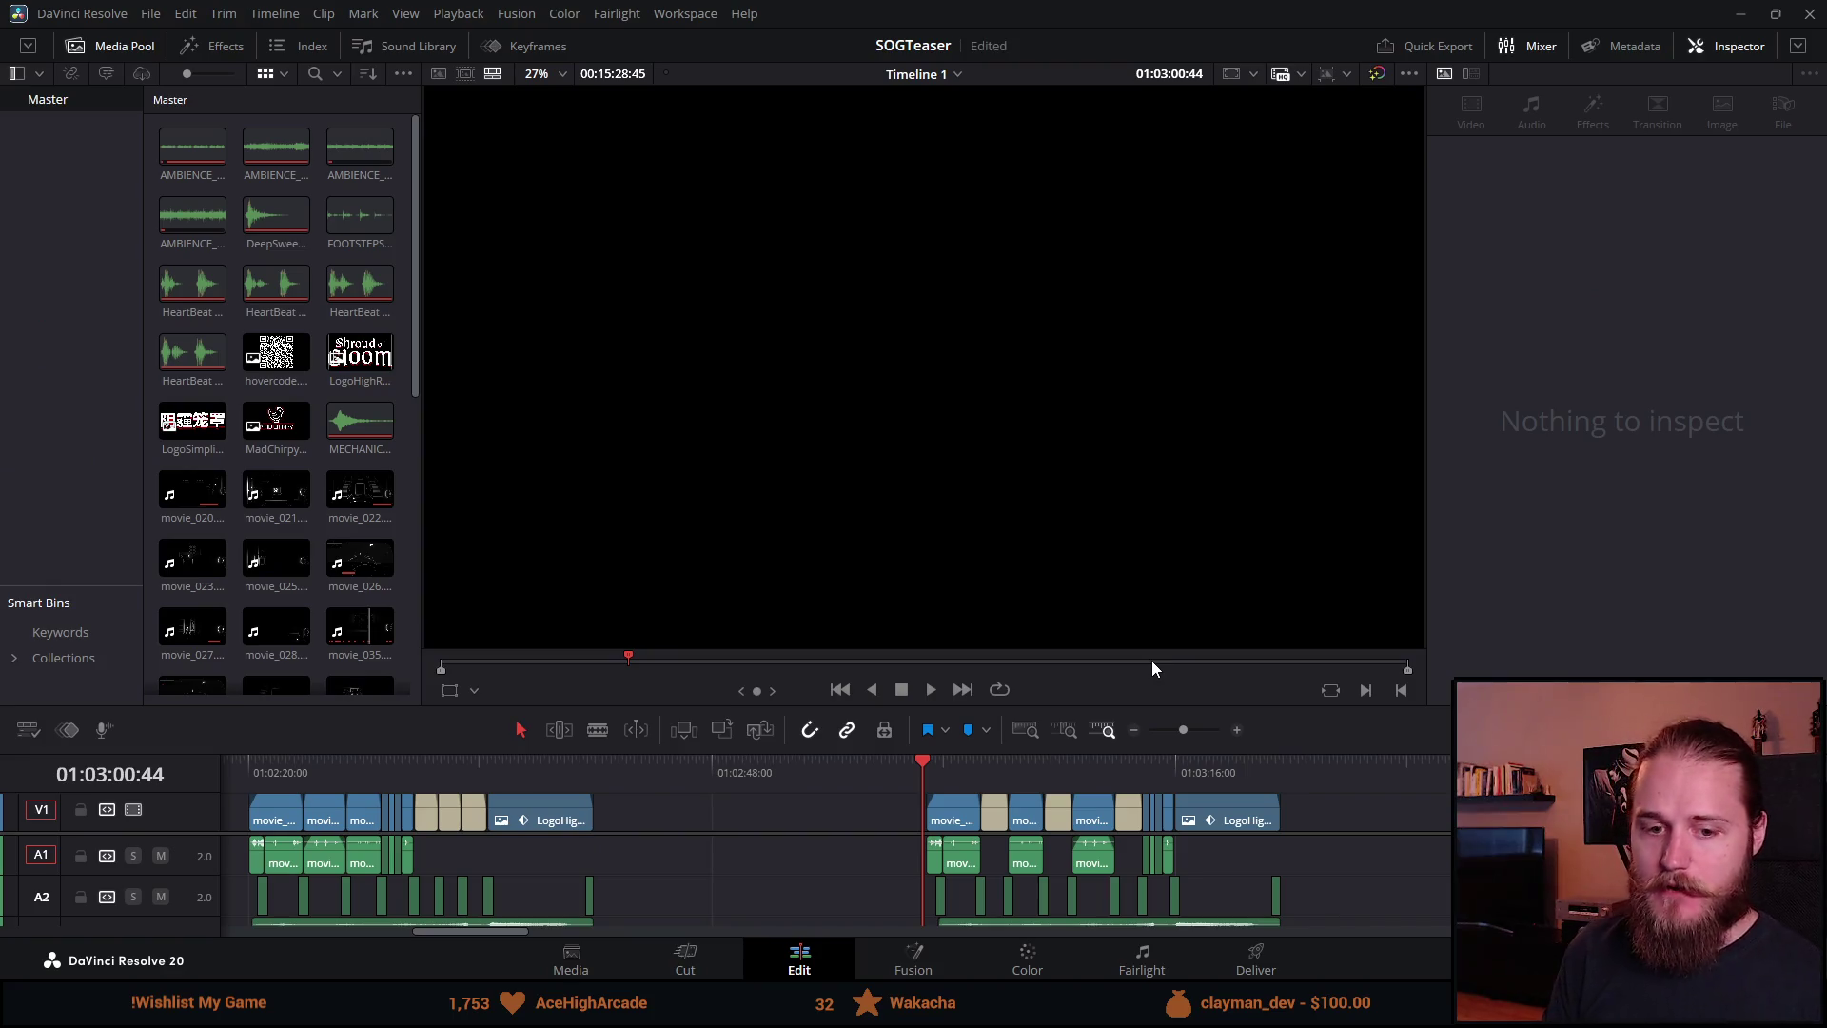
key("space")
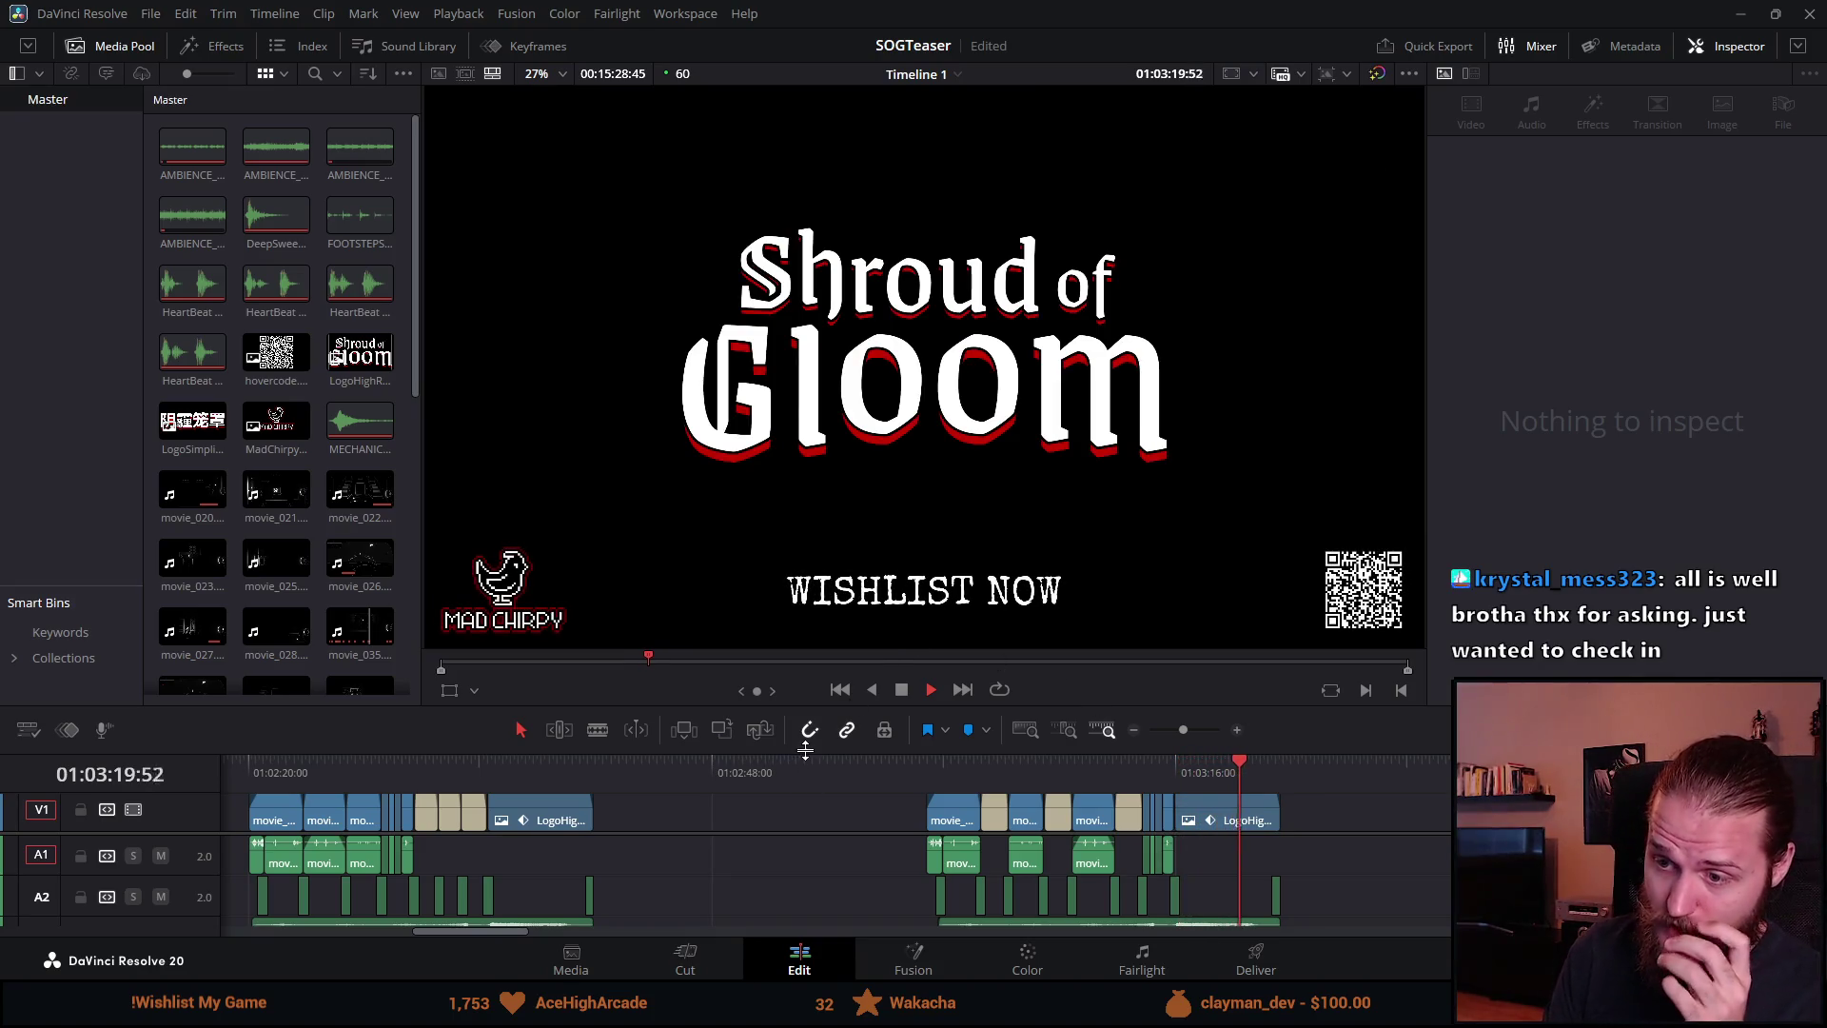
left_click_drag(806, 751, 805, 636)
left_click(248, 655)
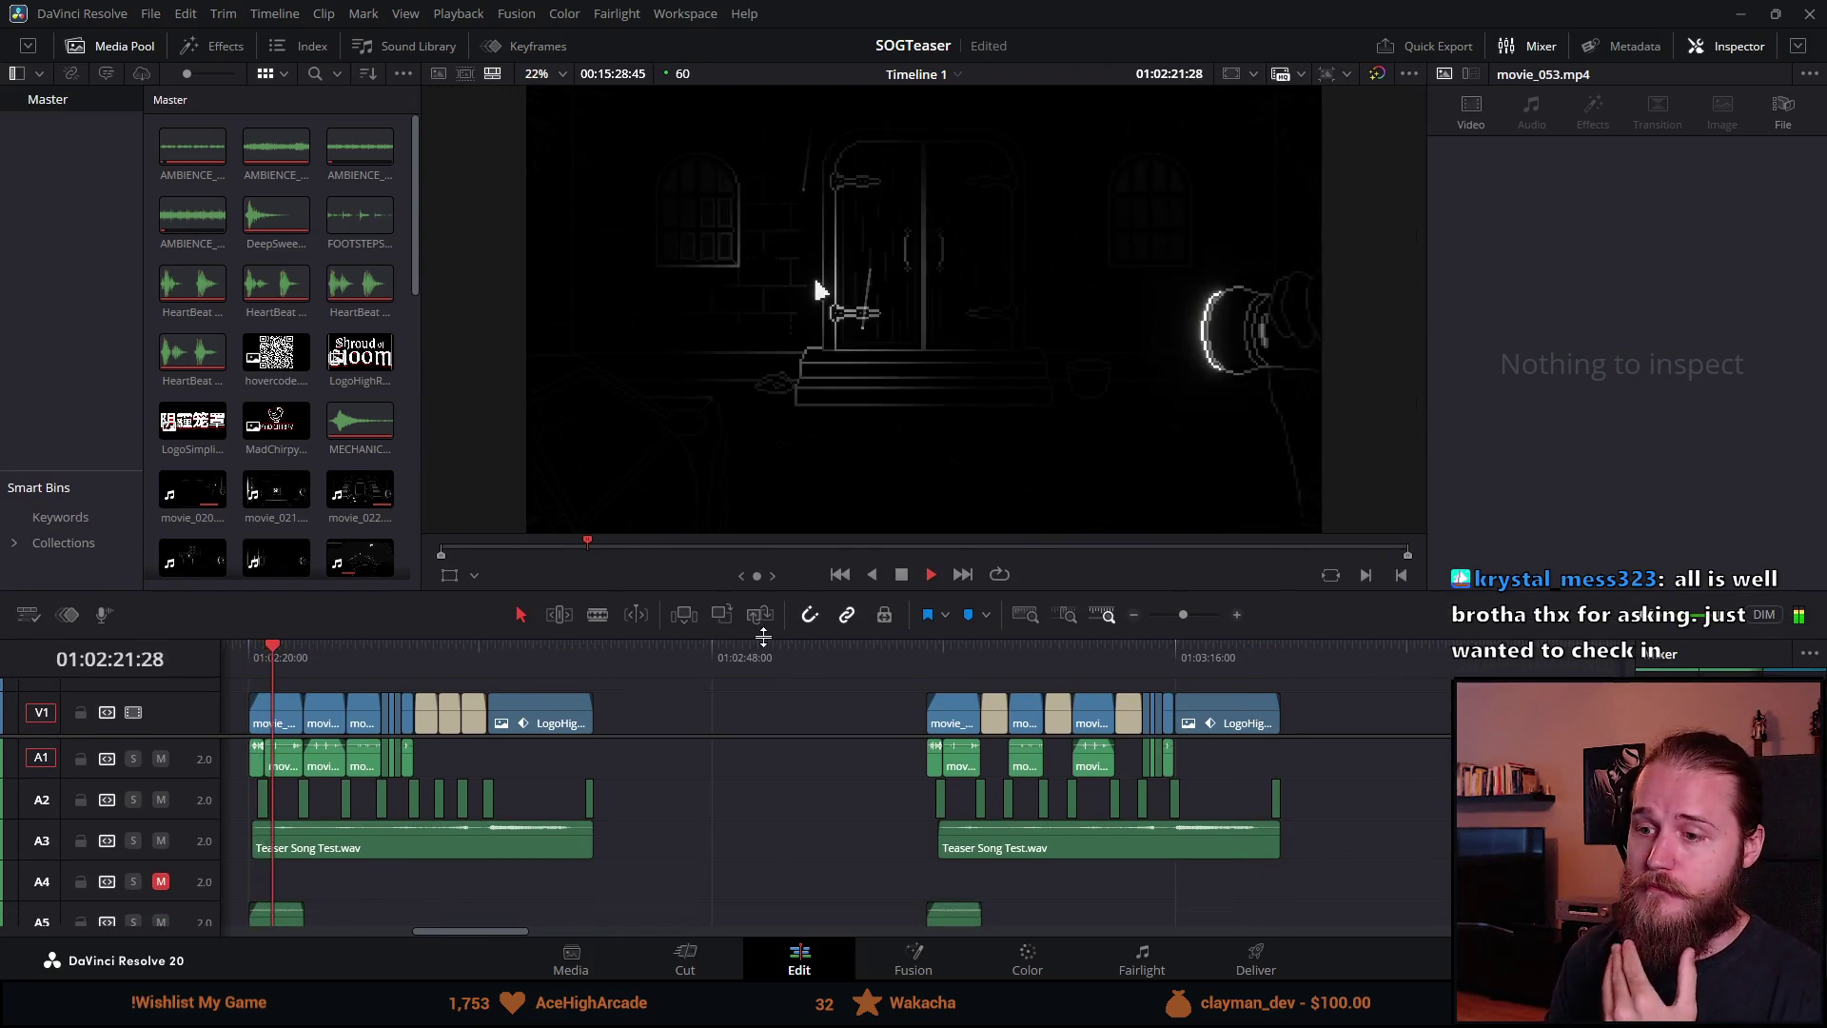
left_click_drag(764, 636, 763, 751)
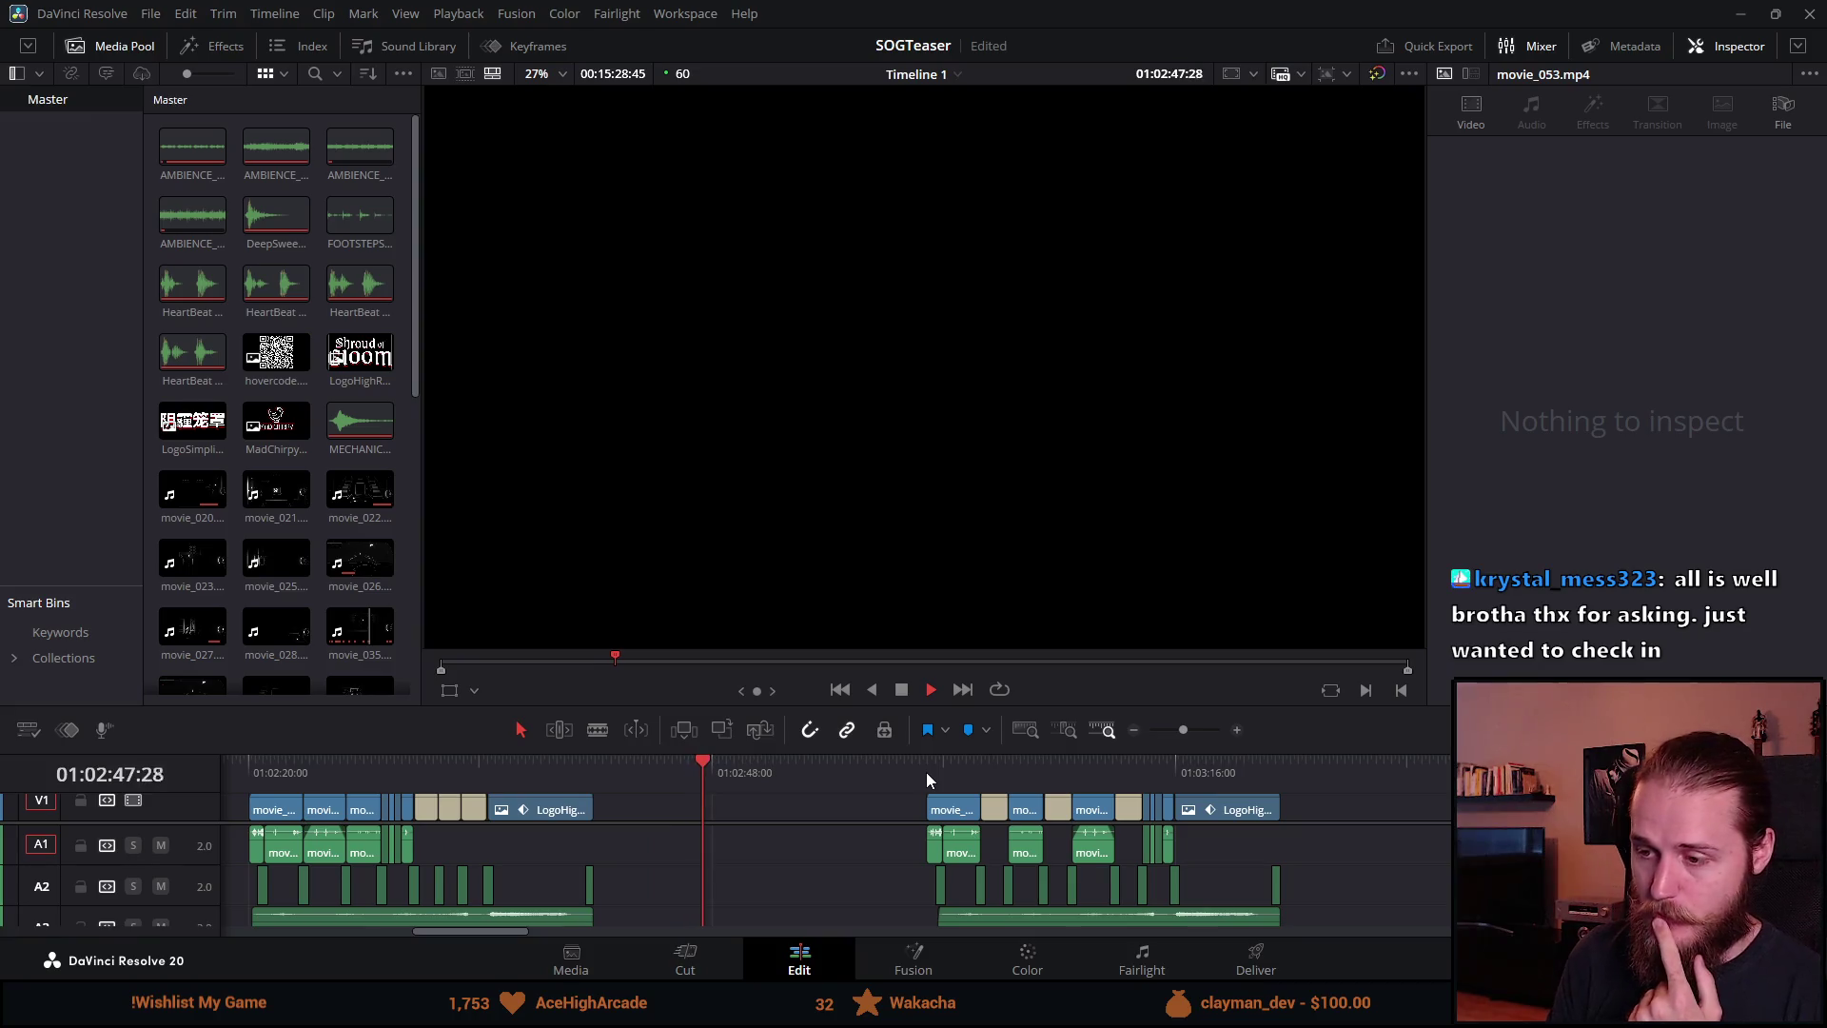
left_click(926, 773)
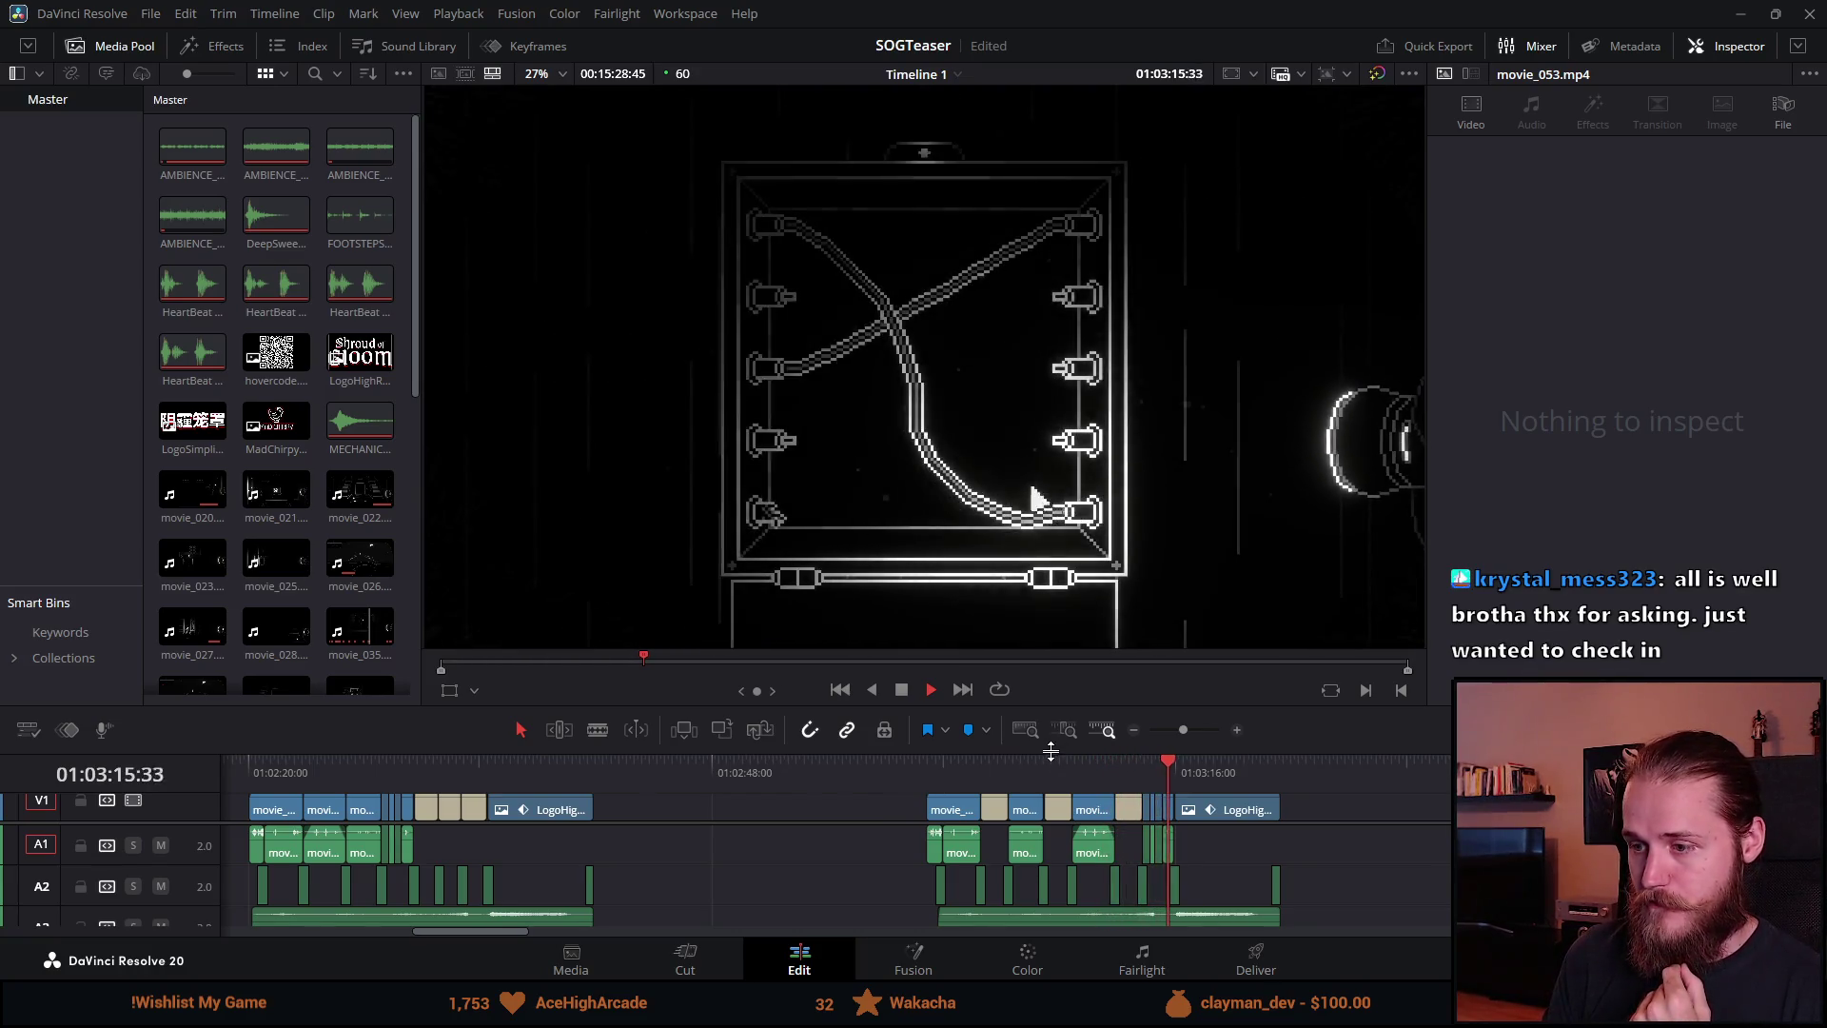
Step: Scale the PLAY THE DEMO title up to a Transform Zoom of 1.05 in the Inspector
left_click_drag(1042, 709, 1031, 540)
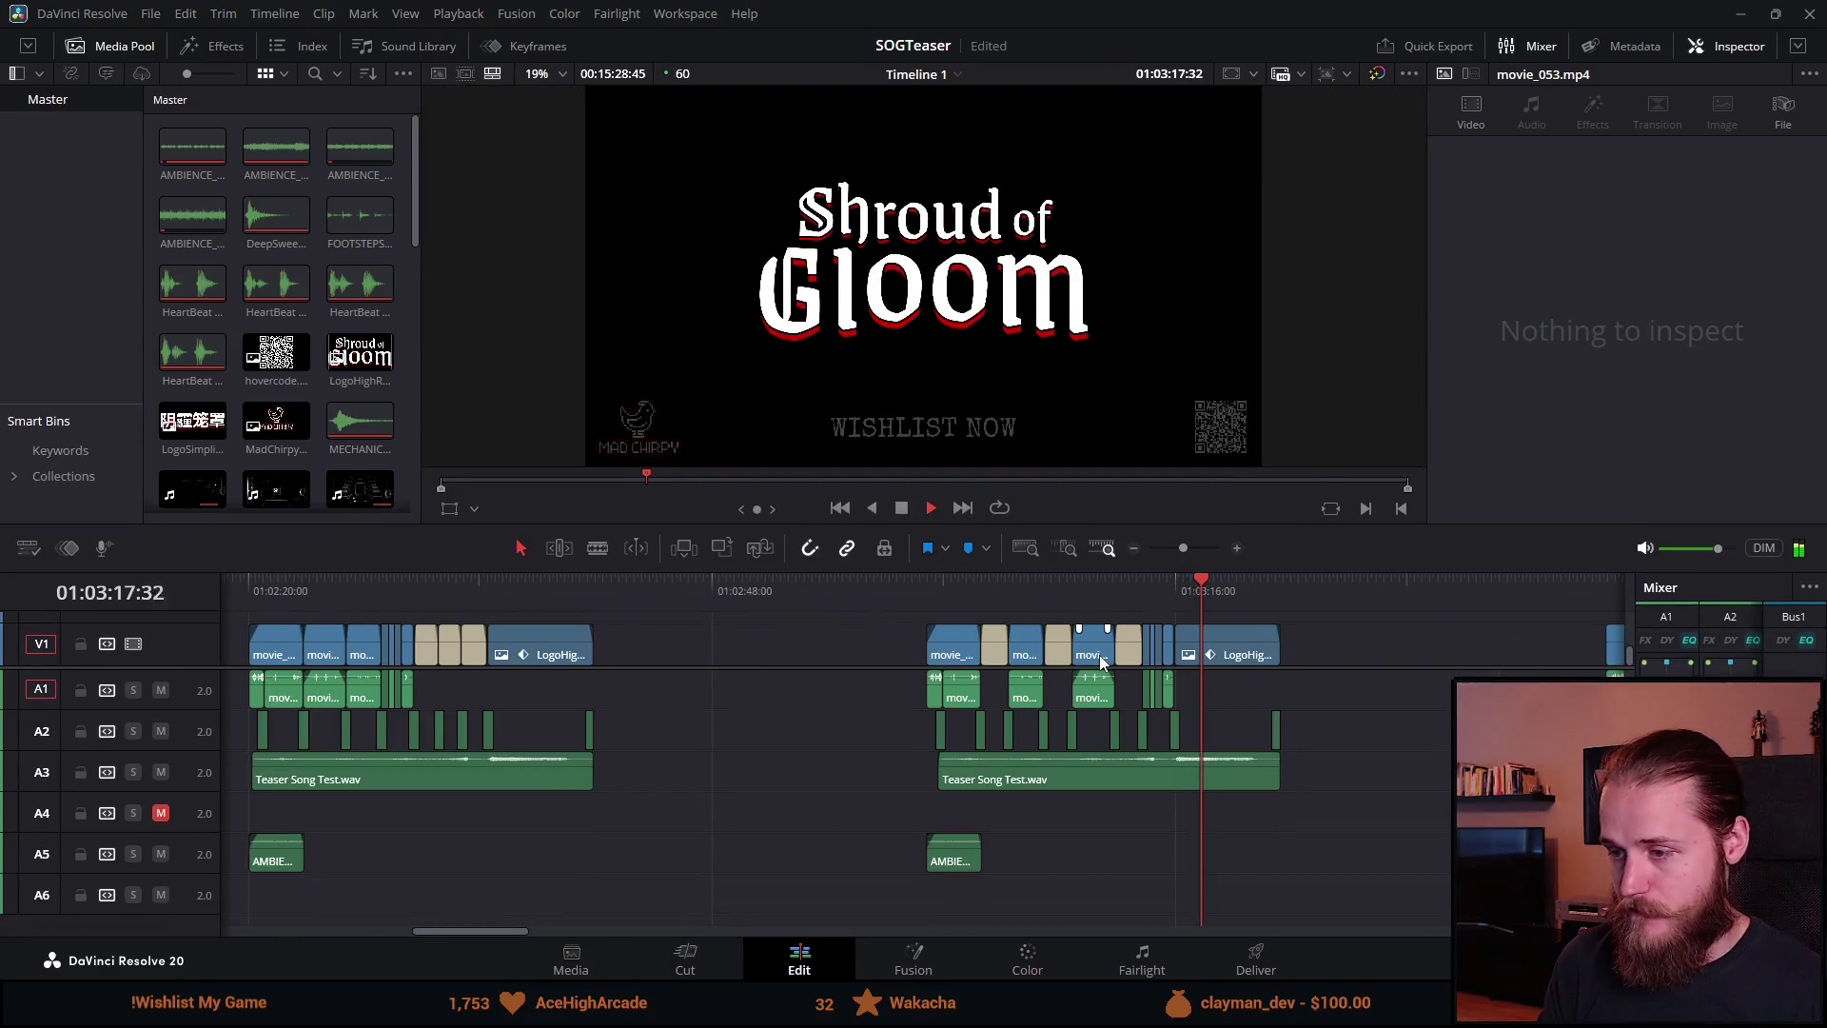
key("ctrl+equal")
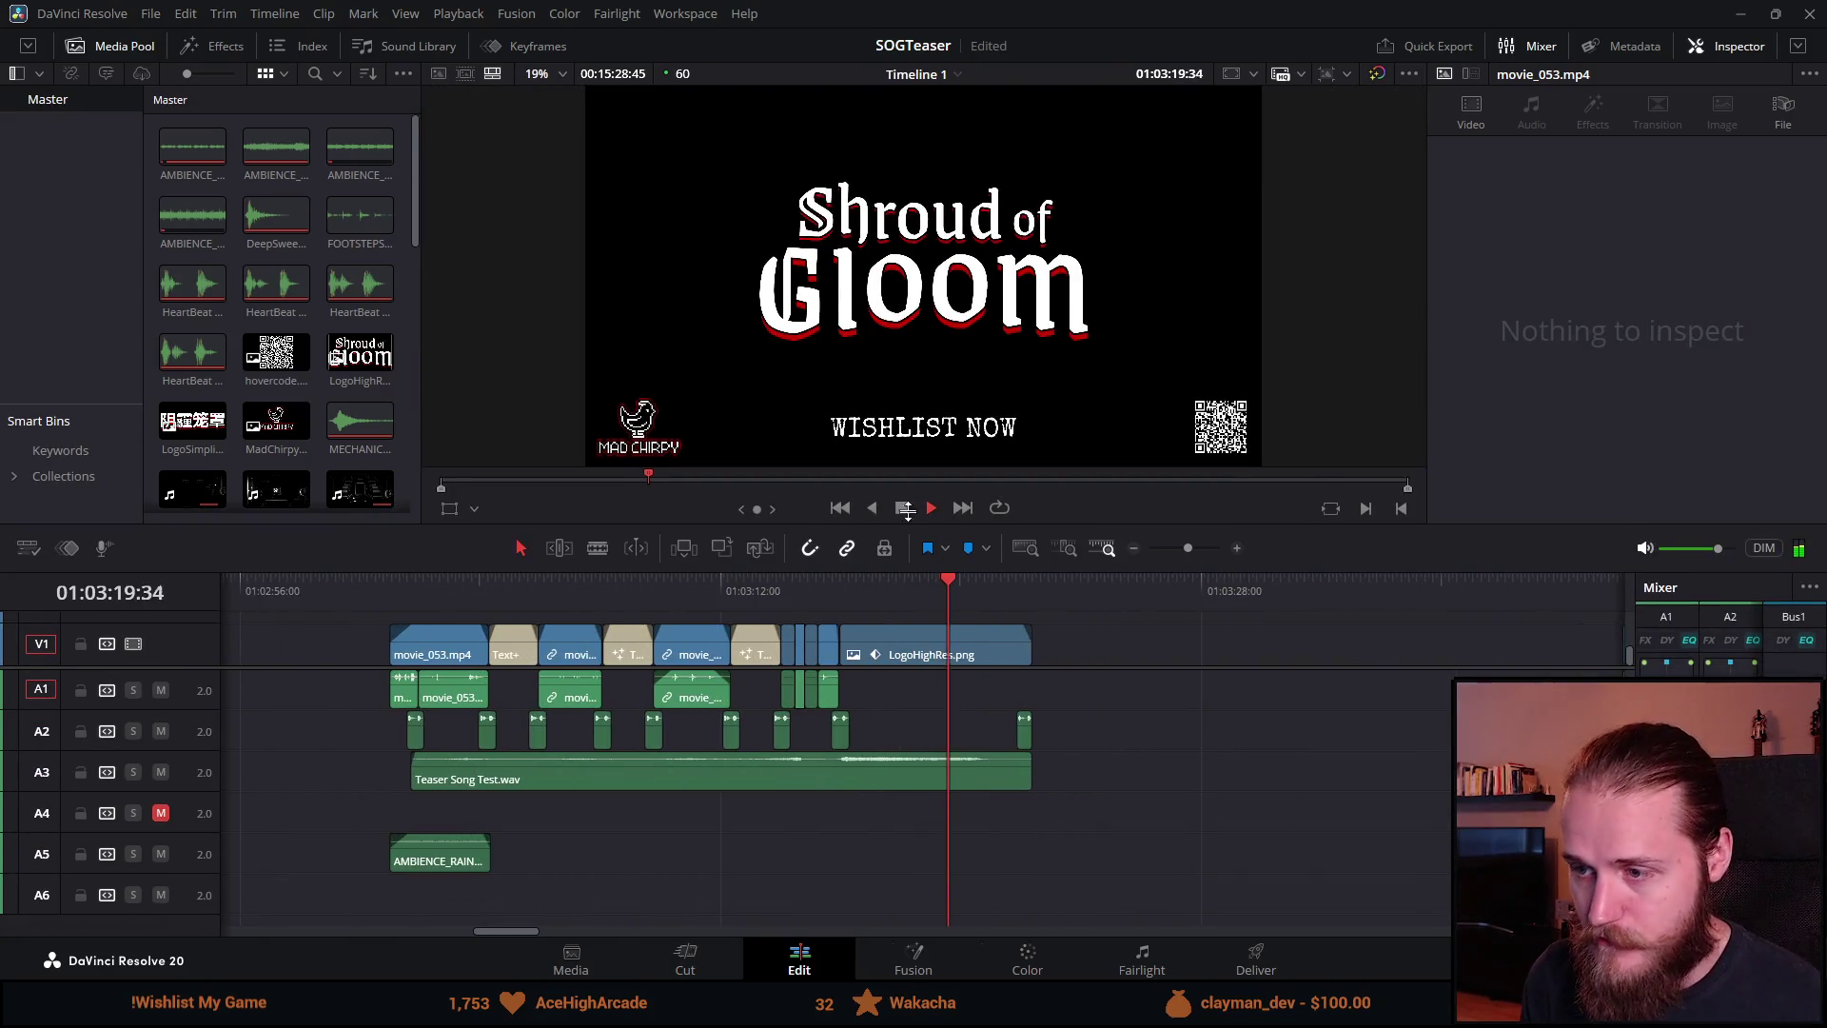
left_click(518, 583)
left_click(525, 653)
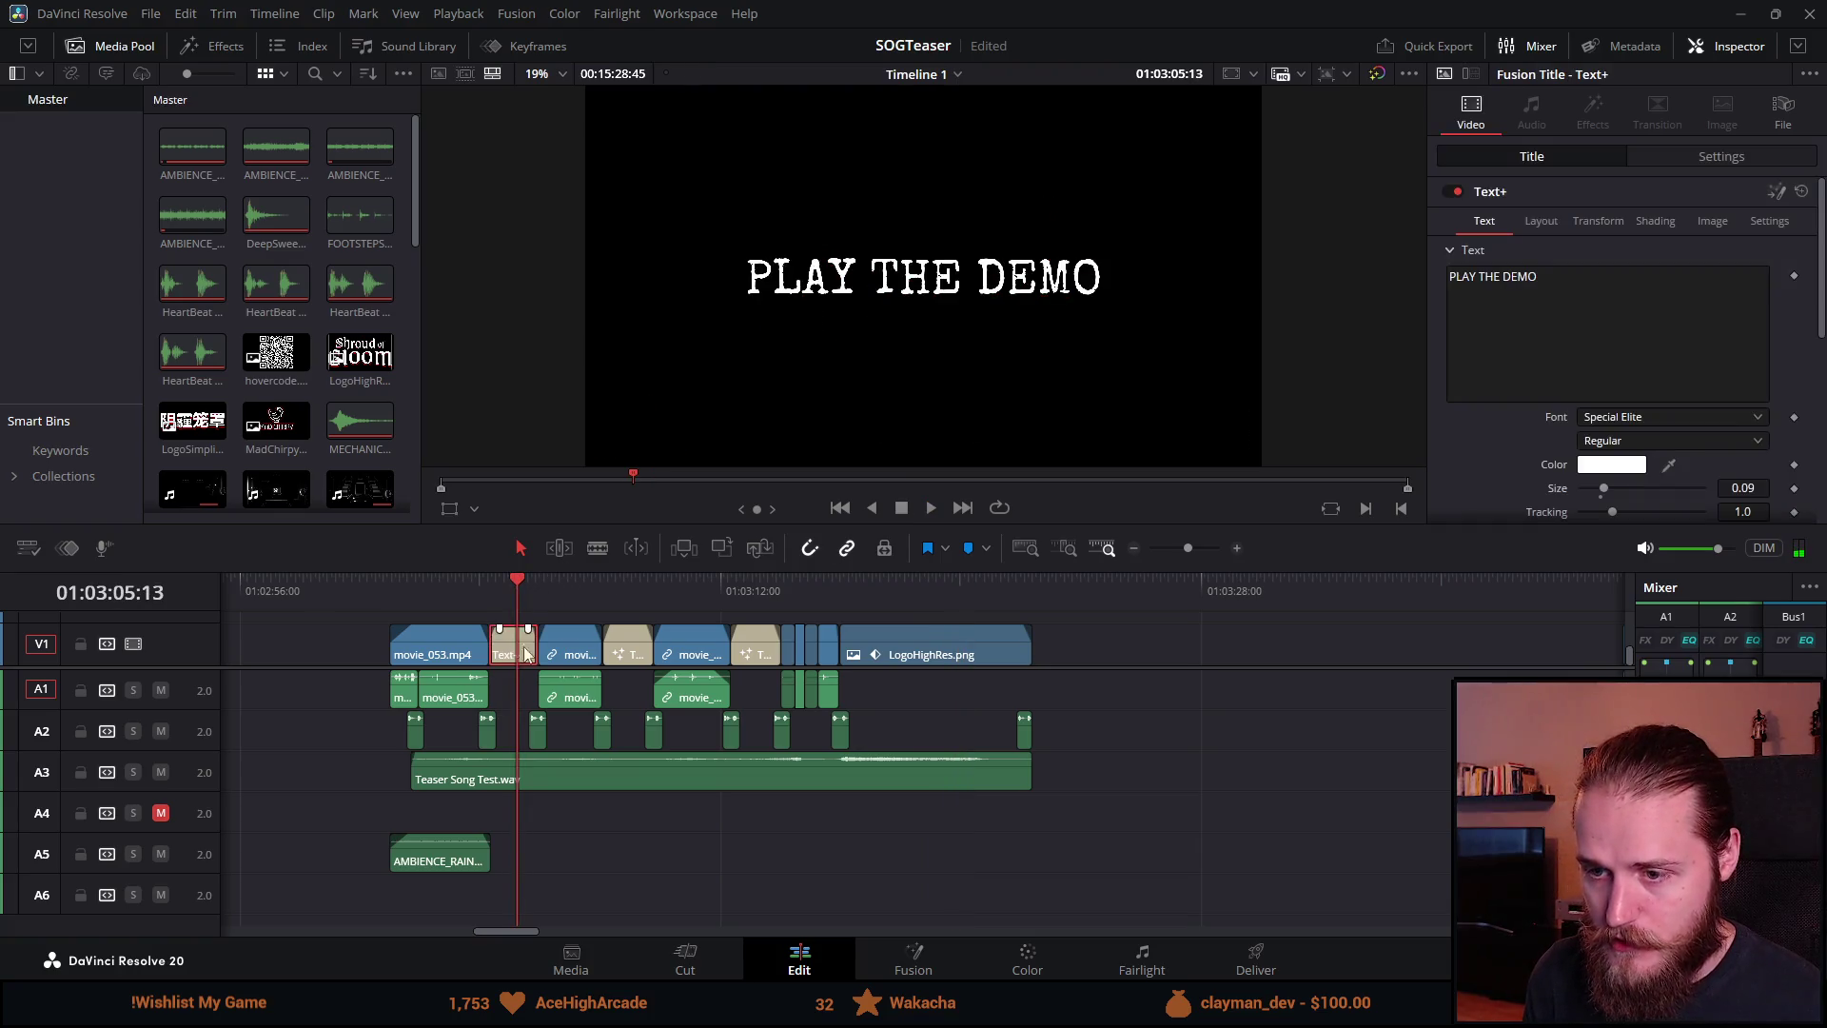
left_click(1541, 221)
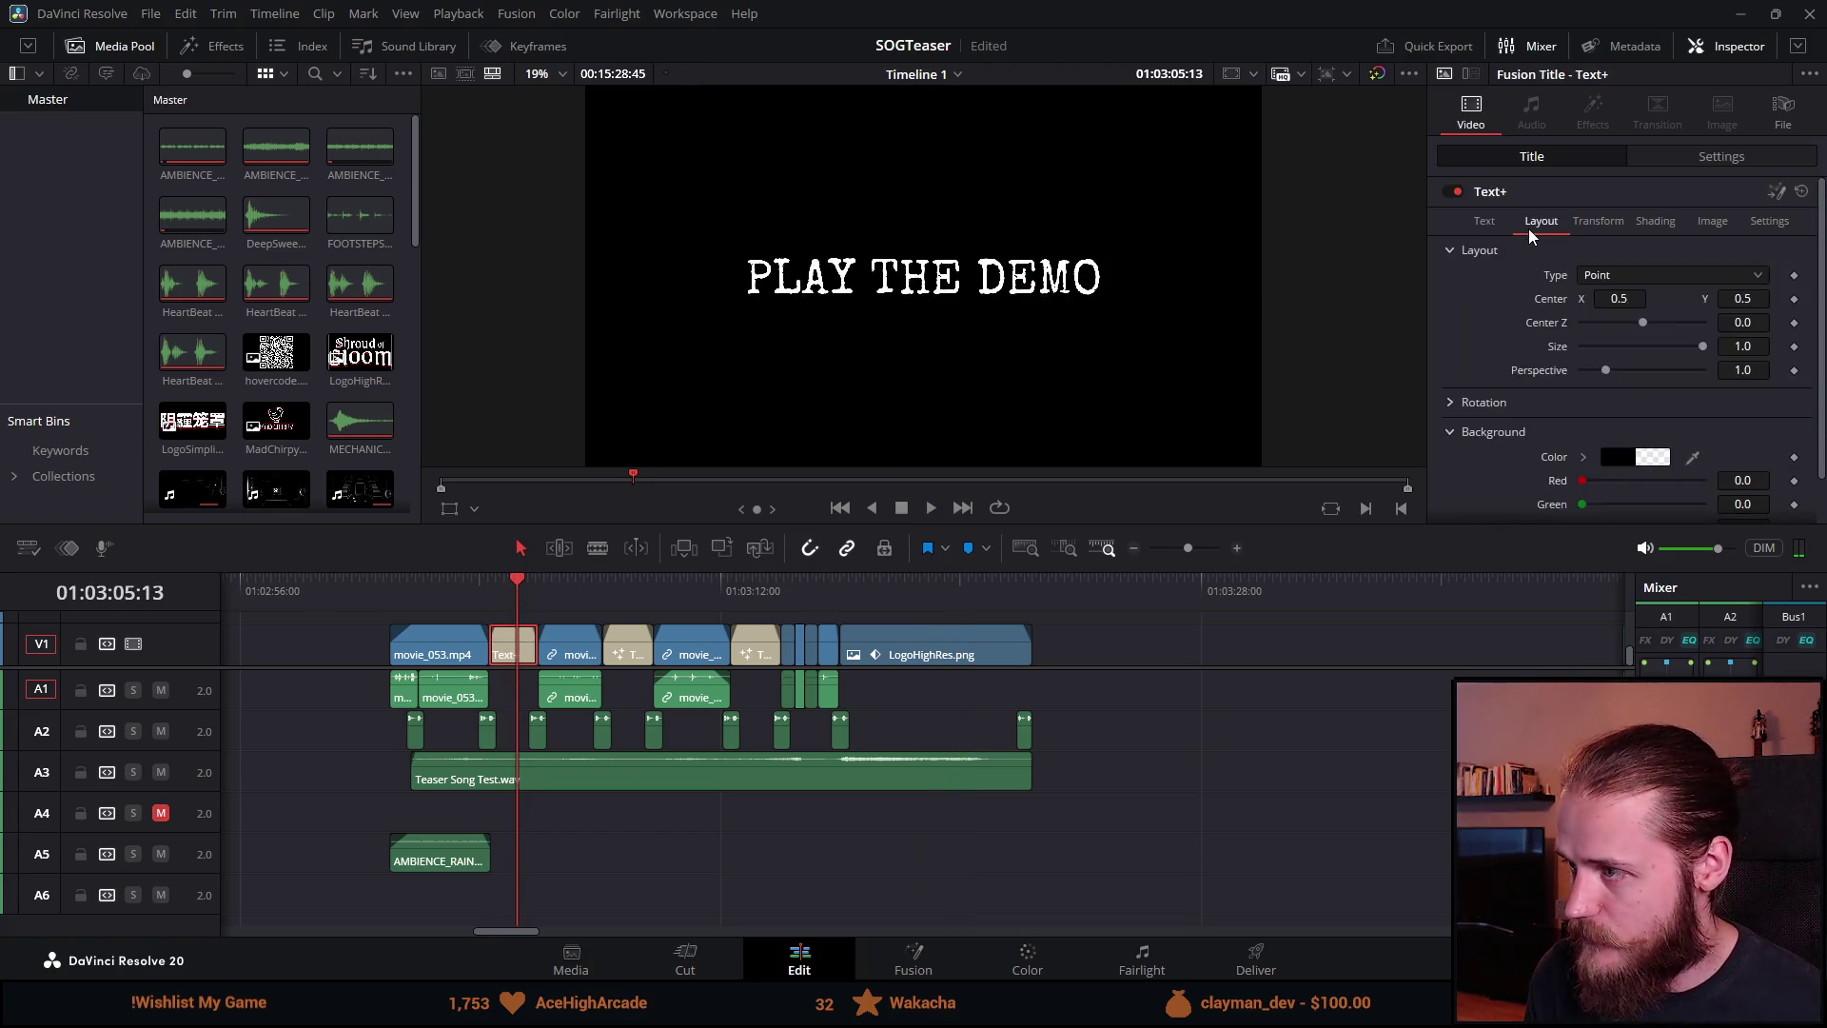
left_click(1721, 157)
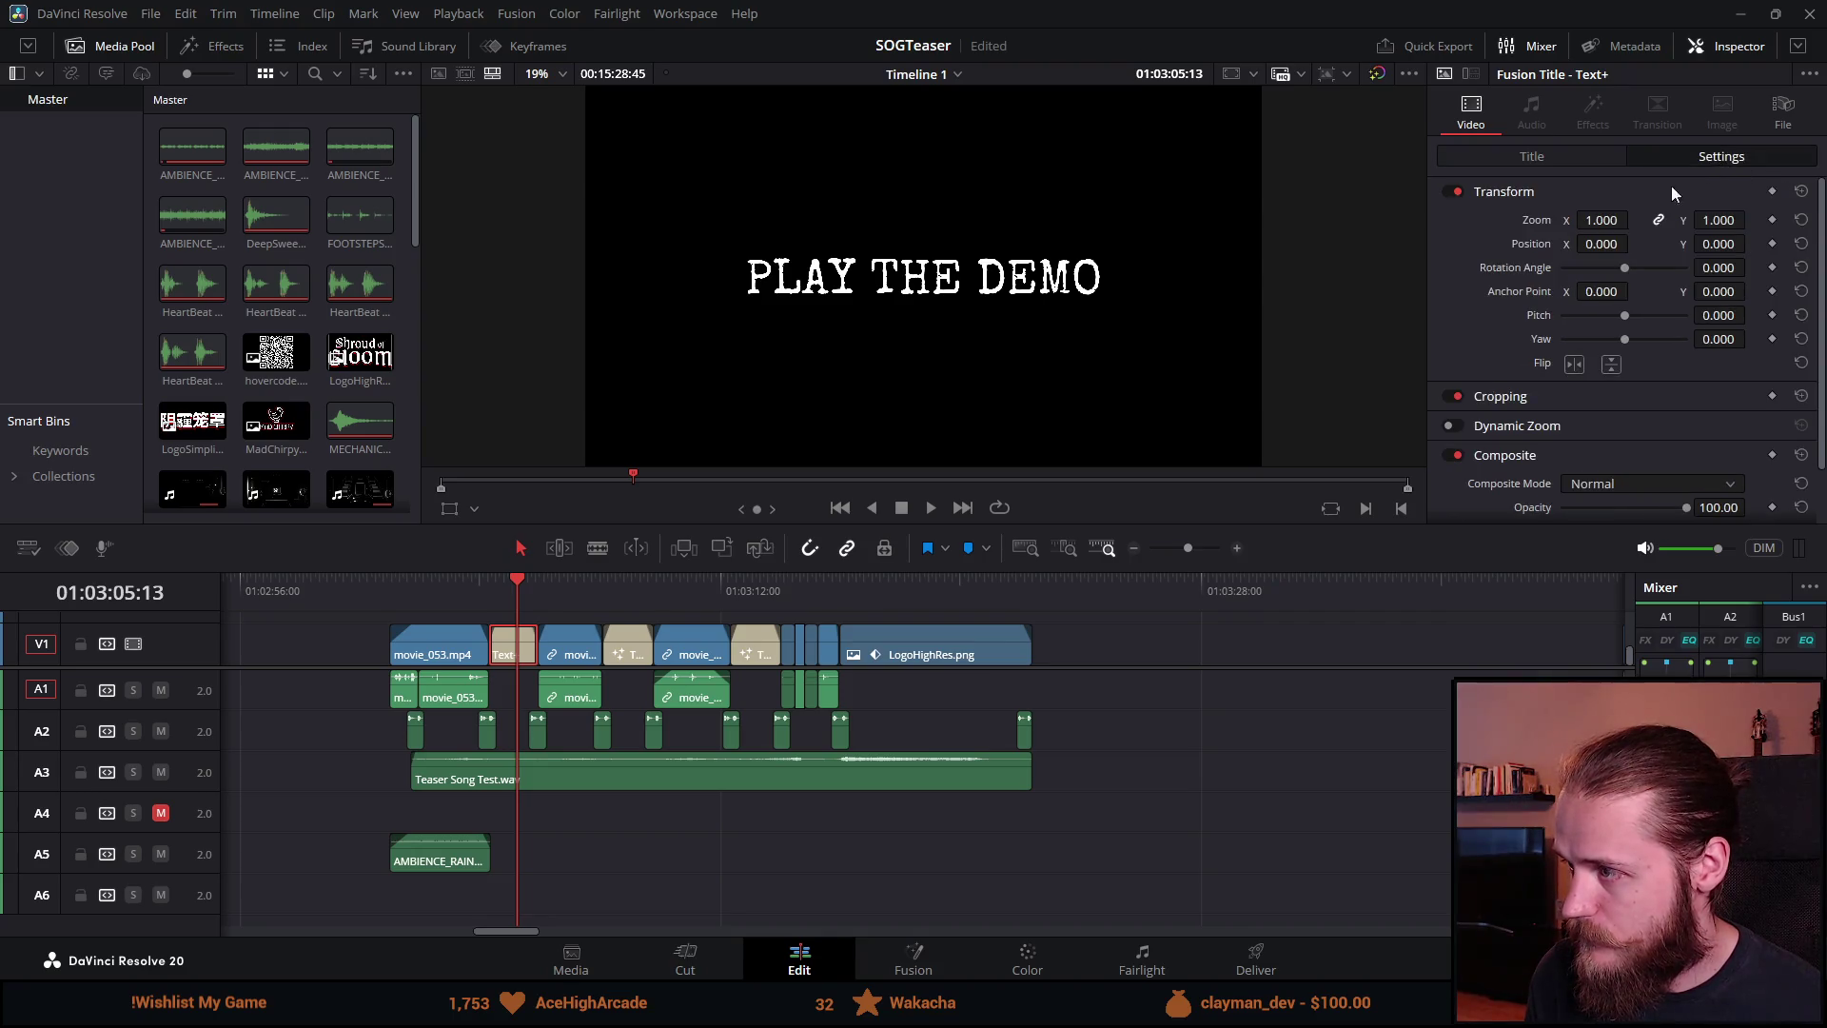
left_click_drag(1602, 220, 1620, 220)
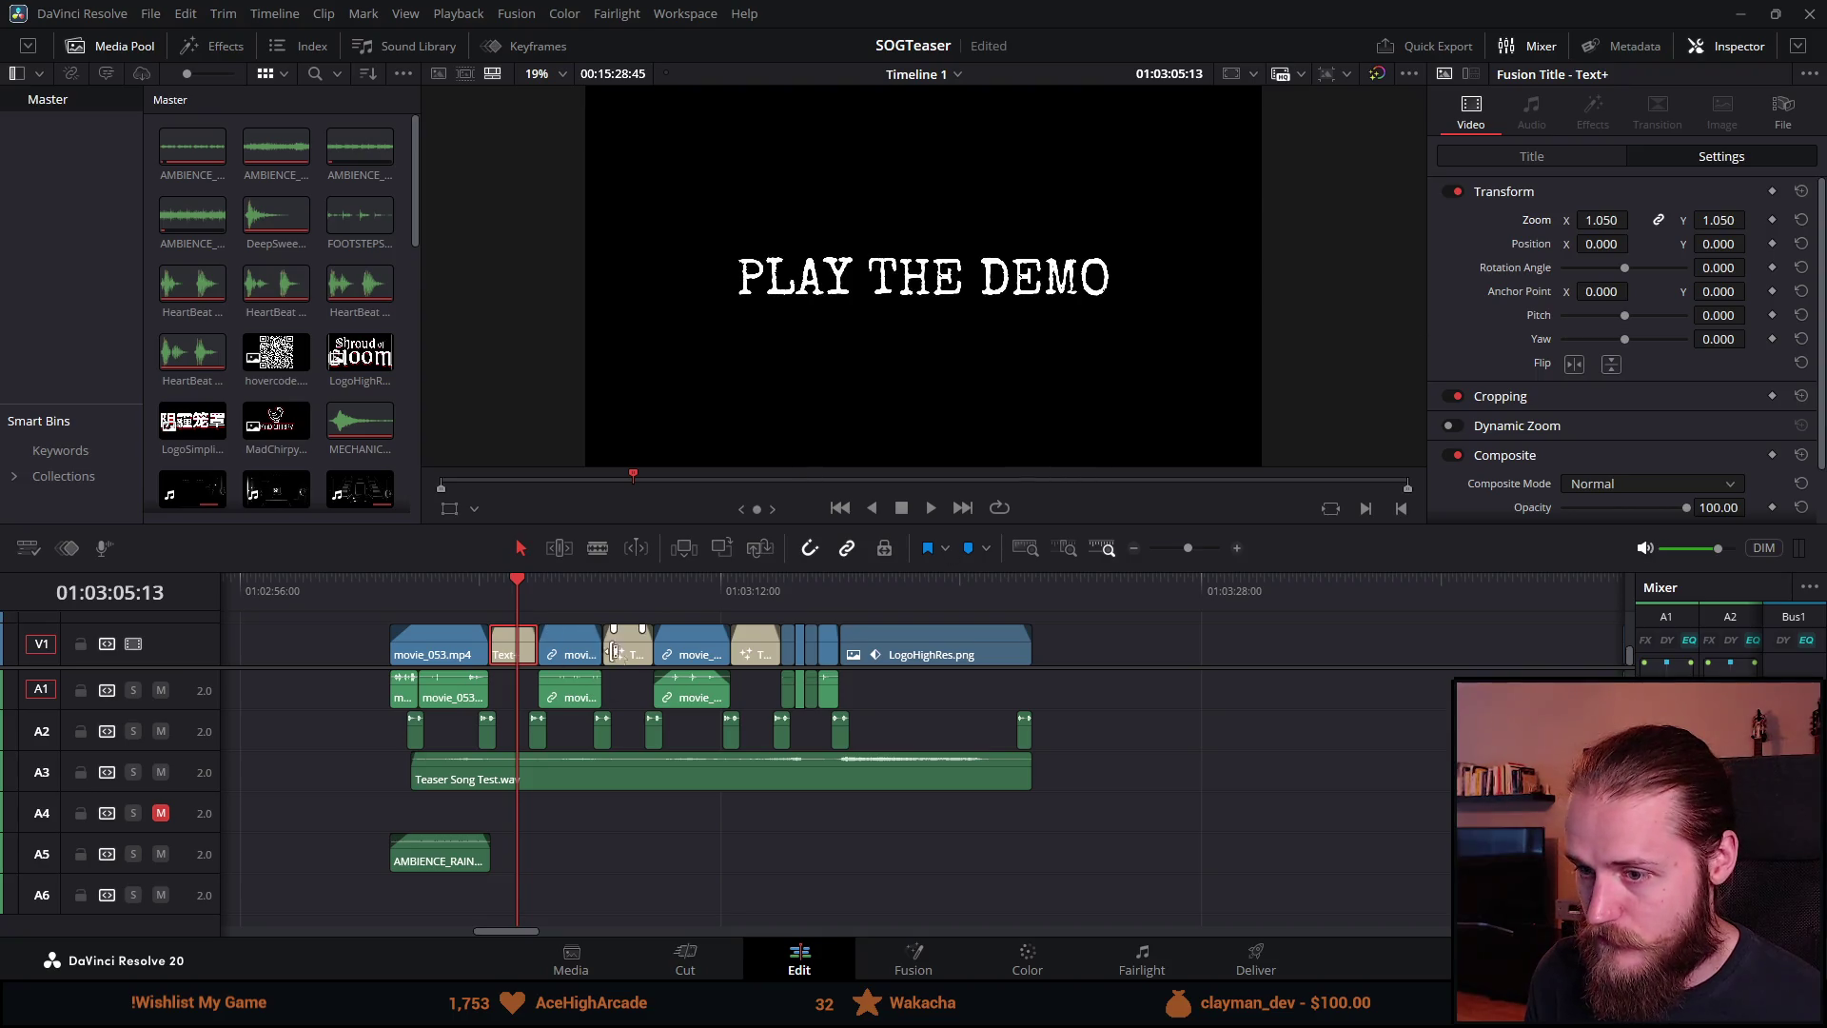
Step: Set the ON STEAM and OCTOBER 23RD titles' zoom to 1.05 as well
left_click(626, 590)
mouse_move(1618, 220)
left_mouse_down()
mouse_move(1599, 220)
mouse_move(1639, 220)
left_mouse_up()
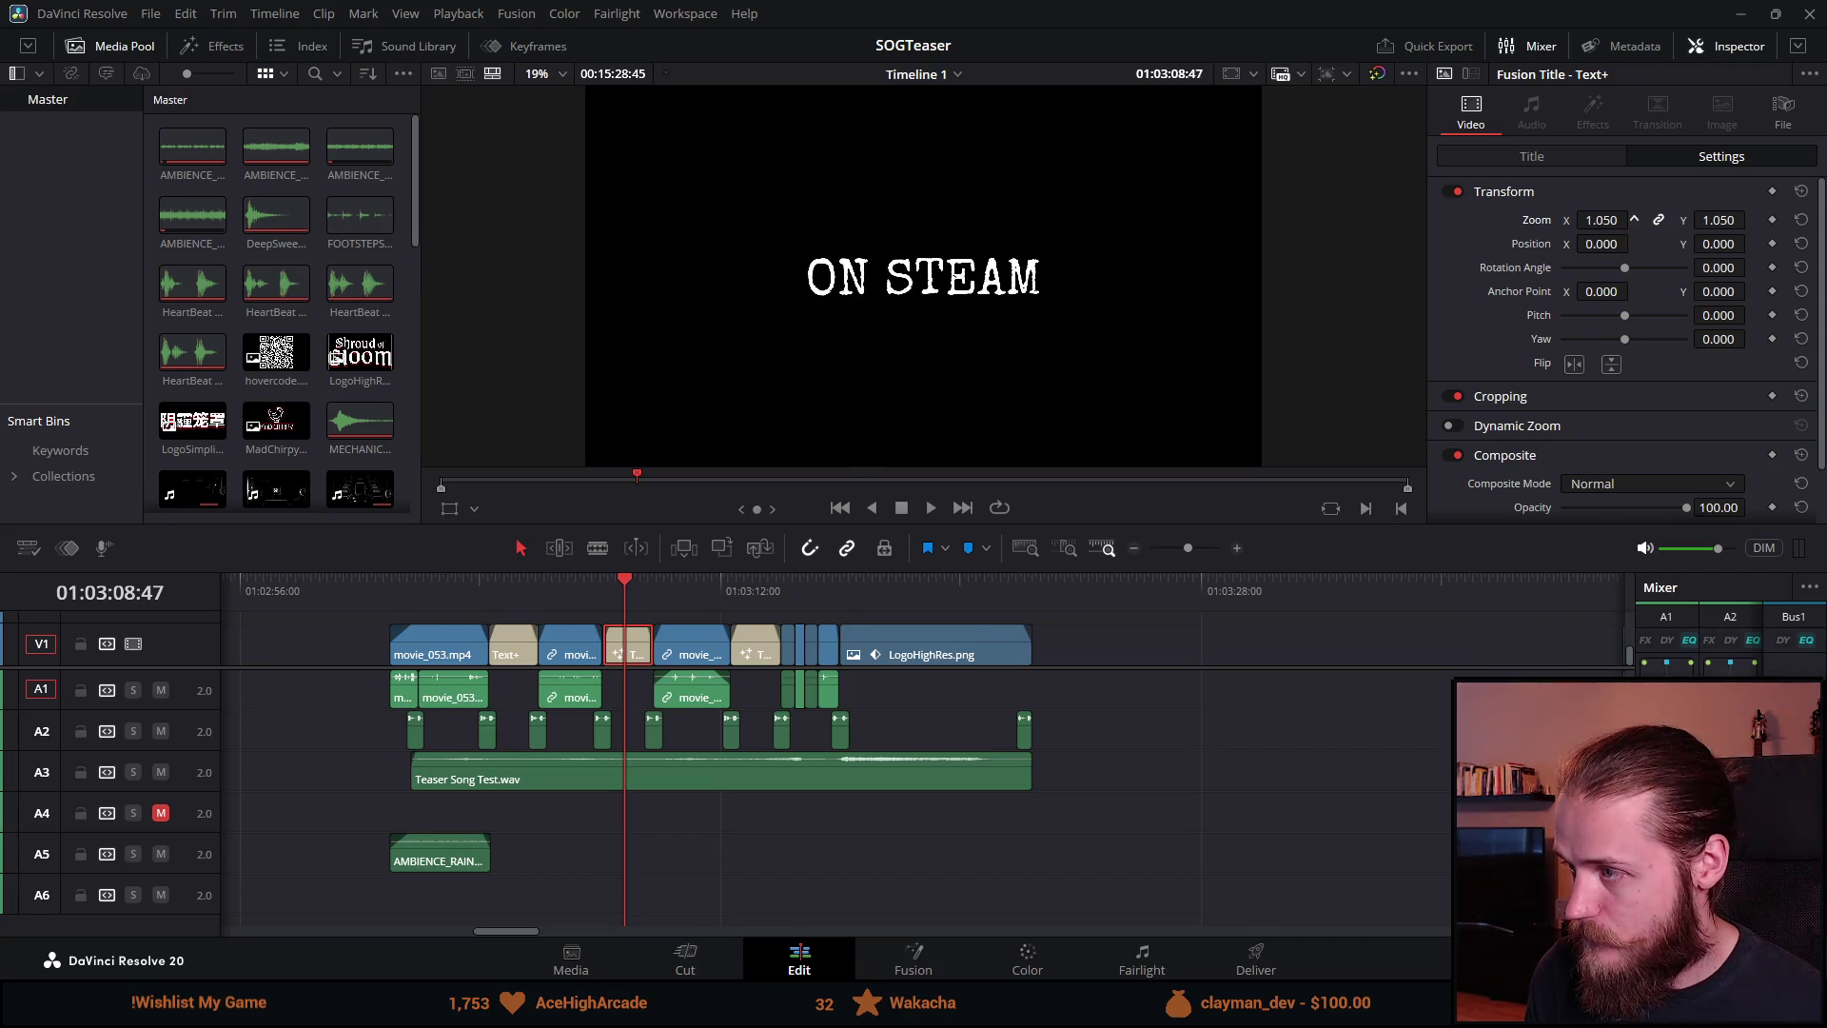
left_click(747, 597)
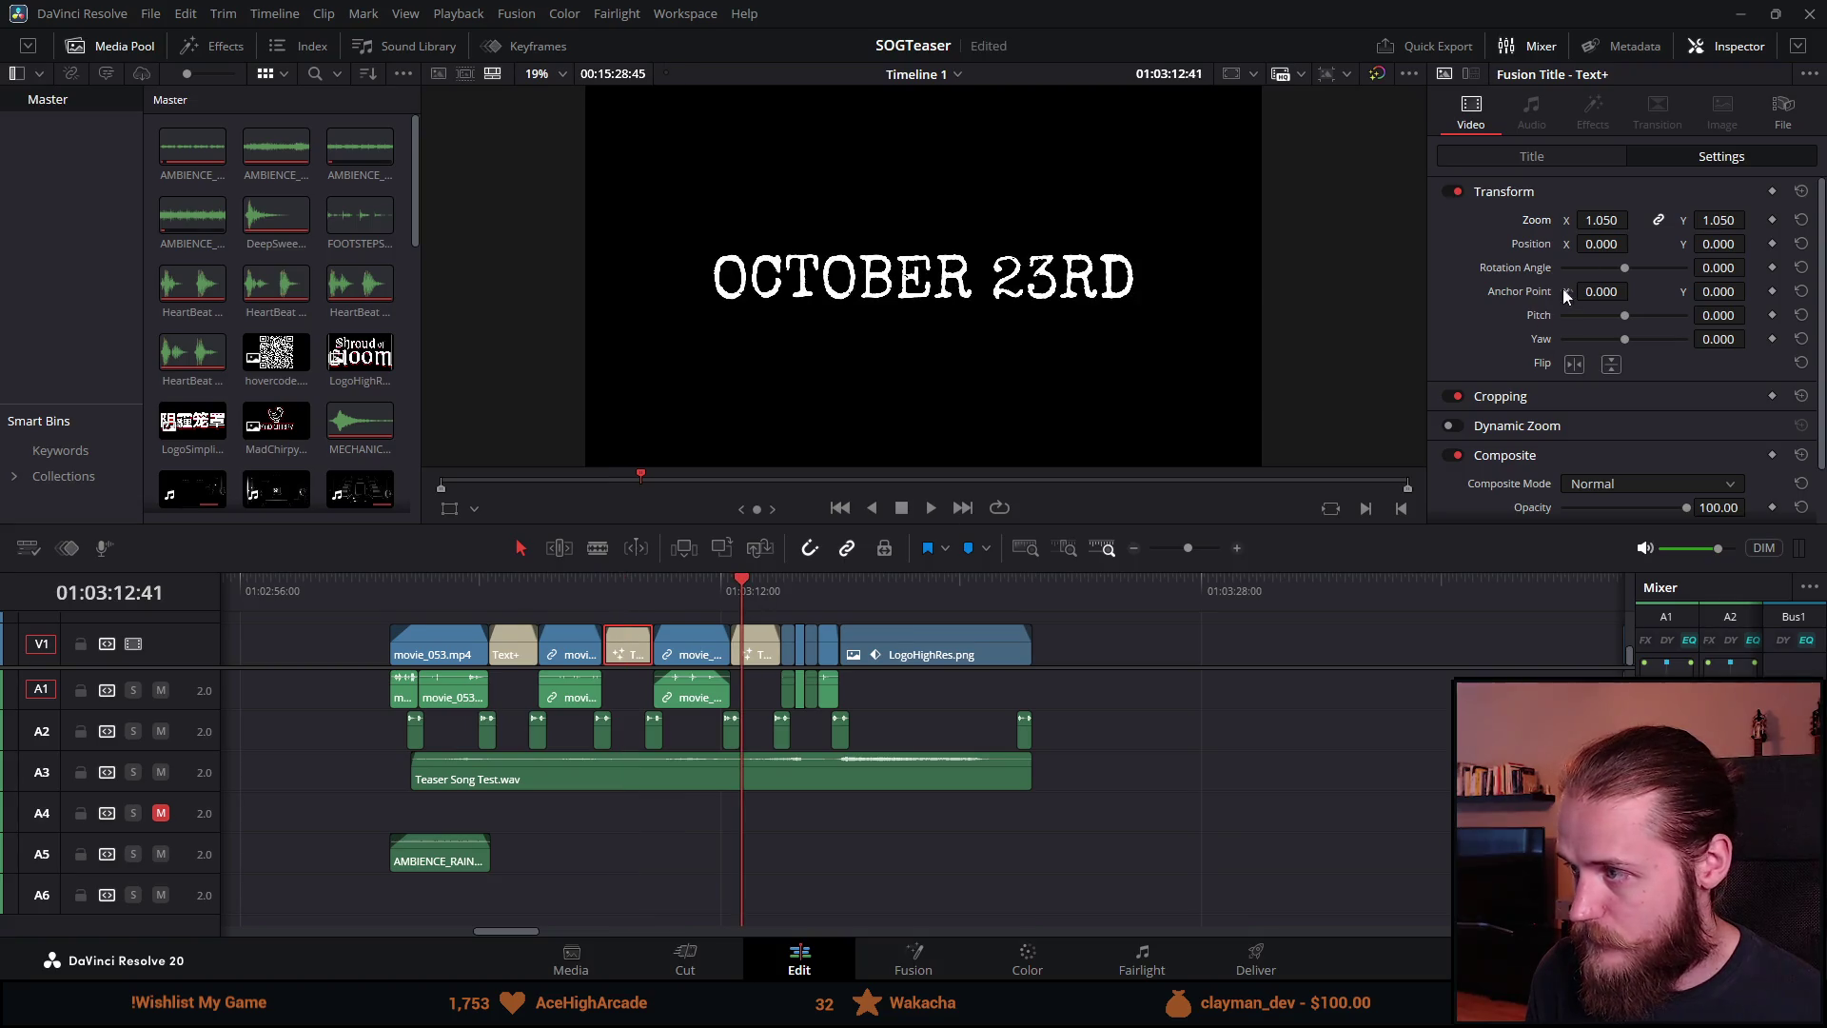
left_click_drag(1590, 227, 1638, 218)
key("q")
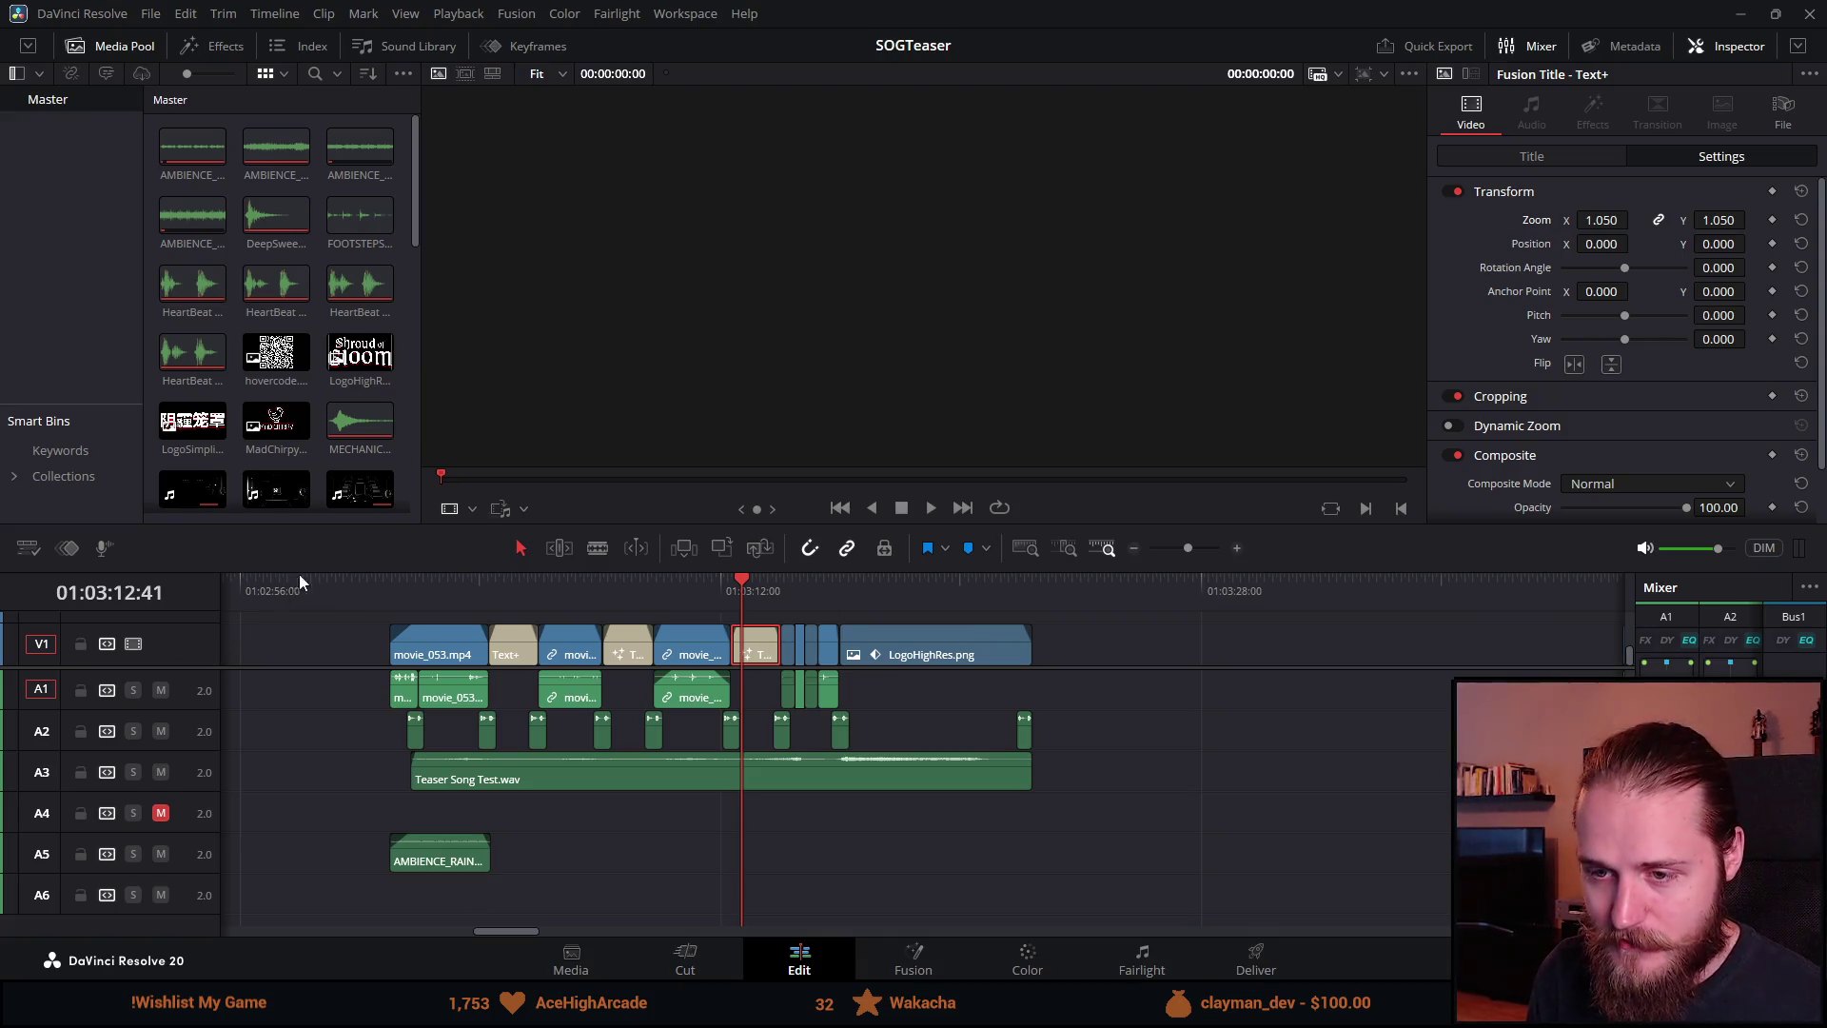
left_click(391, 600)
Step: Enlarge the viewer briefly, then raise the timeline to show audio tracks A3–A6 at OCTOBER 23RD
left_click_drag(779, 569, 752, 751)
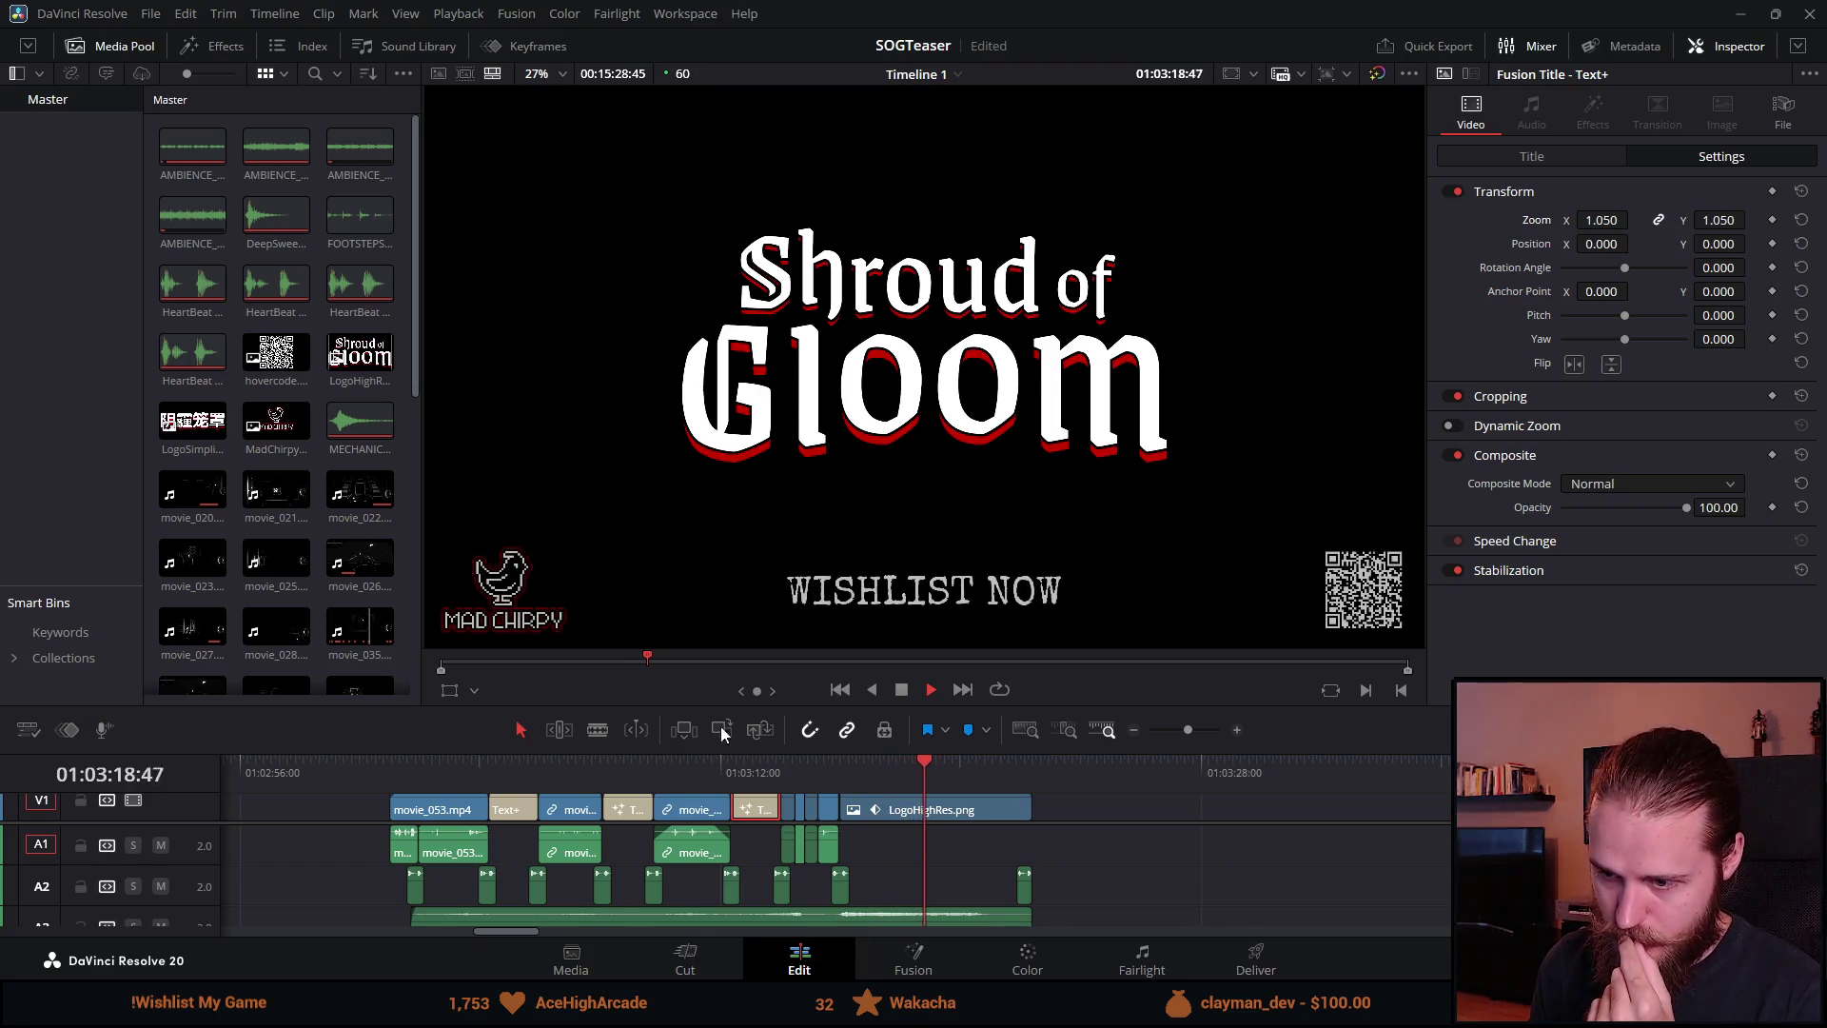
left_click_drag(698, 751, 704, 557)
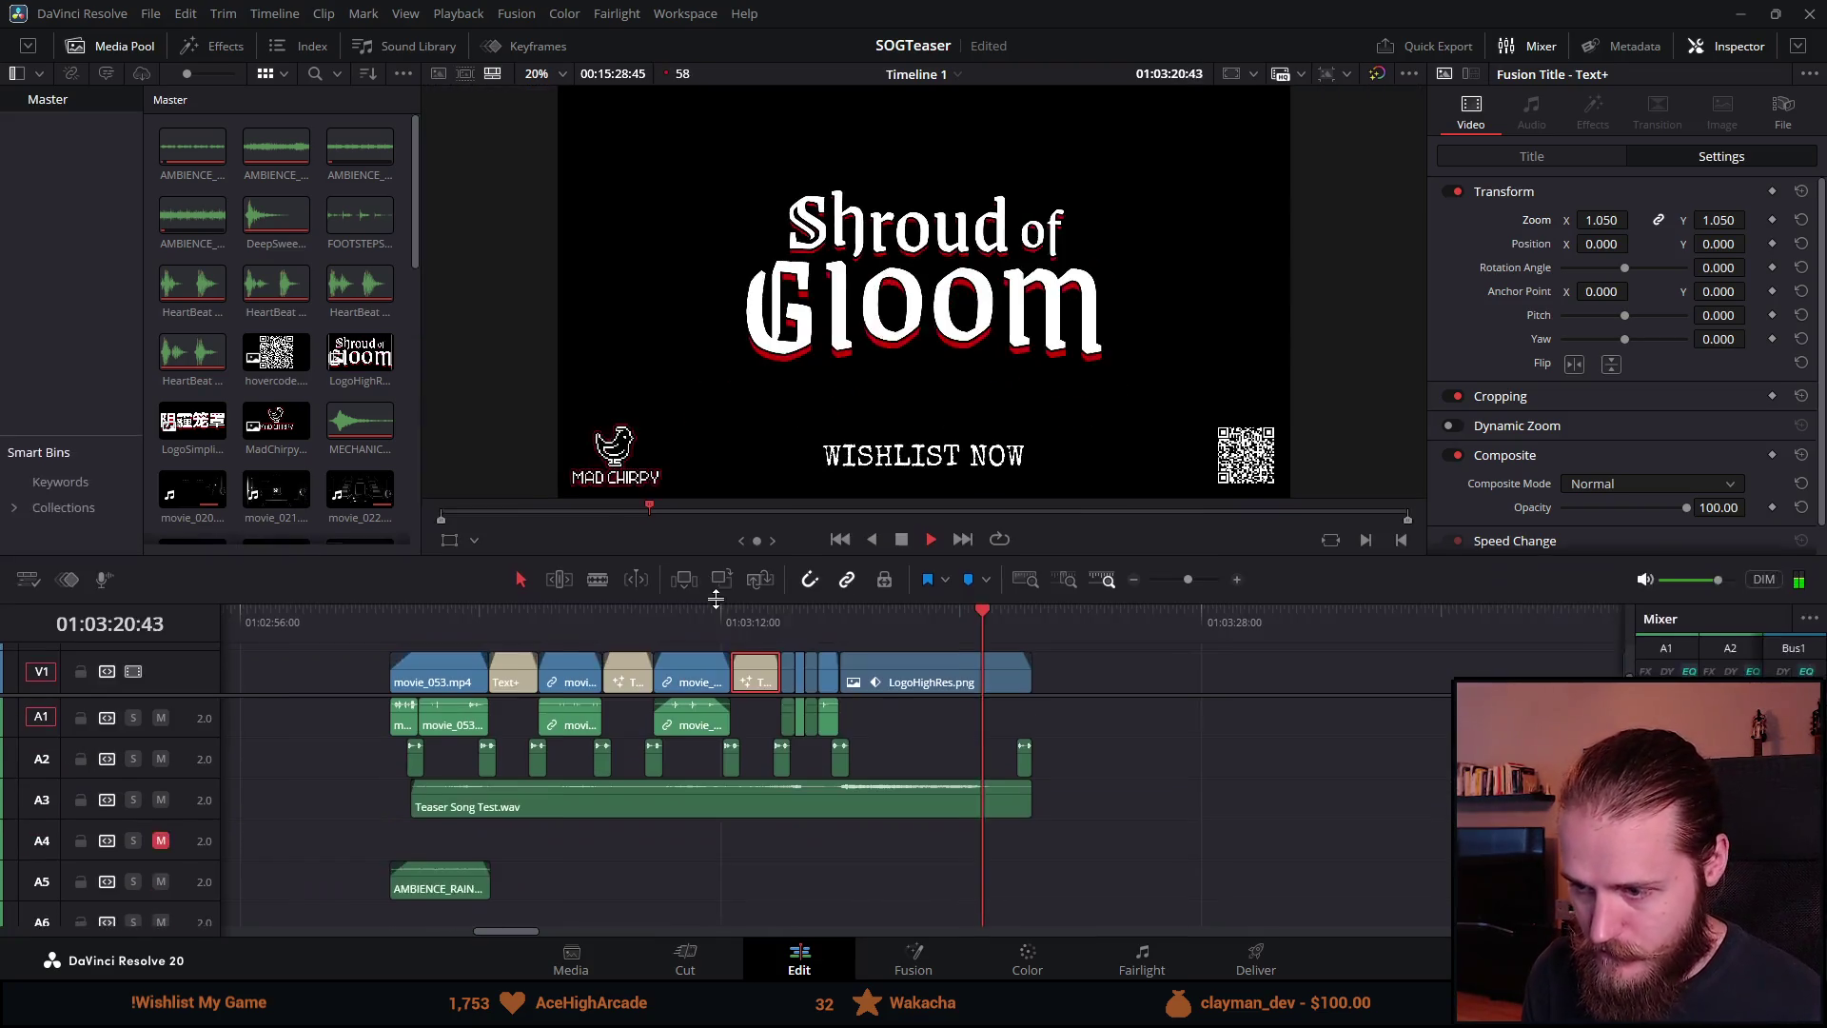
left_click(776, 628)
scroll(775, 628, "up", 3)
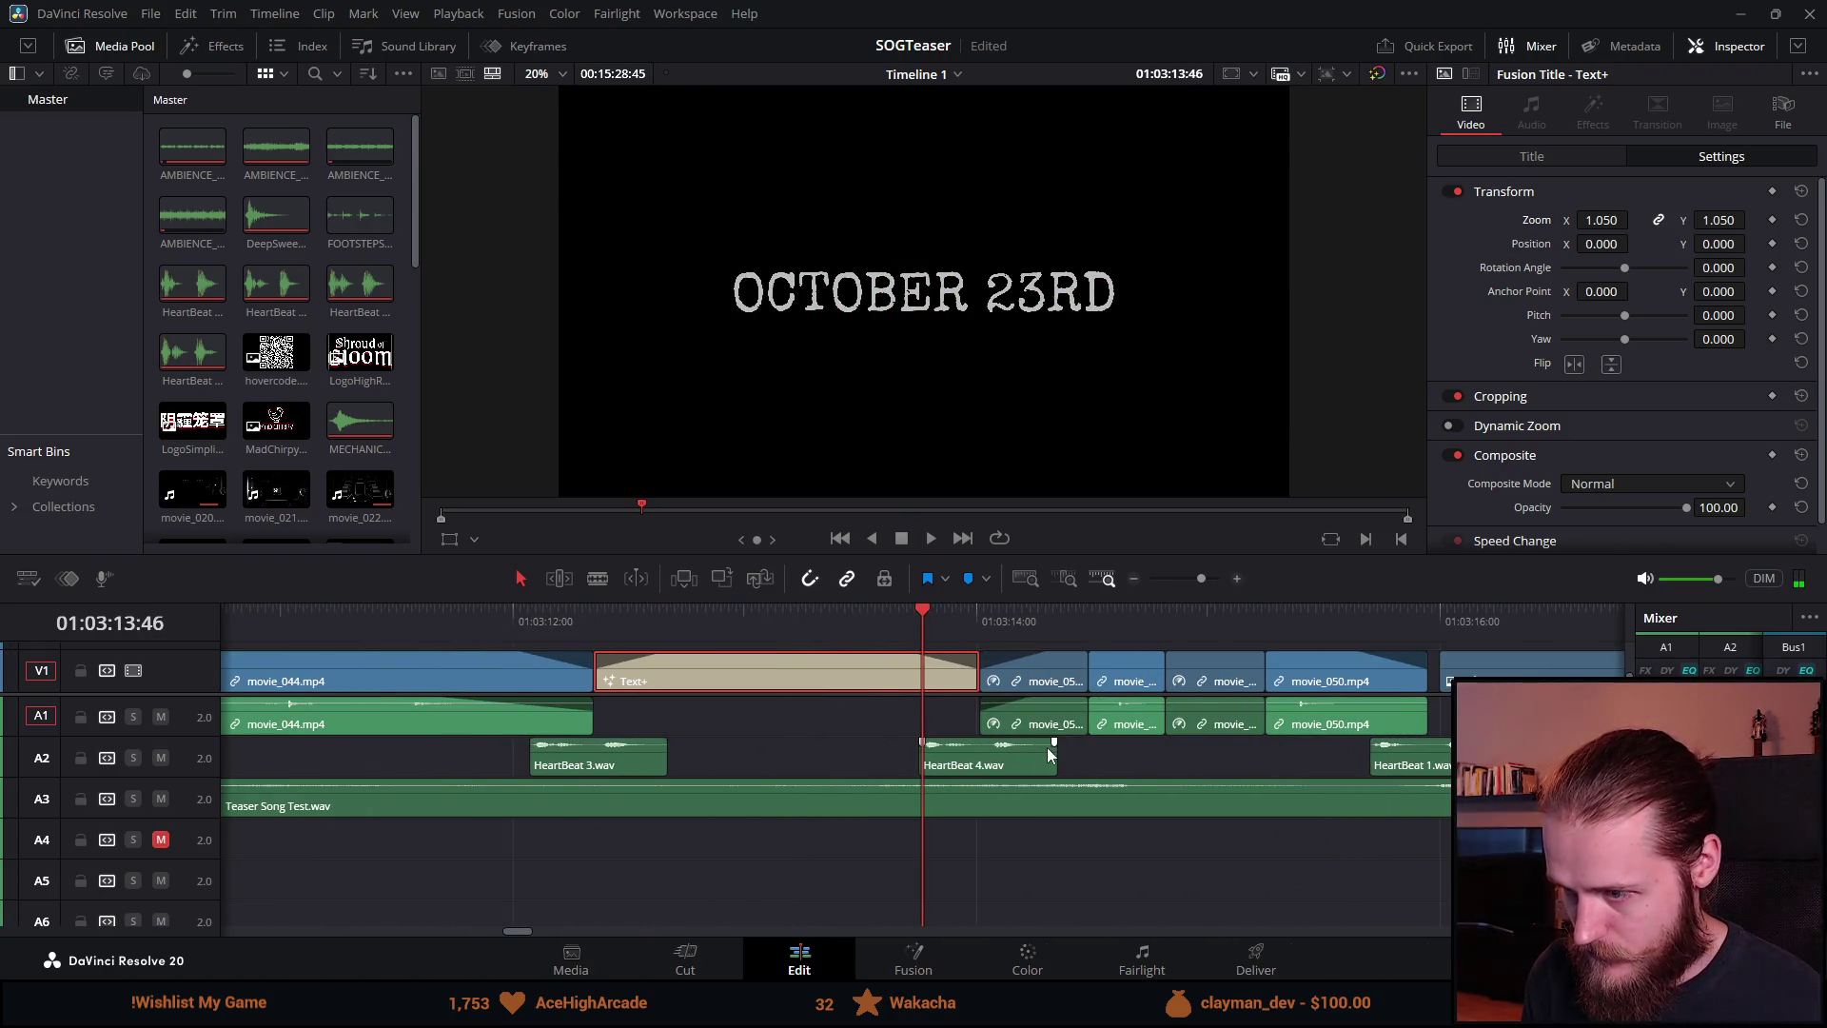
Step: Shift HeartBeat 4.wav slightly earlier and play it back to check the timing
scroll(1001, 757, "up", 3)
left_click_drag(1139, 762, 1102, 764)
left_click(773, 607)
key("space")
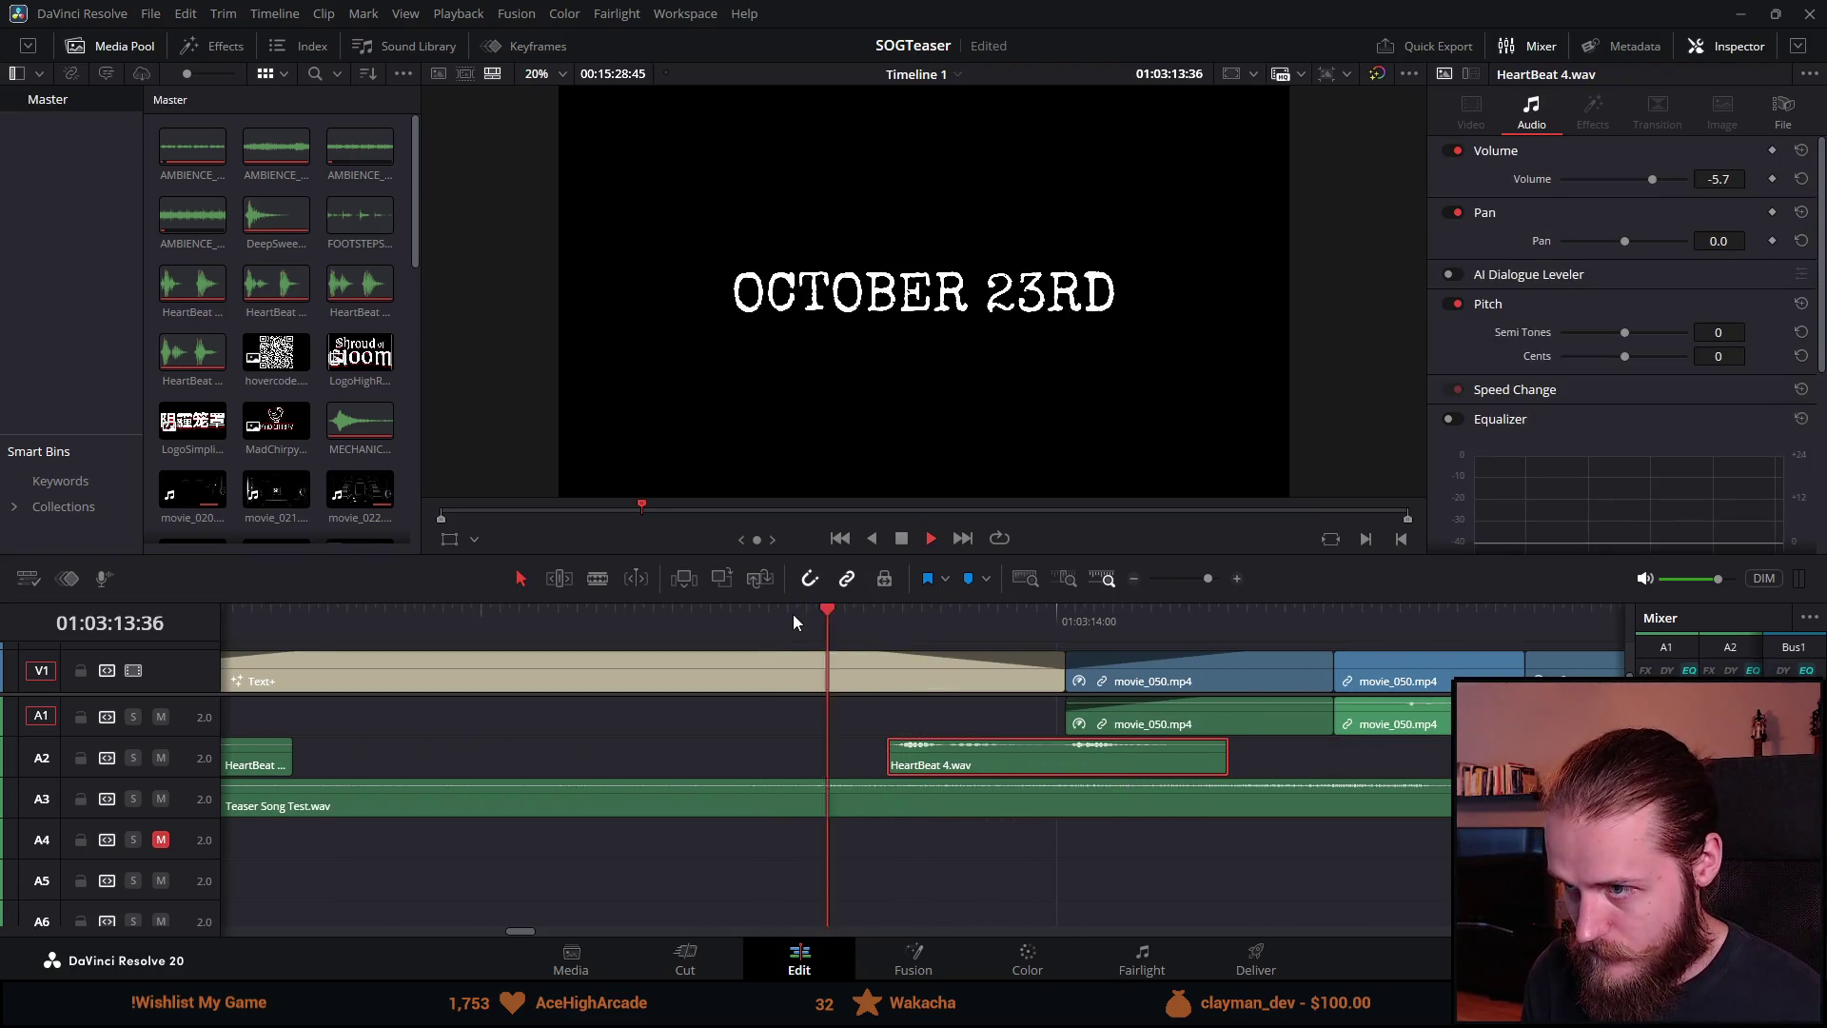
scroll(792, 614, "down", 4)
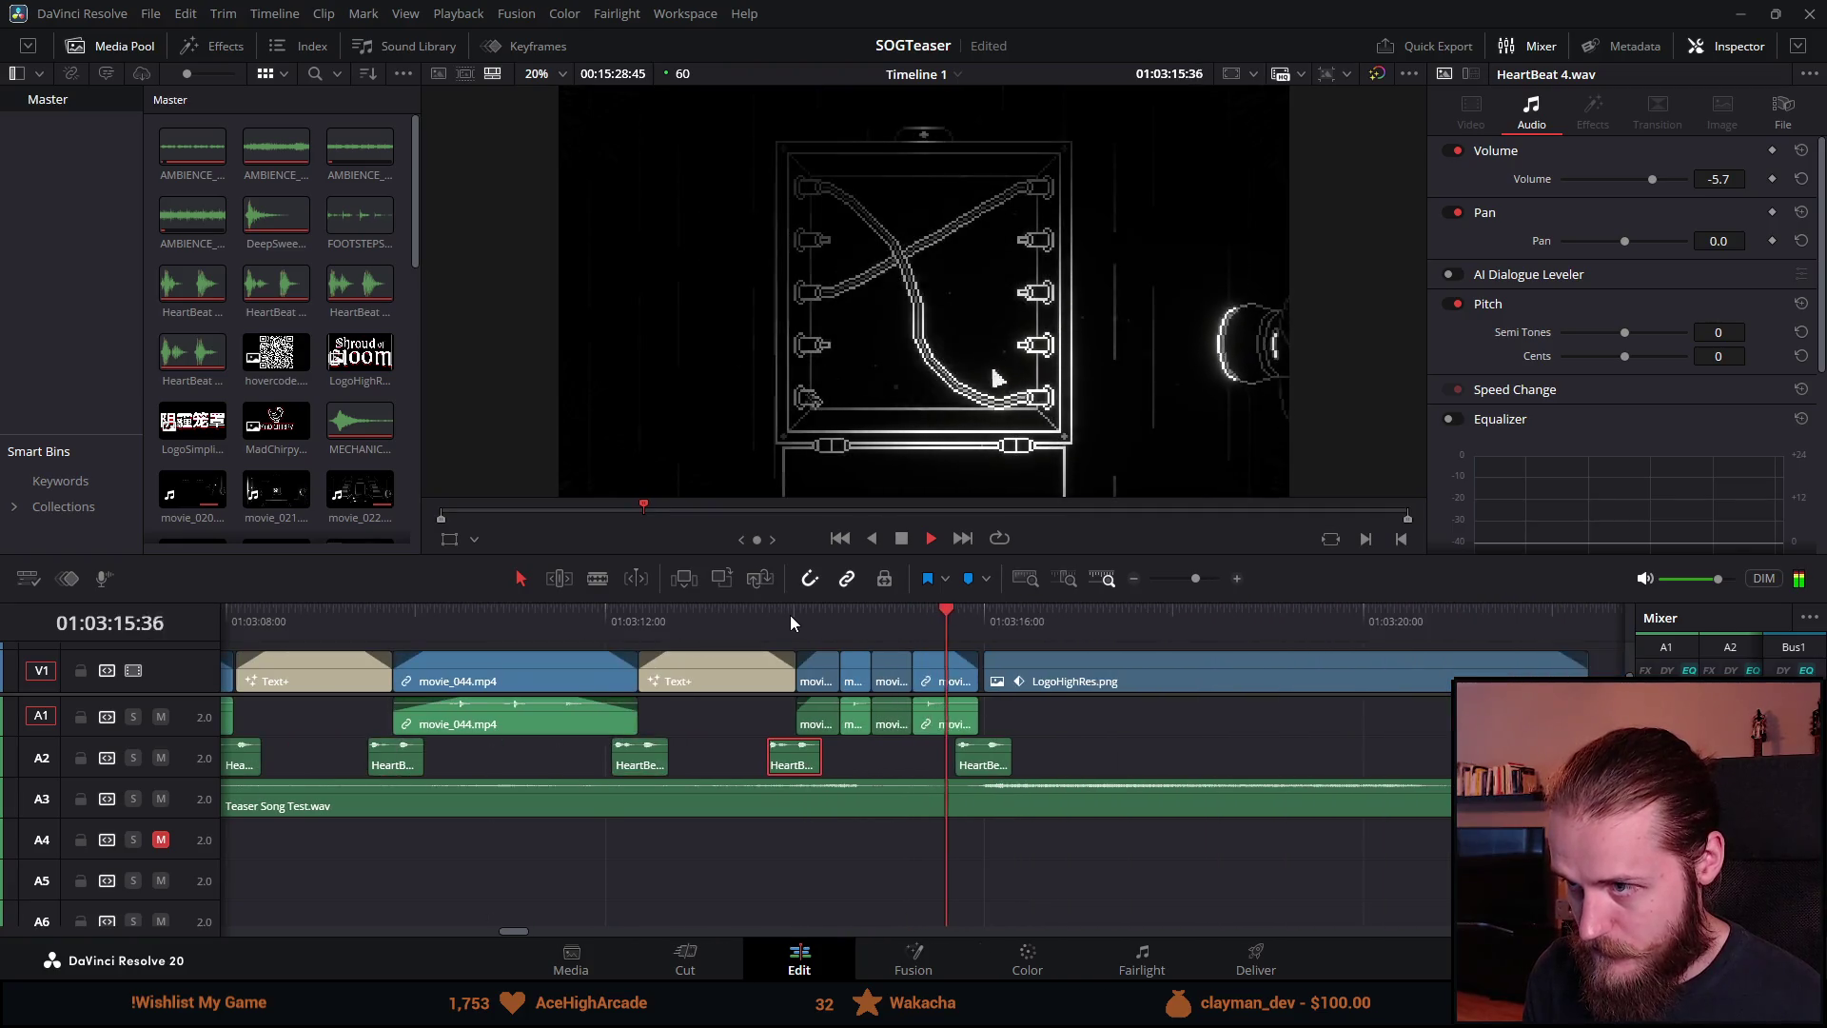
key("space")
left_click(629, 621)
Step: Nudge HeartBeat 1.wav slightly earlier and play back to check its sync
left_click(963, 625)
scroll(1169, 699, "up", 3)
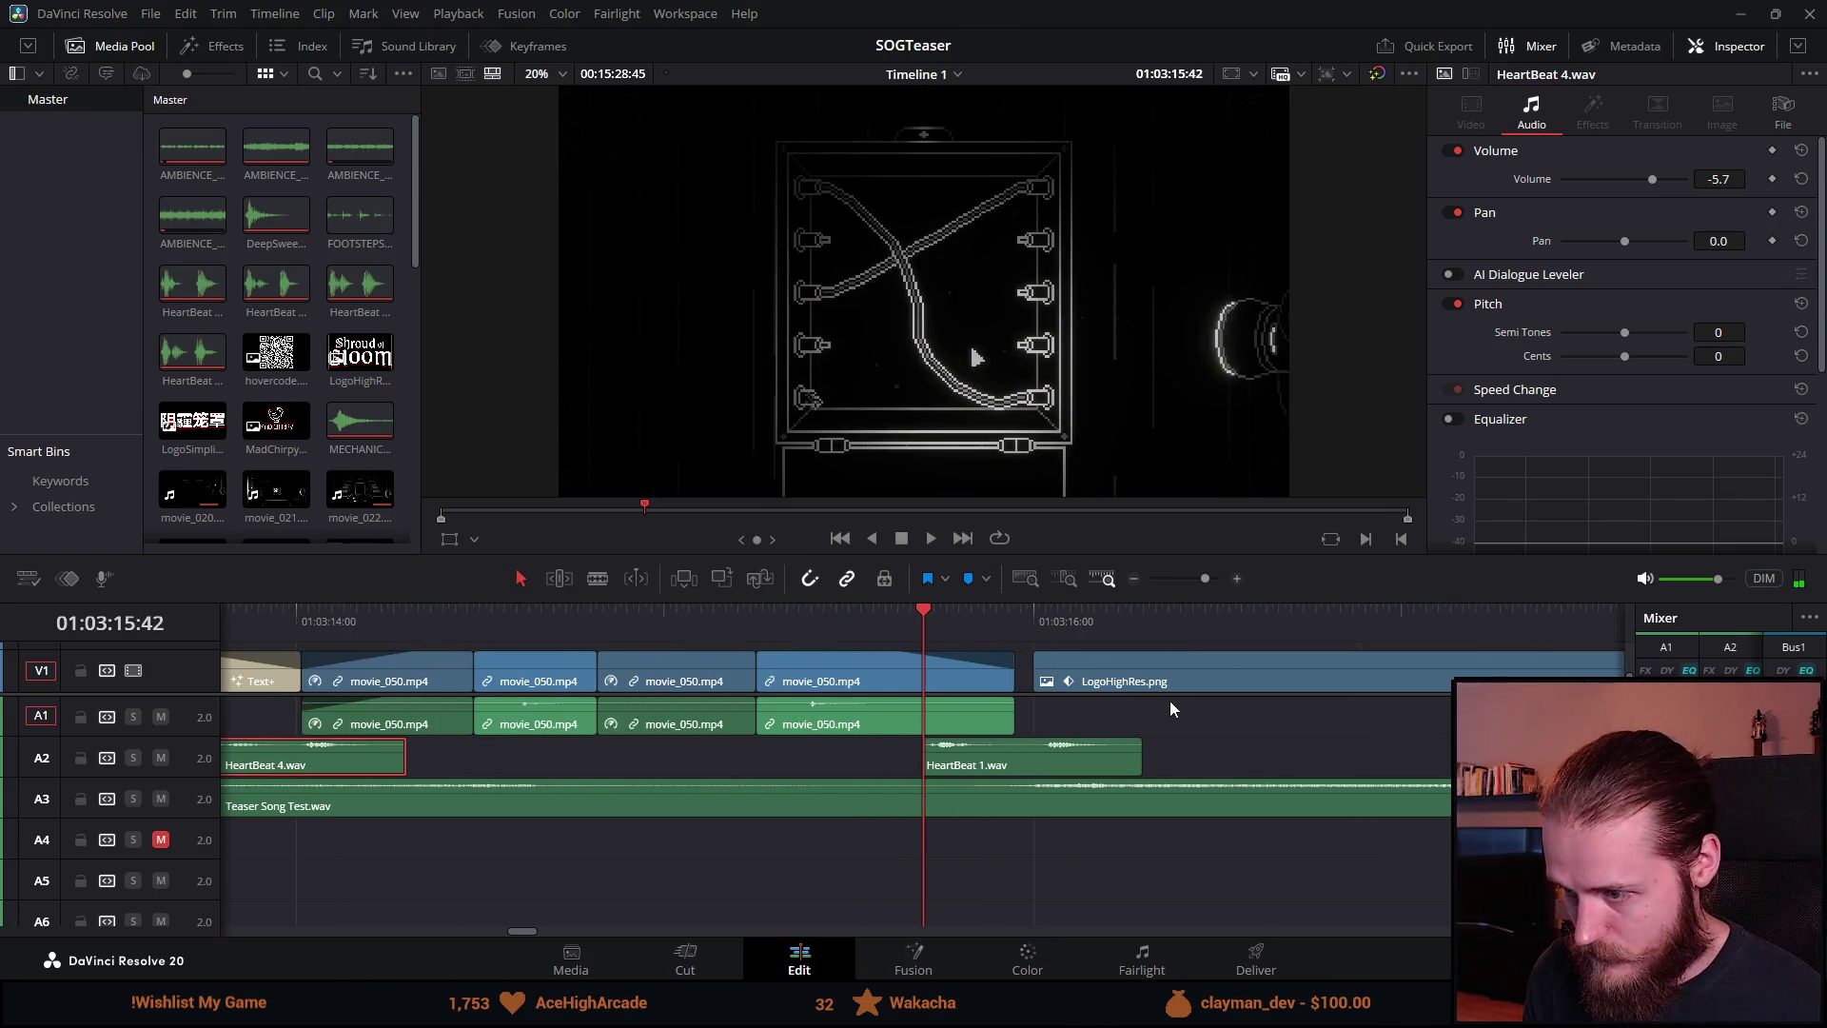
left_click_drag(1193, 756, 1167, 758)
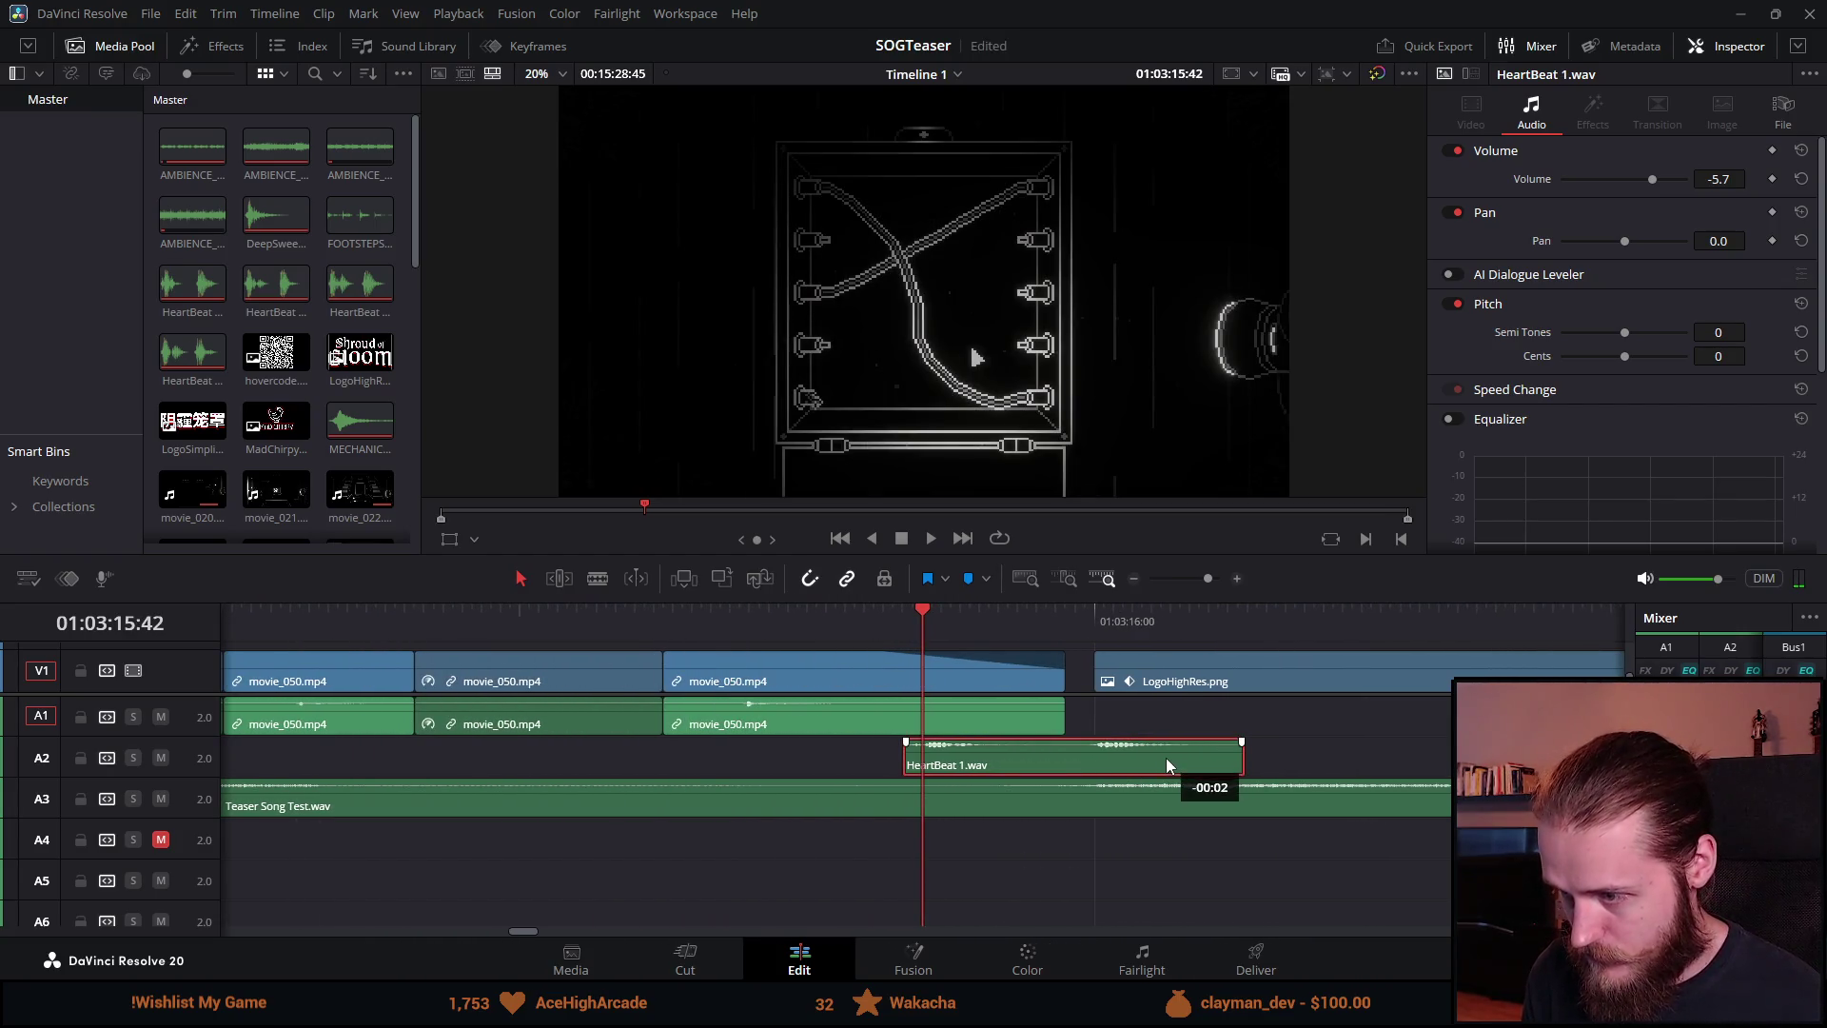
key("space")
scroll(937, 636, "down", 5)
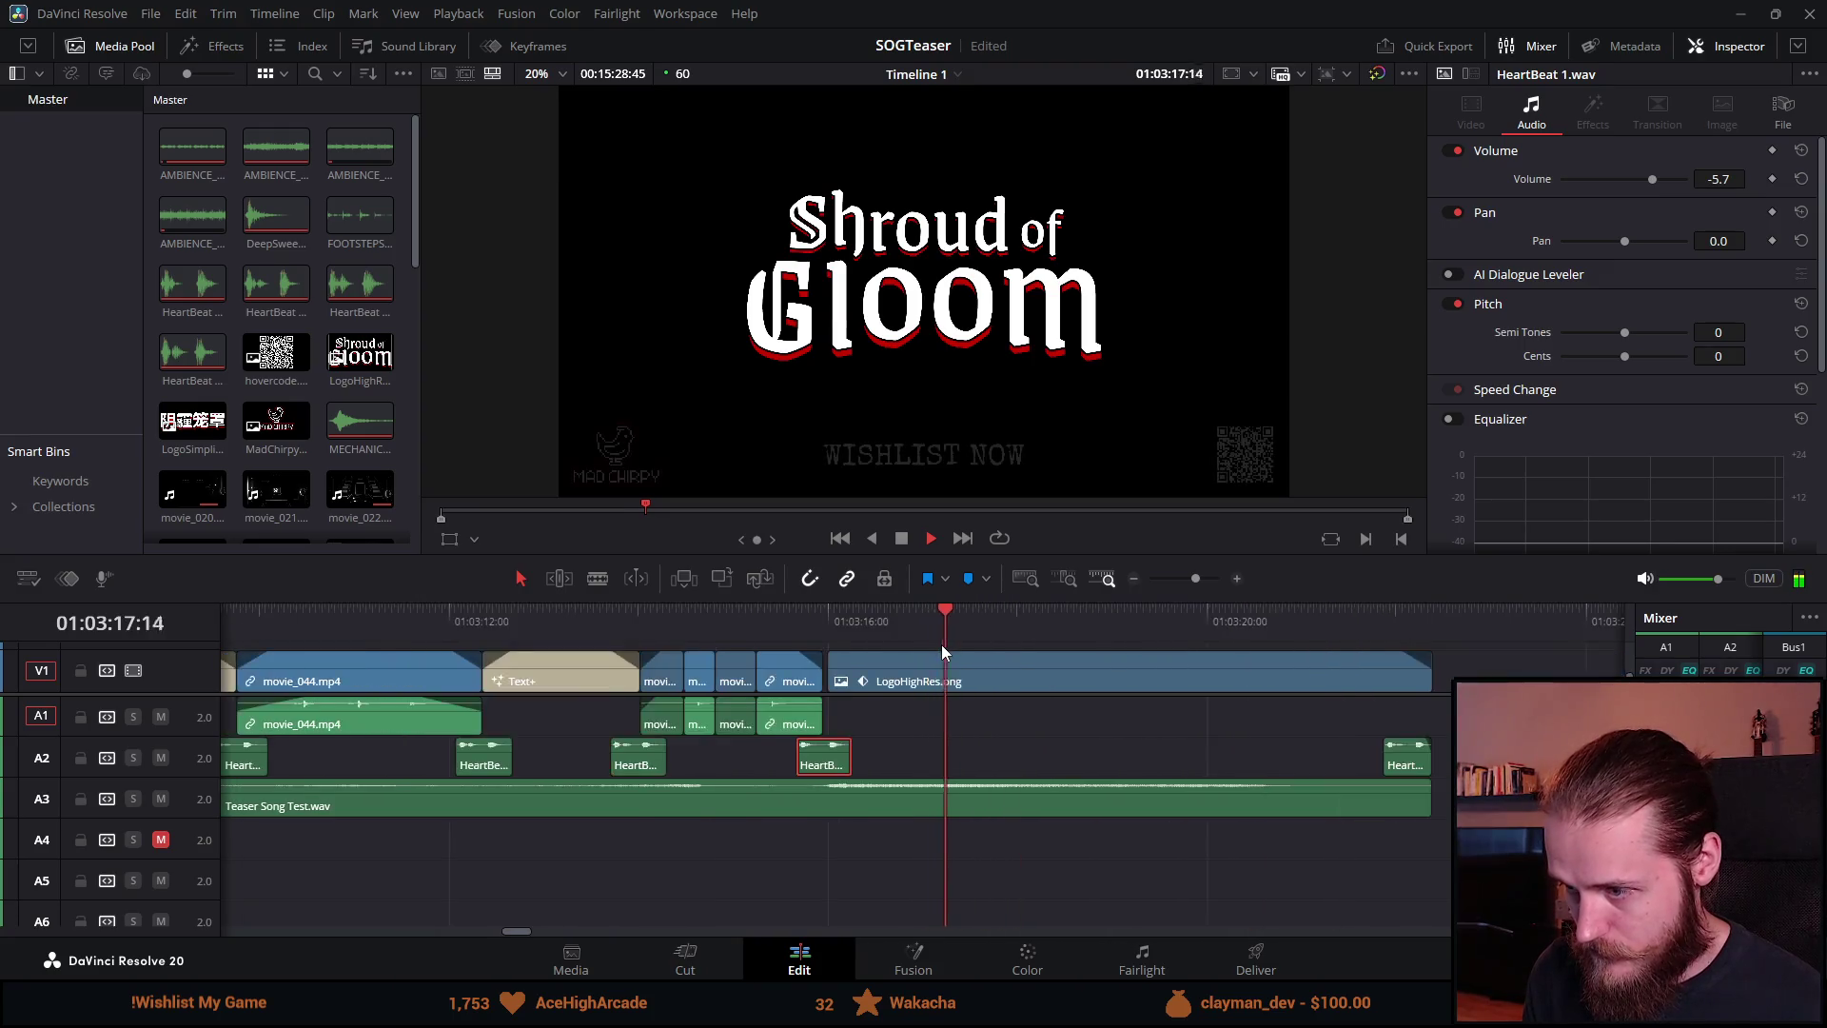
scroll(940, 643, "up", 2)
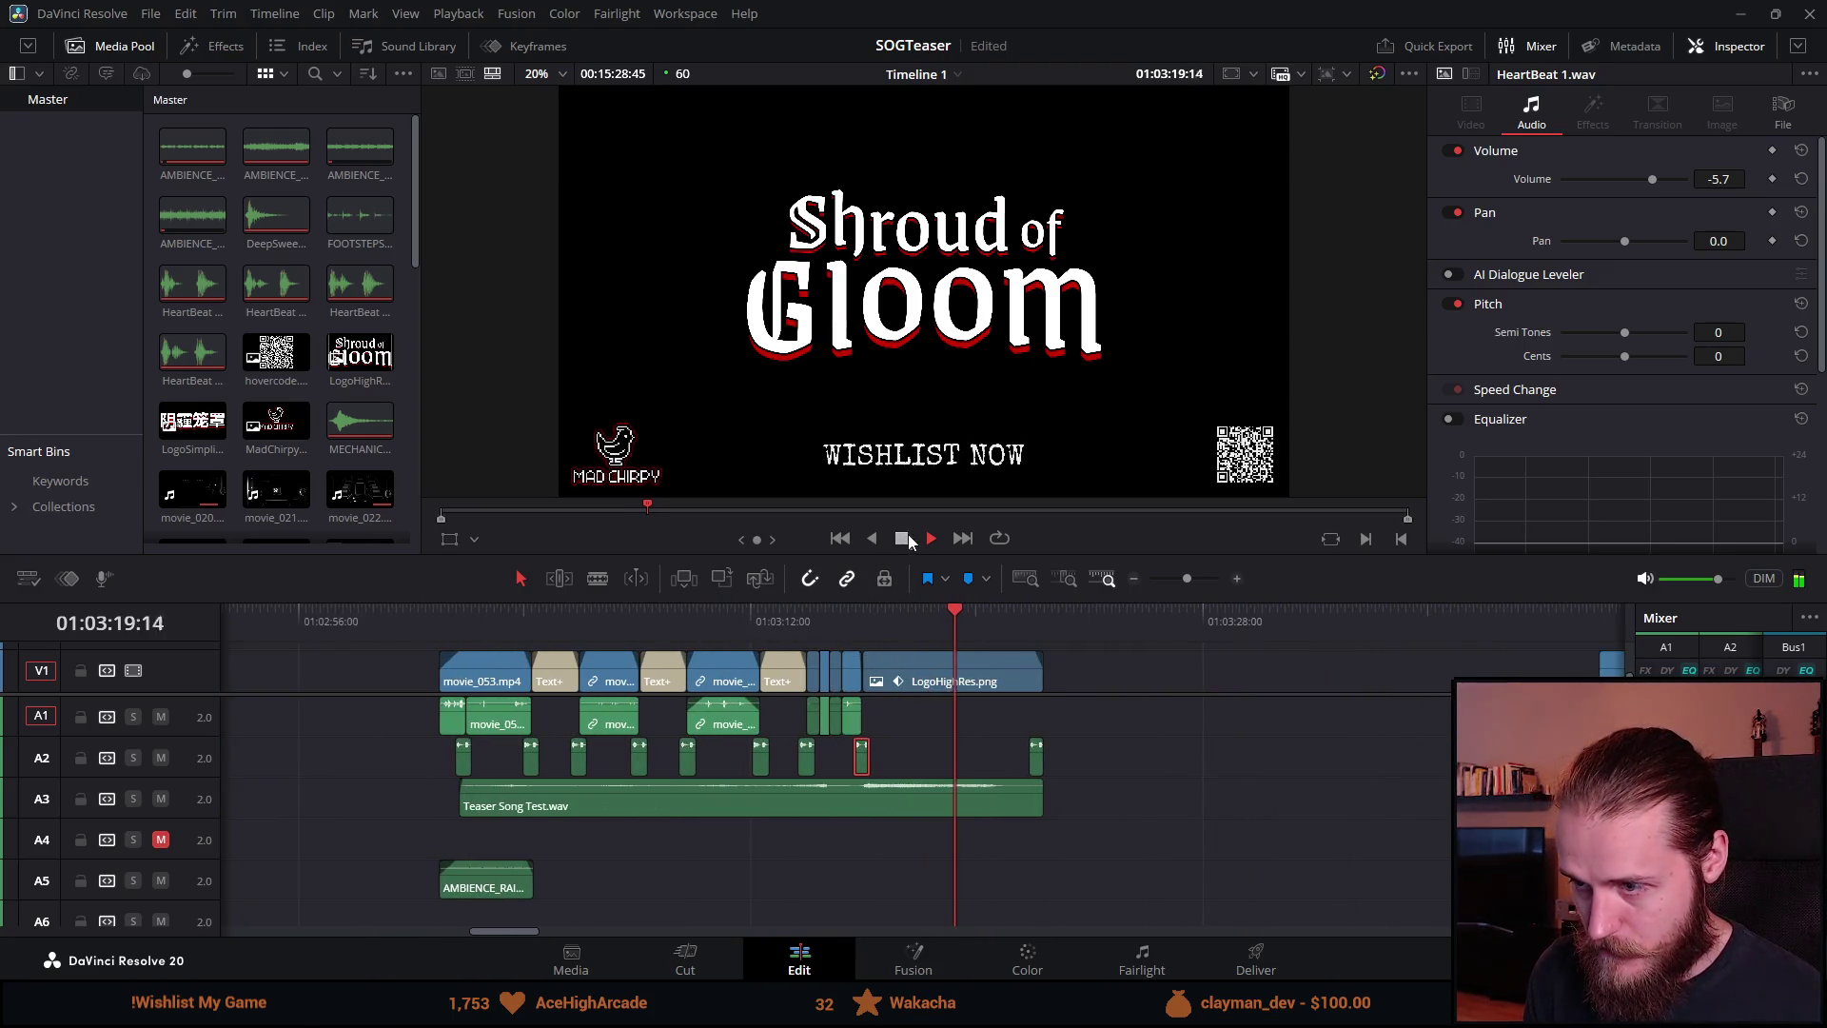
key("space")
Step: Shift HeartBeat 2.wav a little earlier and hear it against the ON STEAM title
left_click_drag(750, 616, 731, 617)
scroll(945, 789, "up", 2)
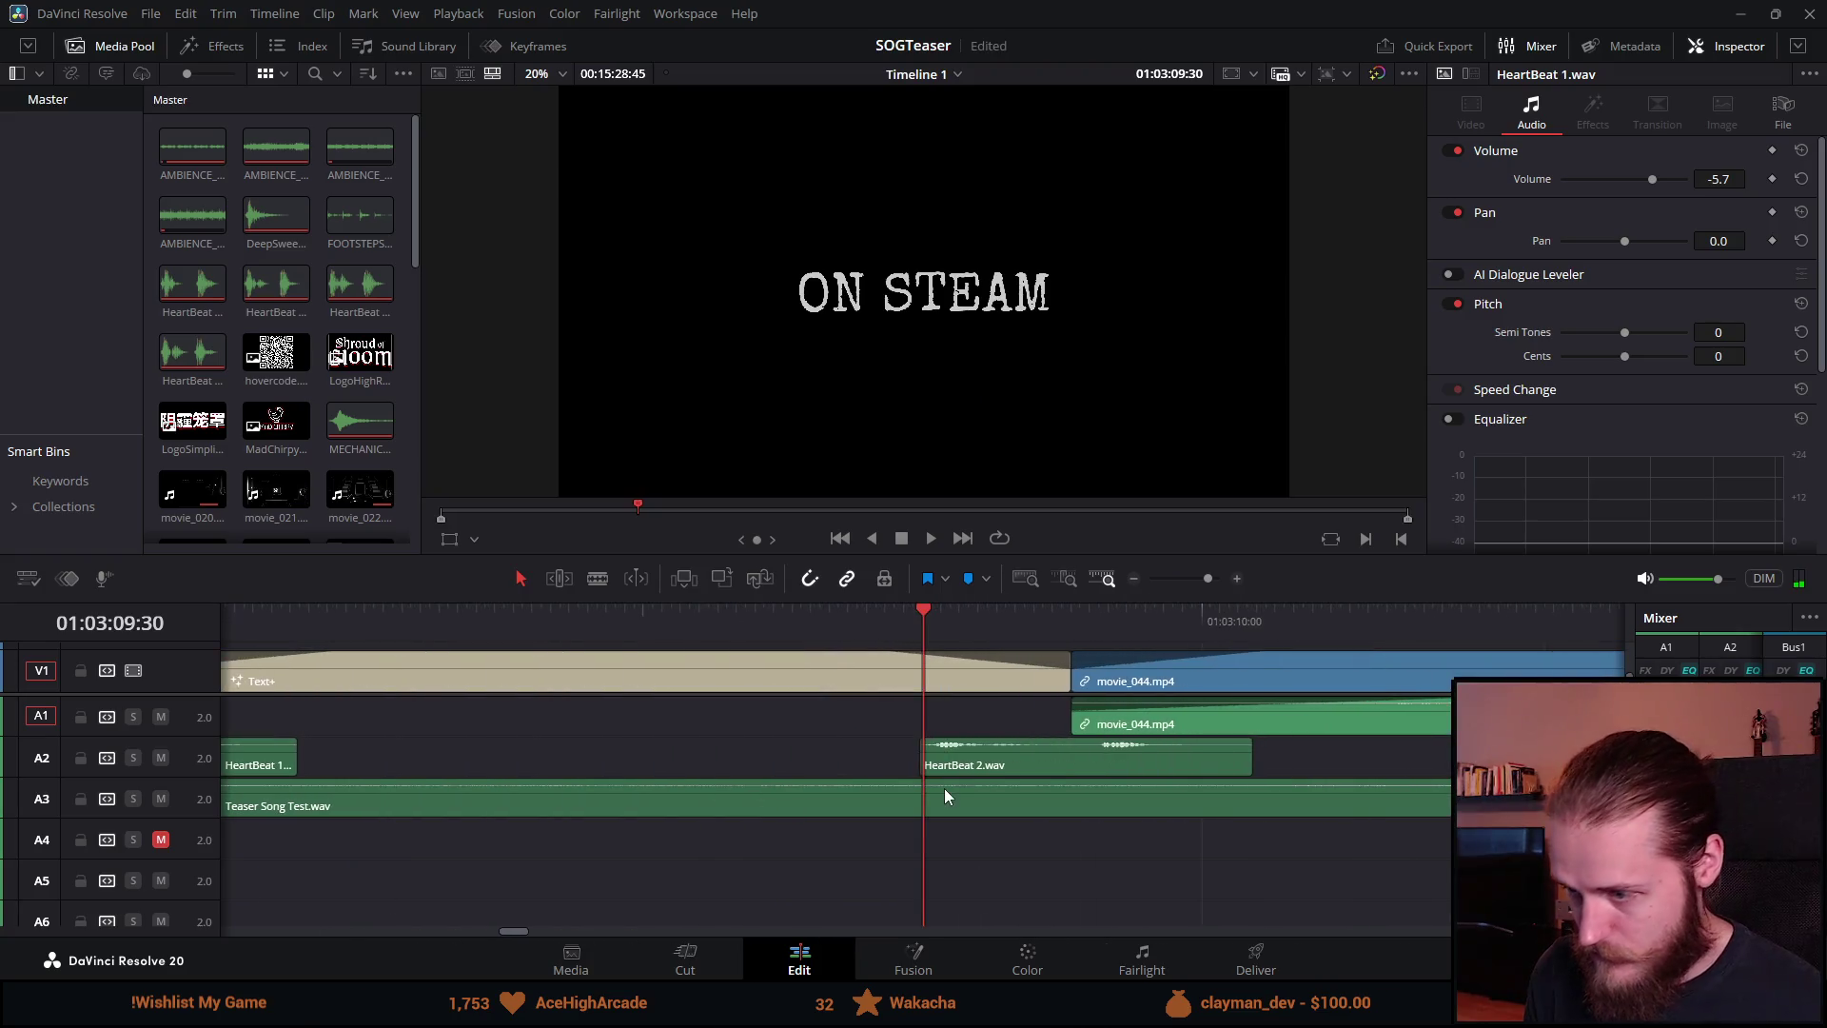
left_click_drag(1118, 765, 1090, 764)
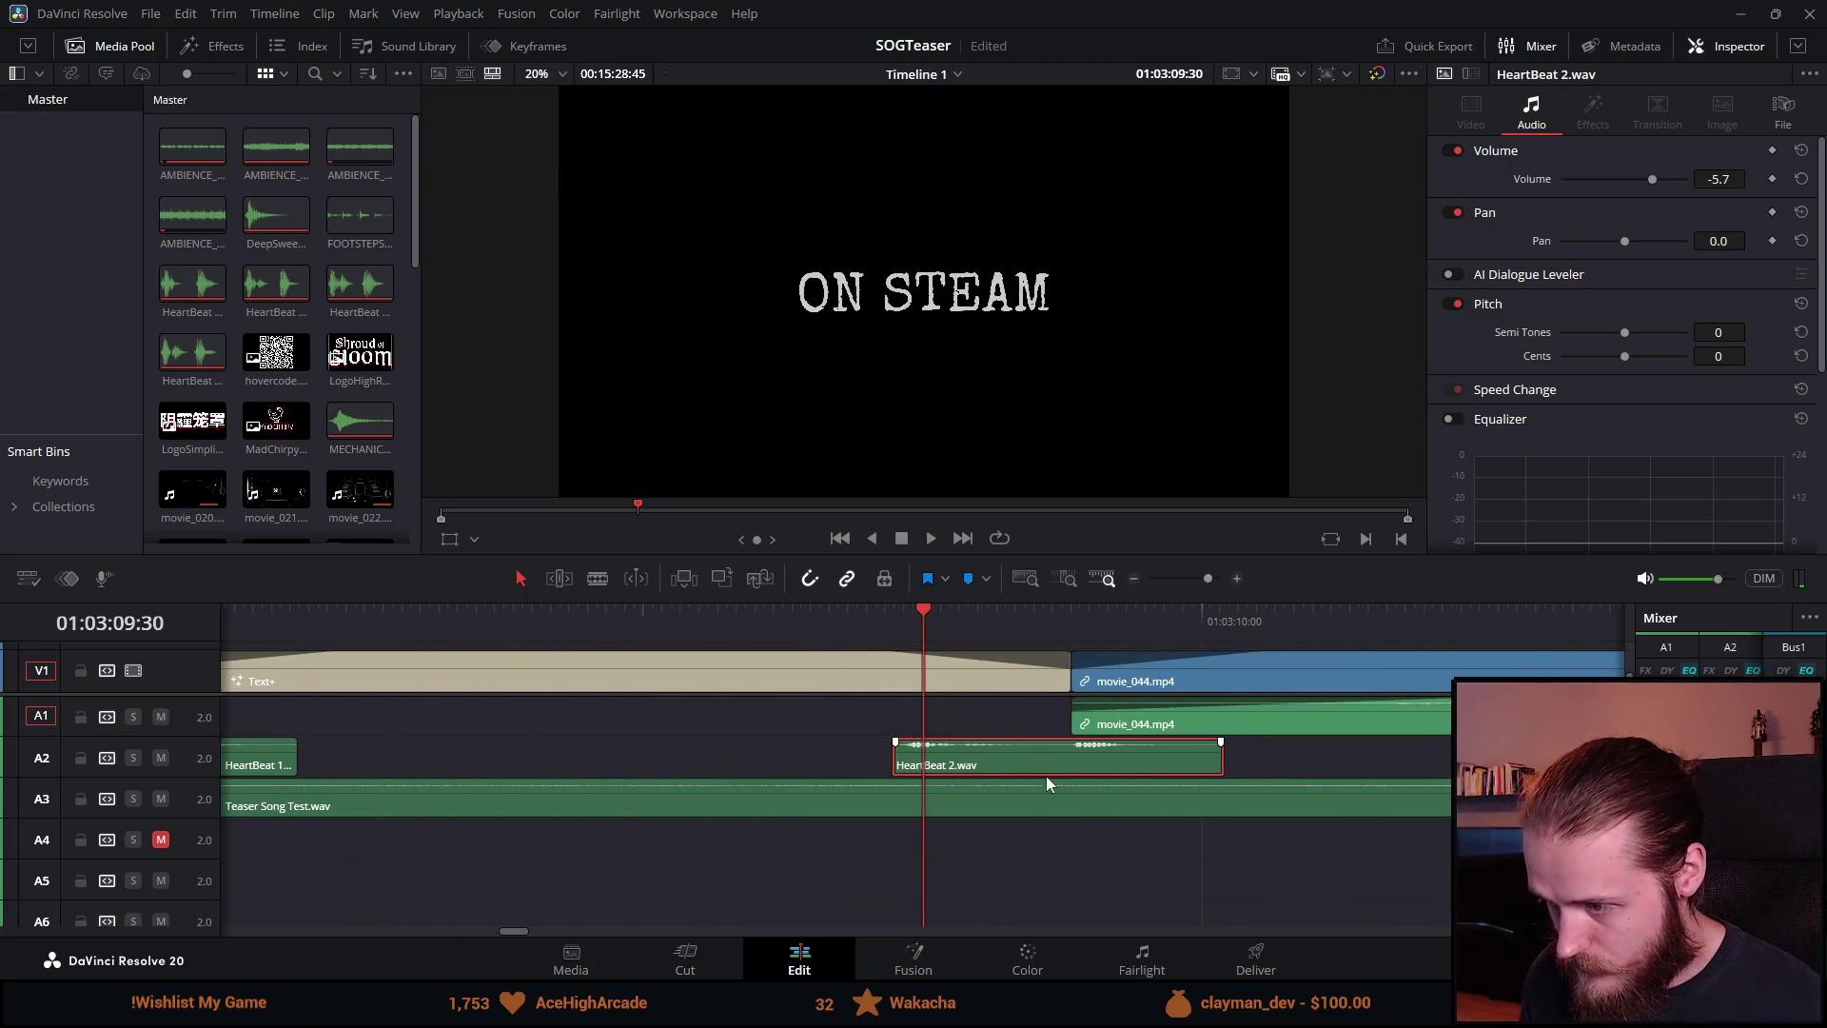
scroll(1047, 774, "down", 2)
left_click(718, 614)
scroll(770, 802, "up", 3)
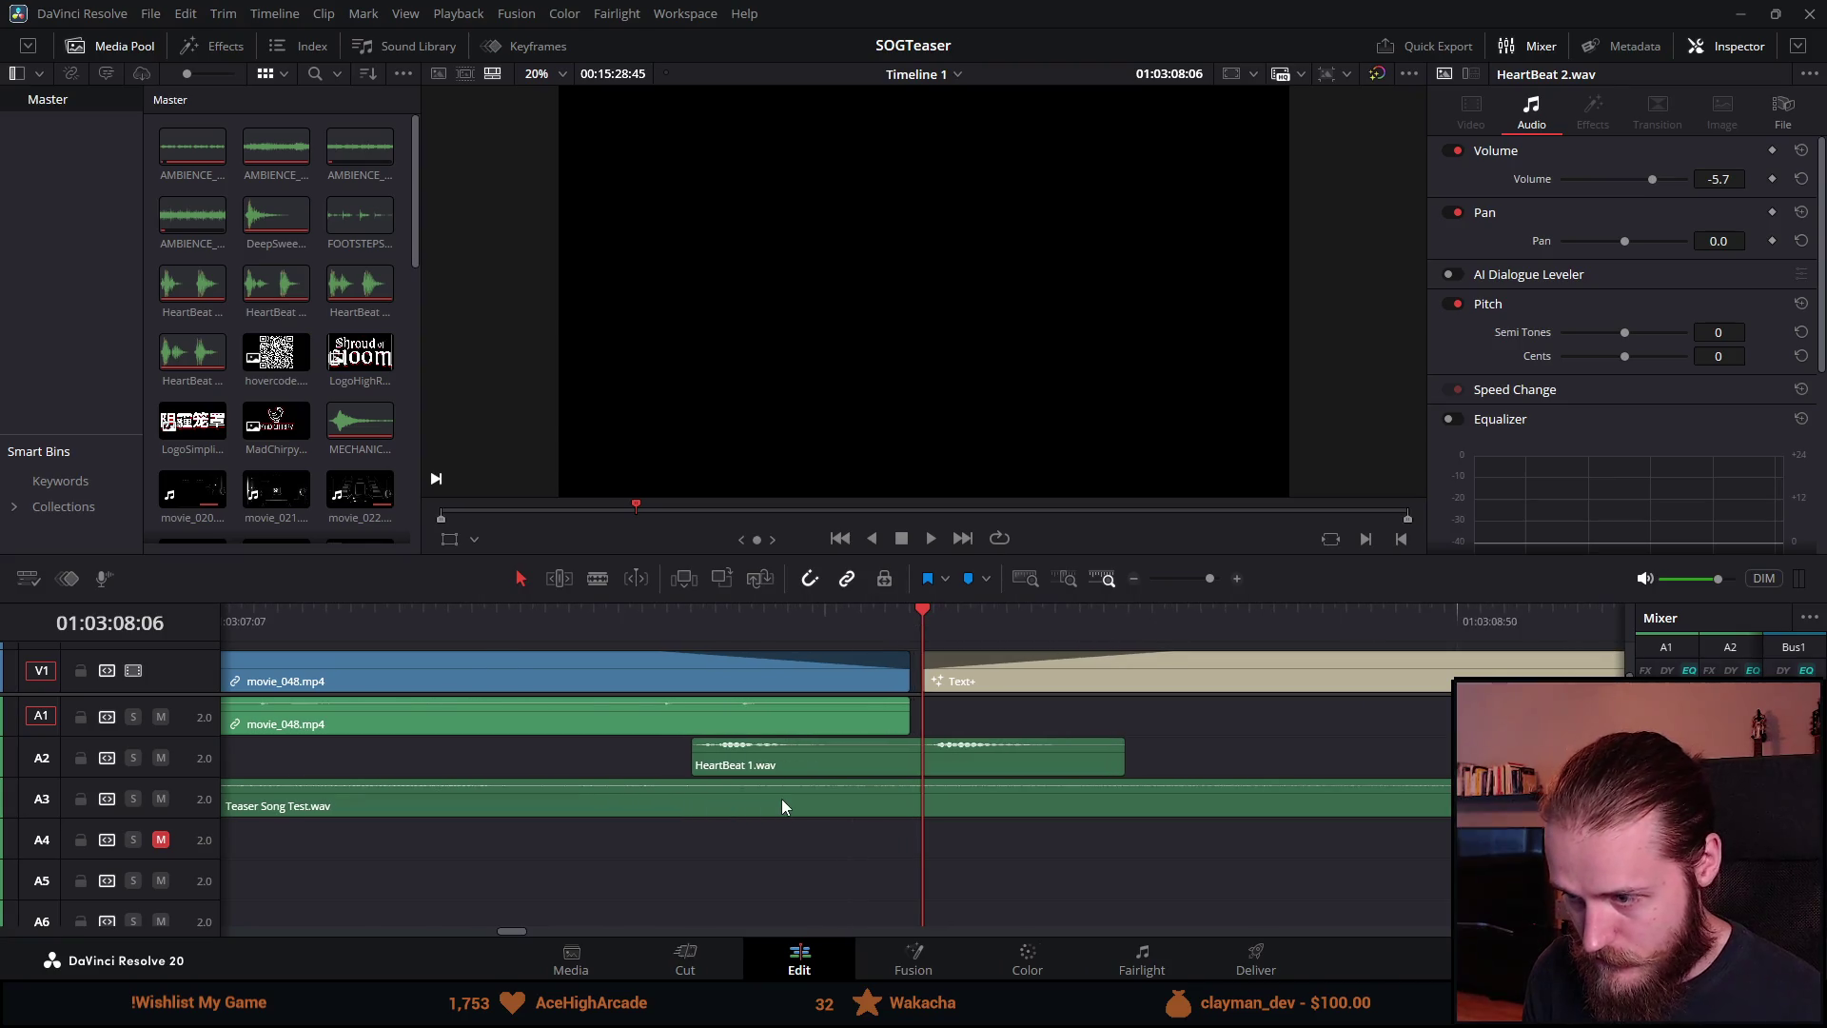
scroll(988, 757, "down", 2)
key("space")
scroll(980, 763, "down", 3)
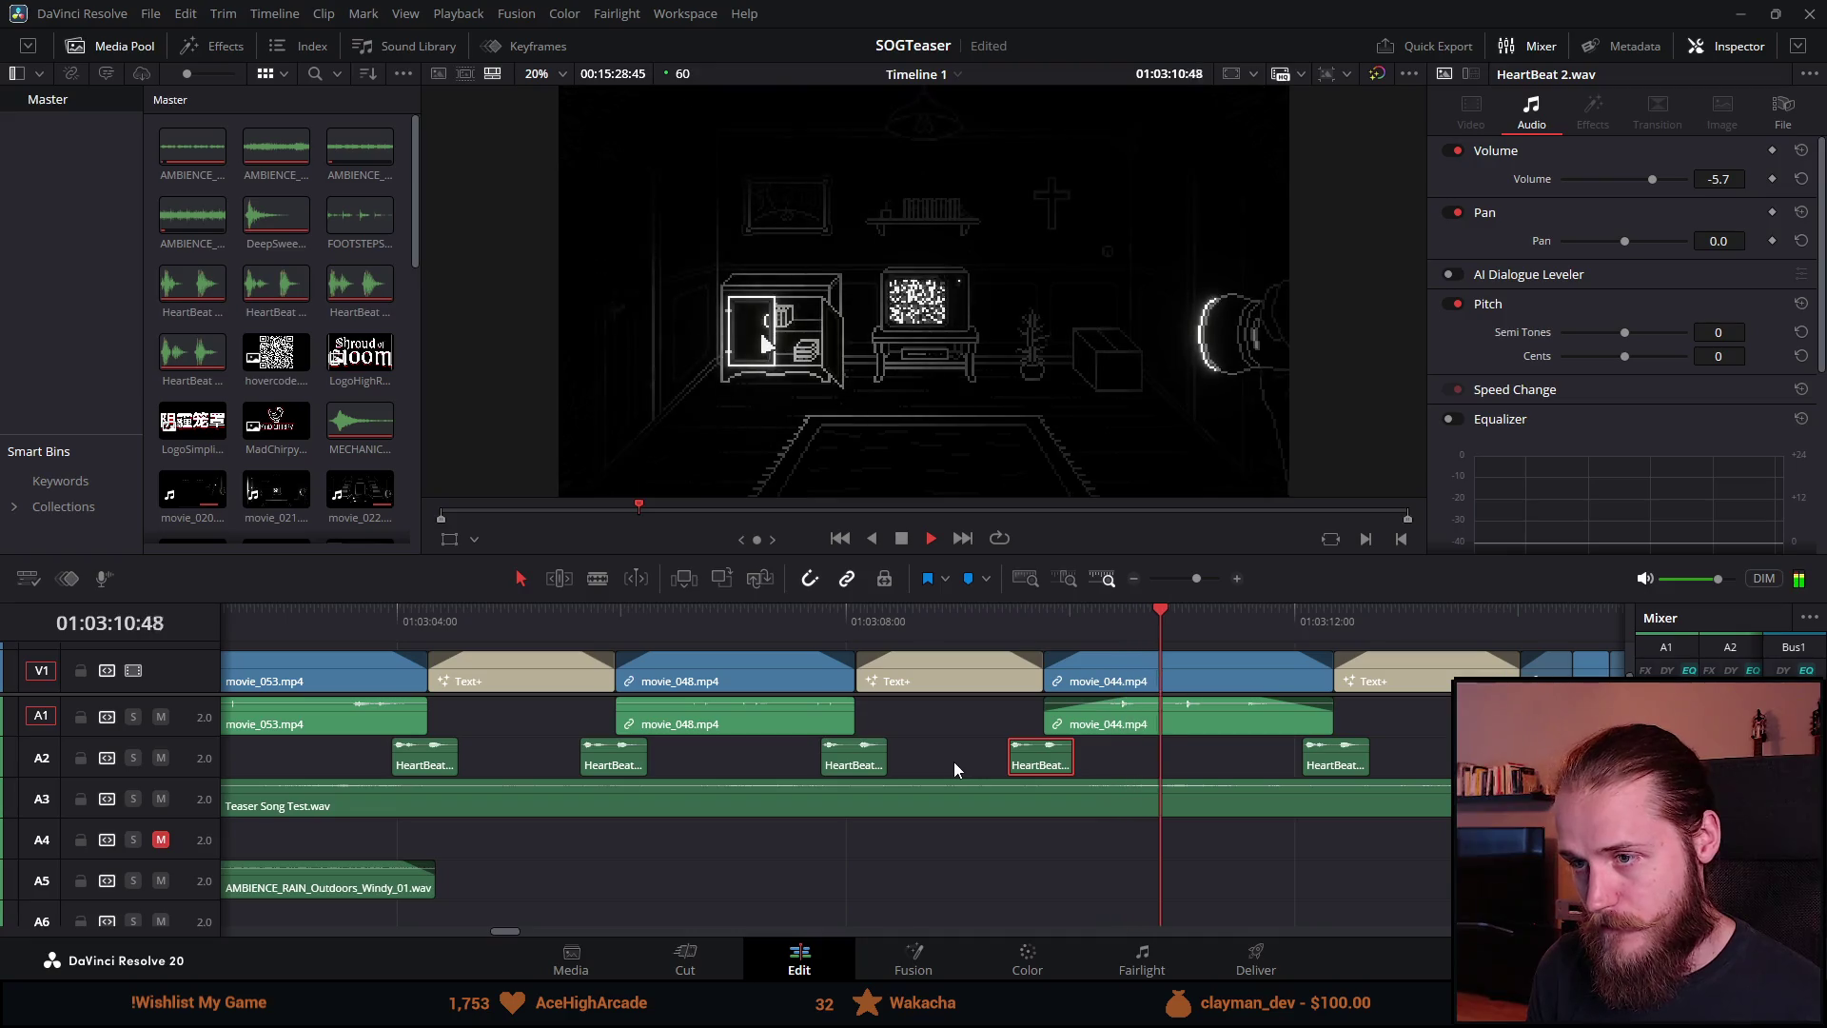
Step: Replay the teaser from its opening to review the heartbeat timing
left_click(608, 614)
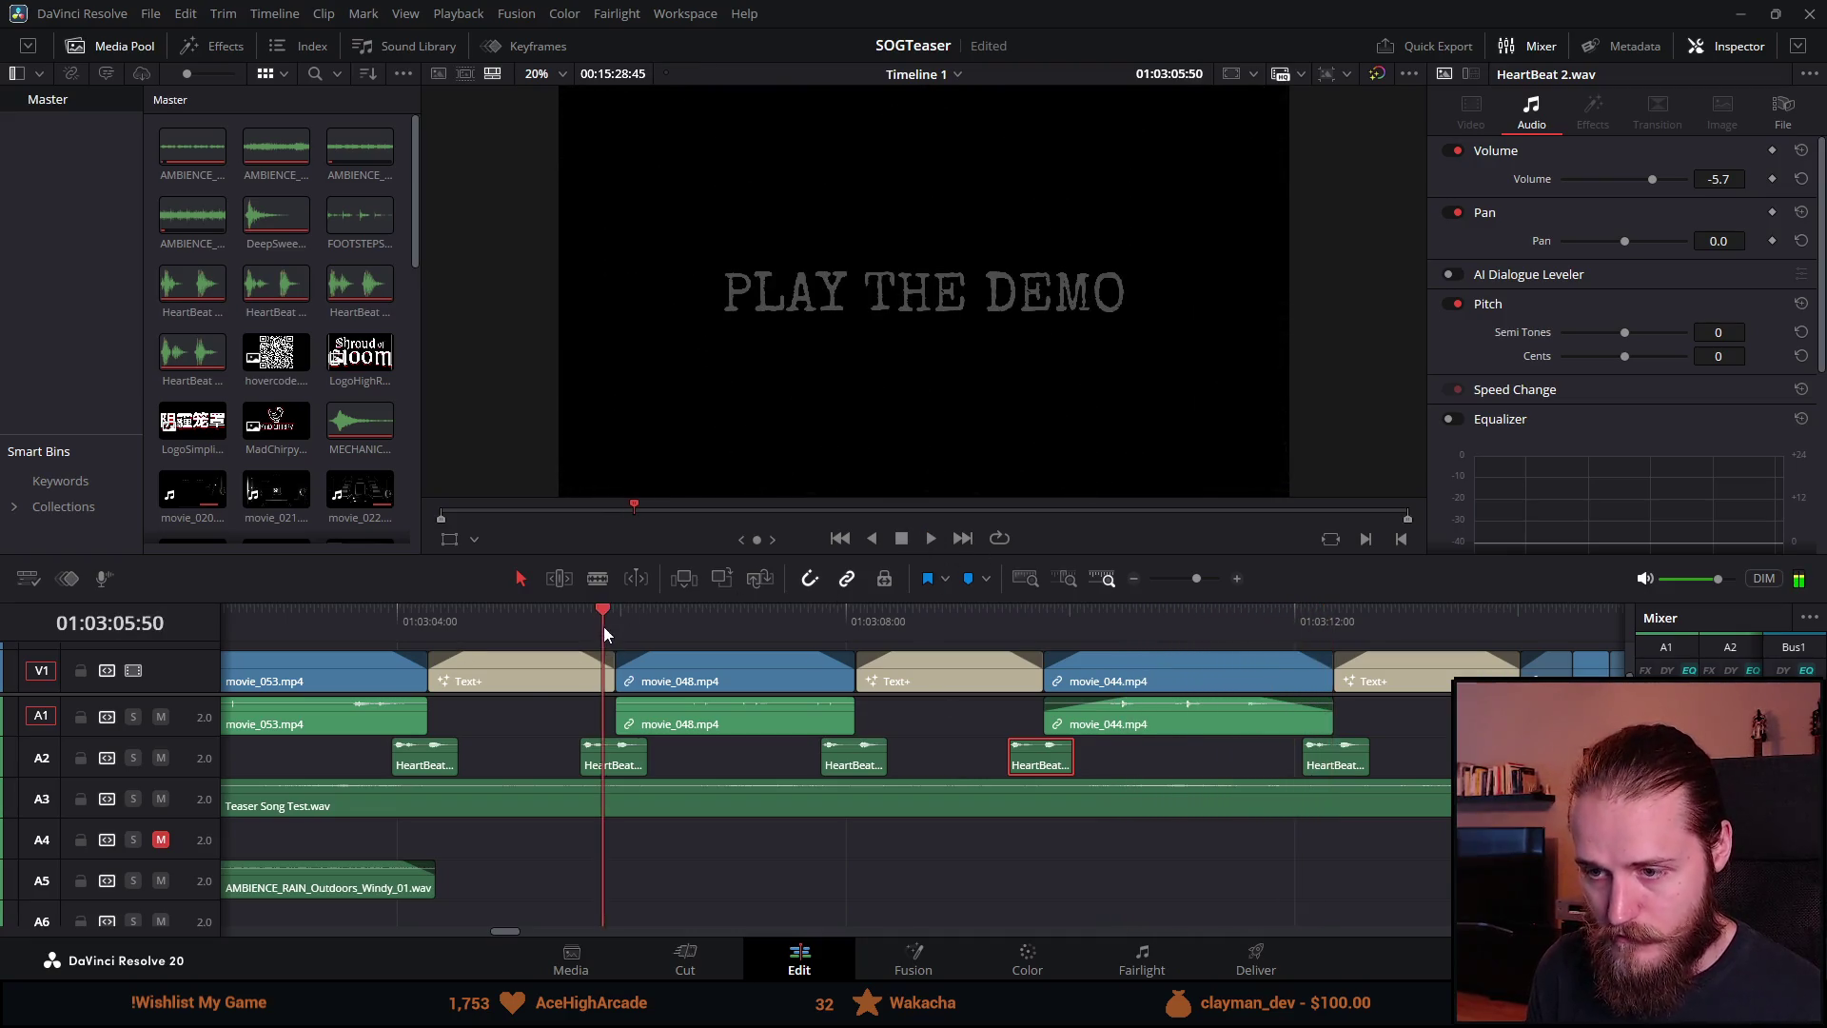
scroll(758, 812, "up", 3)
scroll(759, 812, "down", 3)
left_click(658, 620)
scroll(795, 832, "up", 3)
scroll(816, 822, "down", 3)
left_click(824, 617)
scroll(881, 835, "up", 3)
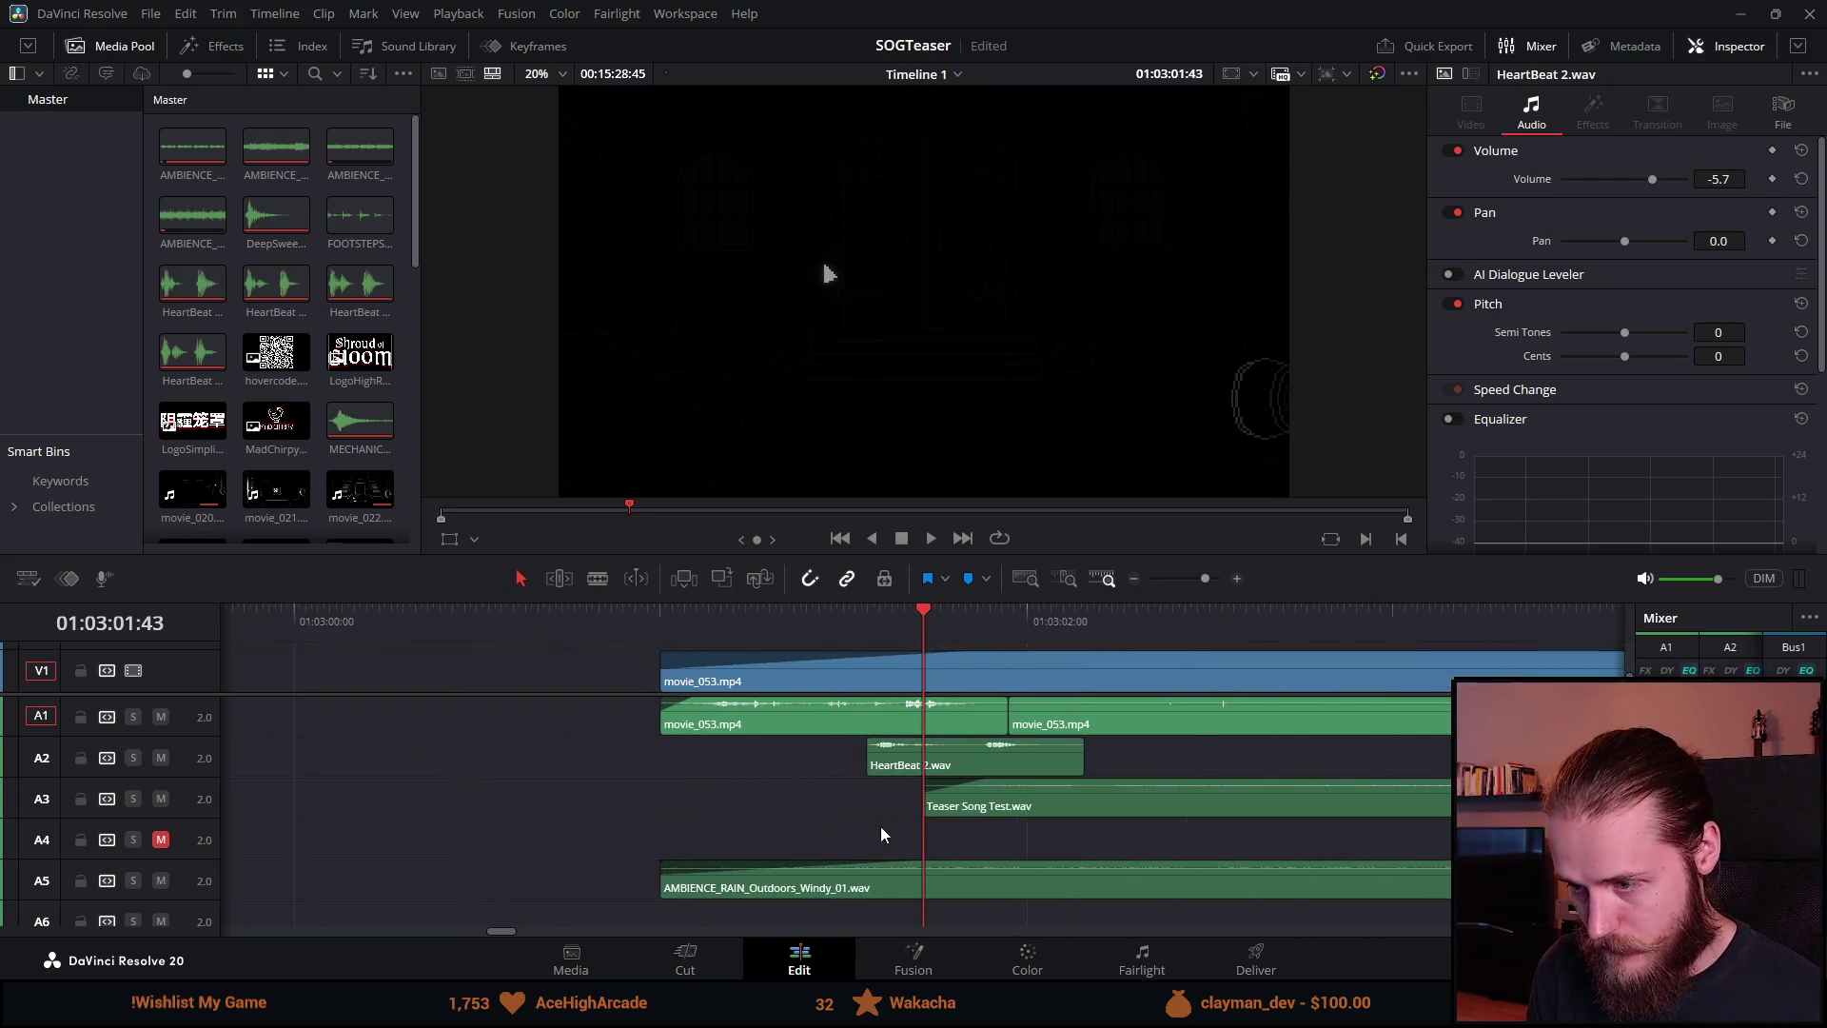
key("space")
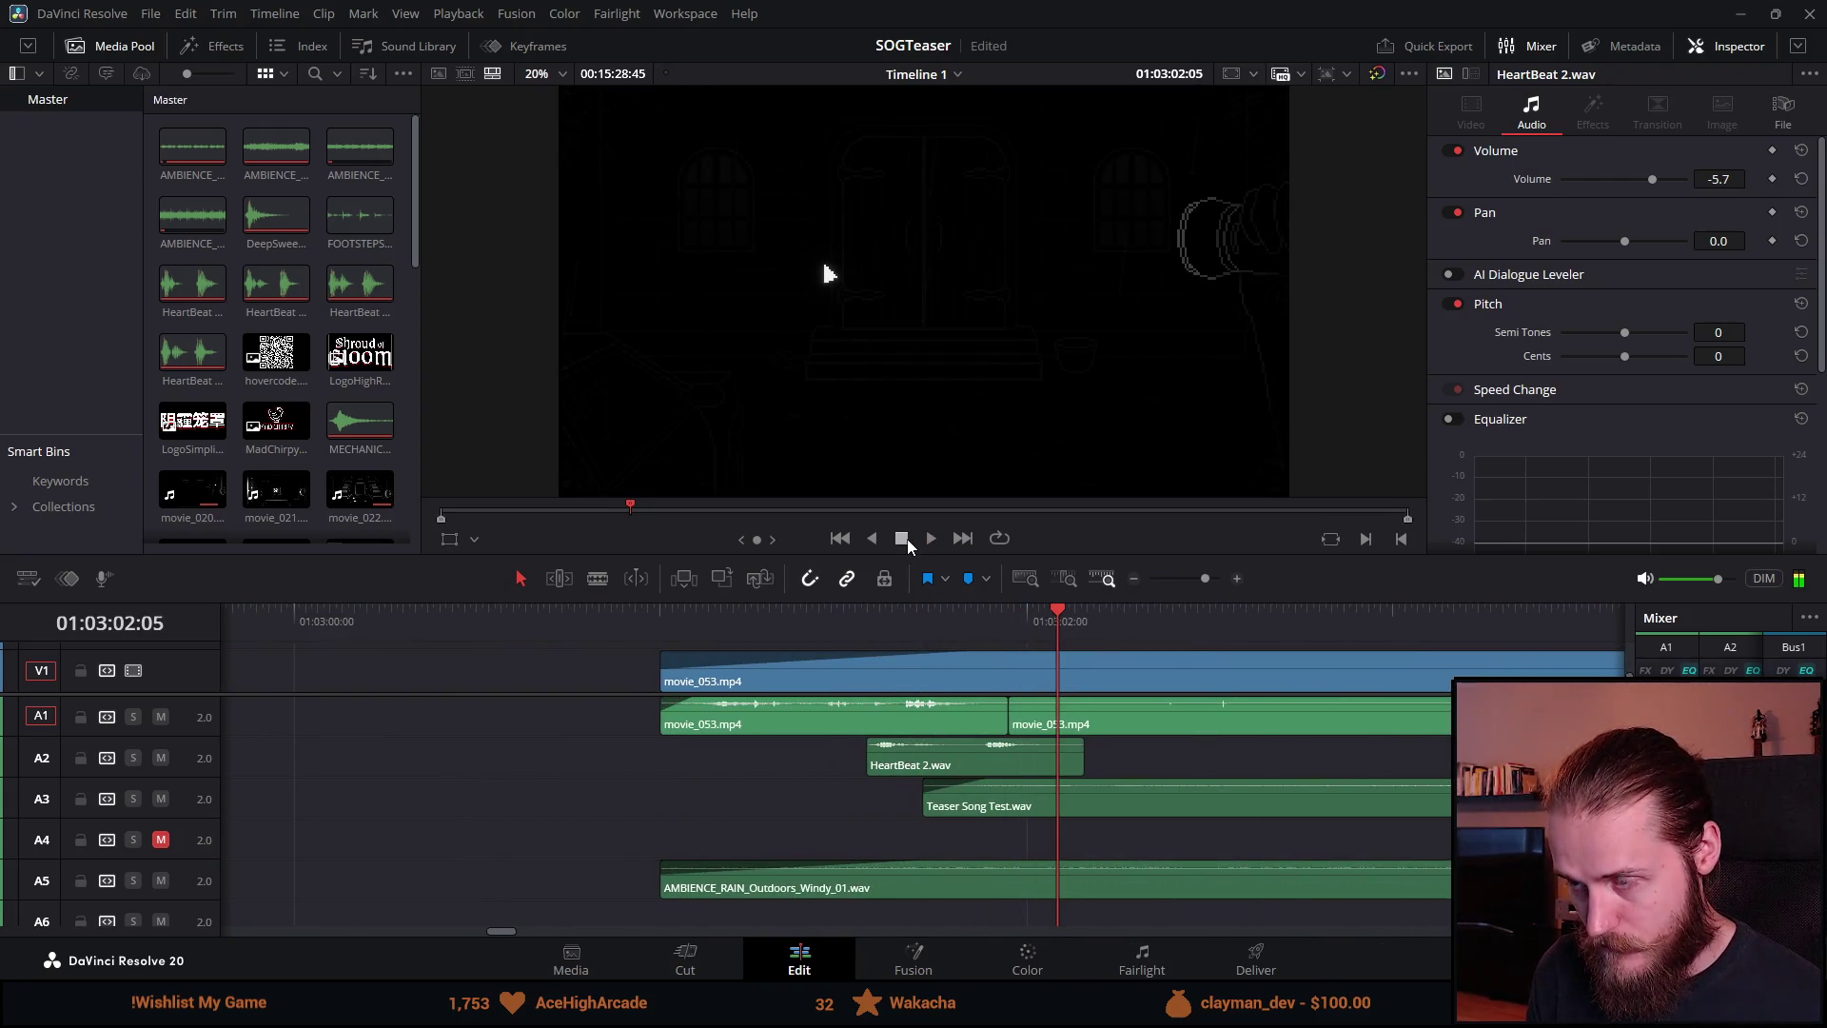
left_click_drag(787, 621, 662, 620)
left_click(932, 538)
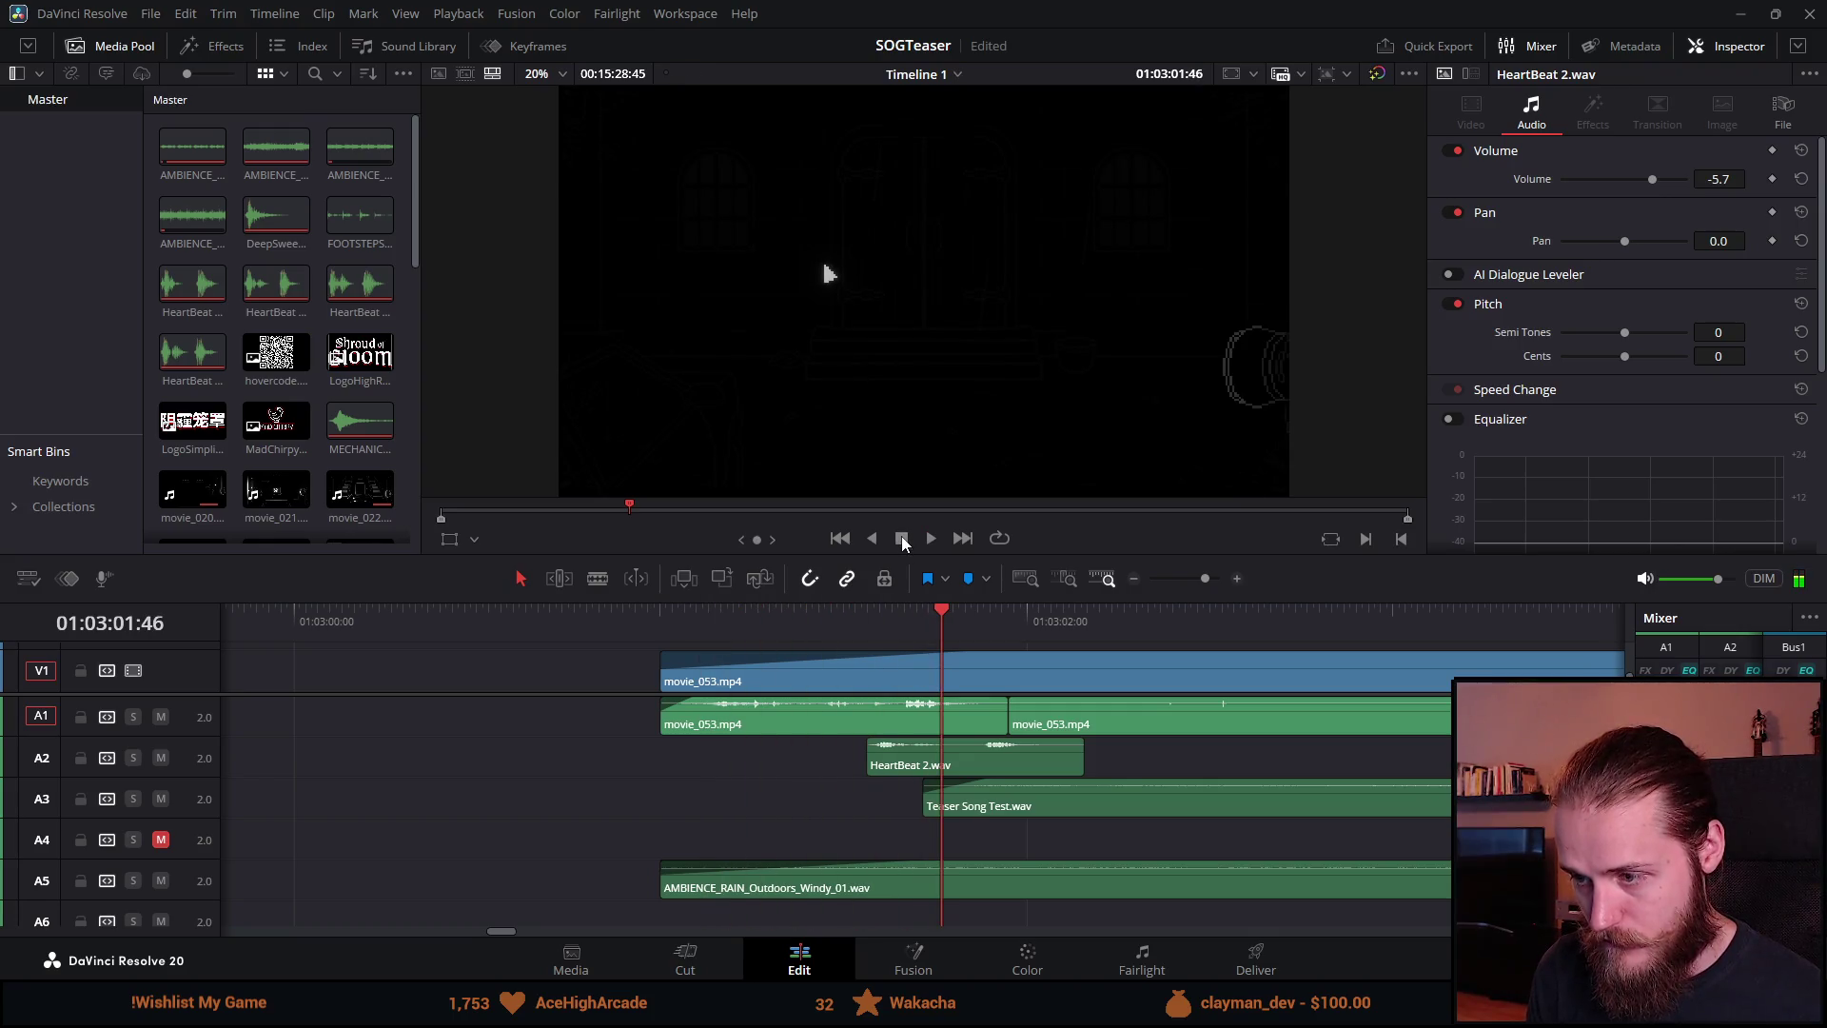
Step: Move HeartBeat 2.wav later under the opening and replay to check it
left_click(930, 539)
left_click_drag(956, 756, 1022, 752)
key("ctrl+minus")
left_click(625, 623)
key("space")
key("ctrl+equal")
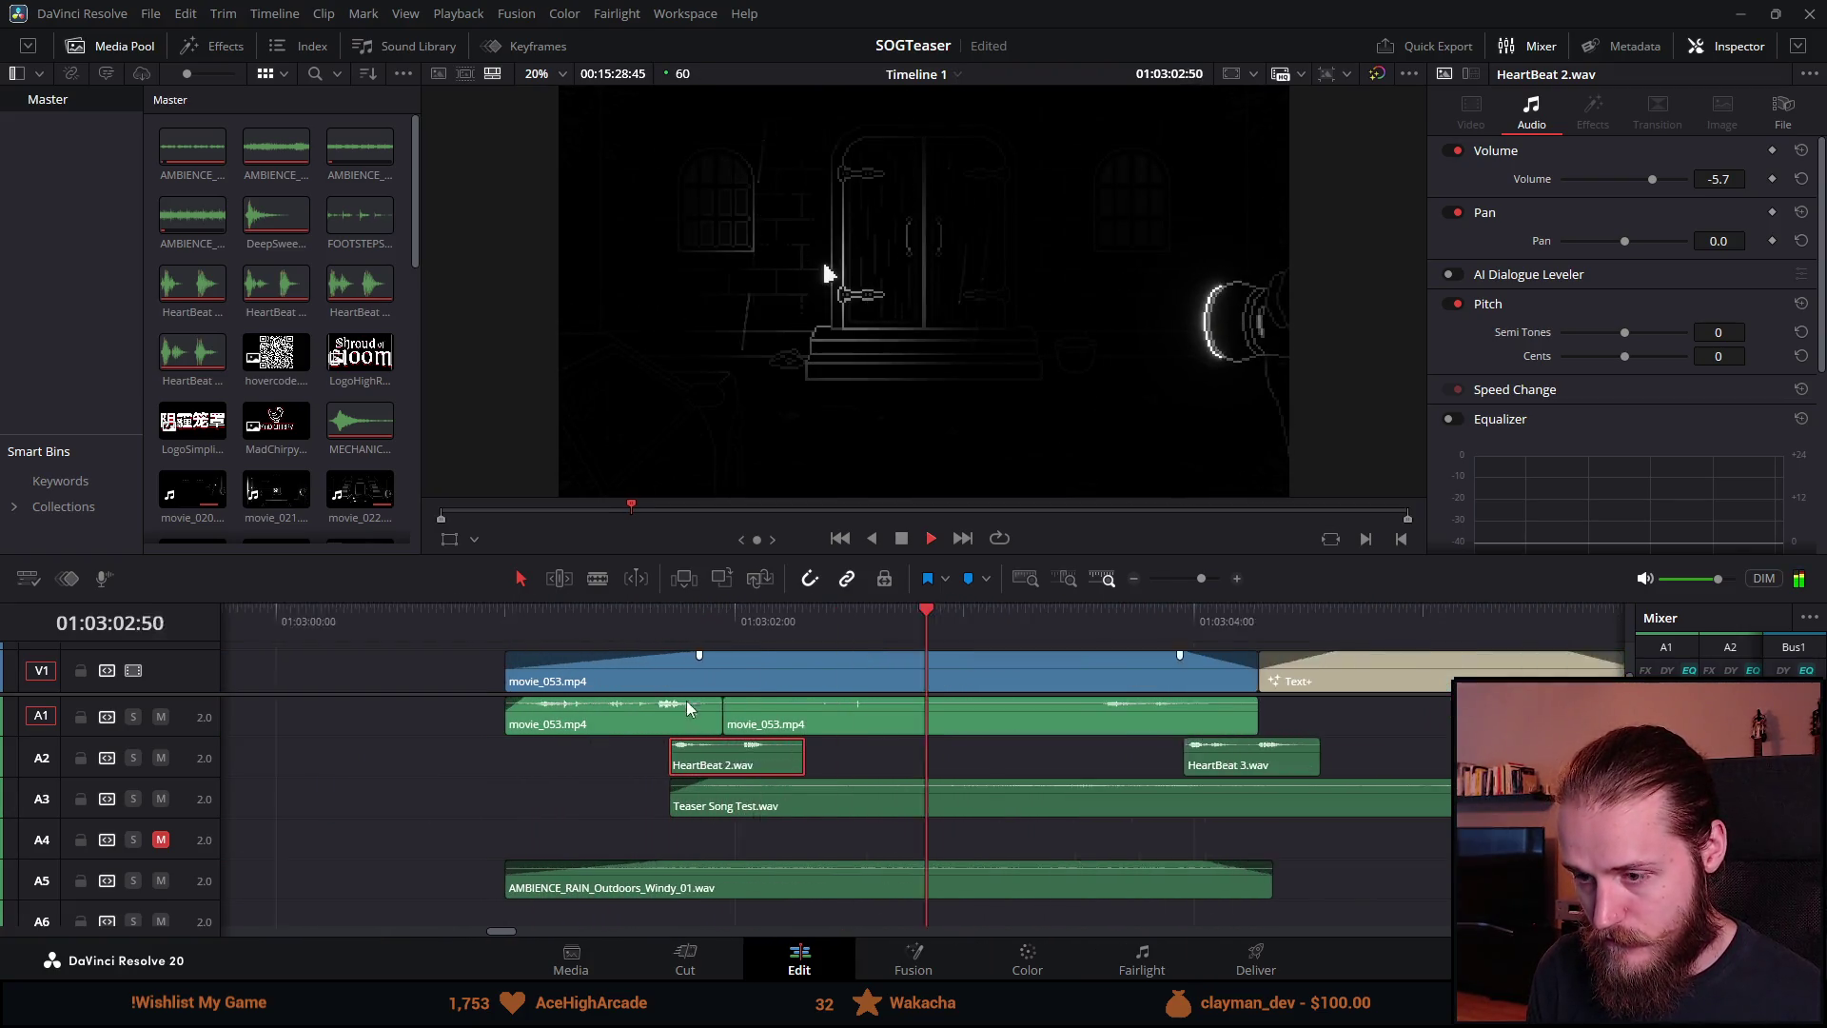
left_click_drag(689, 769, 747, 762)
left_click(567, 614)
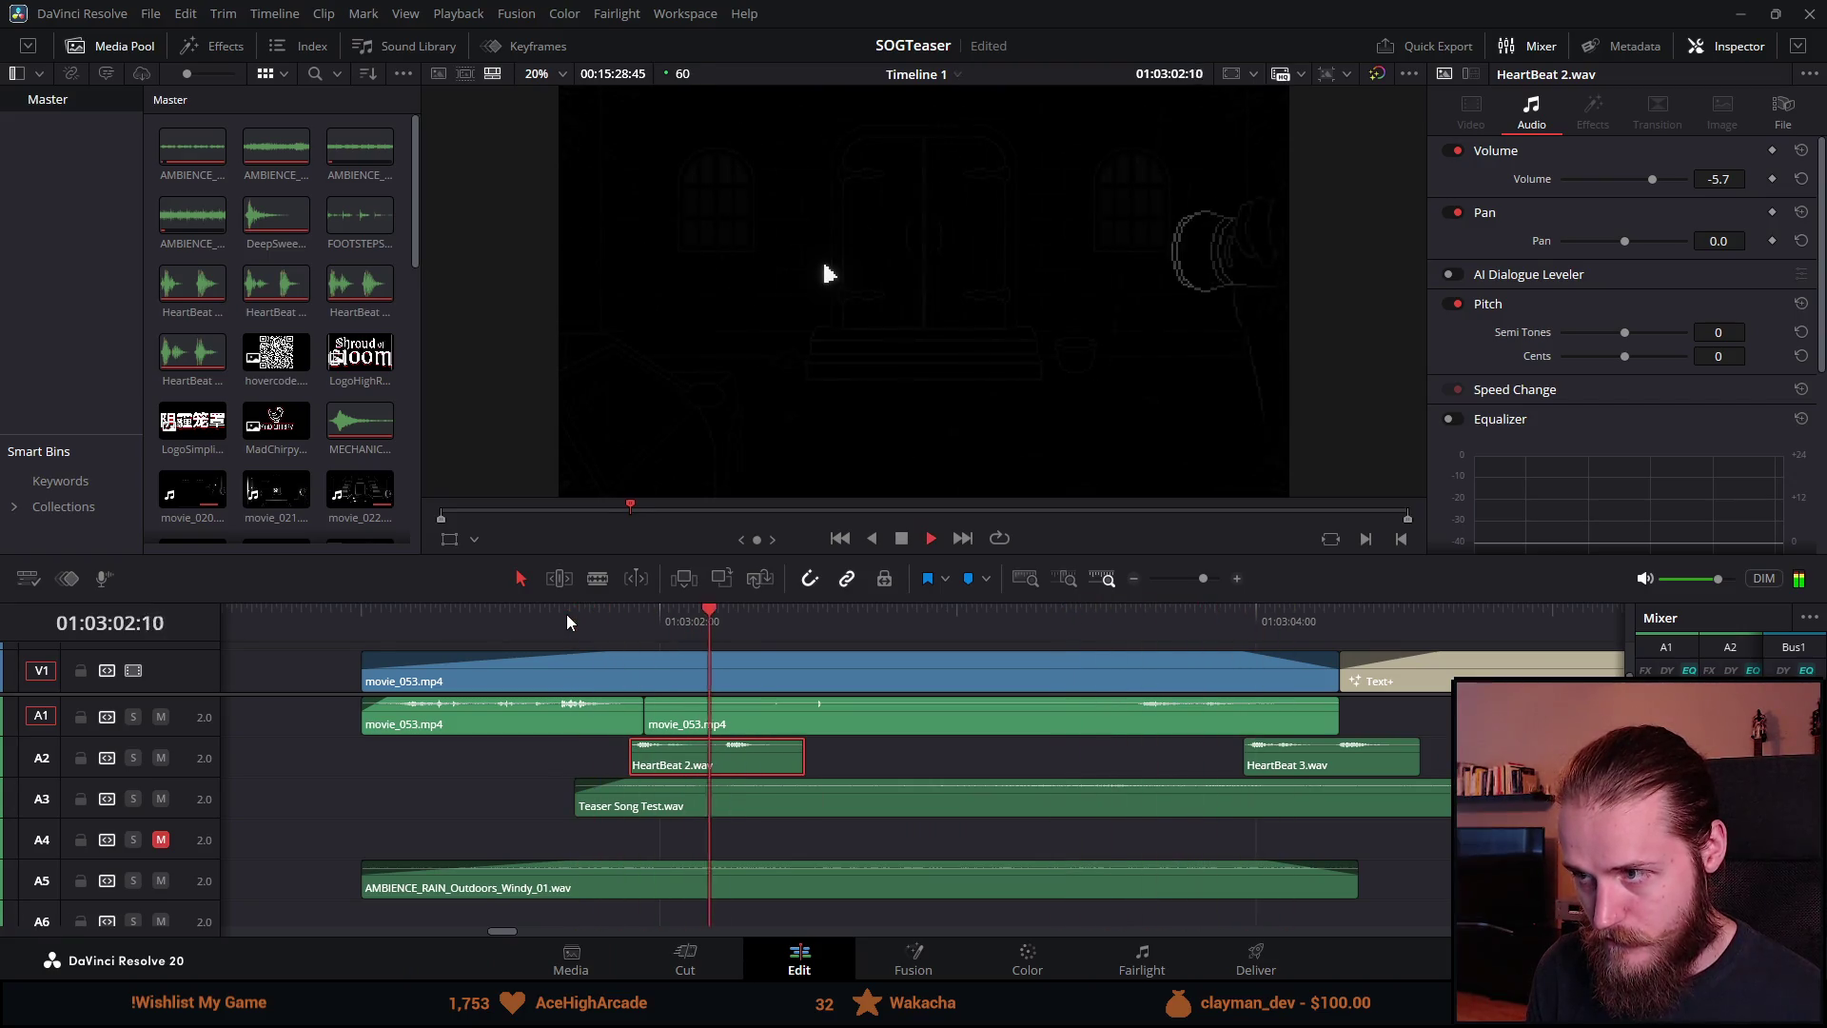
Step: Fine-tune HeartBeat 2.wav so it lands on the door, replaying to confirm
left_click_drag(694, 759, 659, 758)
key("space")
left_click(577, 636)
key("space")
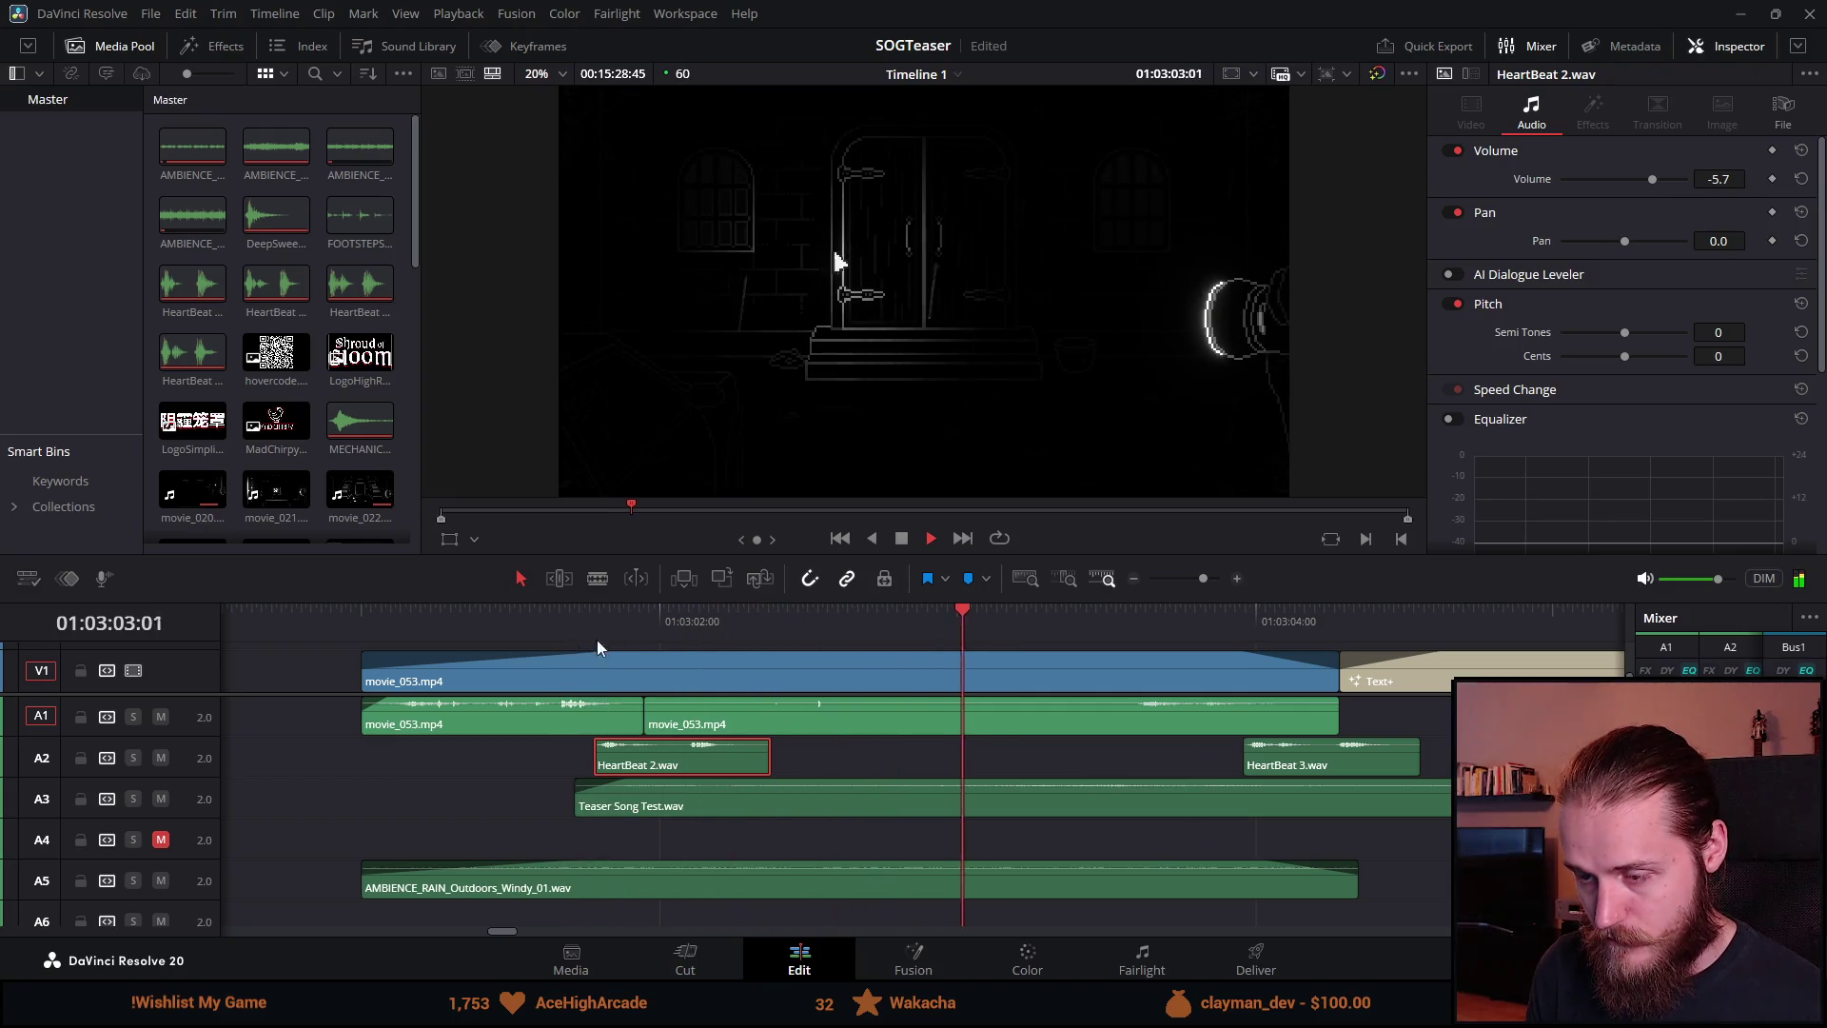
key("space")
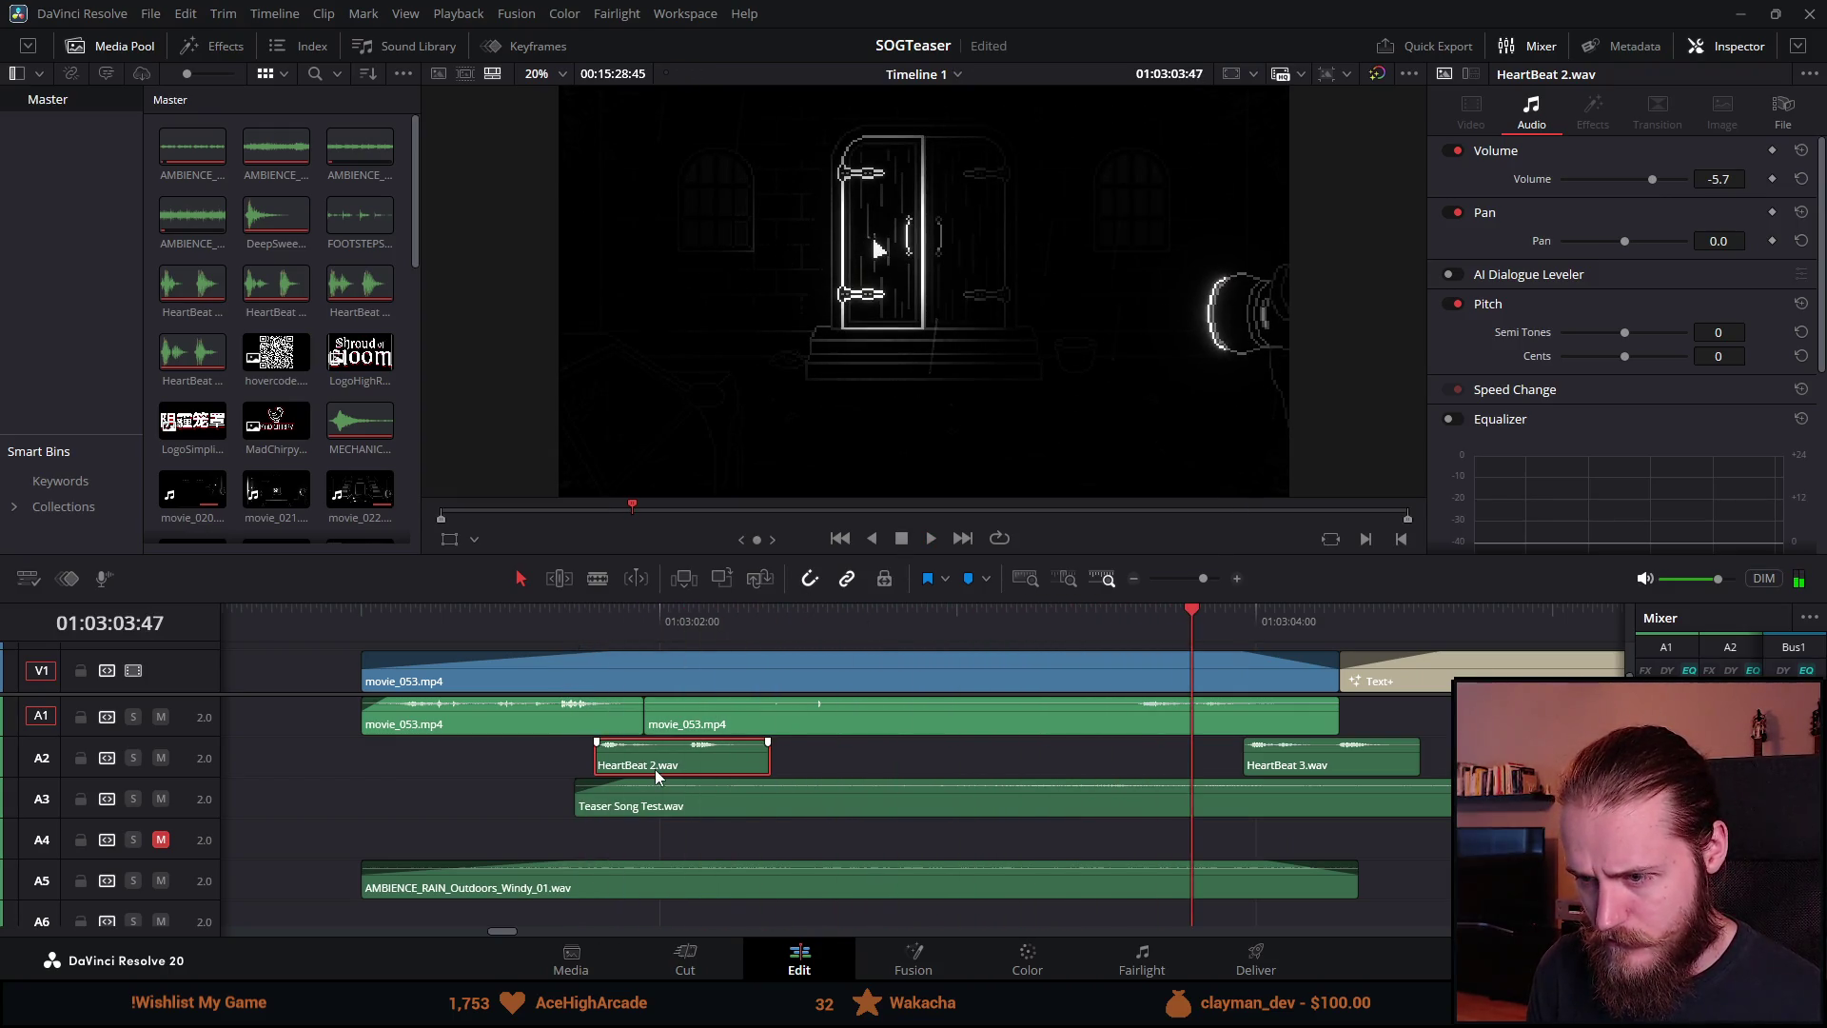
left_click_drag(692, 768, 772, 763)
left_click(649, 609)
key("space")
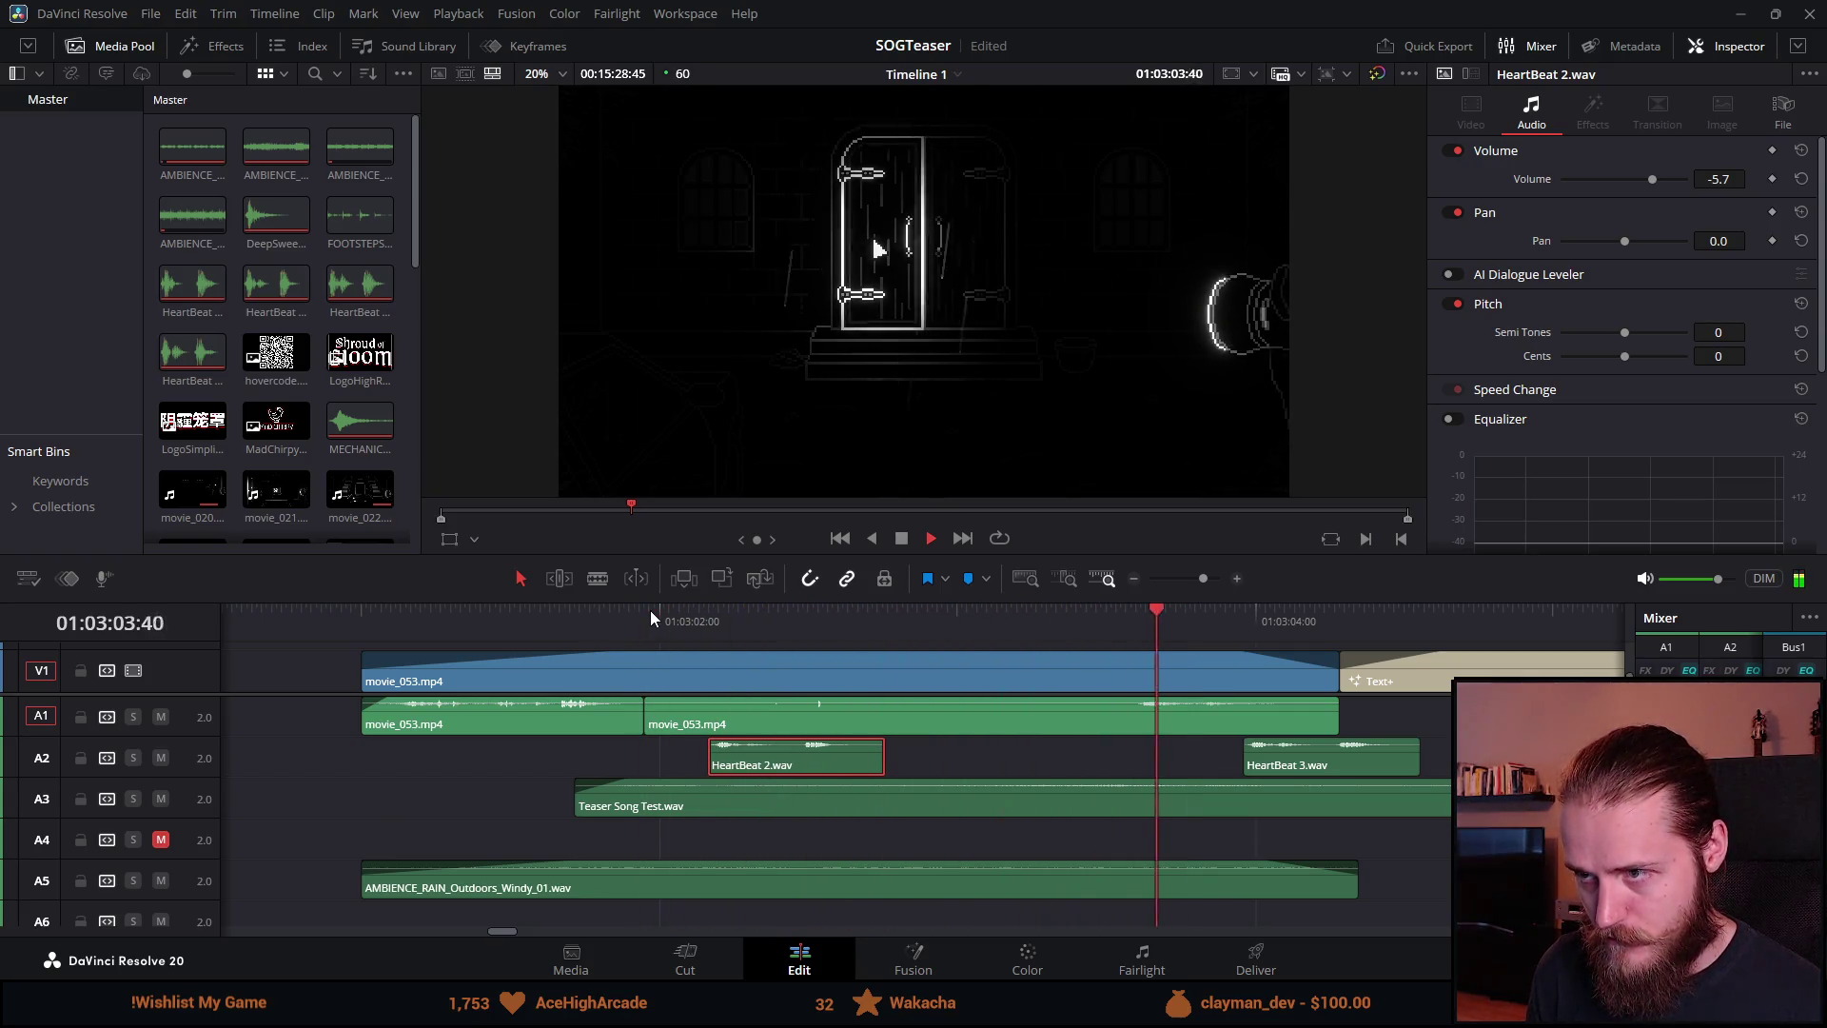
scroll(653, 655, "down", 5)
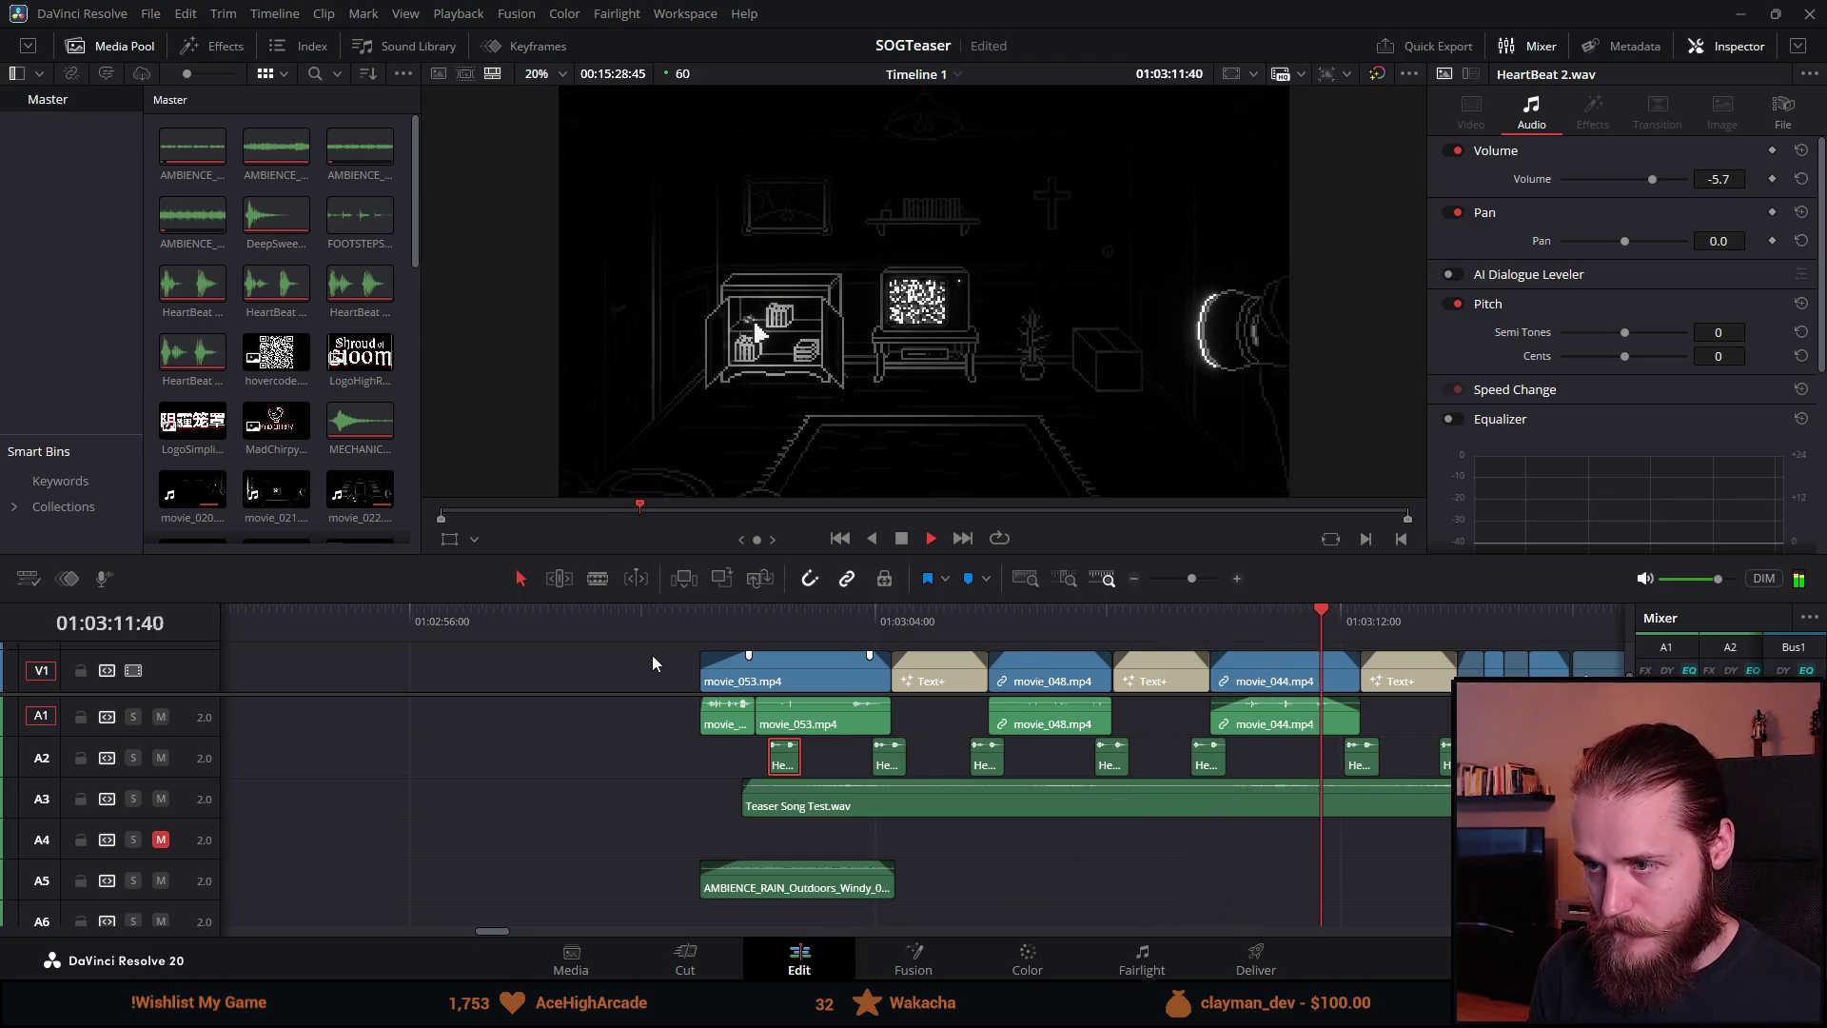
Step: Scroll through the whole teaser timeline, then open File Explorer with Win+E
scroll(769, 670, "down", 3)
scroll(1248, 762, "up", 2)
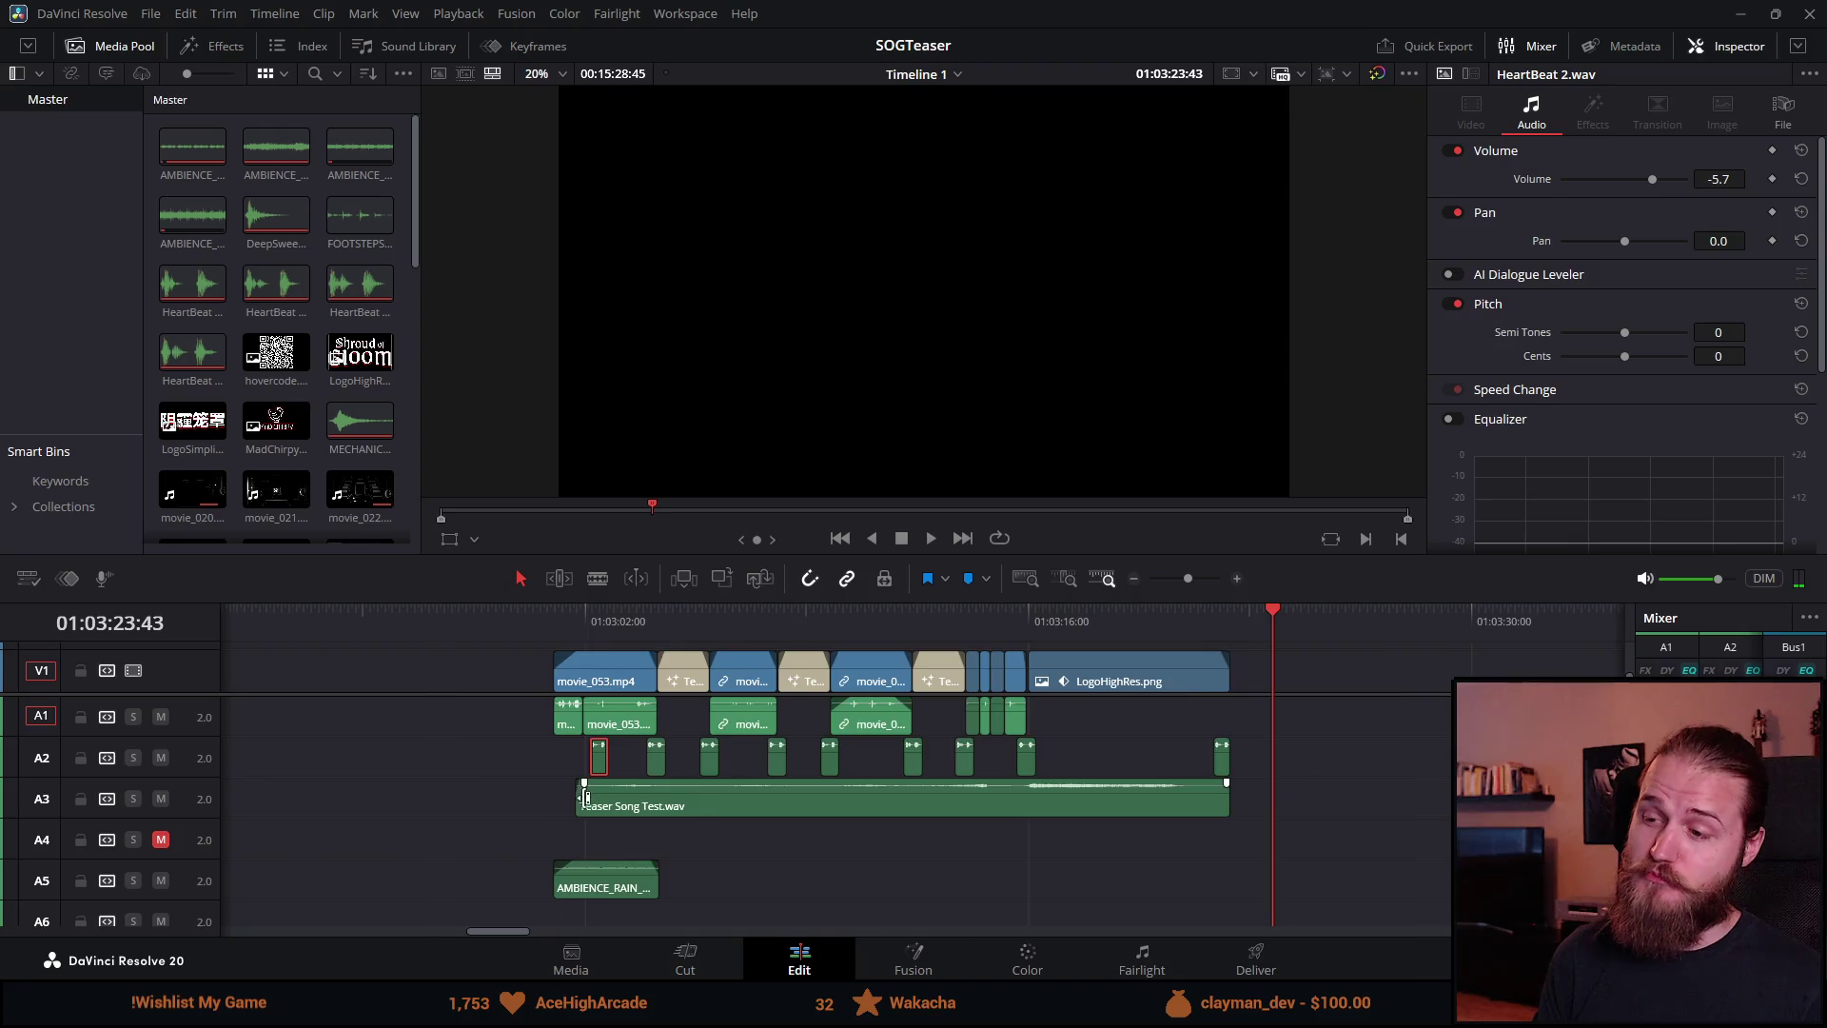
scroll(585, 797, "down", 3)
scroll(585, 798, "up", 1)
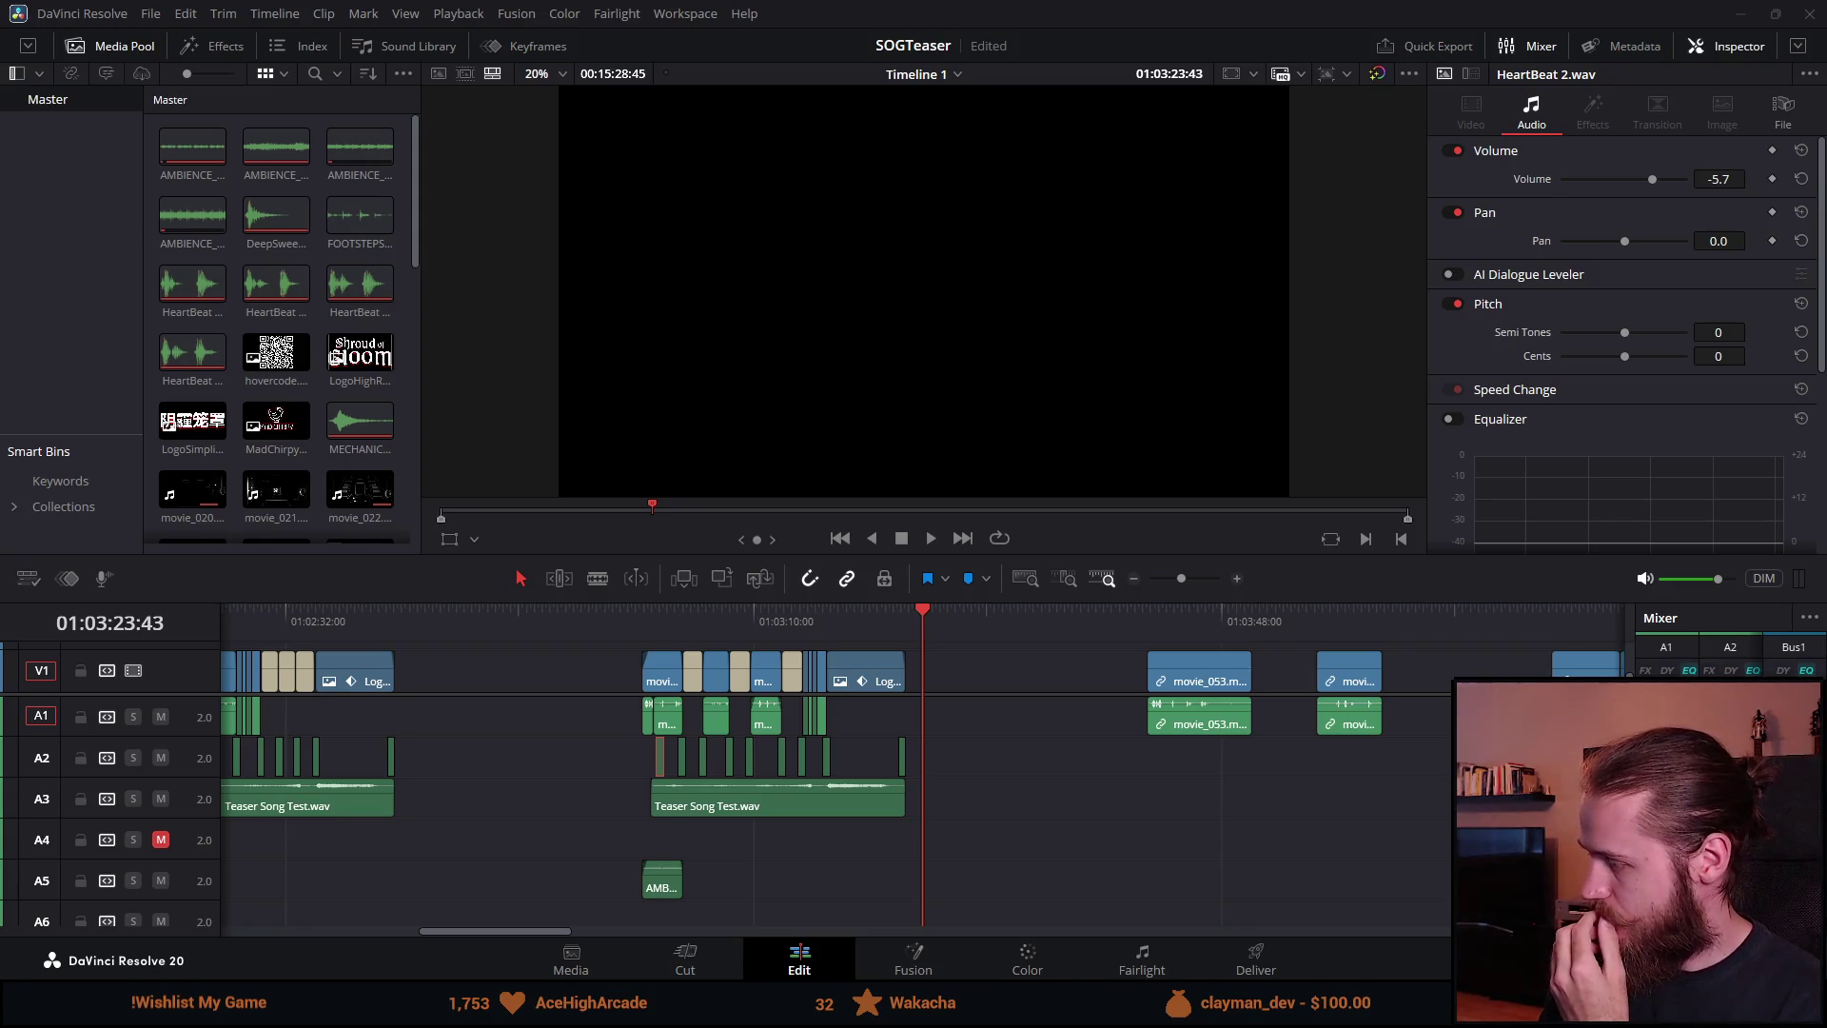
key("super+e")
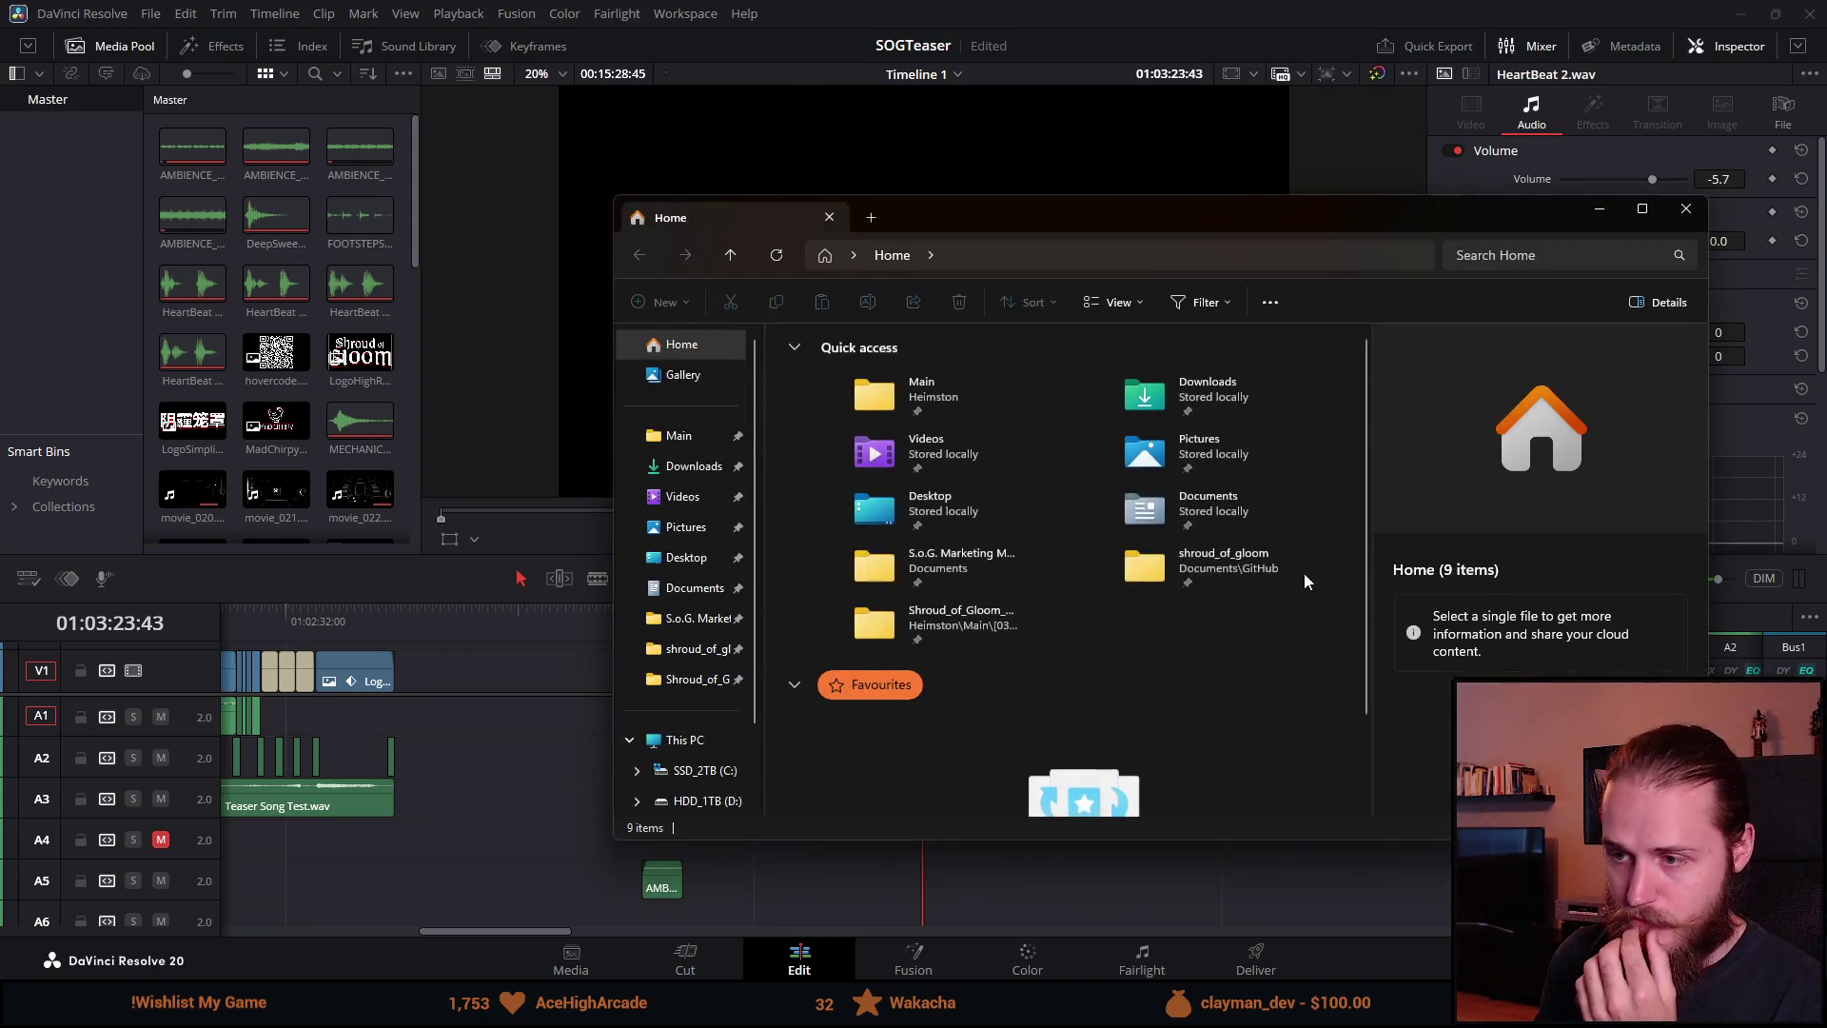
Step: Browse into S.o.G. Marketing Material > Trailer > October Trailers
left_click(940, 569)
double_click(941, 569)
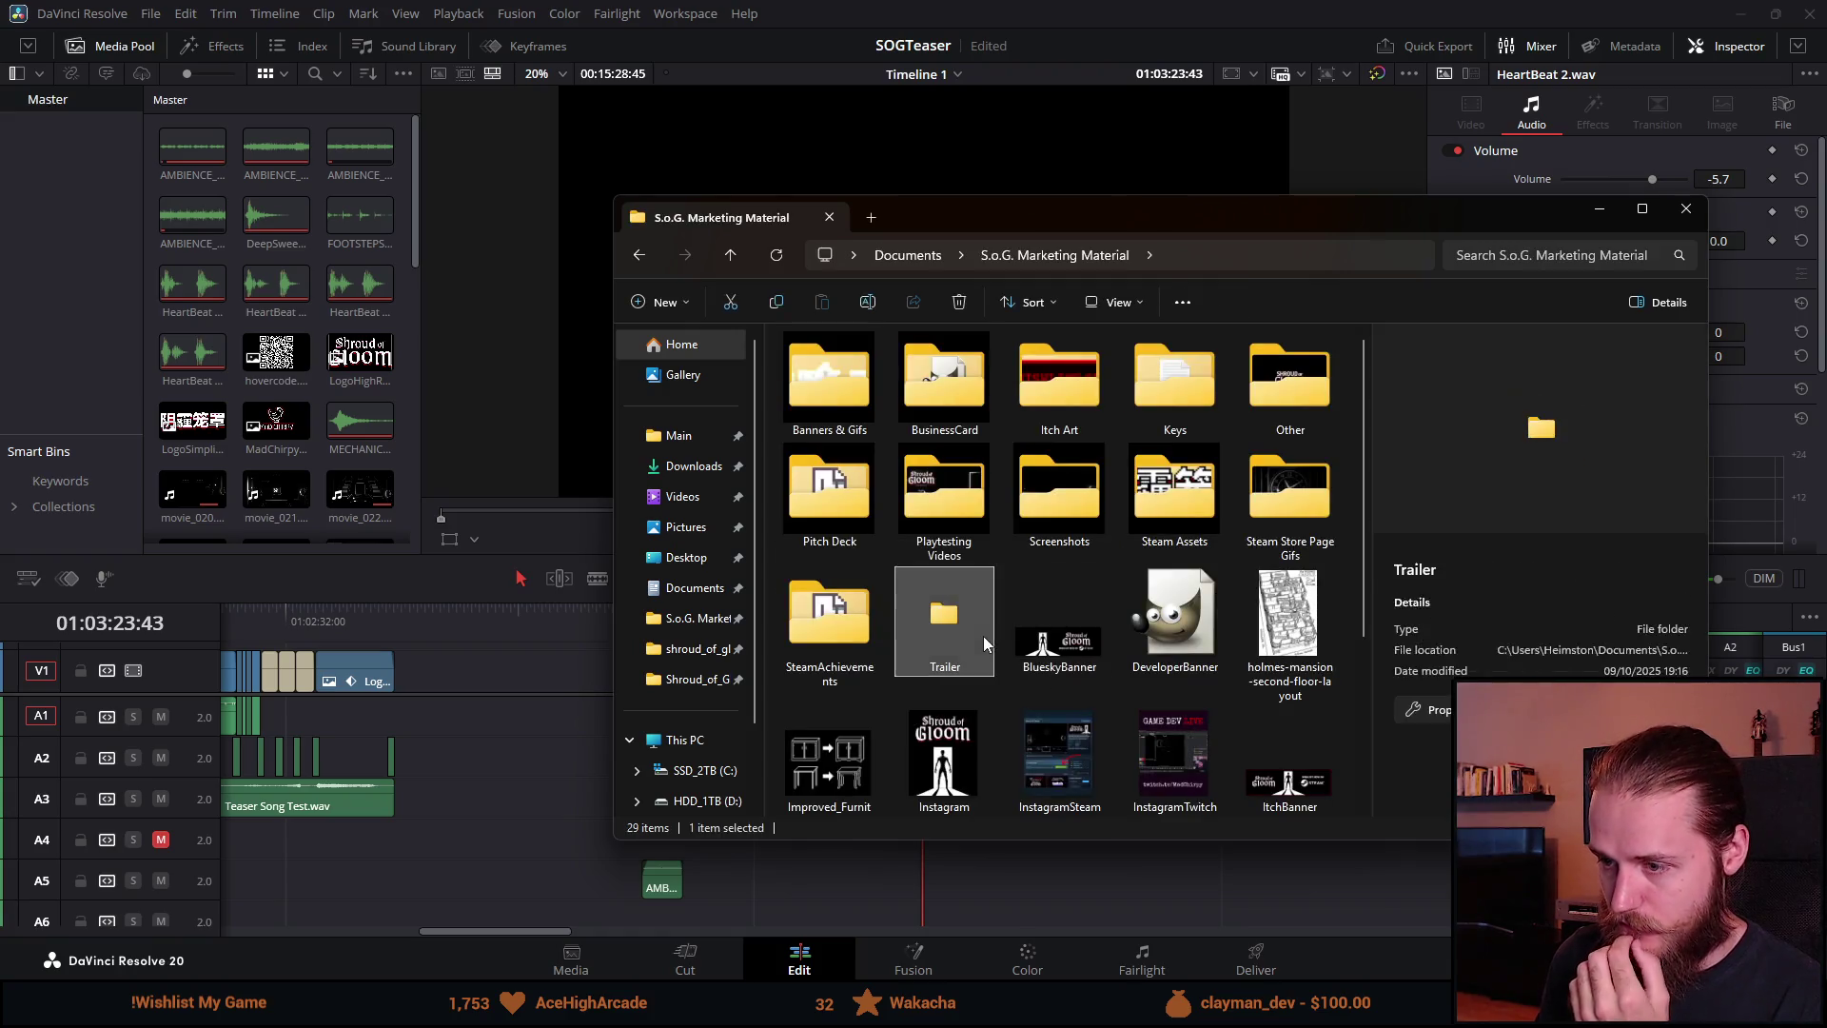
double_click(980, 630)
double_click(830, 399)
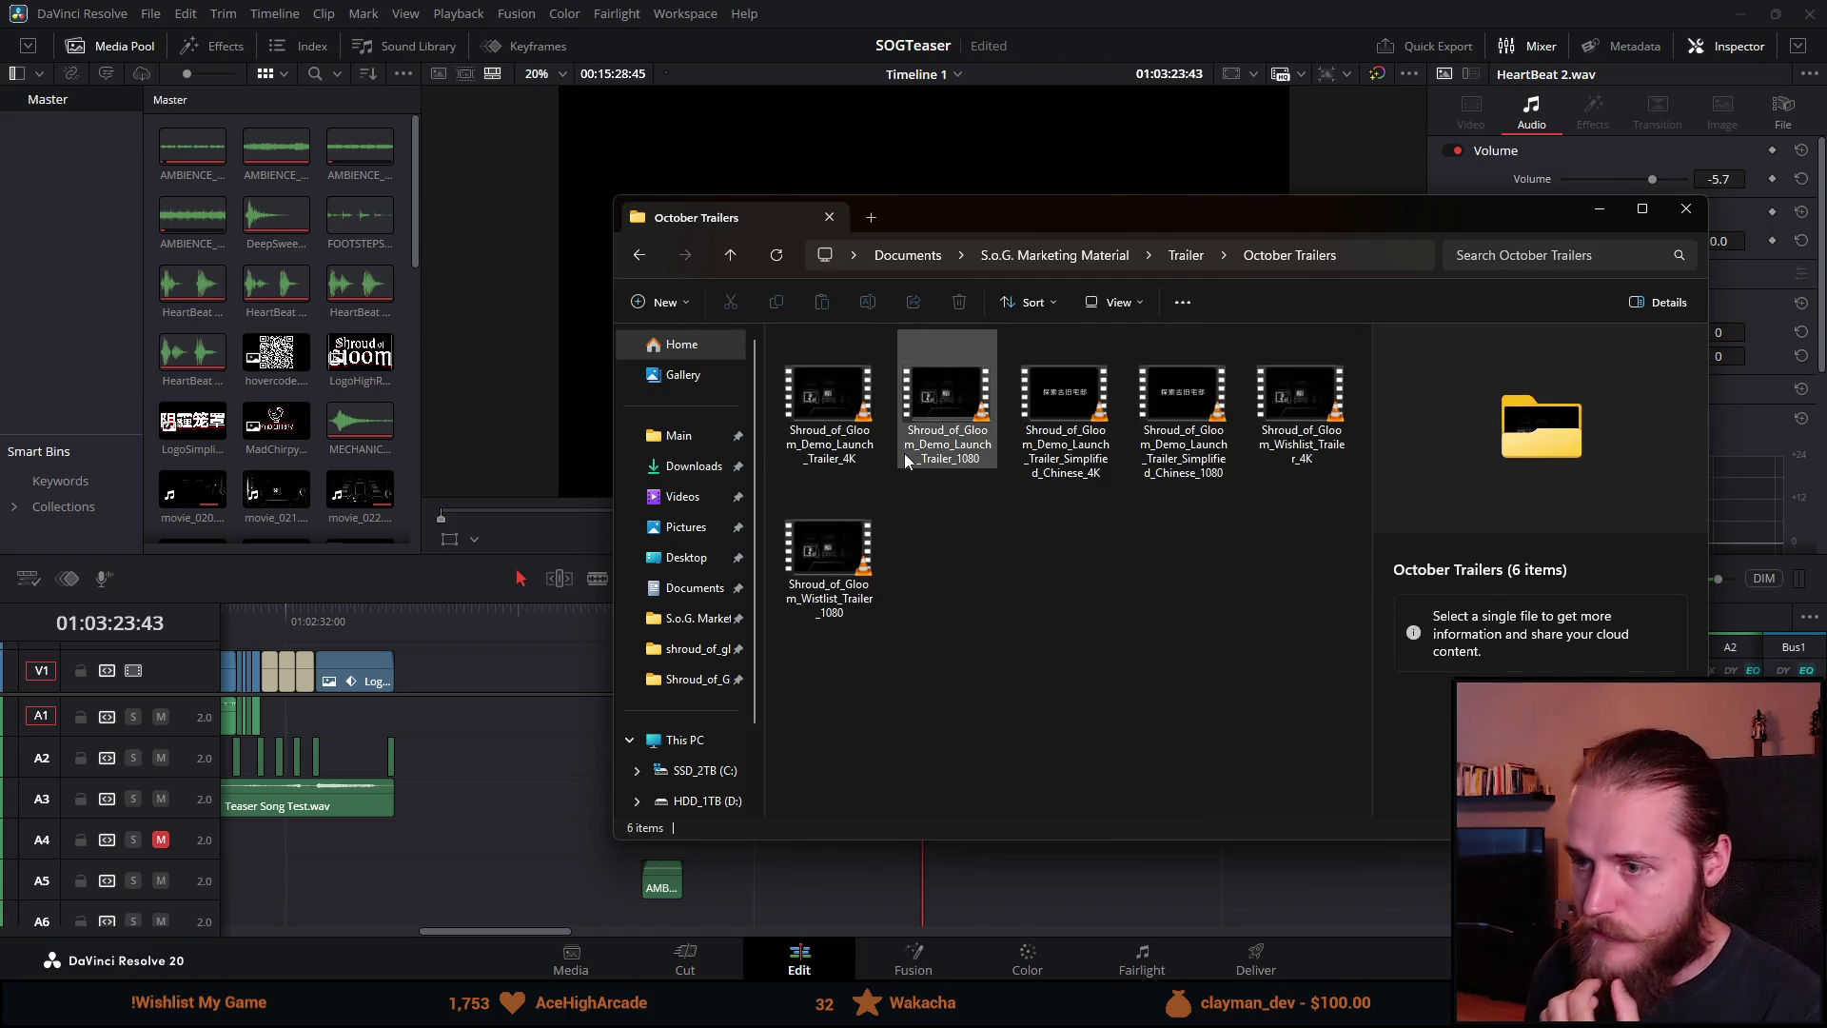
Step: Inspect the demo launch, wishlist and Simplified Chinese trailers' details, then move the window off the editor
left_click(952, 443)
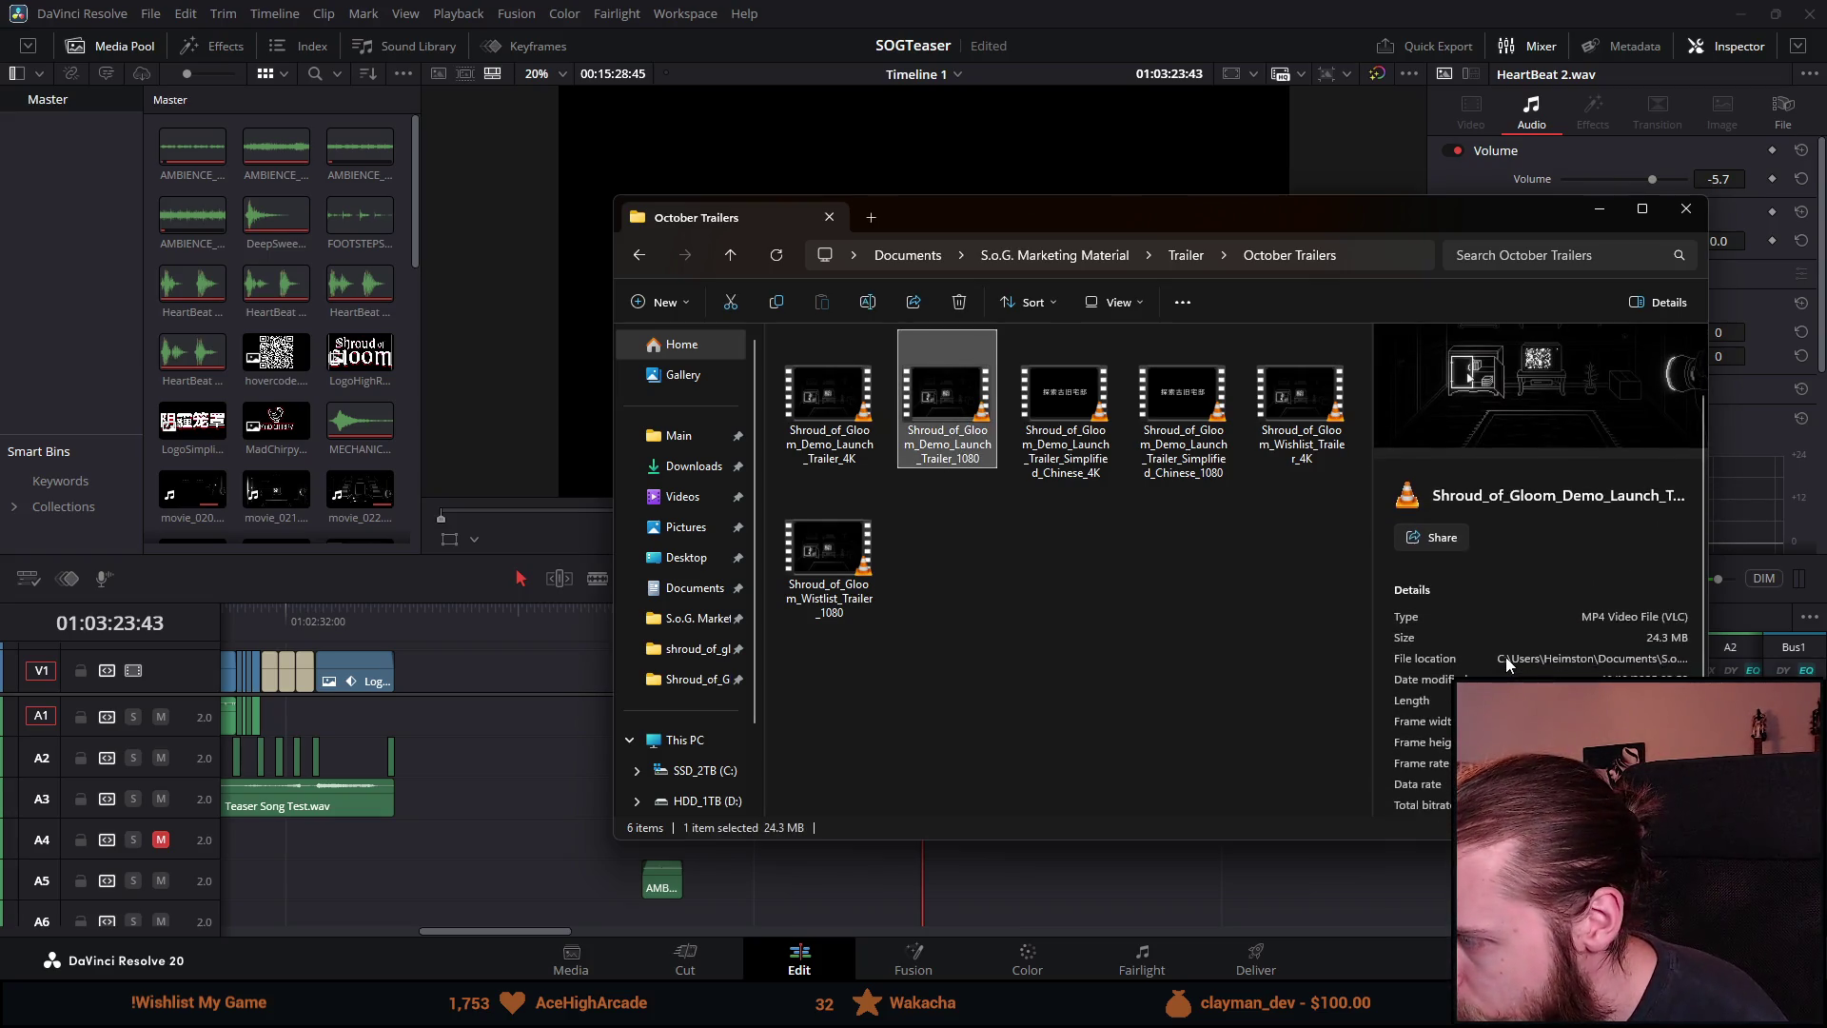
left_click(1303, 438)
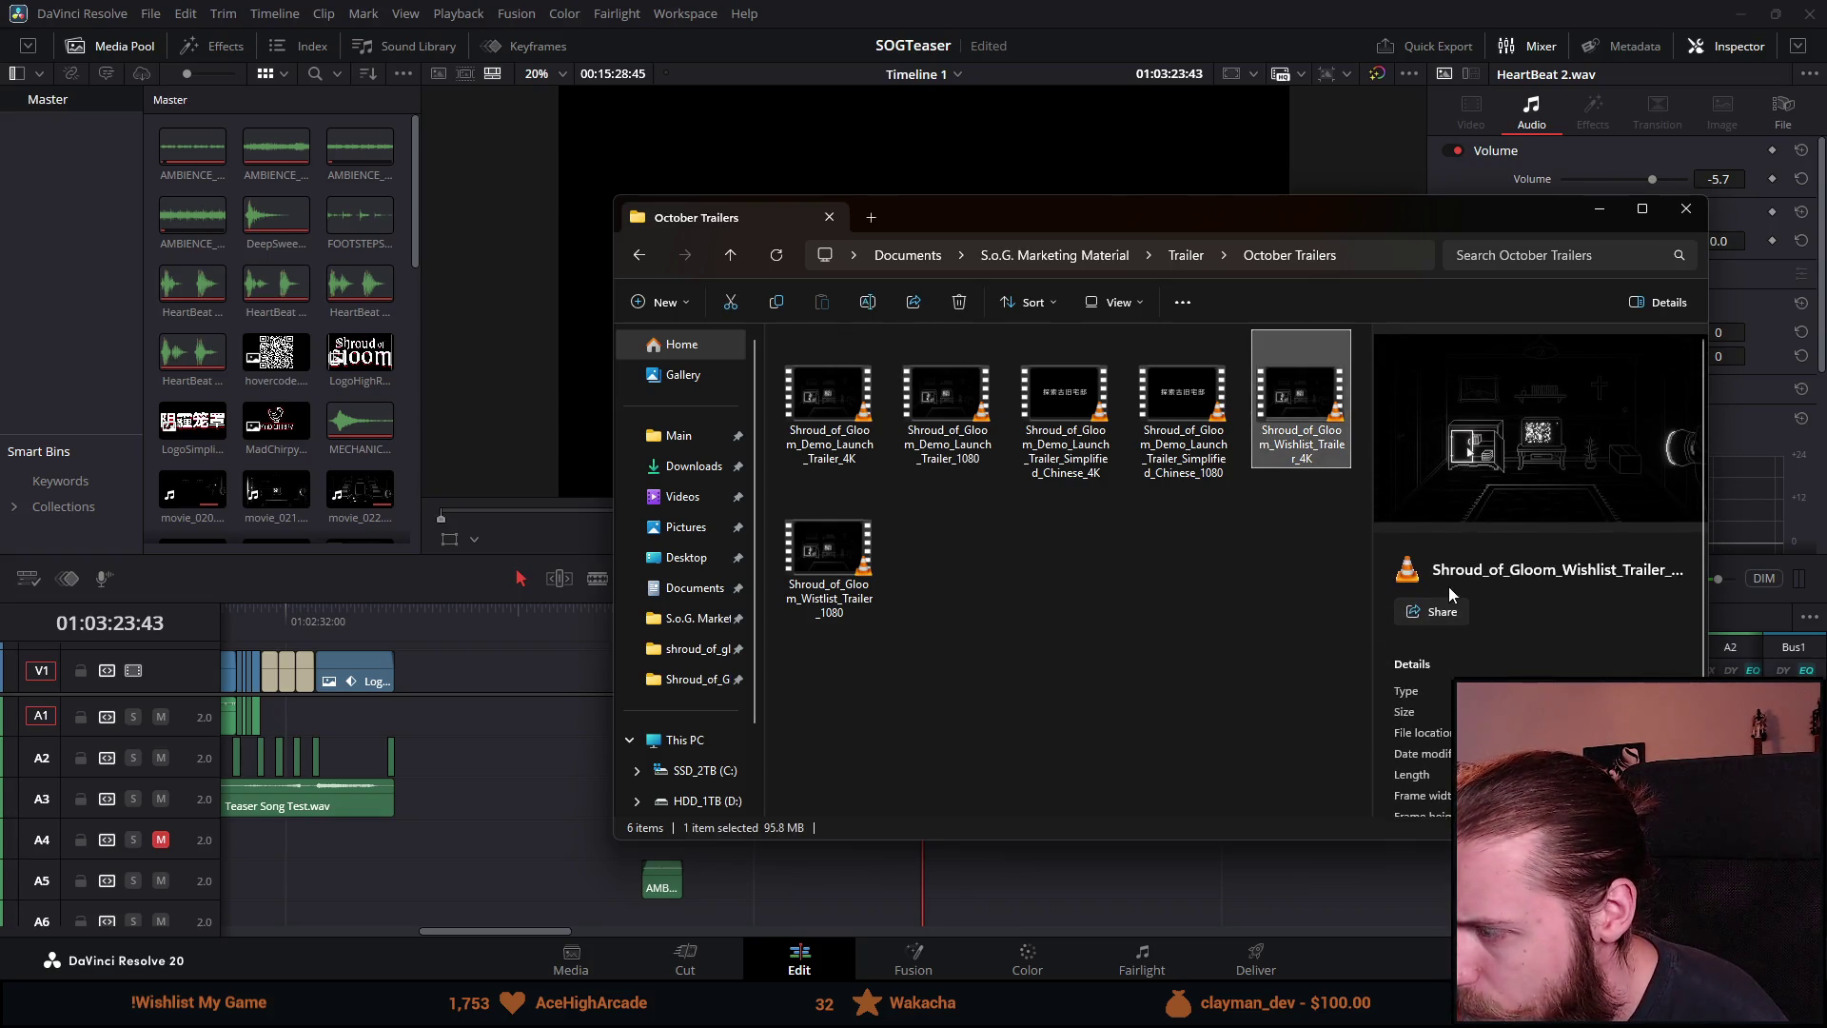
scroll(1449, 586, "down", 1)
scroll(1449, 587, "up", 1)
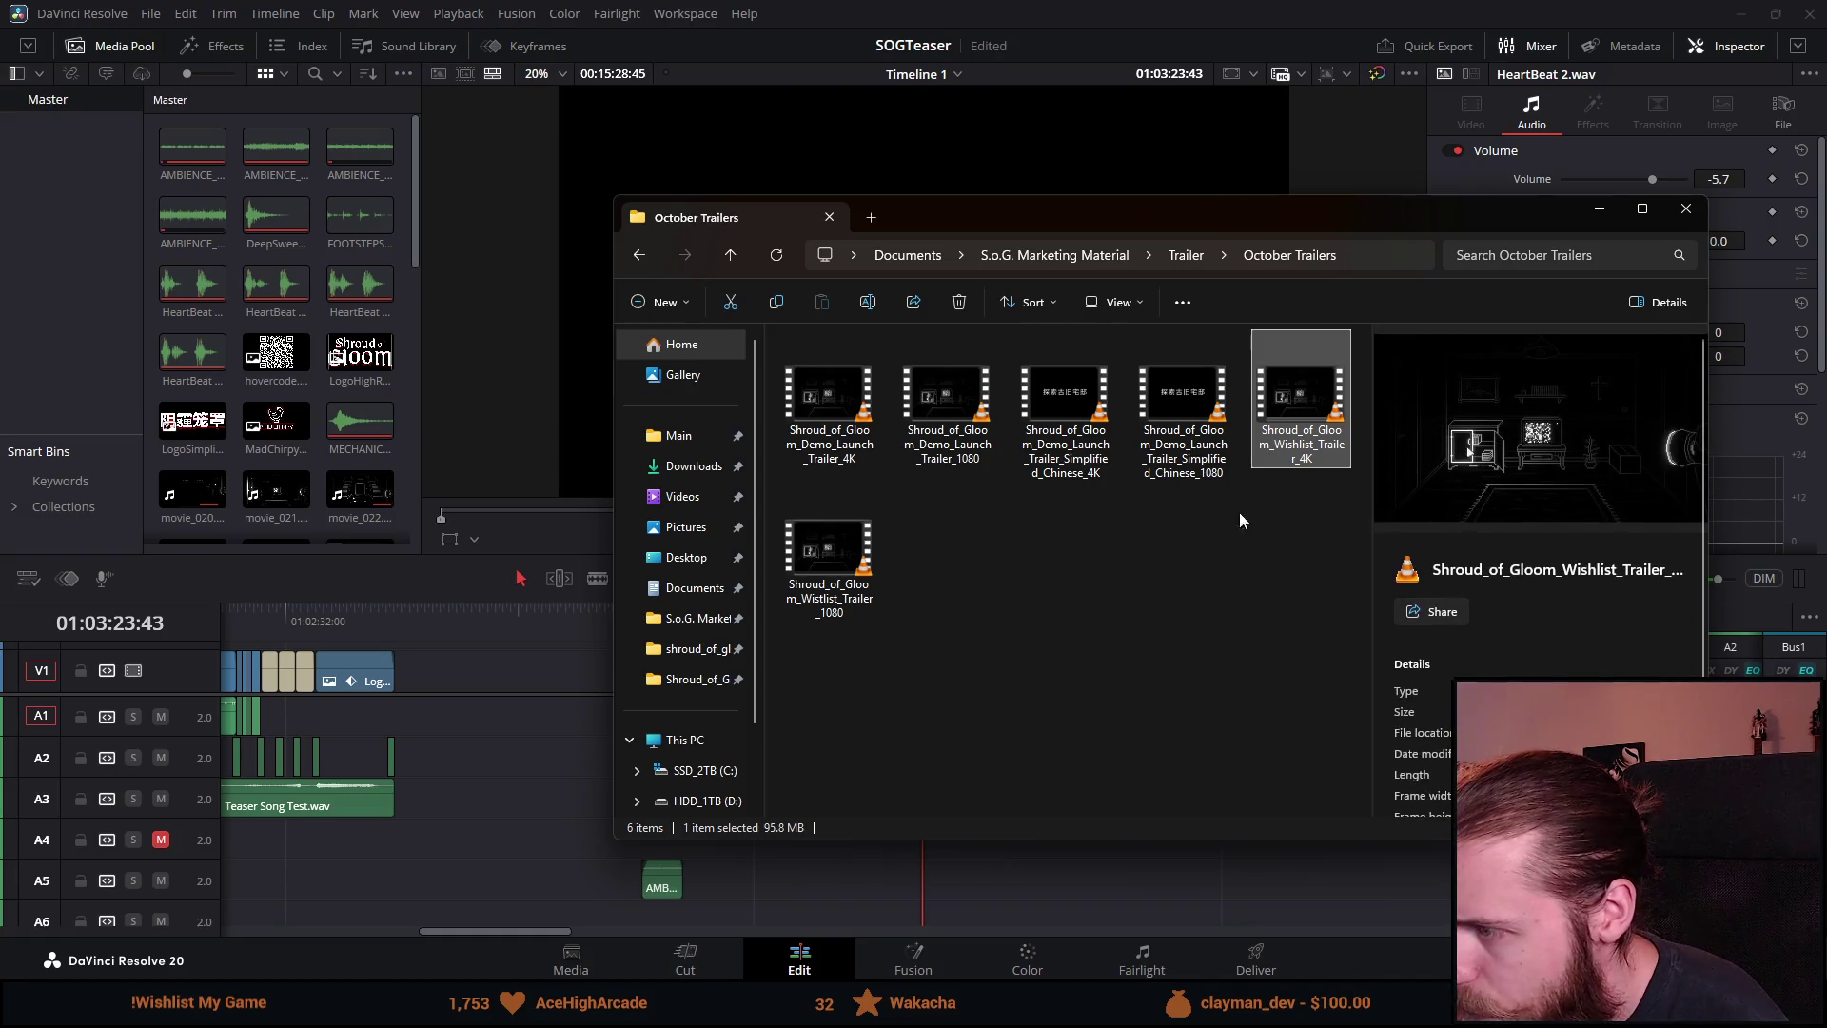
left_click(866, 583)
scroll(1457, 623, "down", 1)
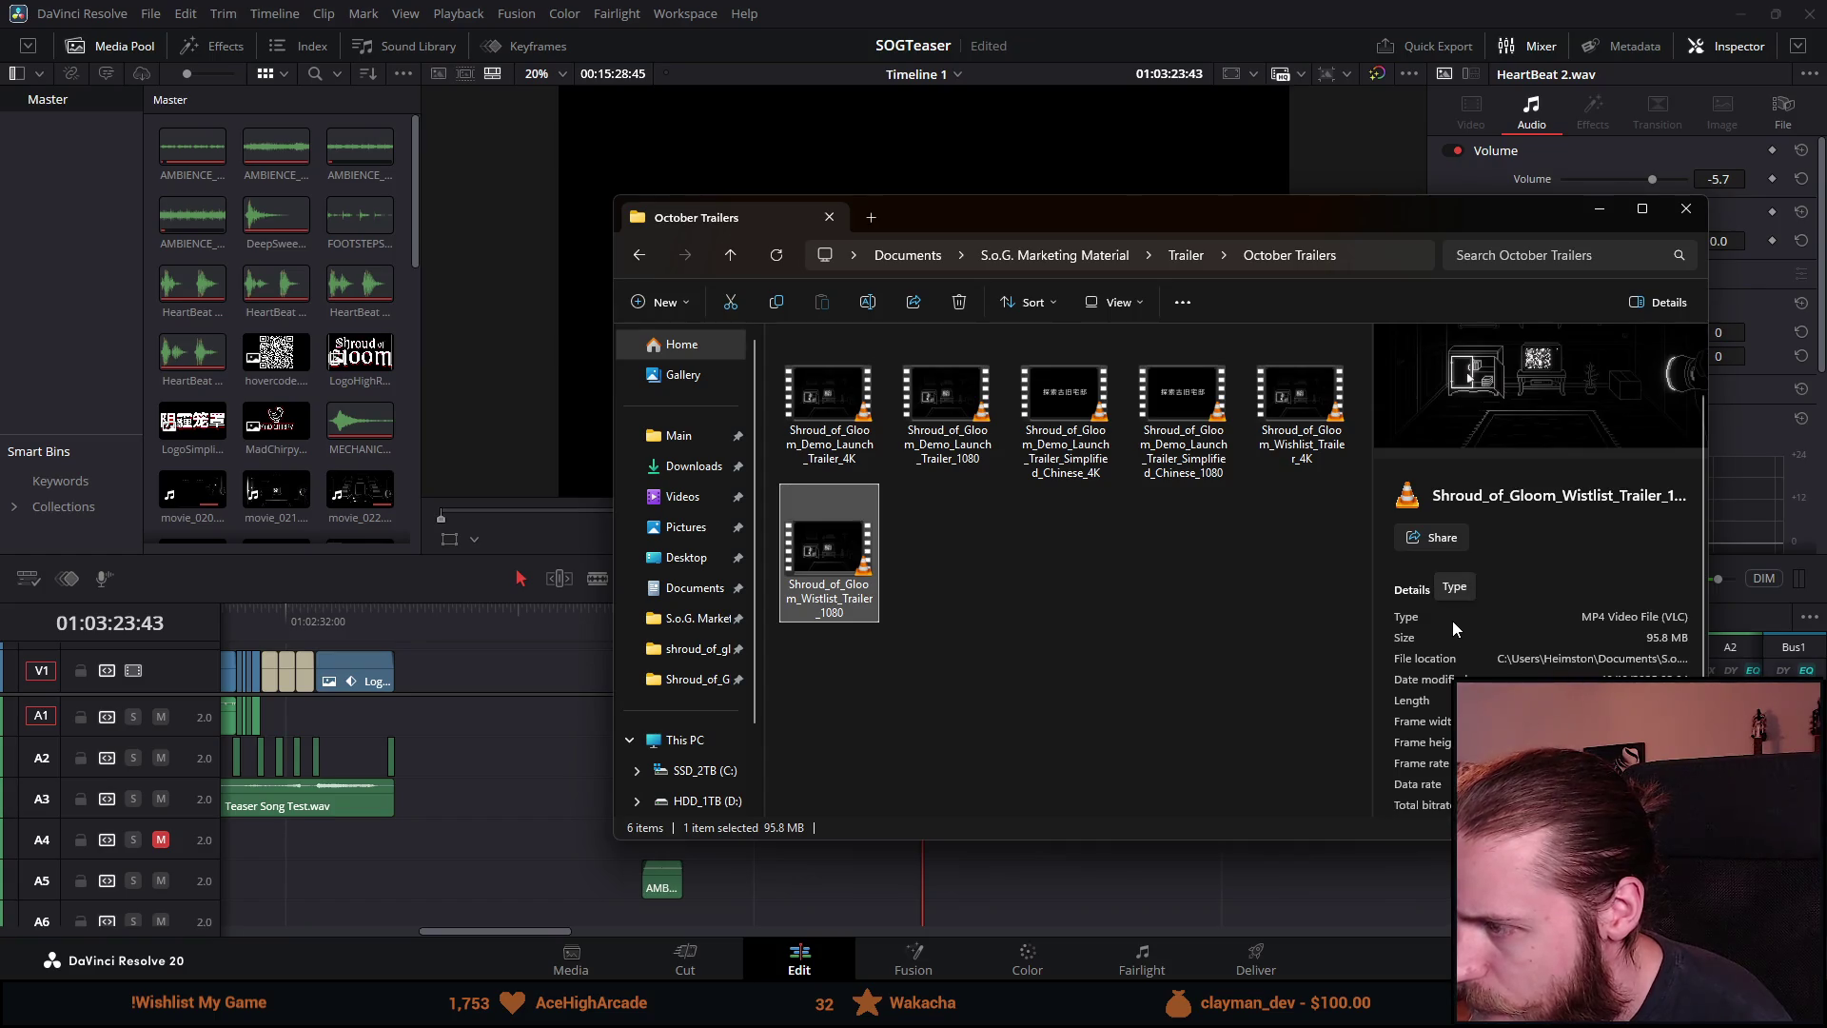
left_click(1192, 461)
left_click(1095, 447)
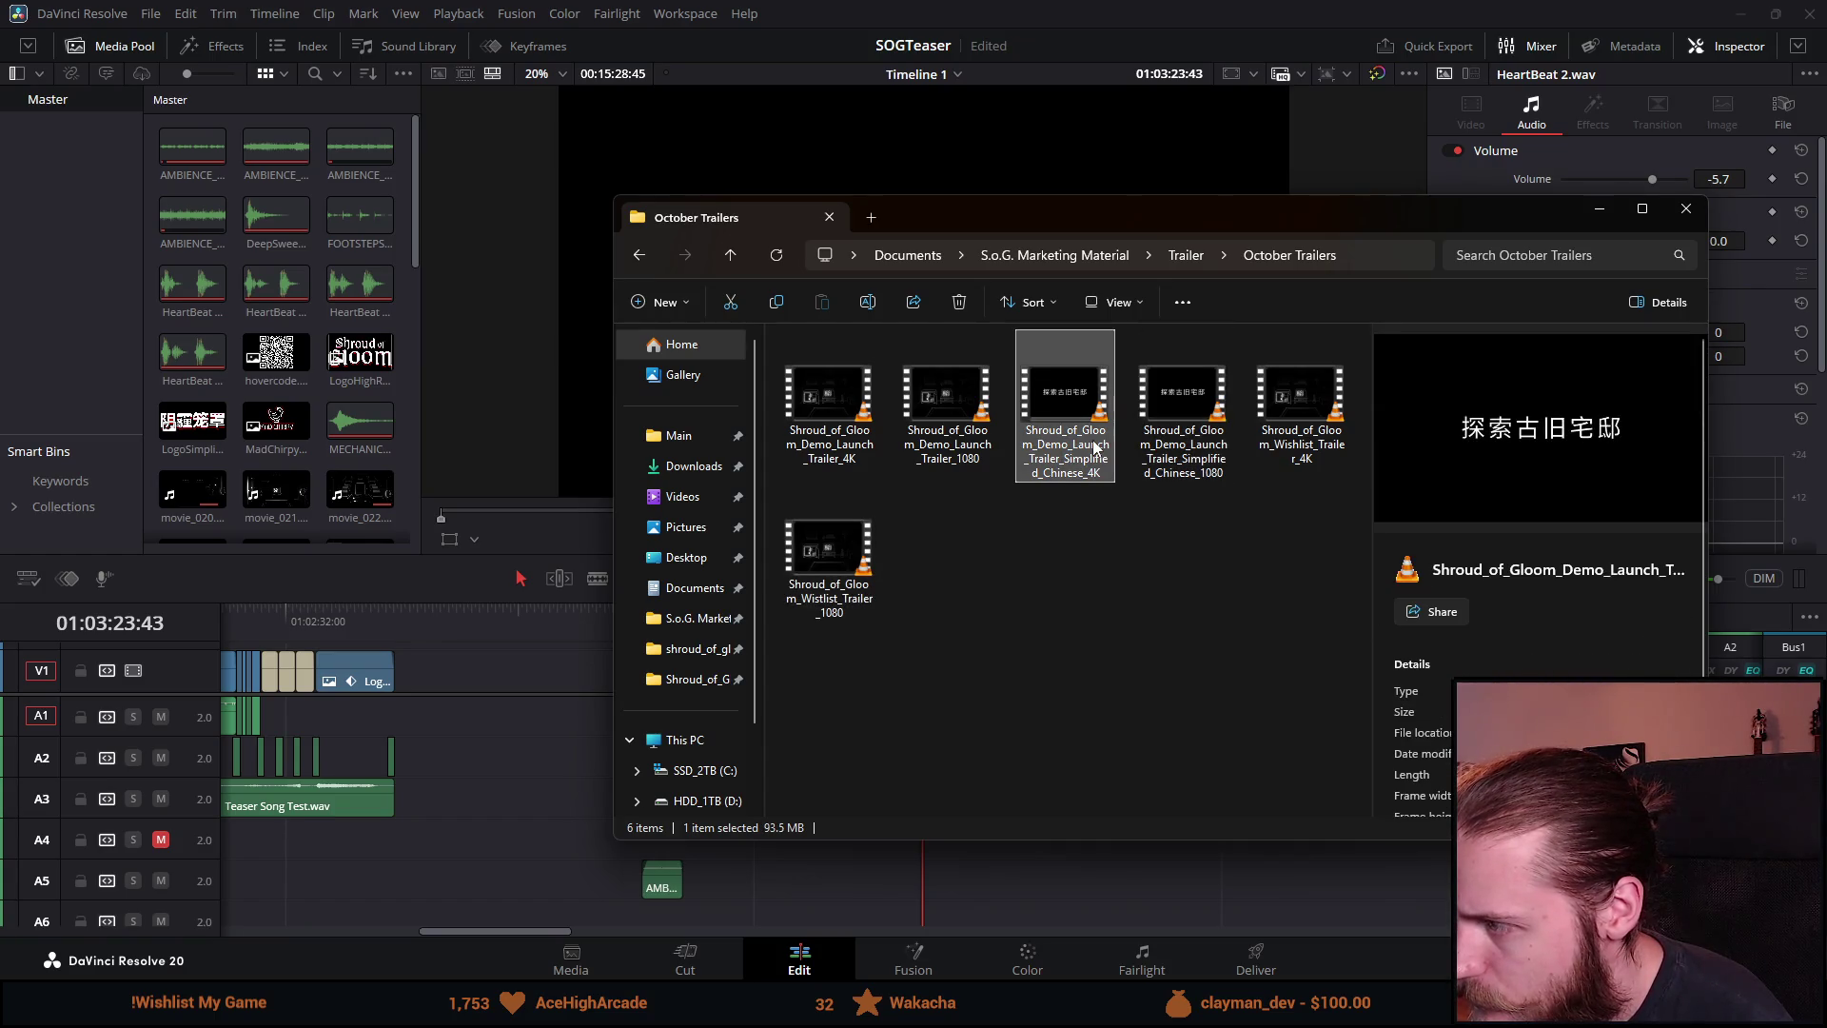
left_click(978, 425)
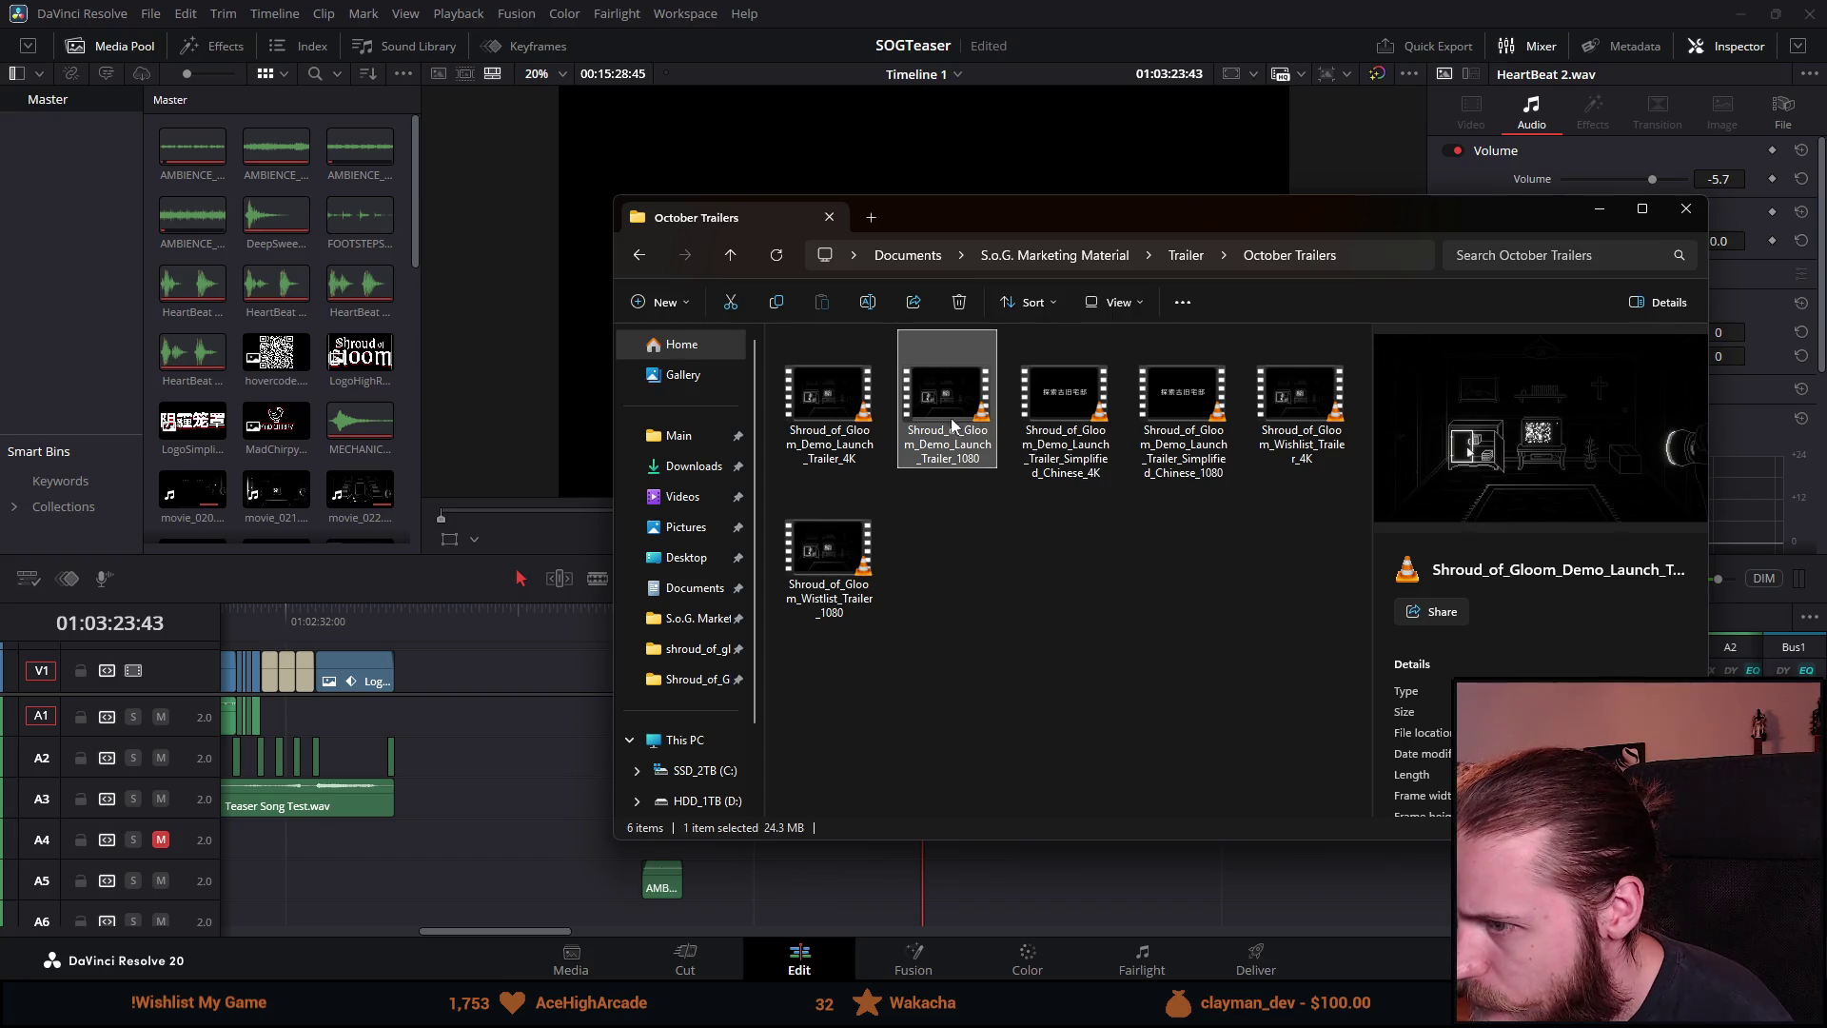
left_click(850, 424)
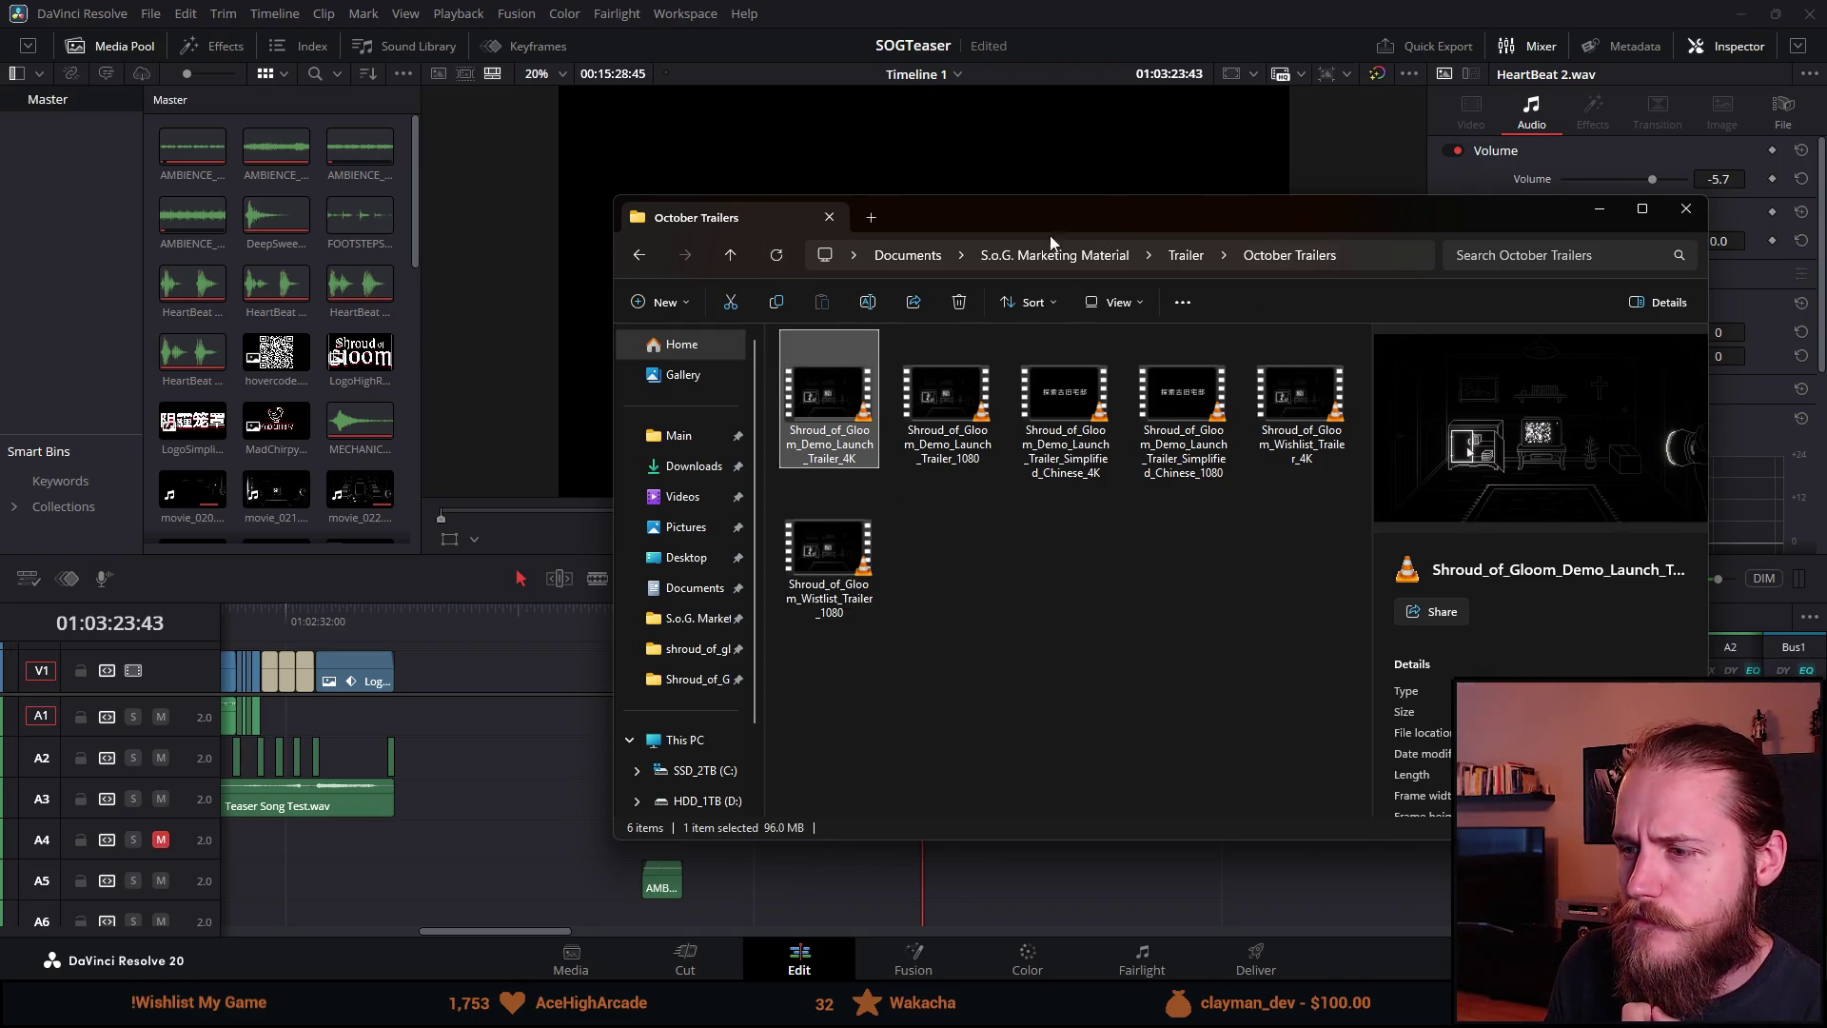
left_click_drag(1045, 215, 1826, 219)
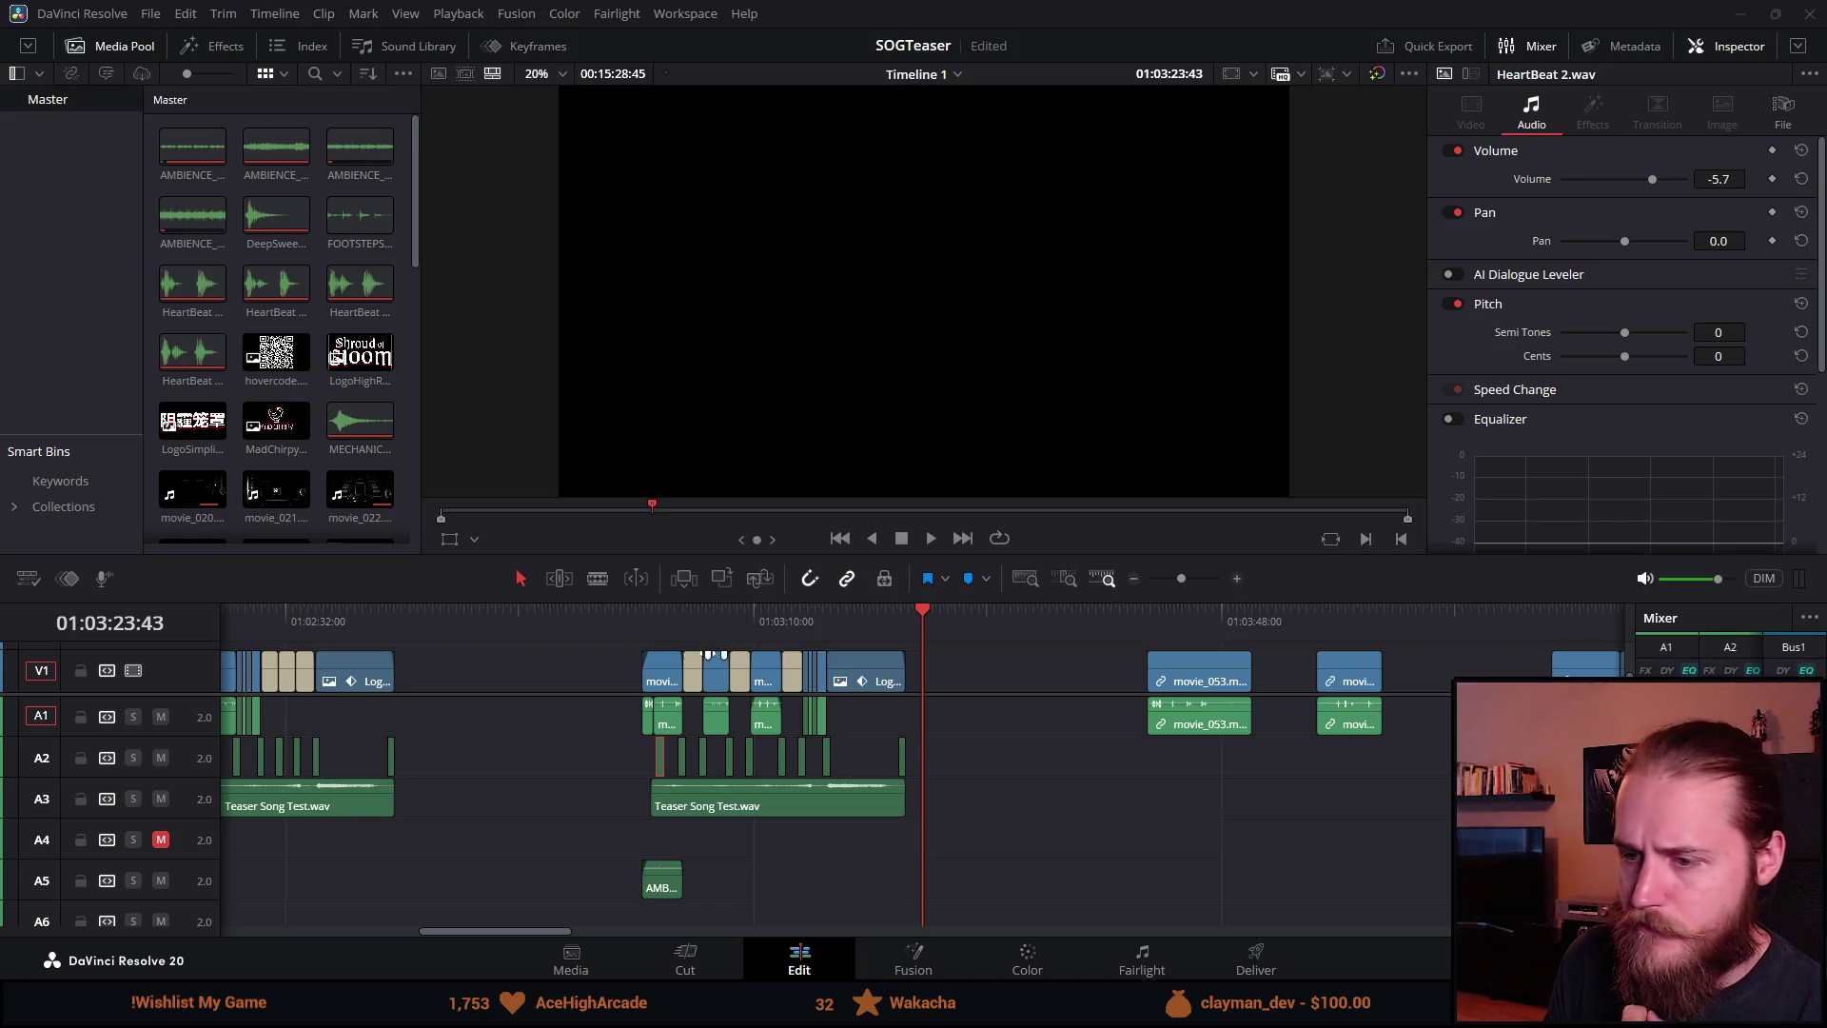
Step: Enlarge the viewer over a shorter timeline at the start of the title sequence
left_click(642, 632)
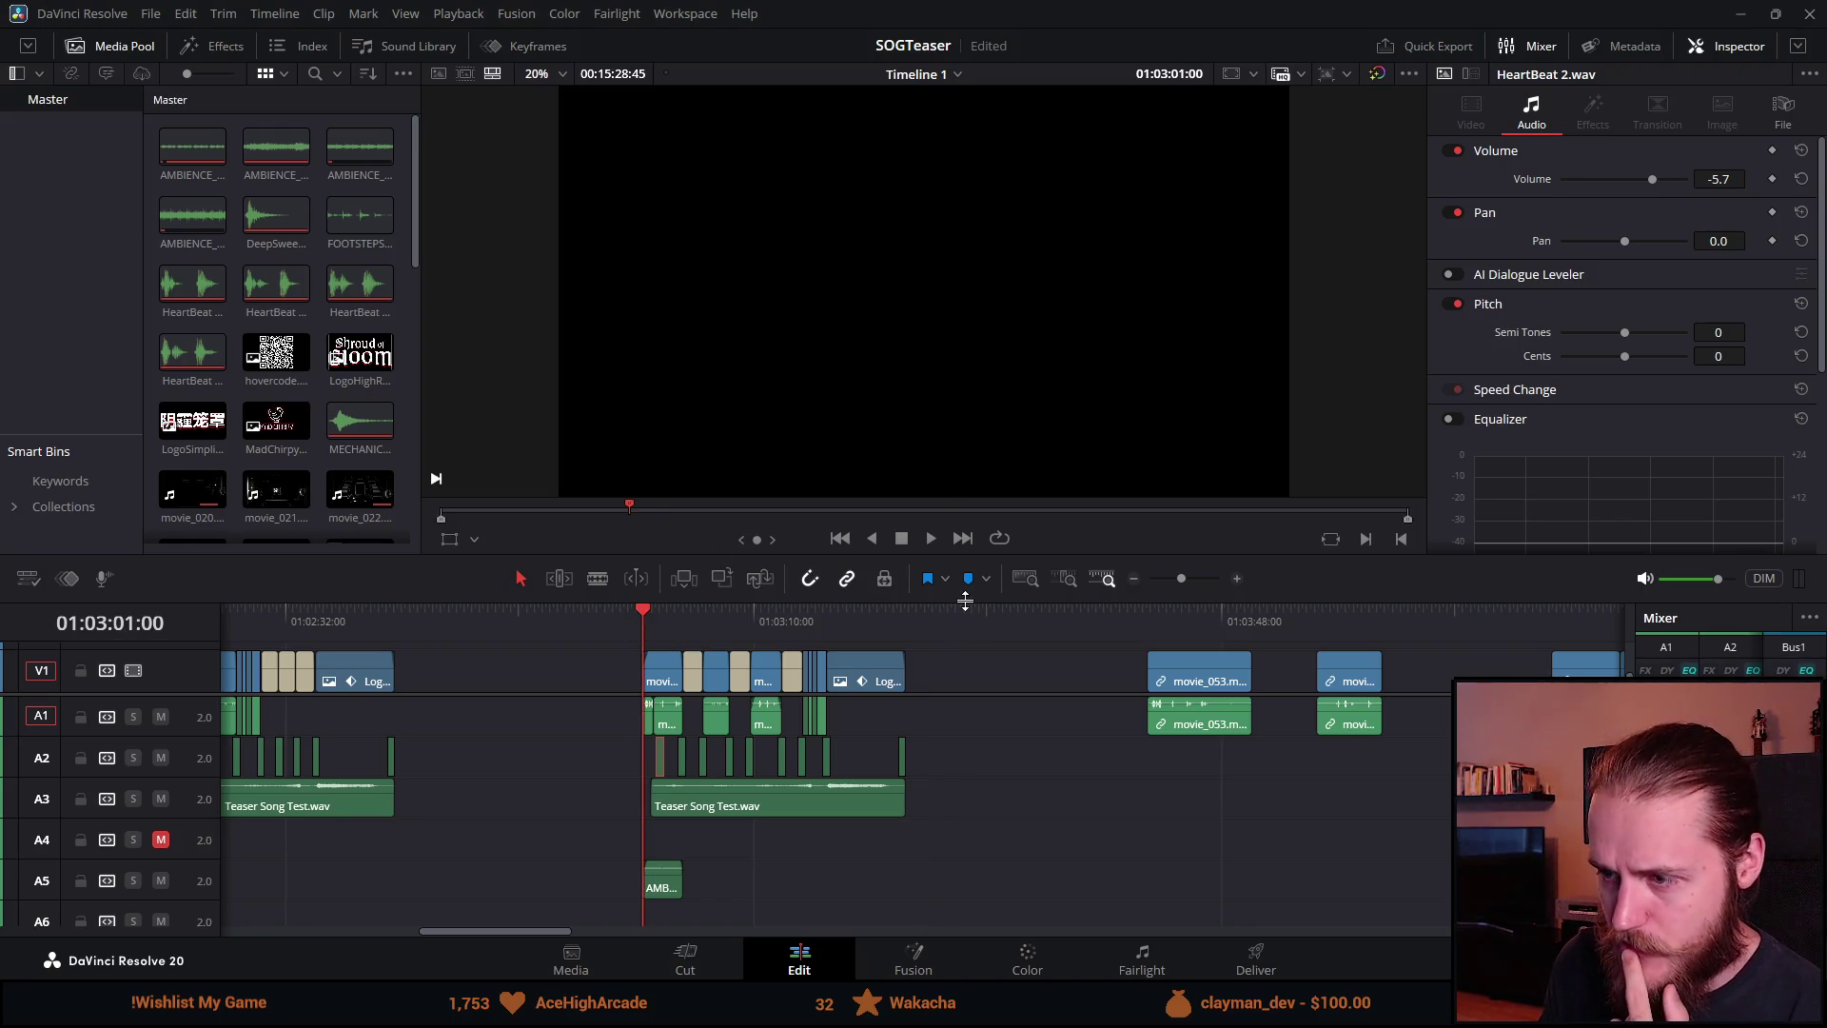
left_click_drag(965, 601, 952, 752)
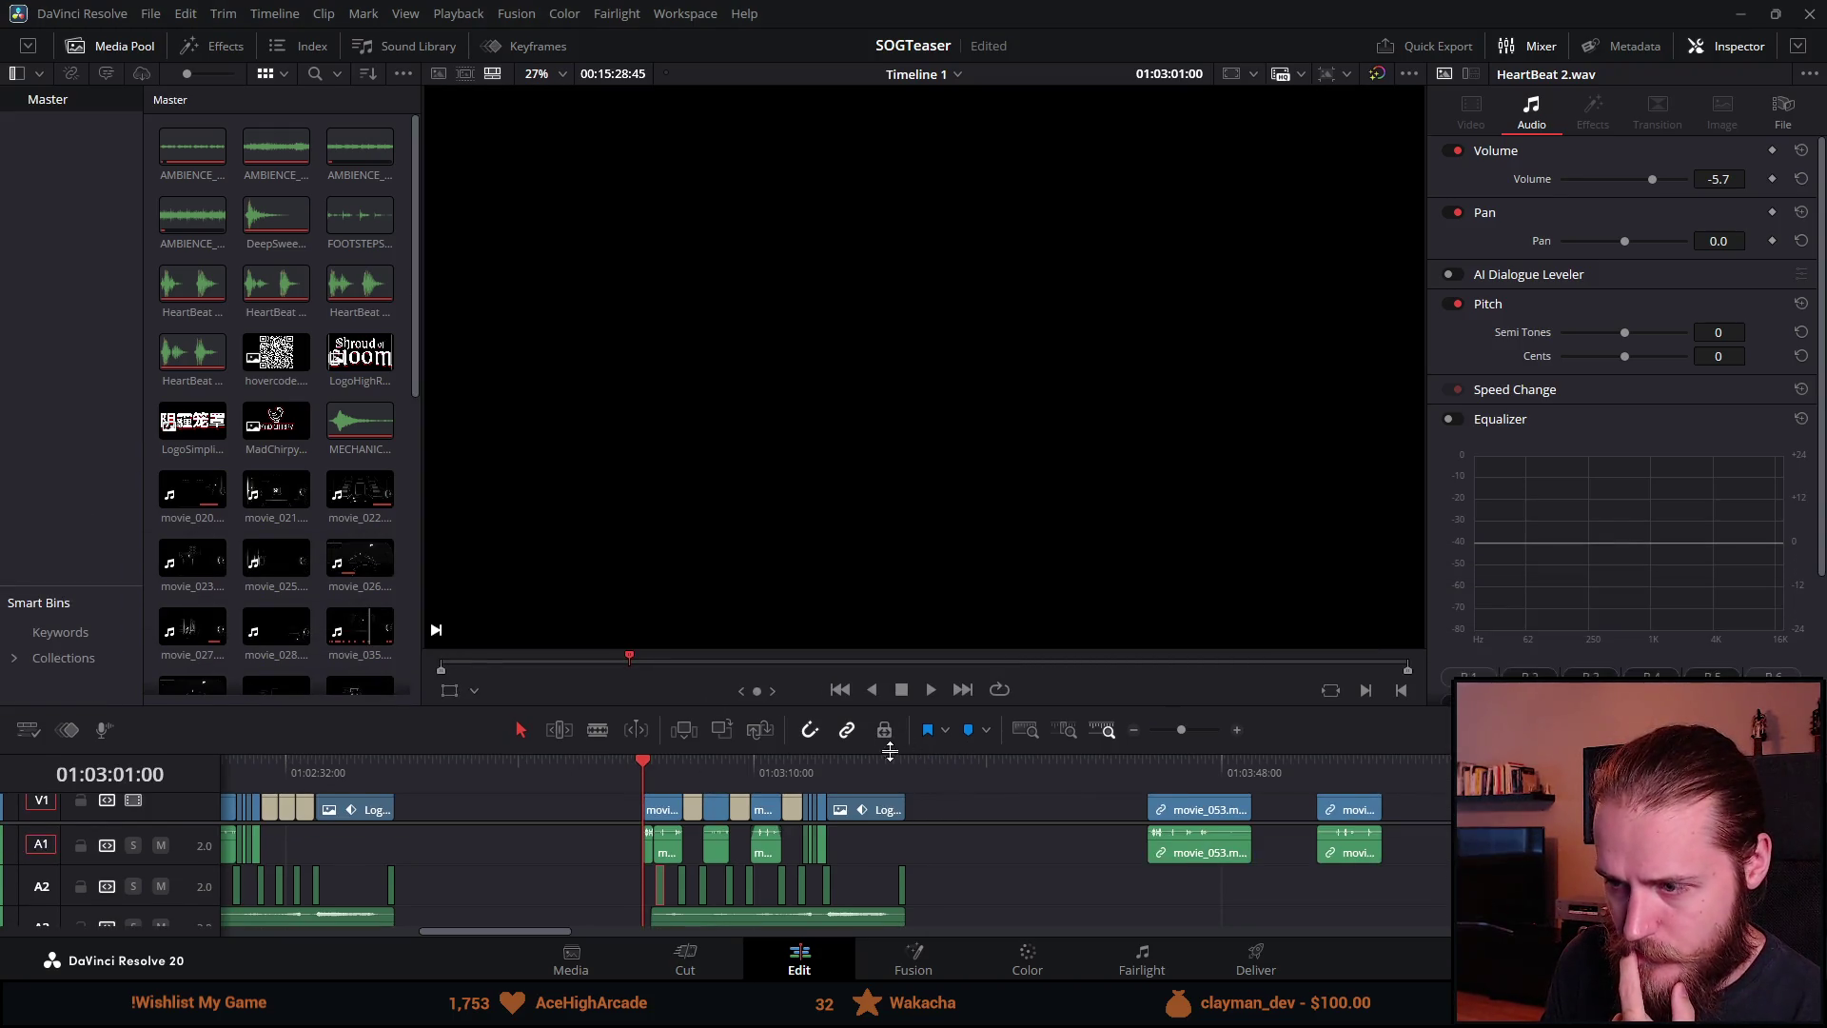
key("q")
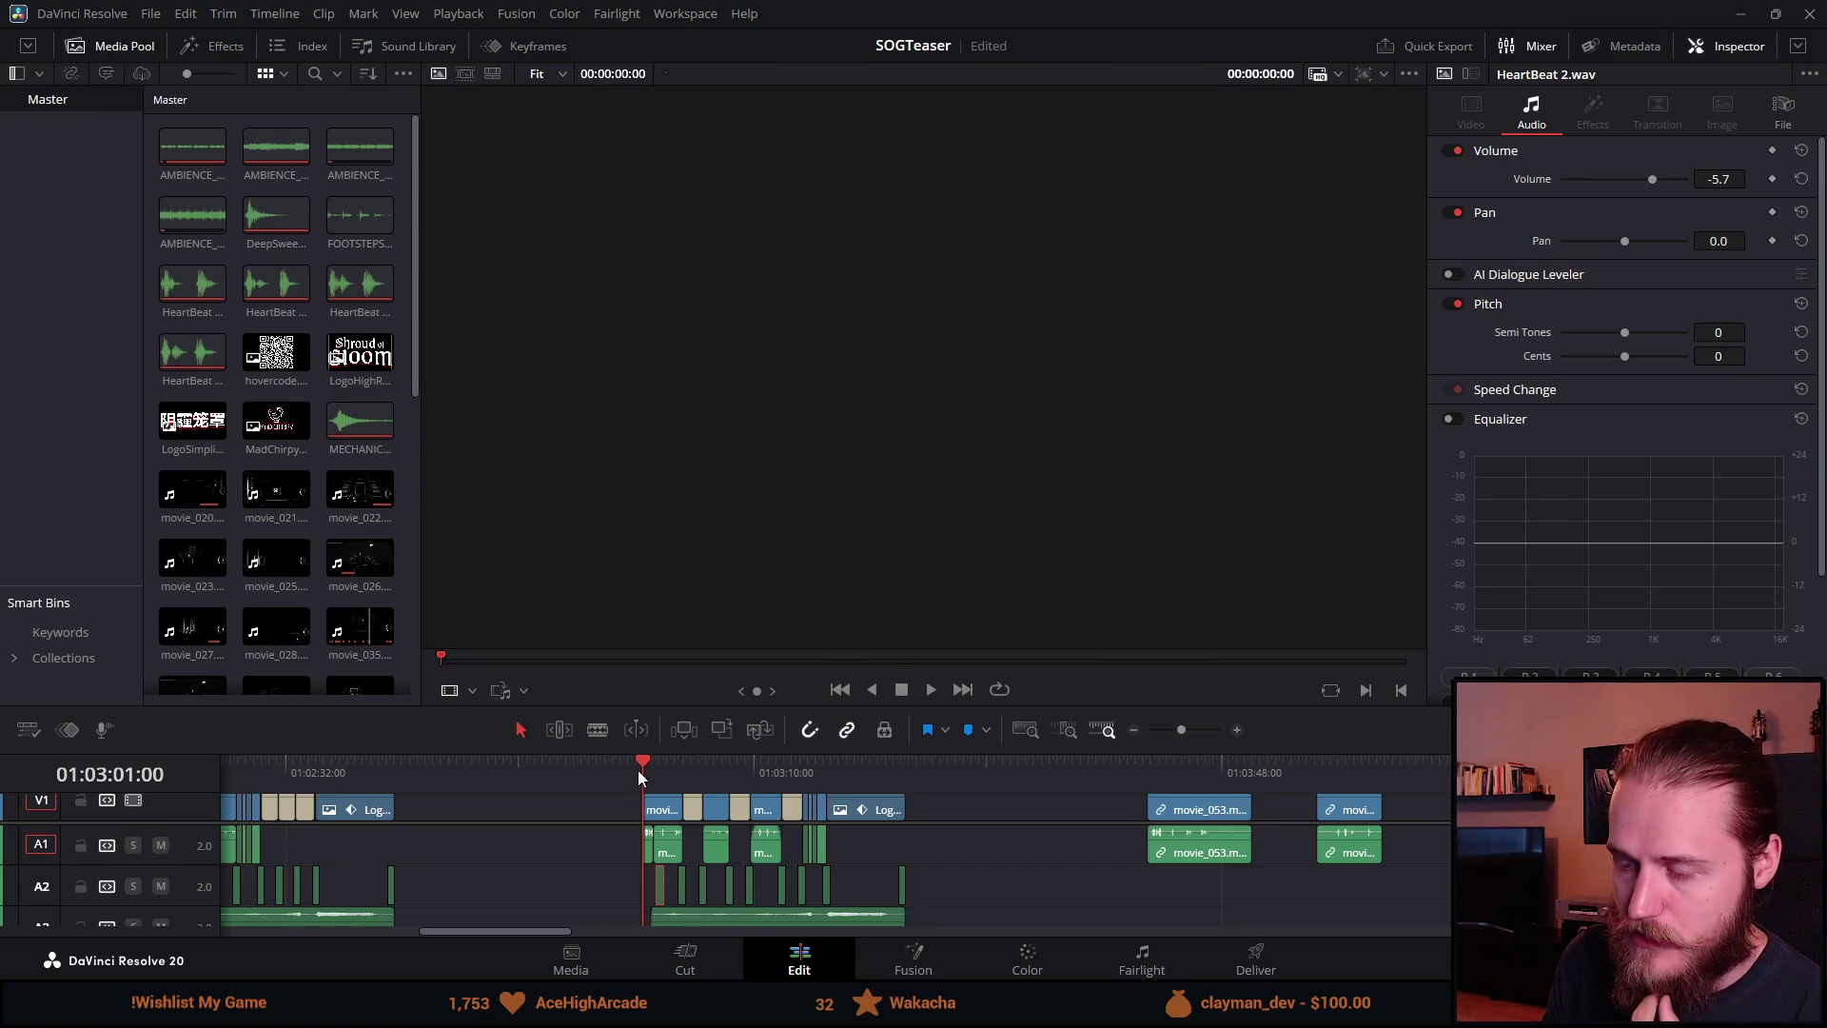
key("q")
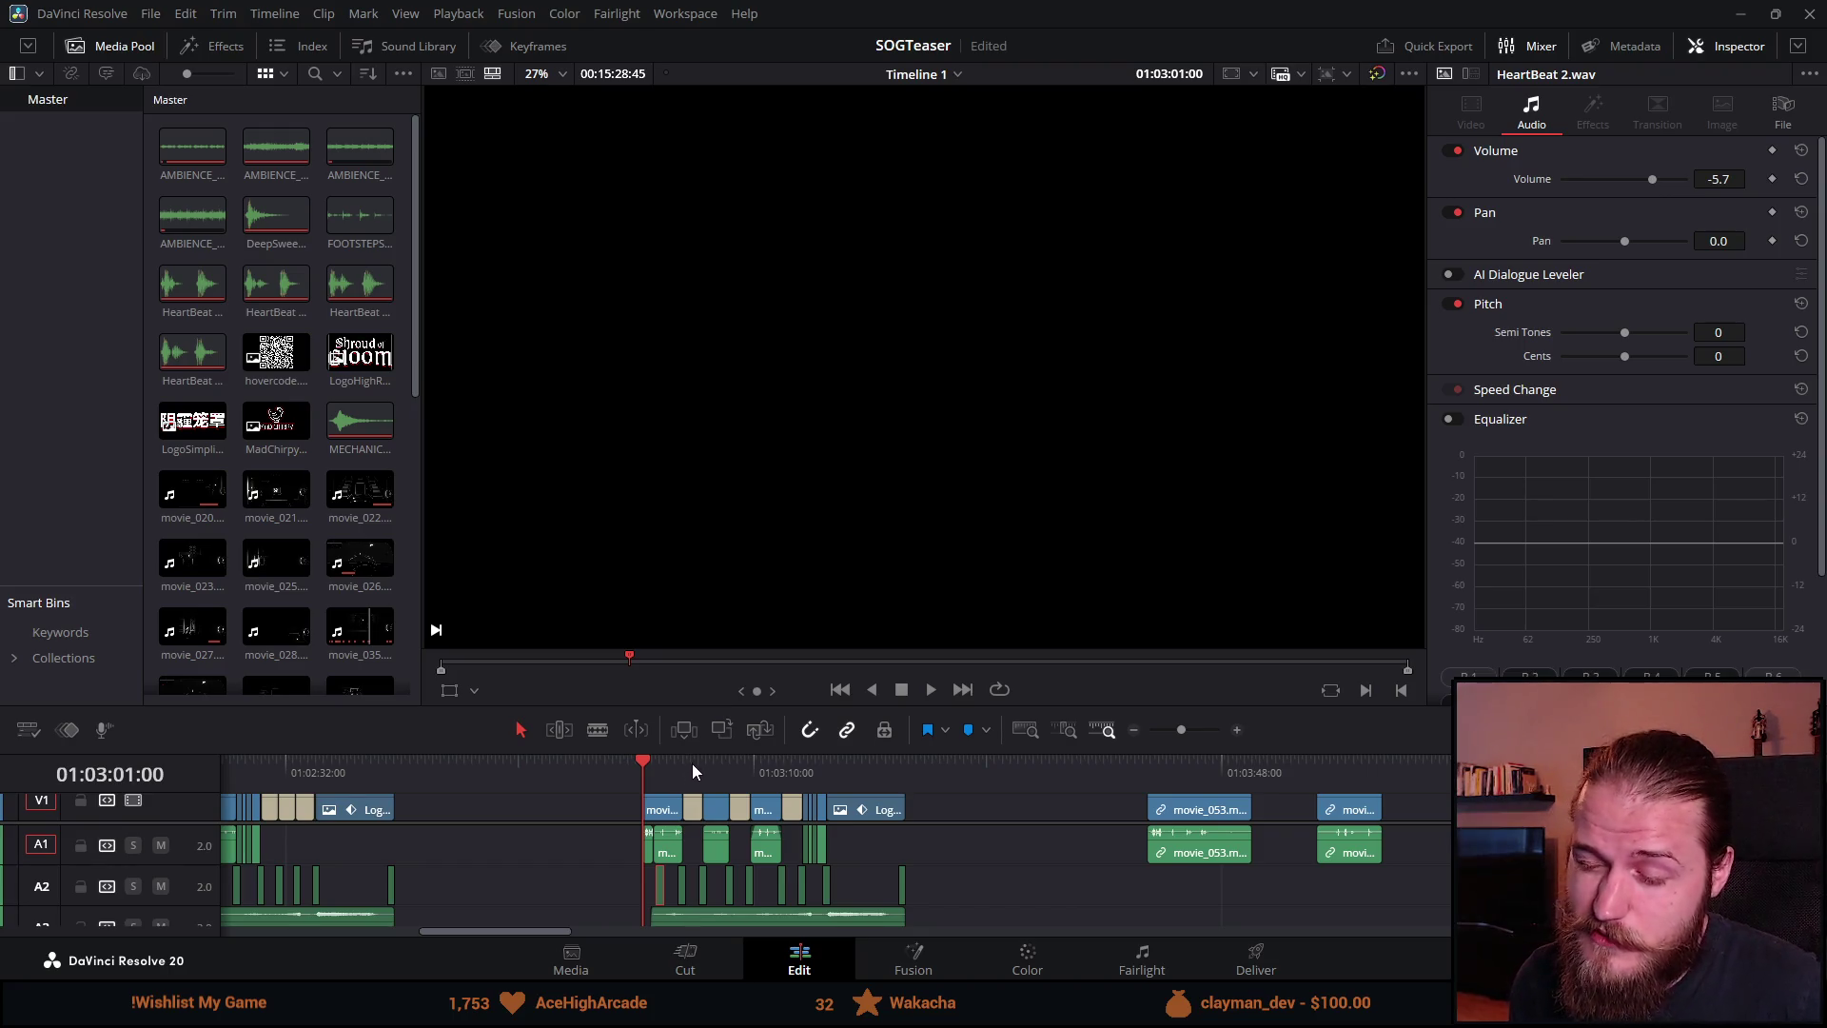
Step: Preview the PLAY THE DEMO, ON STEAM, OCTOBER 23RD and Shroud of Gloom end cards
left_click(691, 763)
left_click(741, 769)
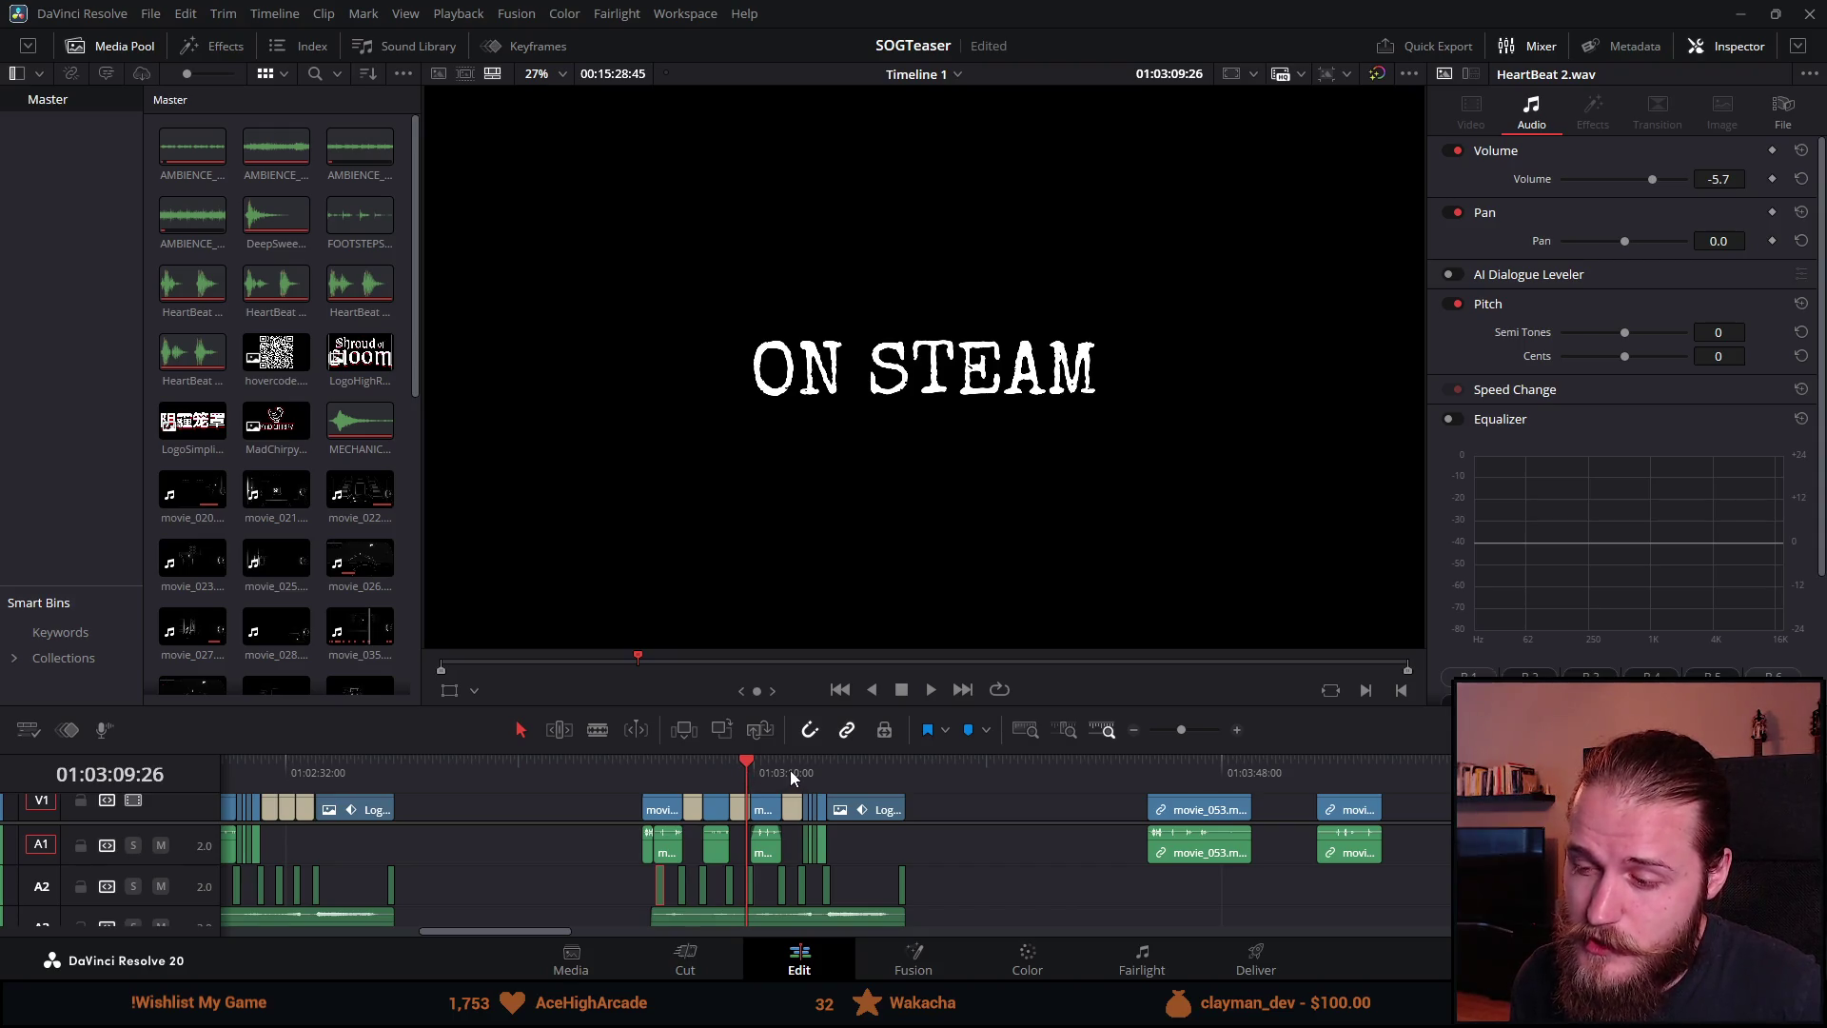
left_click(788, 771)
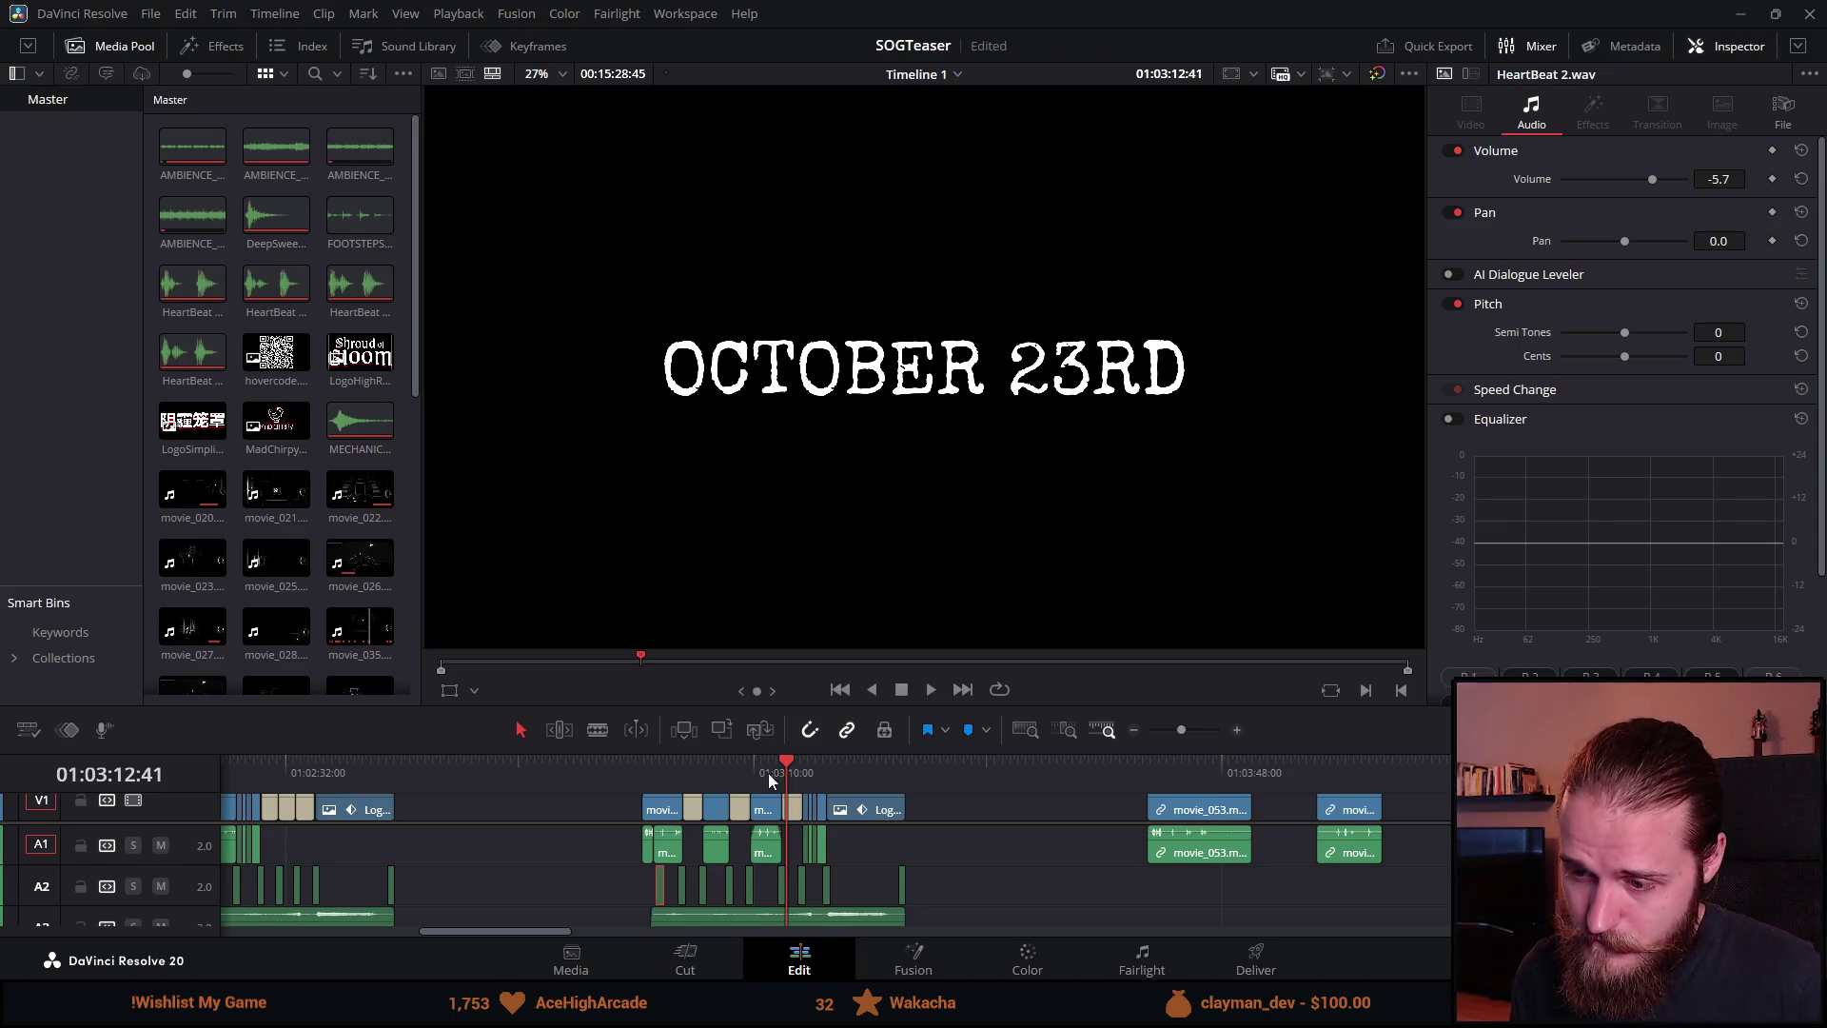
left_click(737, 768)
left_click(854, 771)
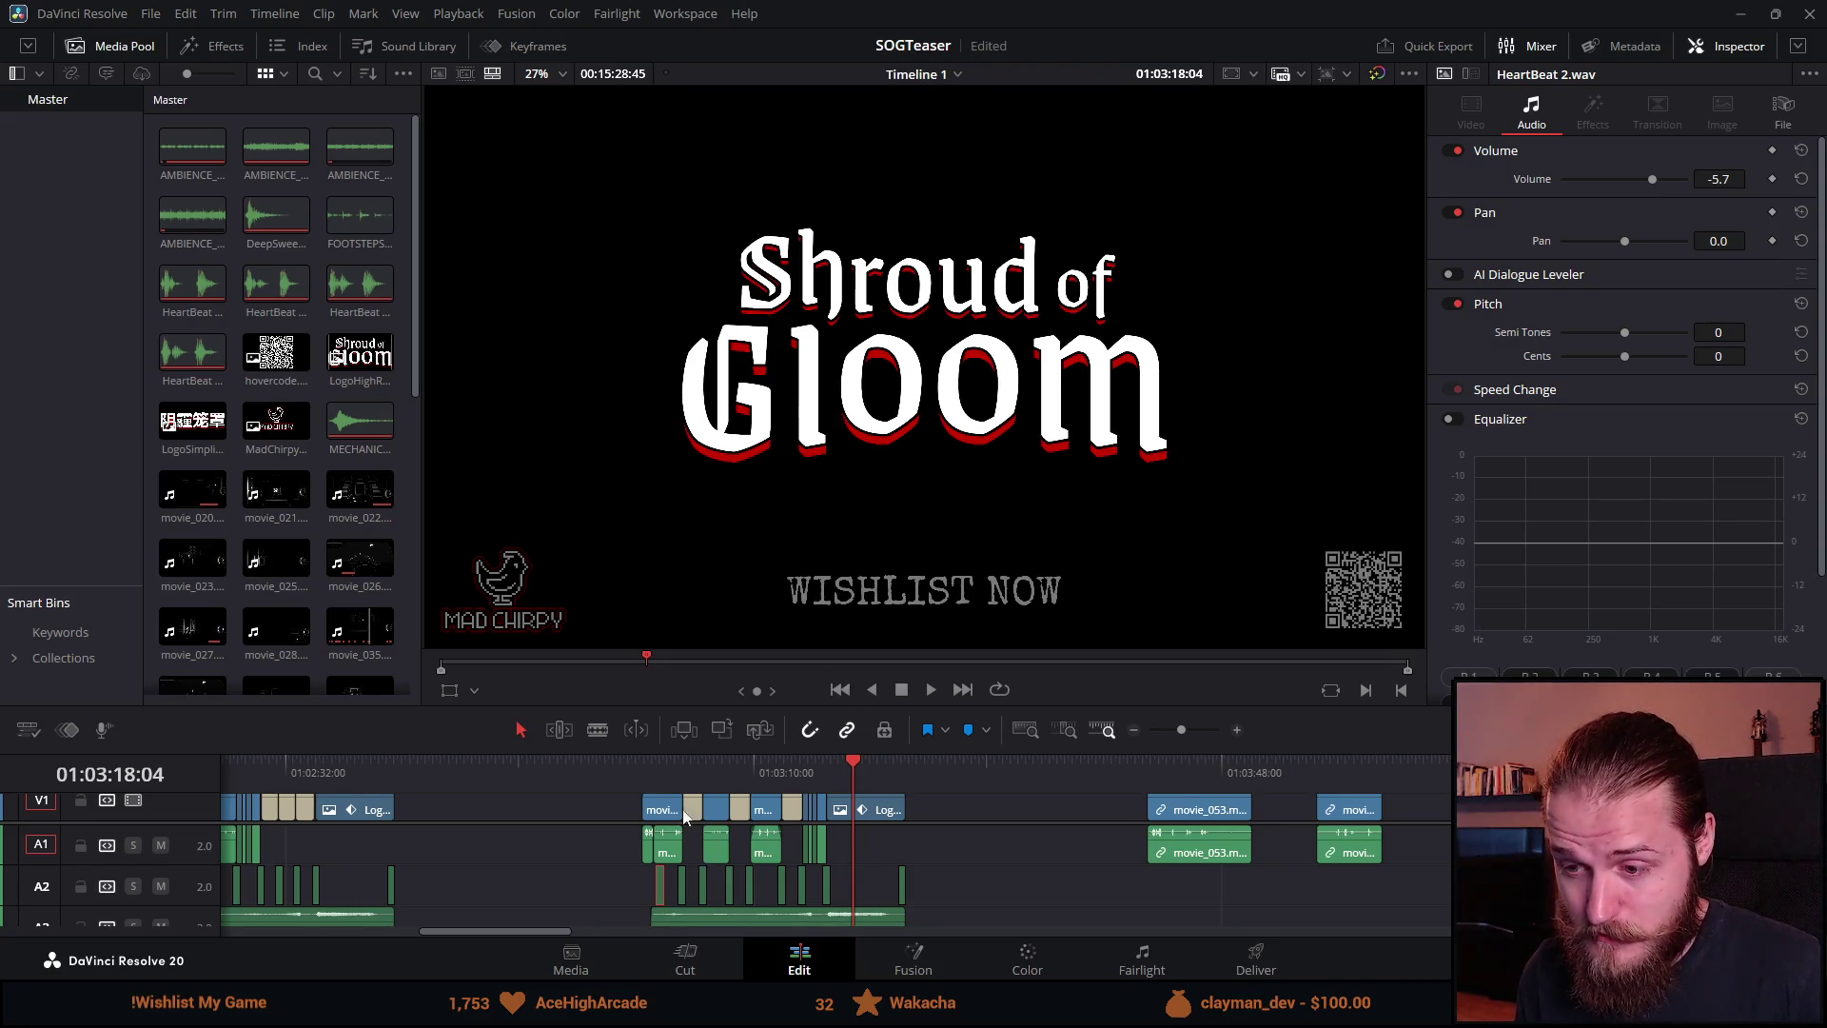
left_click(696, 772)
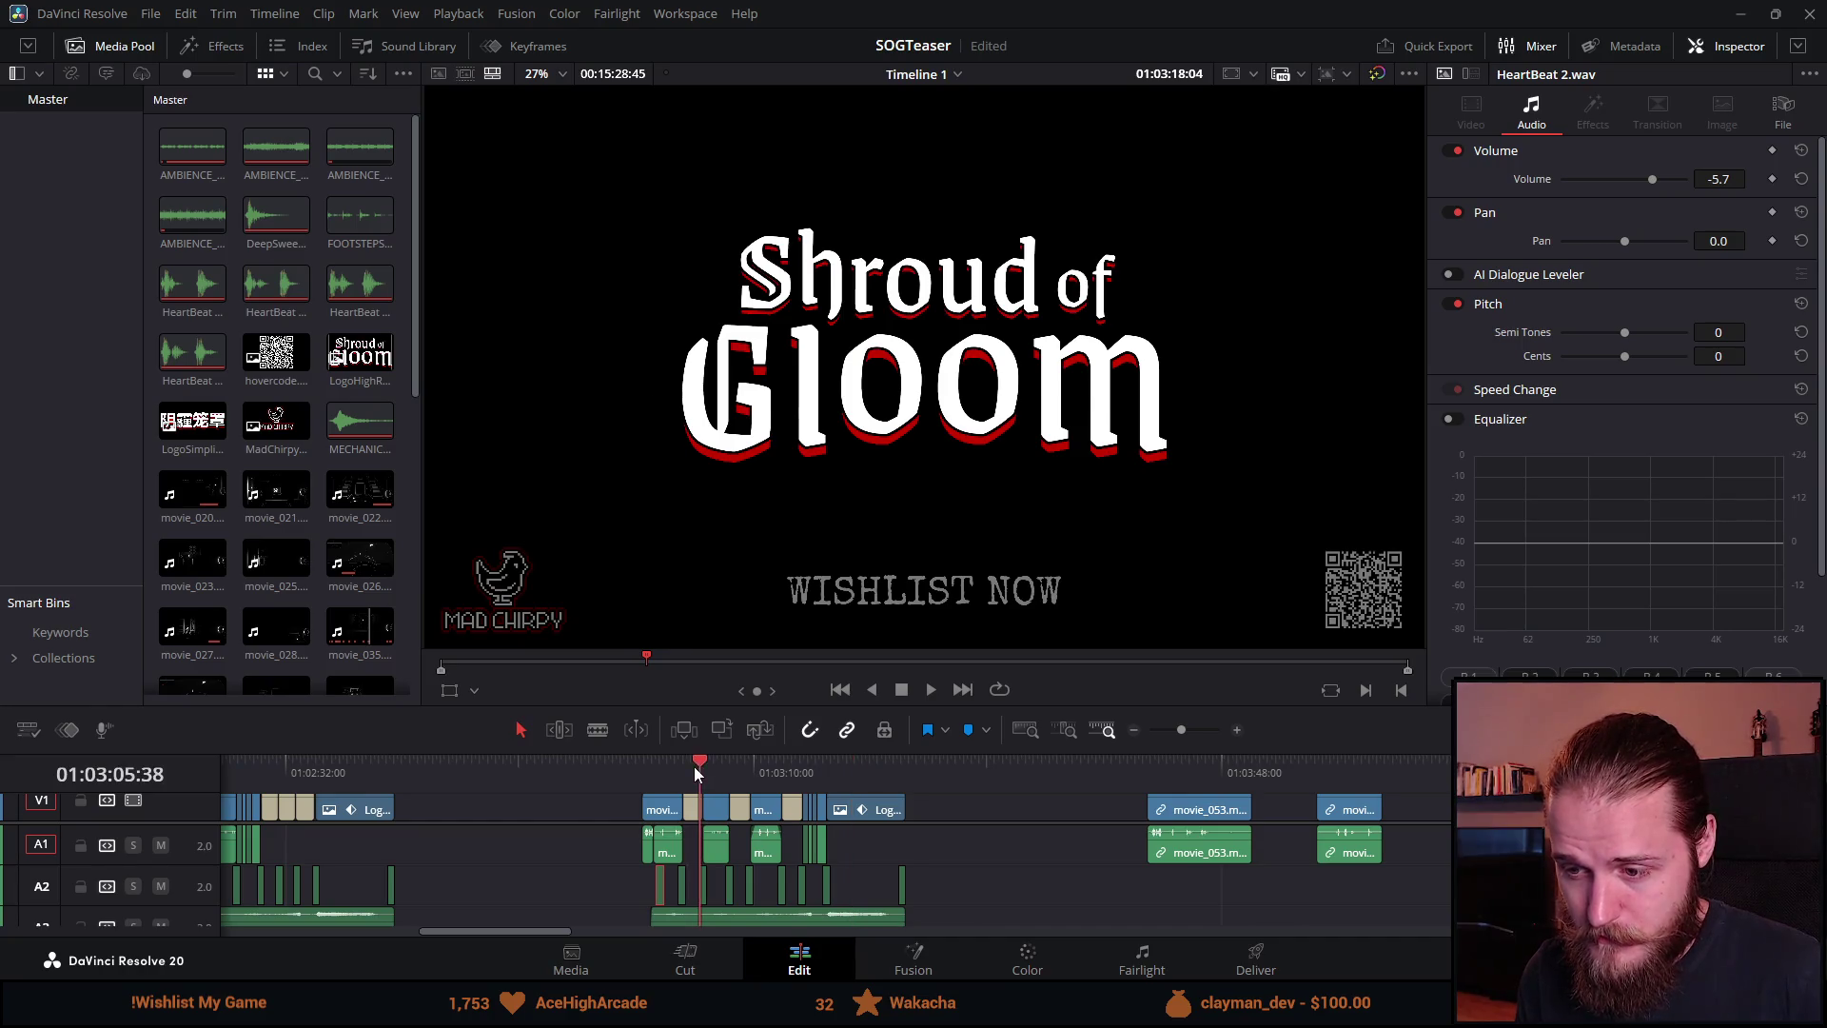
left_click(735, 772)
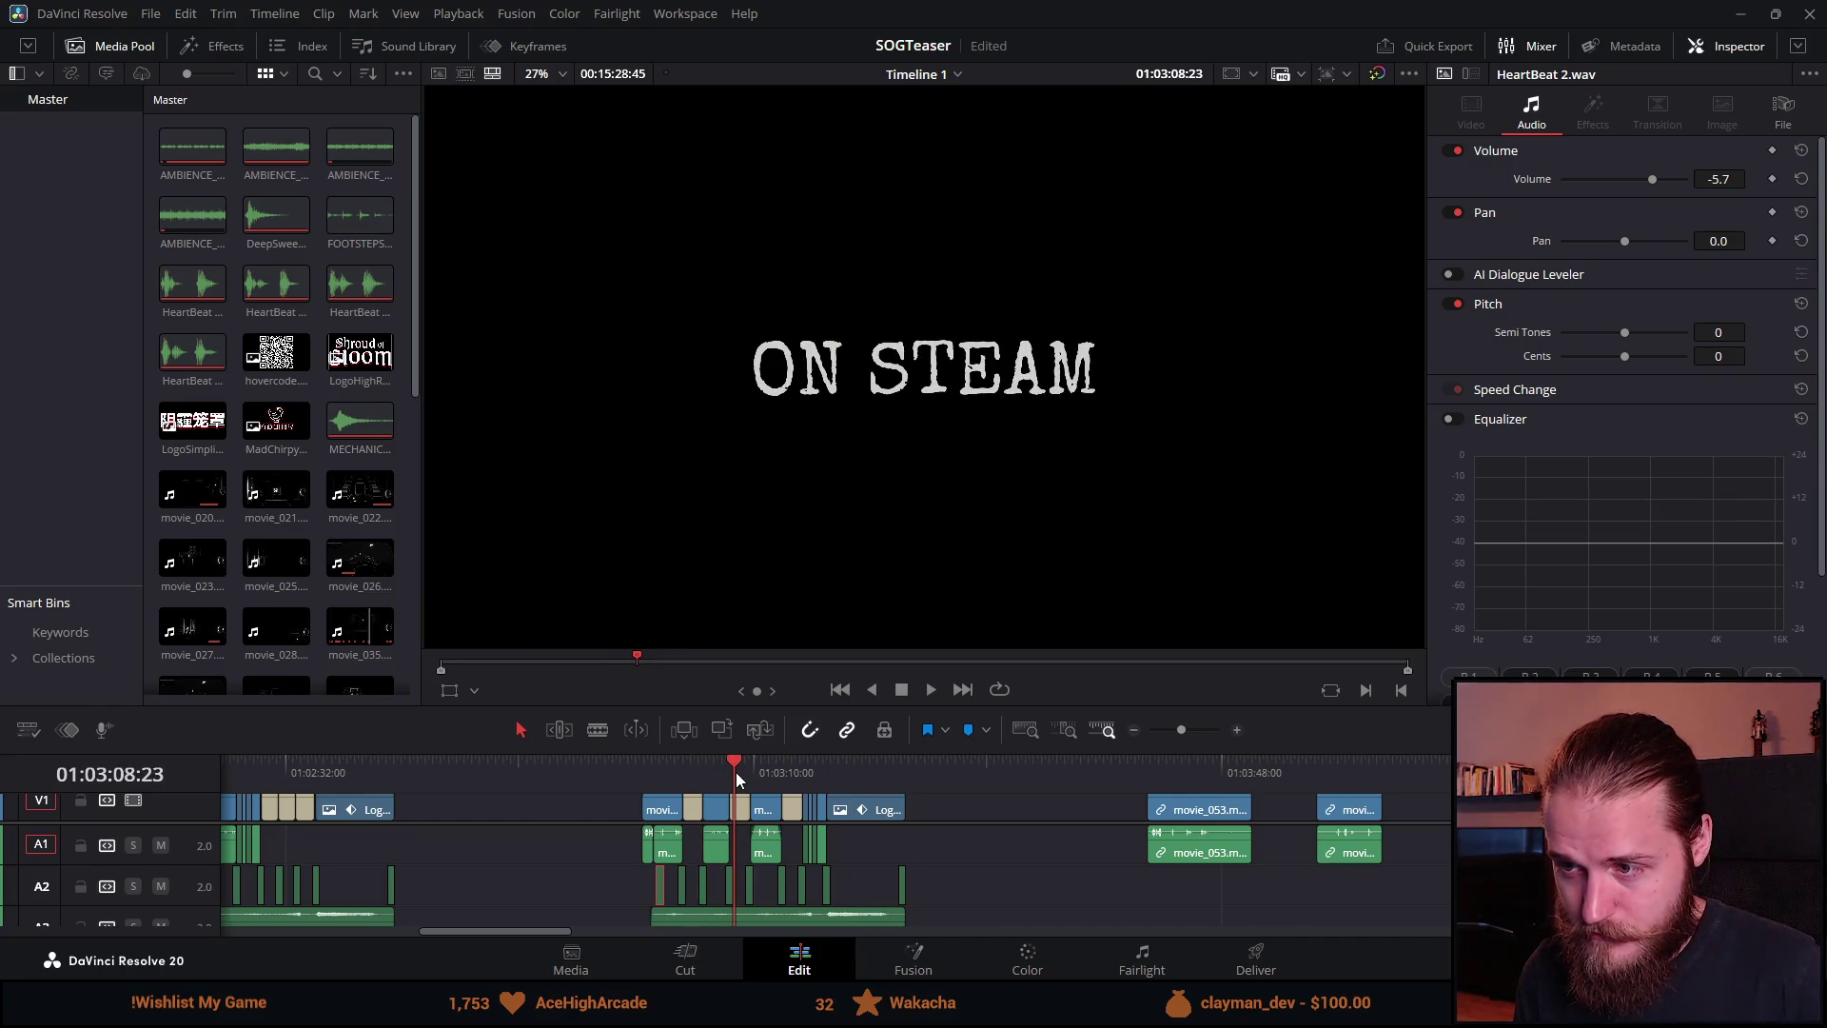
left_click(796, 762)
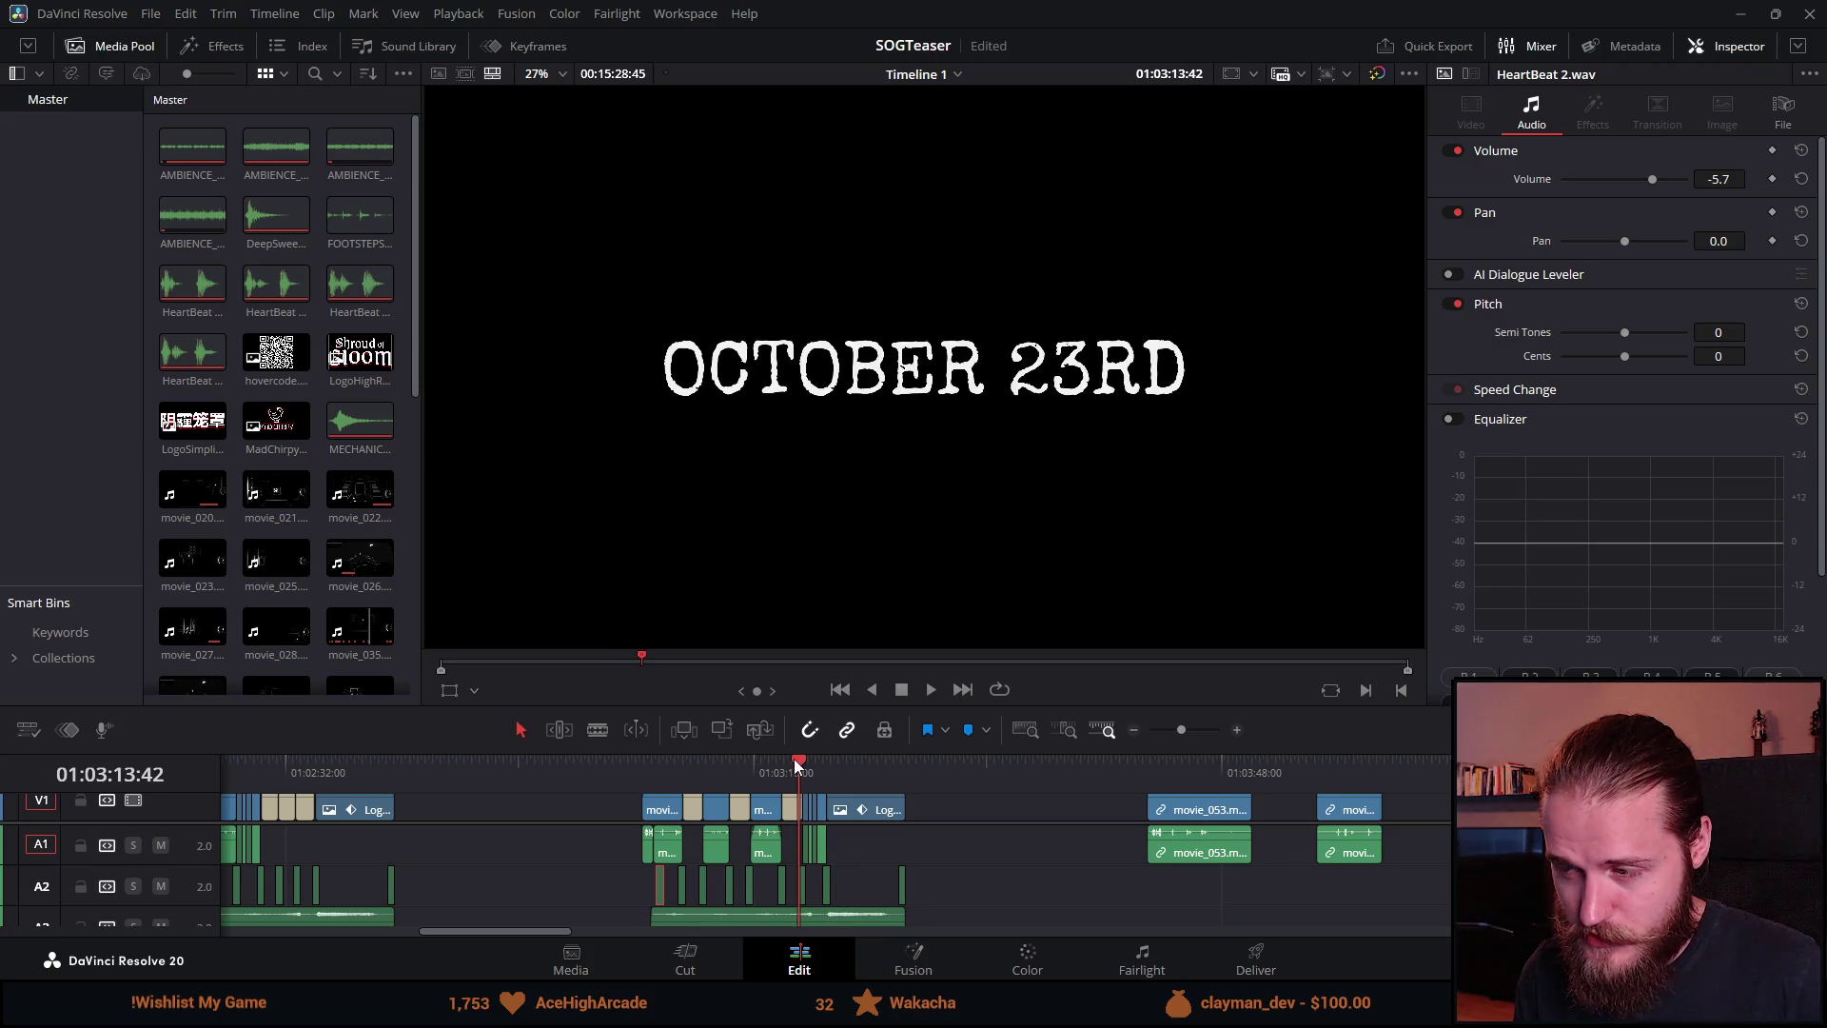
left_click(688, 763)
left_click(636, 769)
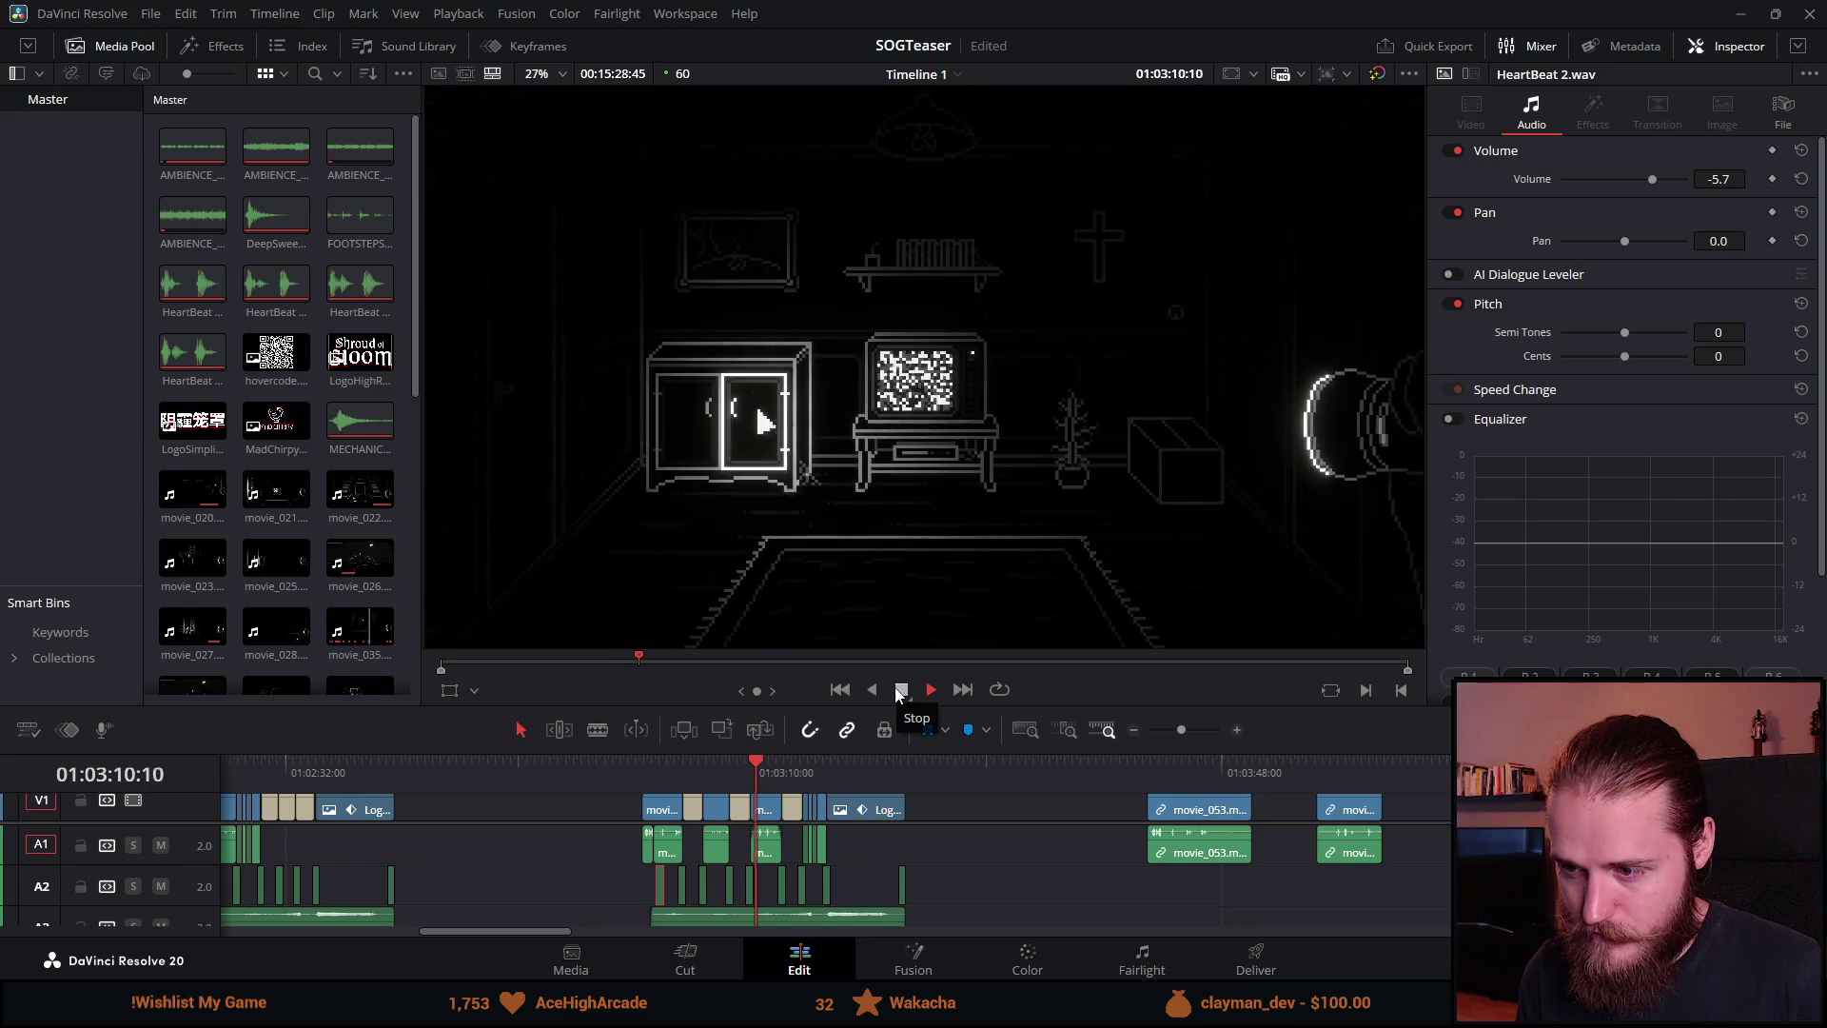
Step: Play the titles from their first frame, then open the PLAY THE DEMO clip's properties
left_click(901, 689)
left_click(628, 757)
left_click_drag(628, 758, 642, 761)
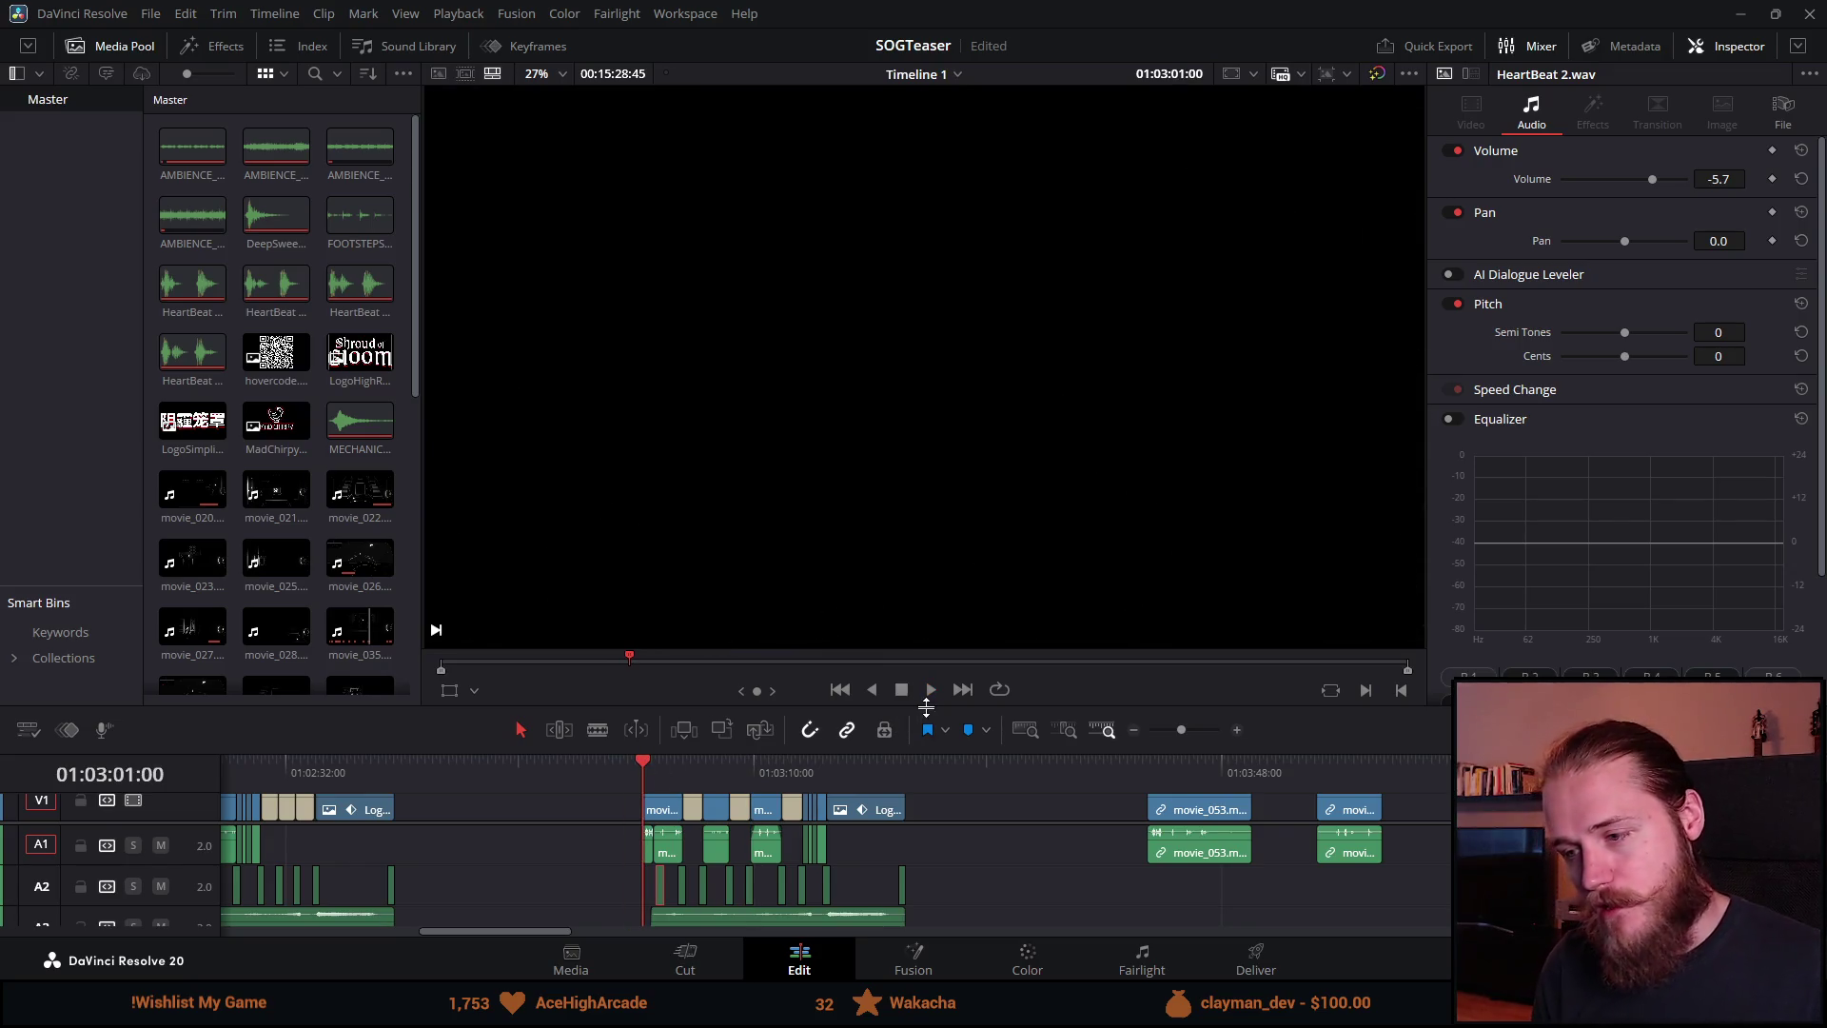
left_click(933, 691)
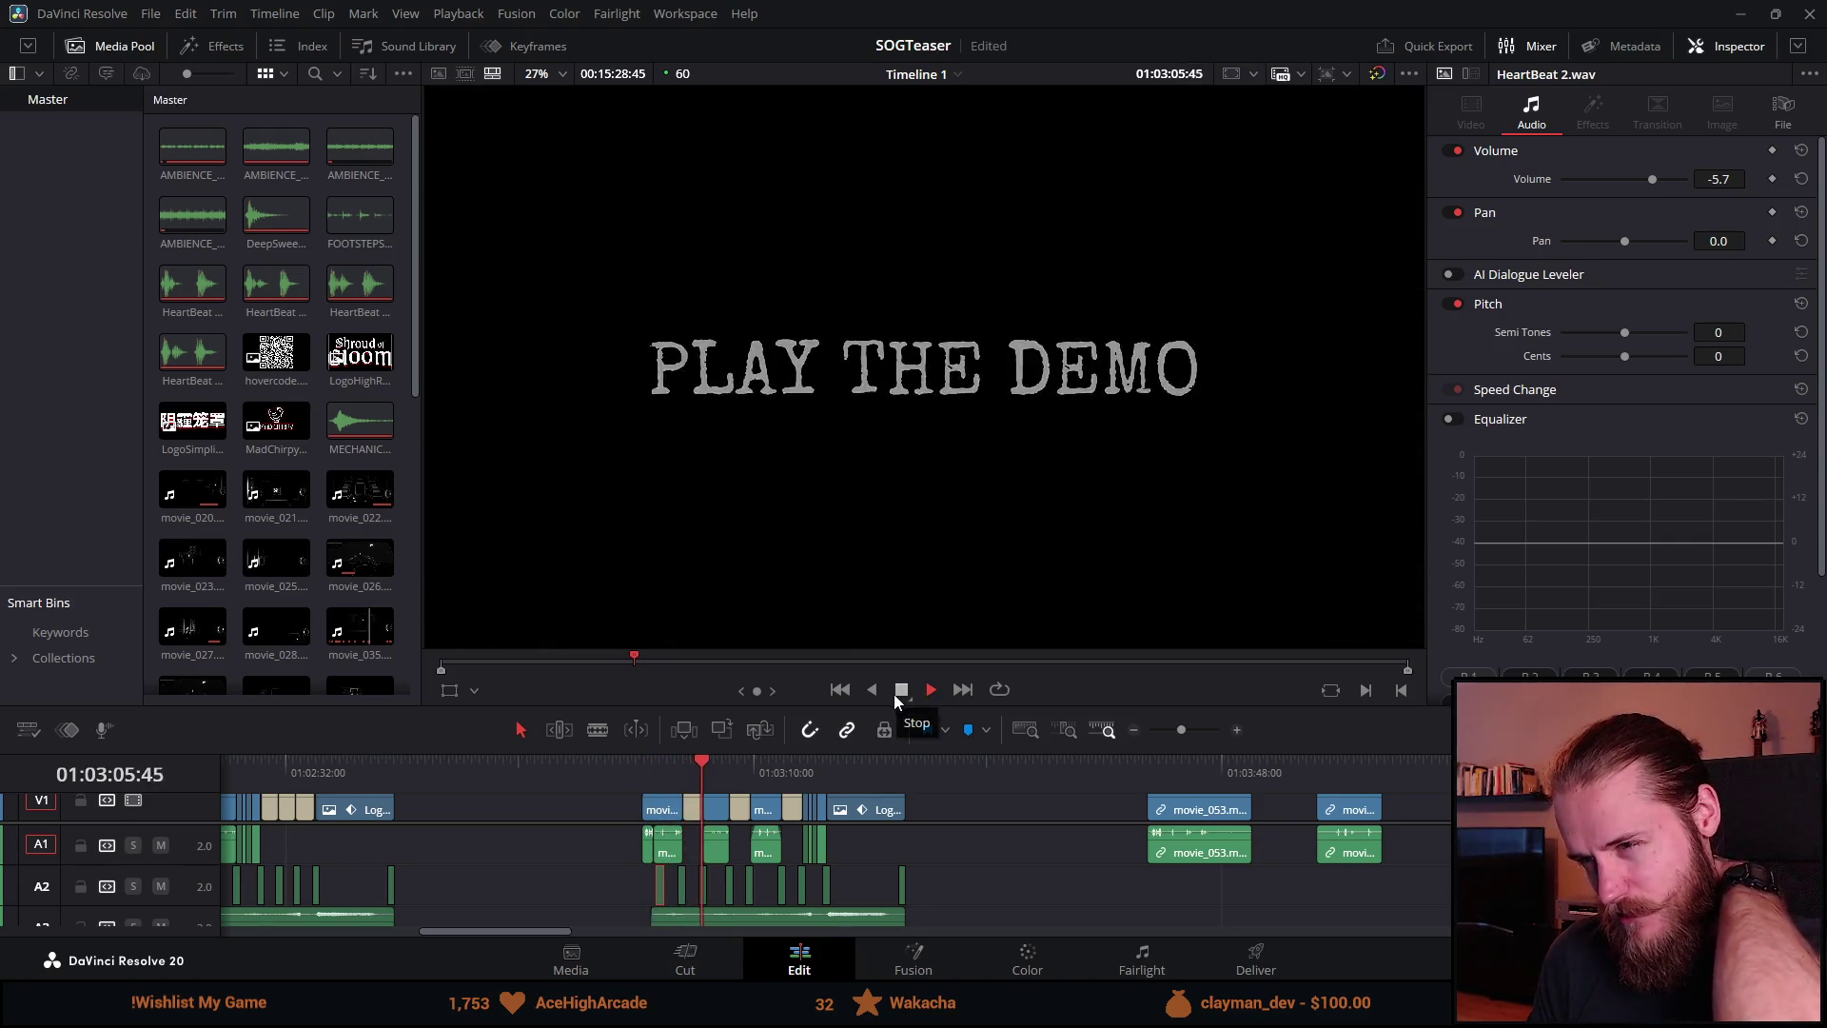
left_click(903, 690)
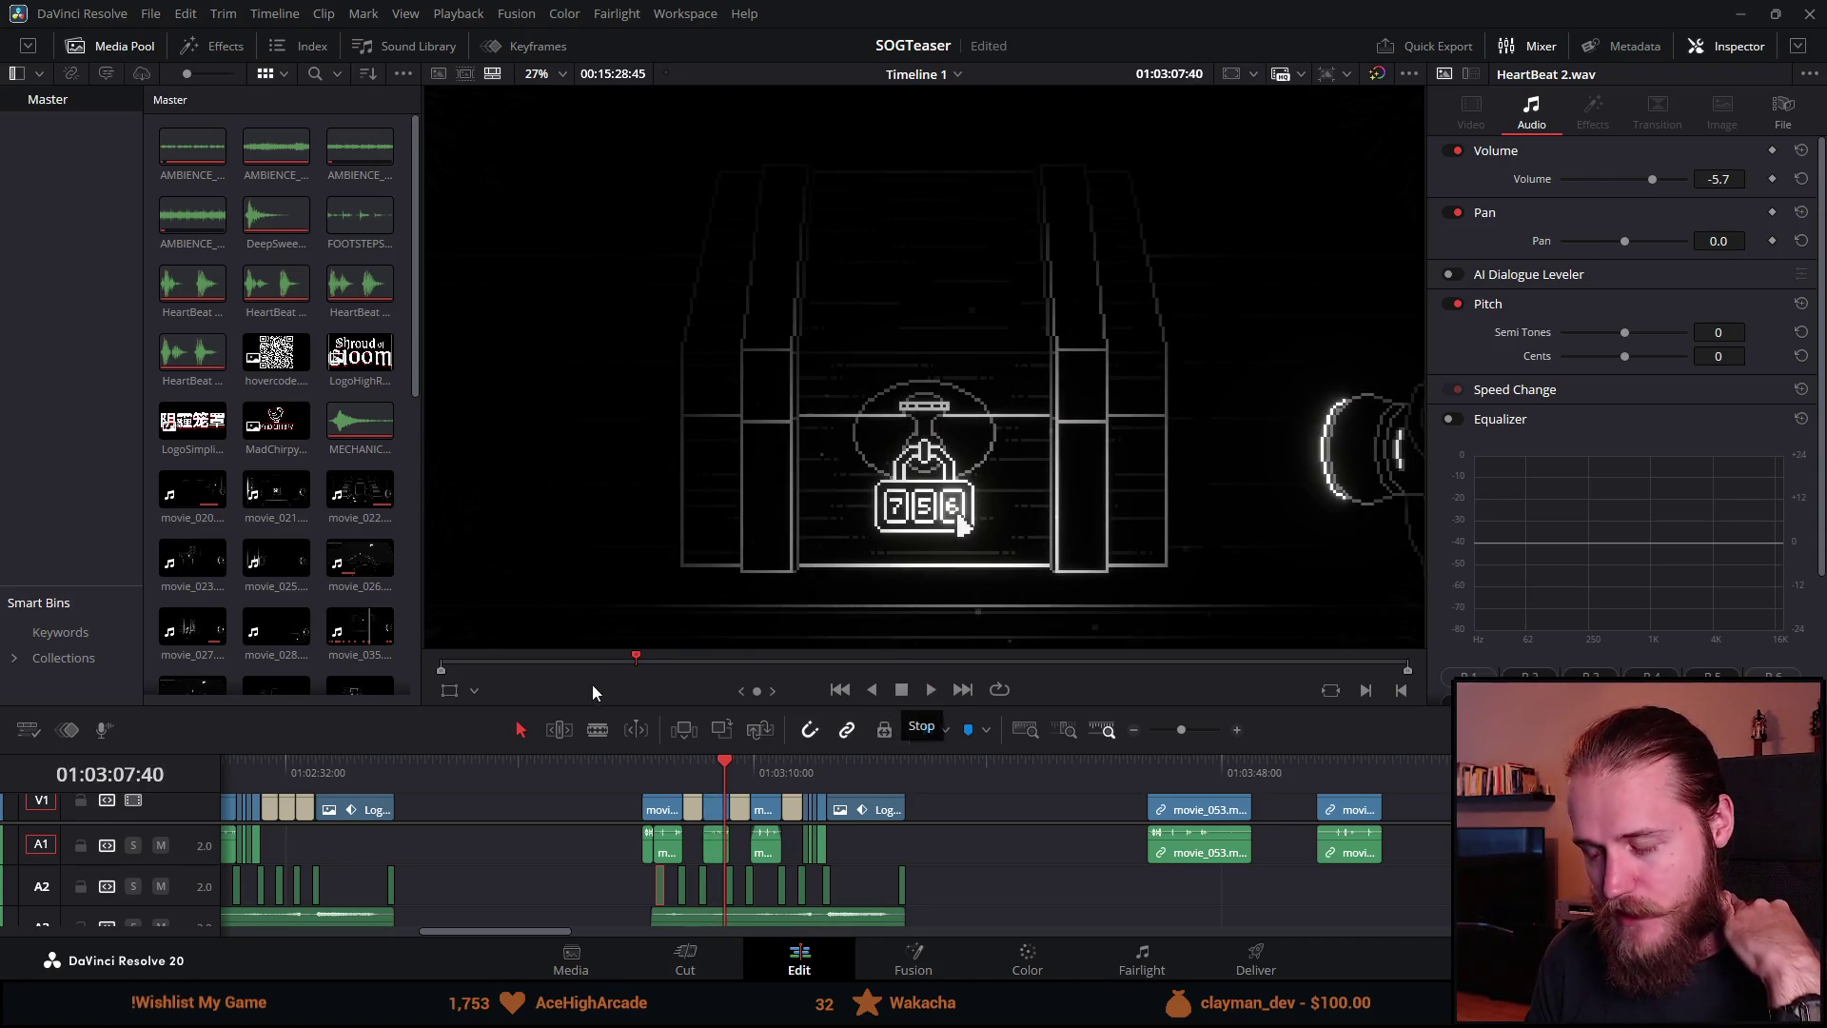
left_click(931, 698)
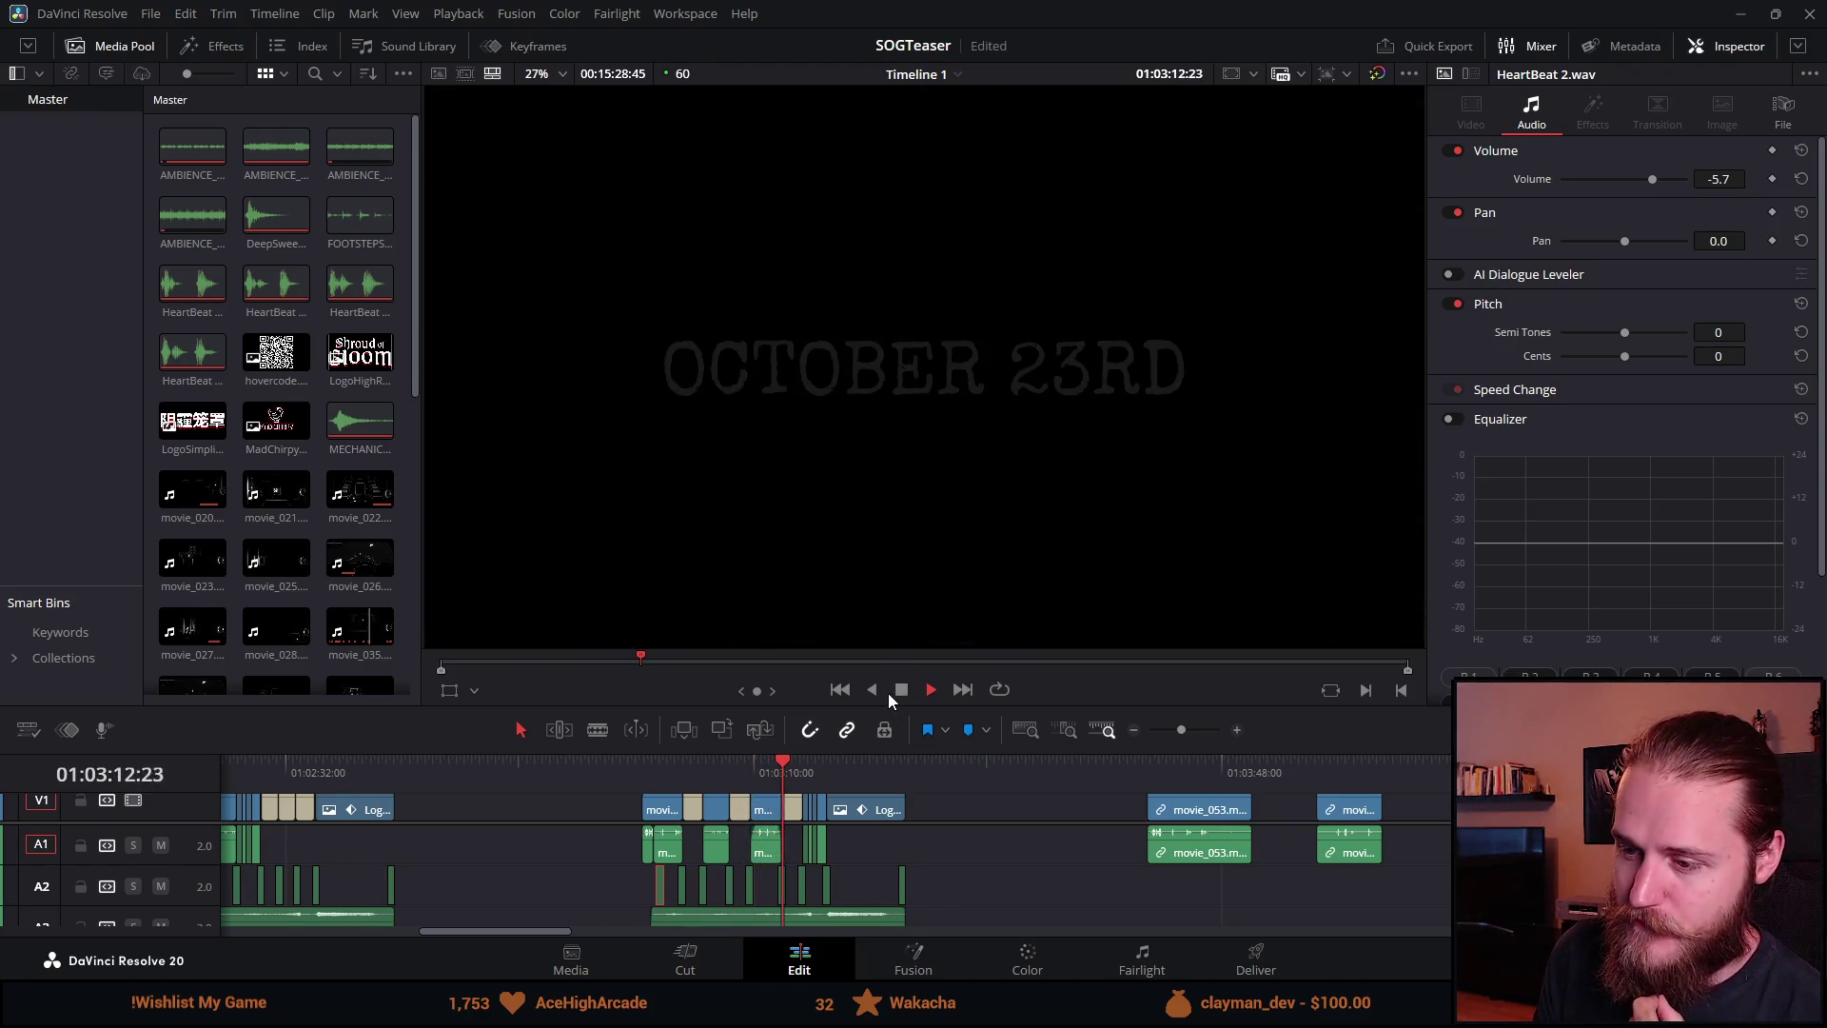
left_click(900, 691)
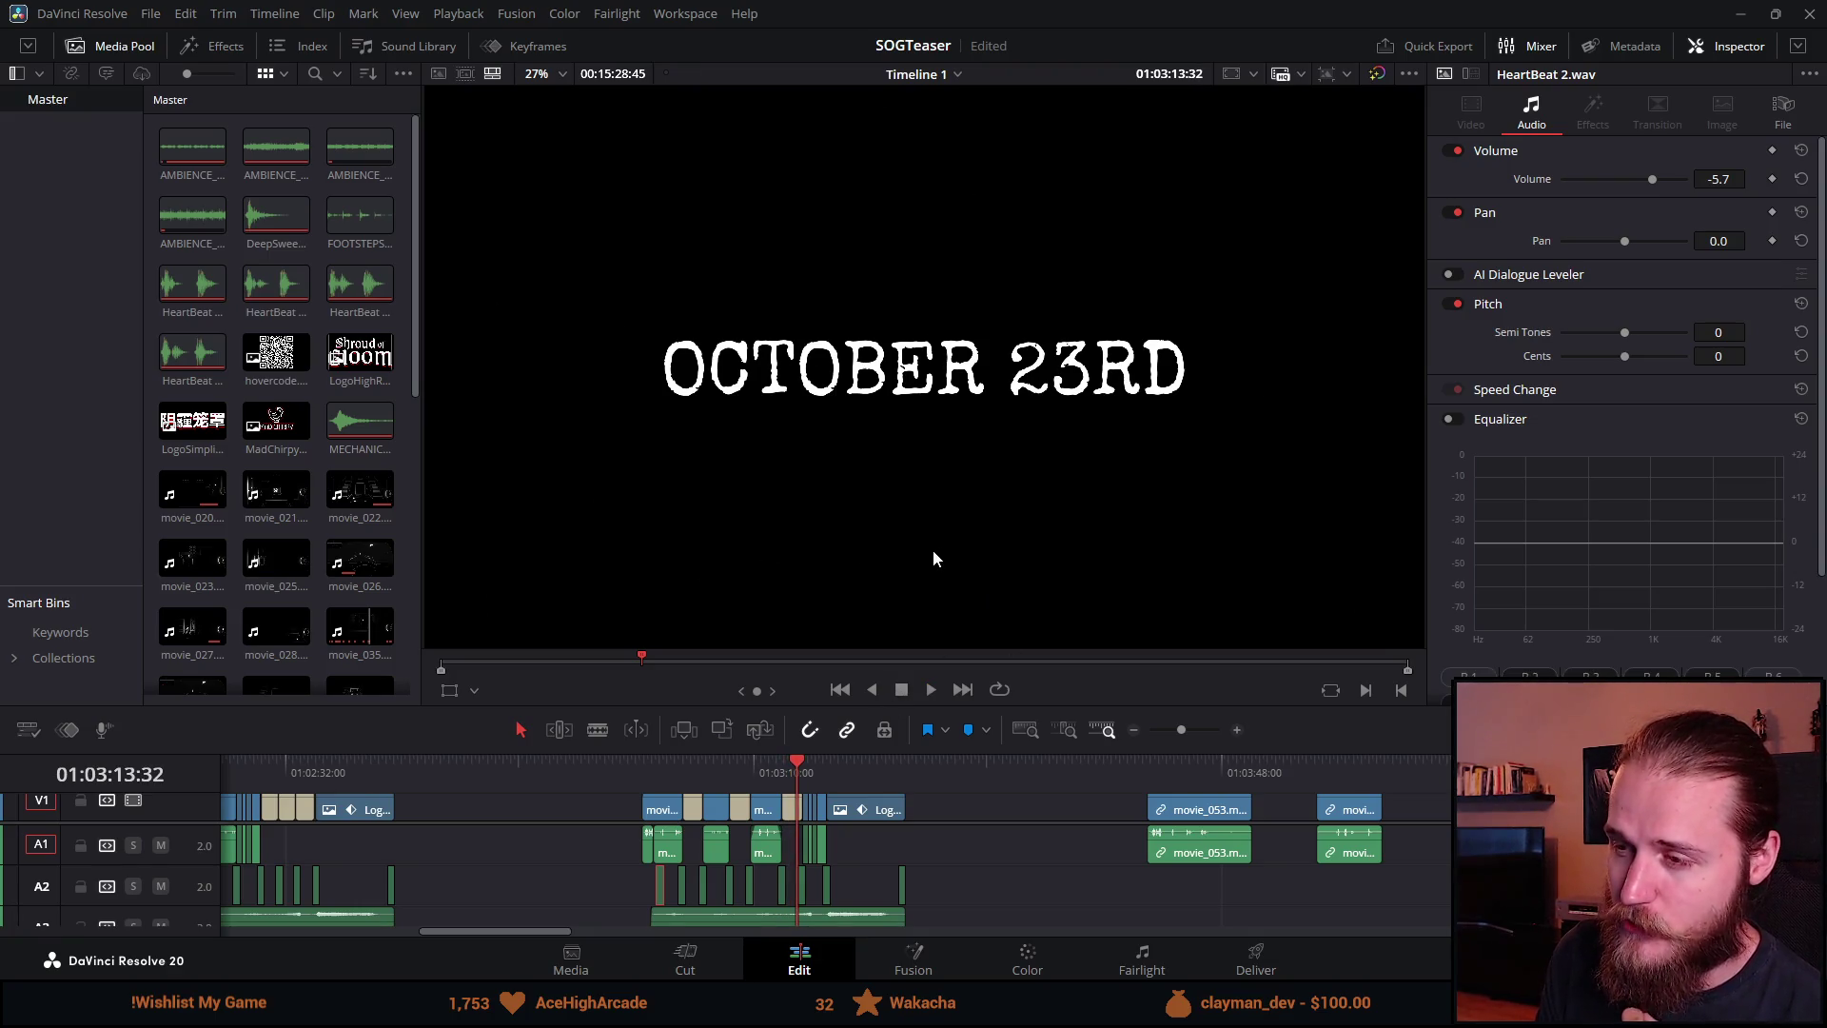
left_click(689, 763)
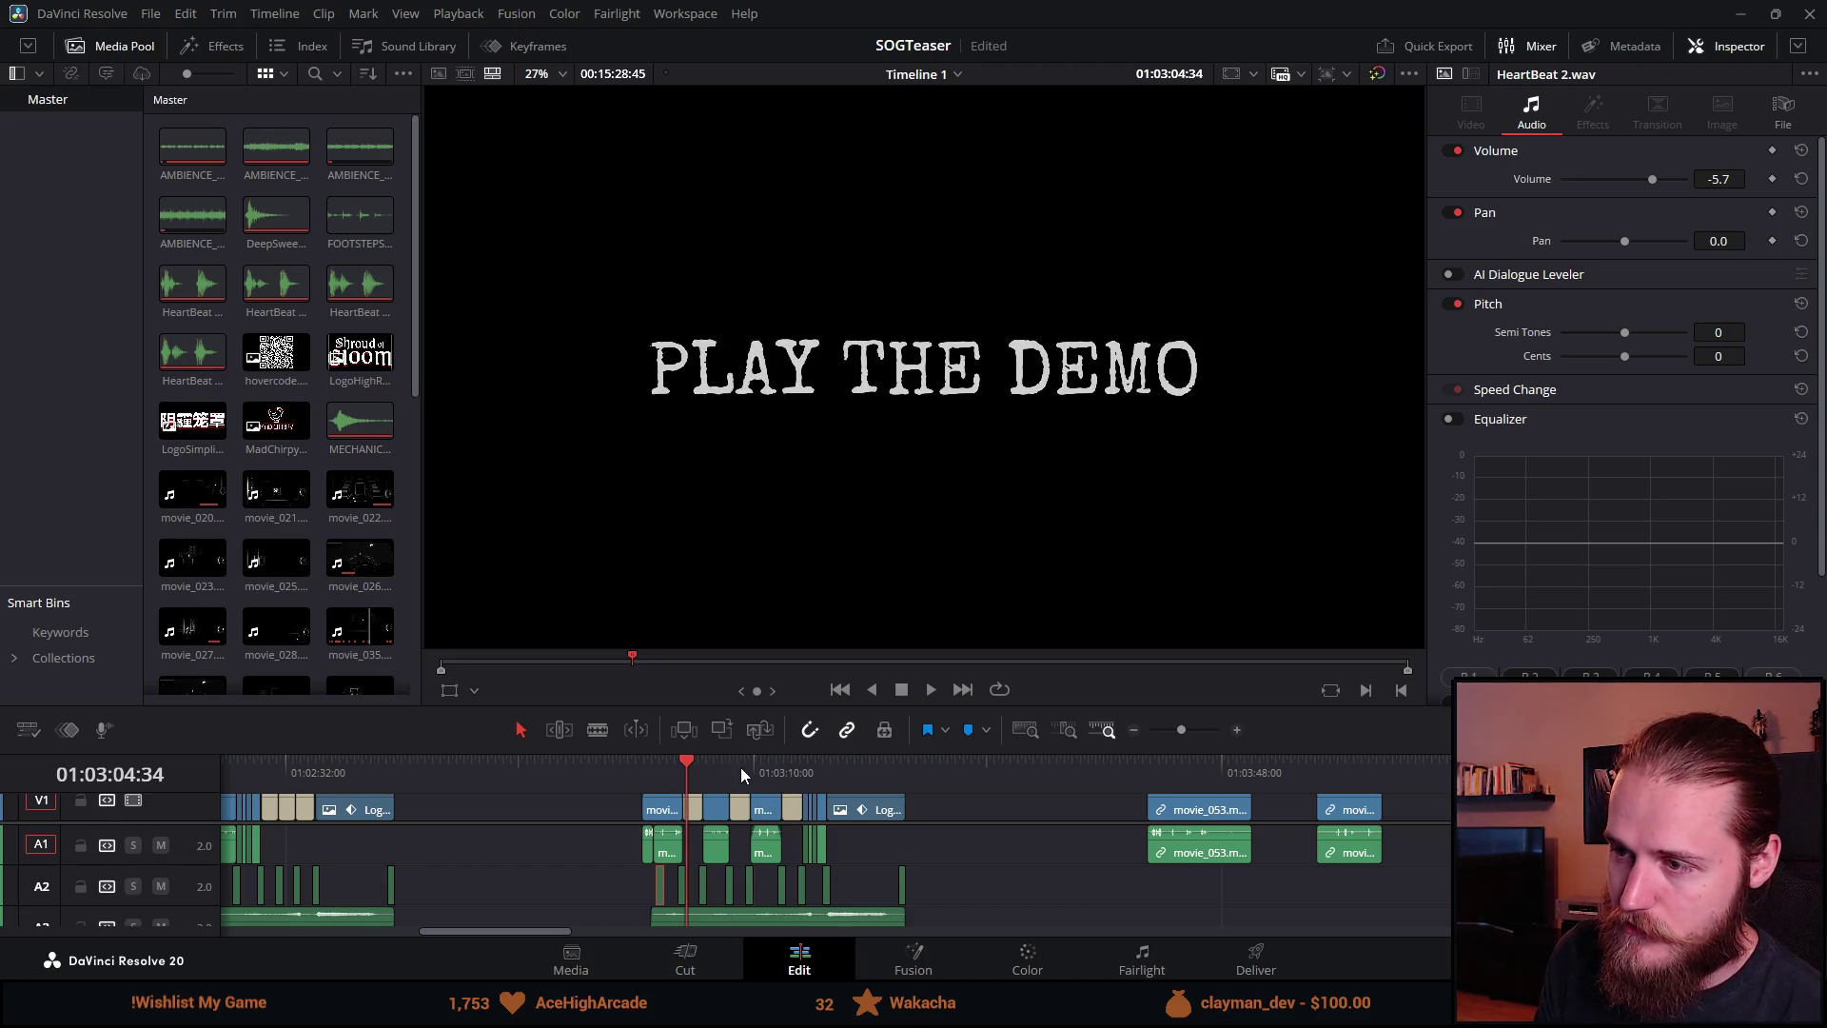
left_click(693, 811)
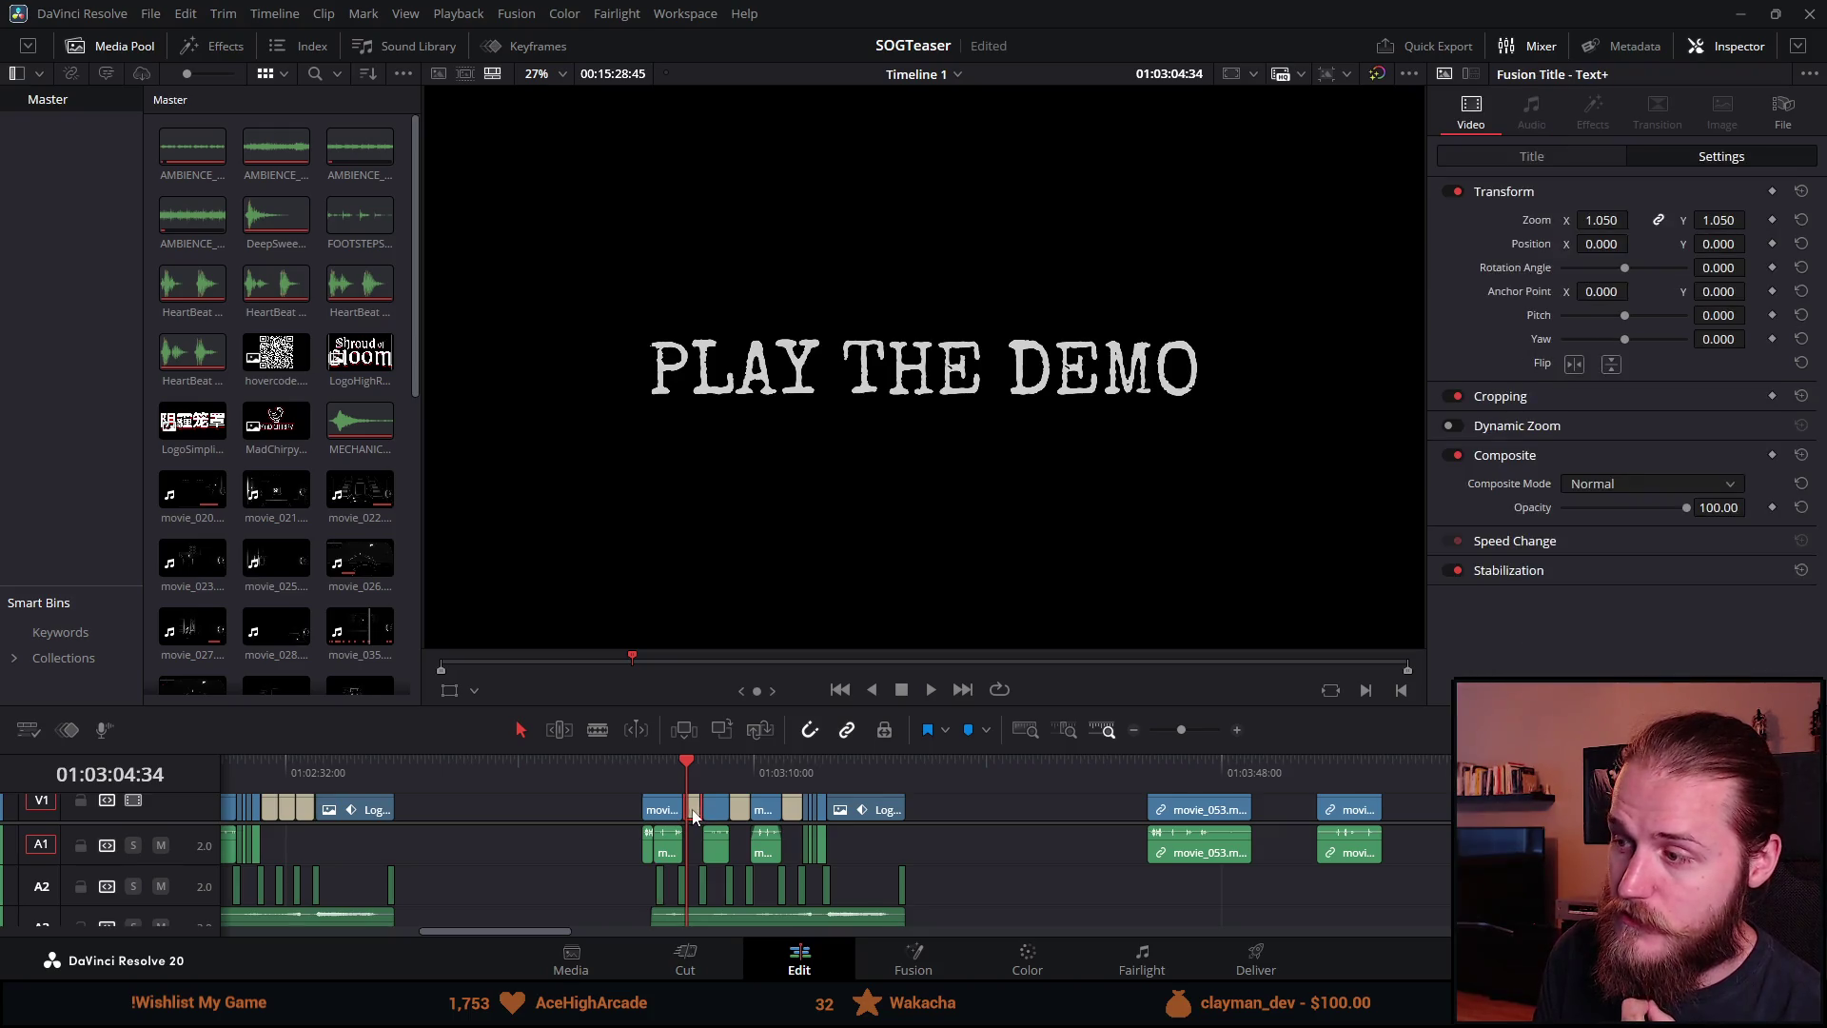
Step: Change the first title card's text to DEMO COMING and save the project
left_click(1567, 162)
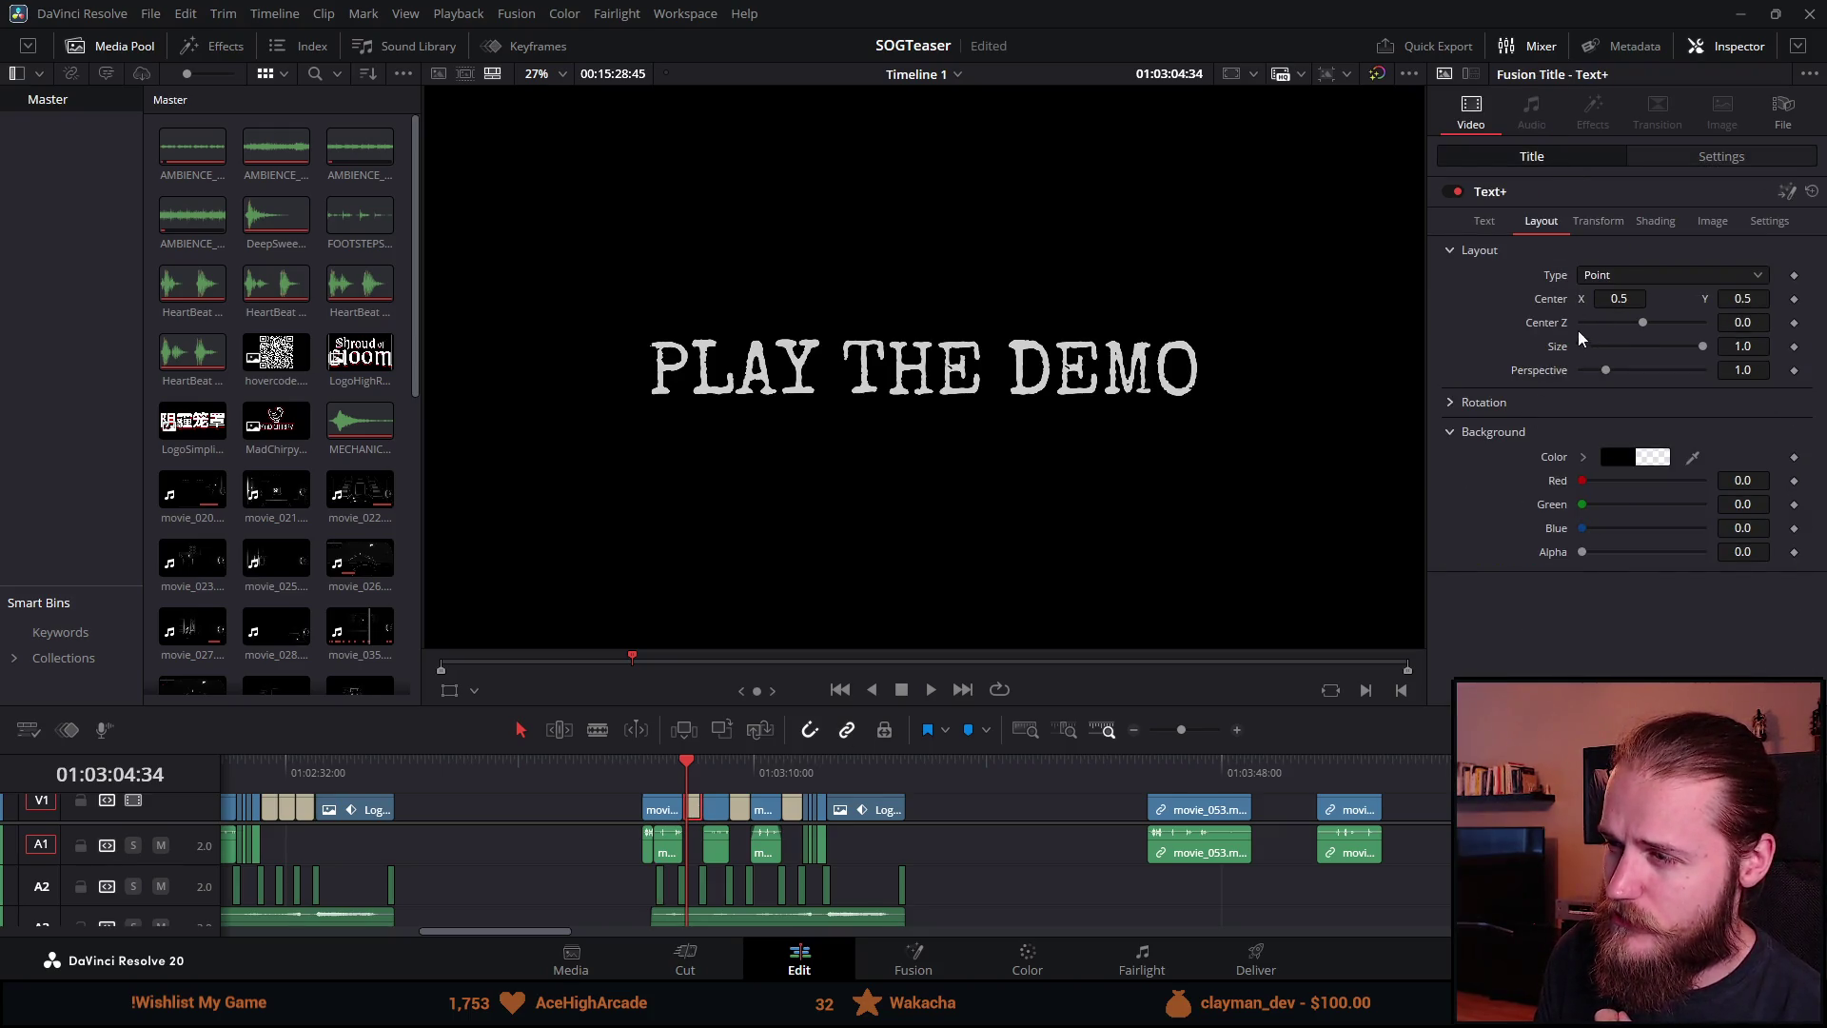
left_click(1487, 222)
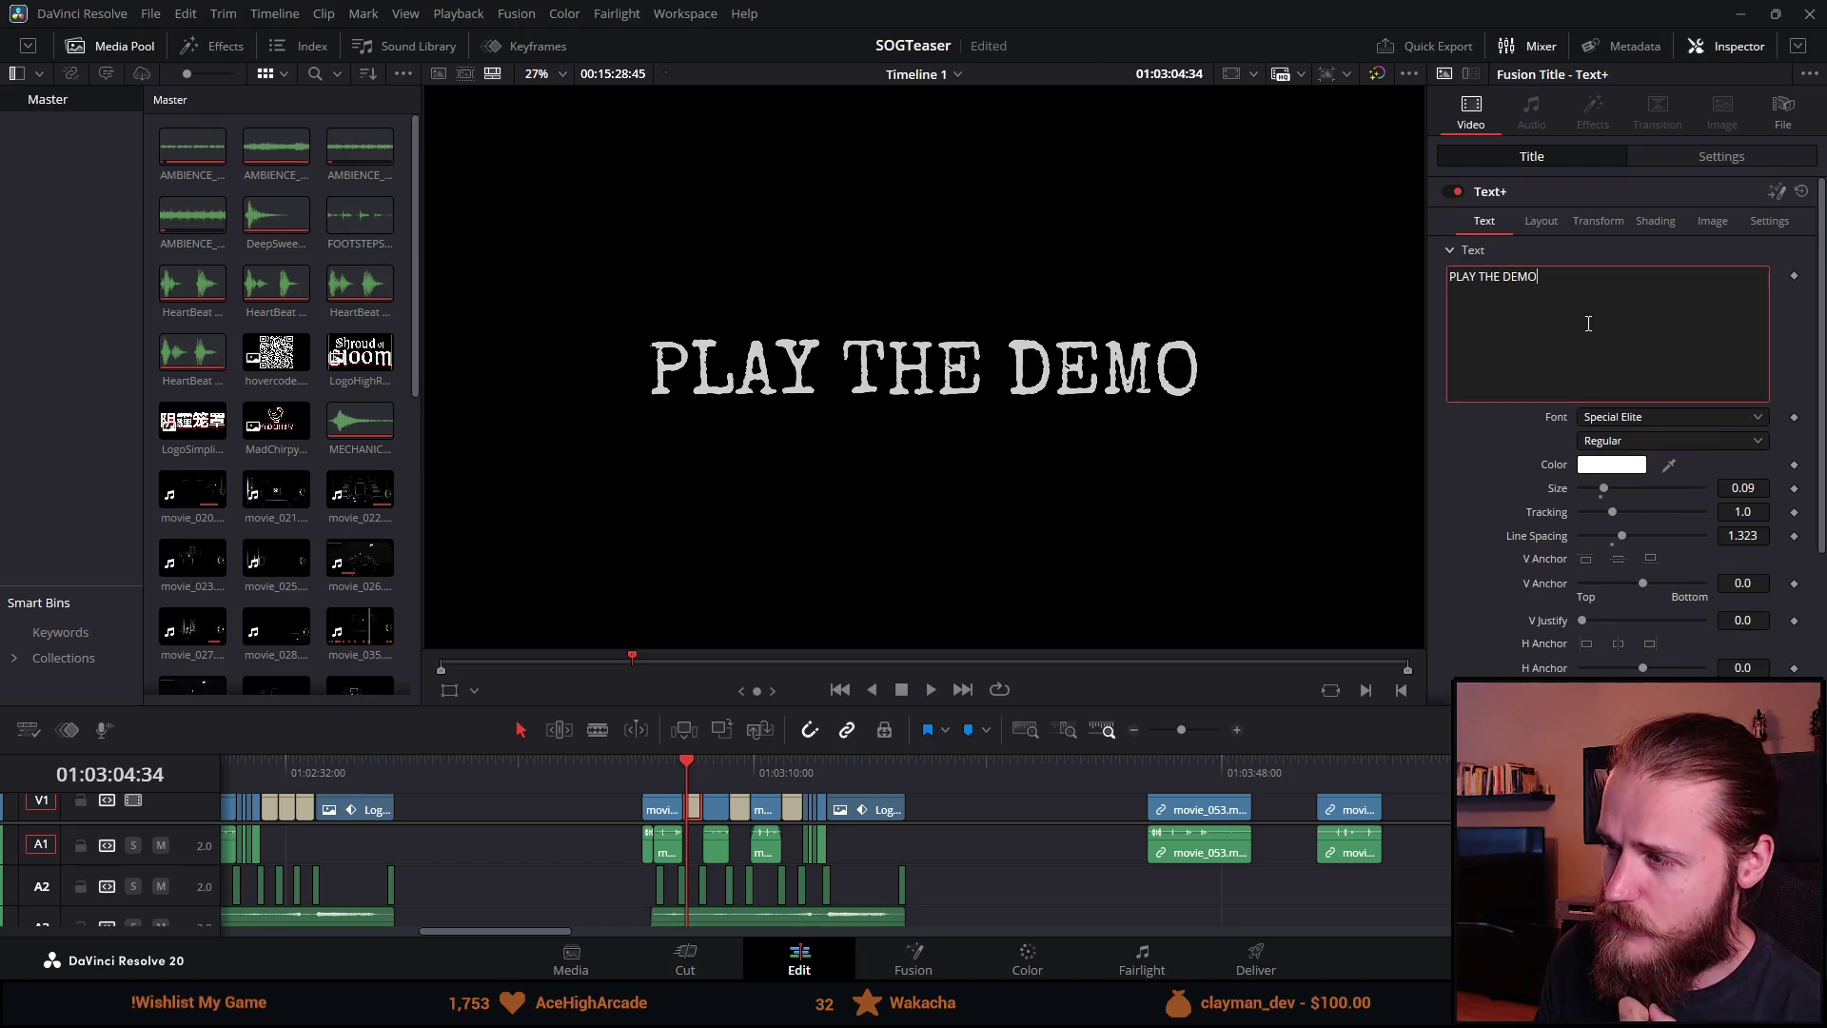
left_click(1632, 320)
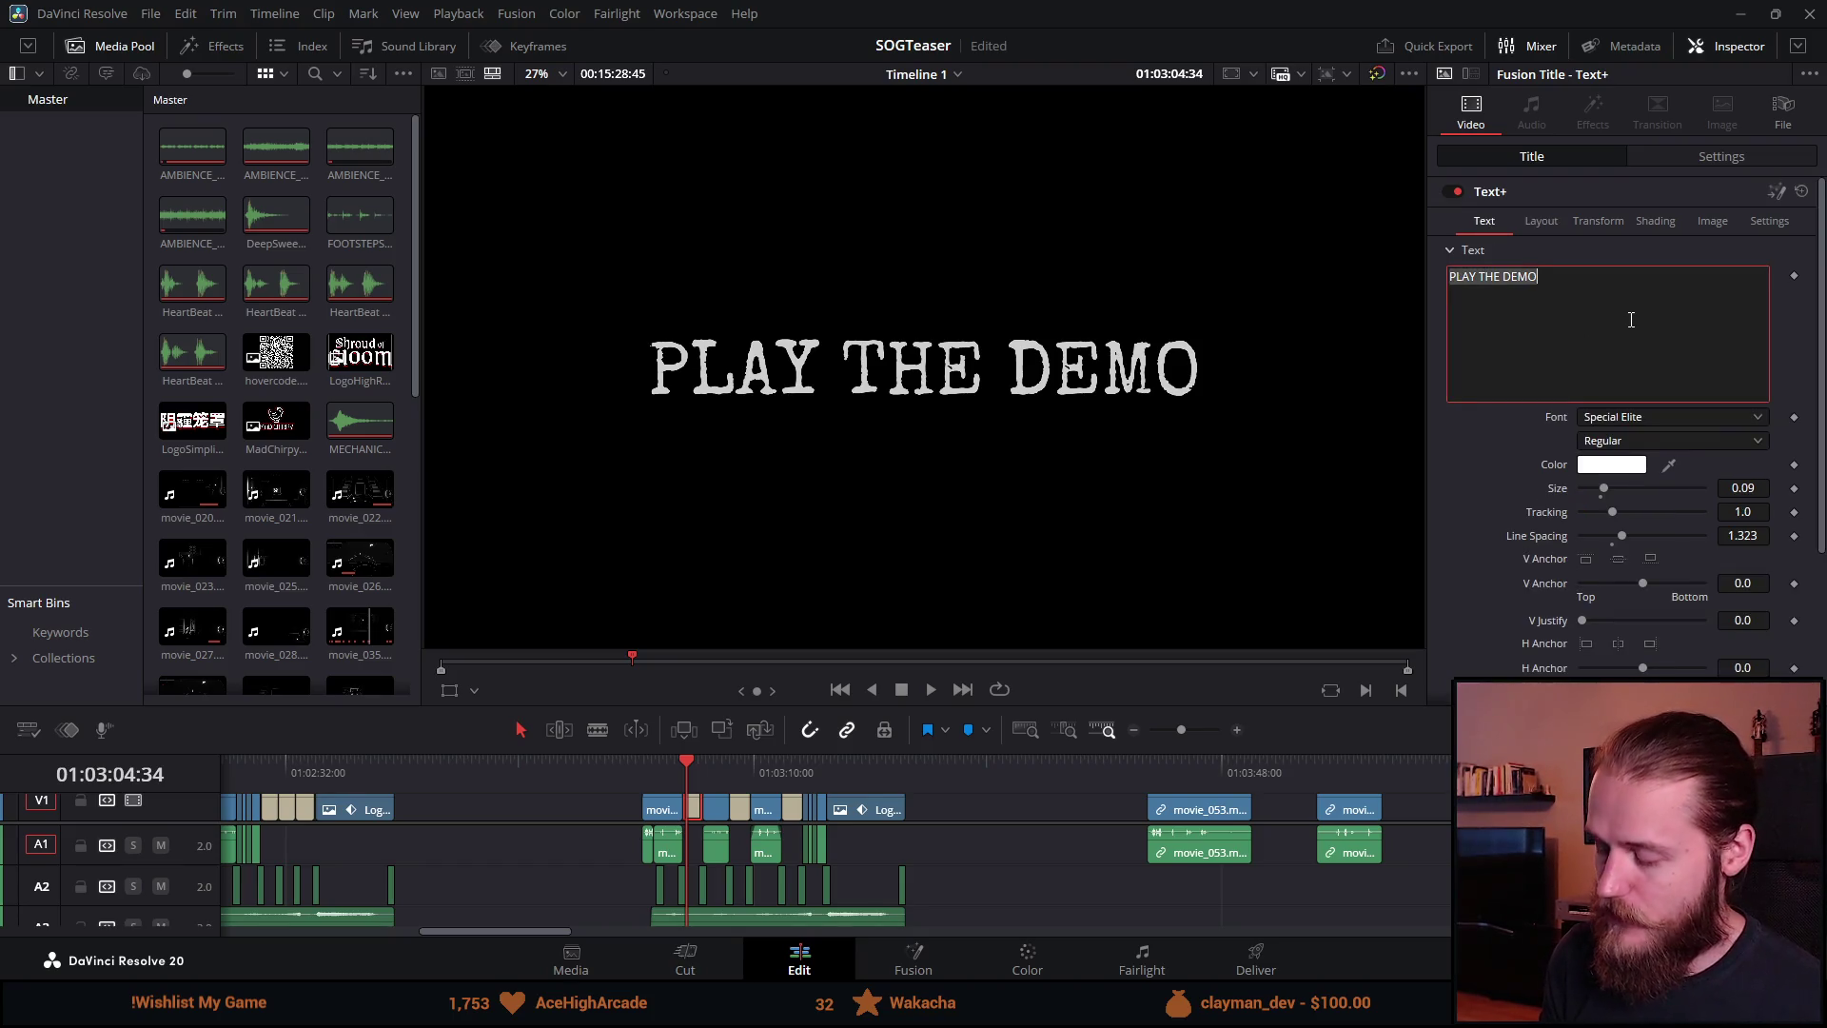
type("DEMO COMING")
key("ctrl+s")
Step: Change the ON STEAM card to read TO STEAM and save again
left_click(745, 762)
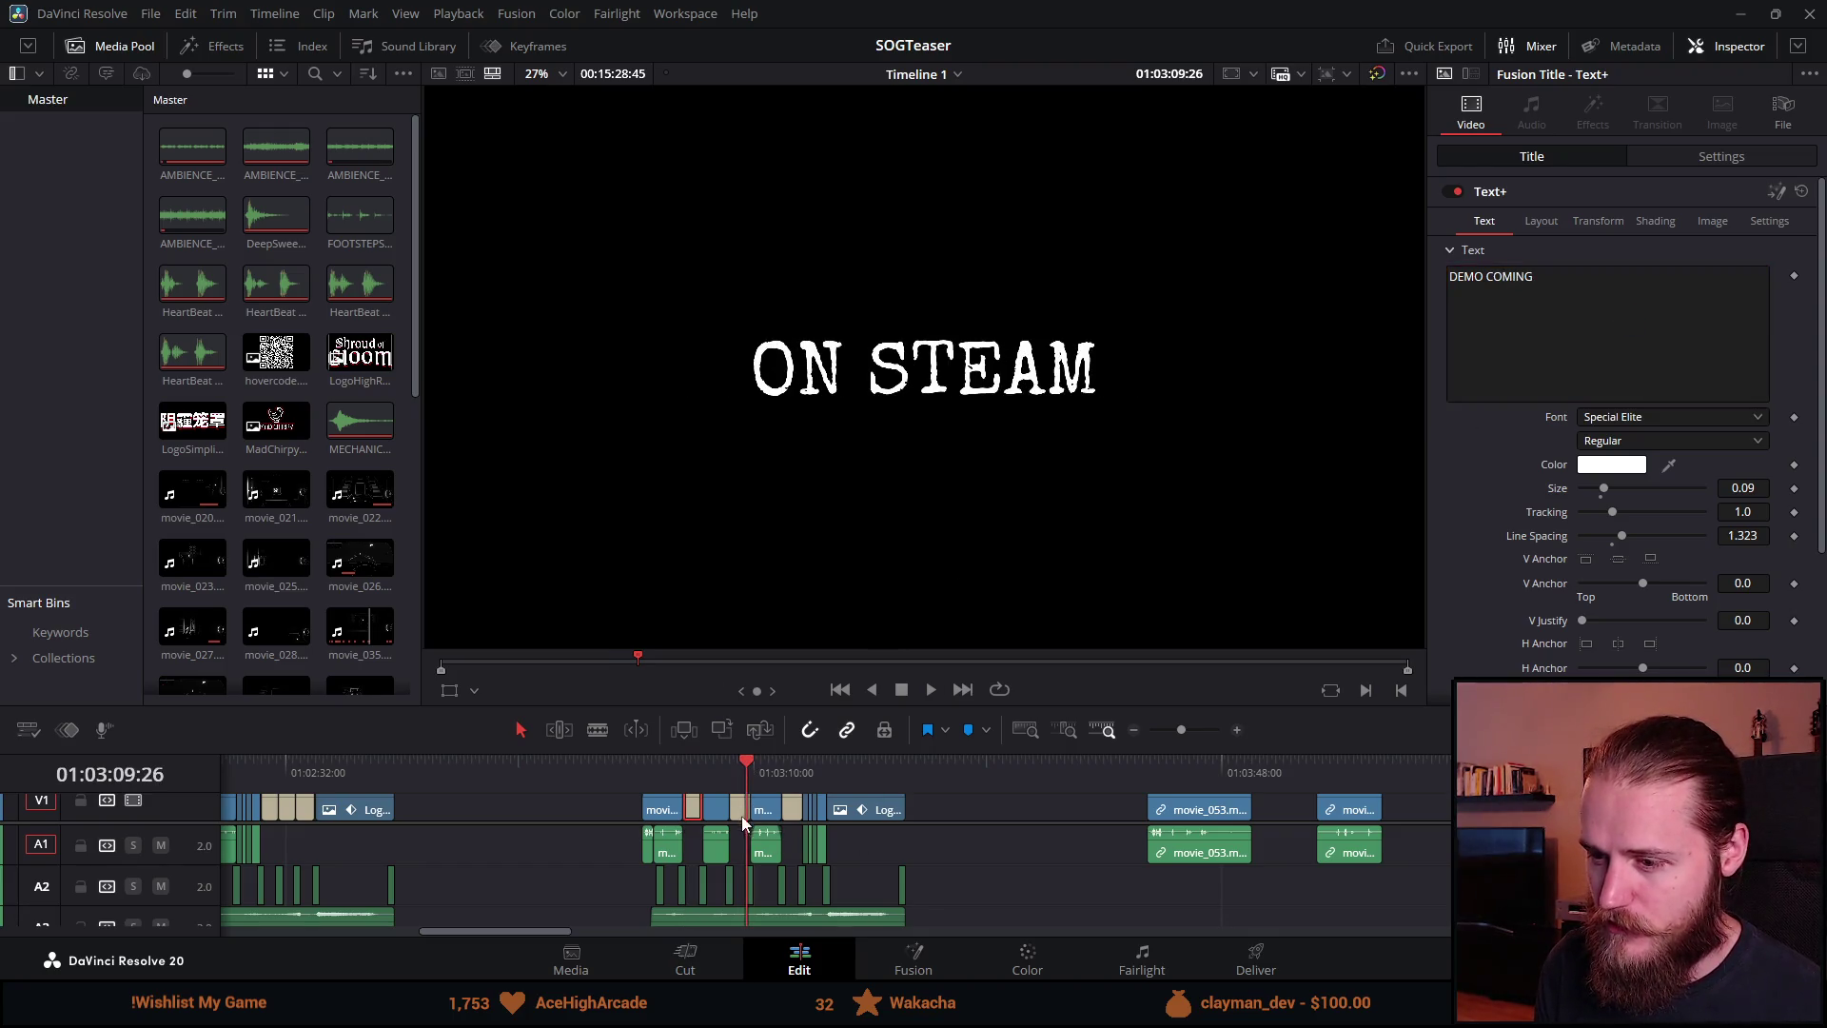
left_click(737, 808)
left_click(1584, 281)
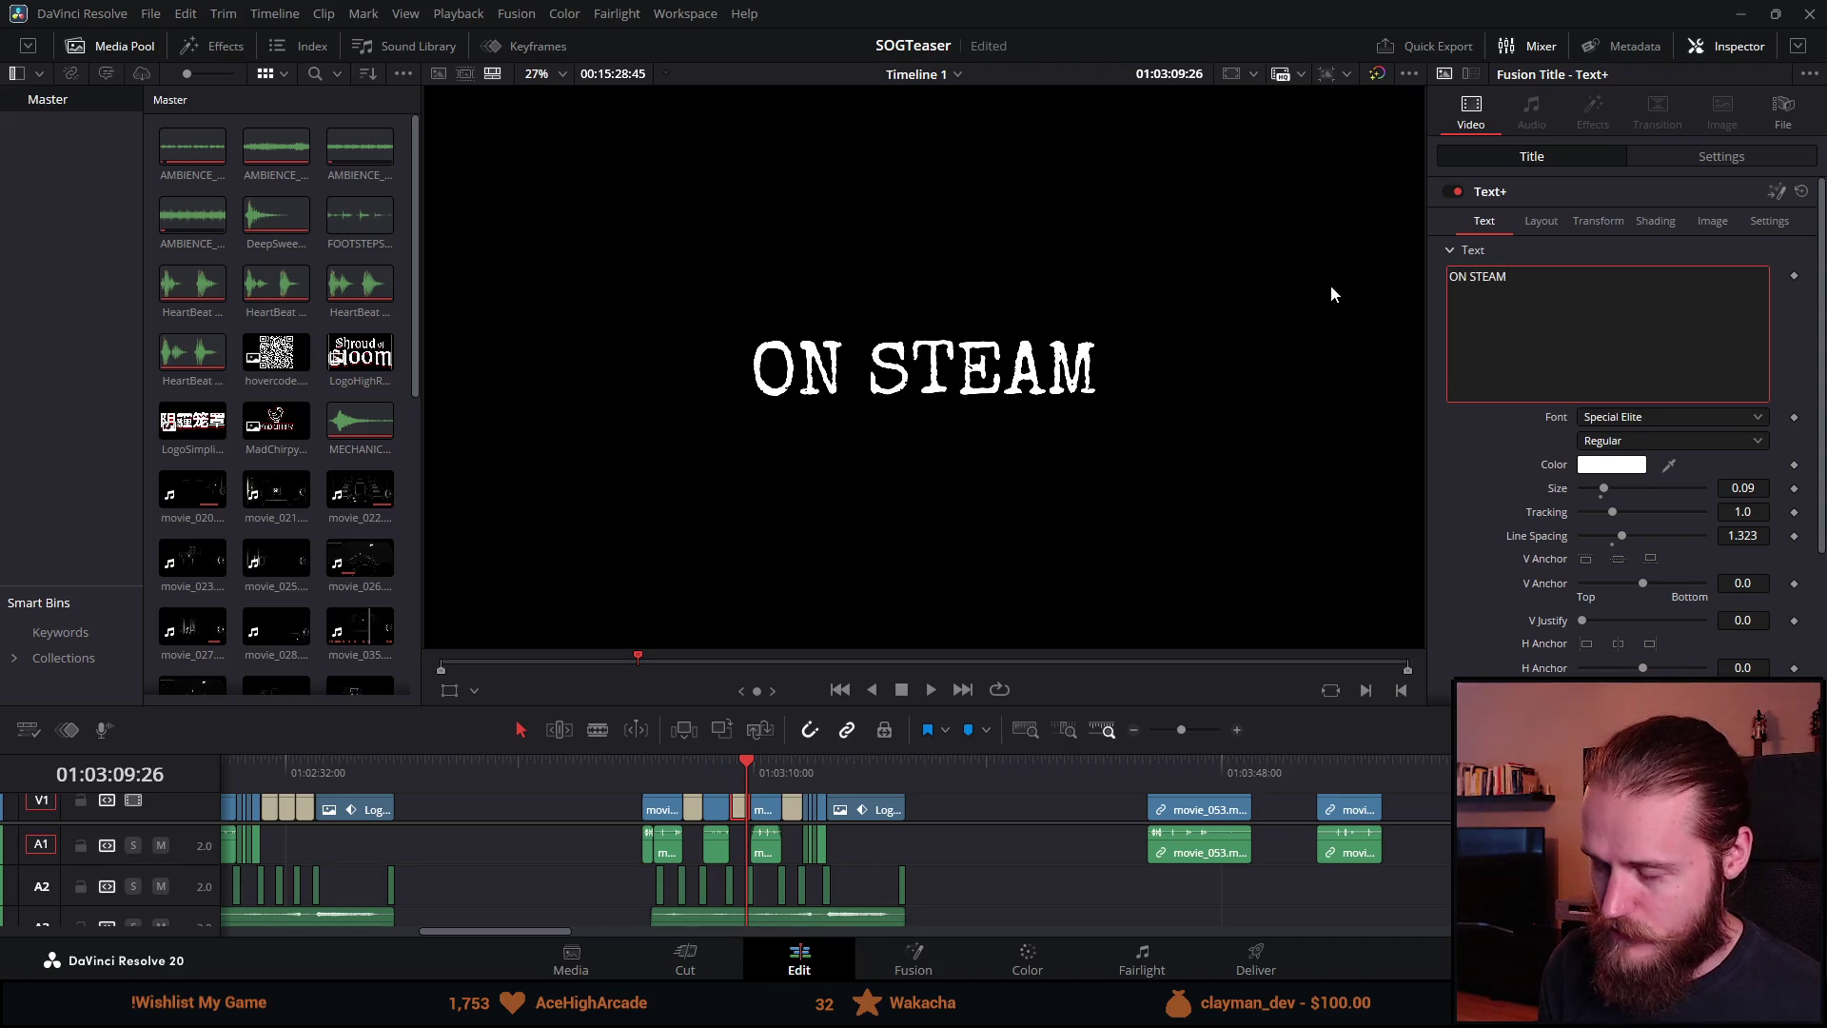
key("Left")
key("BackSpace")
key("BackSpace")
type("TO")
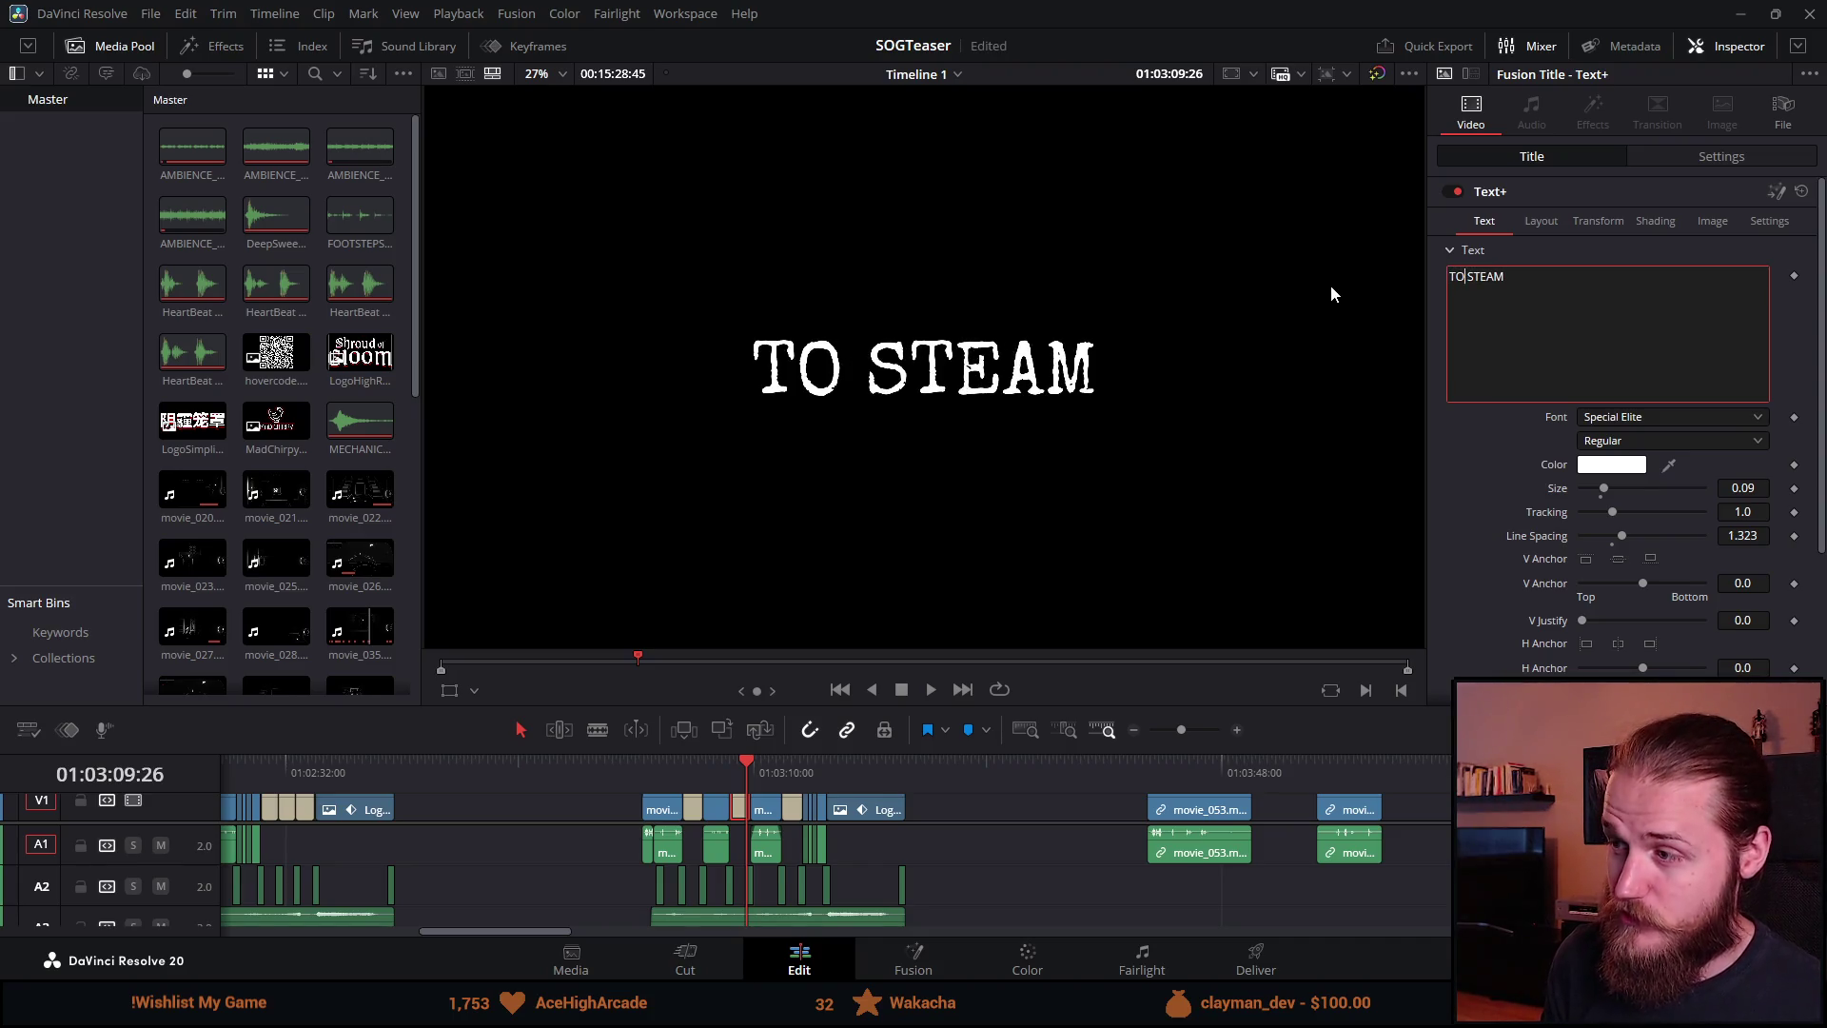
key("ctrl+s")
left_click(643, 765)
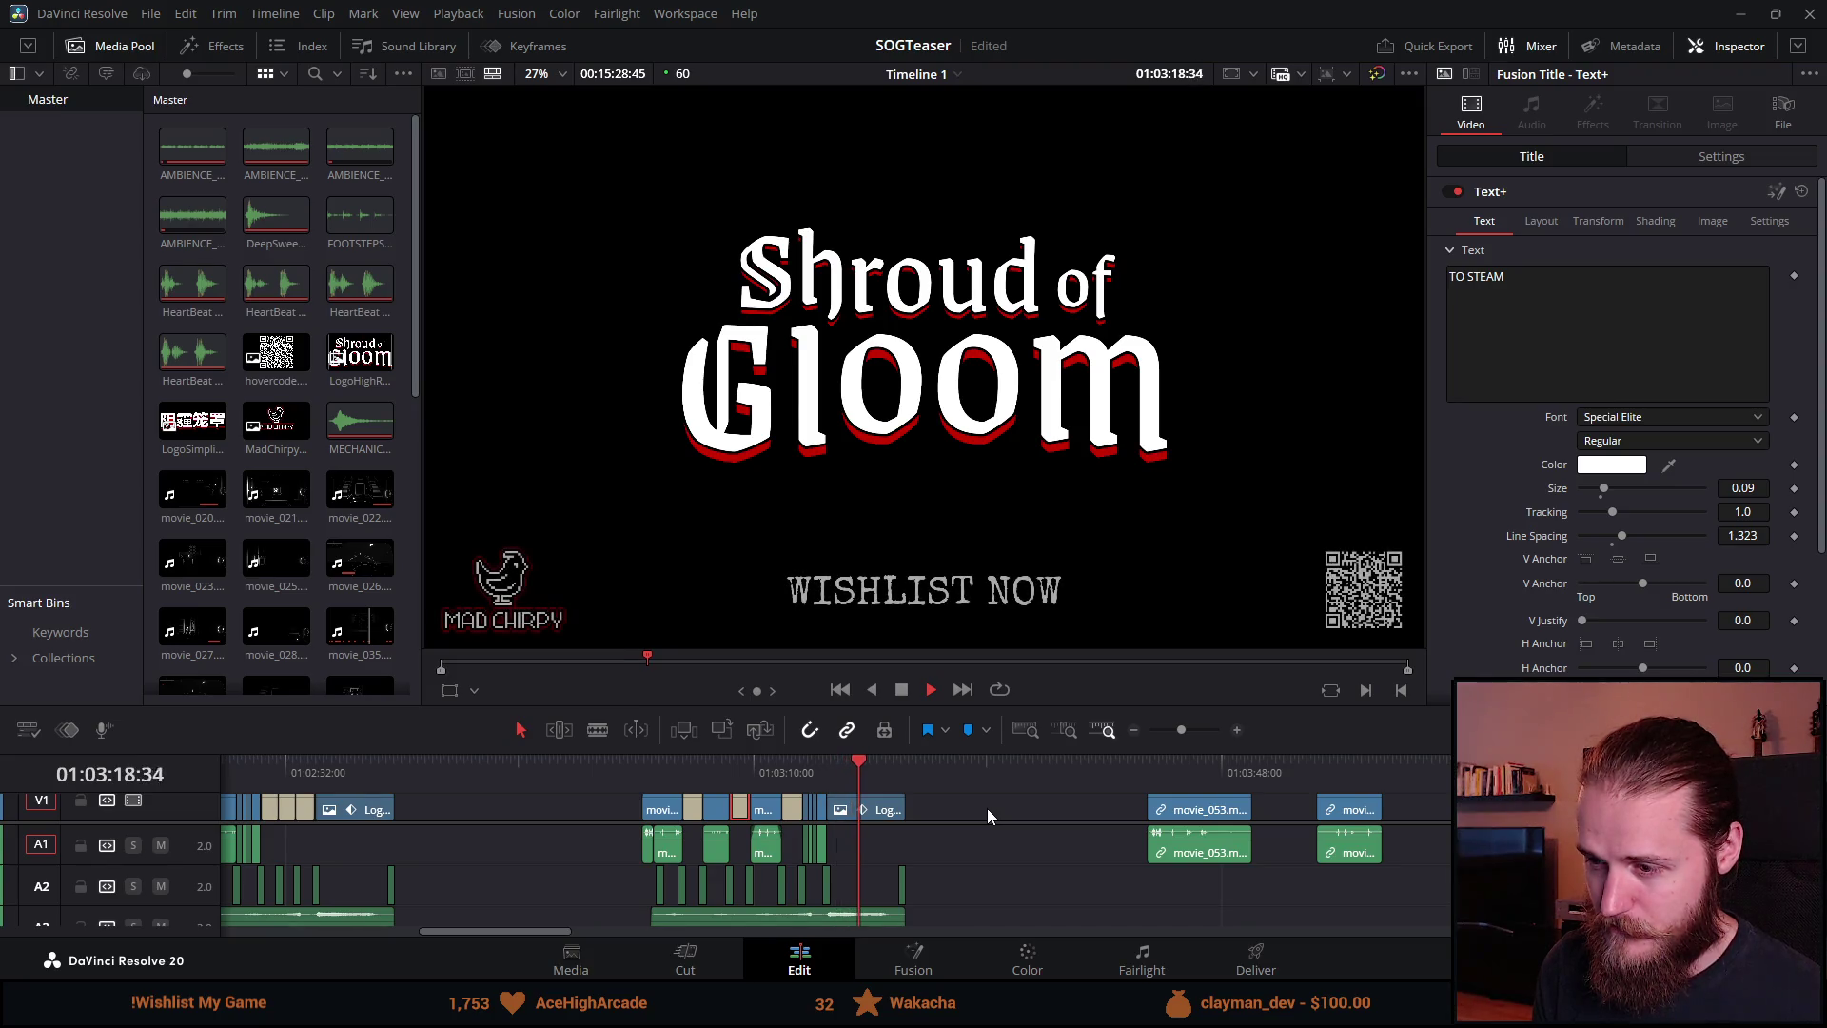
Step: Enlarge the timeline to show the A3 song track and play from before the titles
left_click(902, 691)
mouse_move(906, 709)
left_mouse_down()
mouse_move(918, 610)
mouse_move(914, 722)
left_mouse_up()
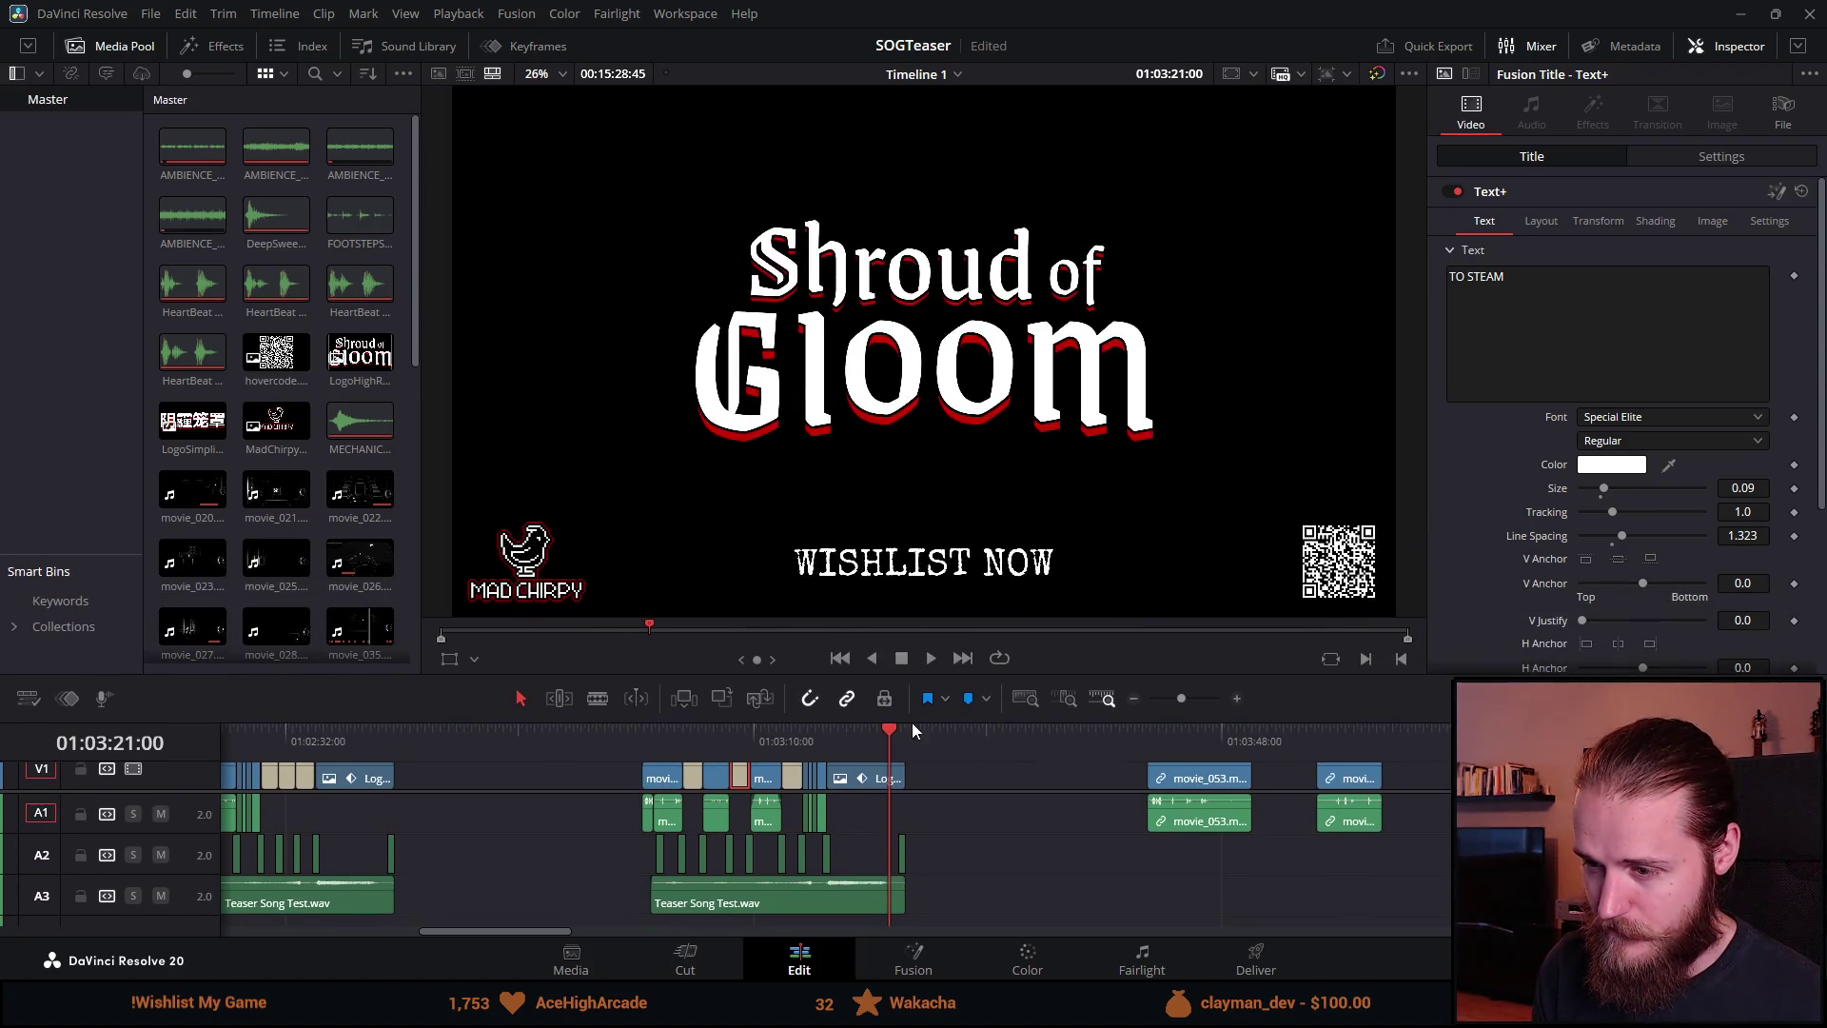
left_click(639, 734)
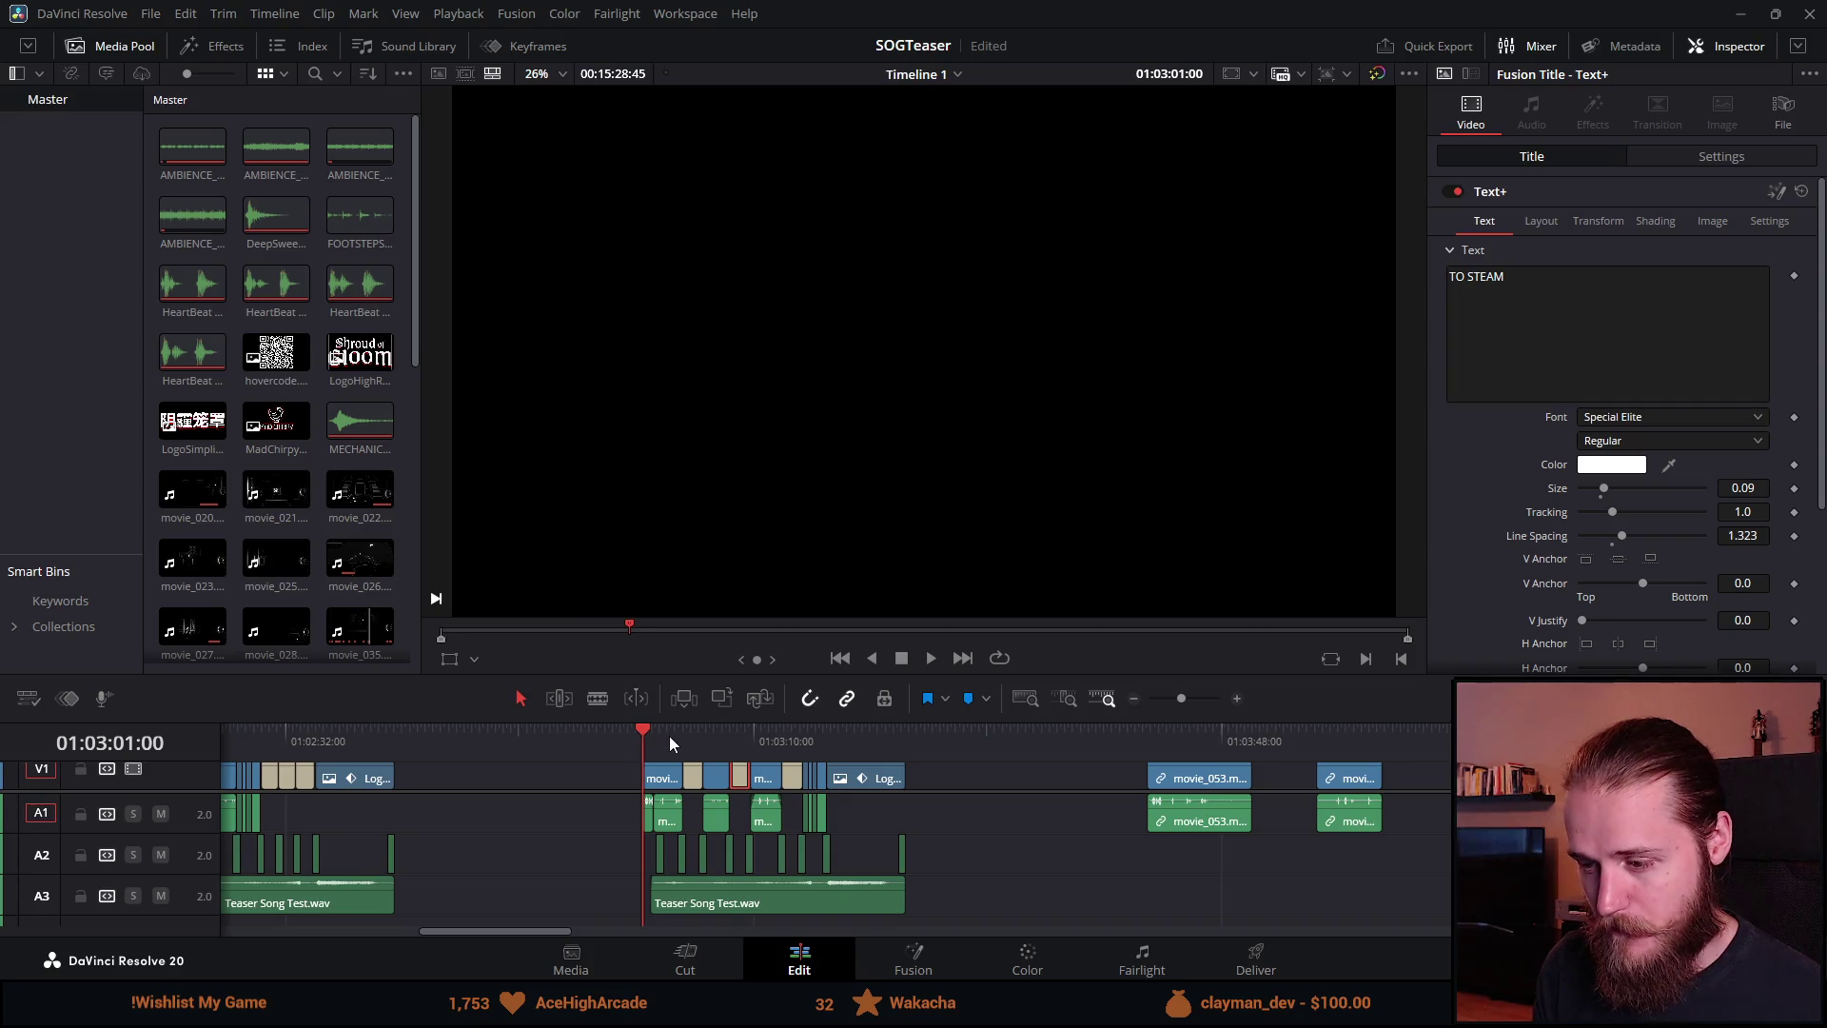
key("space")
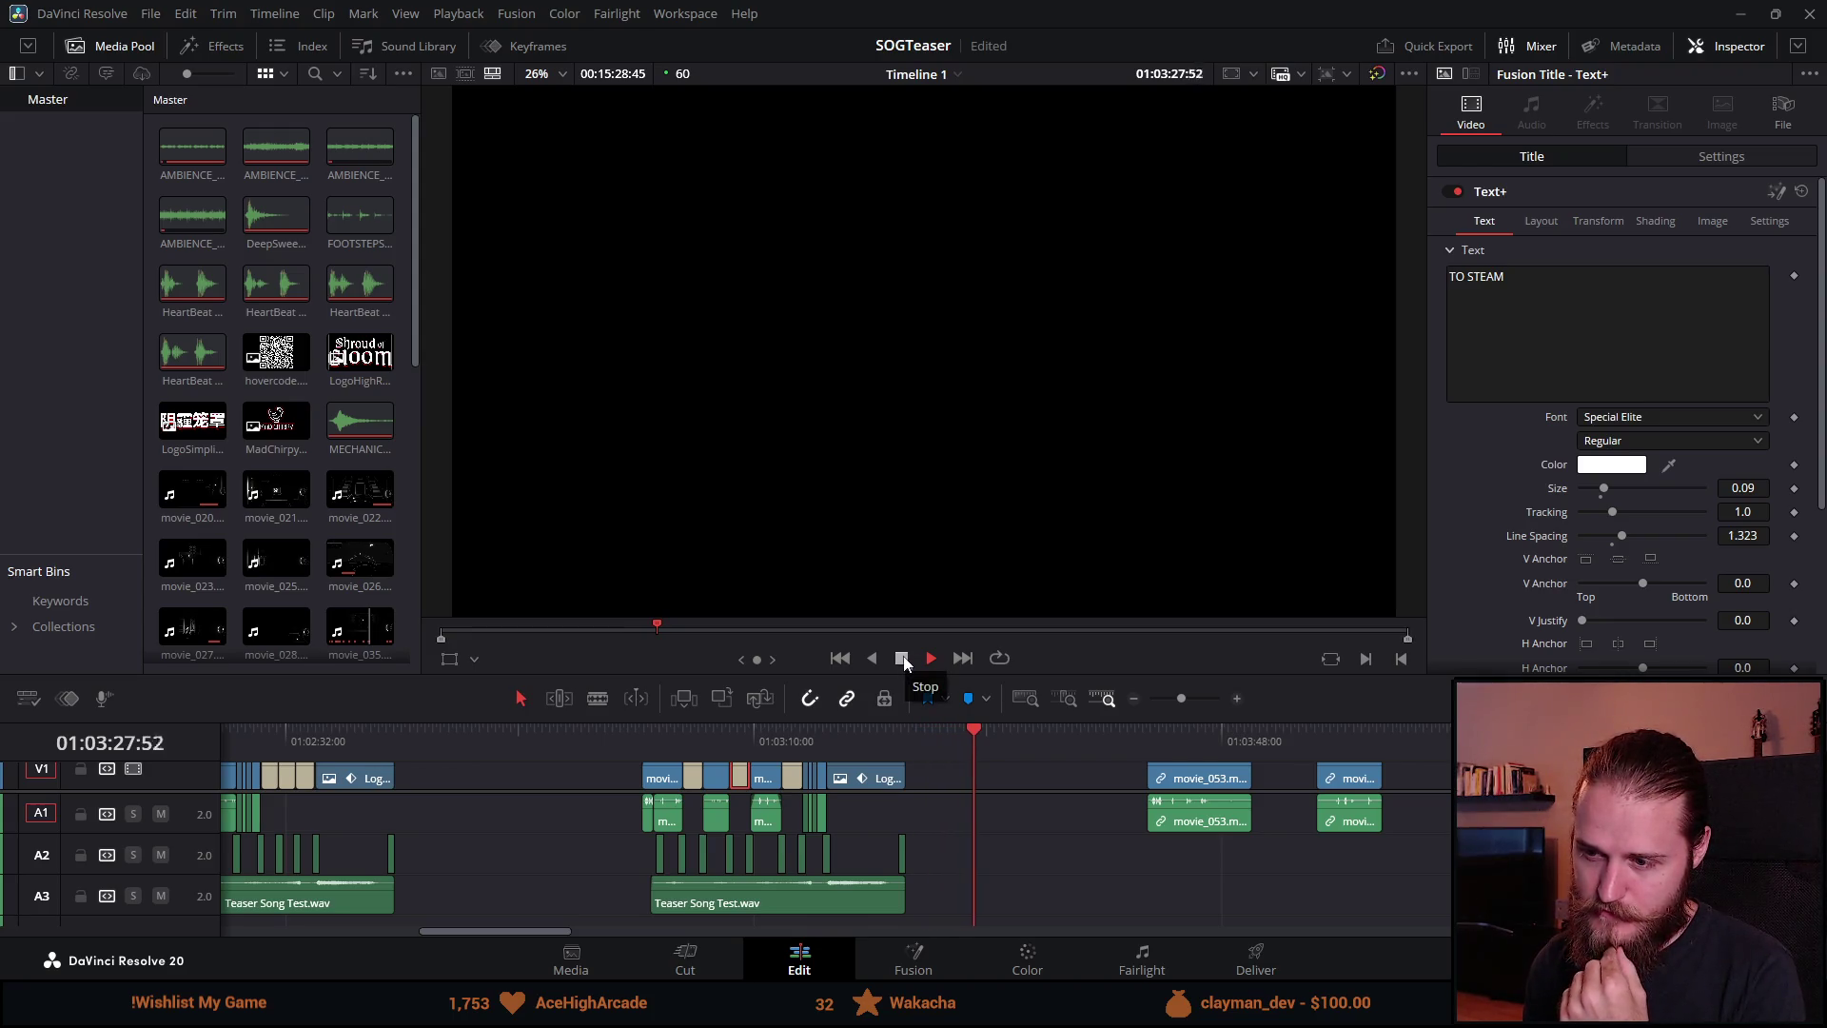
left_click(902, 658)
Step: Check the DEMO COMING, TO STEAM and OCTOBER 23RD cards, then select the DEMO COMING clip
left_click(687, 739)
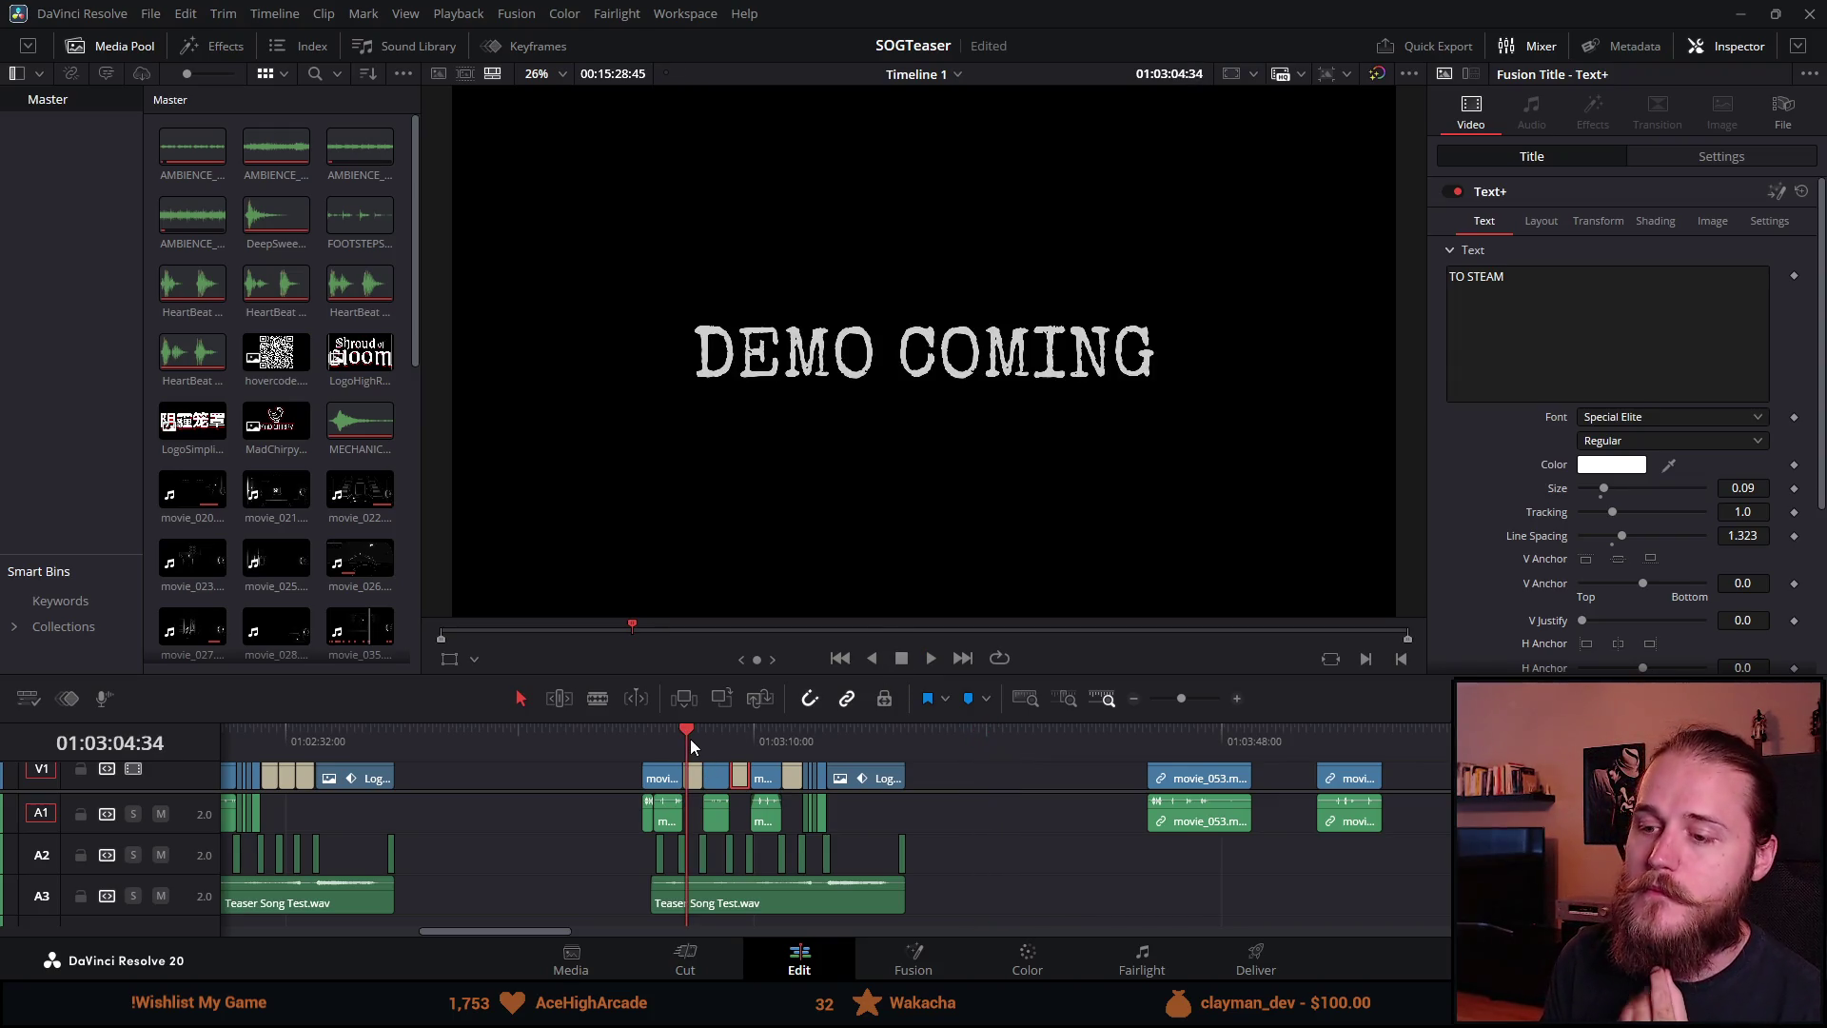
left_click(744, 740)
left_click(788, 741)
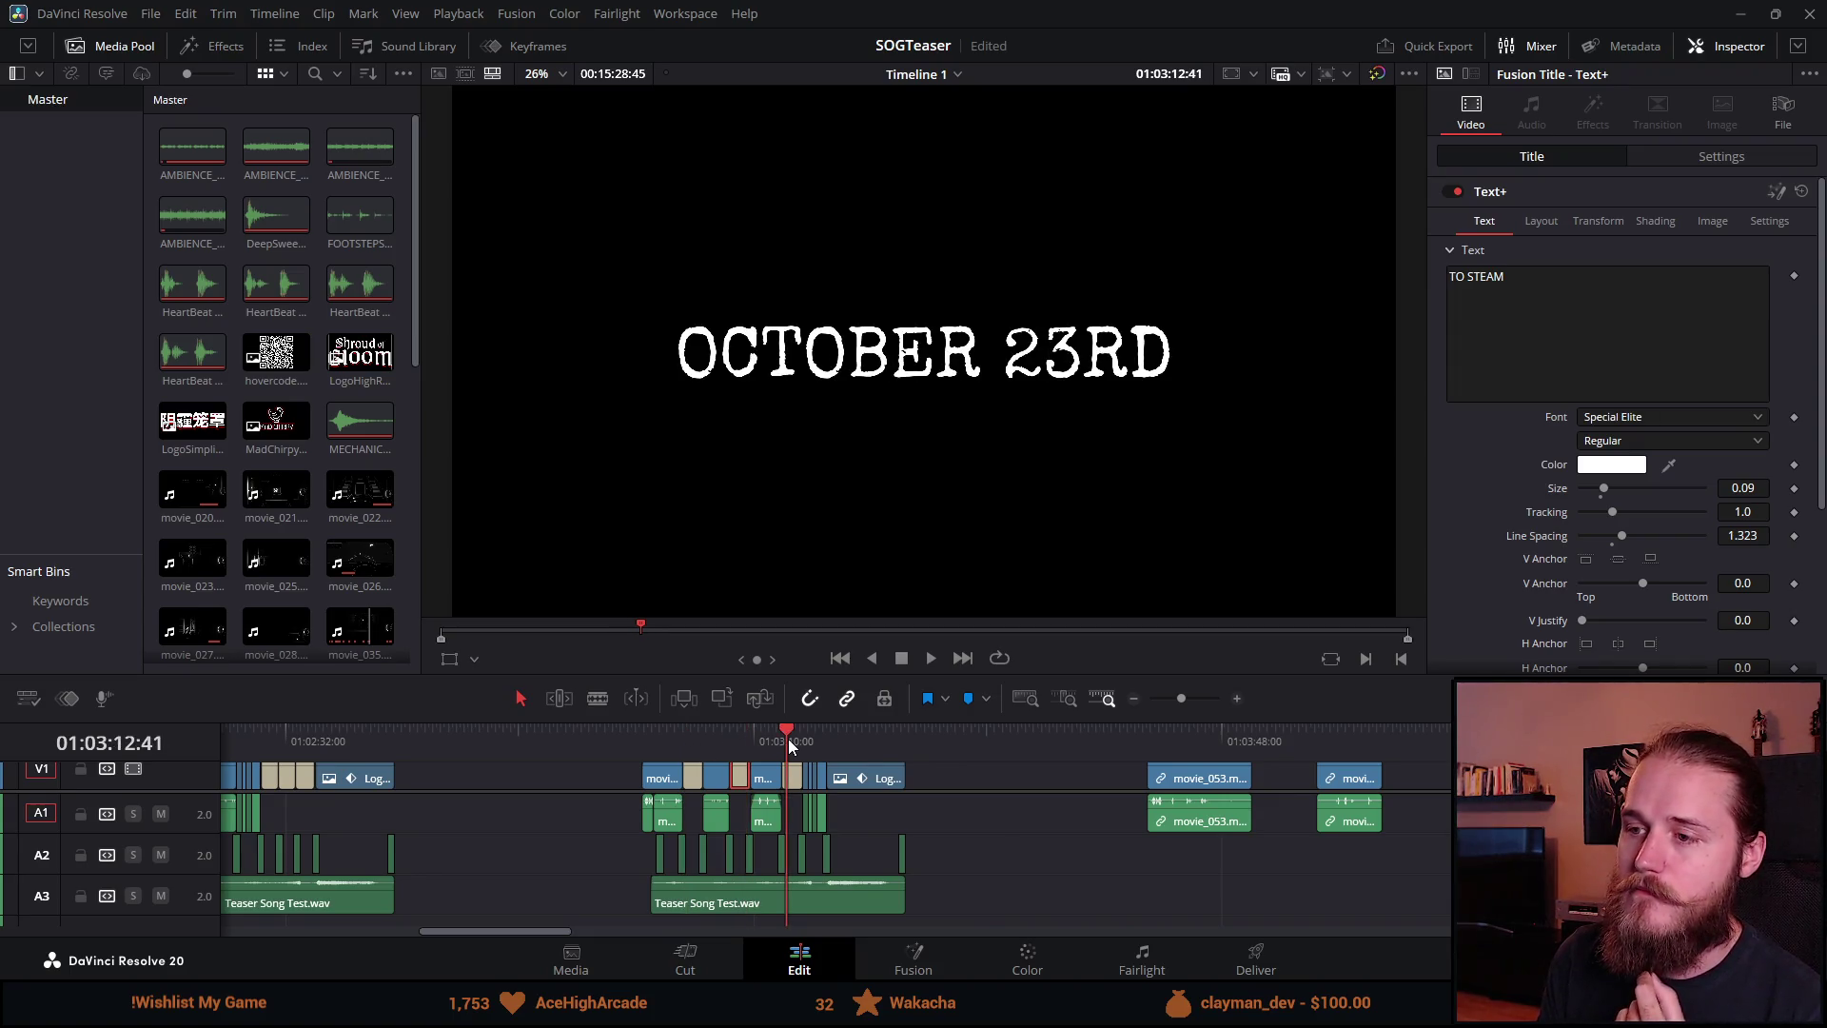
left_click(698, 739)
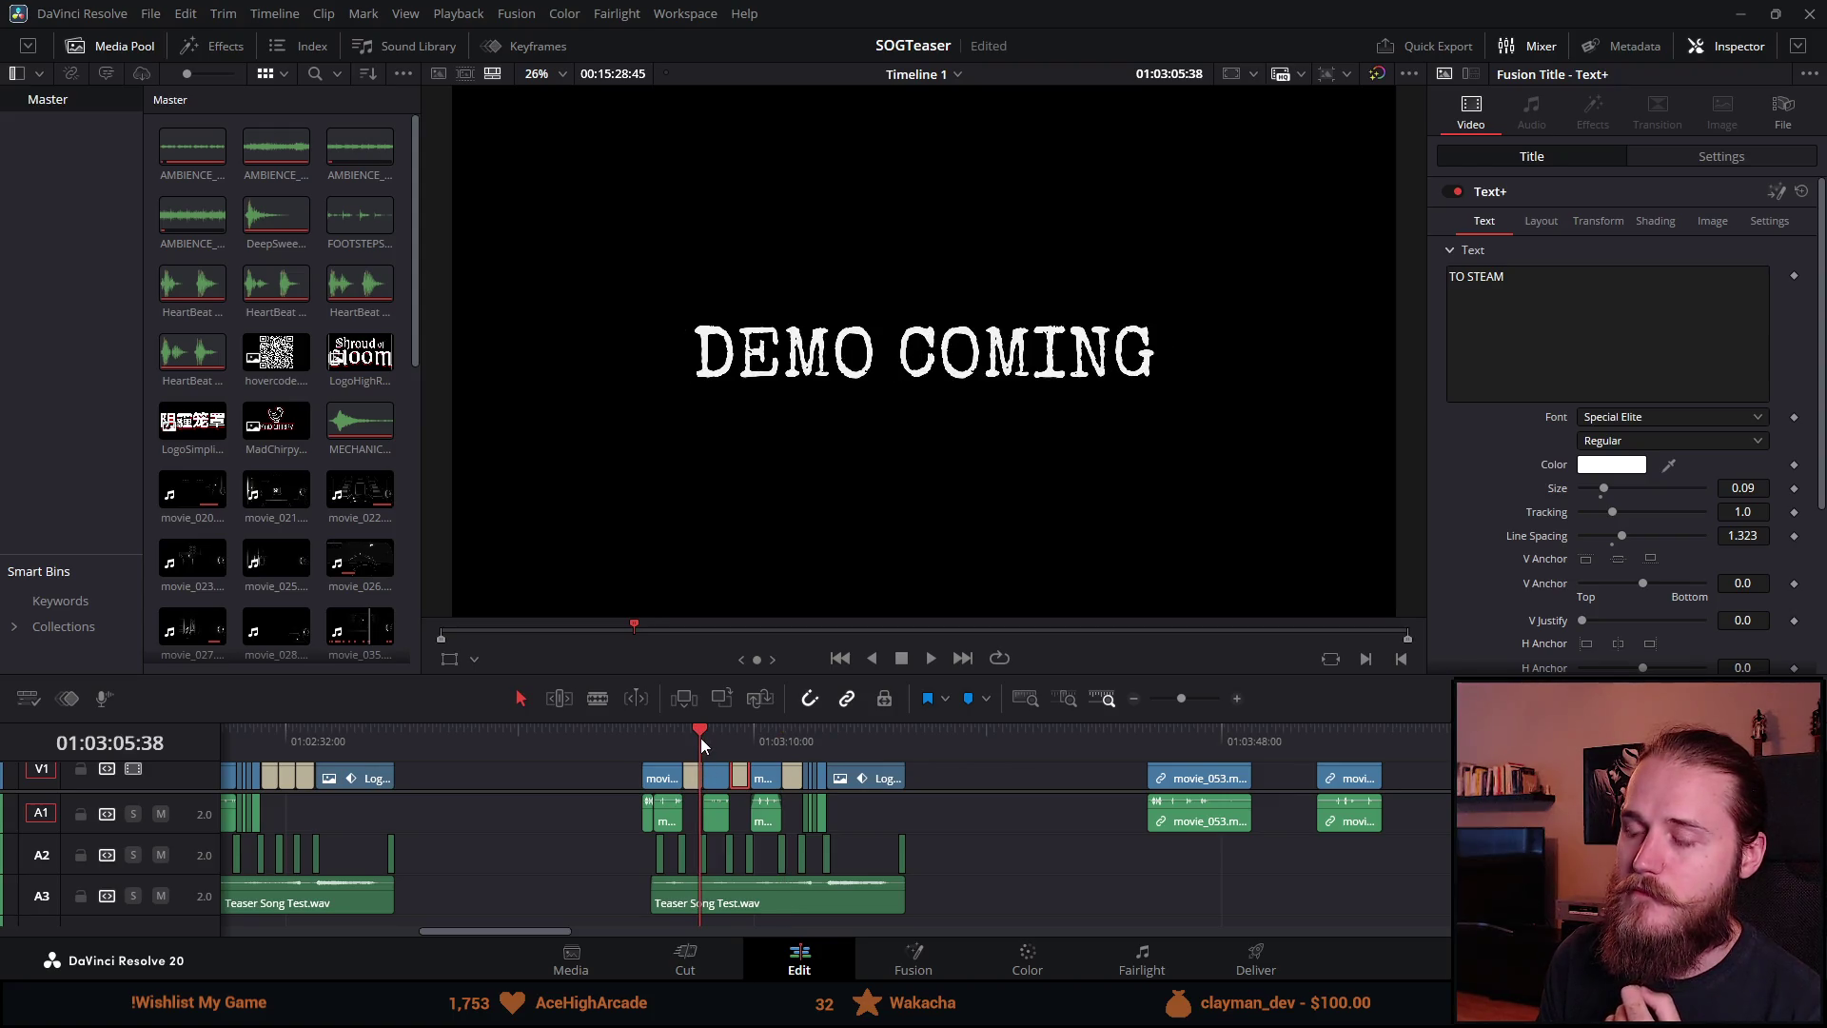
left_click(696, 783)
Step: Try RELEASING in place of COMING, undo it, then change the title to DEMO DROPPING YO
left_click_drag(1566, 283, 1490, 277)
type("RELEASING")
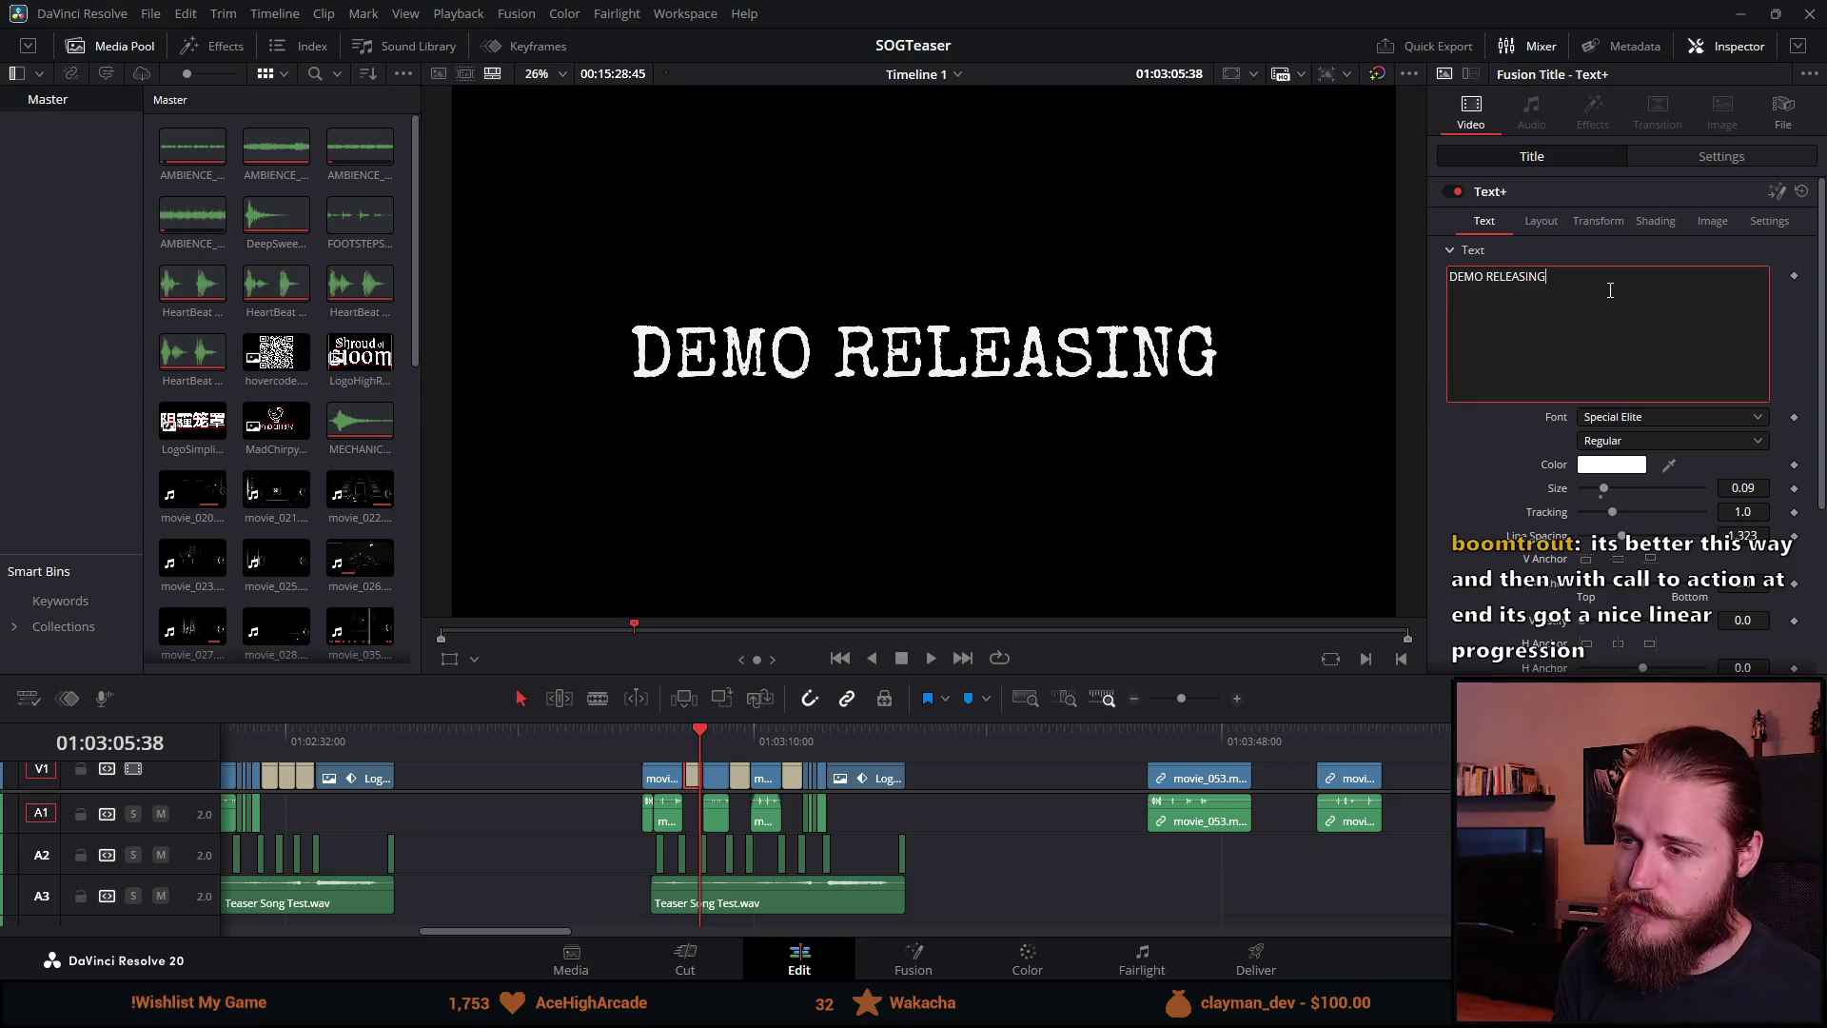
key("ctrl+z")
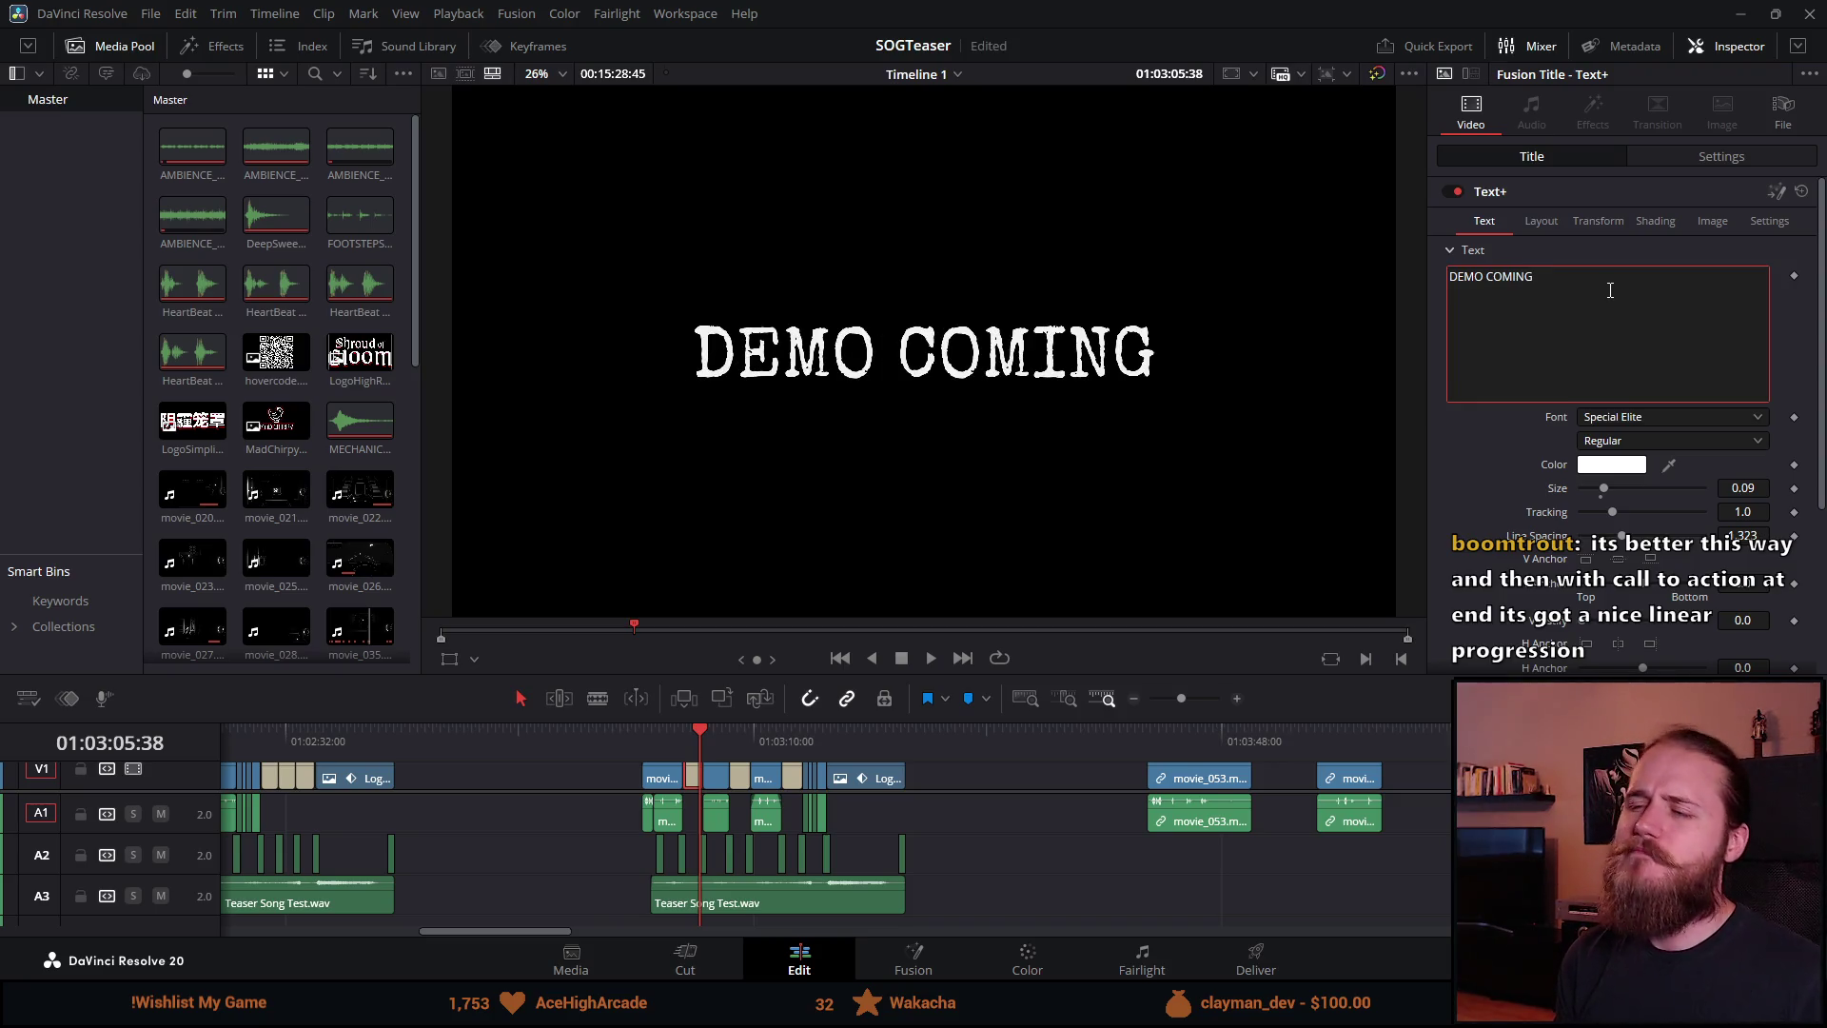
left_click_drag(1568, 279, 1483, 280)
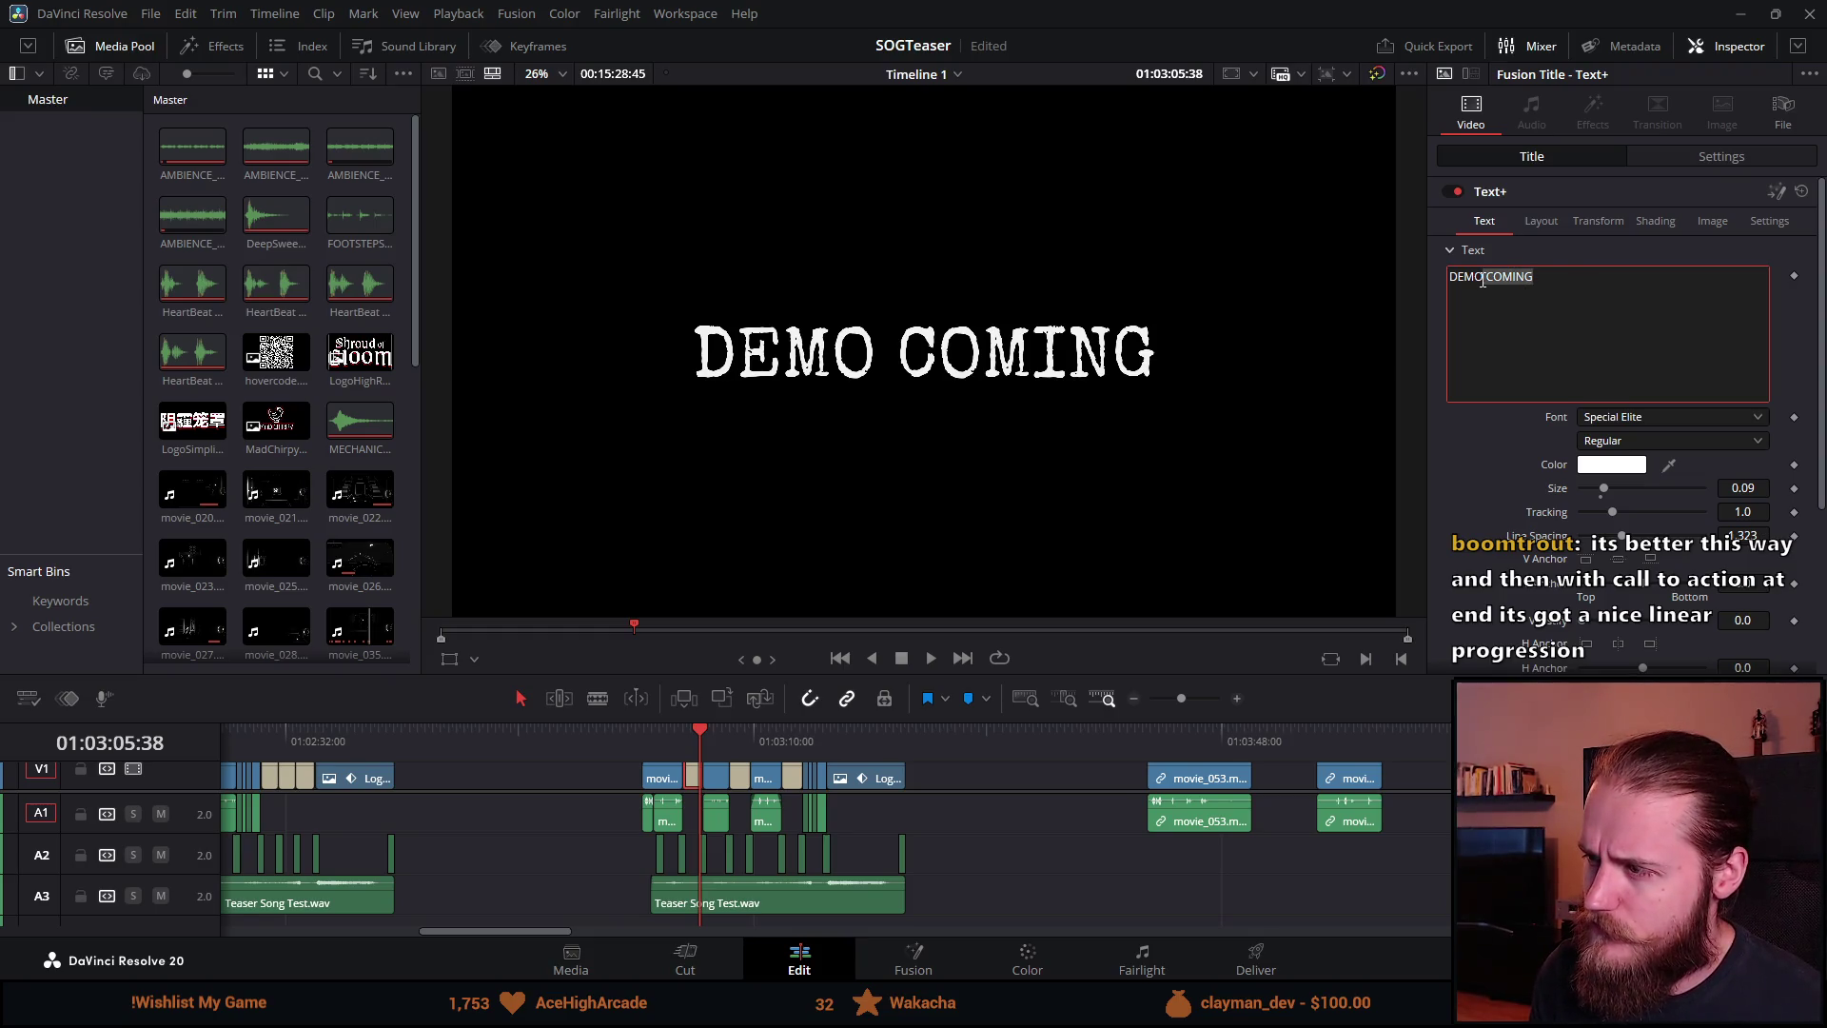
type("DROPPING YO")
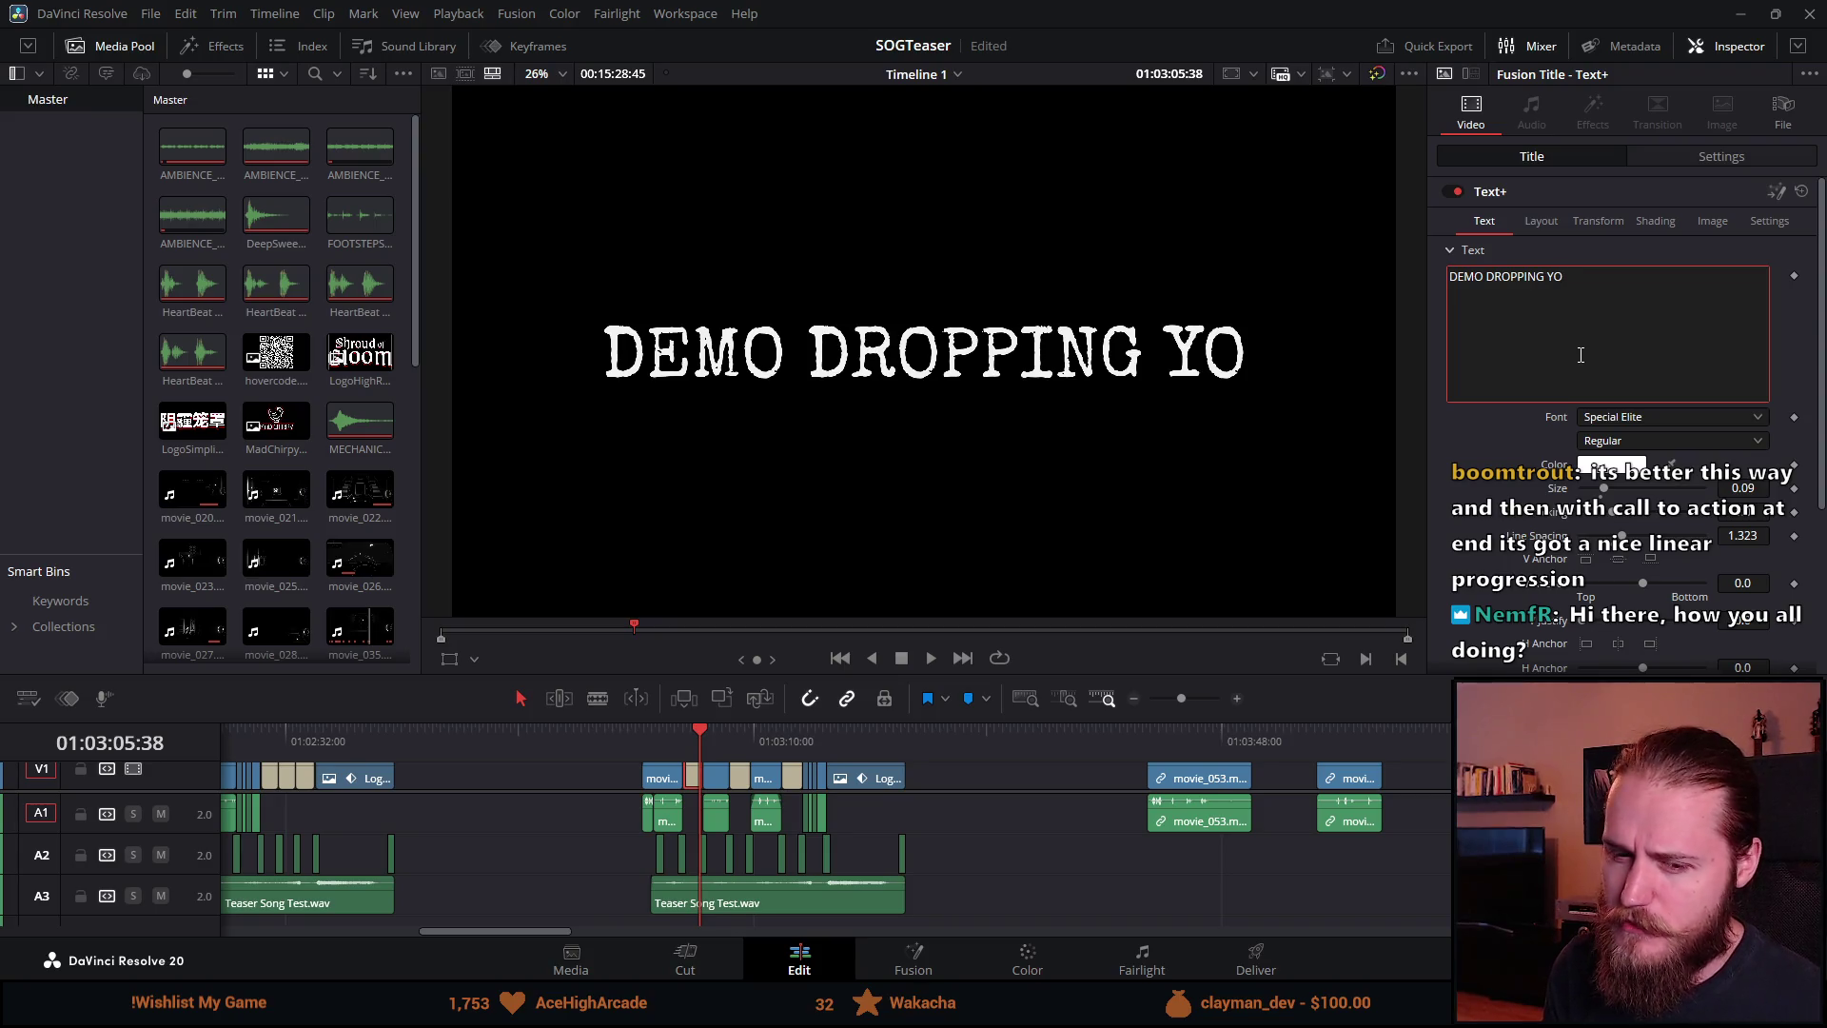
key("ctrl+shift+Left")
key("ctrl+shift+Left")
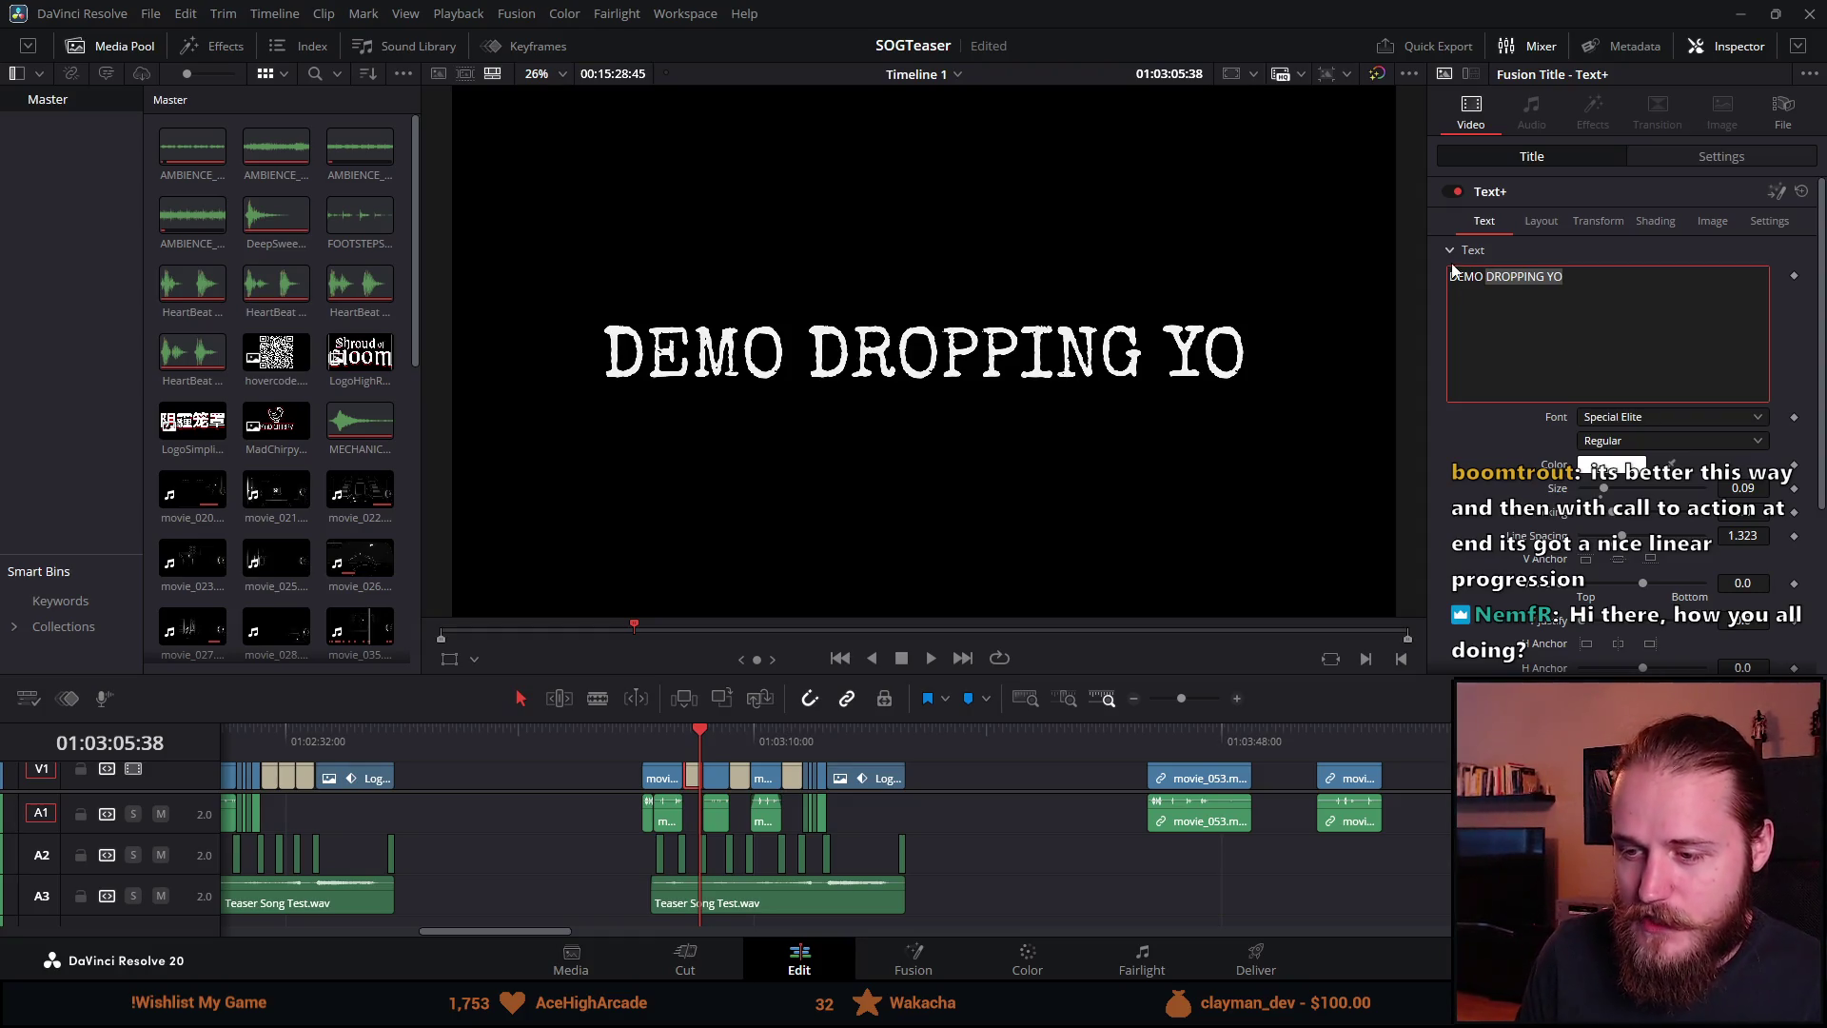
left_click(641, 735)
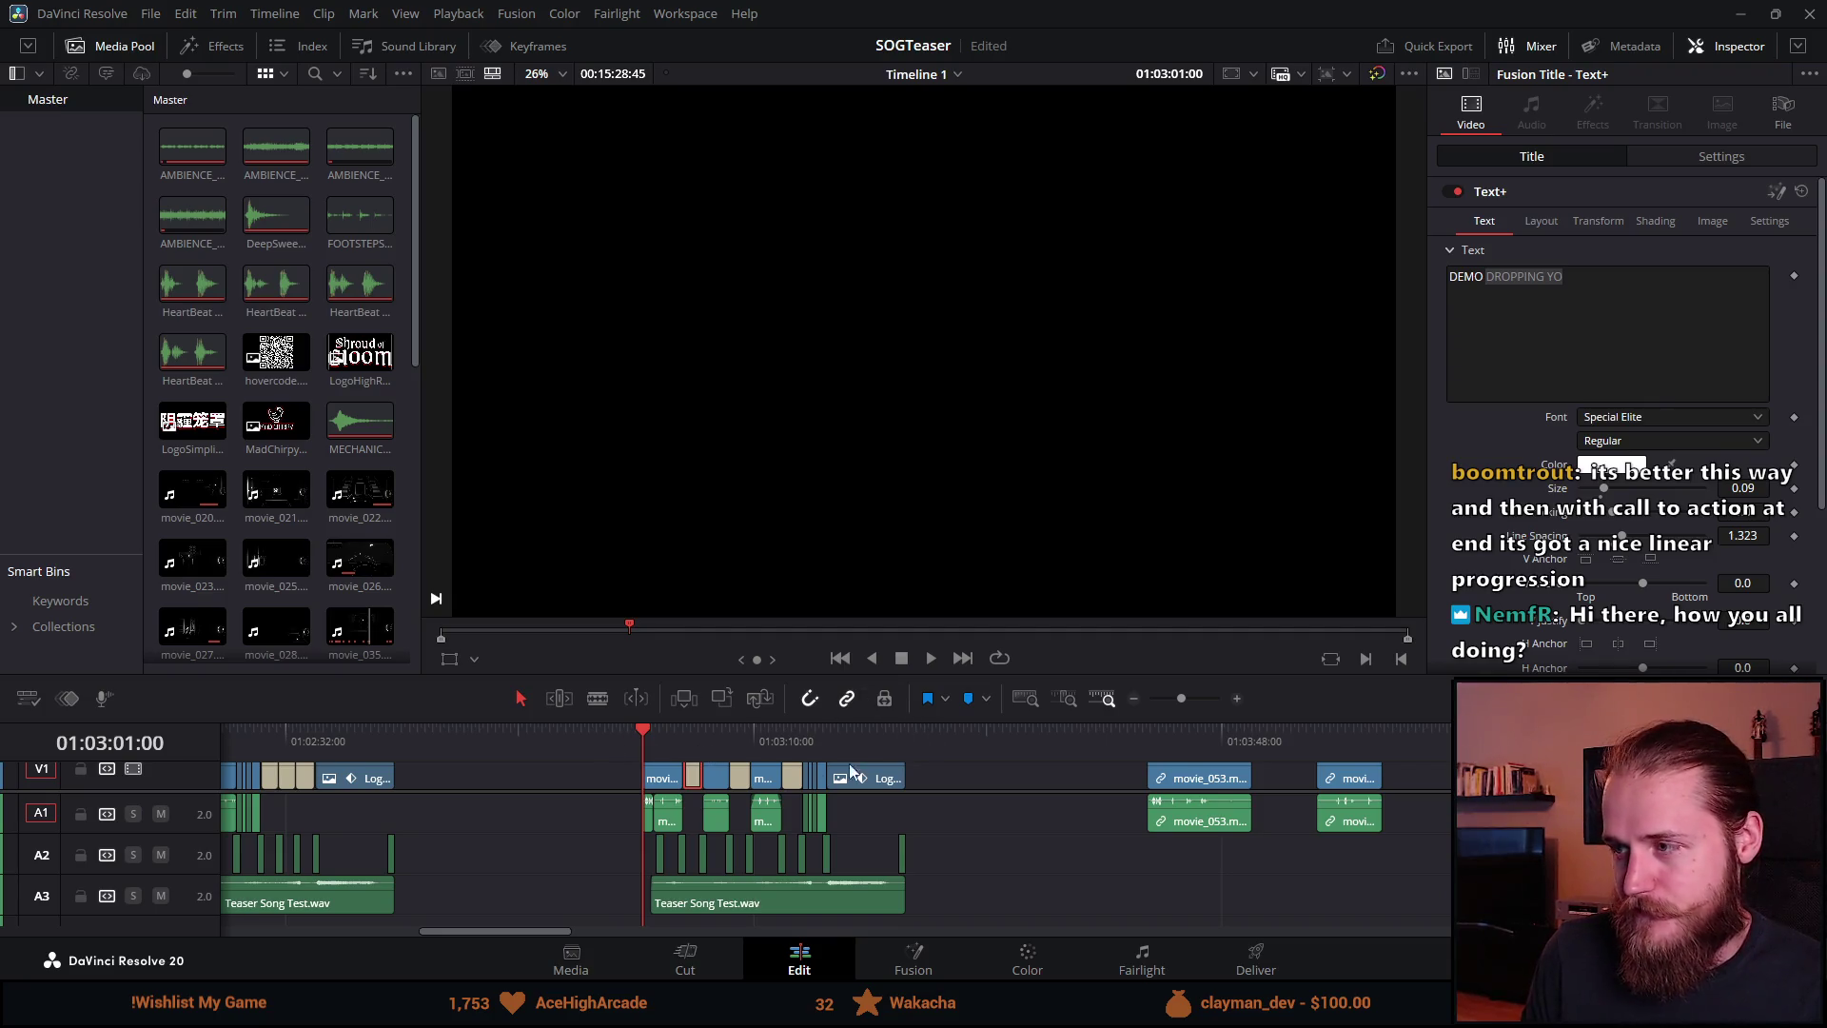
Step: Restore the first title text to DEMO COMING, then play the teaser through and stop
left_click(1481, 283)
type("COM")
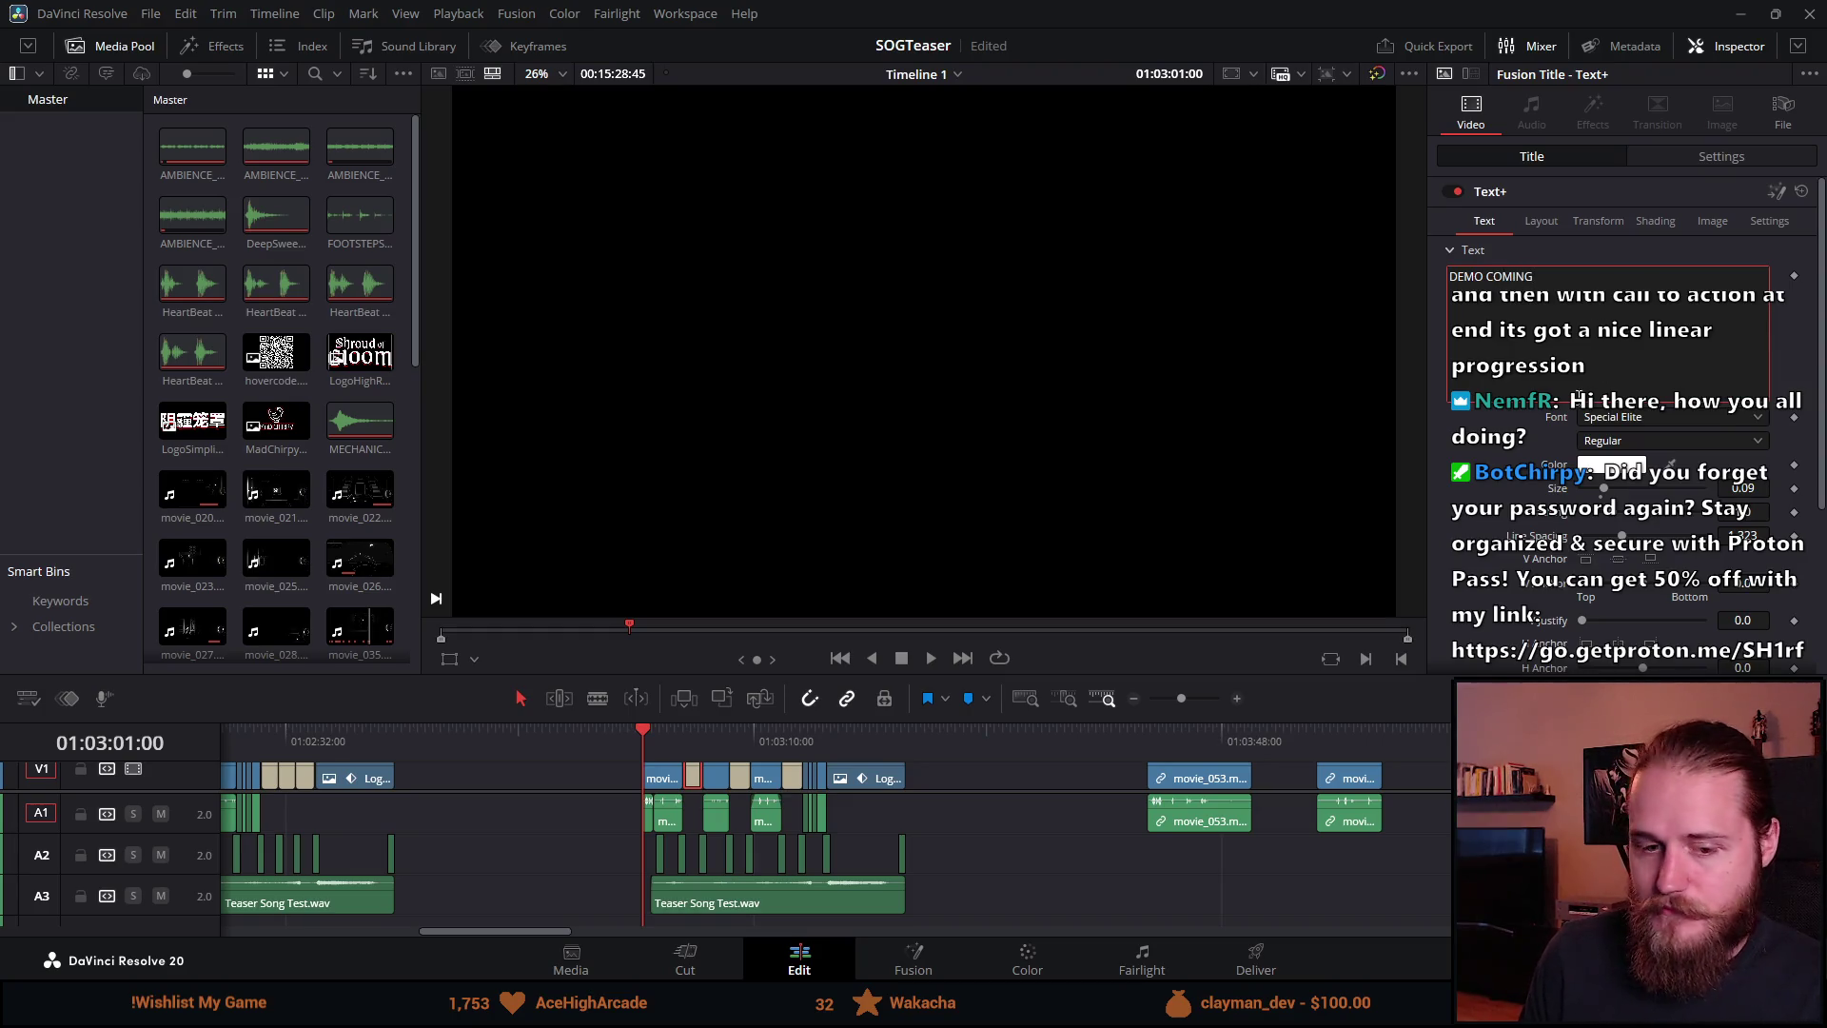
left_click(671, 756)
key("space")
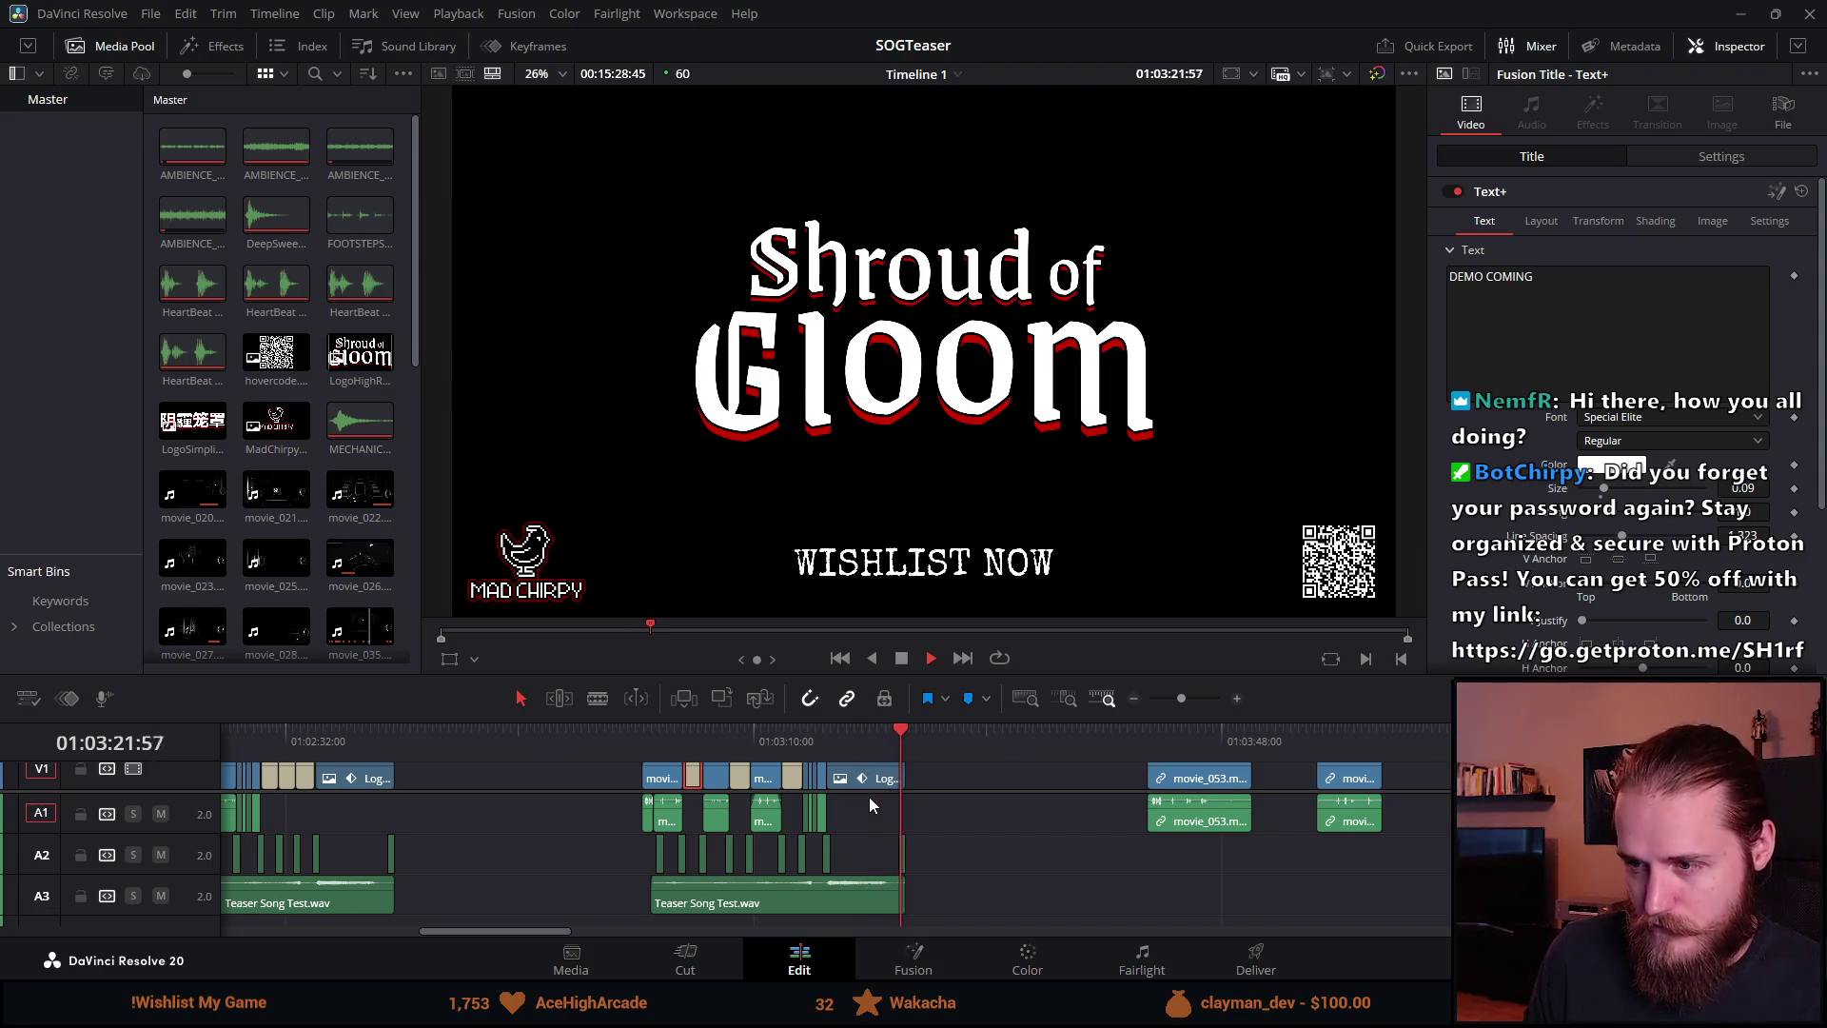
left_click(902, 659)
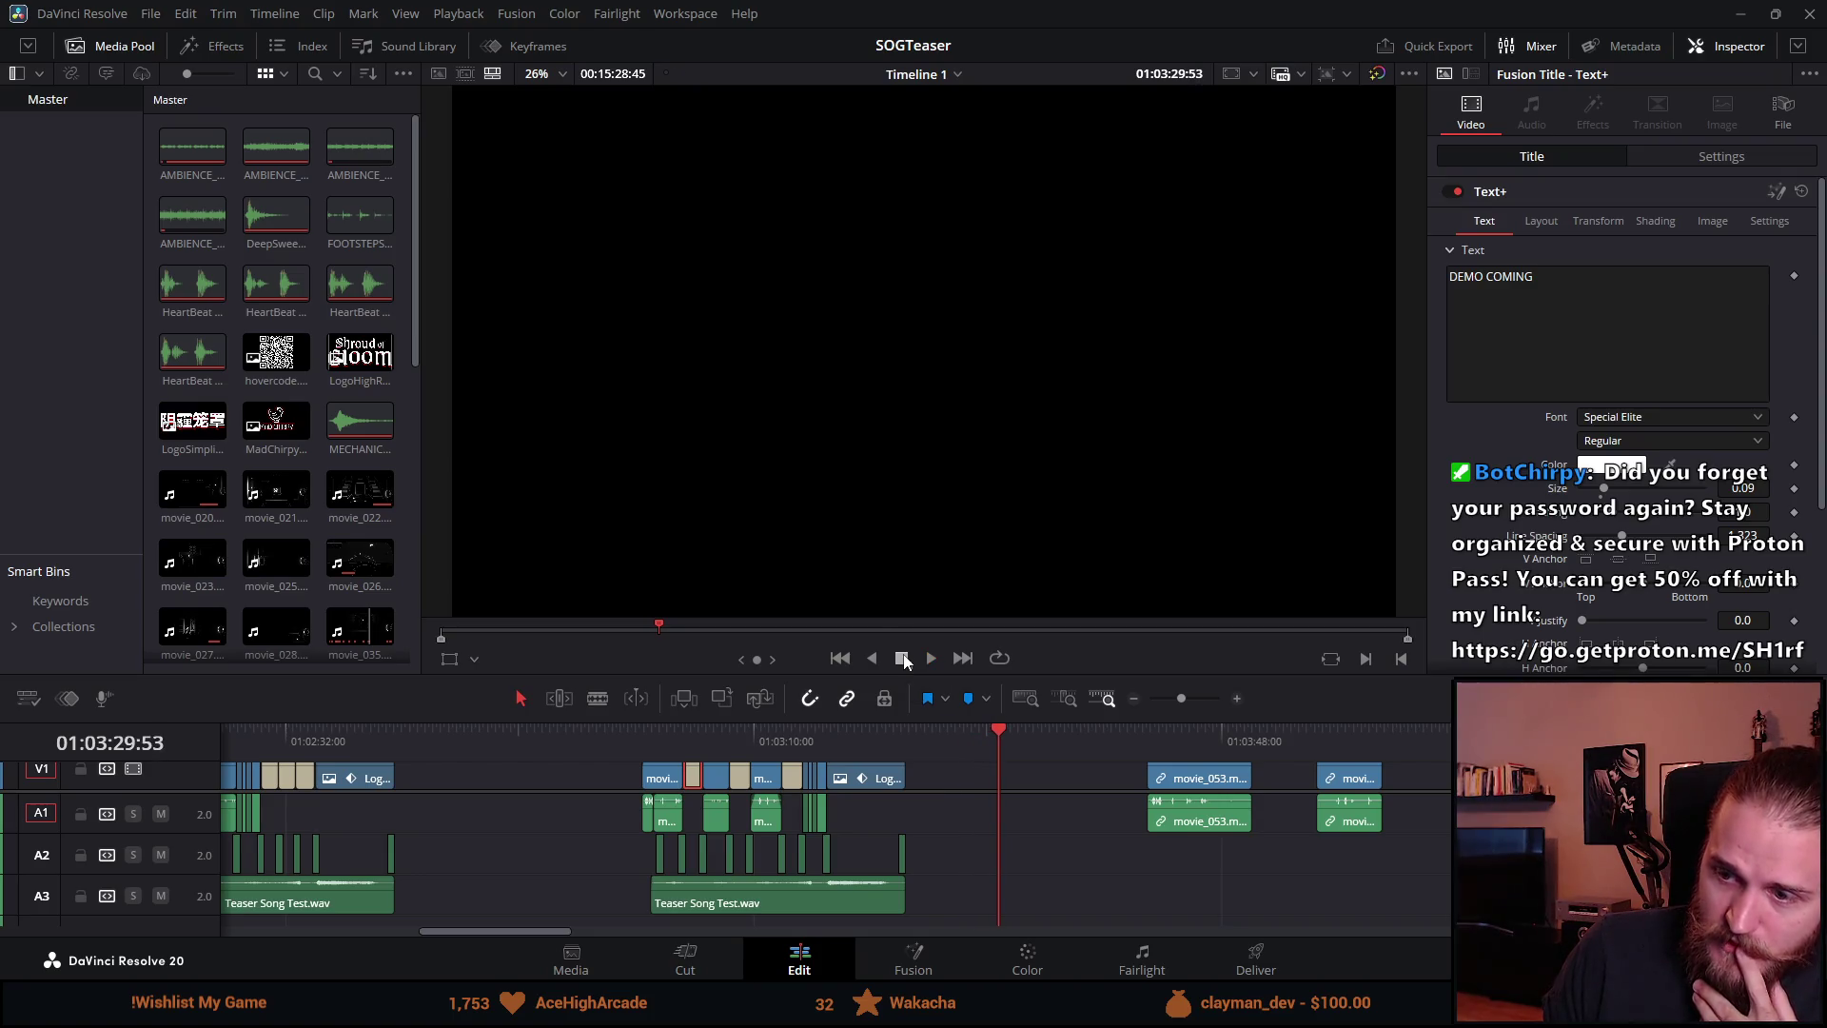
Step: Scrub through the DEMO COMING, TO STEAM and OCTOBER 23RD title cards
left_click_drag(687, 736, 697, 735)
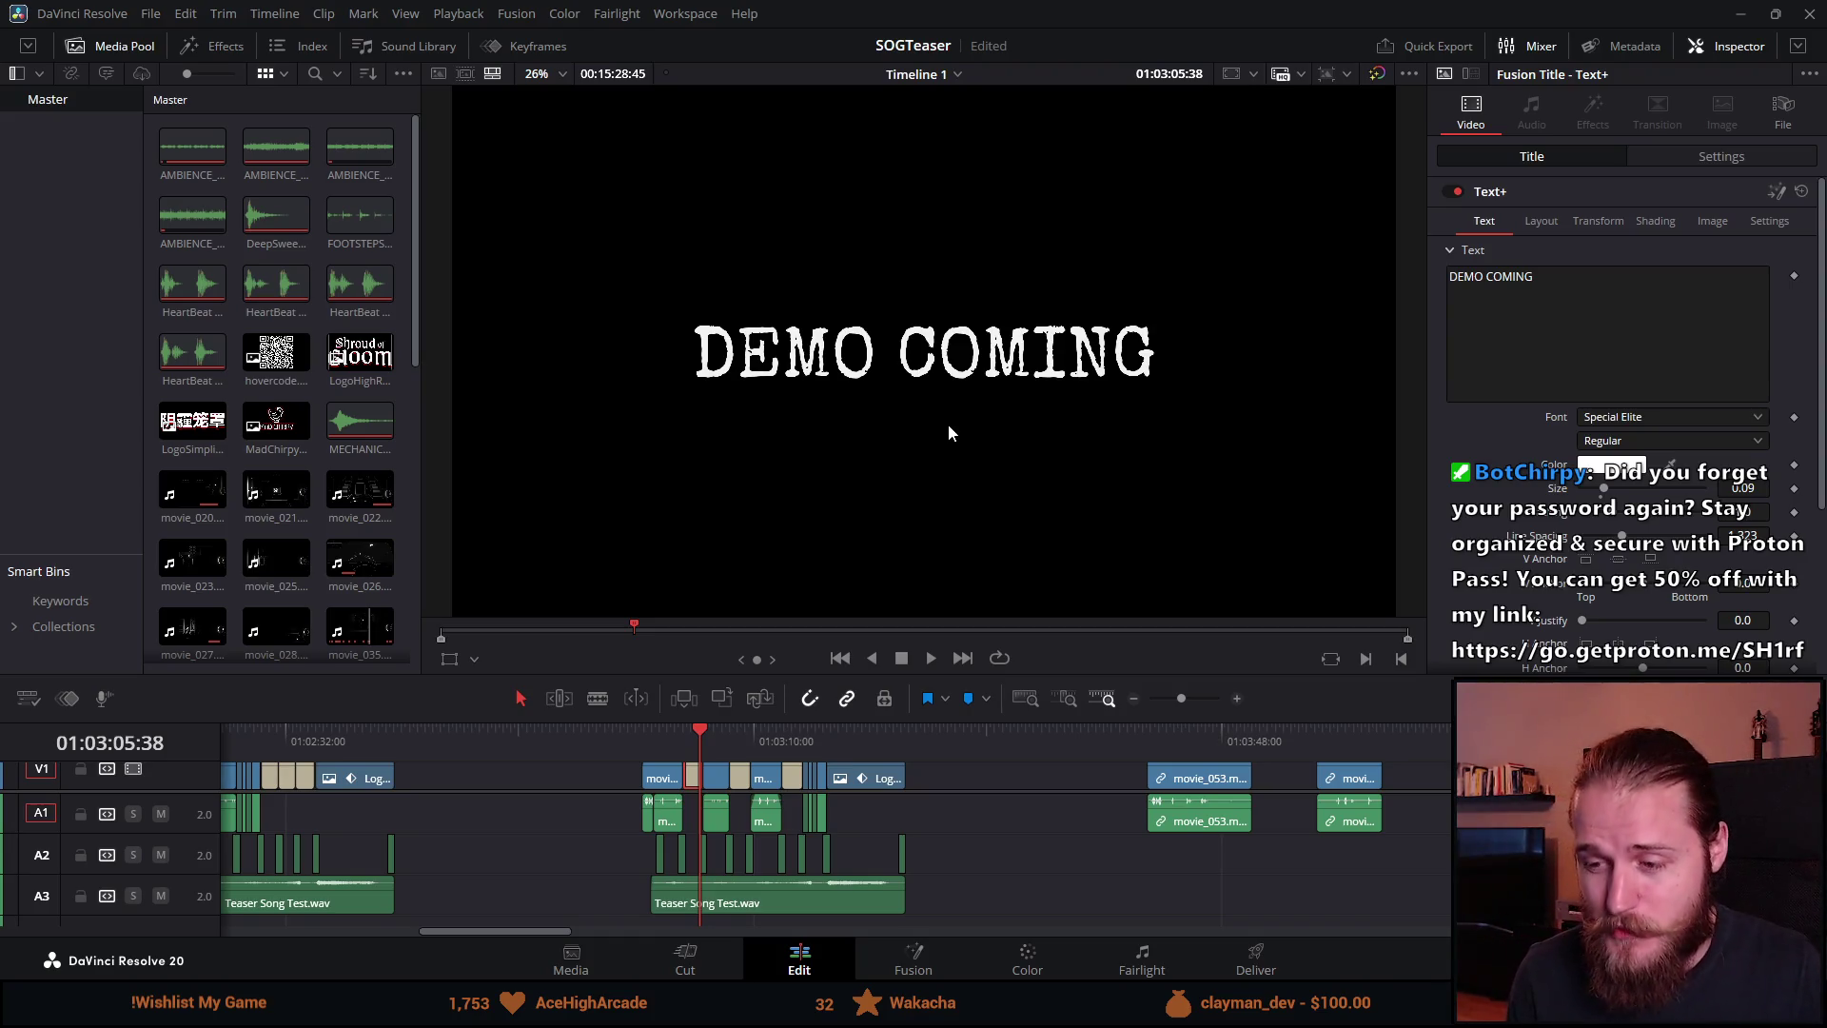
left_click(746, 735)
left_click_drag(772, 741, 815, 748)
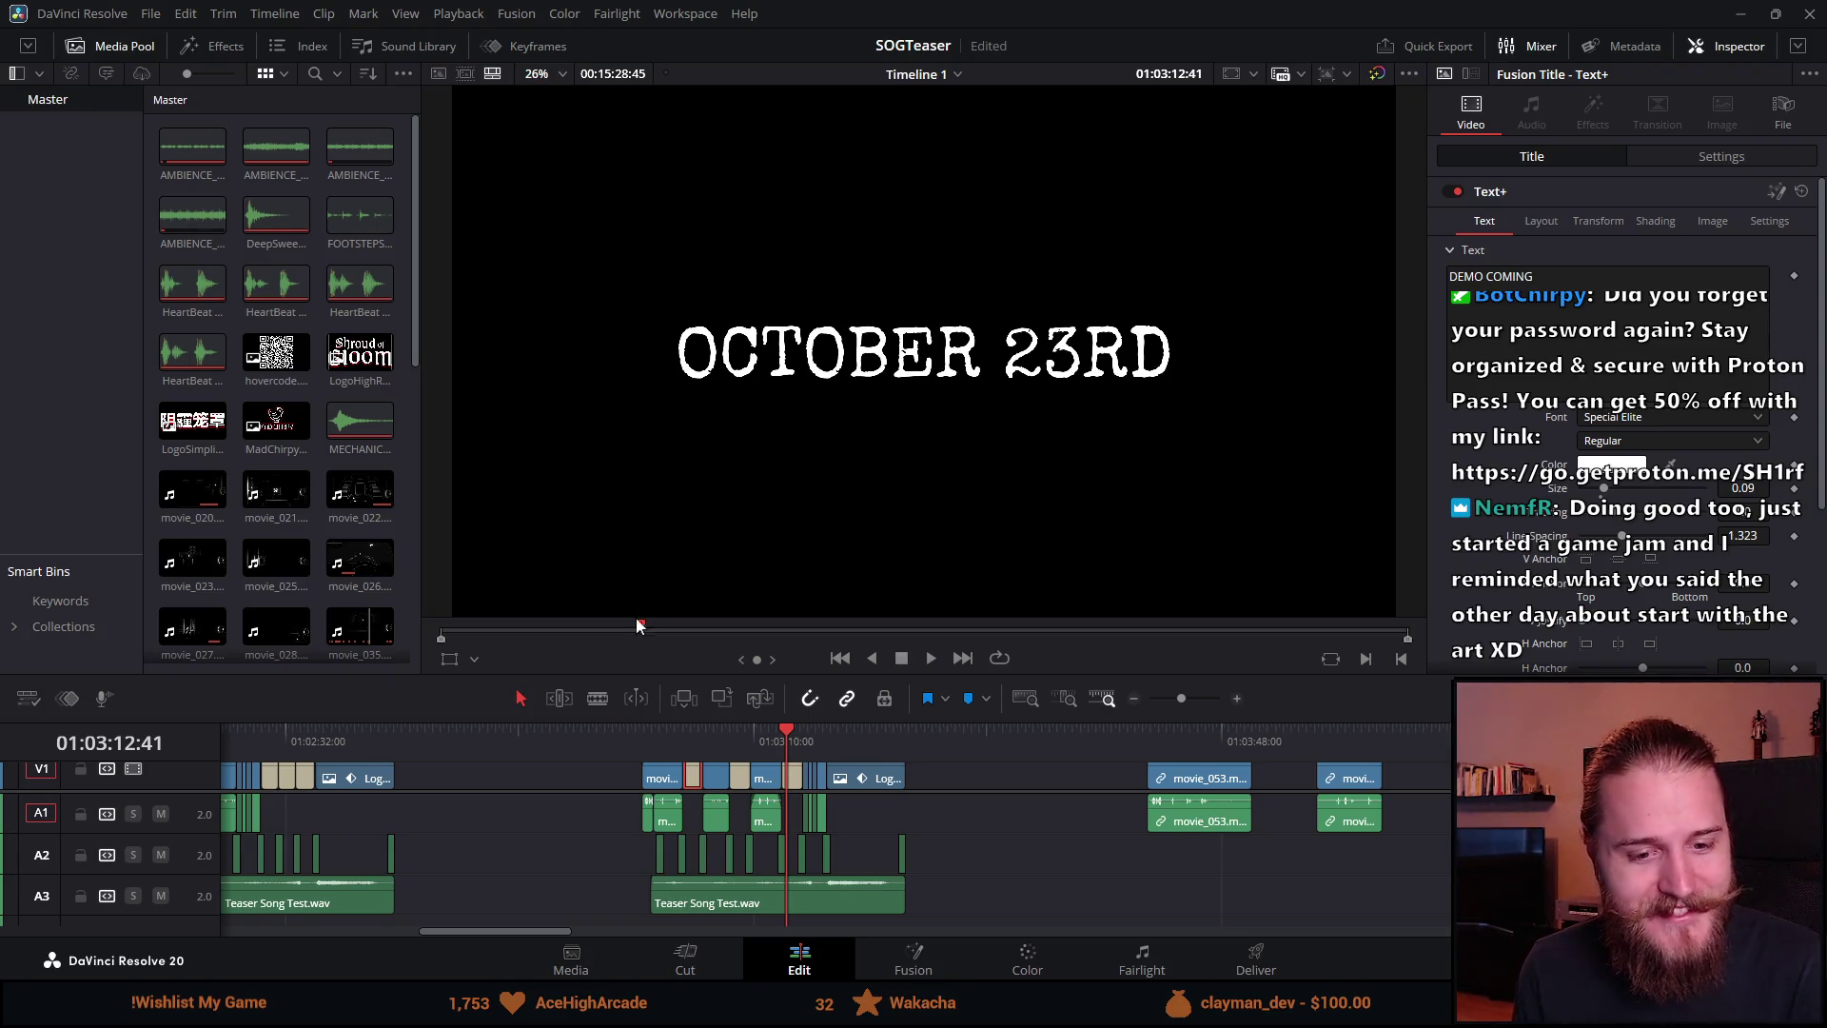
Step: Replay the teaser from before the titles and pause on the DEMO COMING card
left_click(642, 740)
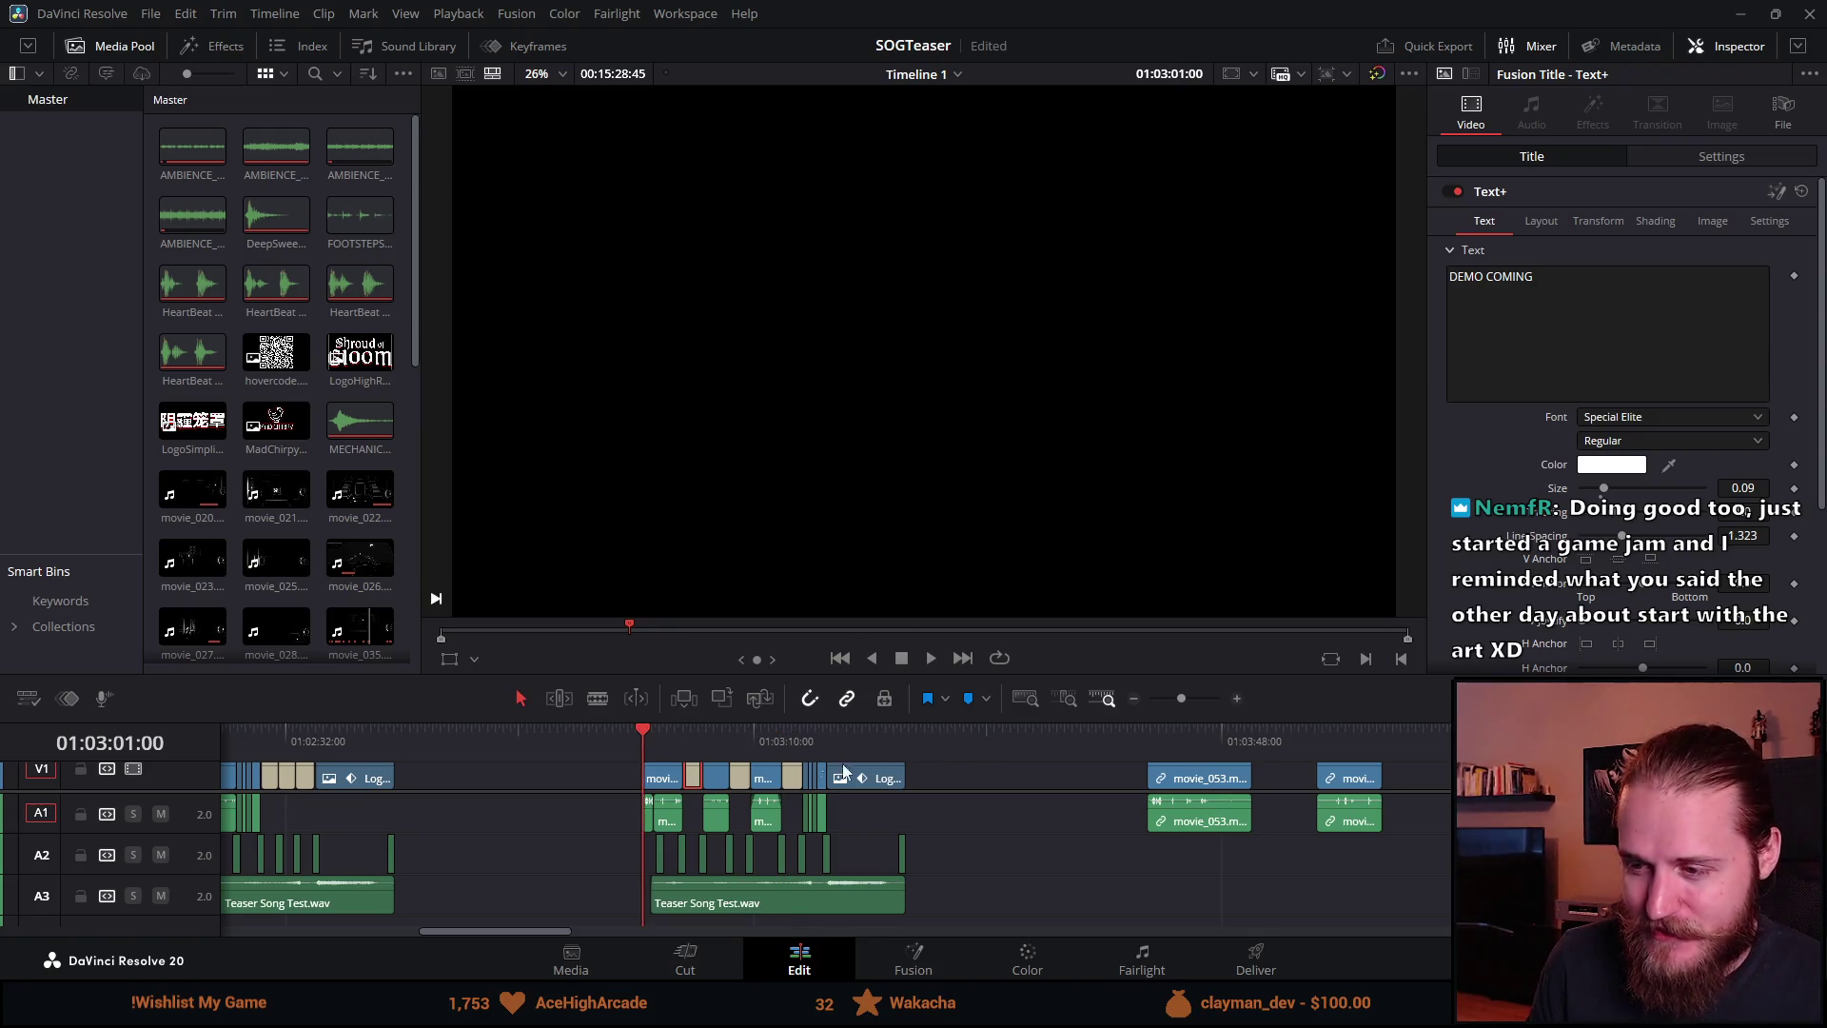
scroll(1044, 790, "up", 3)
scroll(1044, 790, "down", 3)
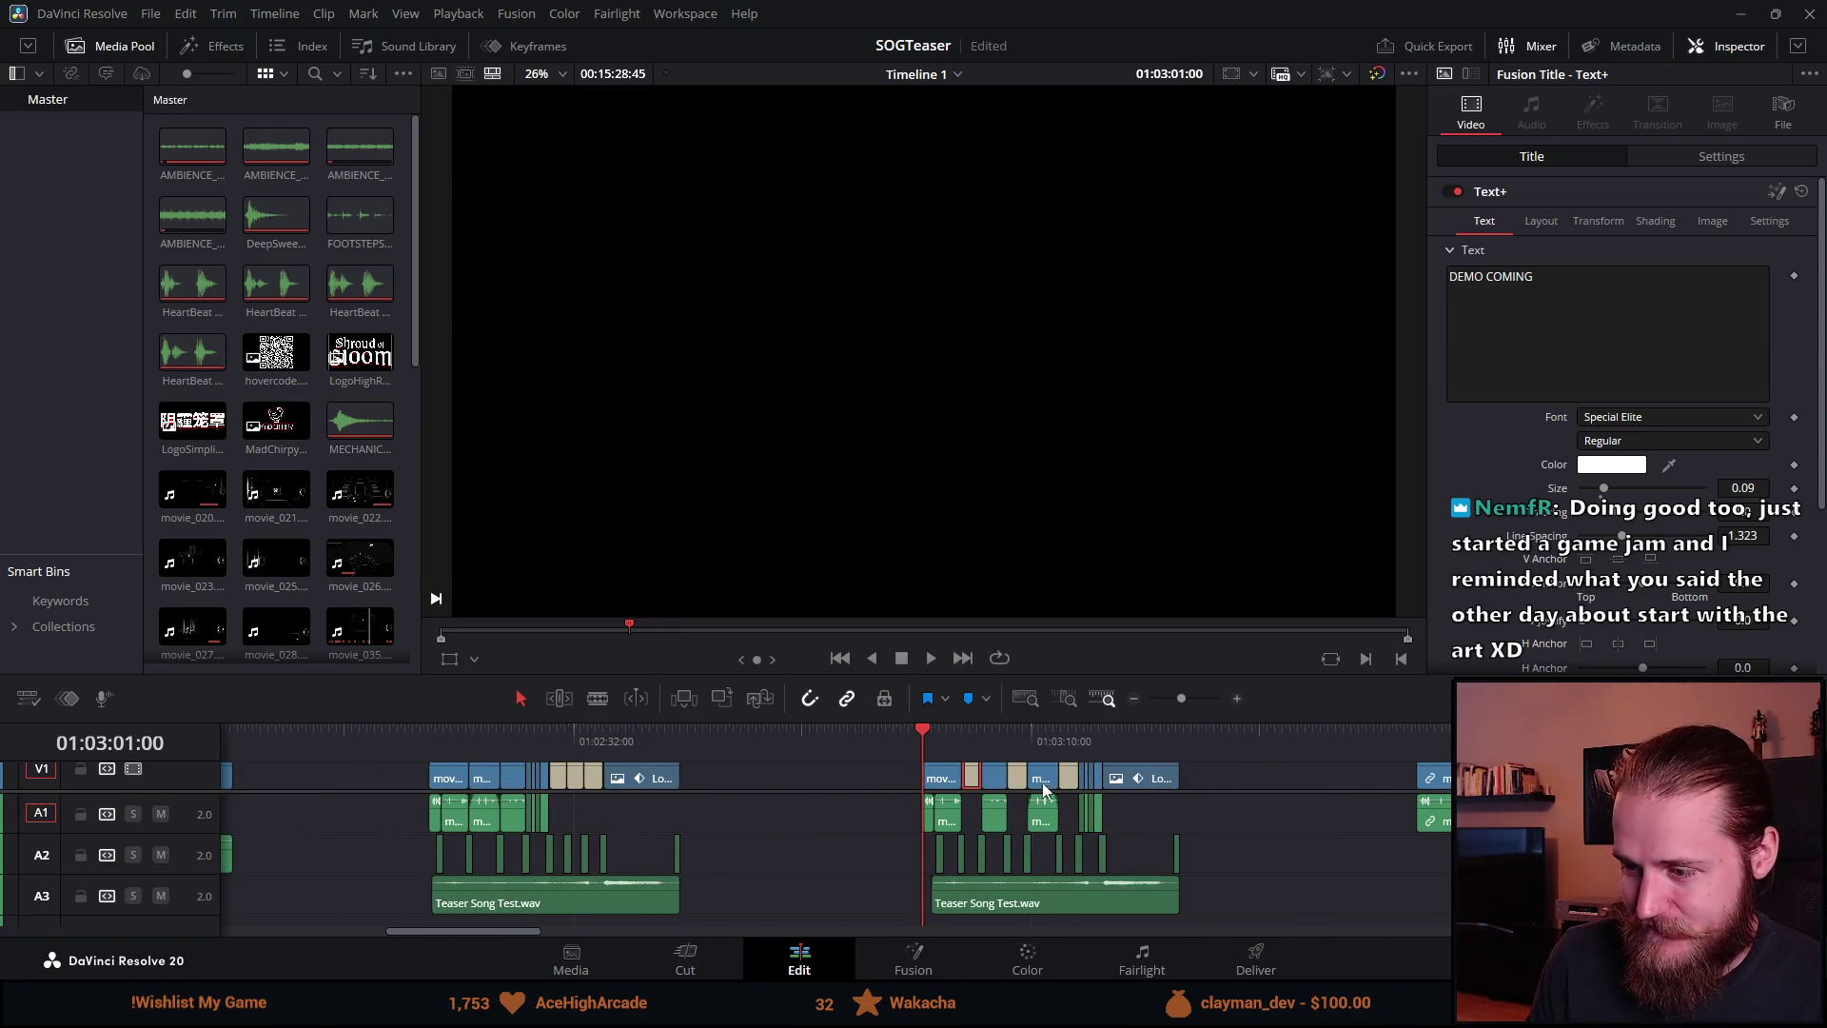
key("space")
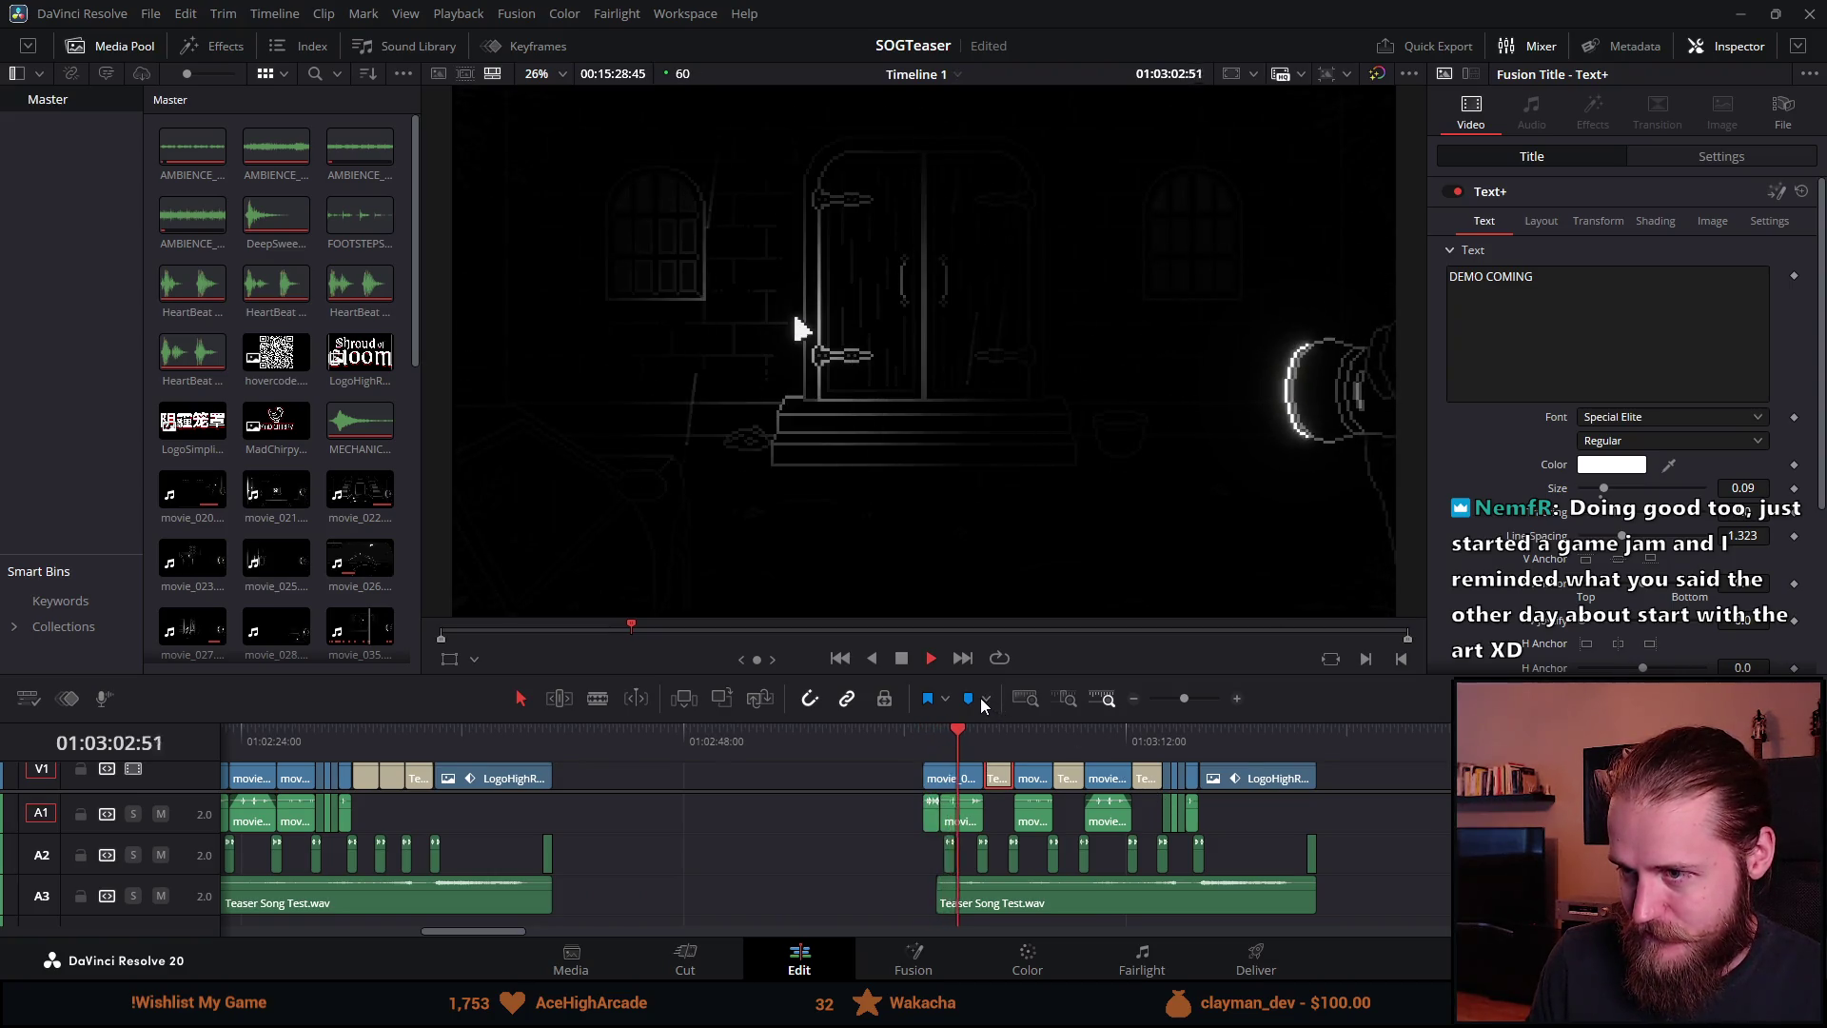
scroll(1380, 808, "up", 2)
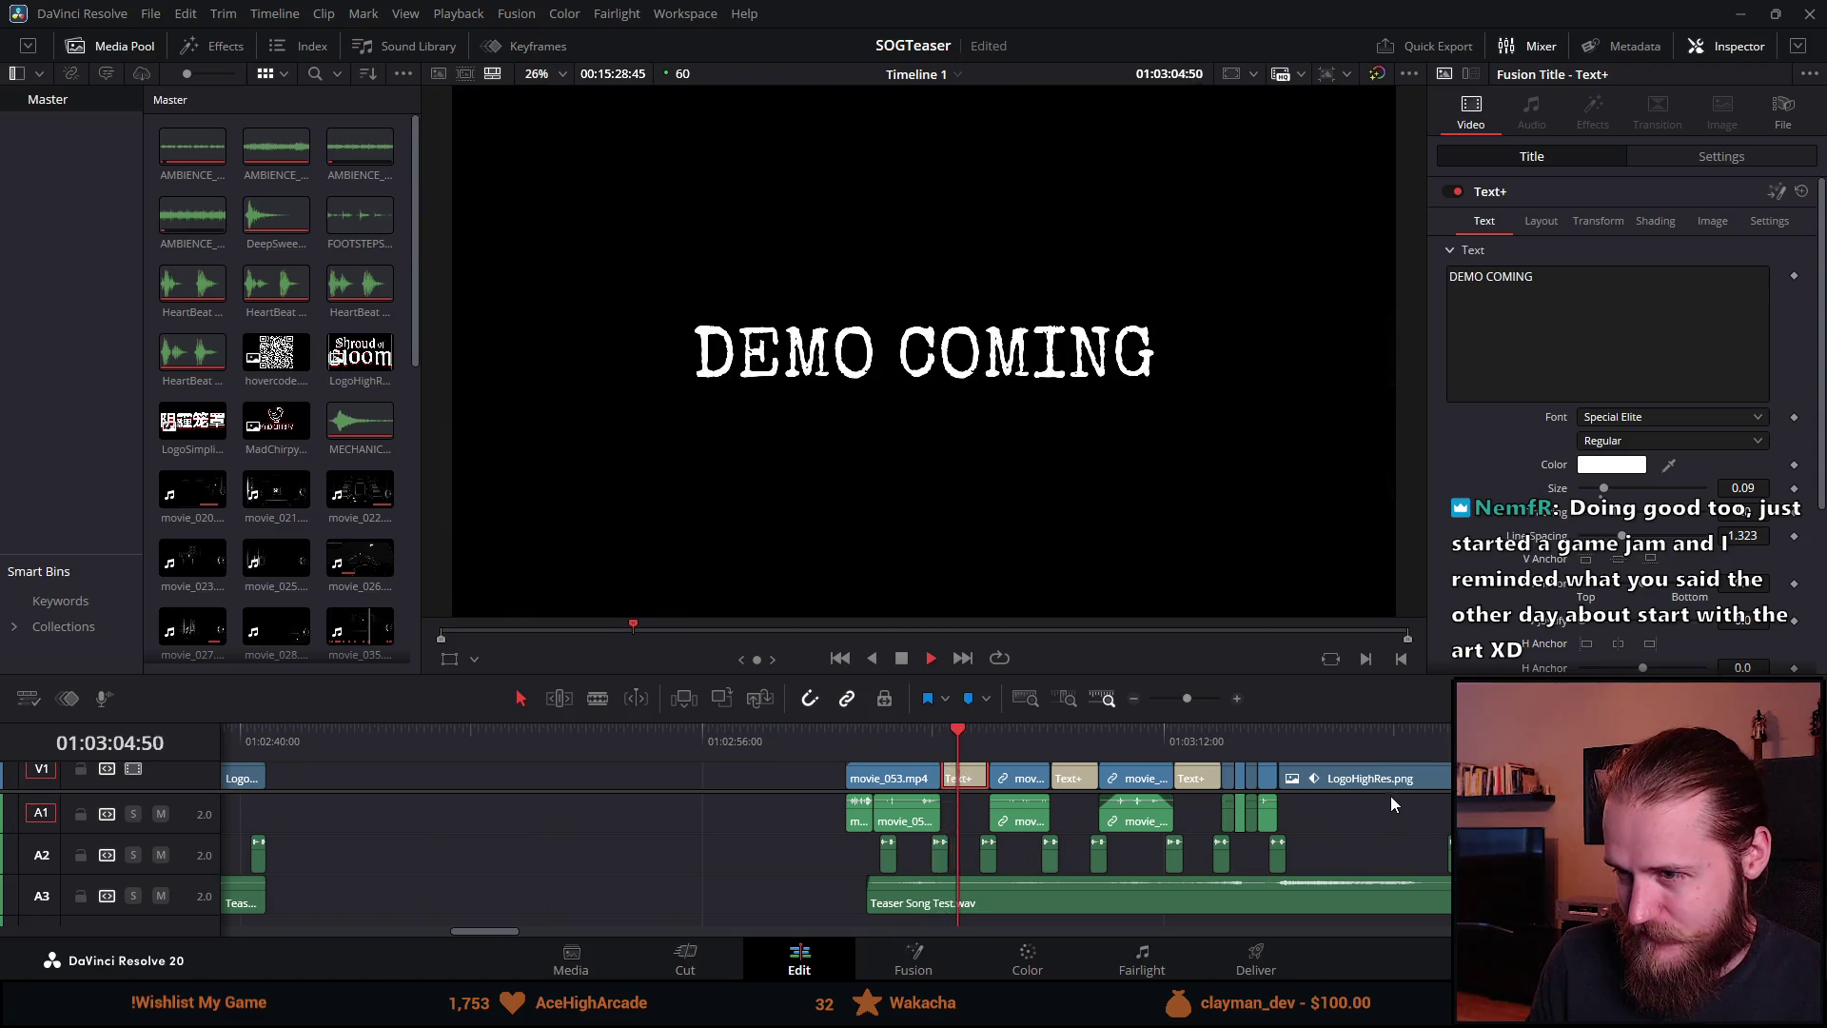
scroll(1048, 788, "up", 3)
left_click(773, 739)
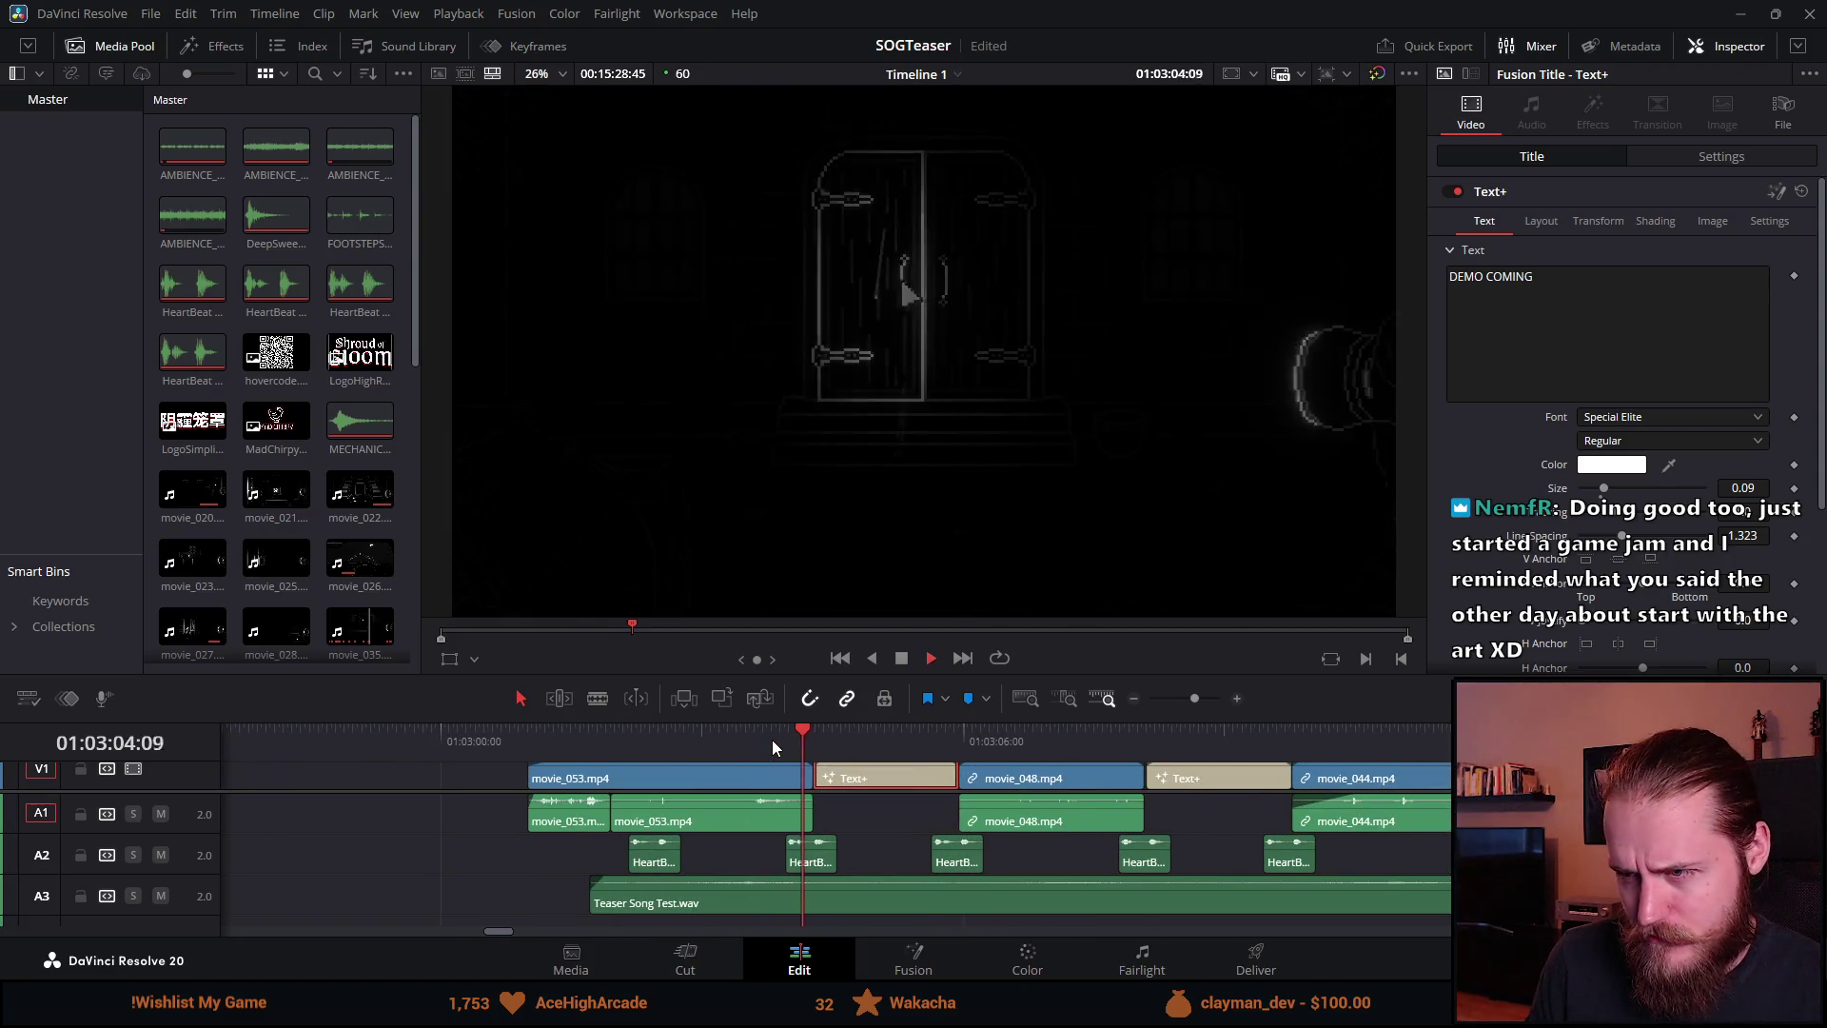
left_click(903, 657)
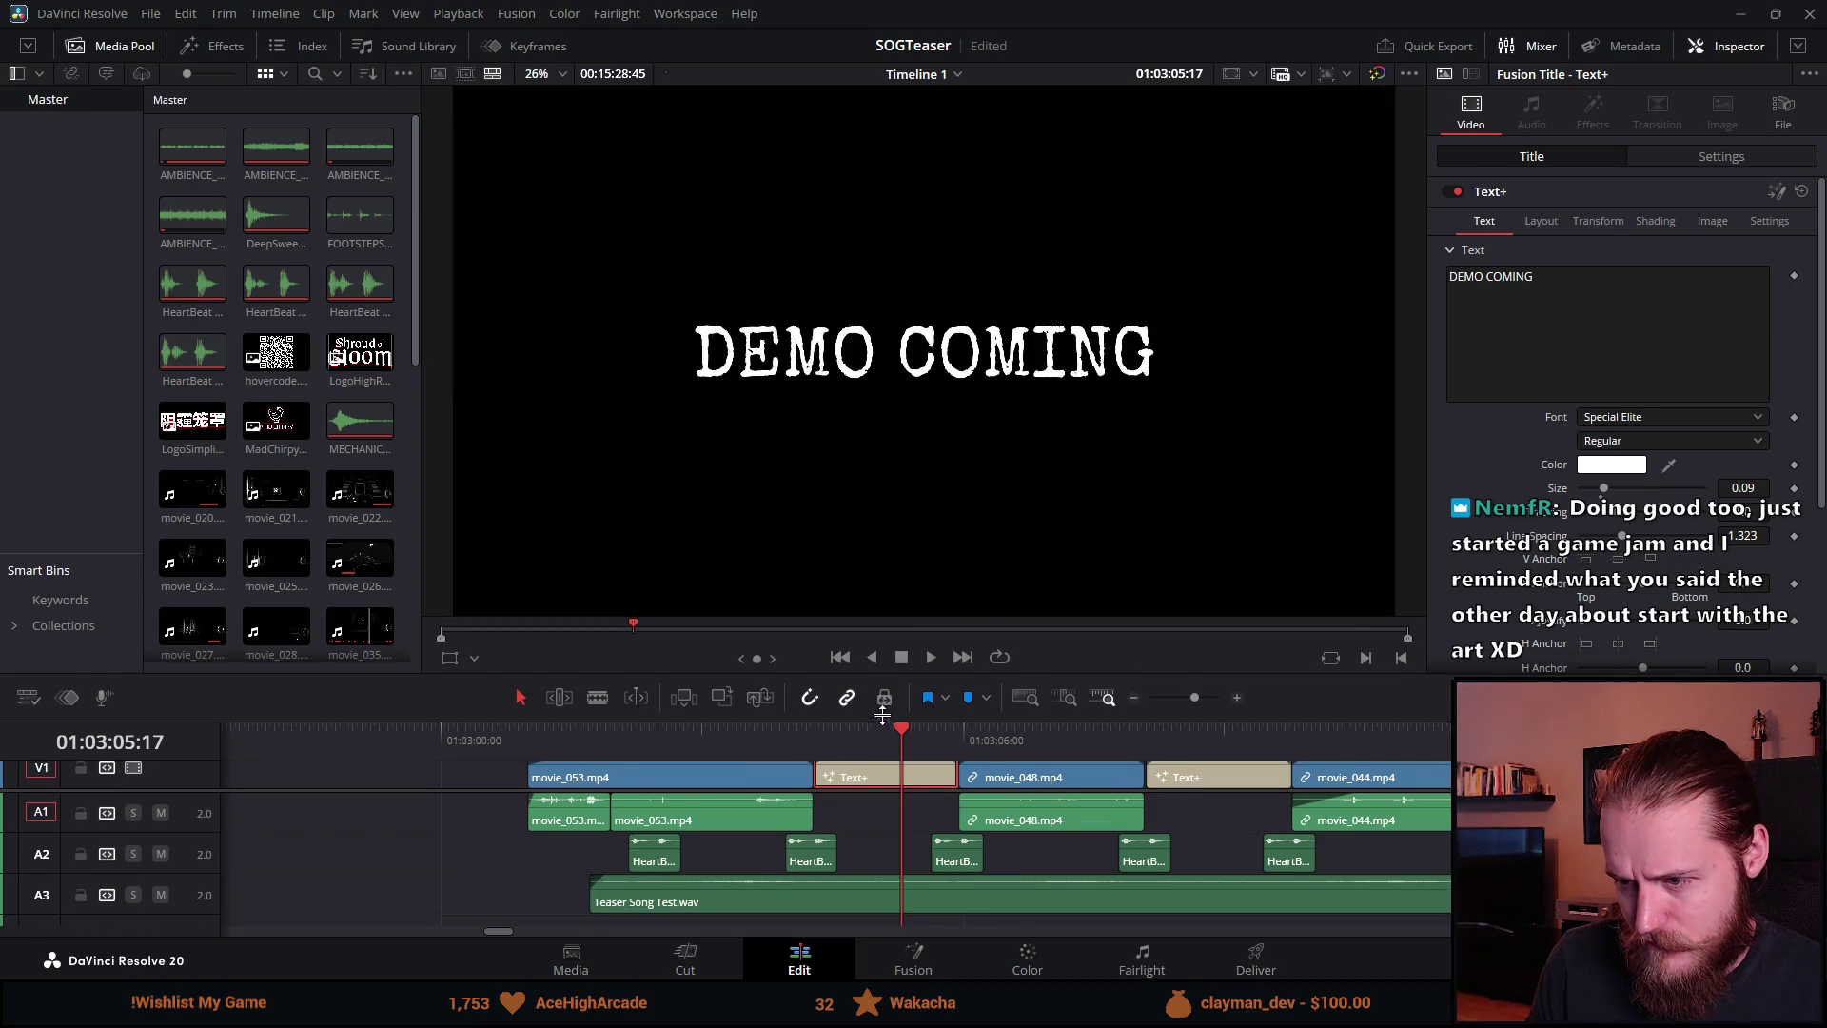
Step: Enlarge the timeline to show the upper video tracks and replay the DEMO COMING title
left_click_drag(883, 716, 883, 578)
left_click_drag(877, 670, 876, 854)
scroll(711, 852, "up", 3)
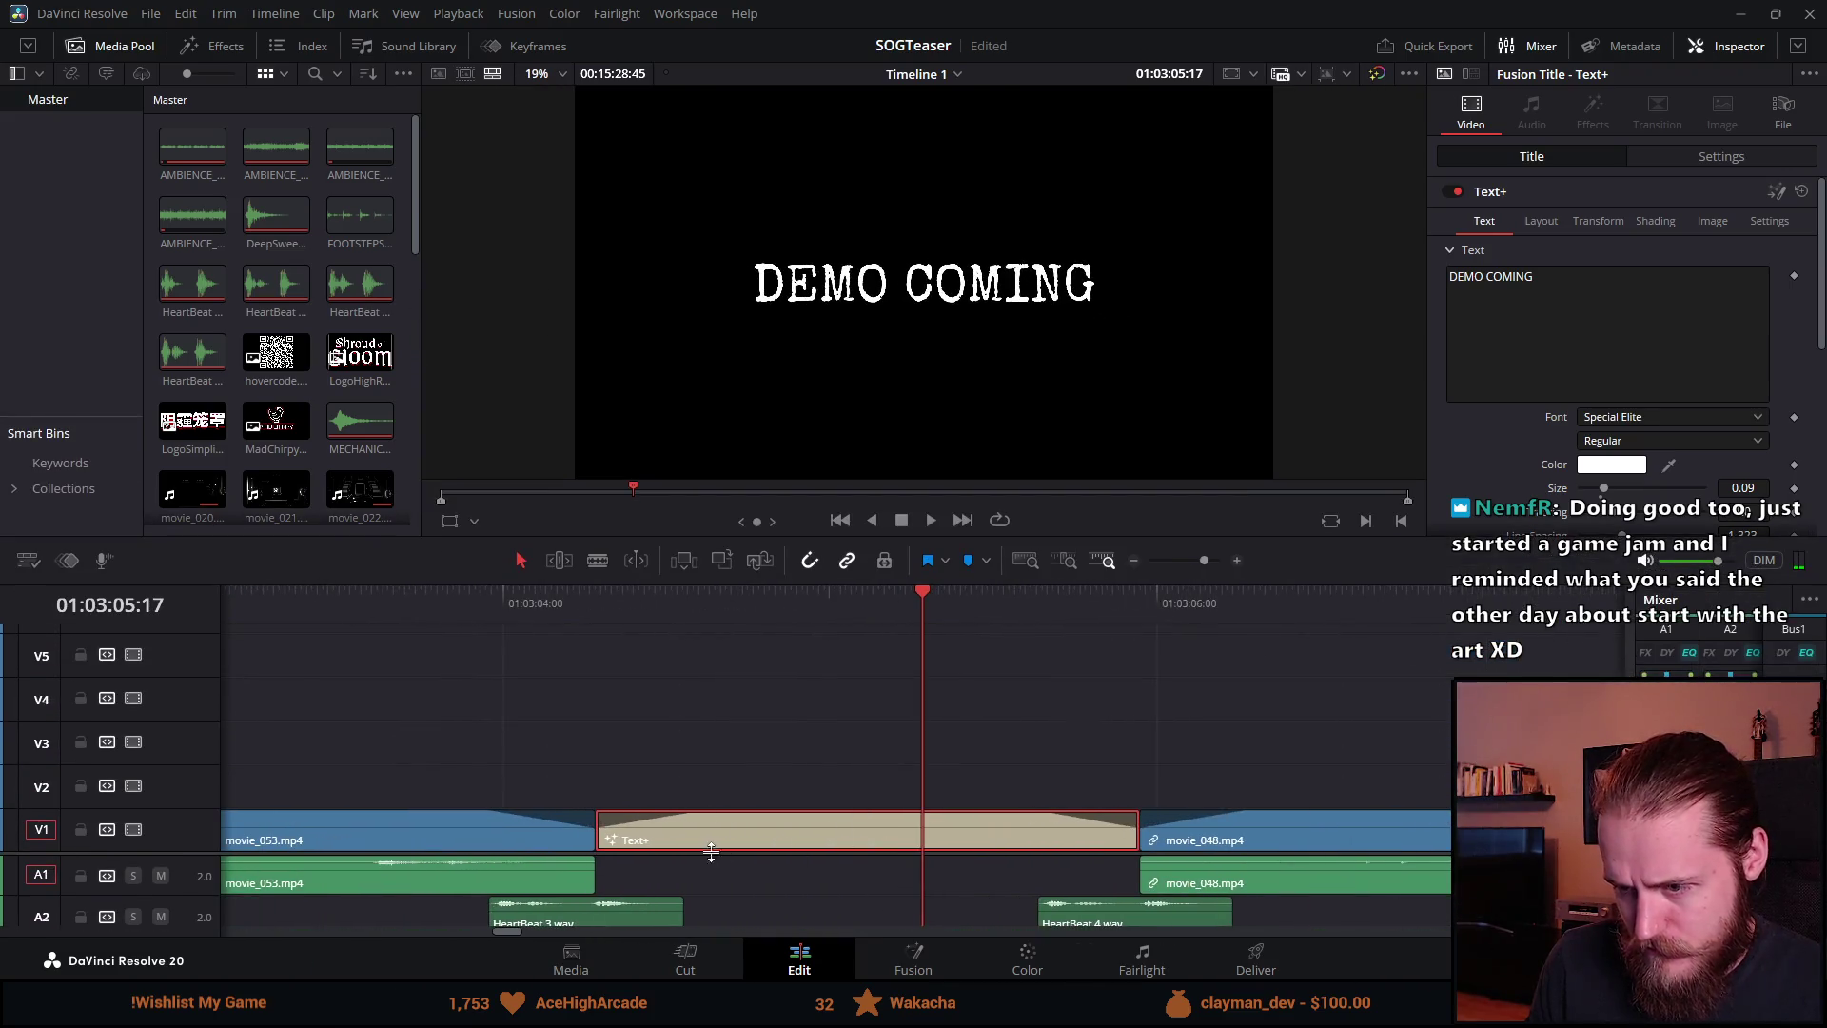
left_click(710, 814)
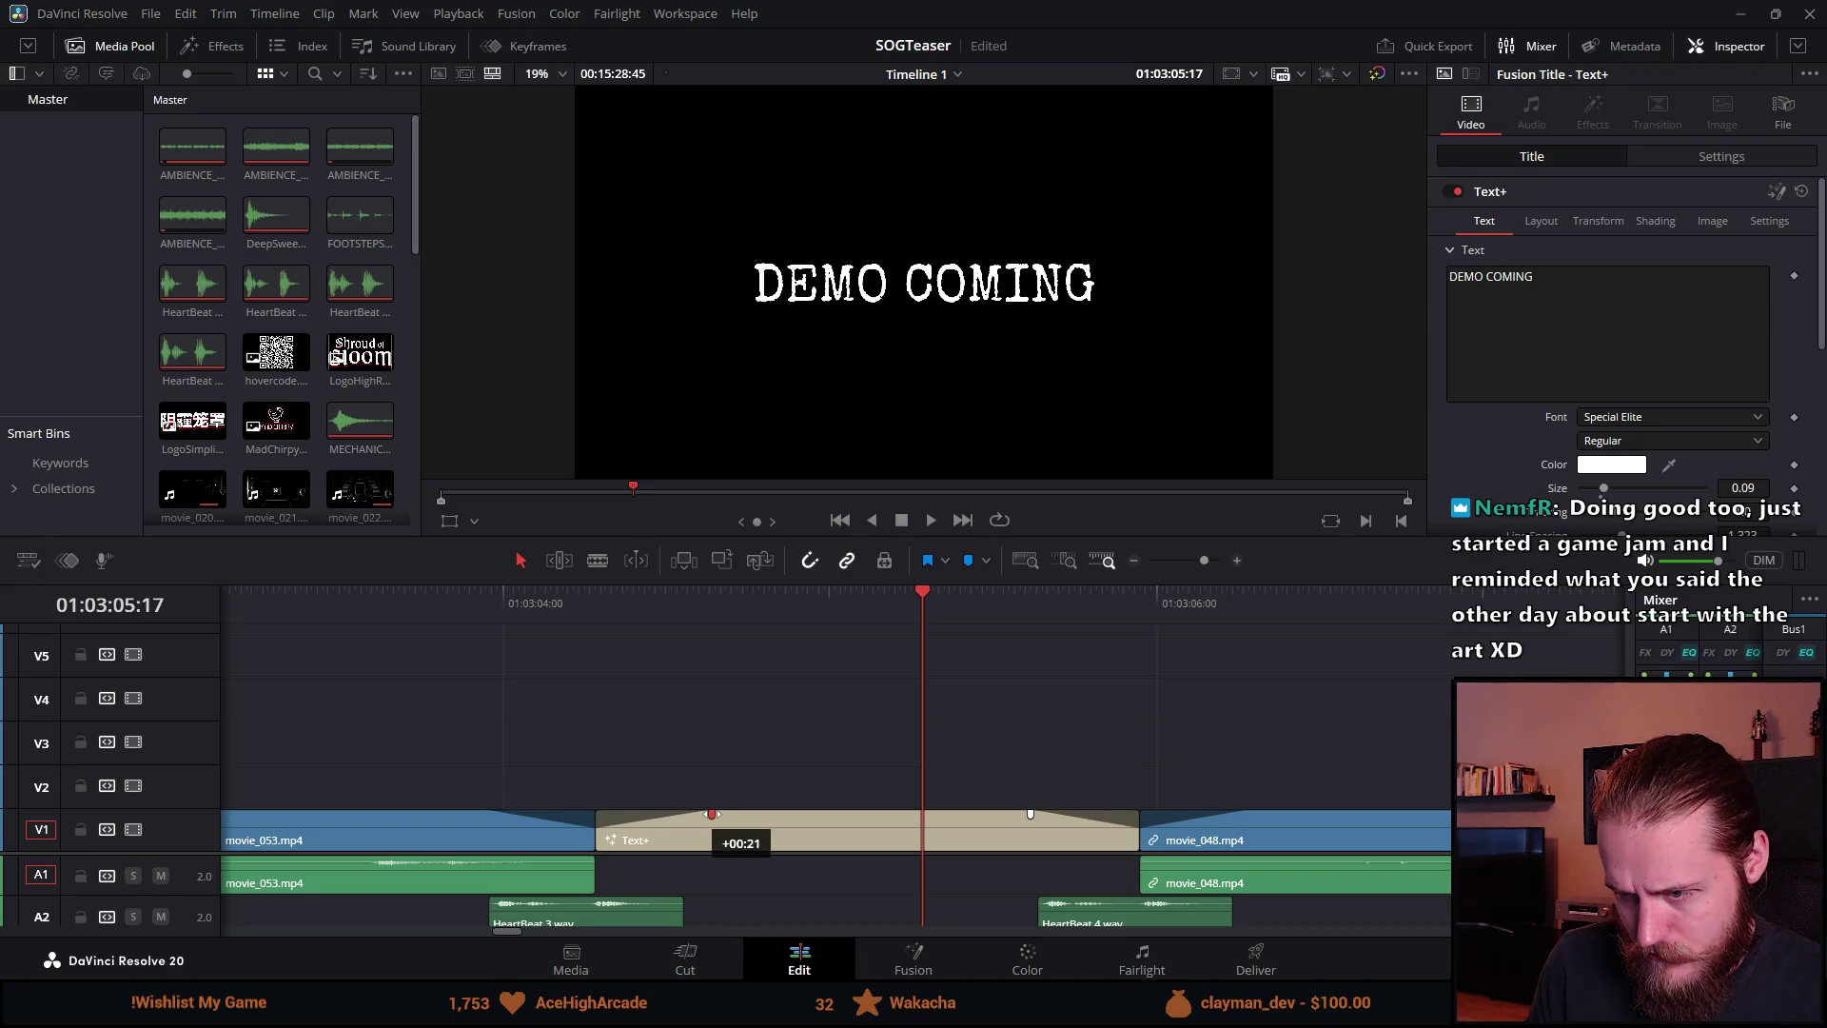
left_click(434, 585)
left_click(931, 519)
left_click(904, 520)
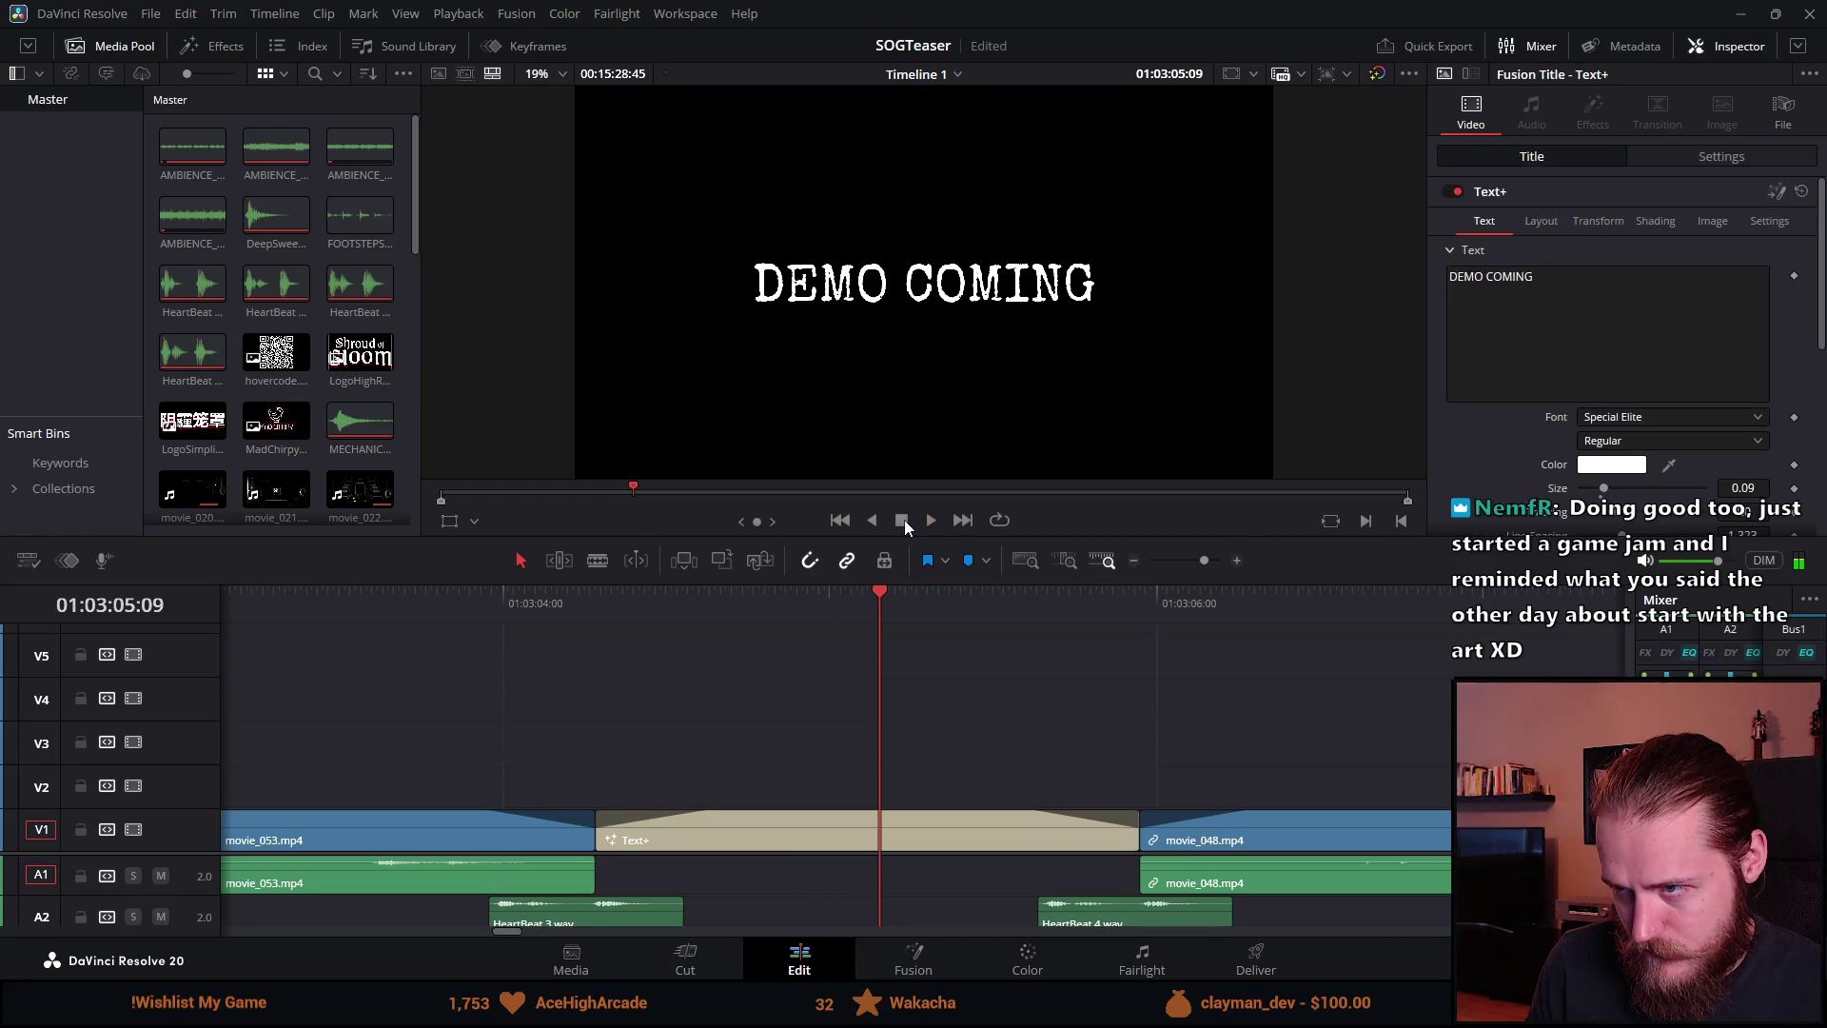
scroll(864, 737, "down", 8)
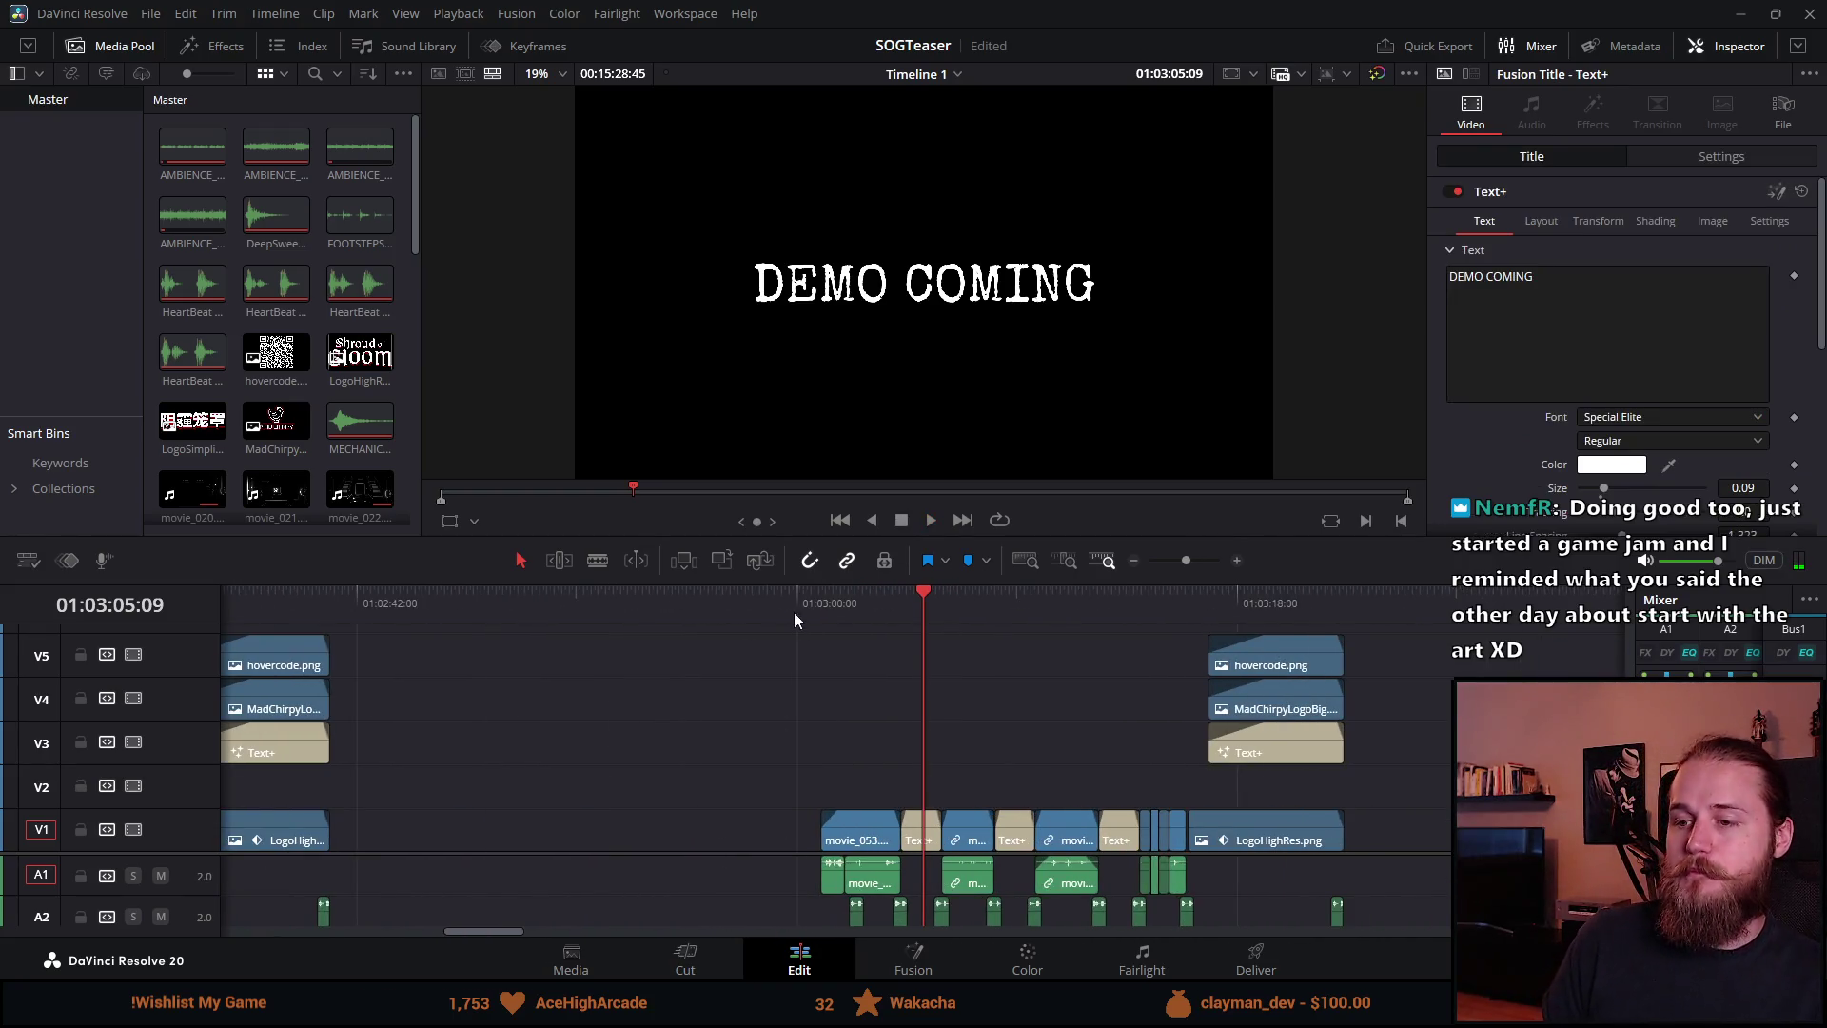
scroll(932, 862, "up", 7)
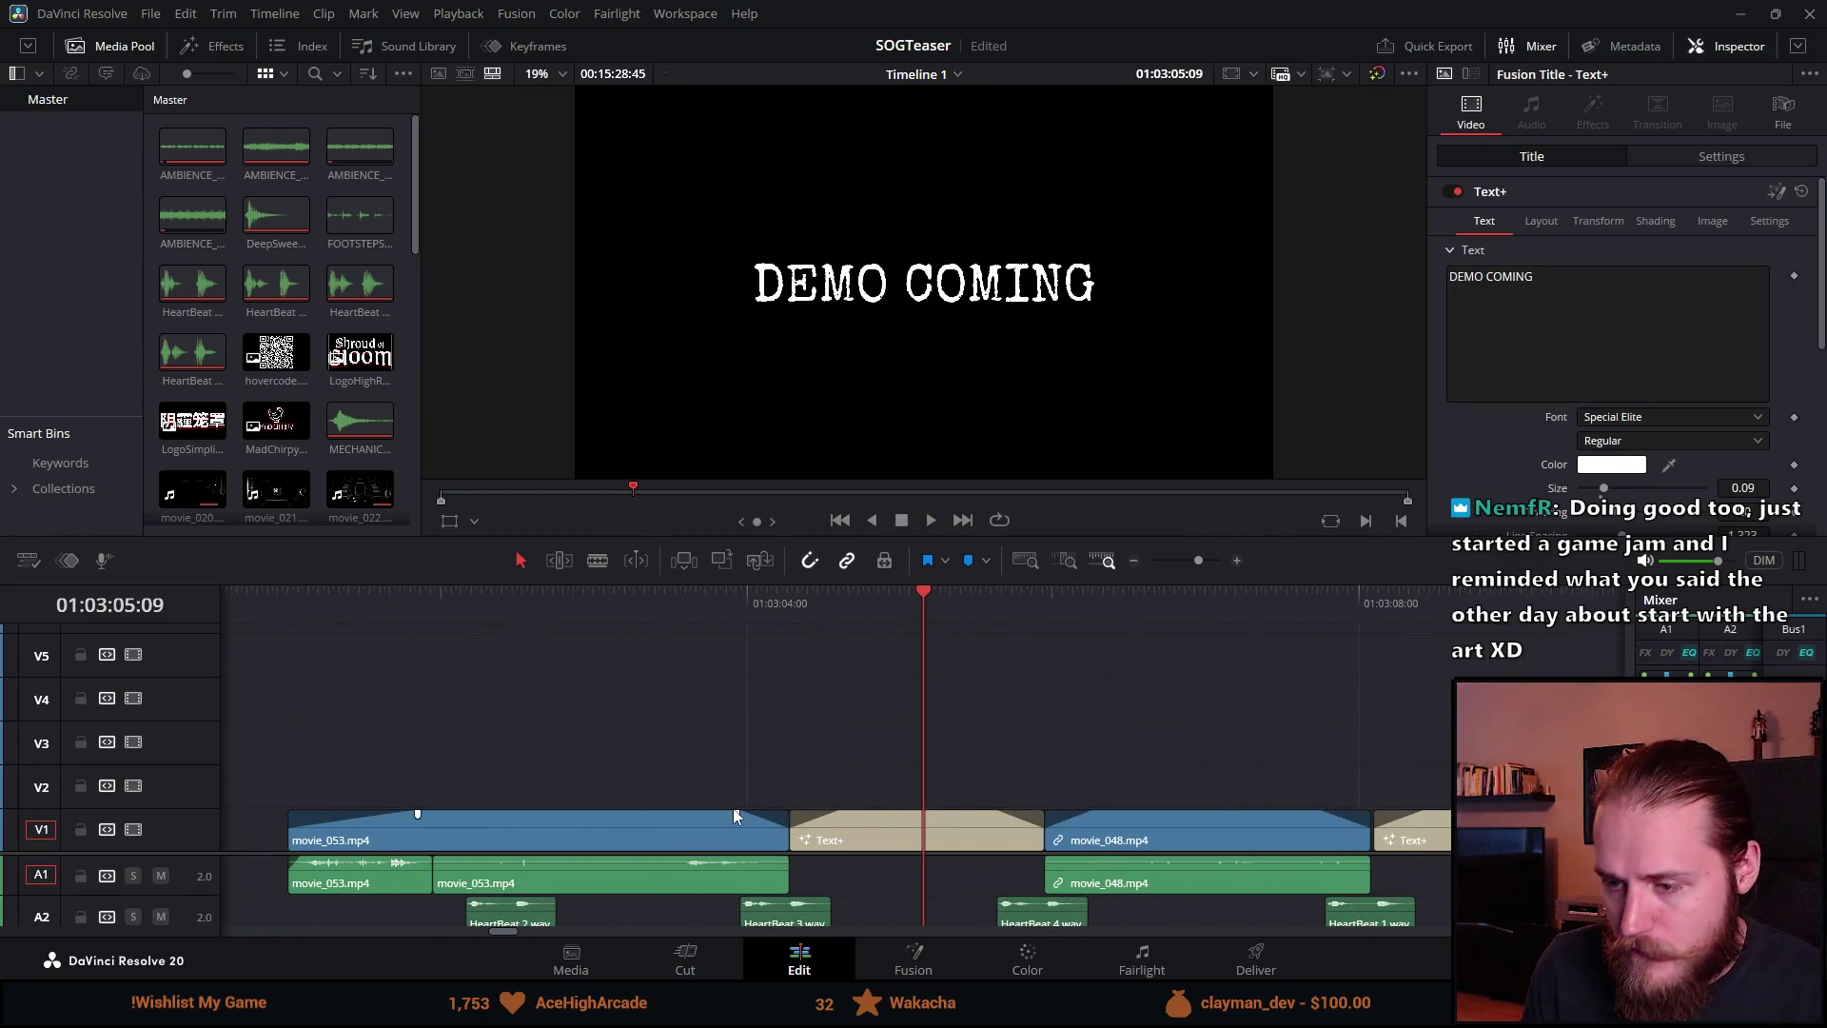
scroll(1340, 818, "down", 5)
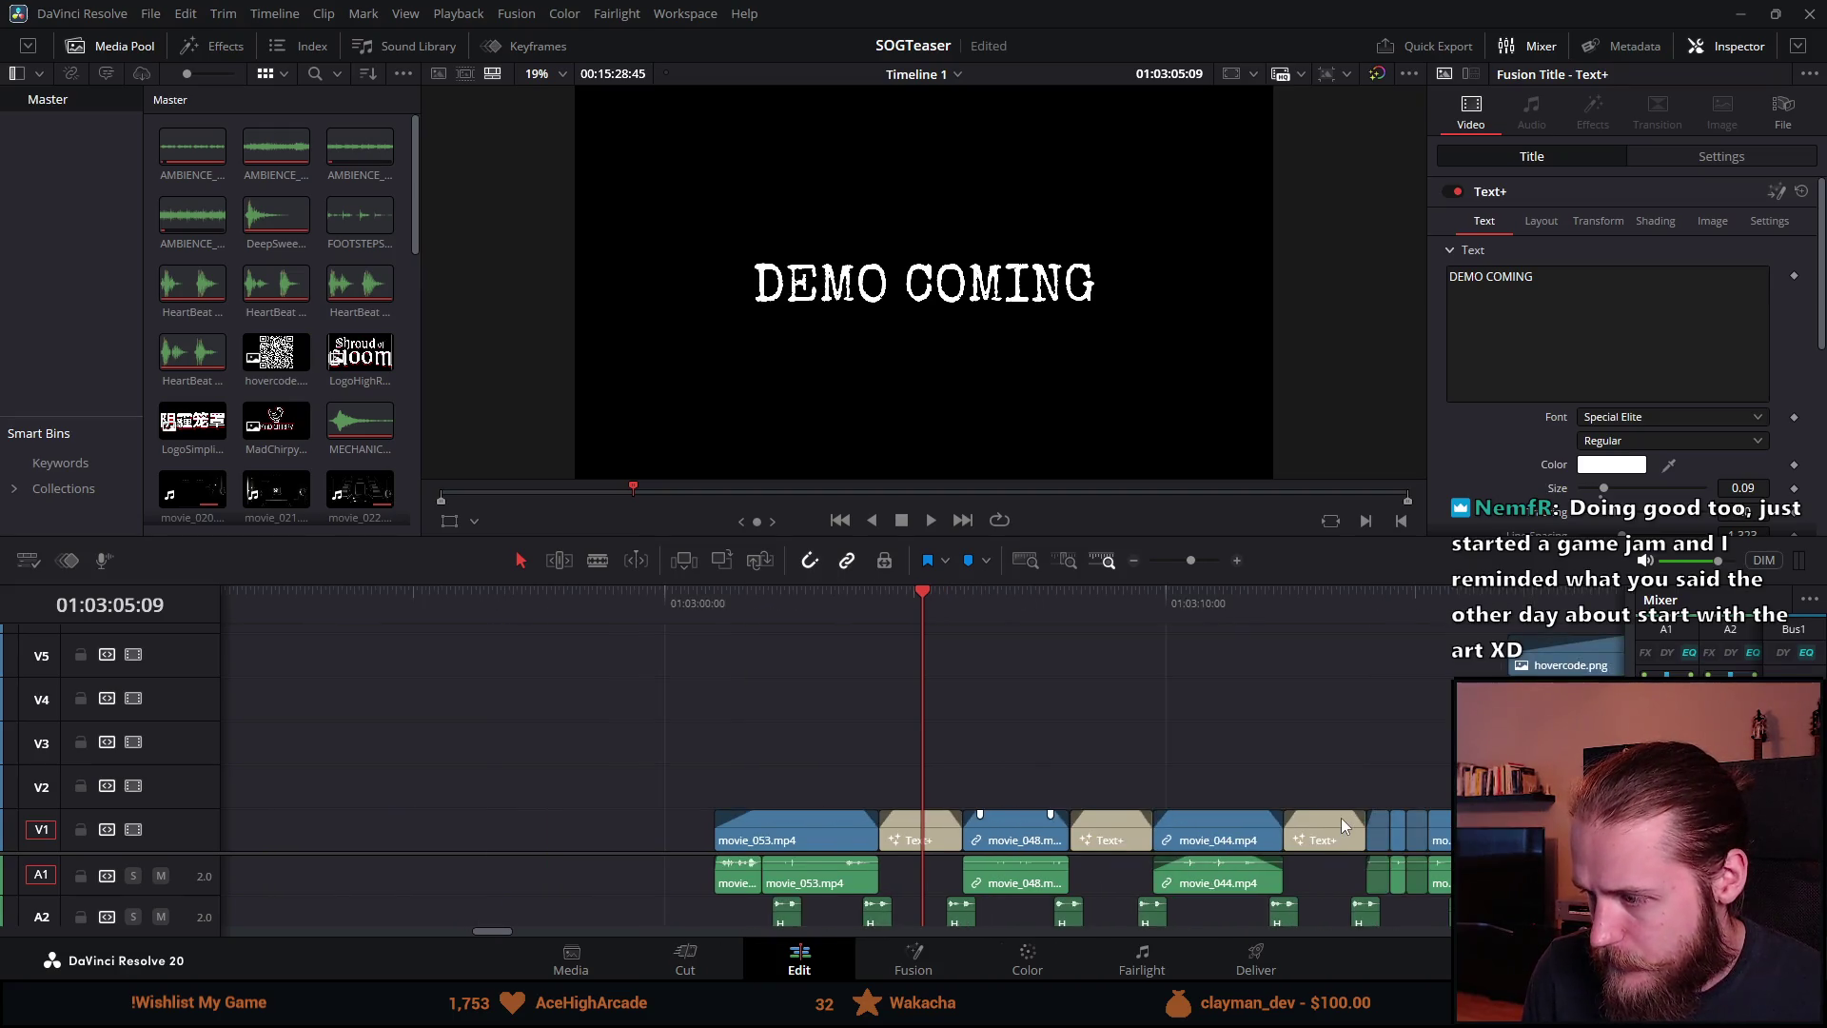
Step: Add a fade-in of about 20 frames to movie_050.mp4 after OCTOBER 23RD and play it back
left_click(1277, 602)
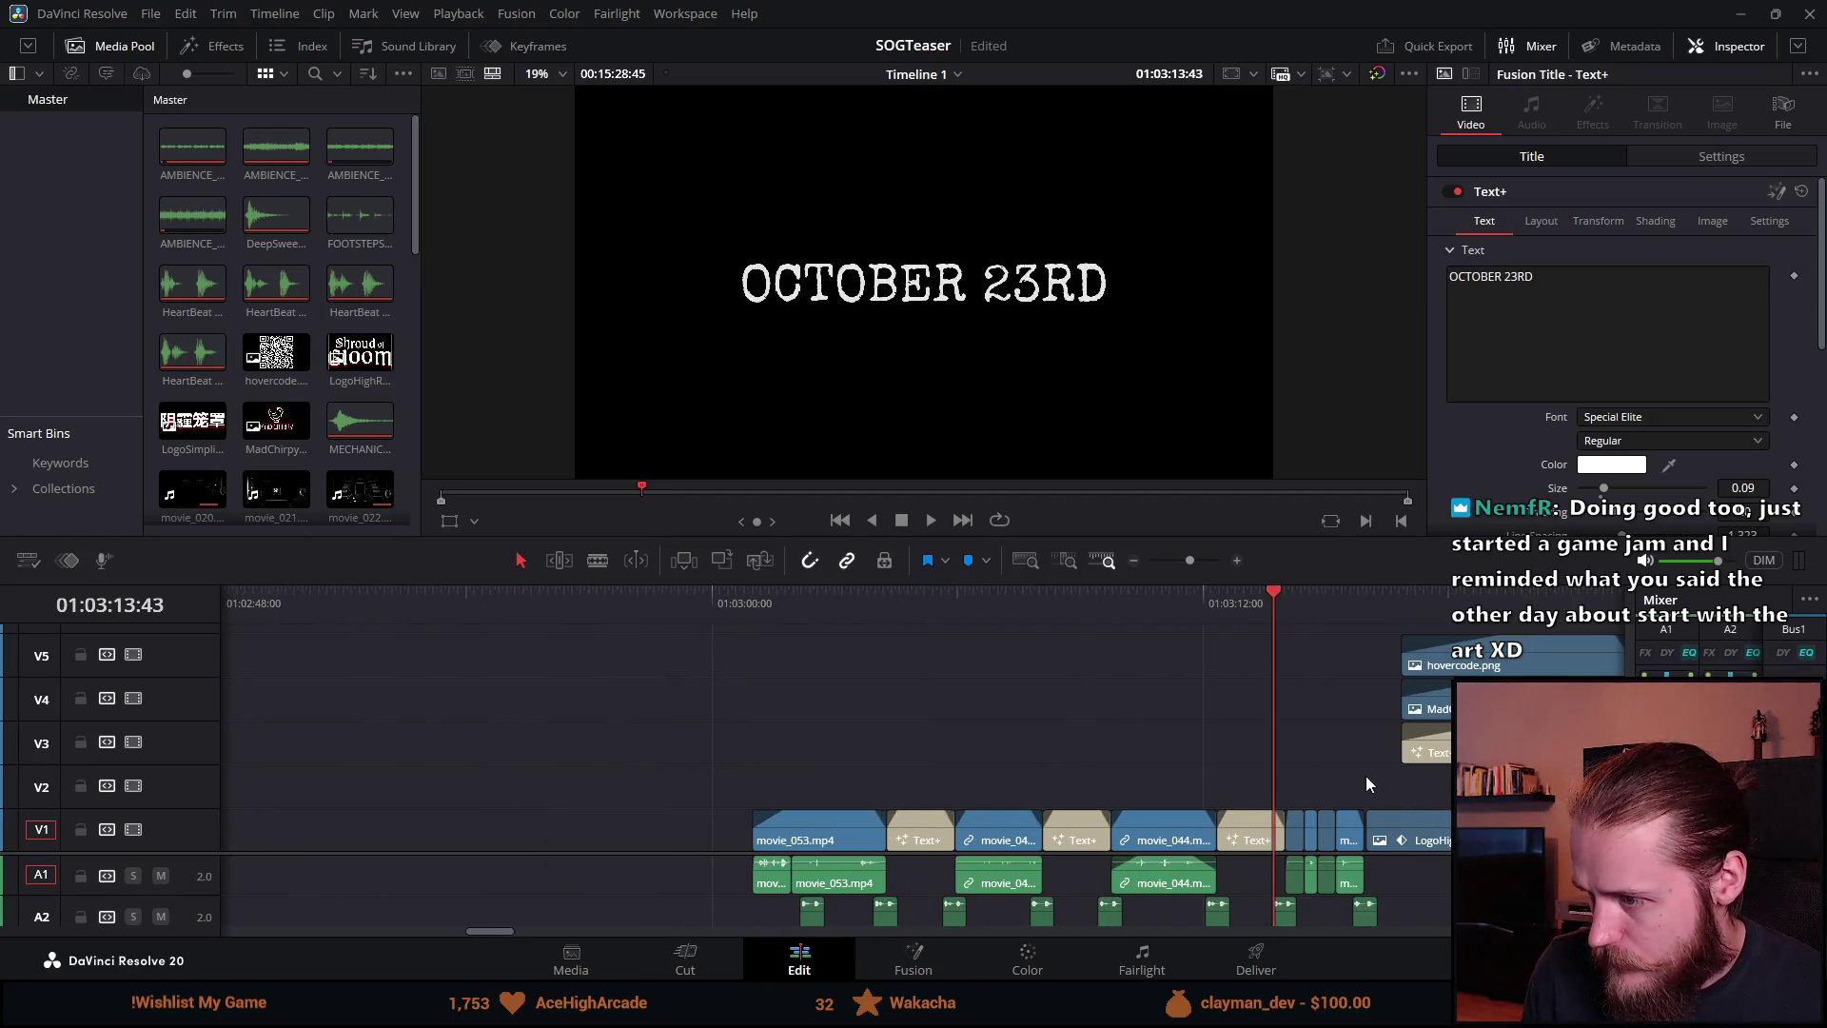
scroll(1367, 775, "up", 5)
left_click_drag(1177, 812, 1180, 812)
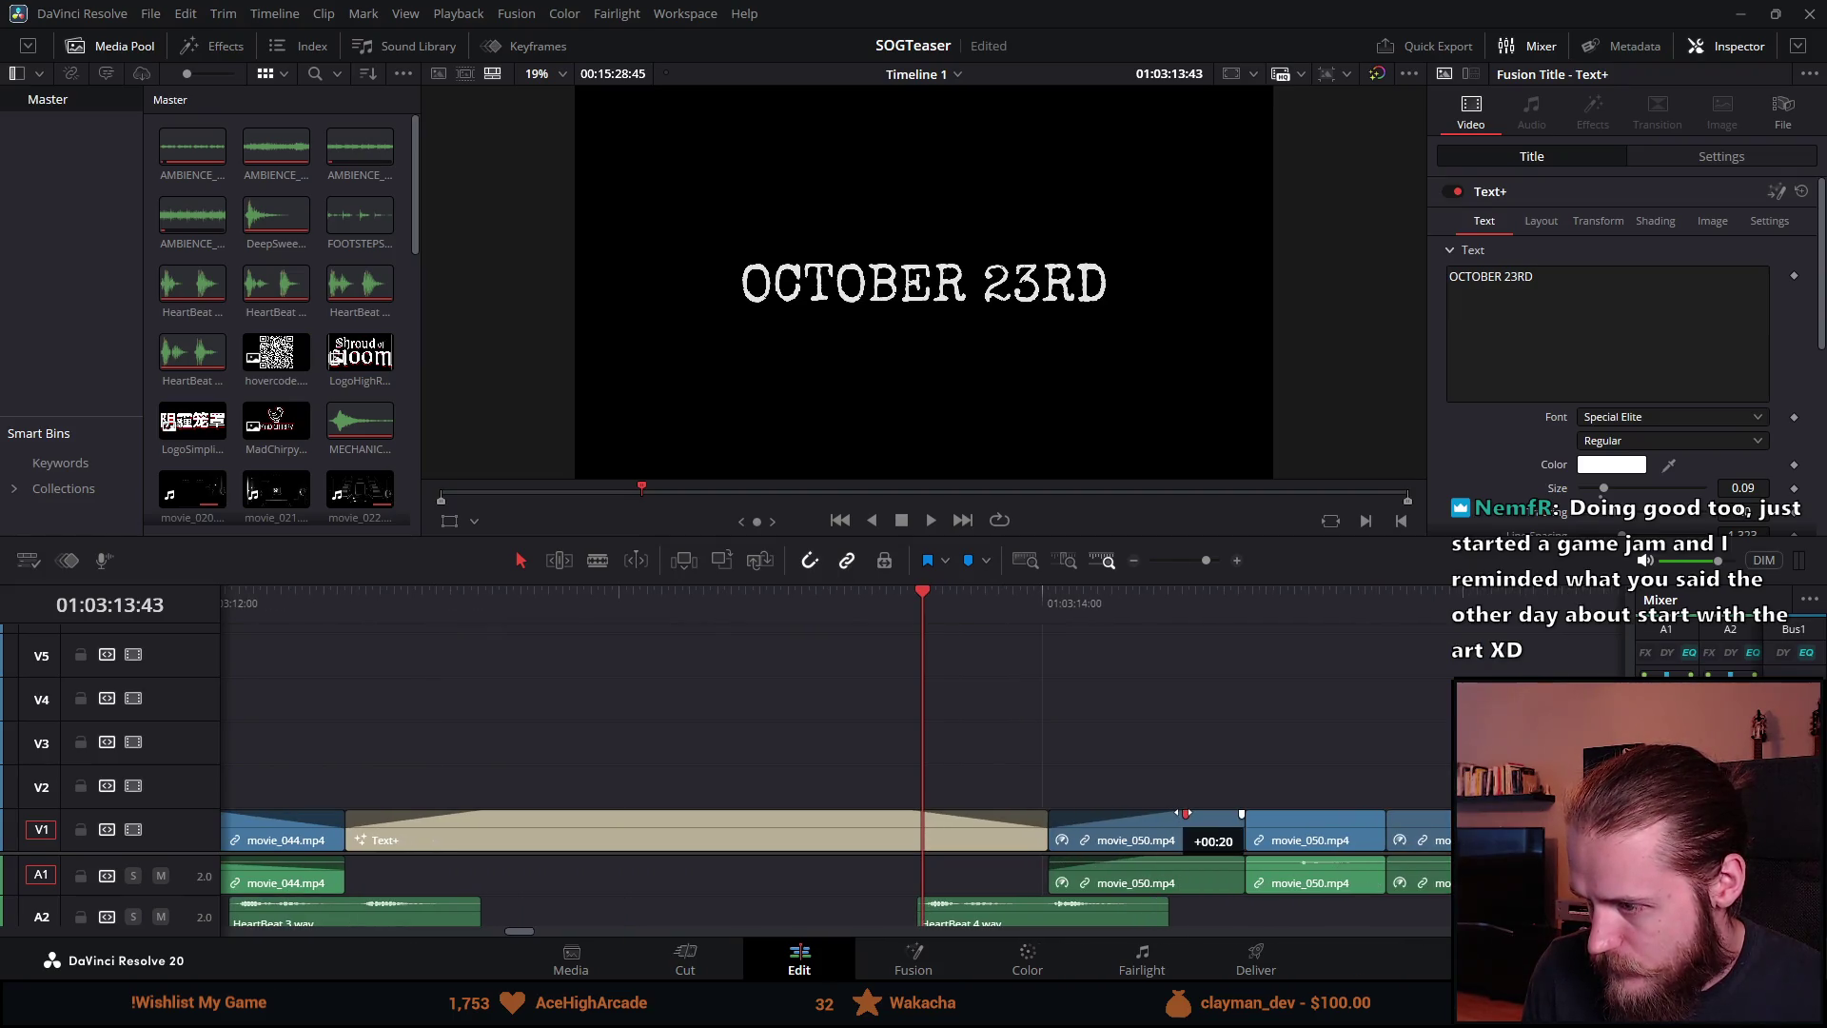
scroll(1190, 828, "down", 5)
key("space")
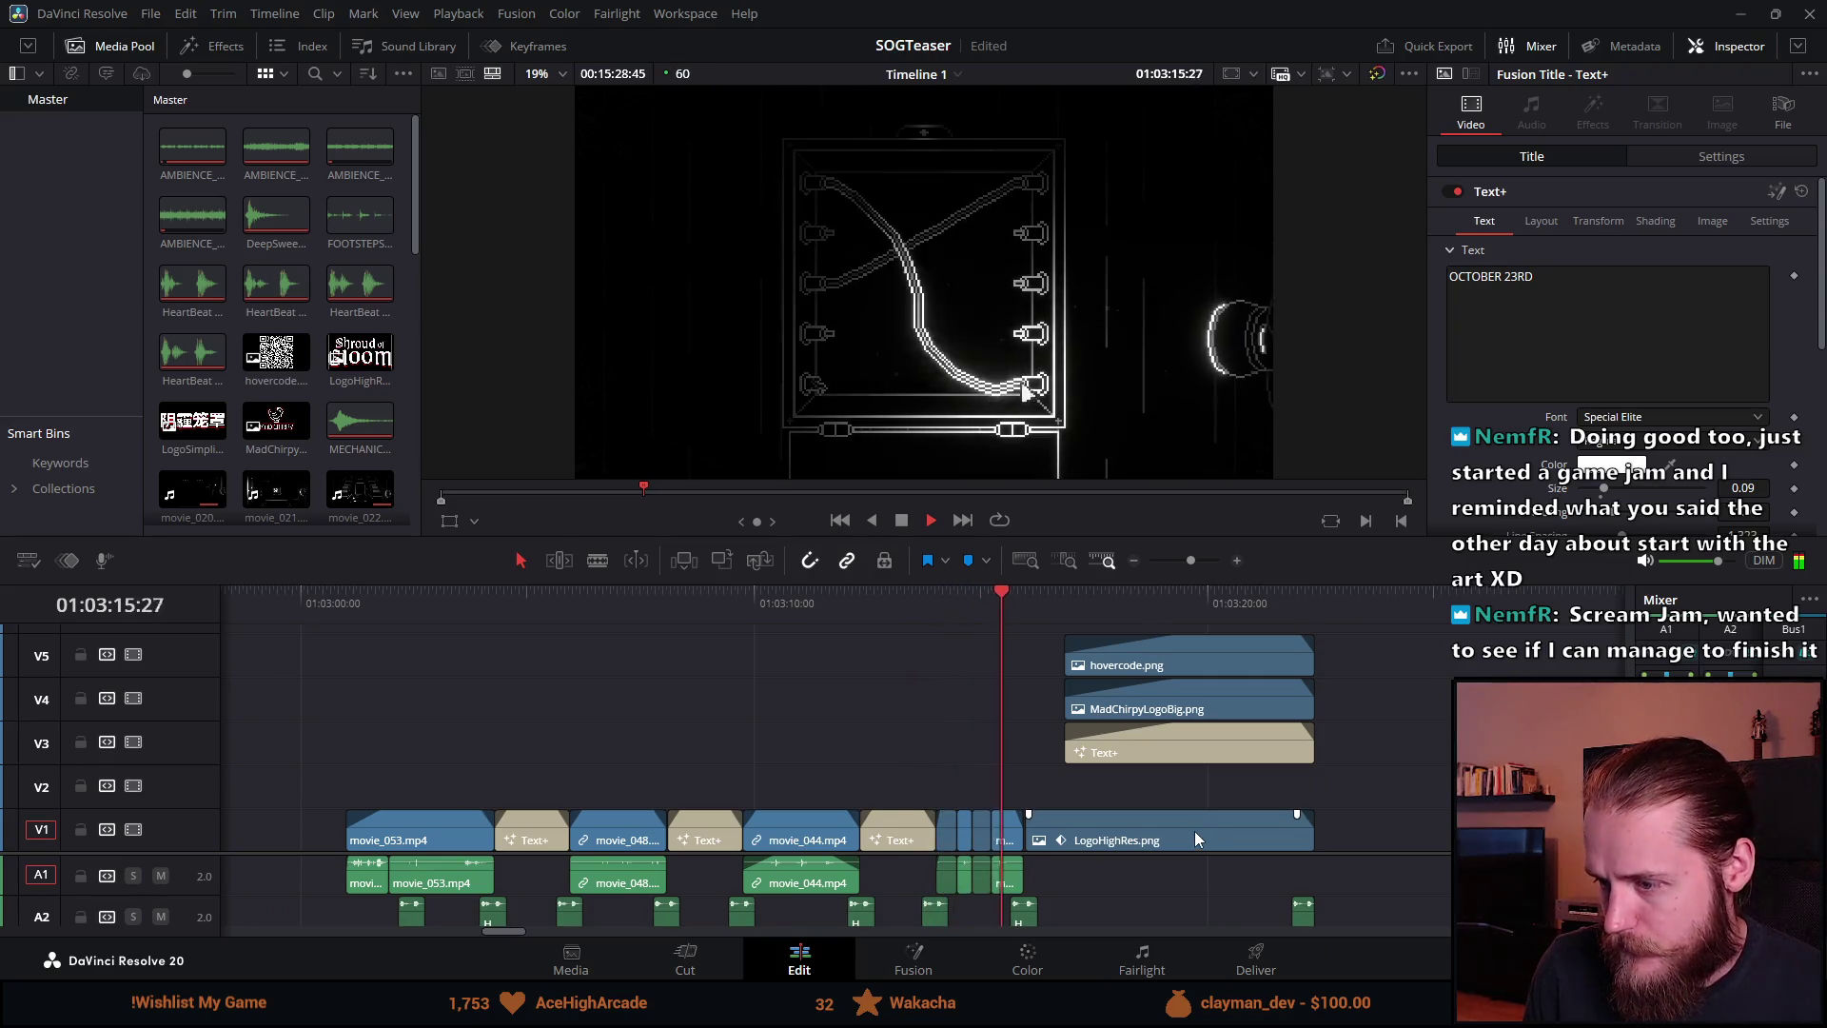
Step: Add a roughly 17-frame fade-in to the LogoHighRes.png end card and preview it
scroll(1041, 784, "up", 4)
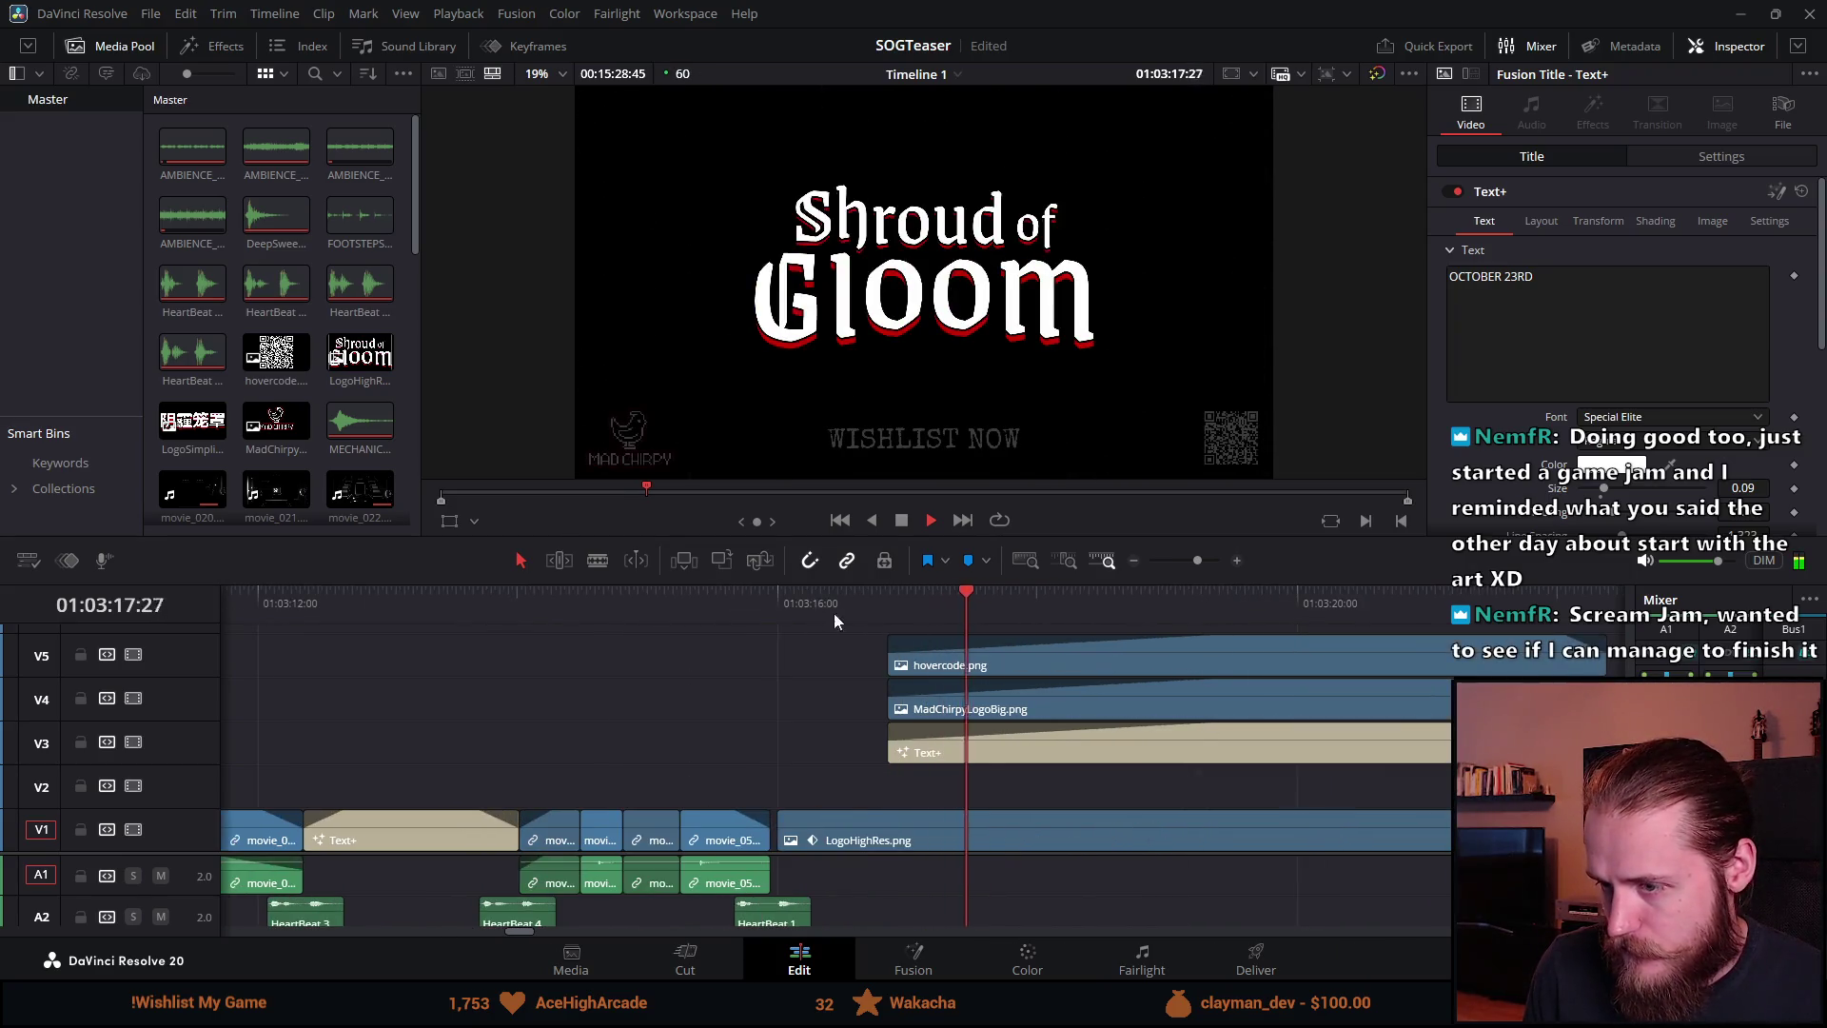
left_click(711, 609)
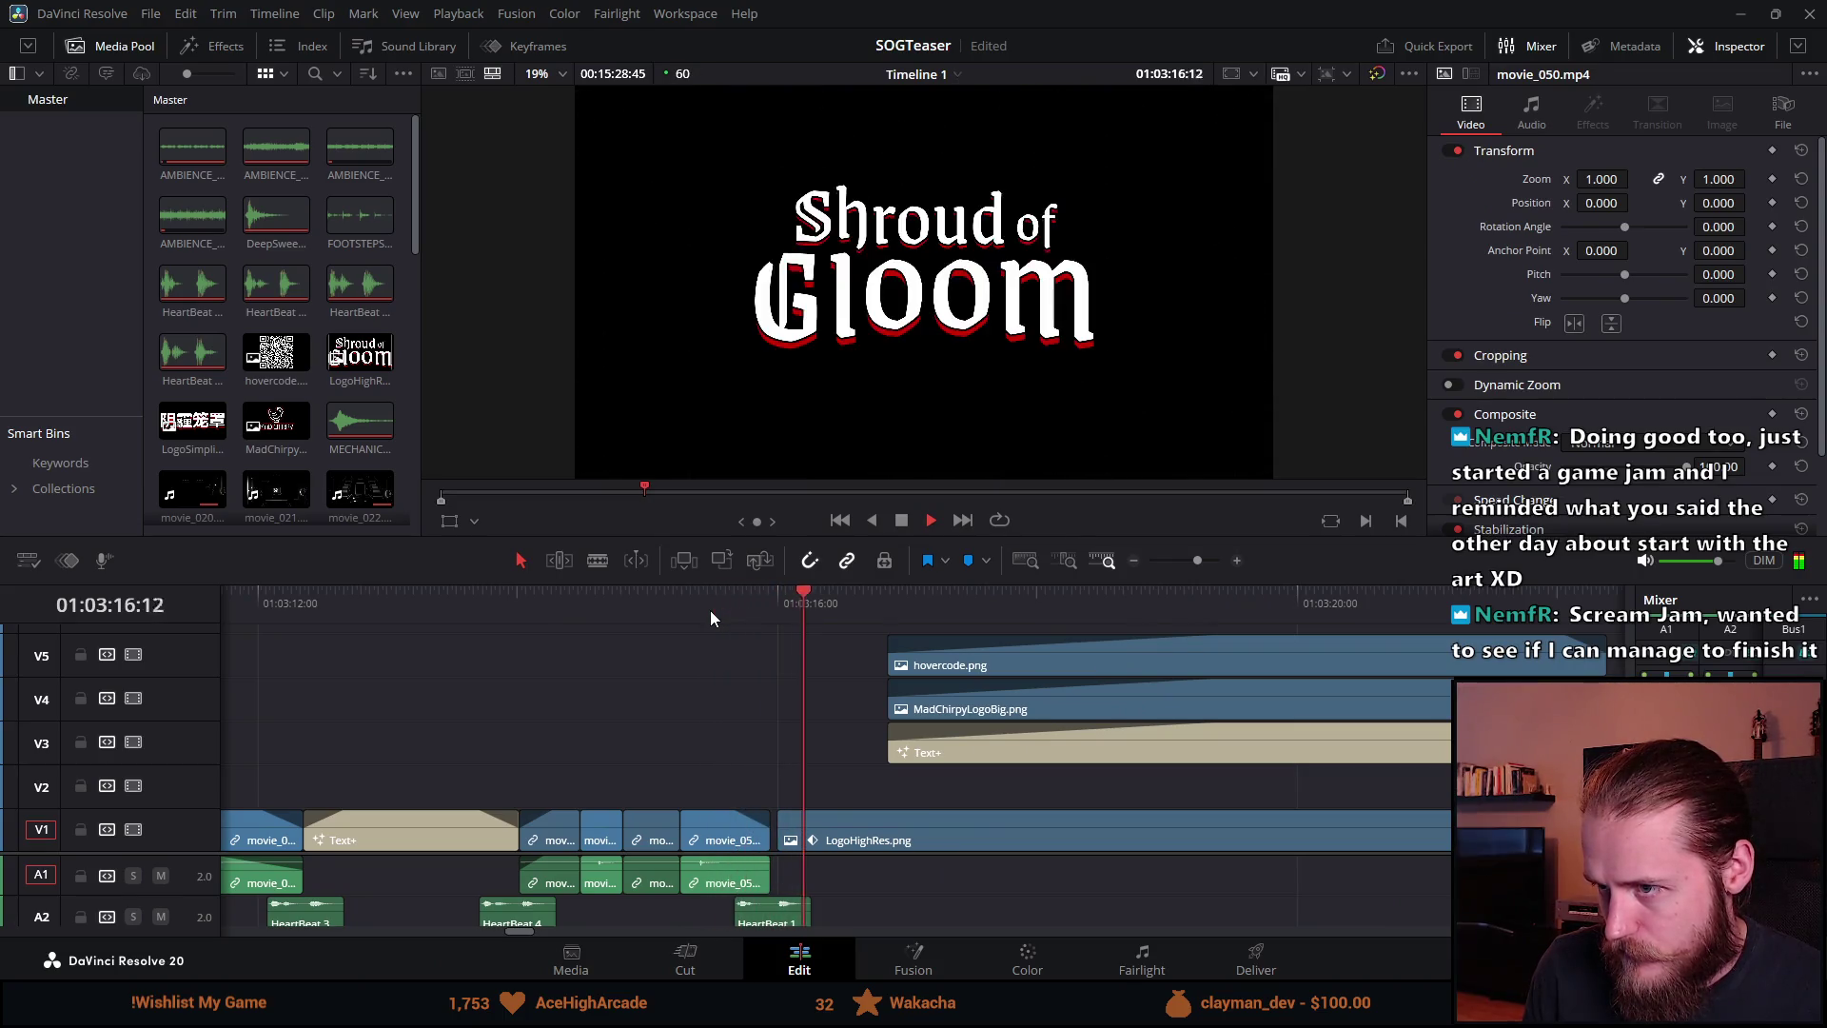
key("space")
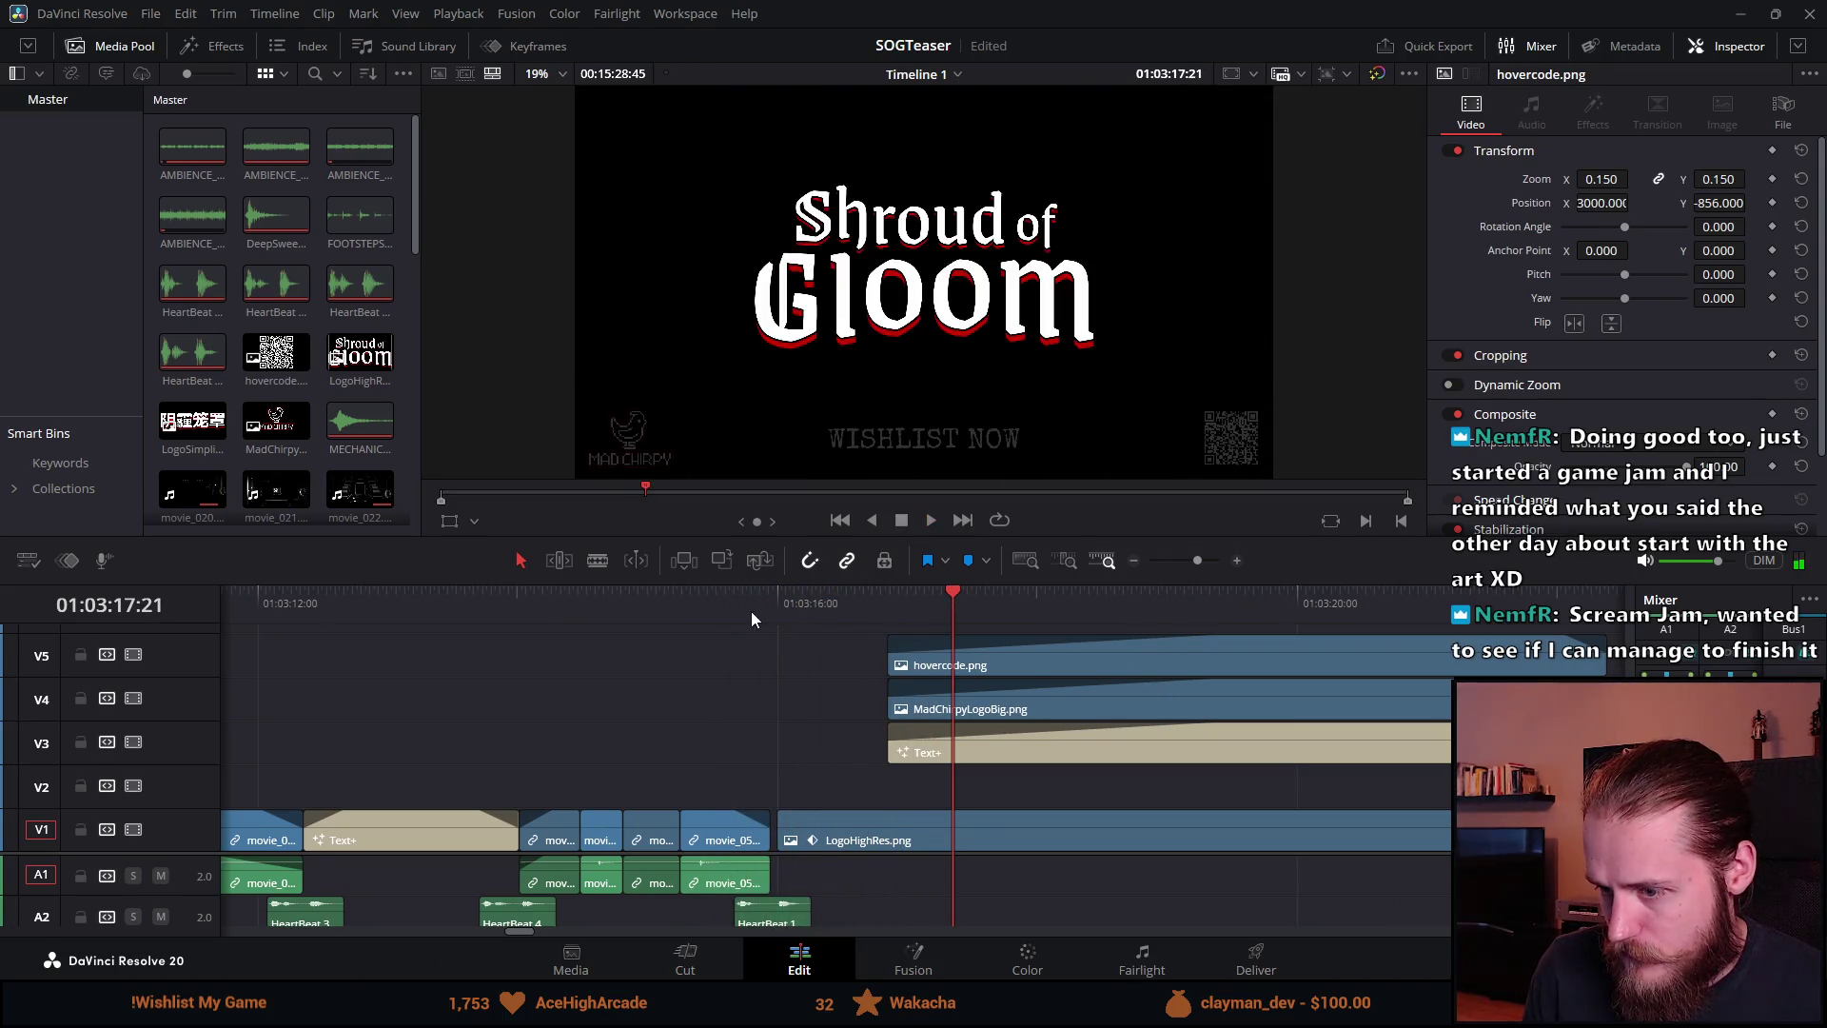
scroll(734, 825, "up", 2)
left_click_drag(565, 814, 653, 815)
left_click(333, 598)
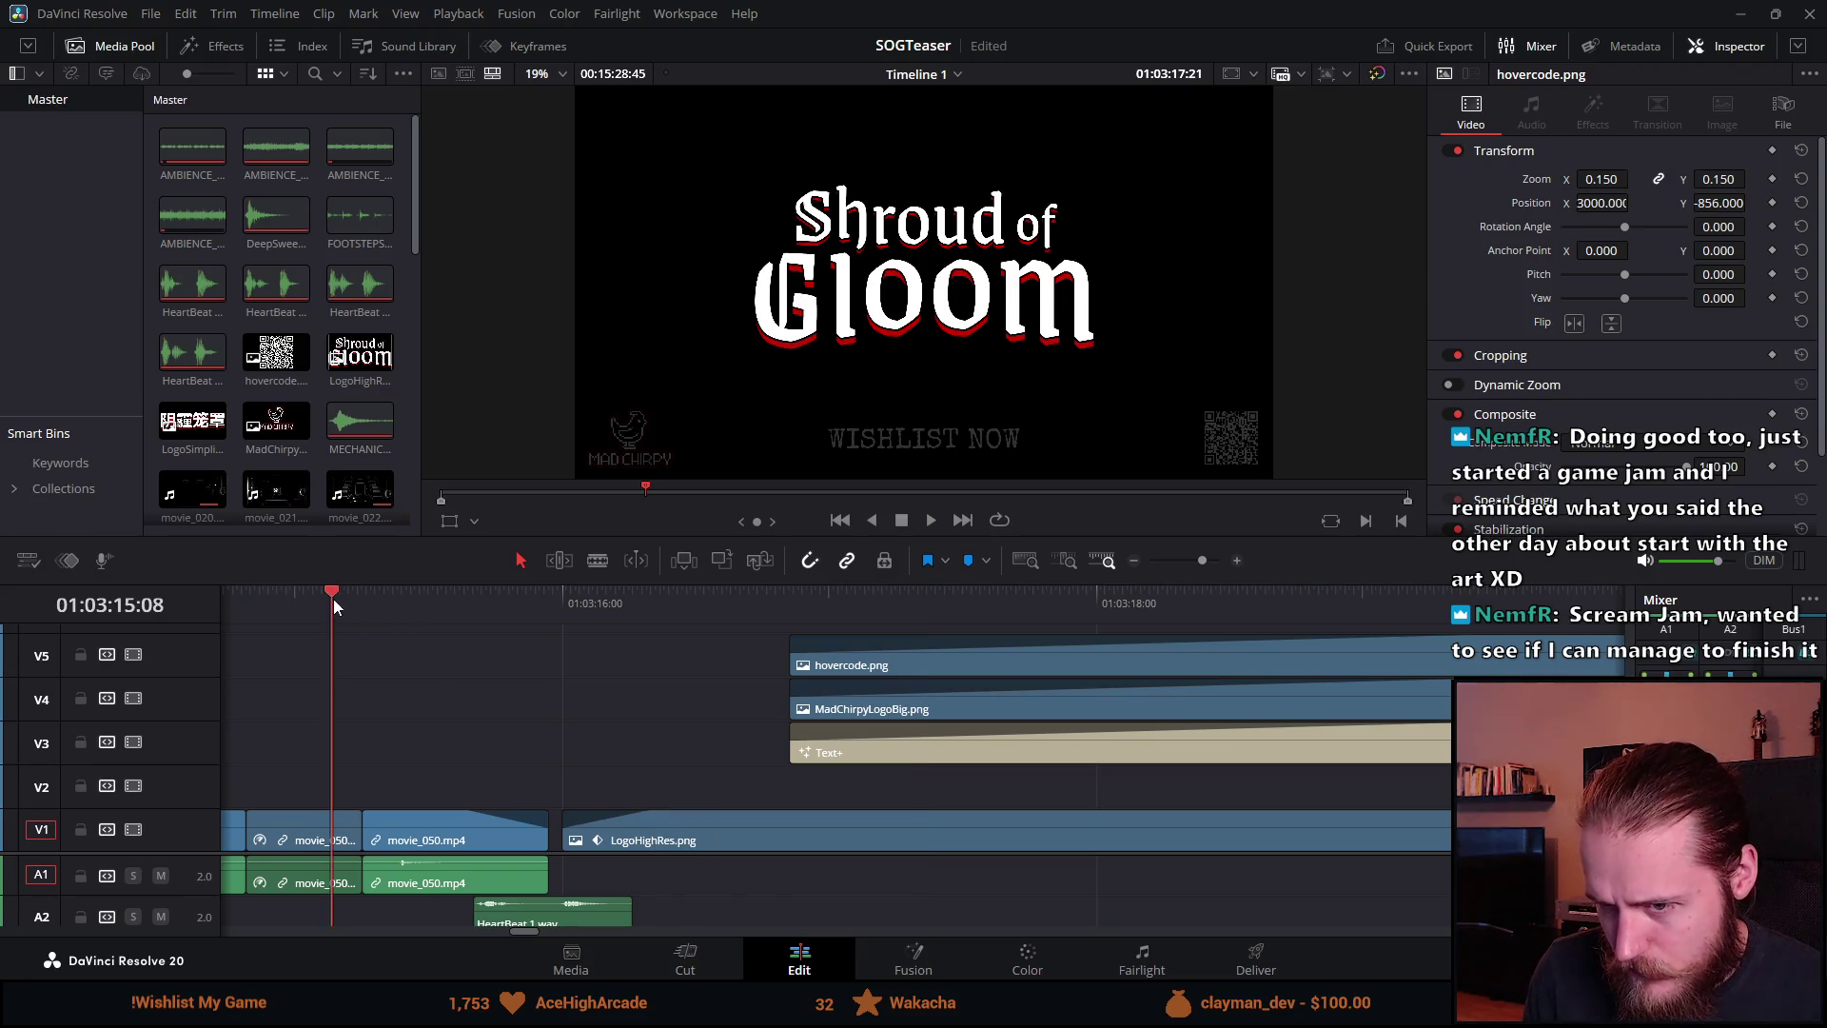
key("space")
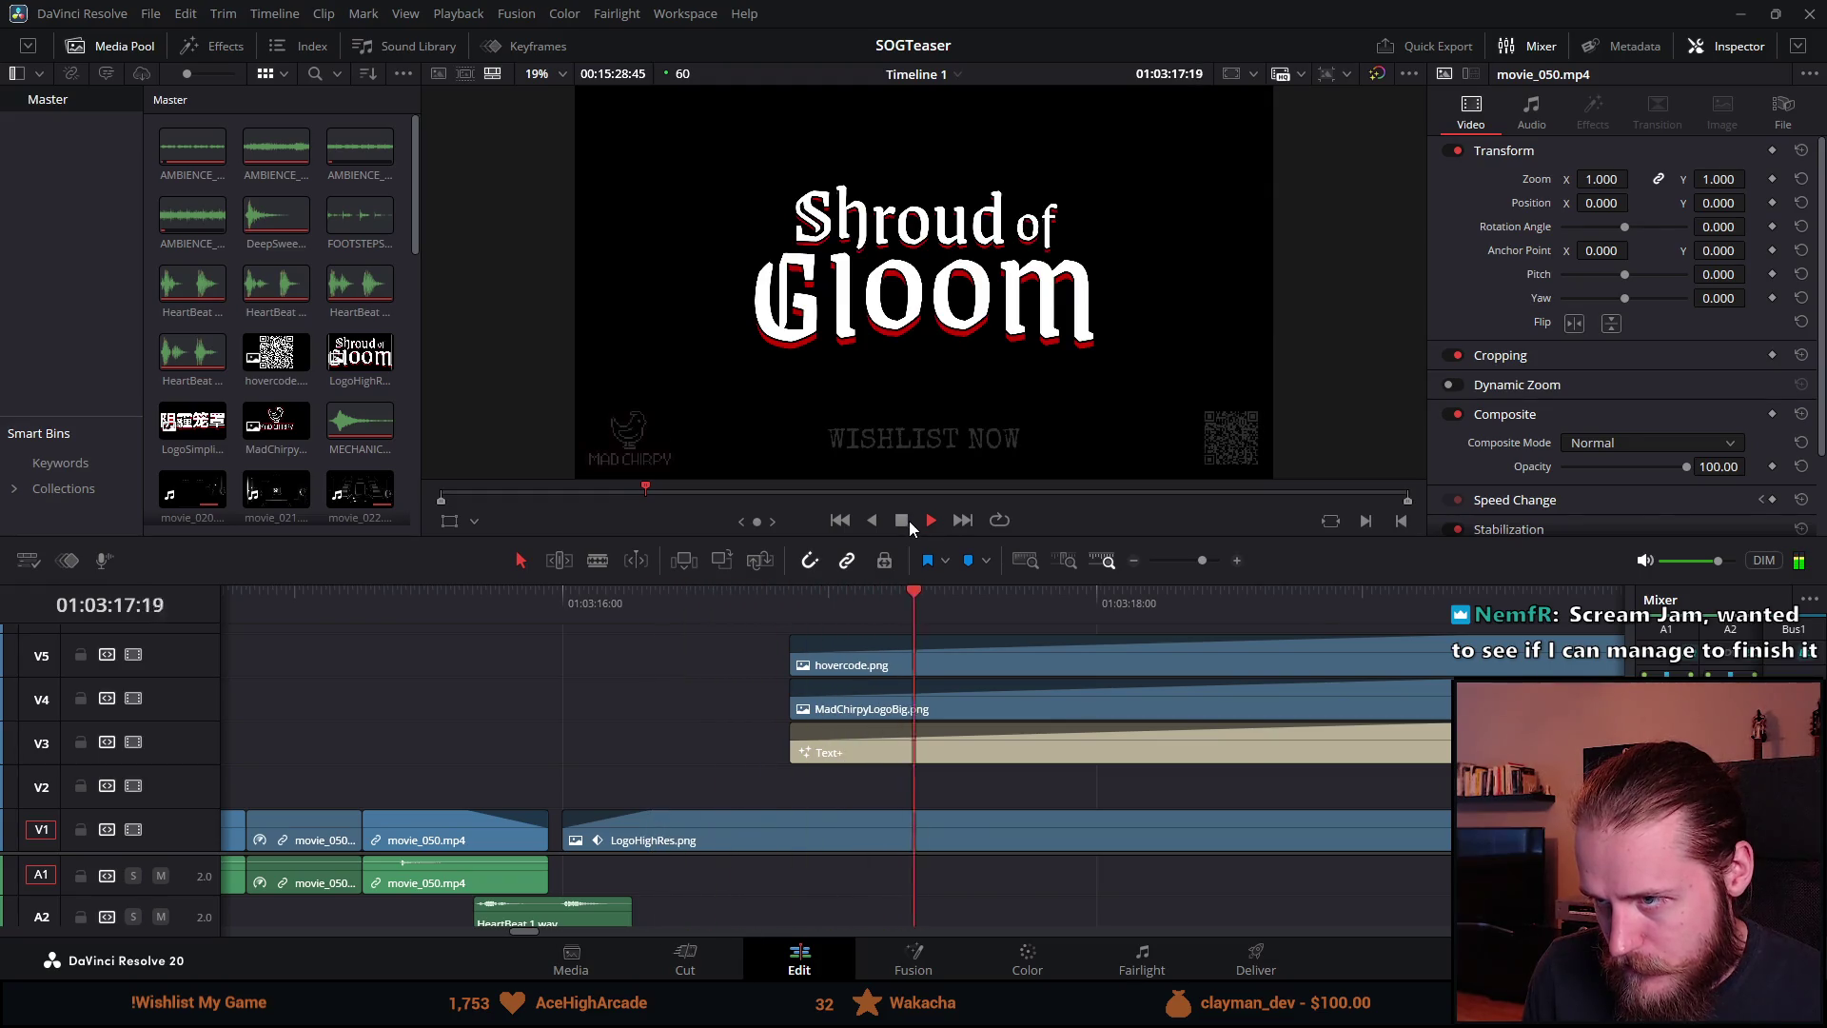
left_click(902, 520)
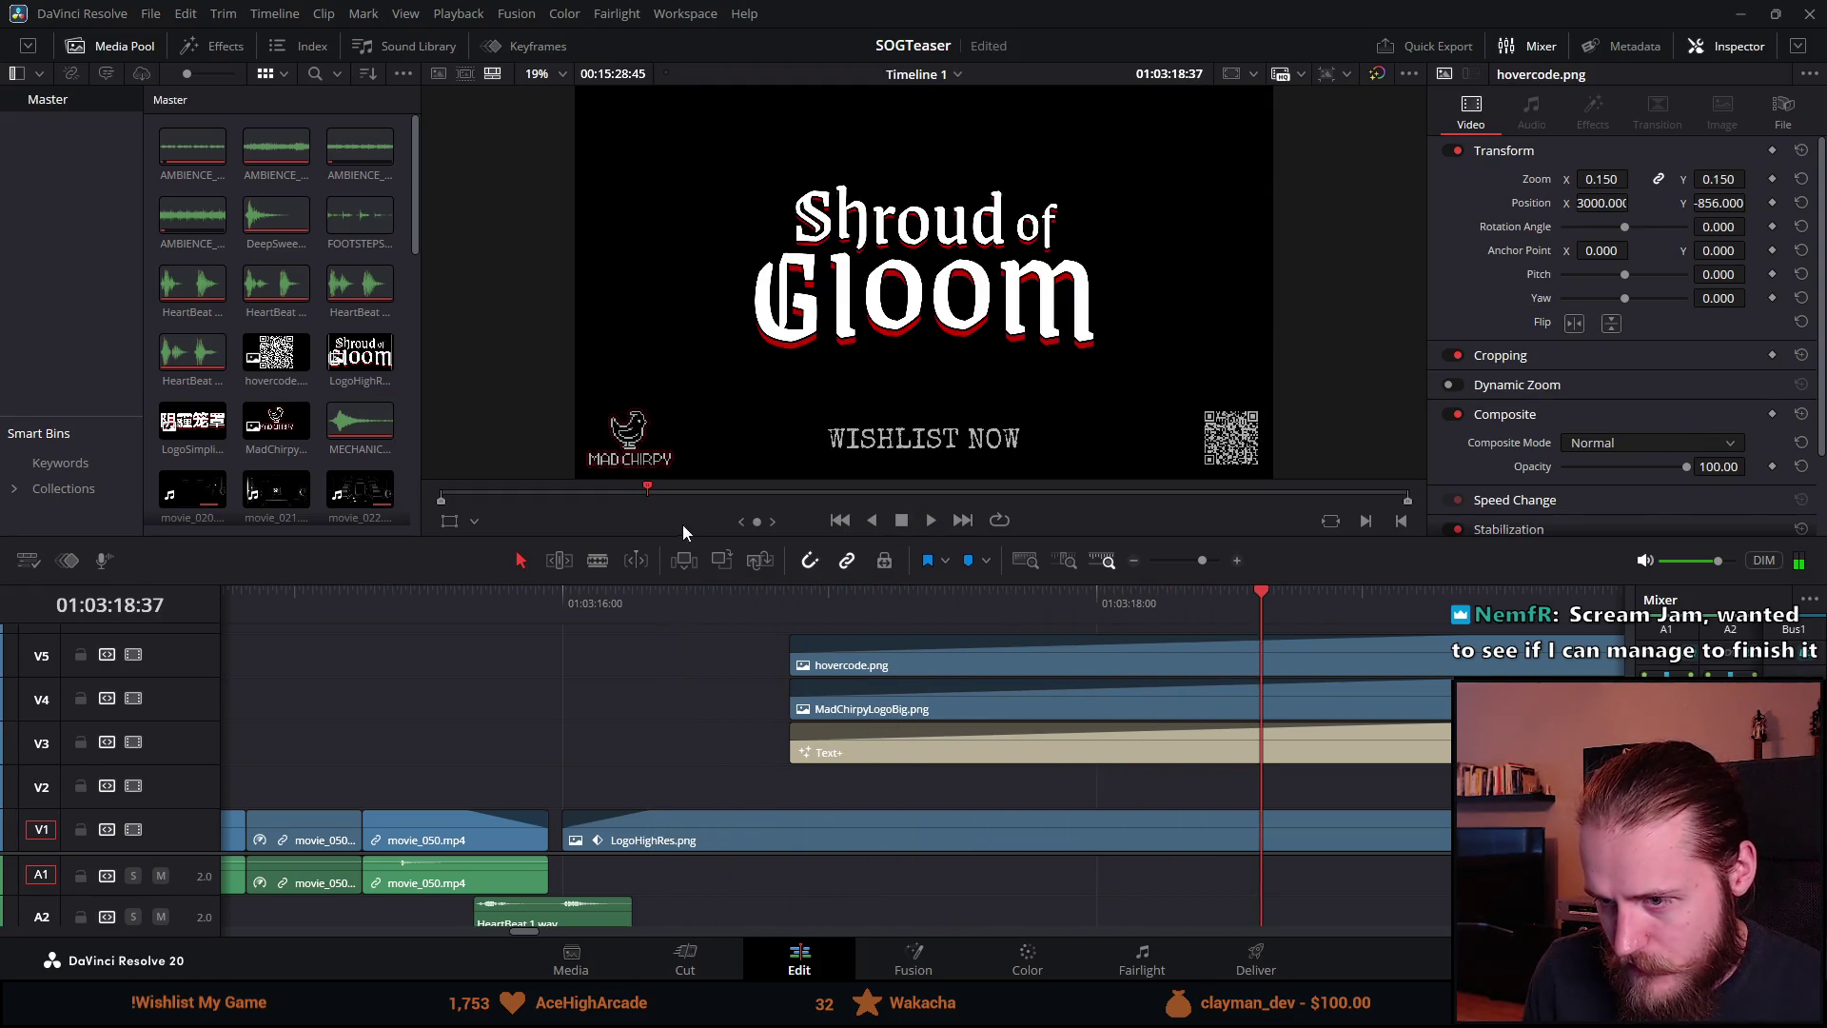
Step: Trim LogoHighRes.png's head left to close the gap after movie_050.mp4
left_click_drag(625, 582, 618, 373)
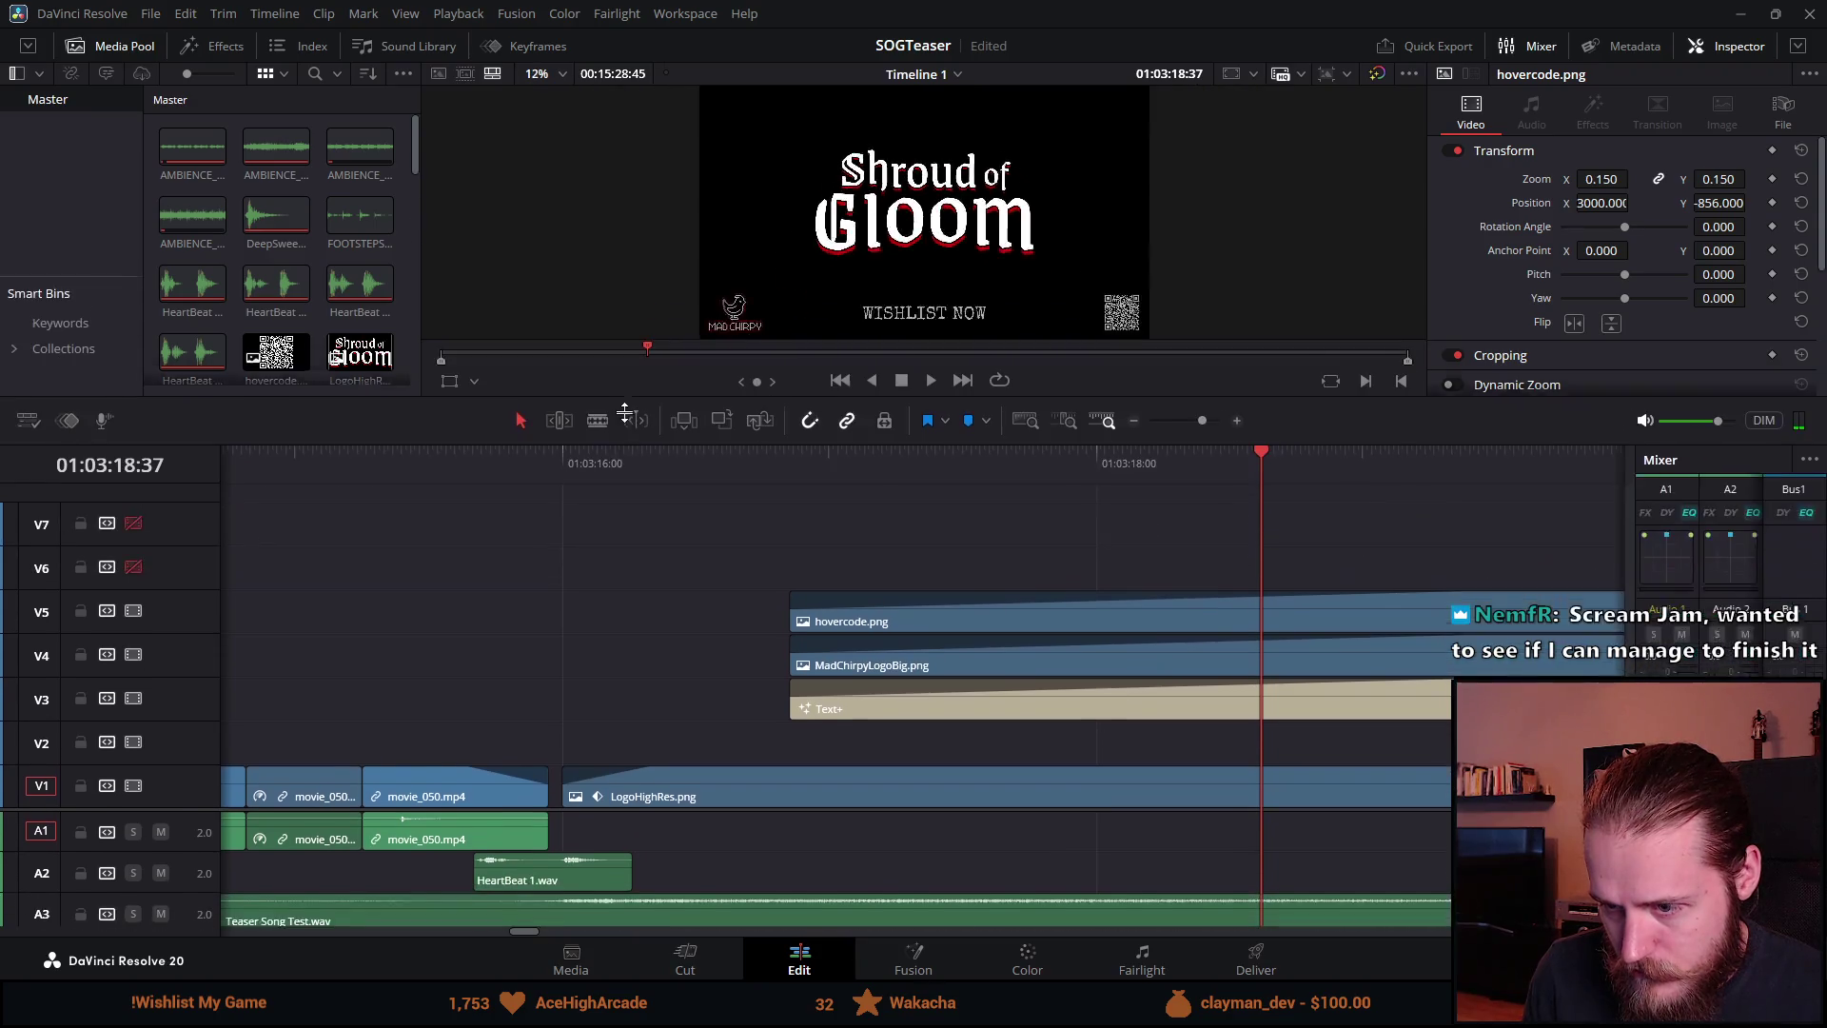
left_click_drag(564, 756, 550, 756)
left_click(464, 381)
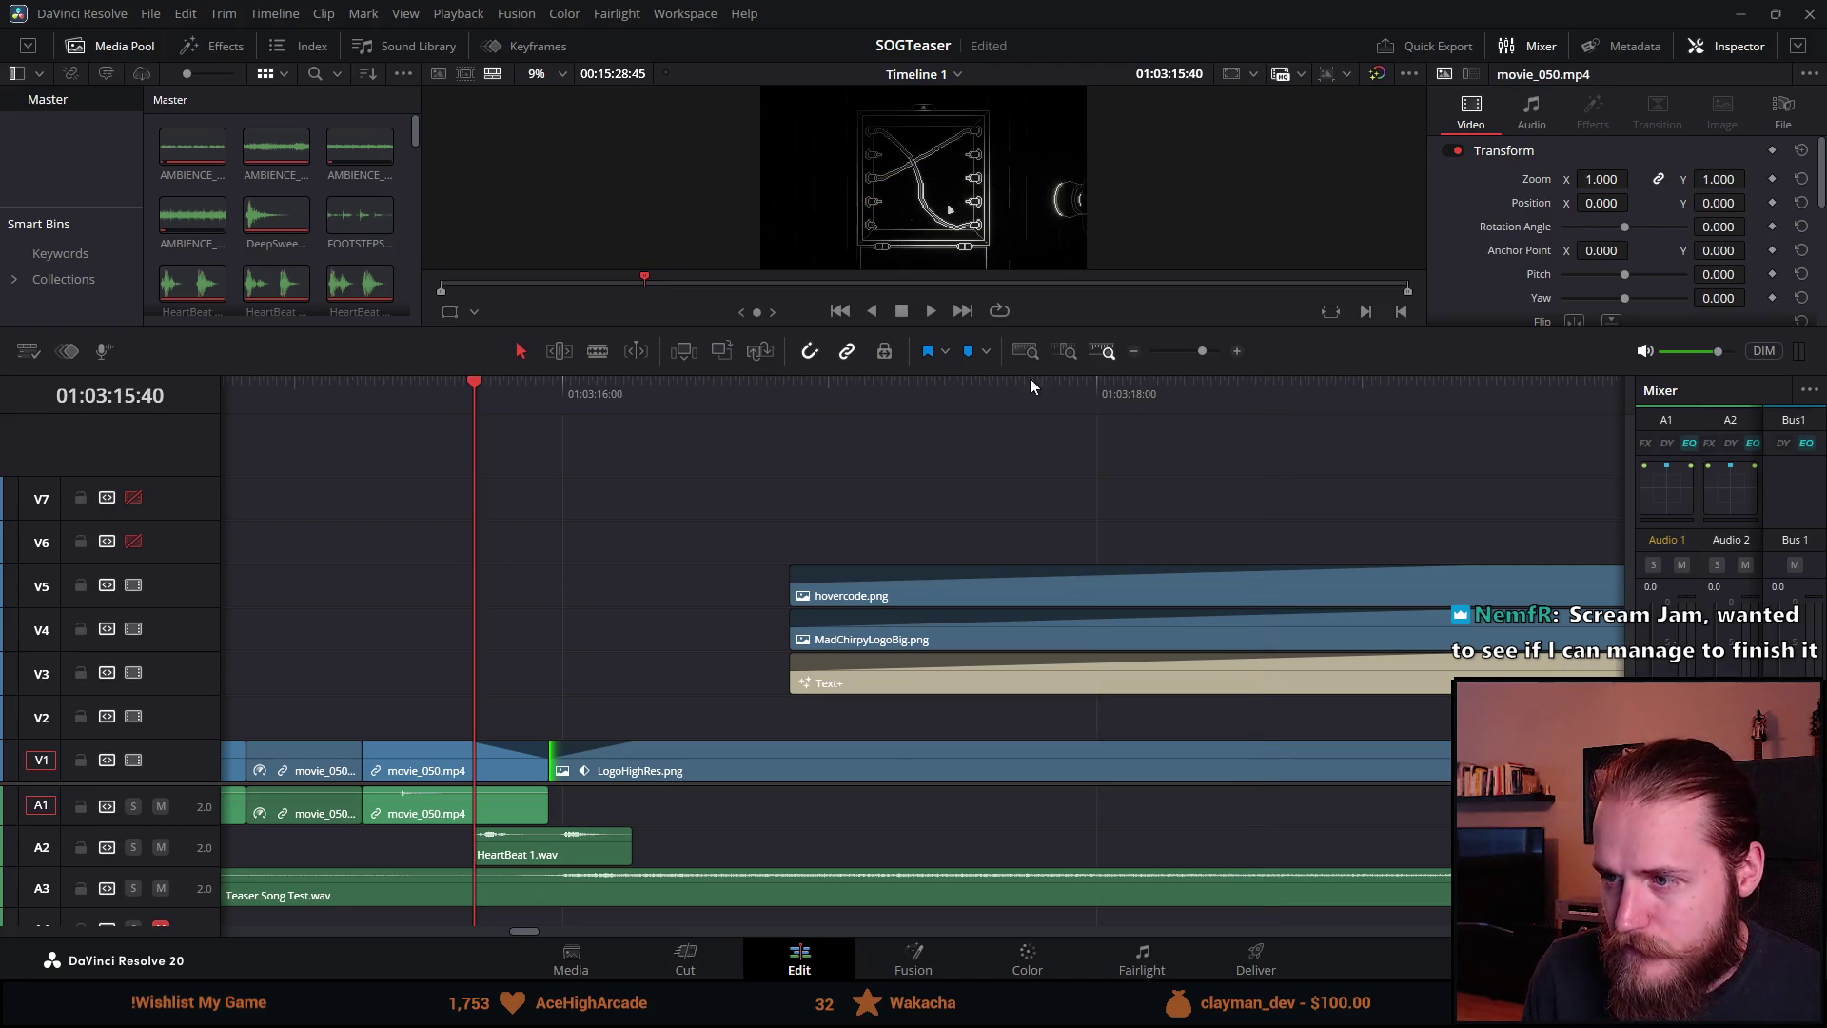
Step: Shorten the LogoHighRes.png fade-in and play back the end card transition
left_click_drag(1009, 372, 983, 744)
key("space")
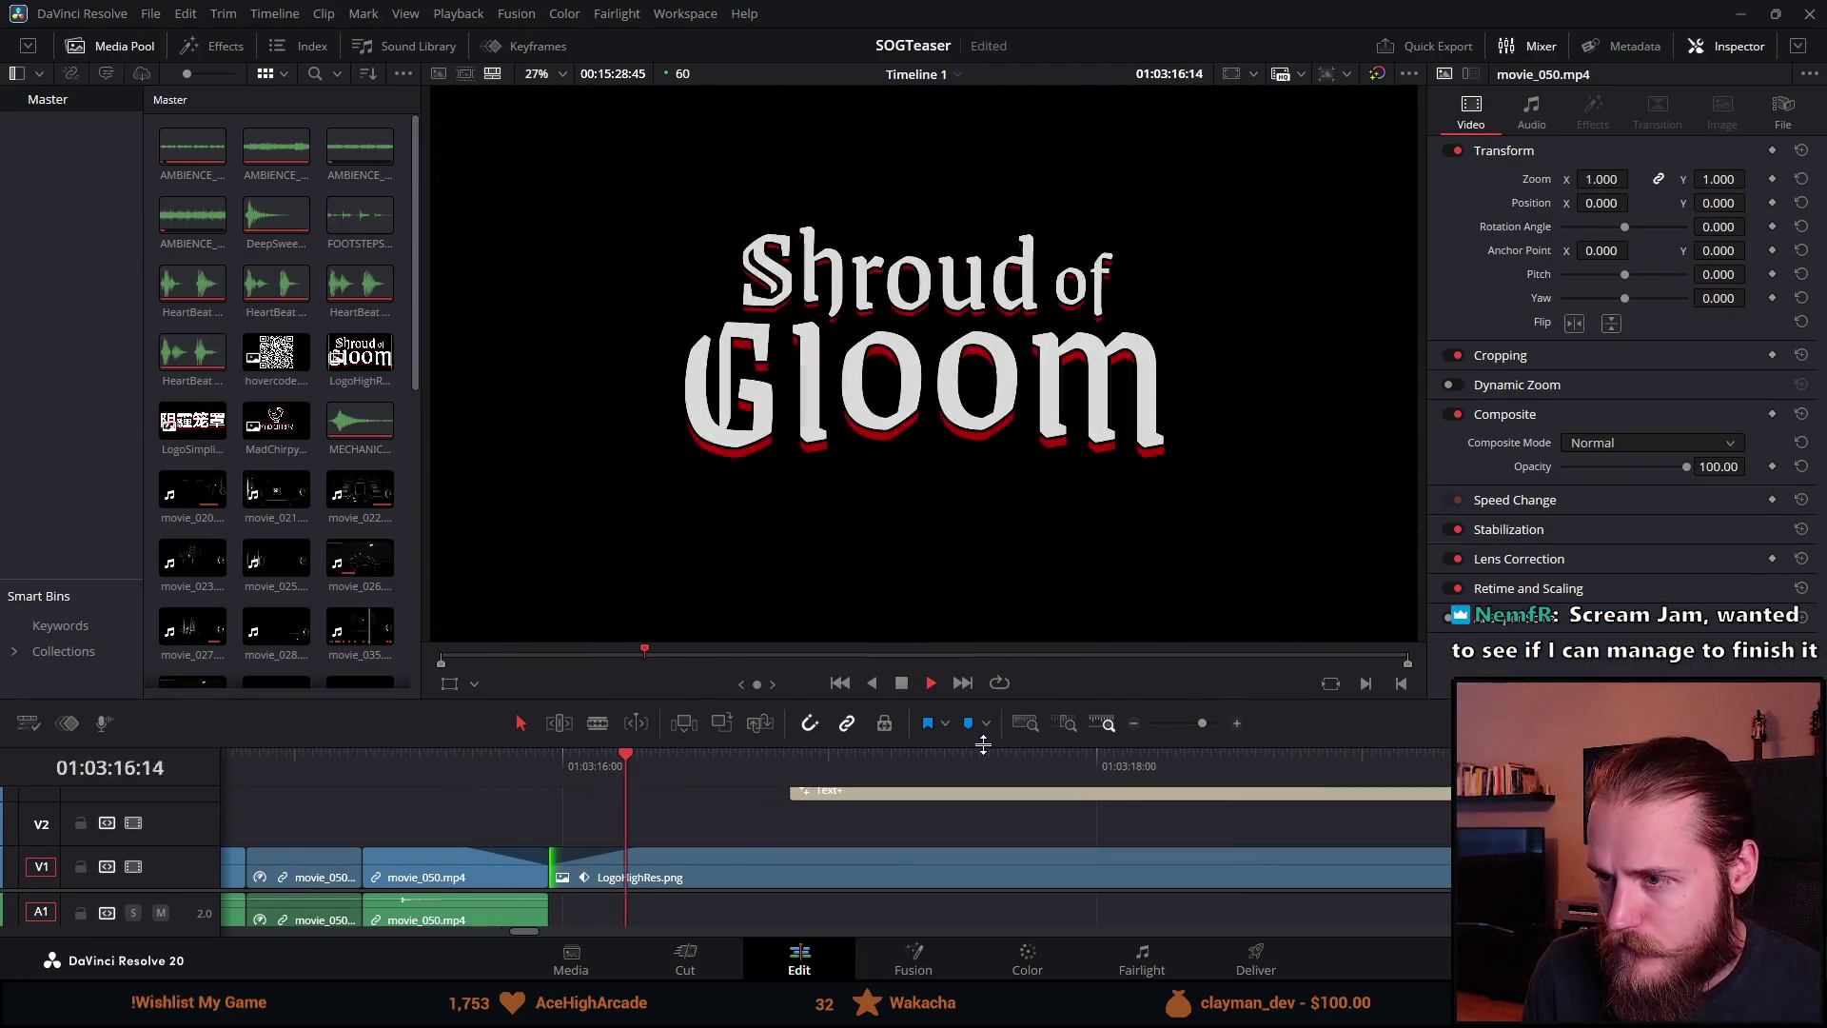
key("space")
left_click_drag(640, 849, 583, 849)
left_click(404, 757)
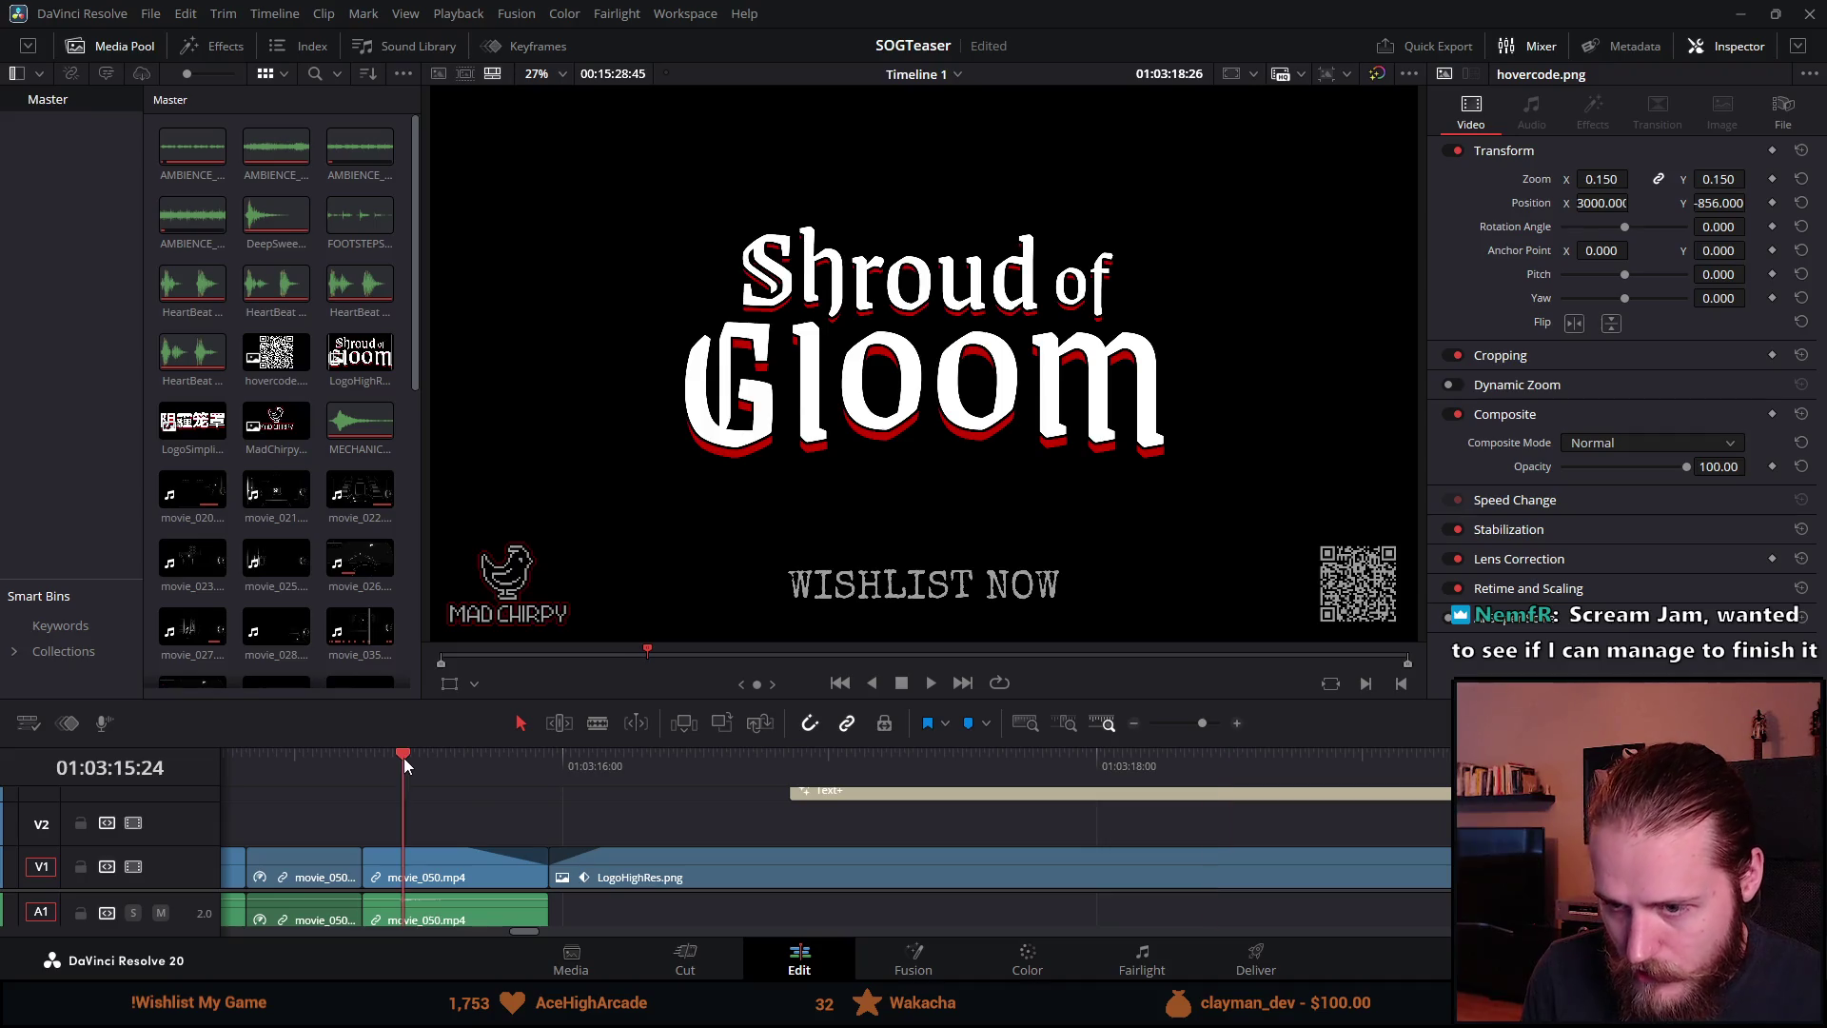
key("space")
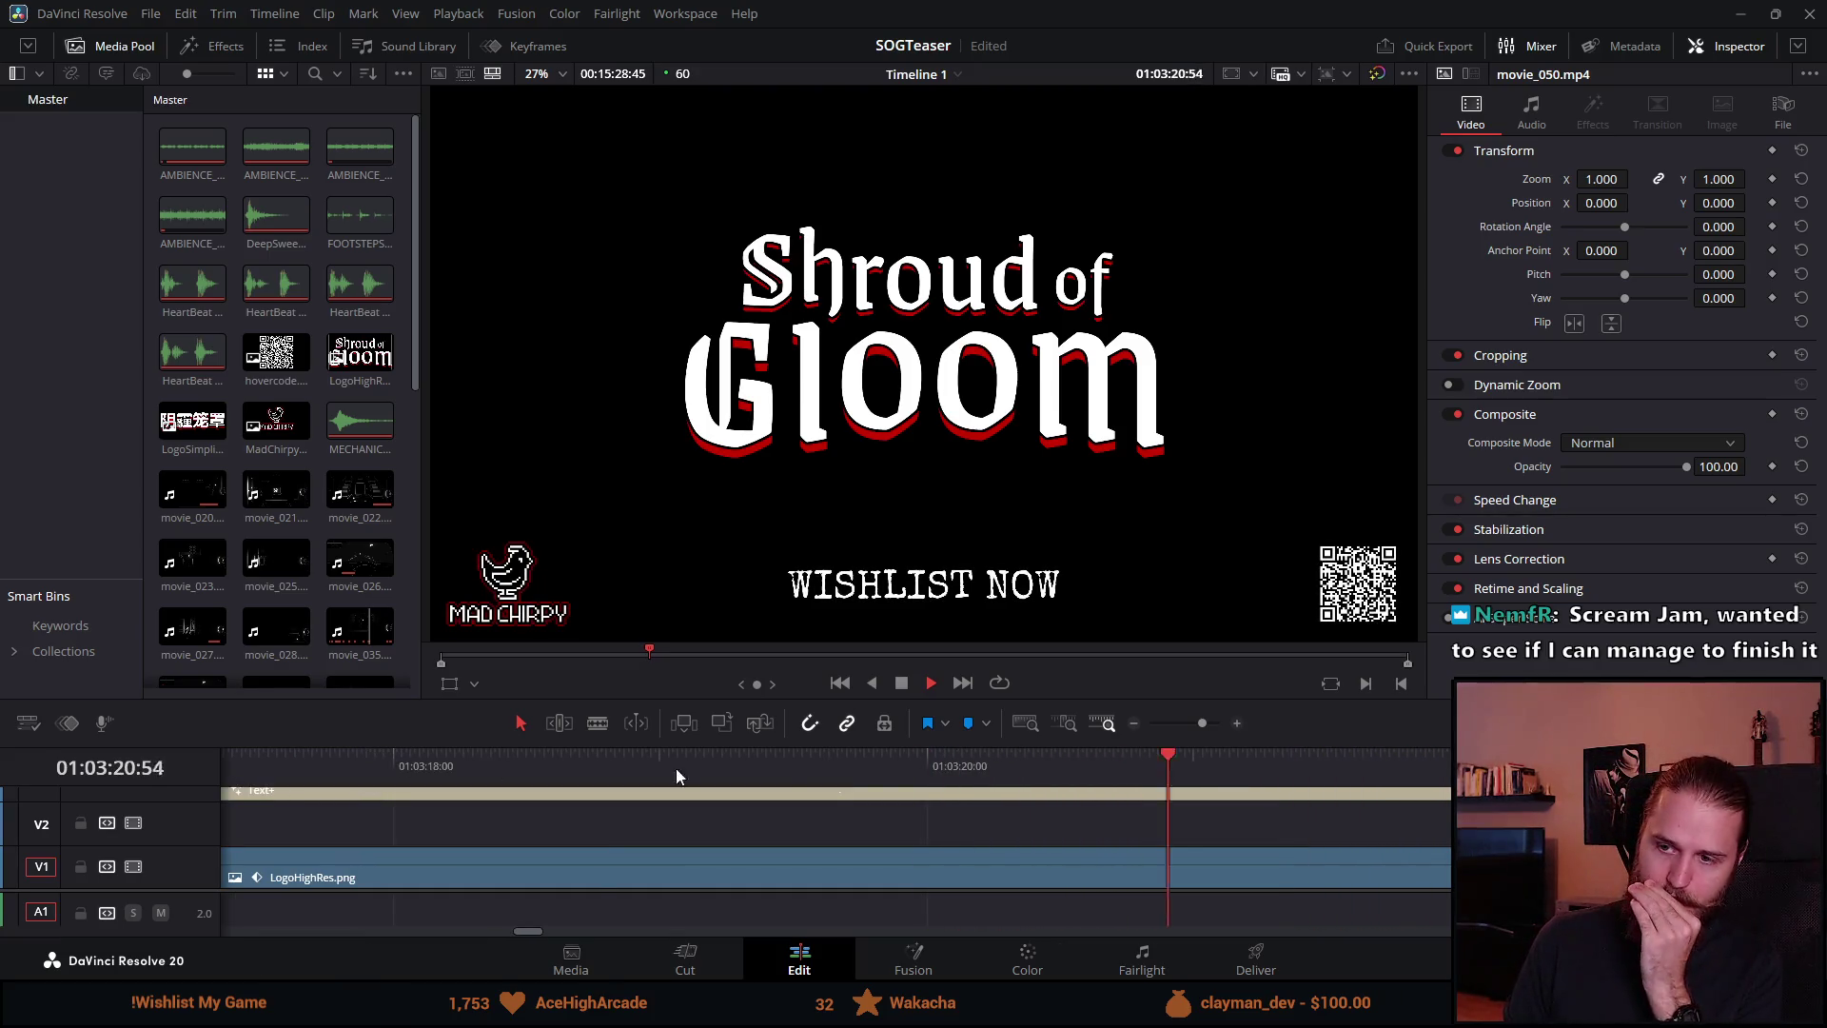
left_click(897, 683)
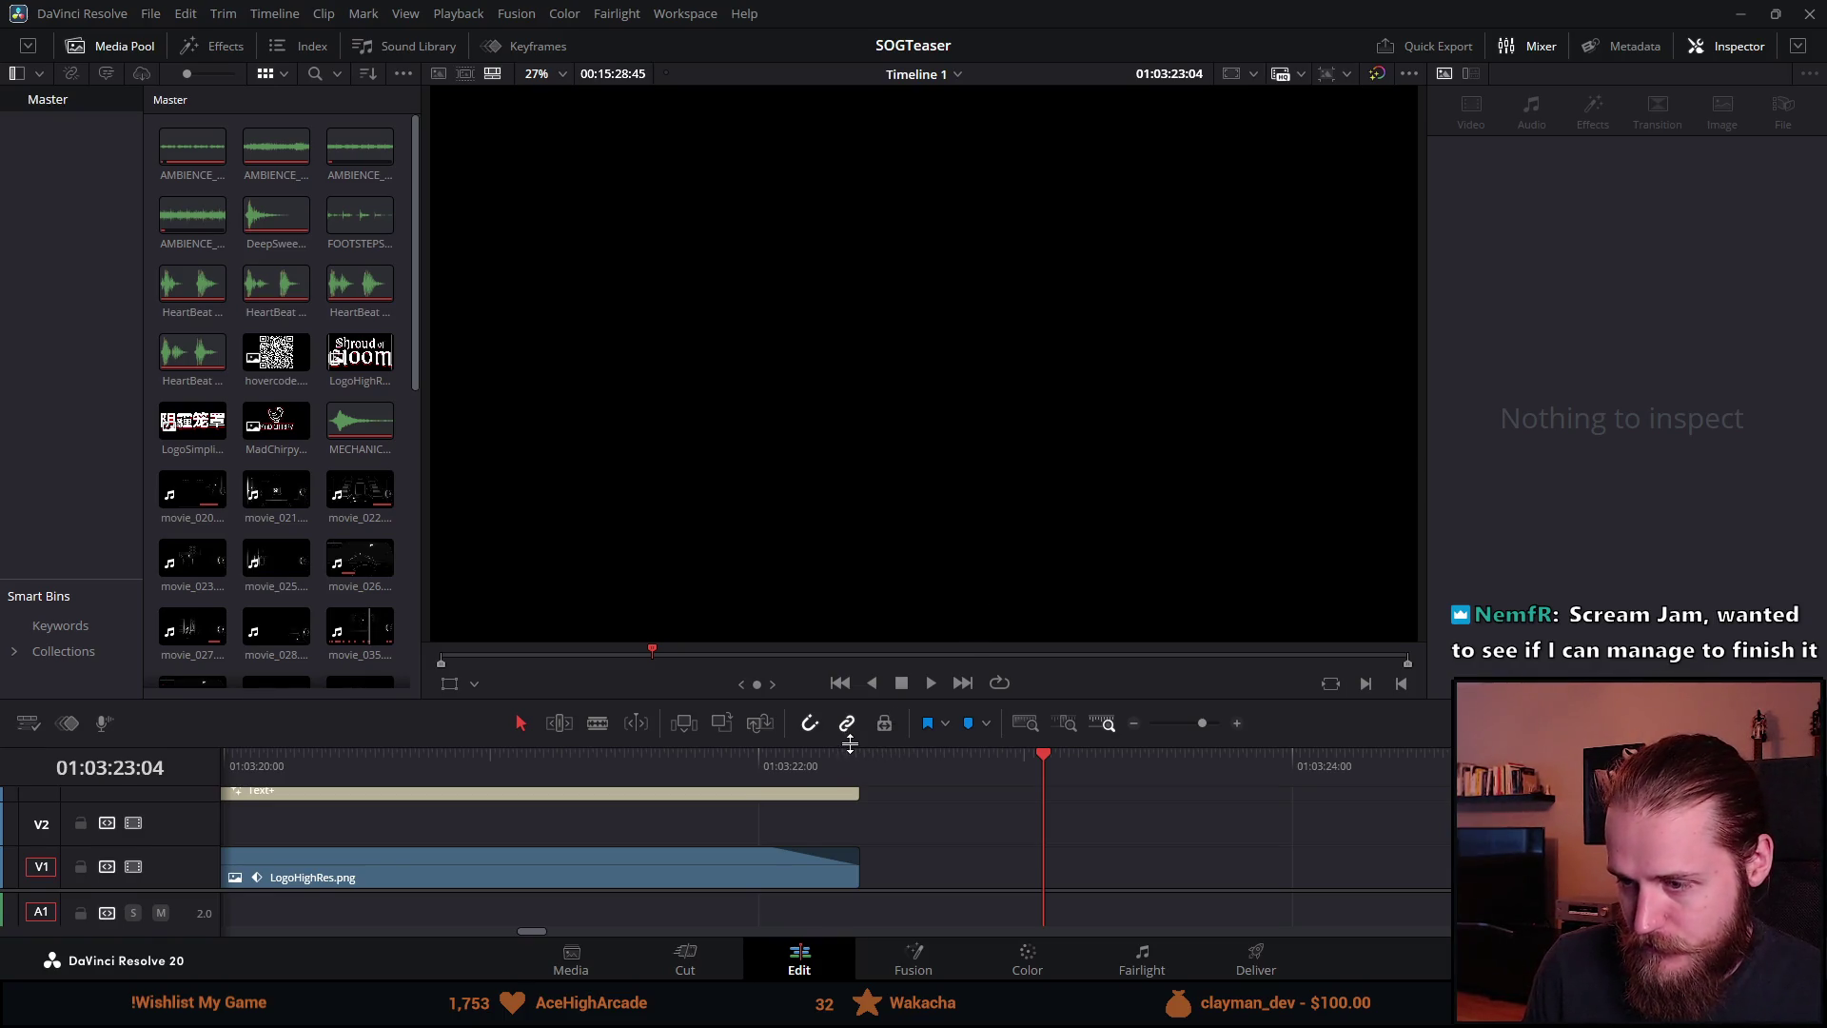
Step: Return the playhead to the start of the teaser and enlarge the viewer again
left_click_drag(848, 750, 905, 323)
scroll(693, 621, "down", 1)
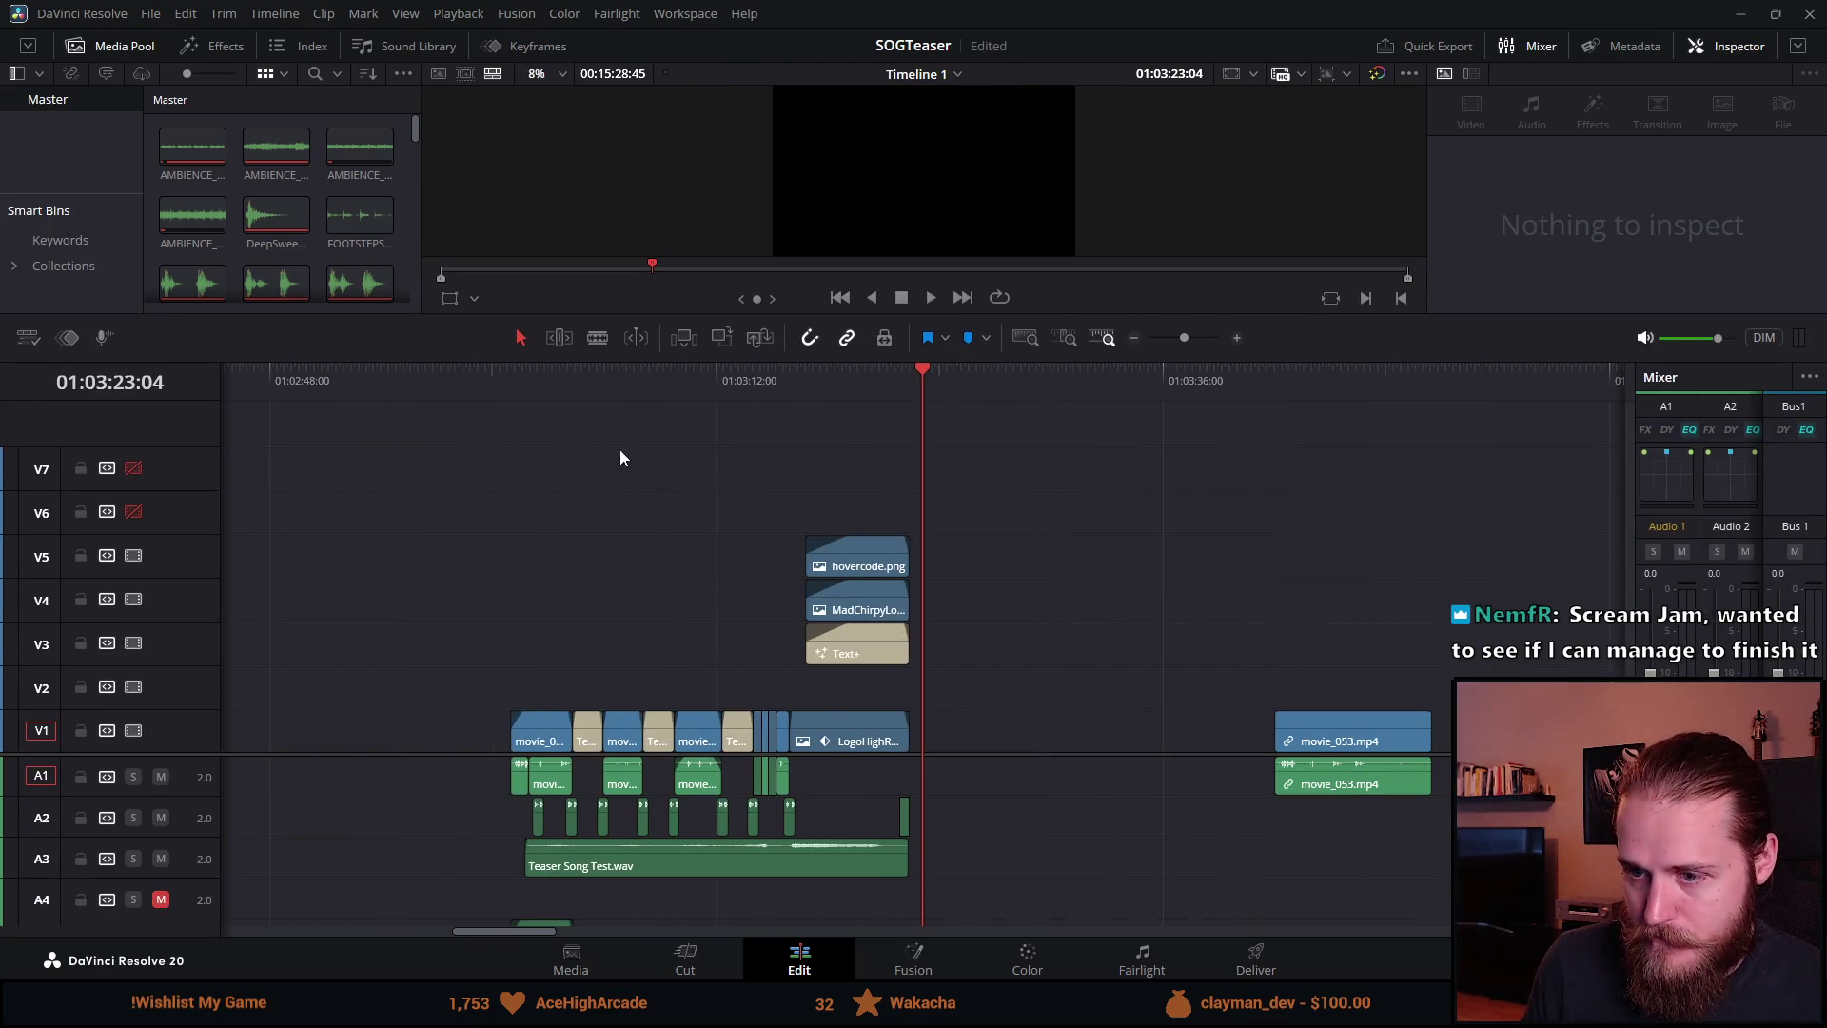
left_click(509, 382)
left_click_drag(783, 358, 801, 744)
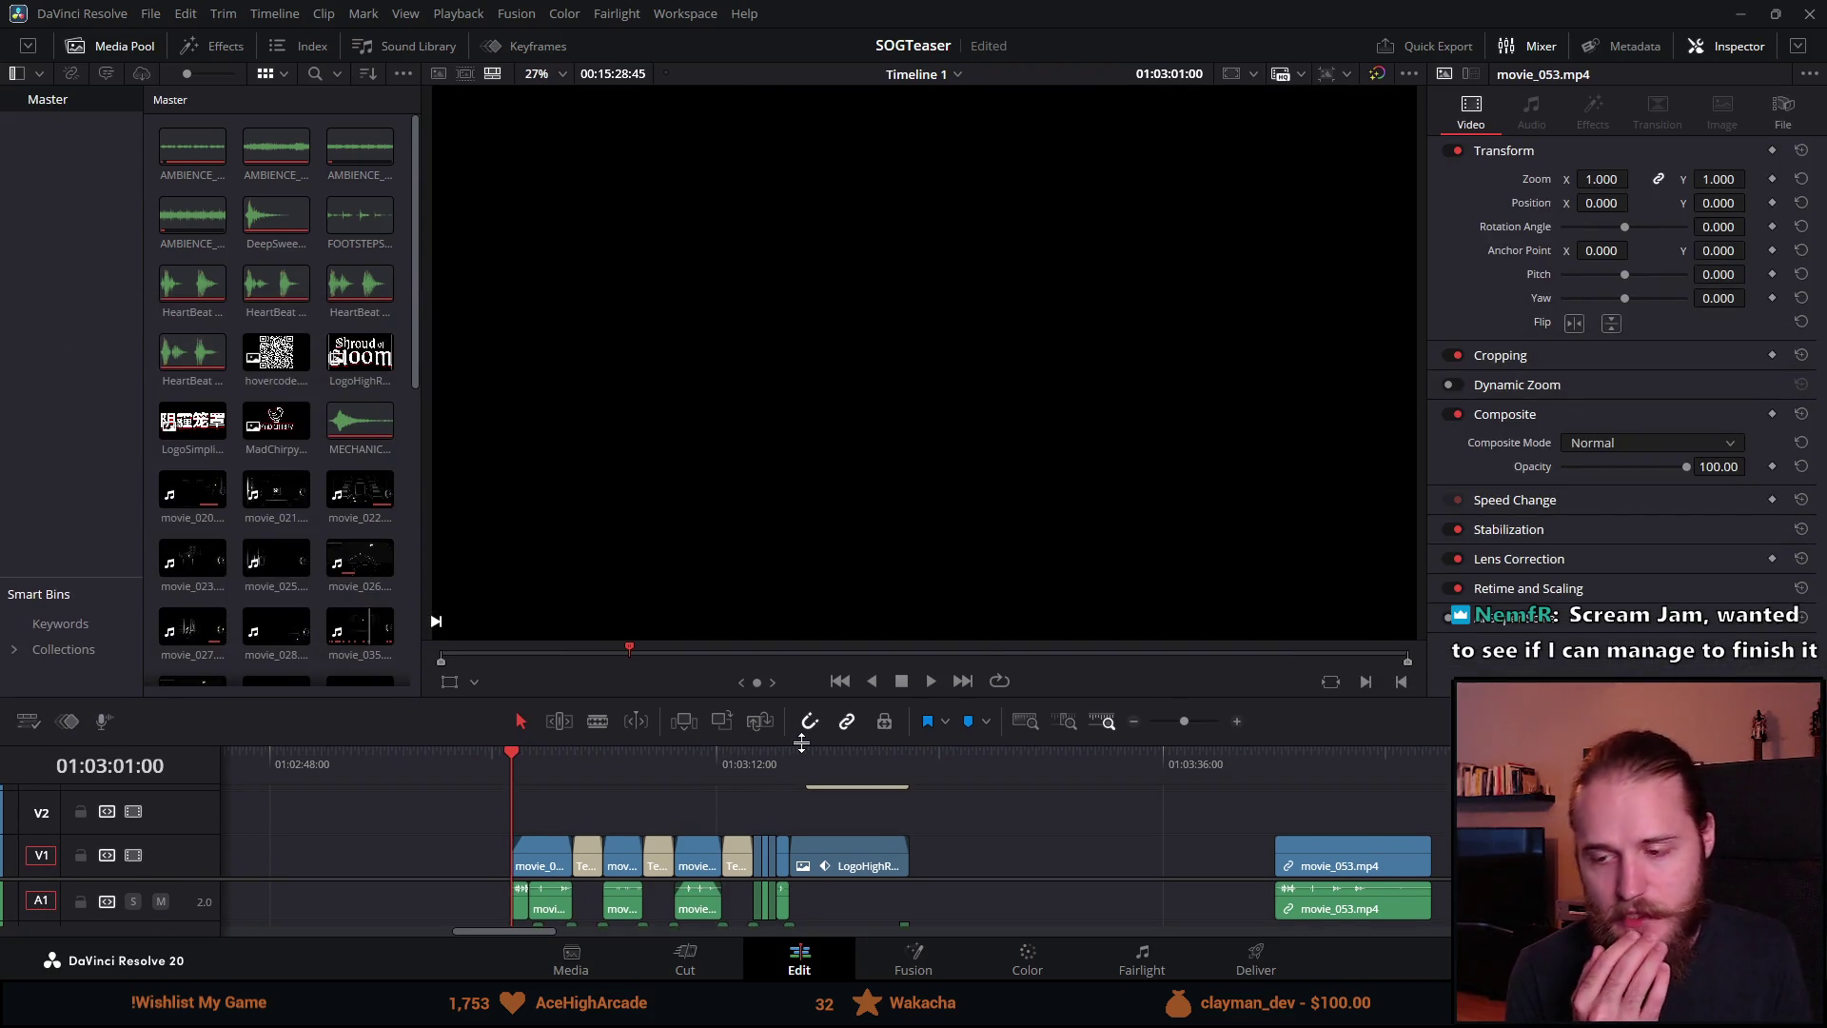